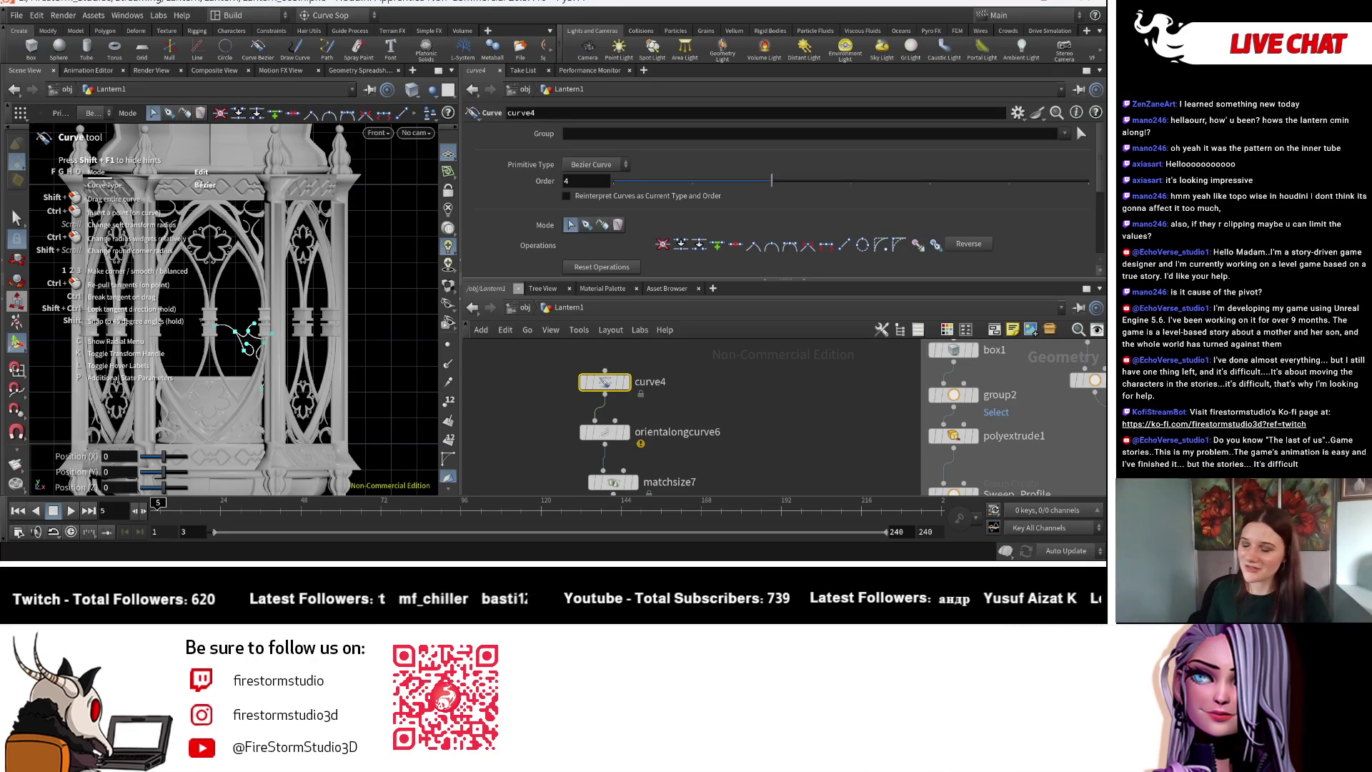
Find and select the Control null (Height 1.88), then set its Width to 1.345.
mouse_move(731, 427)
middle_mouse_down()
mouse_move(829, 383)
mouse_move(798, 384)
mouse_move(795, 349)
middle_mouse_up()
scroll(794, 352, "down", 6)
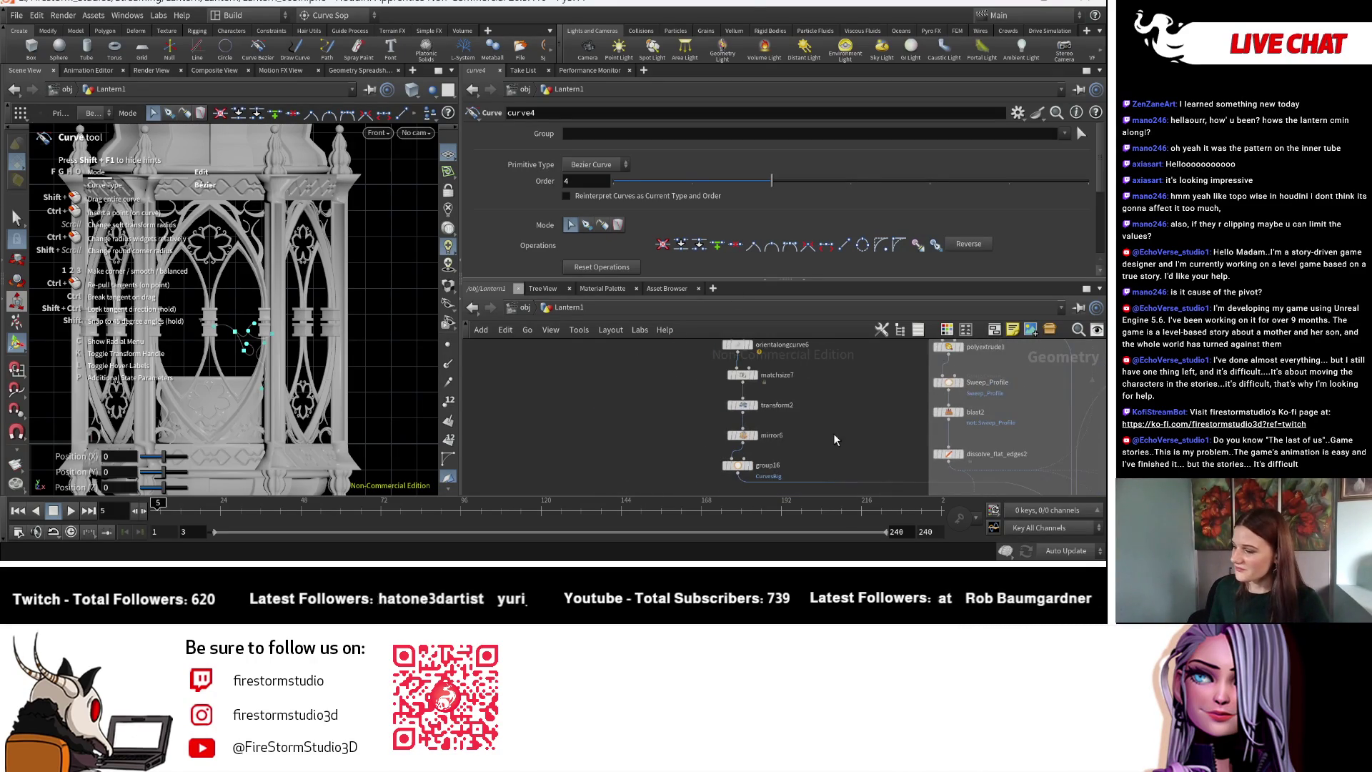
scroll(748, 410, "up", 8)
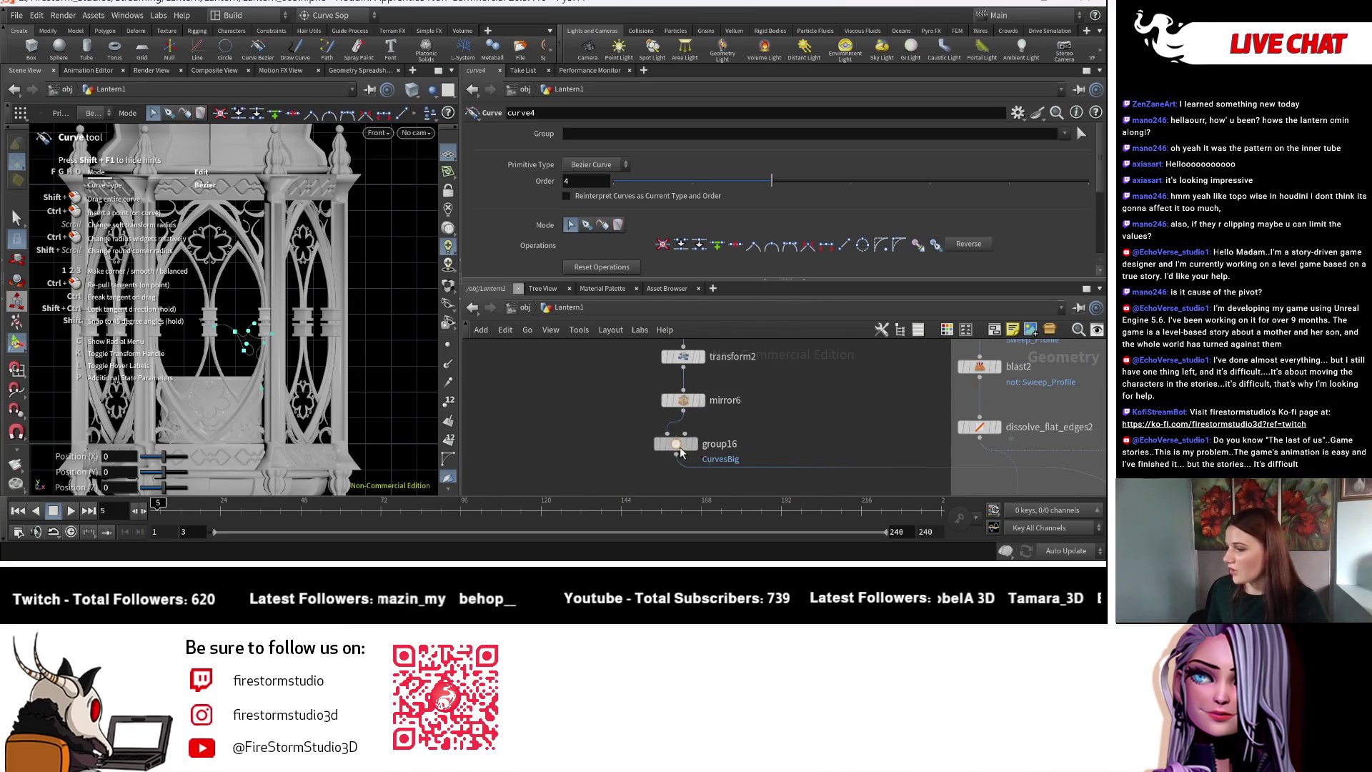
middle_click_drag(857, 364, 841, 422)
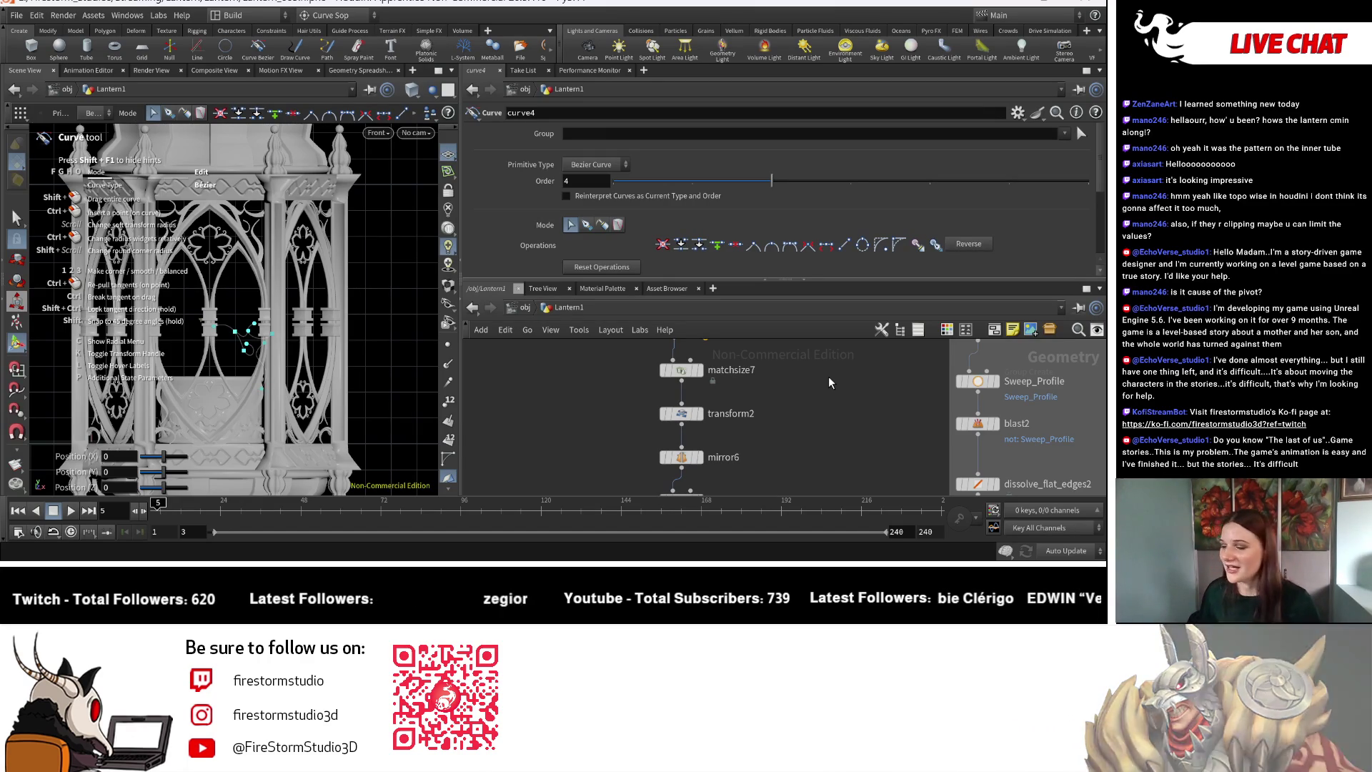
scroll(884, 448, "down", 2)
scroll(857, 449, "down", 3)
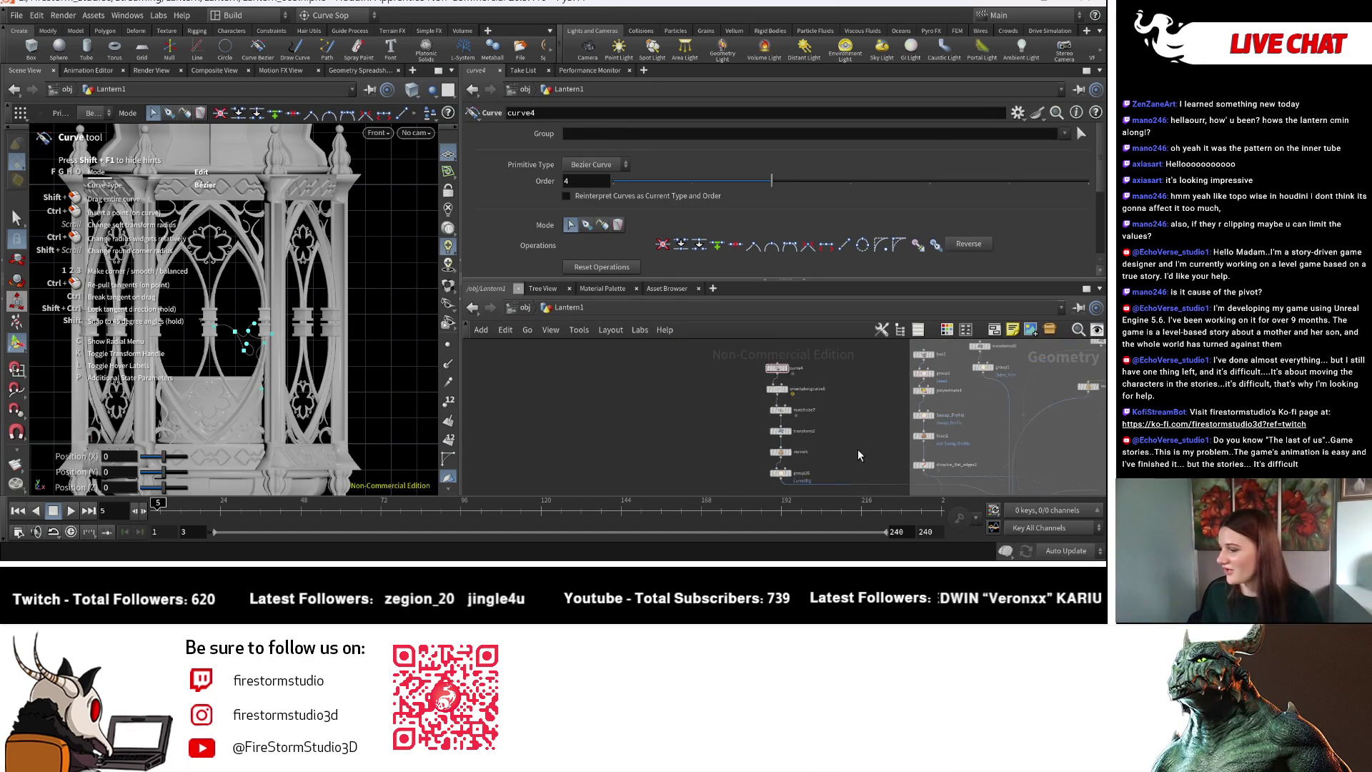
middle_click_drag(857, 448, 730, 457)
scroll(731, 457, "up", 5)
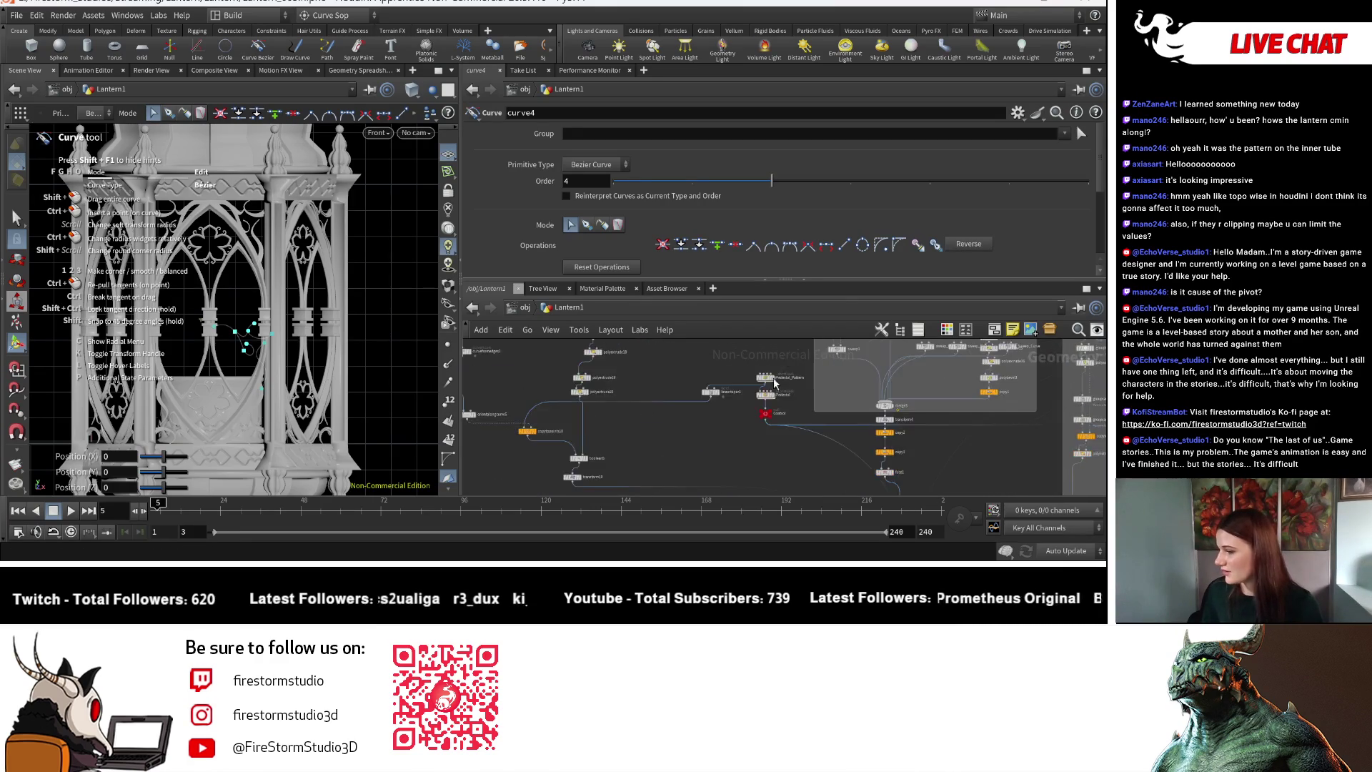
left_click(777, 463)
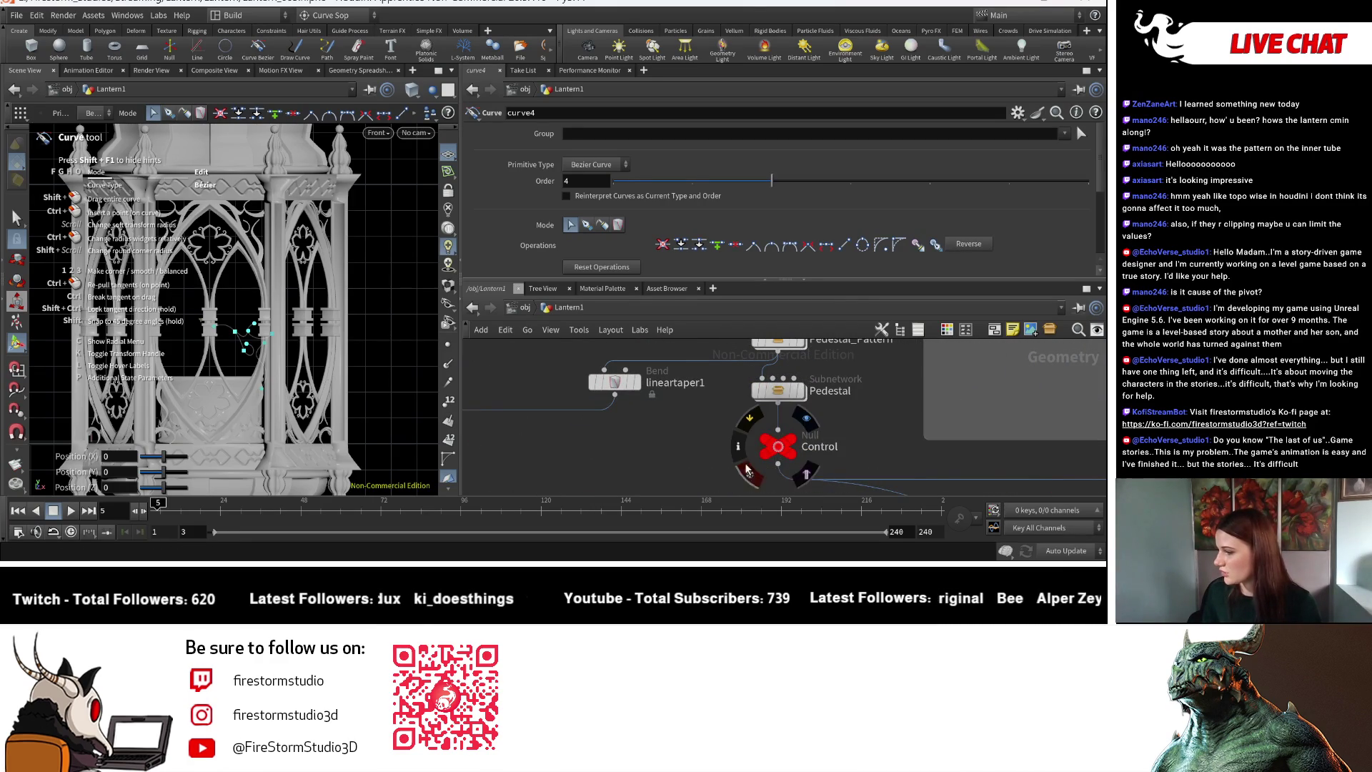
scroll(773, 425, "up", 2)
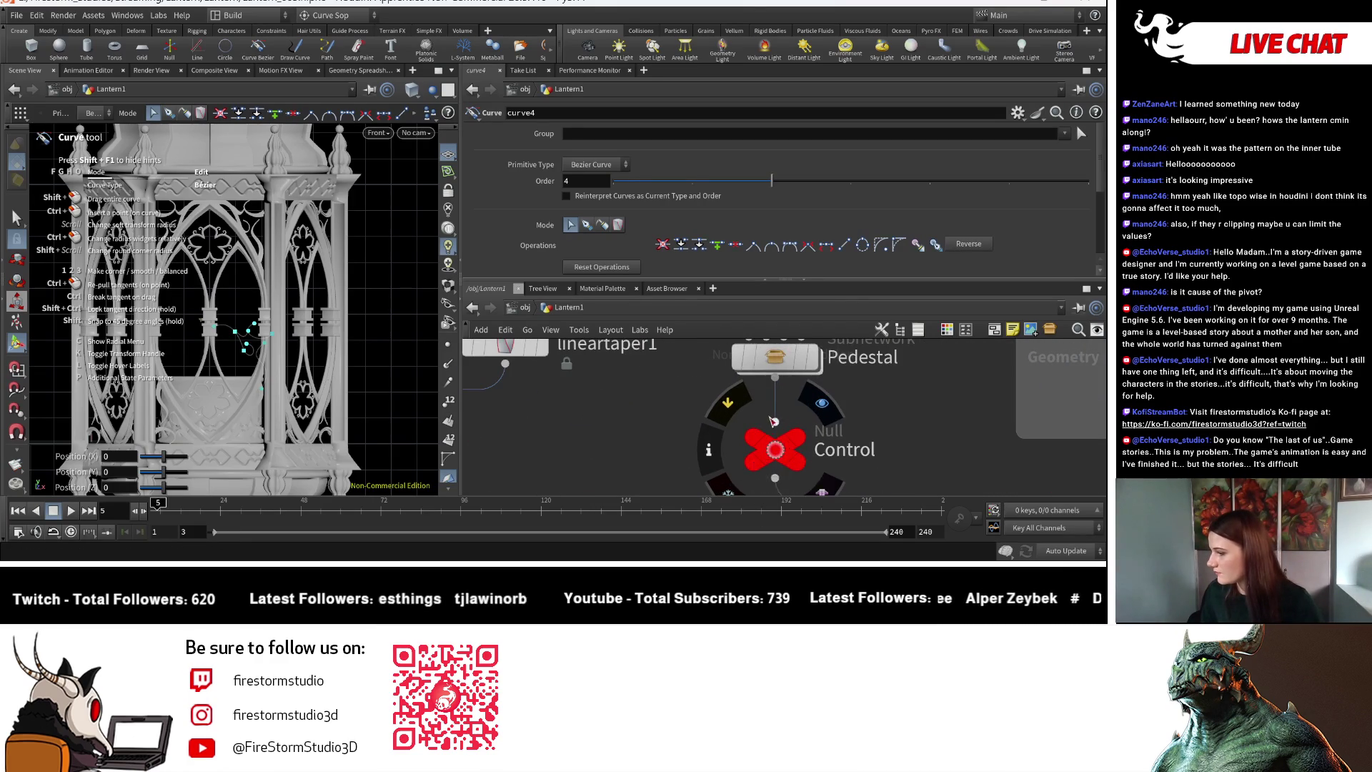
left_click(777, 461)
left_click(677, 195)
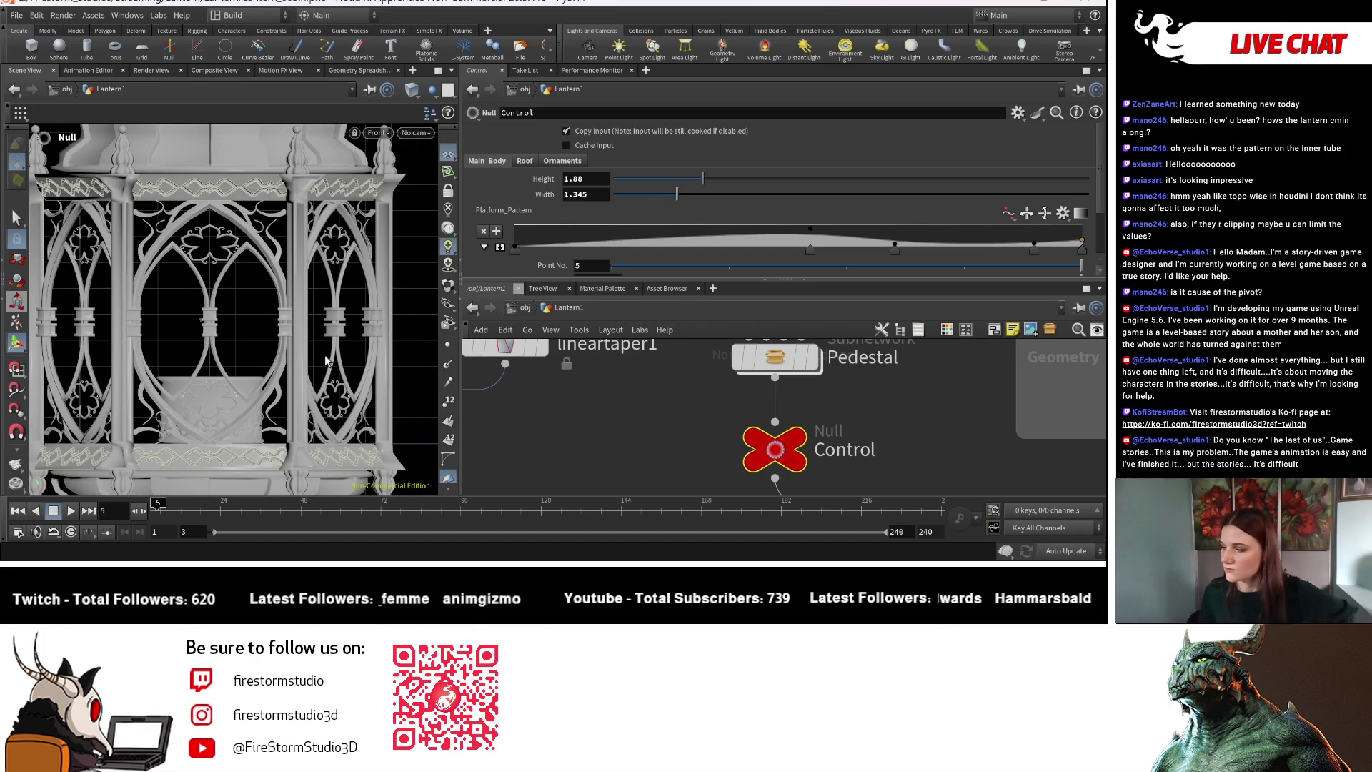
Step the display flag through merge3, transform4, copy2 and copy3, then select copy3.
key("Escape")
scroll(256, 334, "down", 5)
scroll(256, 334, "up", 5)
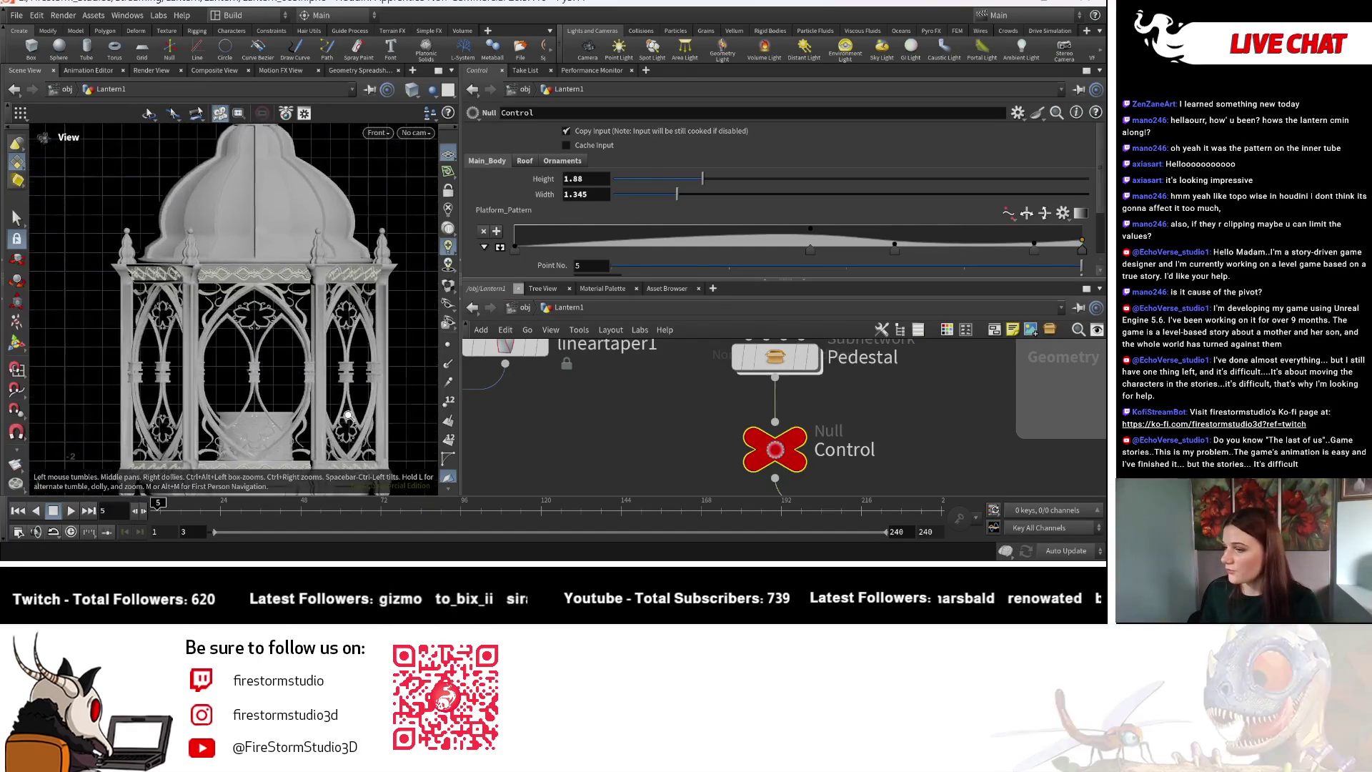
scroll(503, 481, "down", 5)
mouse_move(916, 416)
middle_mouse_down()
mouse_move(736, 425)
mouse_move(814, 419)
mouse_move(743, 446)
mouse_move(751, 459)
mouse_move(758, 380)
middle_mouse_up()
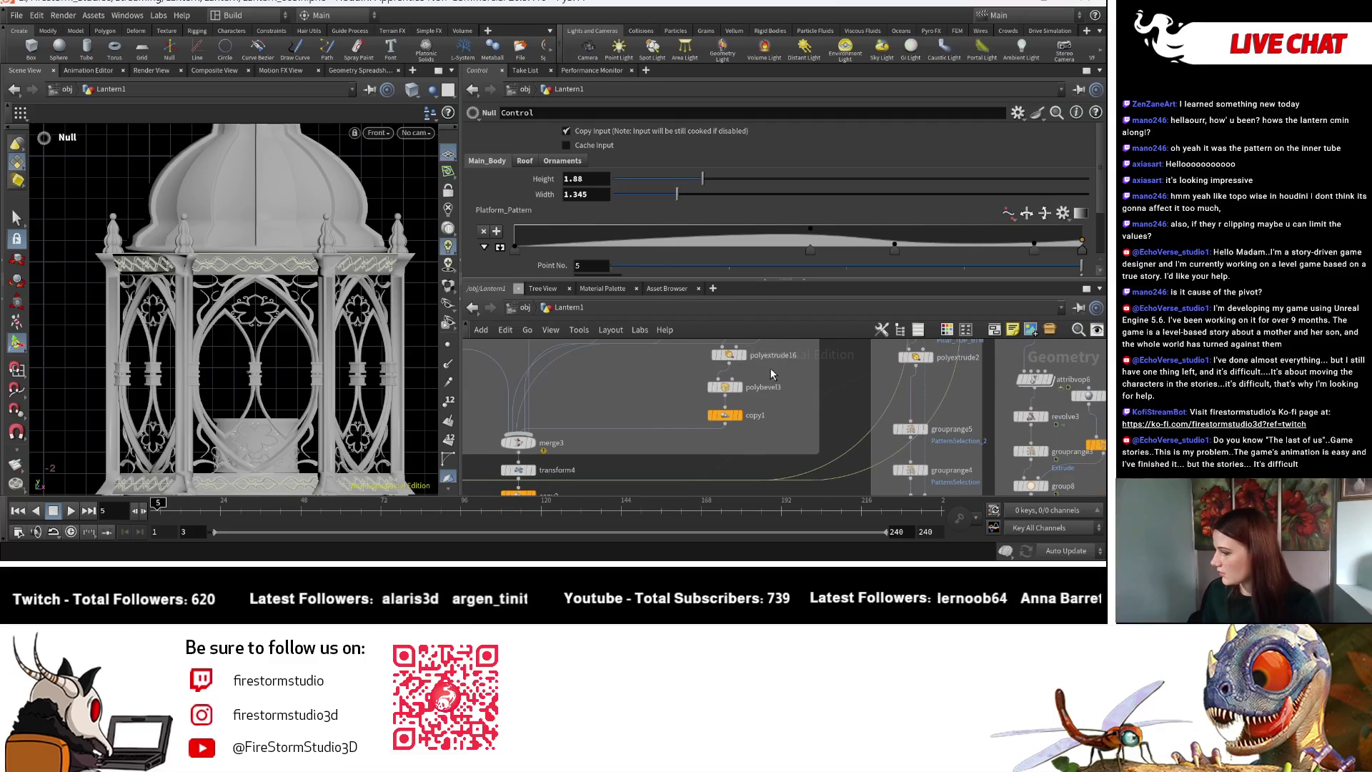
left_click(535, 444)
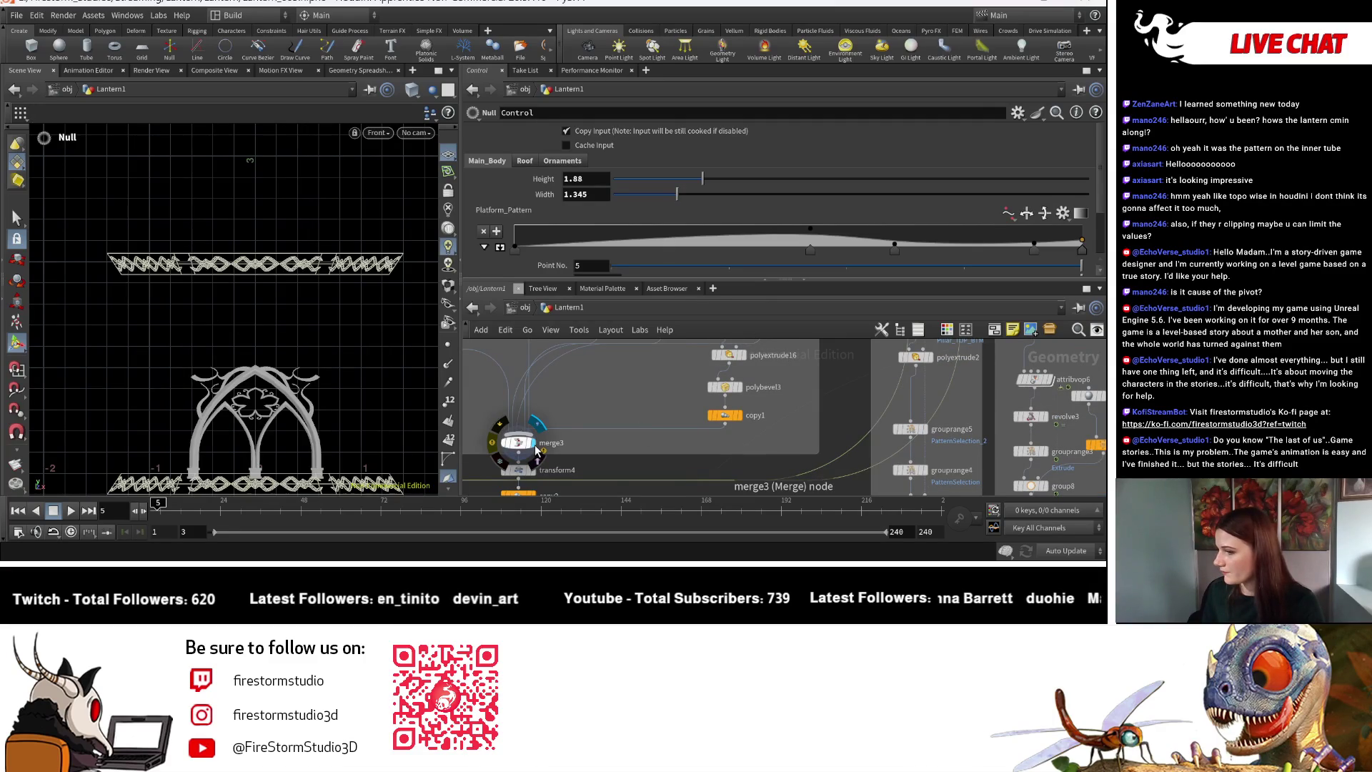
middle_click_drag(535, 471, 539, 371)
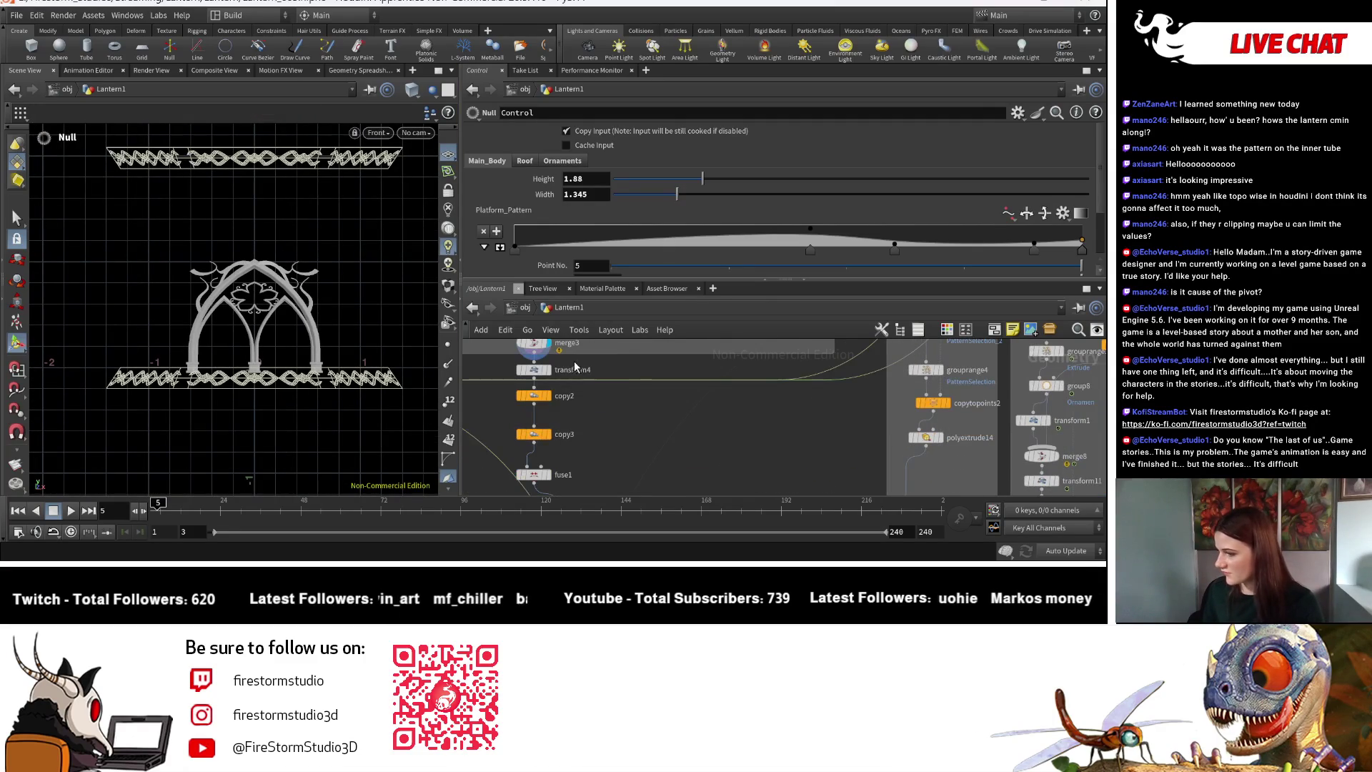
left_click(551, 374)
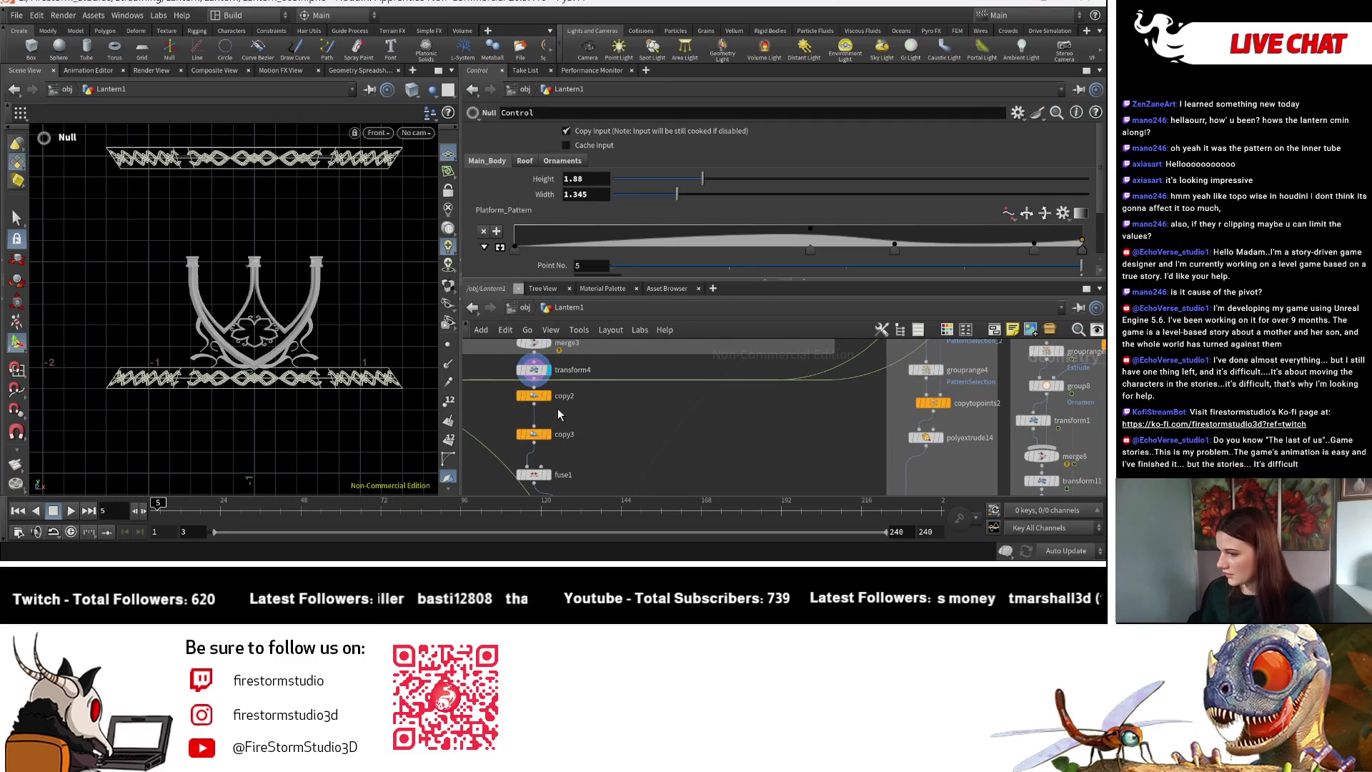
left_click(552, 406)
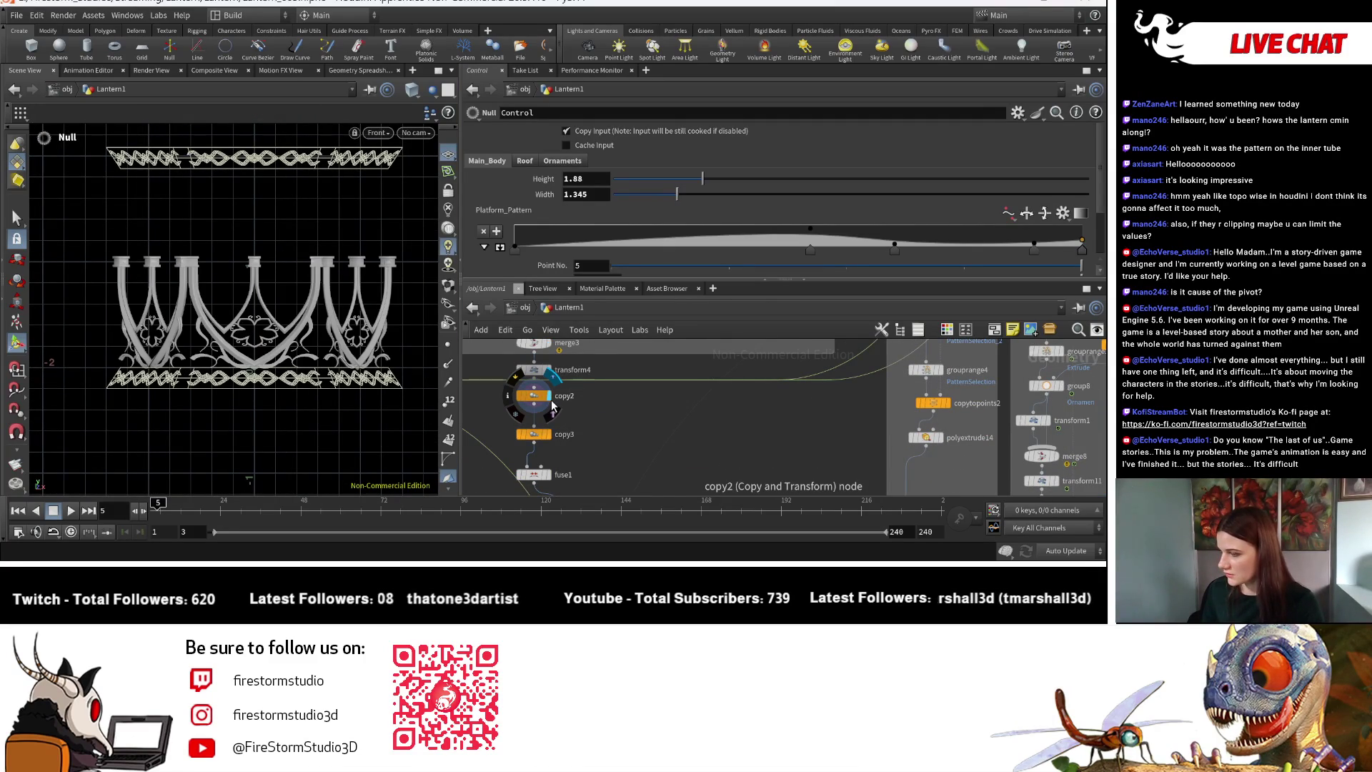
left_click(554, 444)
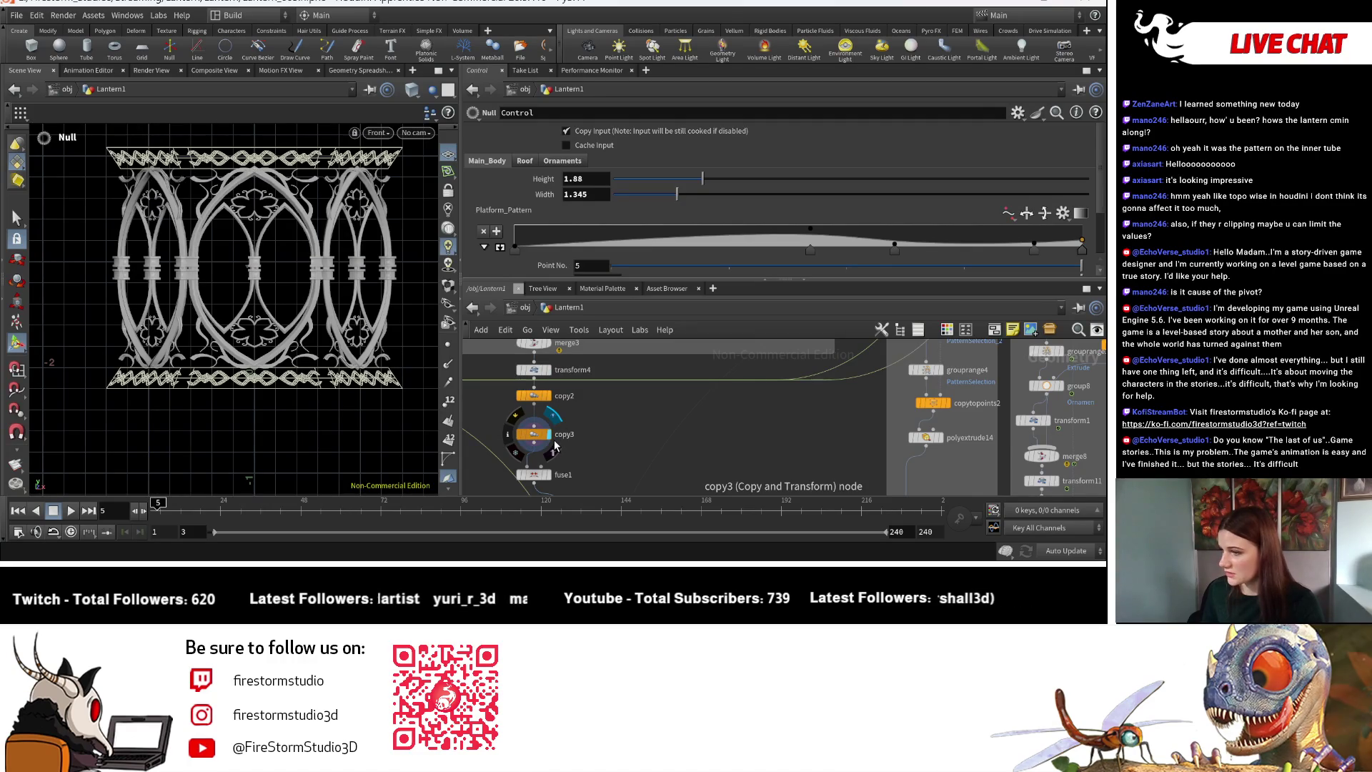
left_click(534, 433)
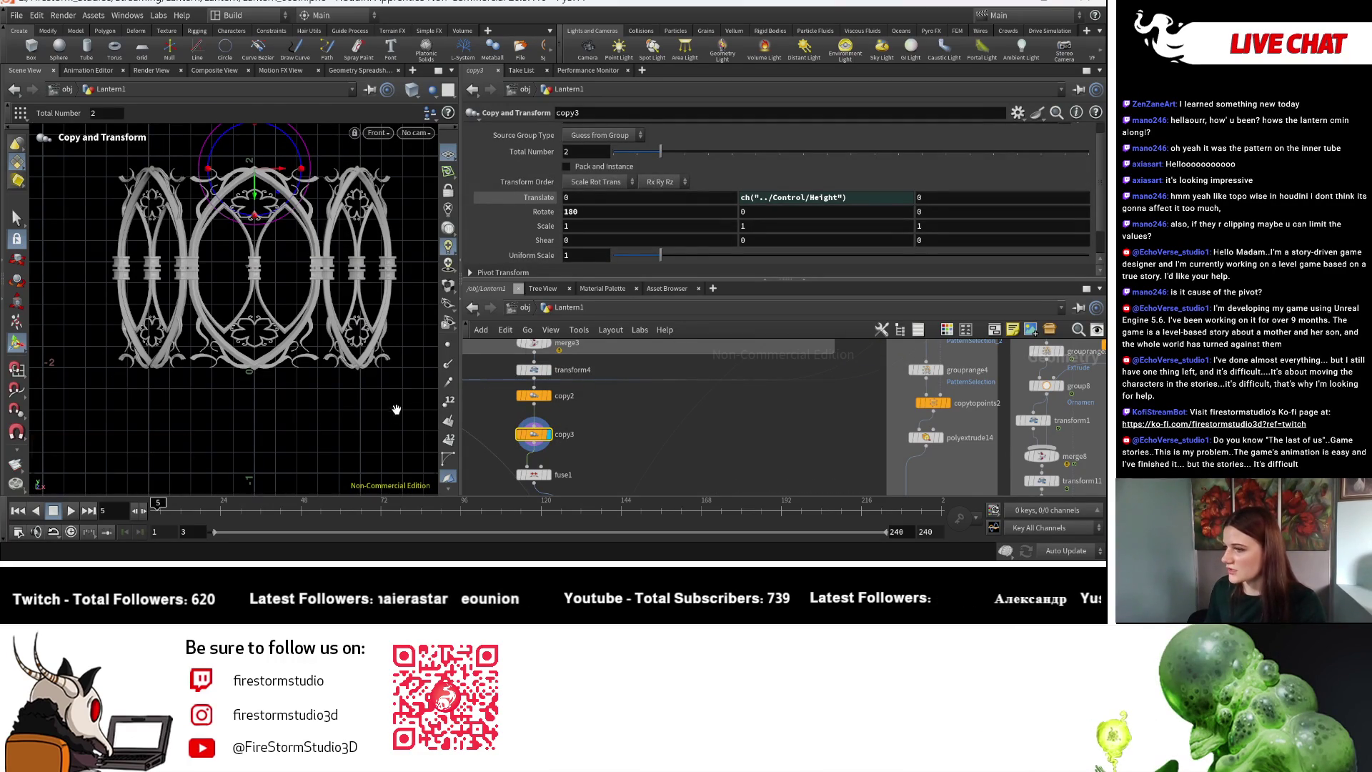
Reframe the lantern and select copy1 to check its width-driven offset.
key("Escape")
middle_click_drag(353, 407, 353, 445)
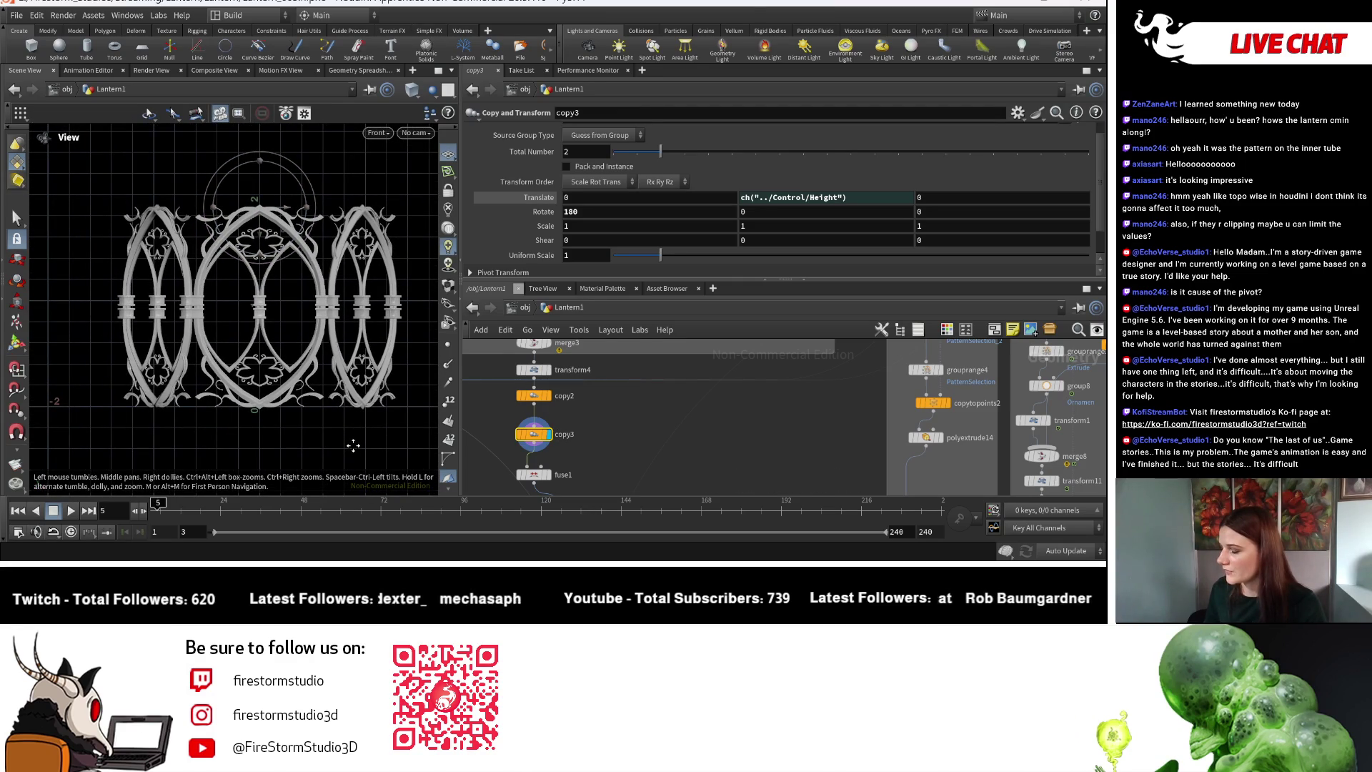
key("Return")
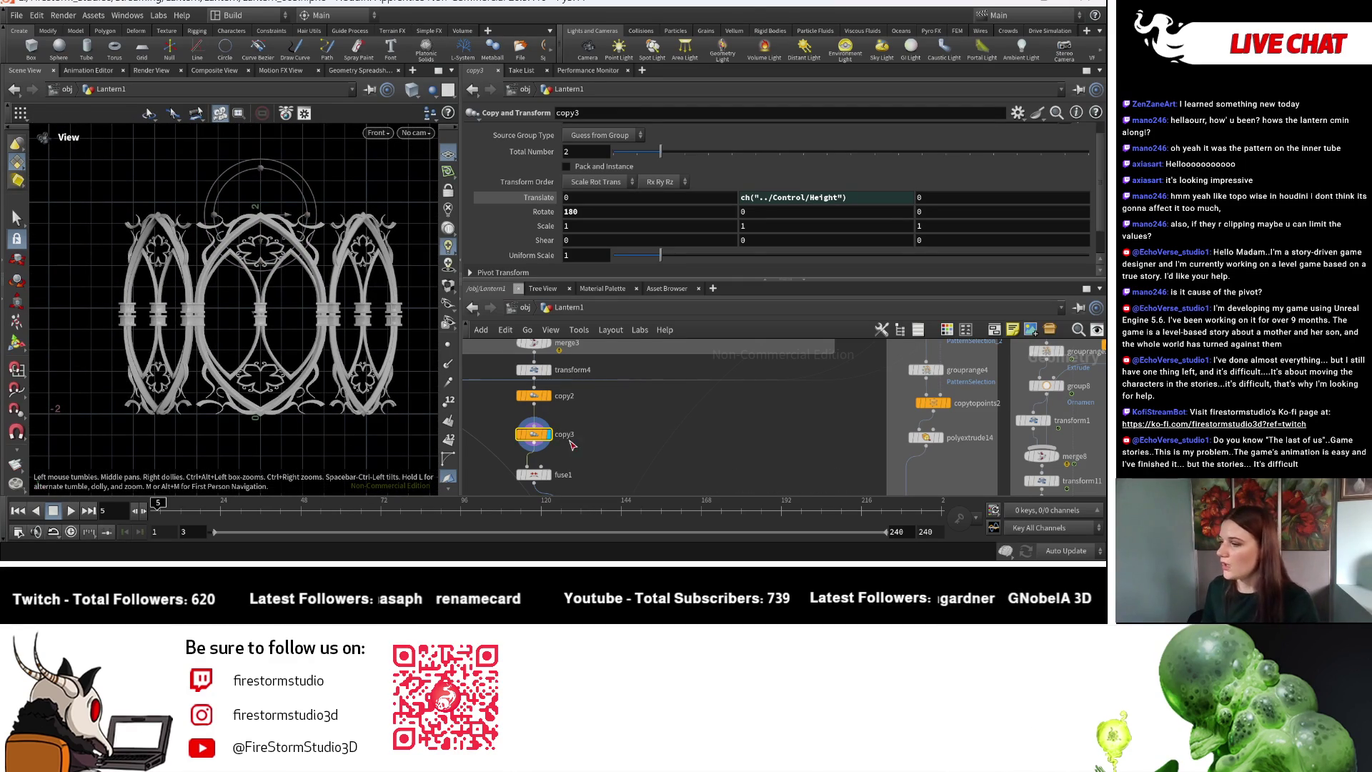
mouse_move(630, 401)
middle_mouse_down()
mouse_move(577, 489)
mouse_move(620, 409)
mouse_move(673, 411)
middle_mouse_up()
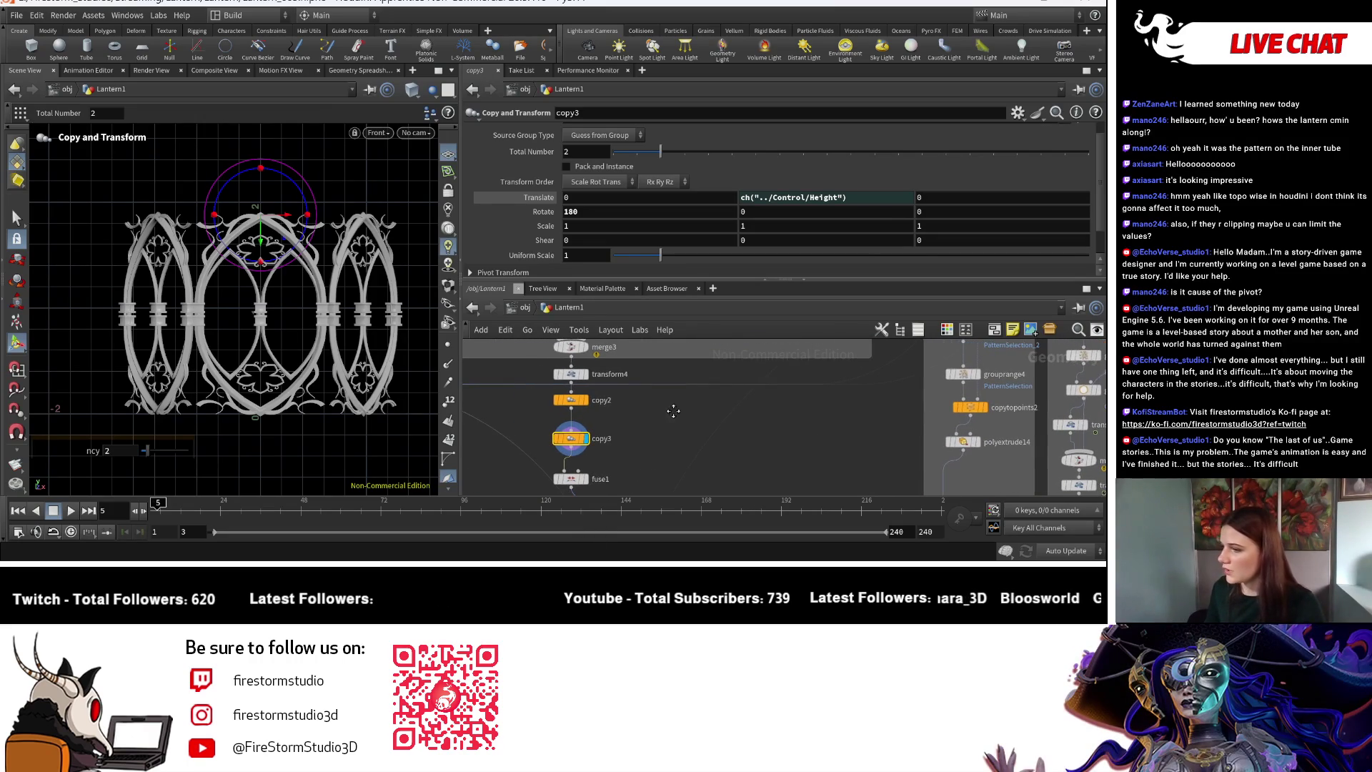
middle_click_drag(323, 374, 305, 482)
middle_click_drag(829, 340, 839, 430)
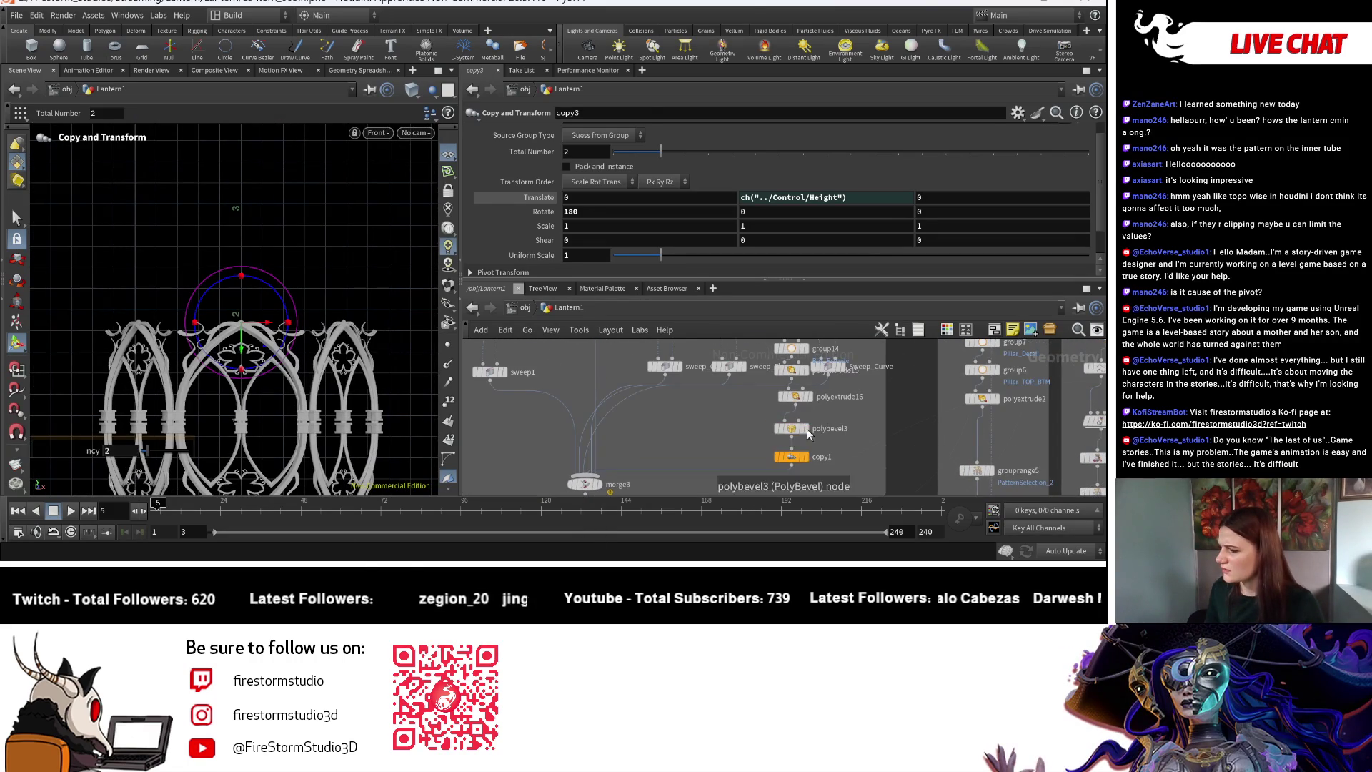
left_click(791, 457)
Select box4 to view its Center X expression ch("../Control/Width")*0.435 and Uniform Scale 0.1.
mouse_move(709, 430)
middle_mouse_down()
mouse_move(681, 472)
mouse_move(672, 419)
mouse_move(633, 465)
middle_mouse_up()
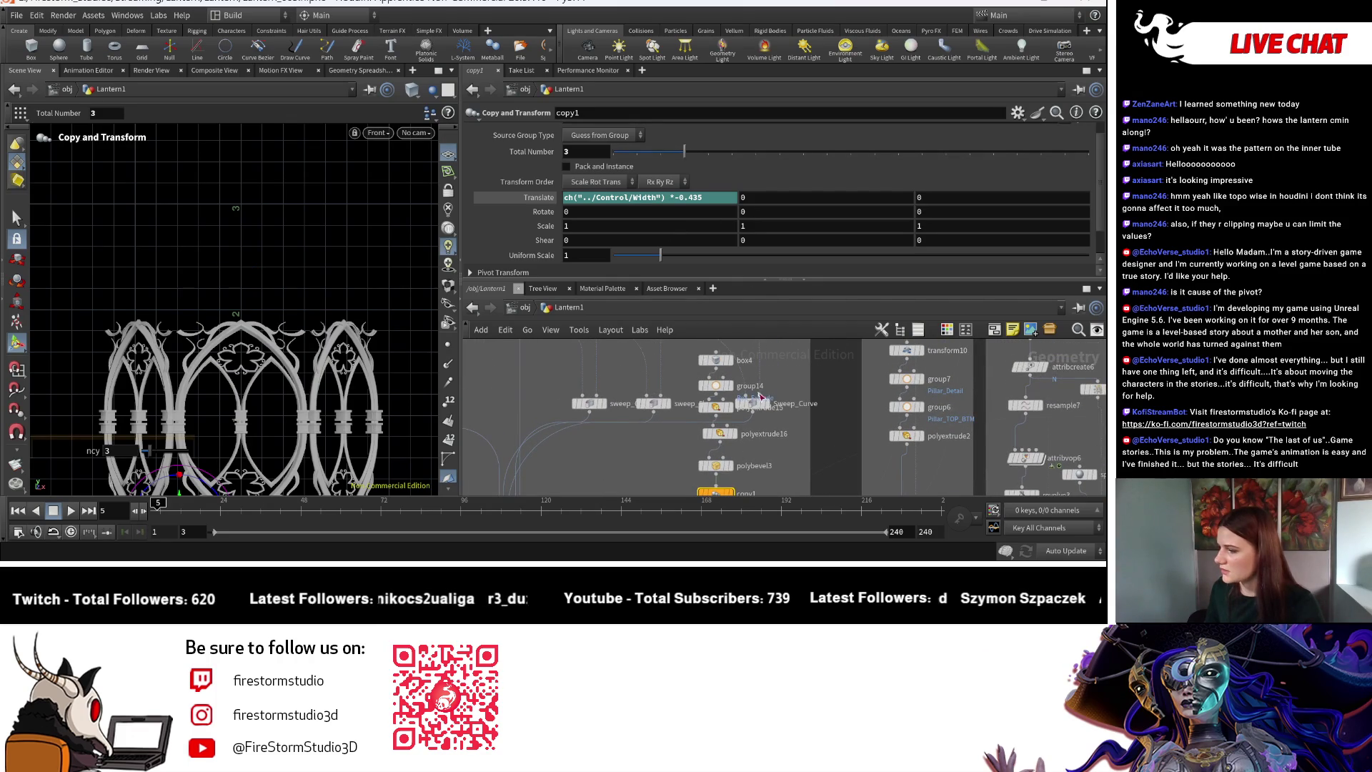
left_click(715, 360)
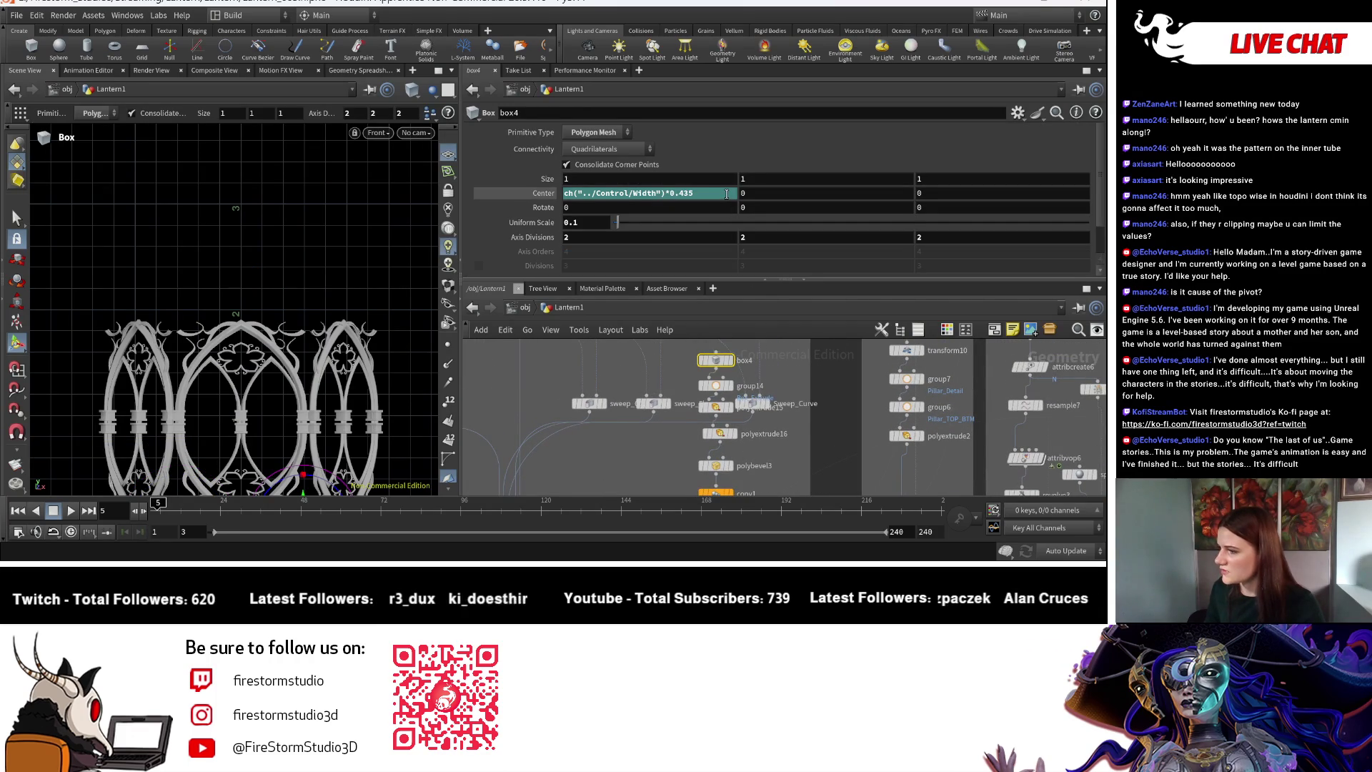
key("Escape")
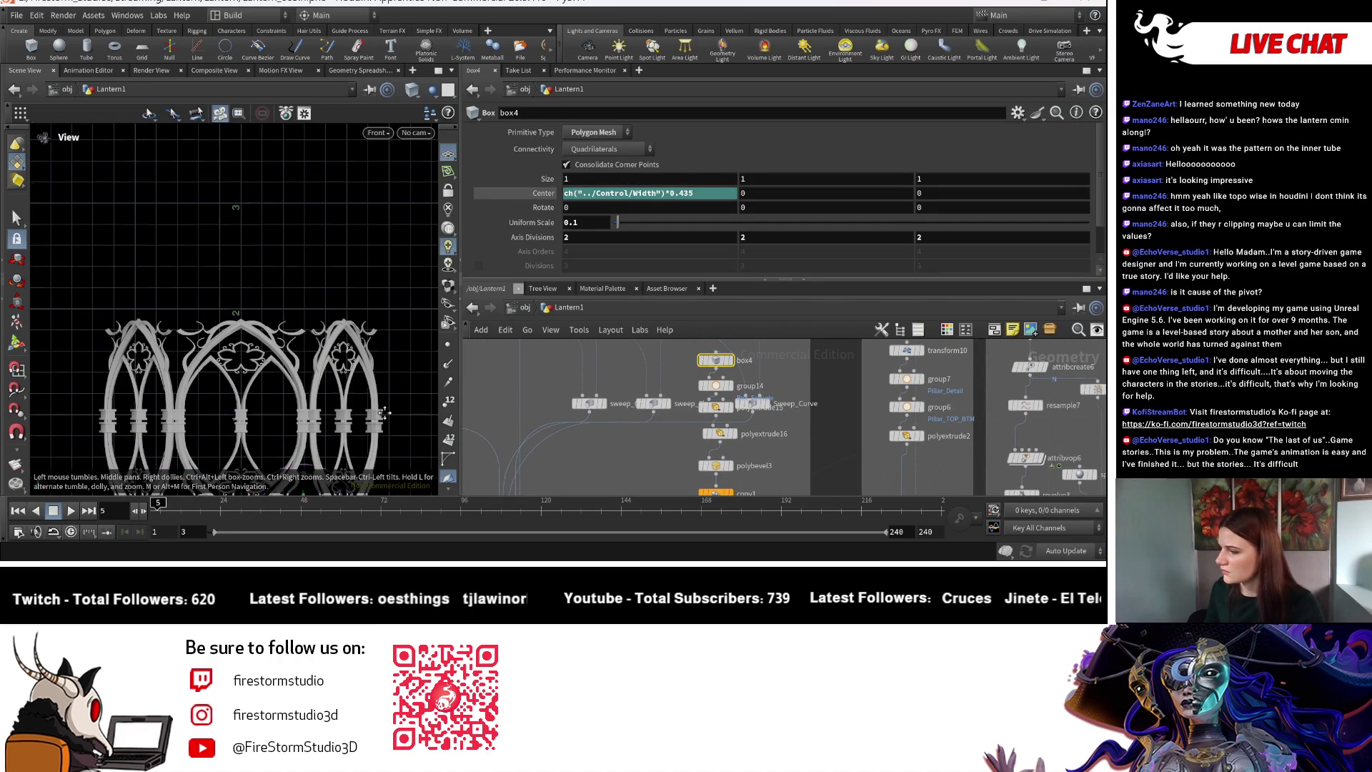
middle_click_drag(398, 438, 398, 303)
scroll(420, 398, "up", 10)
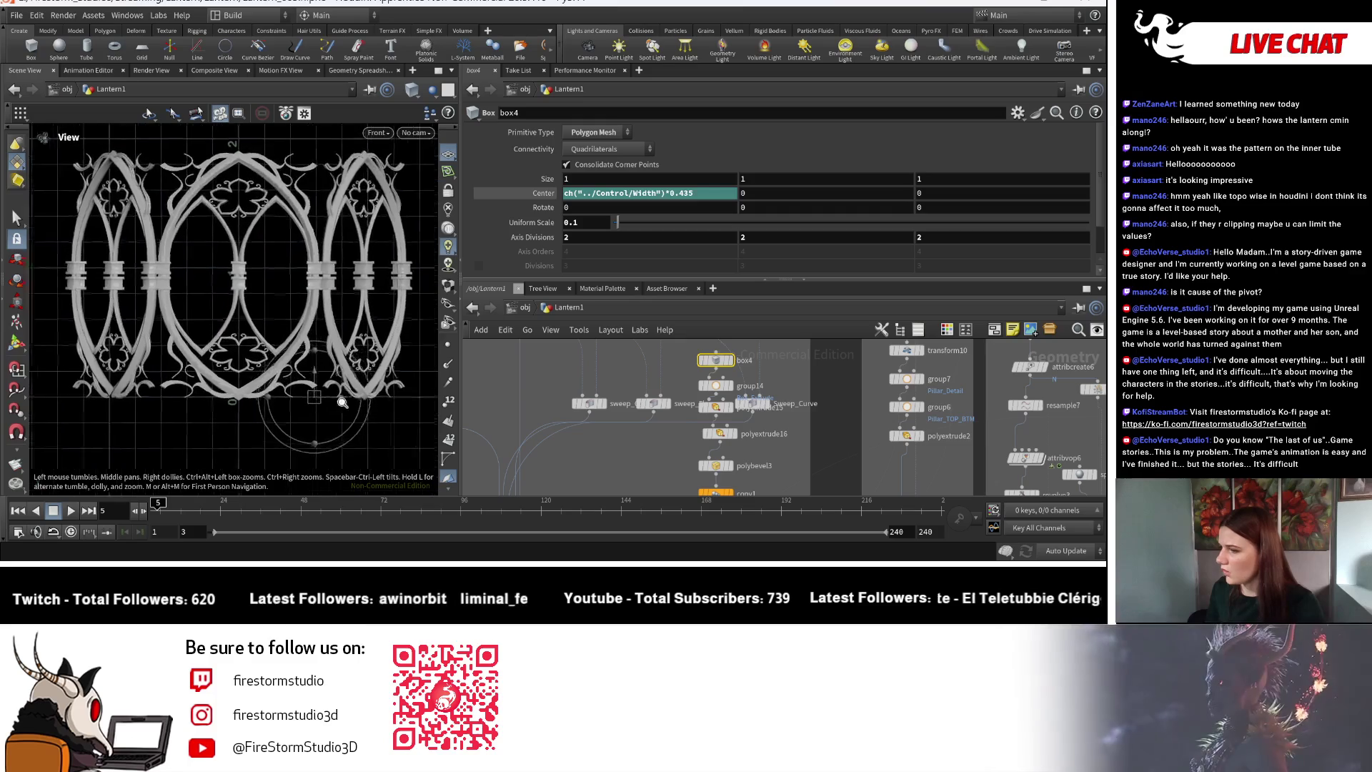
middle_click_drag(395, 346, 423, 398)
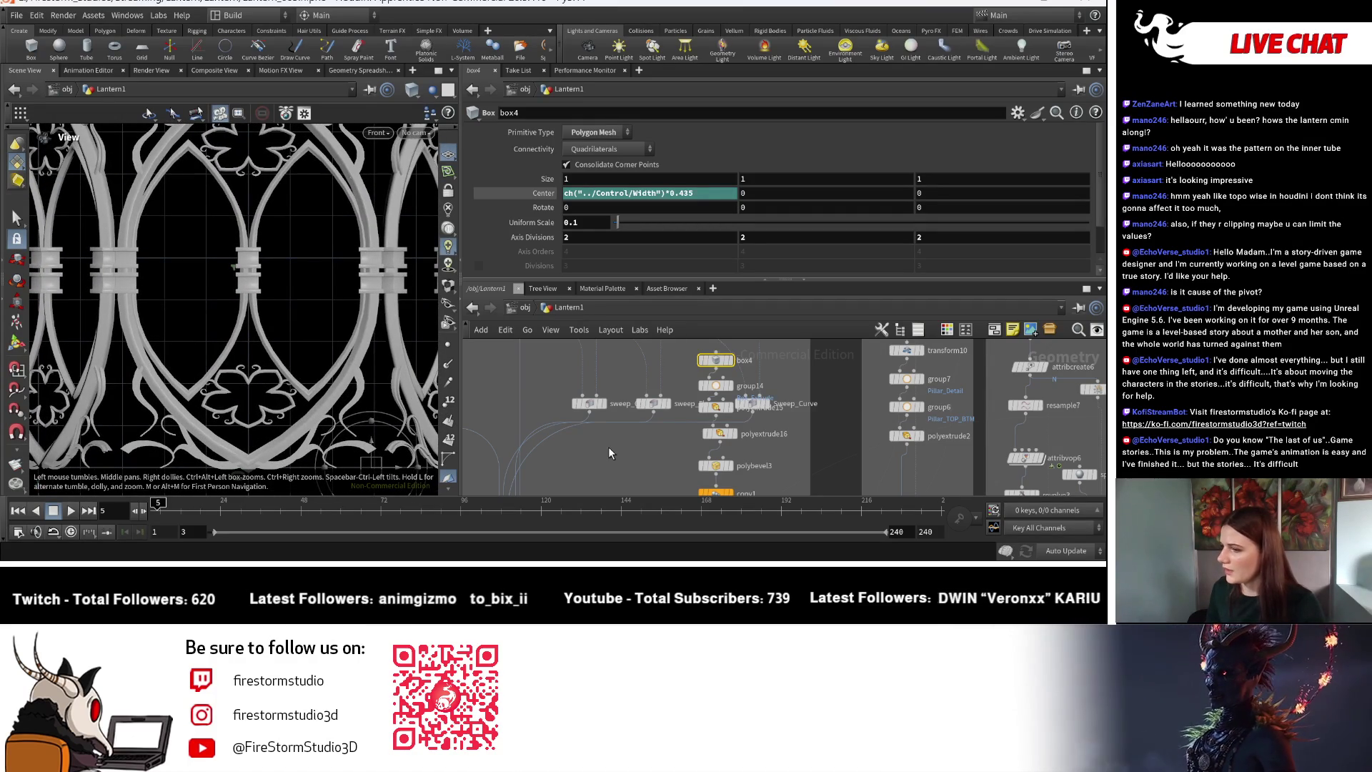
scroll(608, 447, "down", 3)
middle_click_drag(607, 447, 652, 353)
scroll(641, 440, "up", 4)
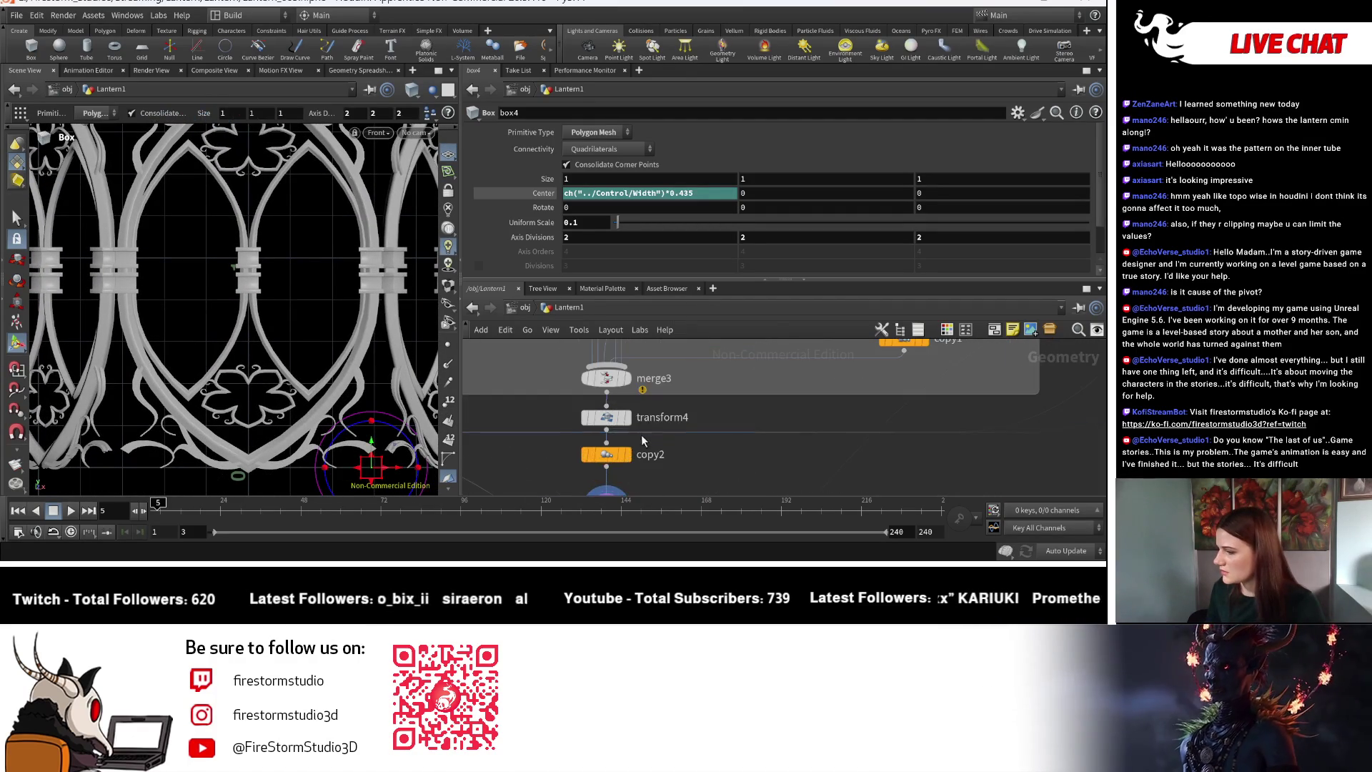
left_click(626, 418)
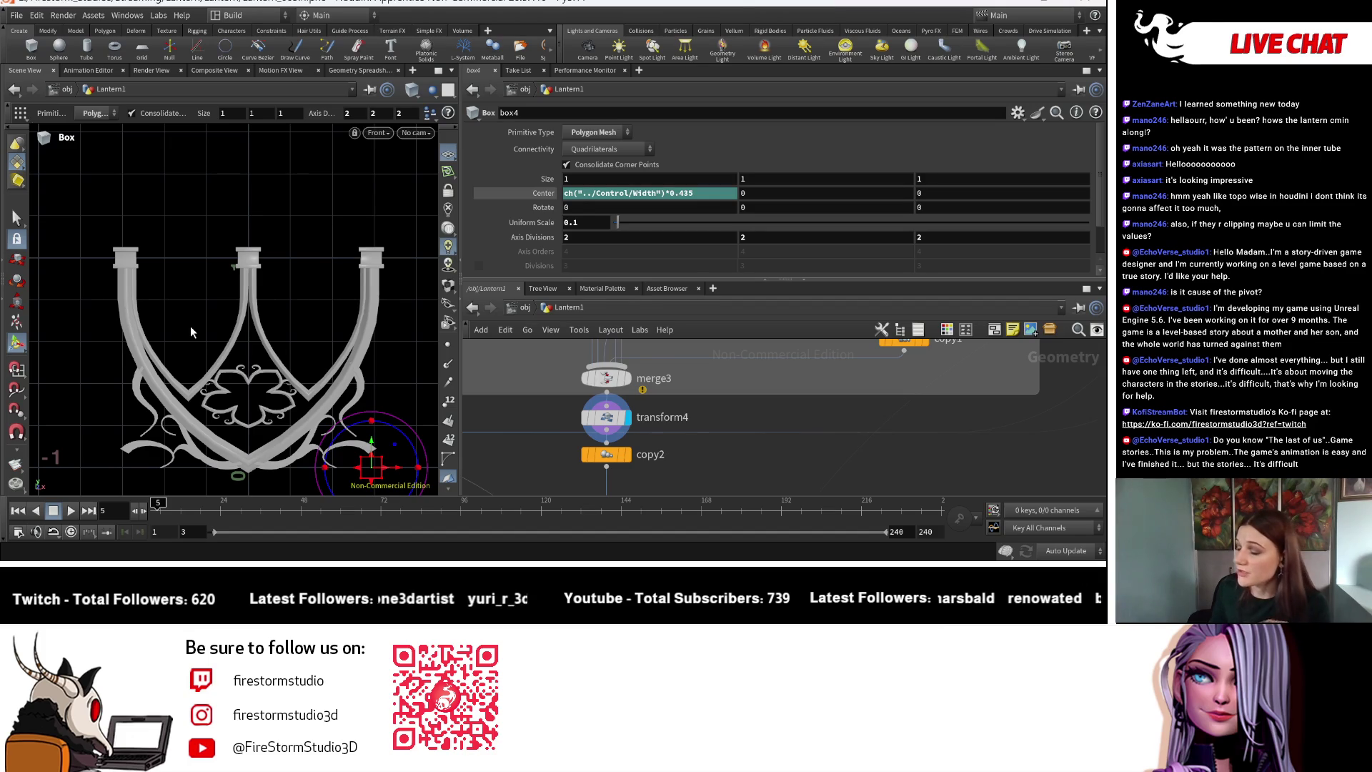
Inspect copy2's radial copy settings.
mouse_move(786, 398)
middle_mouse_down()
mouse_move(790, 427)
mouse_move(797, 377)
middle_mouse_up()
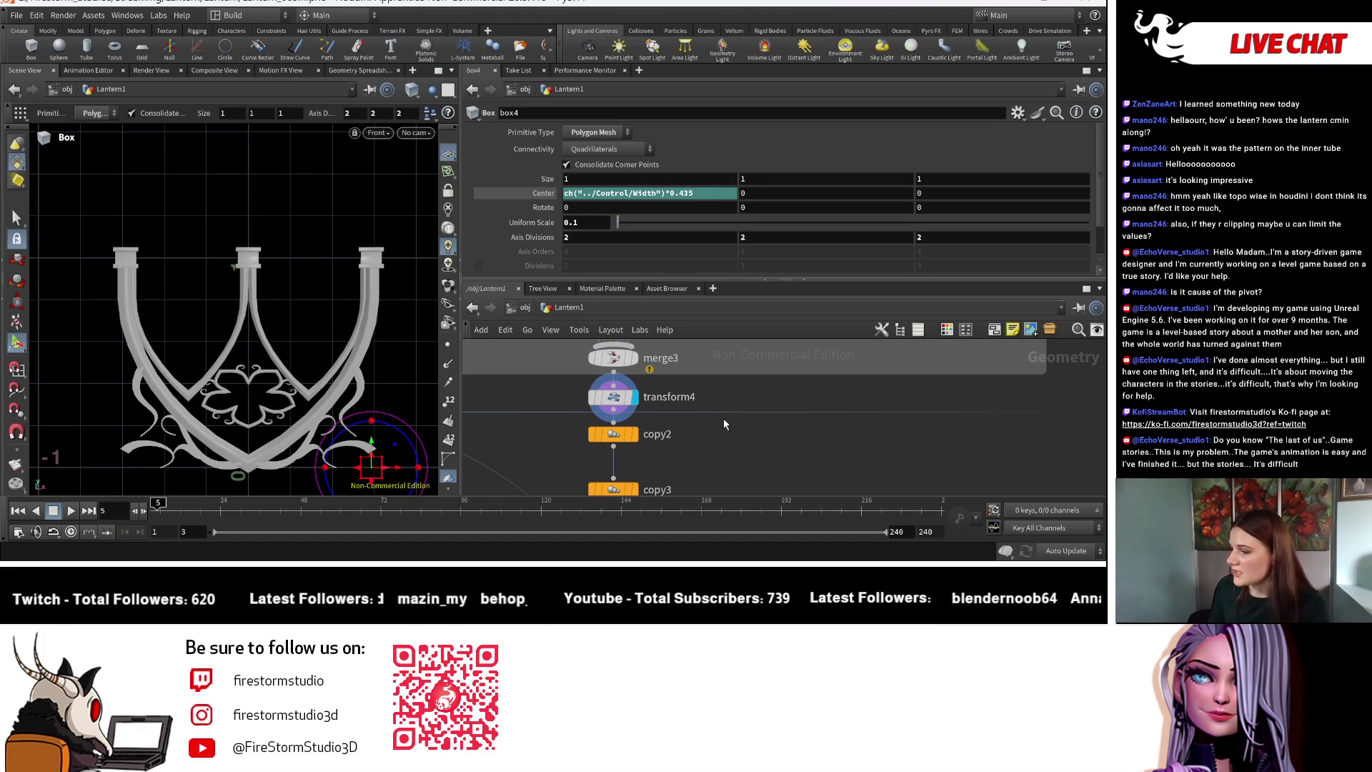
left_click(633, 433)
left_click(620, 442)
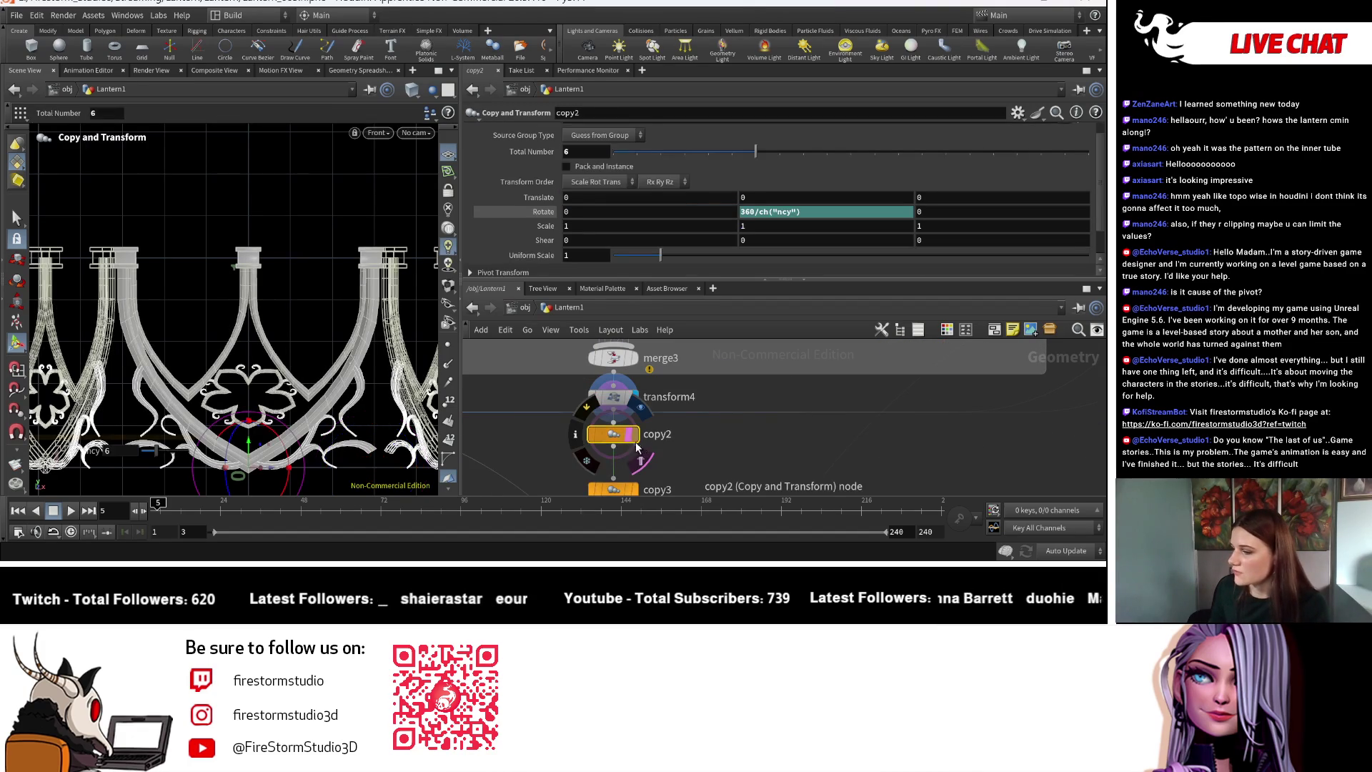
left_click(636, 437)
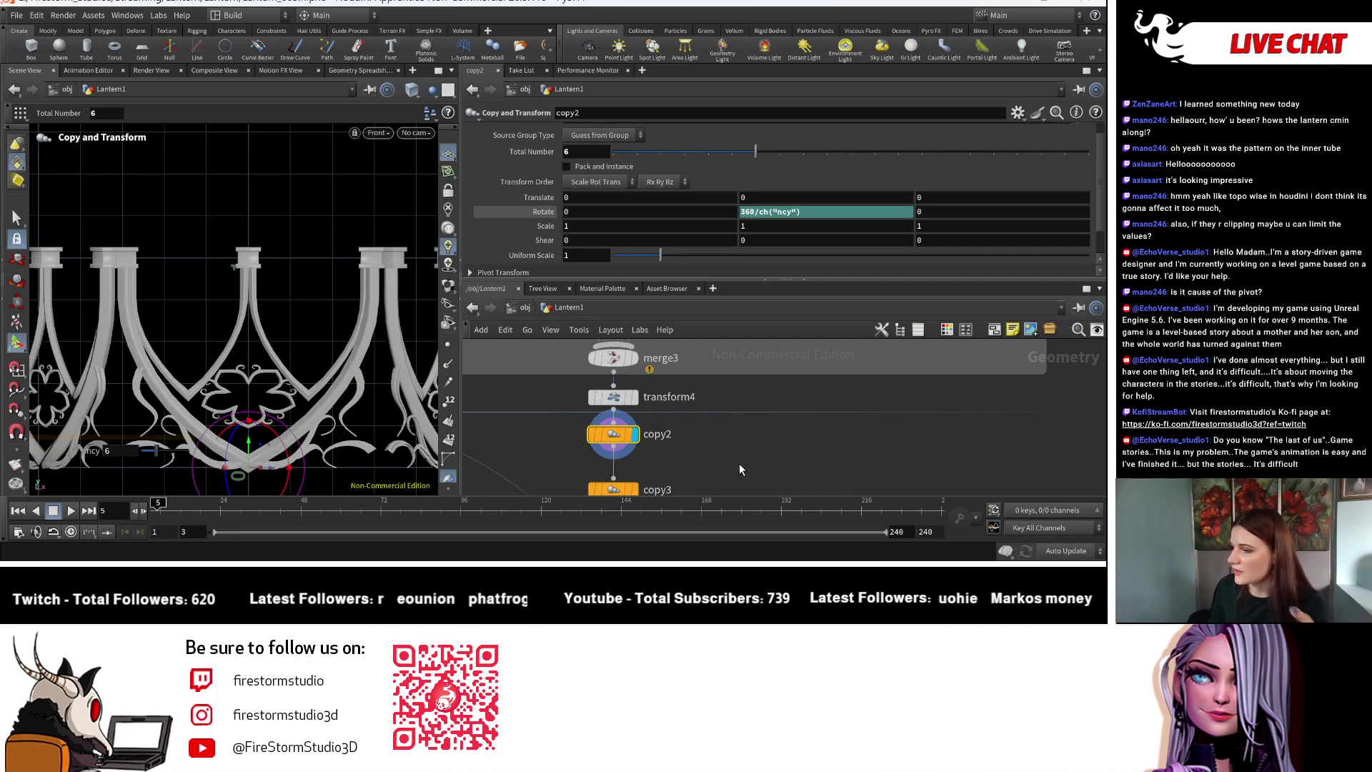
scroll(771, 485, "down", 3)
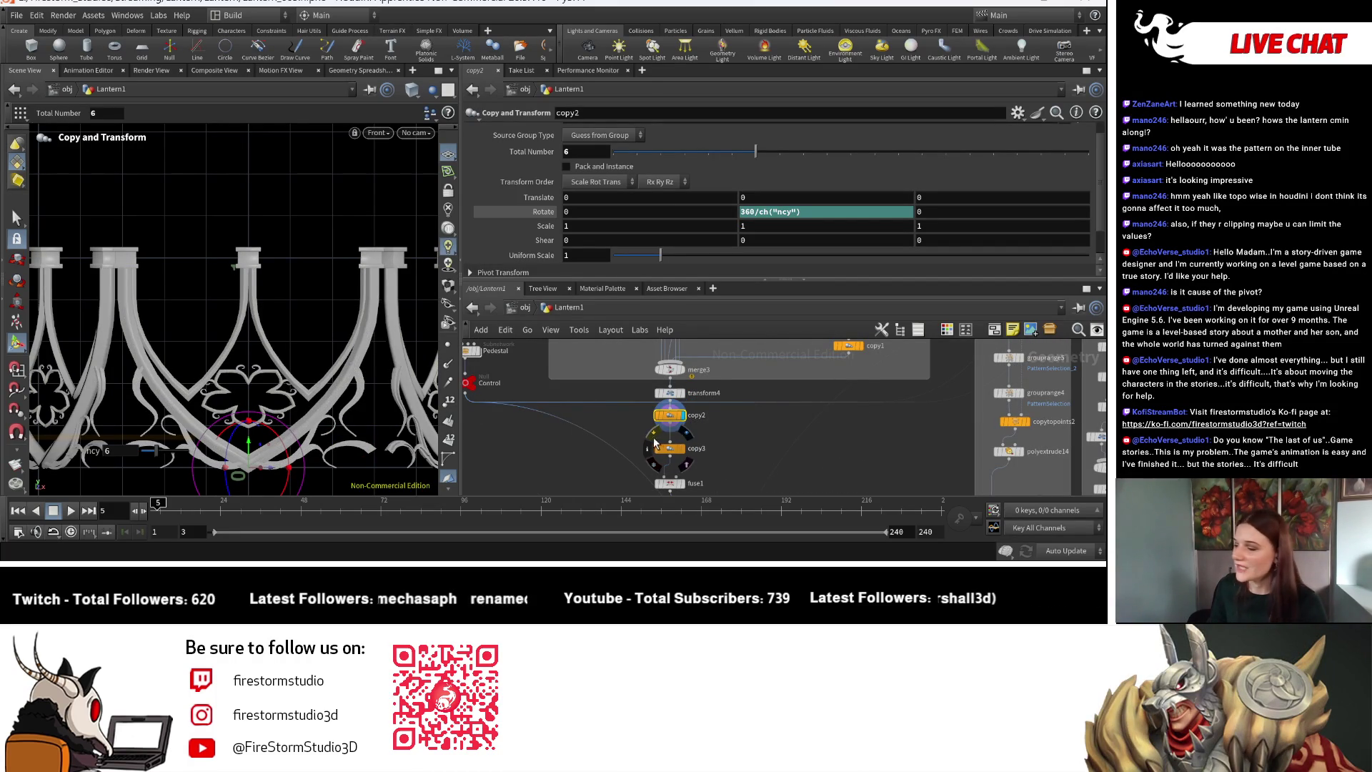
scroll(696, 456, "up", 2)
Display copy3's full mirrored arches and select copy3 for editing.
left_click(697, 456)
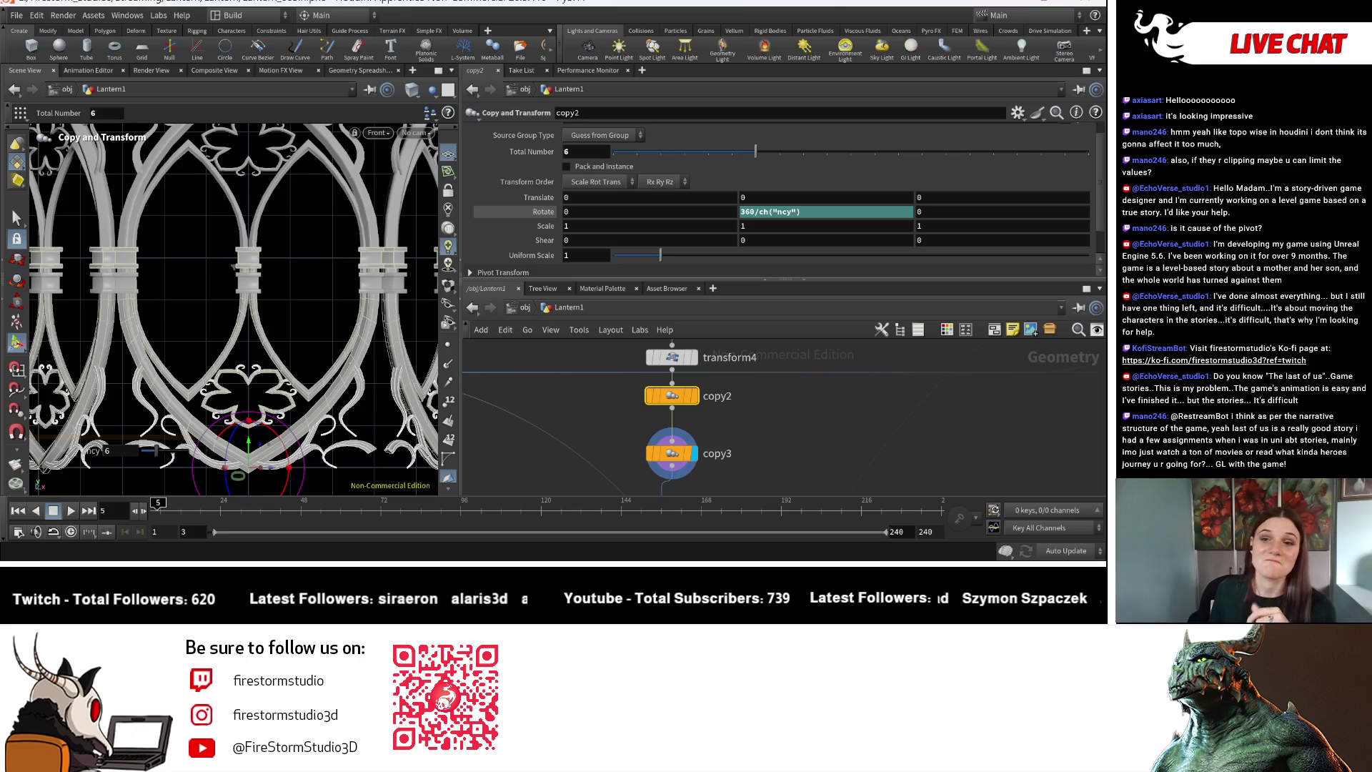
key("Escape")
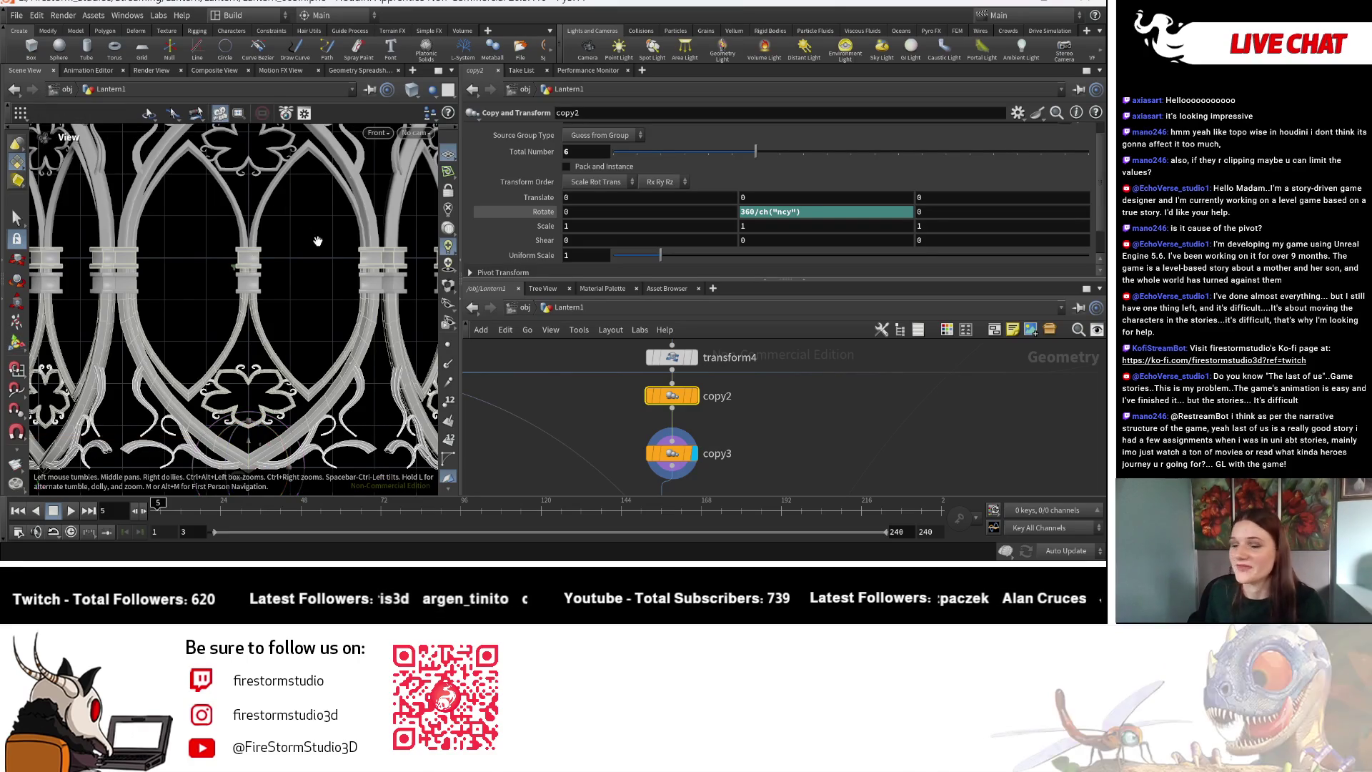
scroll(338, 270, "up", 2)
scroll(338, 270, "down", 5)
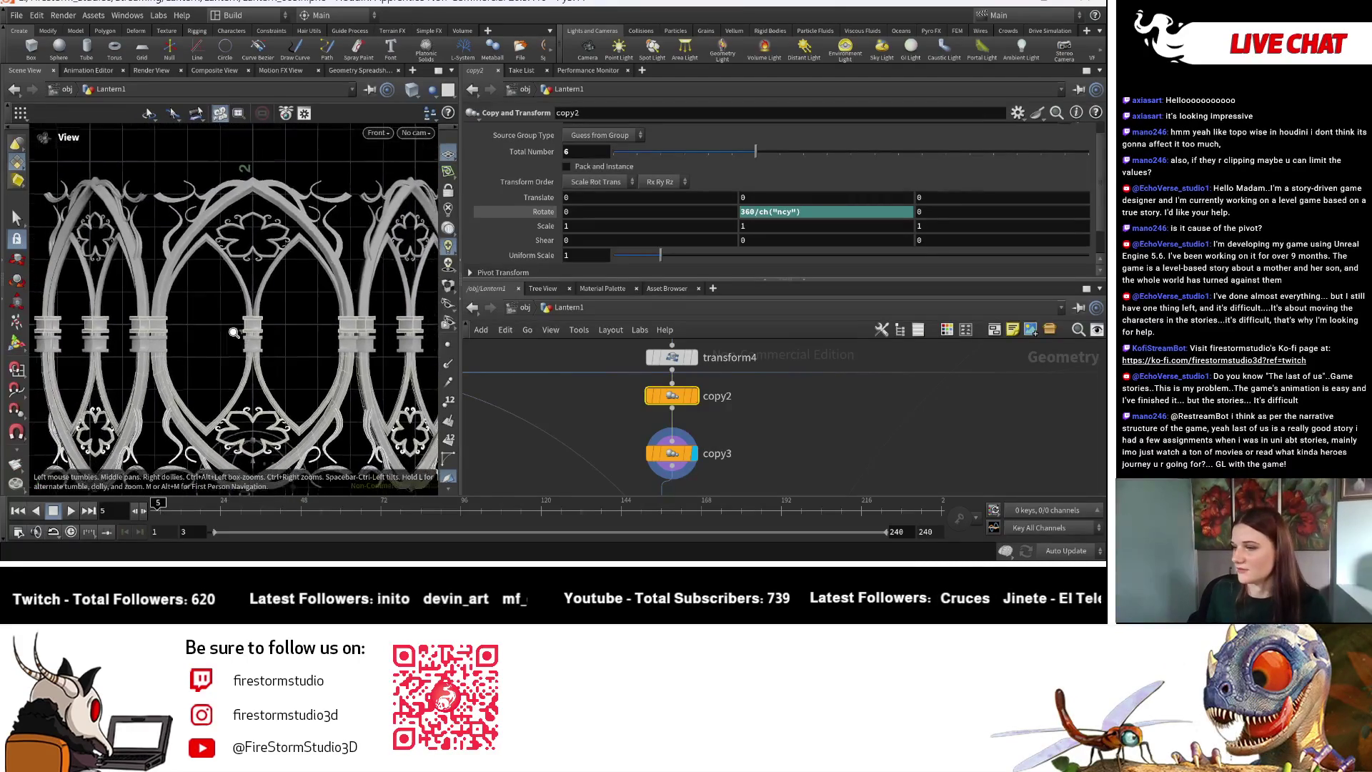
left_click(671, 453)
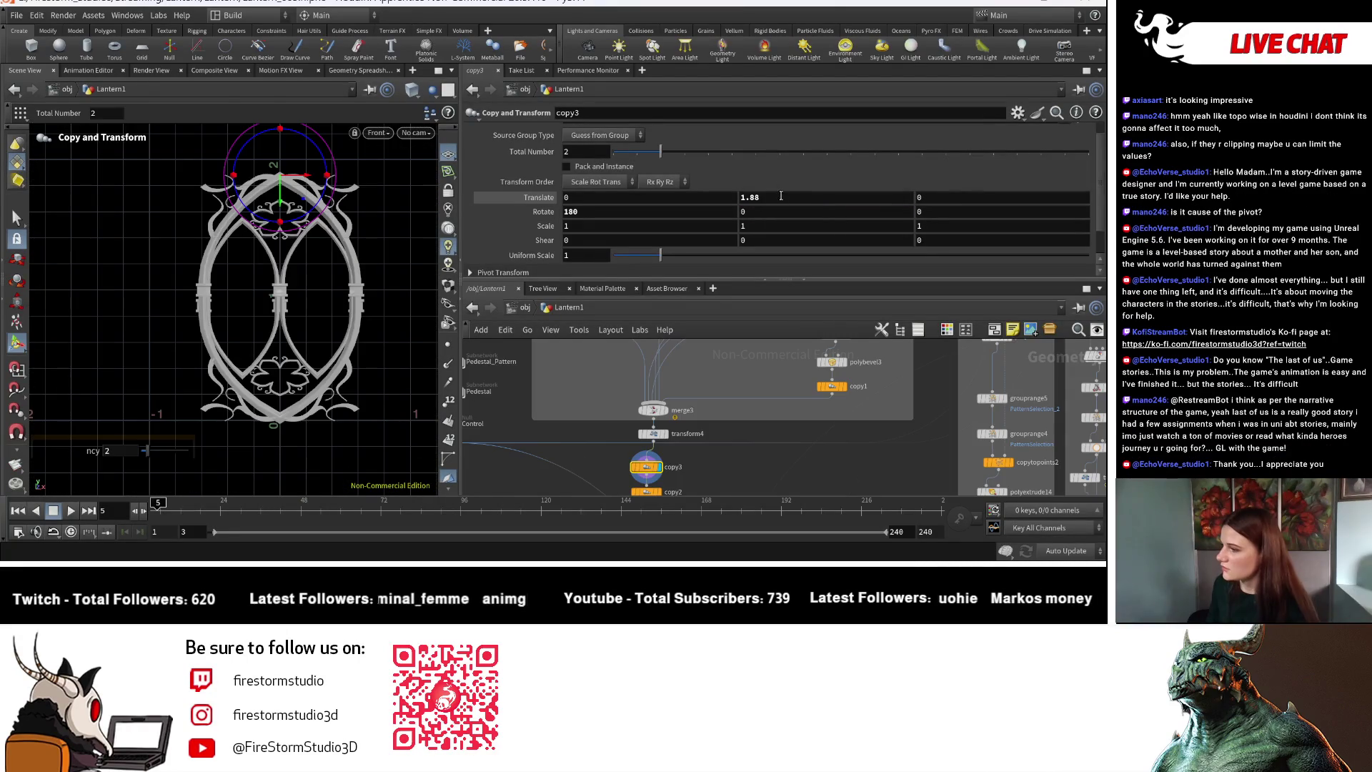
Set copy3's Translate Y to 2, trying 0 and 1 along the way.
type("0")
key("Return")
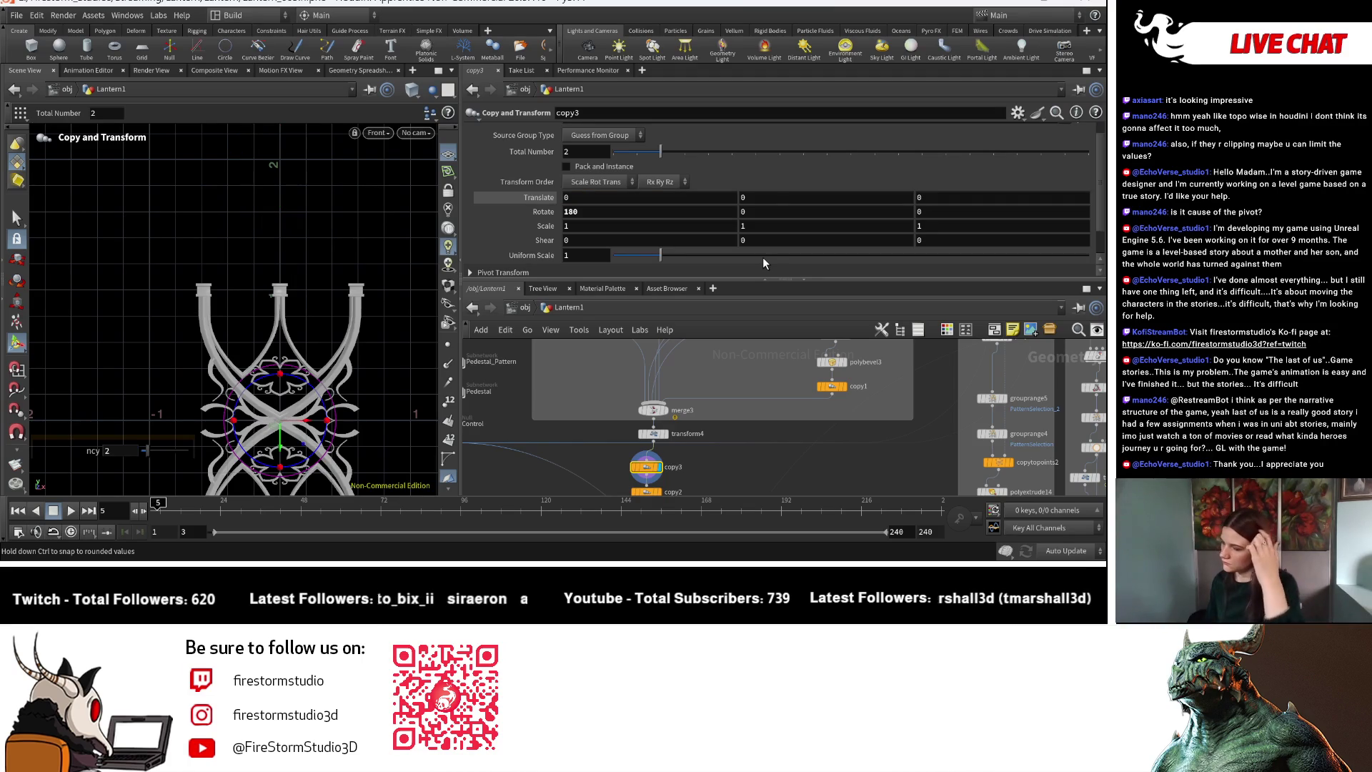
type("1")
key("Return")
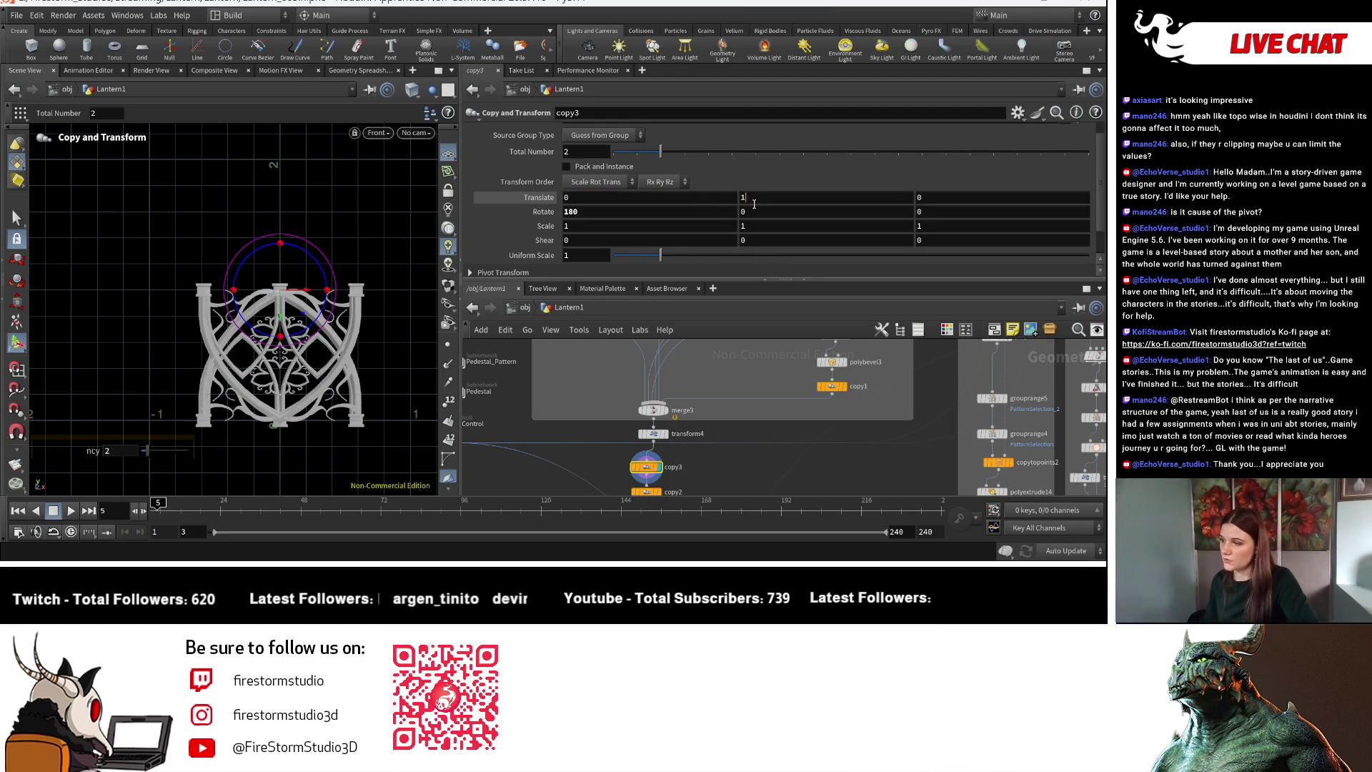
left_click(738, 202)
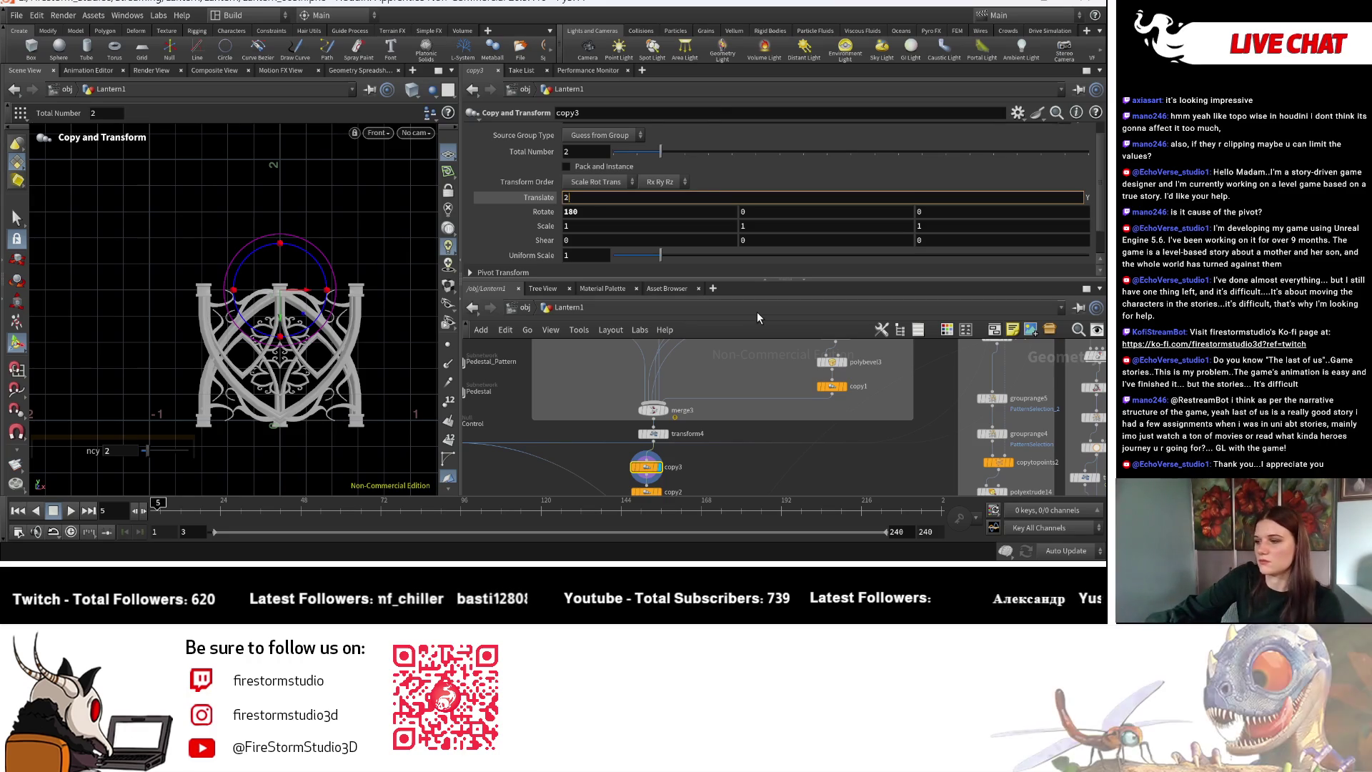
type("2")
key("Return")
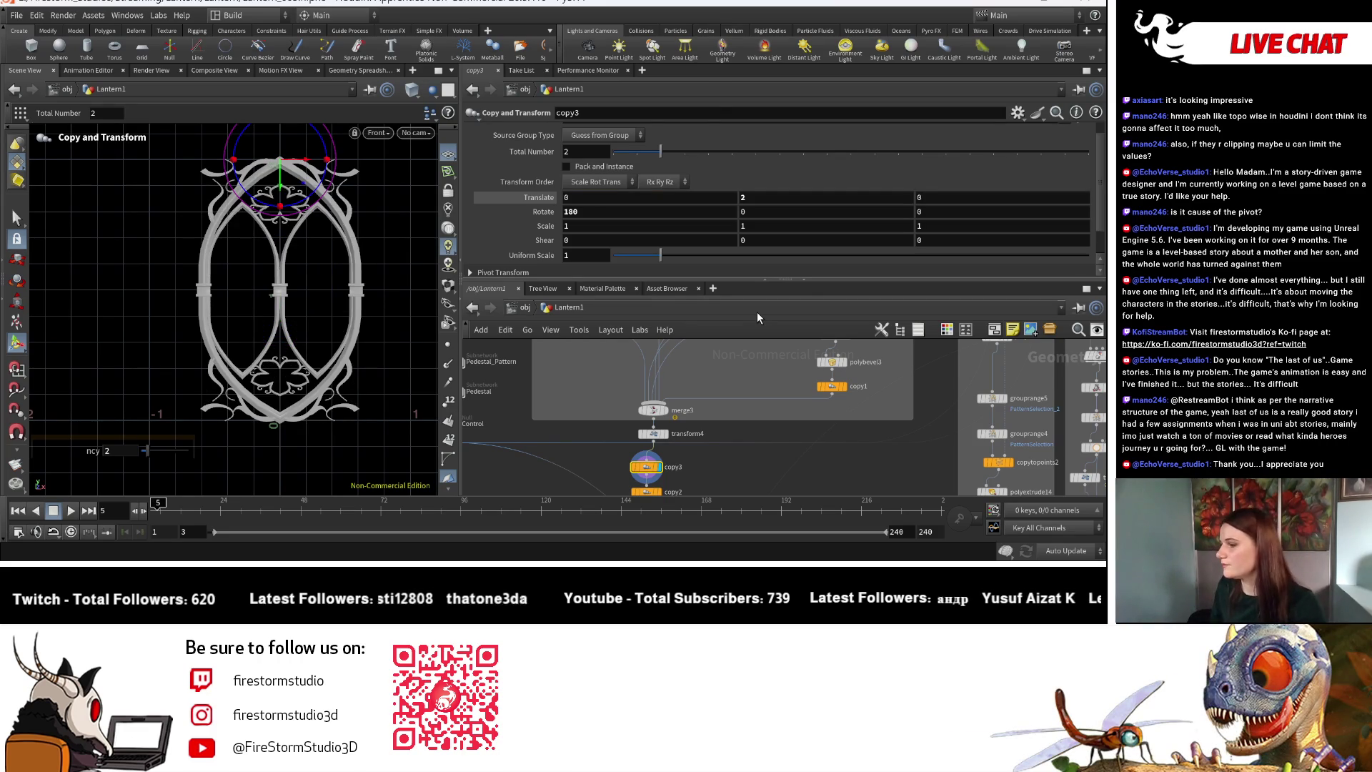
Move the transform4 node out beside copy3 in the network.
middle_click_drag(630, 492, 624, 423)
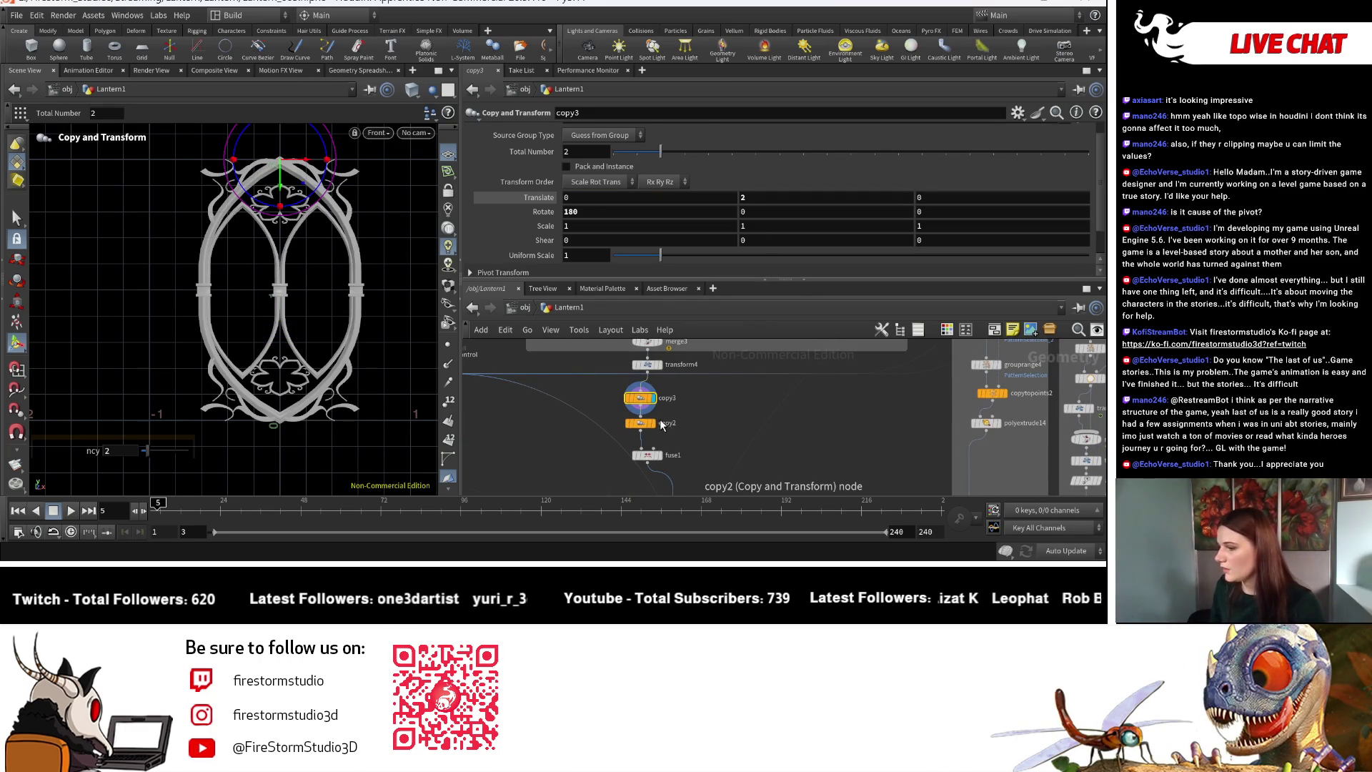
middle_click_drag(783, 396, 780, 440)
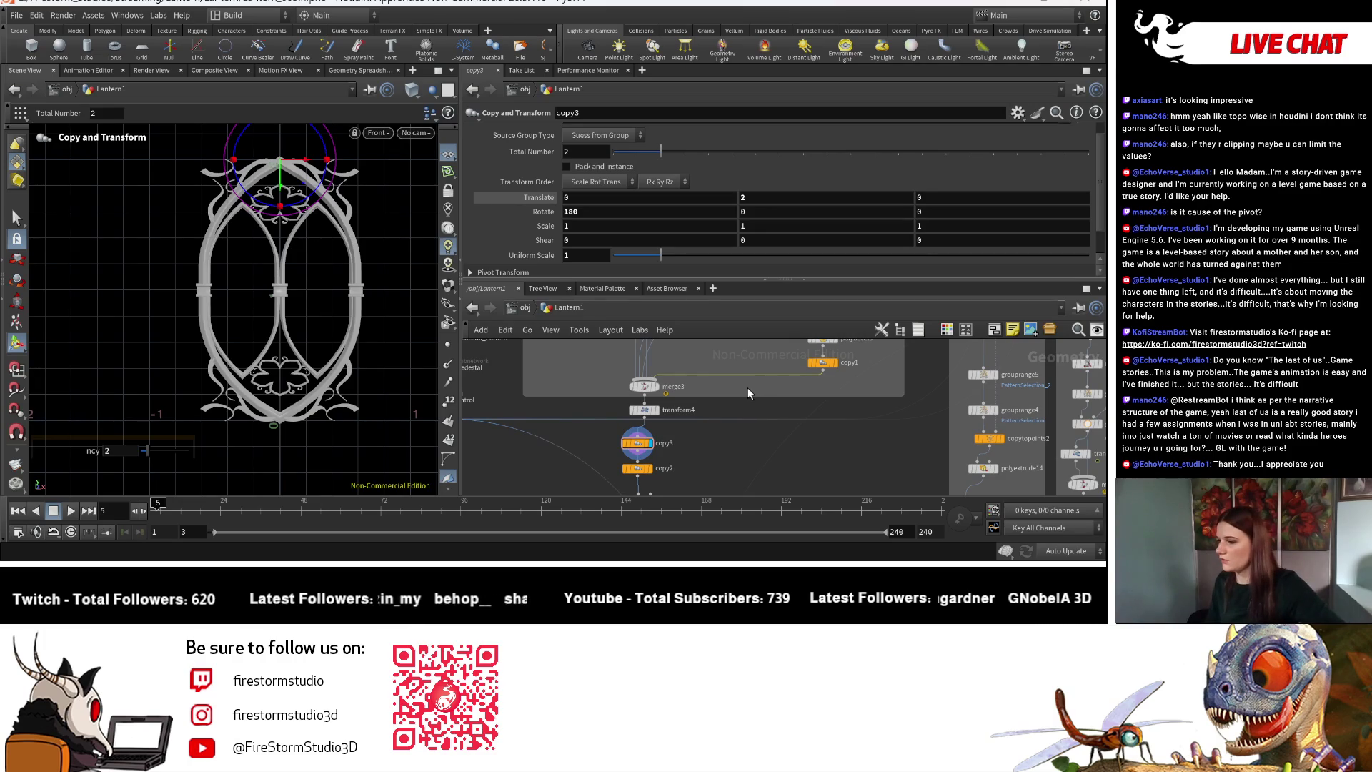
mouse_move(648, 420)
left_mouse_down()
mouse_move(700, 450)
mouse_move(637, 434)
left_mouse_up()
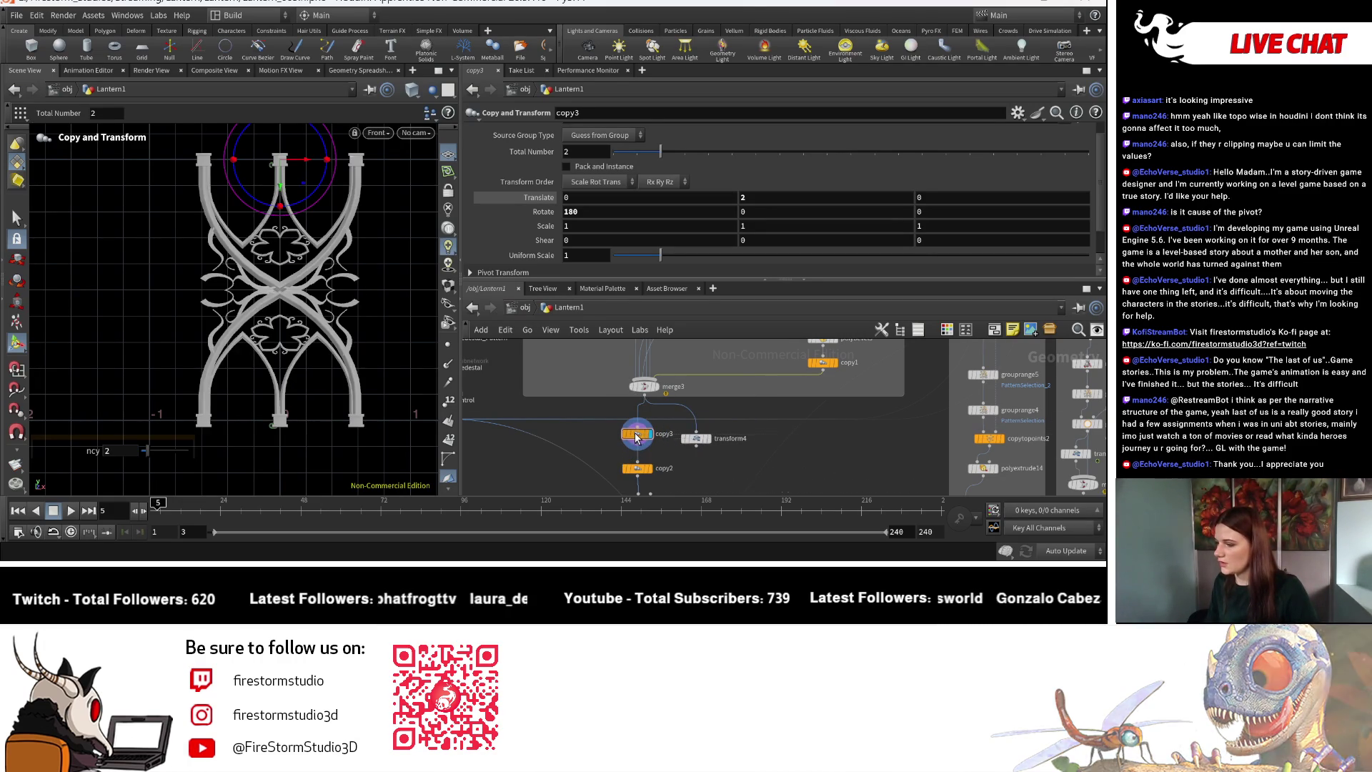
Insert transform4 between copy3 and copy2, checking merged geometry and copy3's output.
left_click(707, 445)
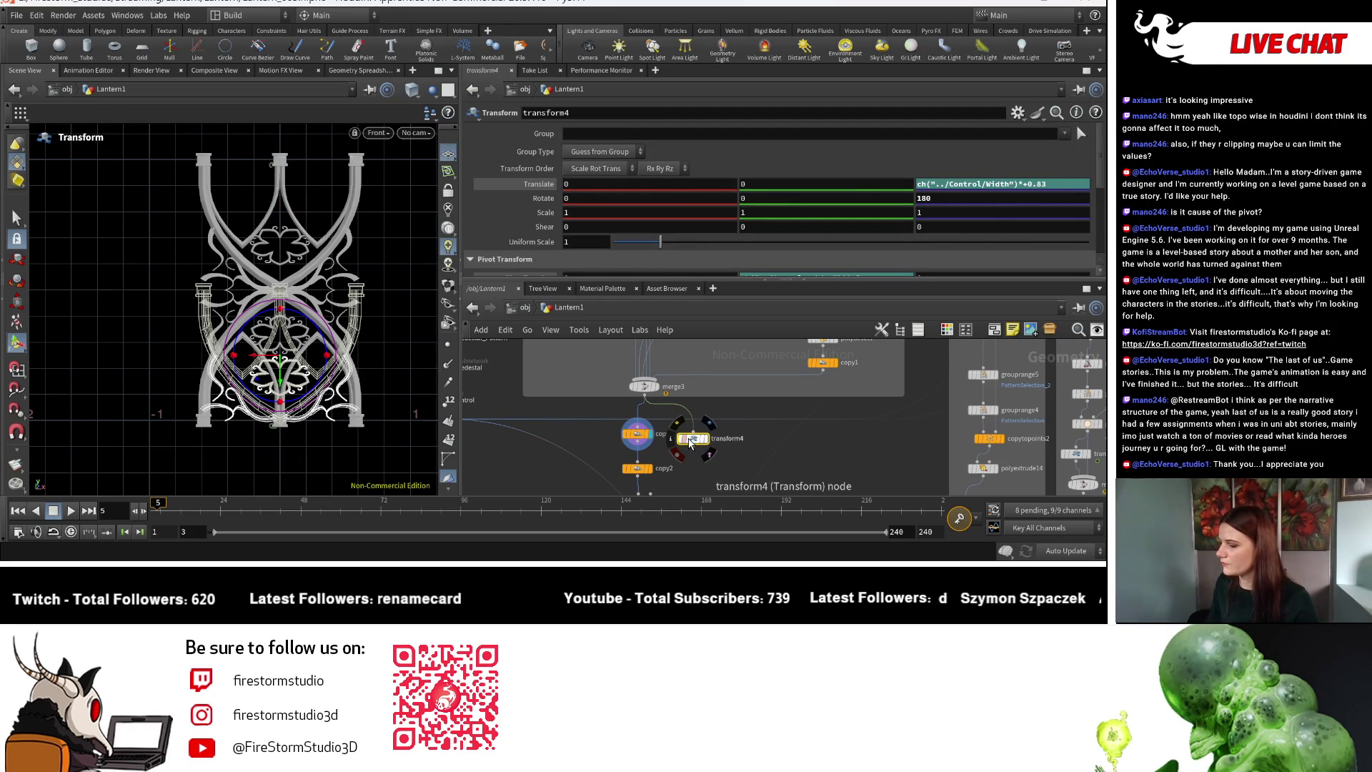
left_click_drag(694, 443, 643, 467)
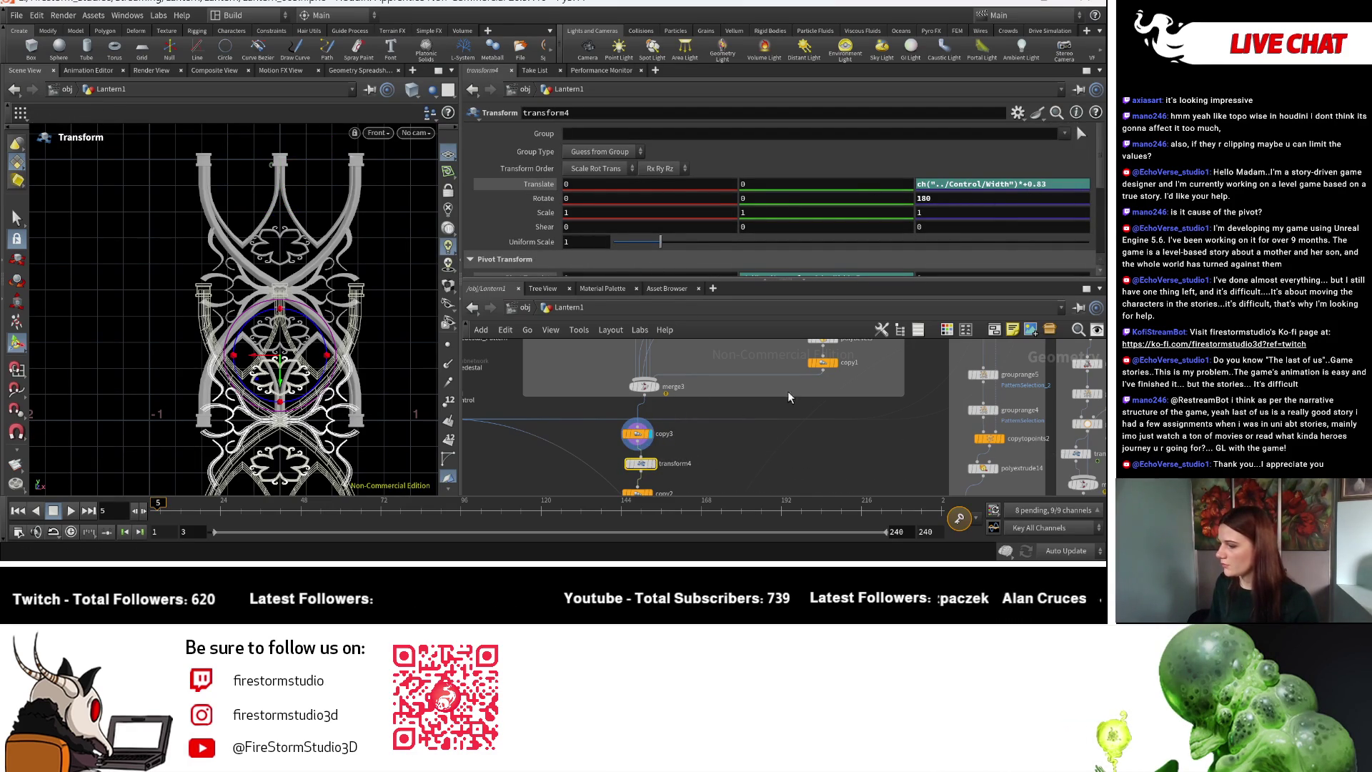
left_click(660, 392)
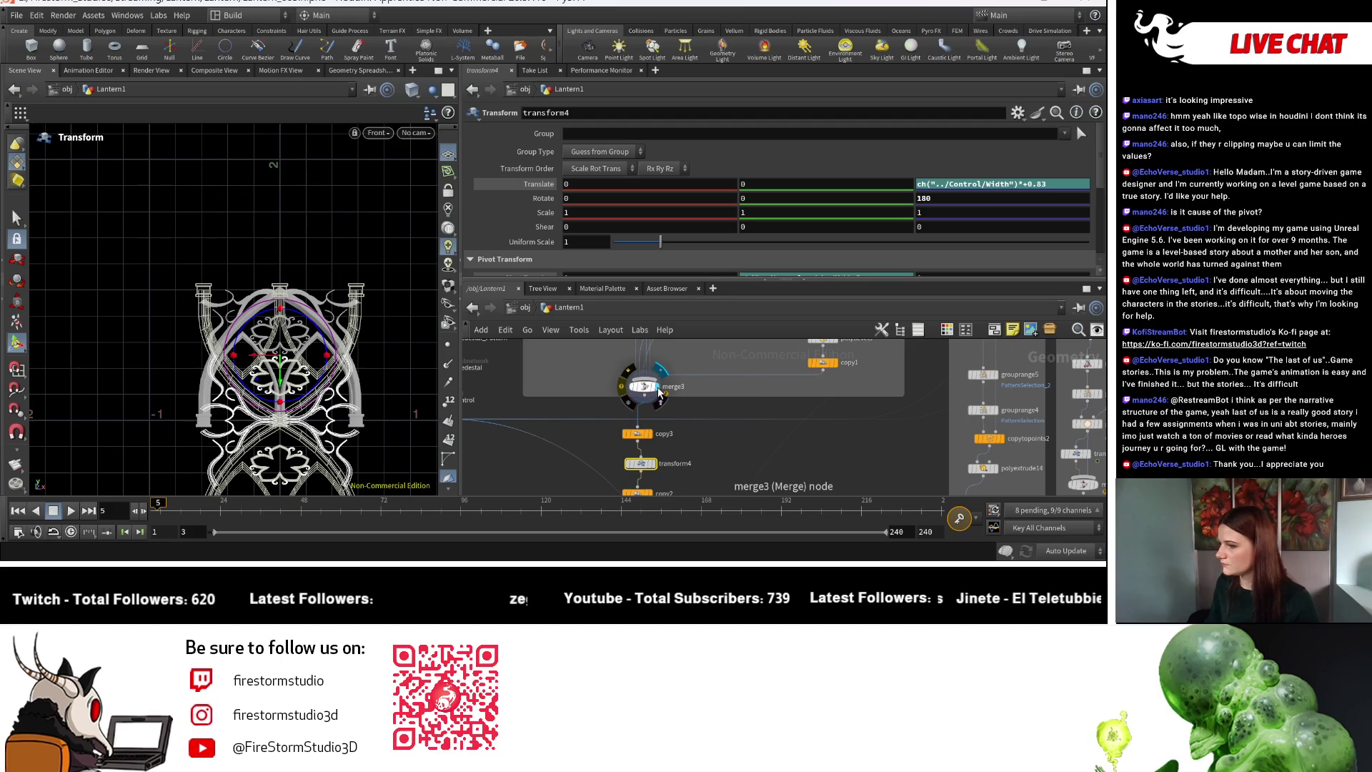
left_click(655, 438)
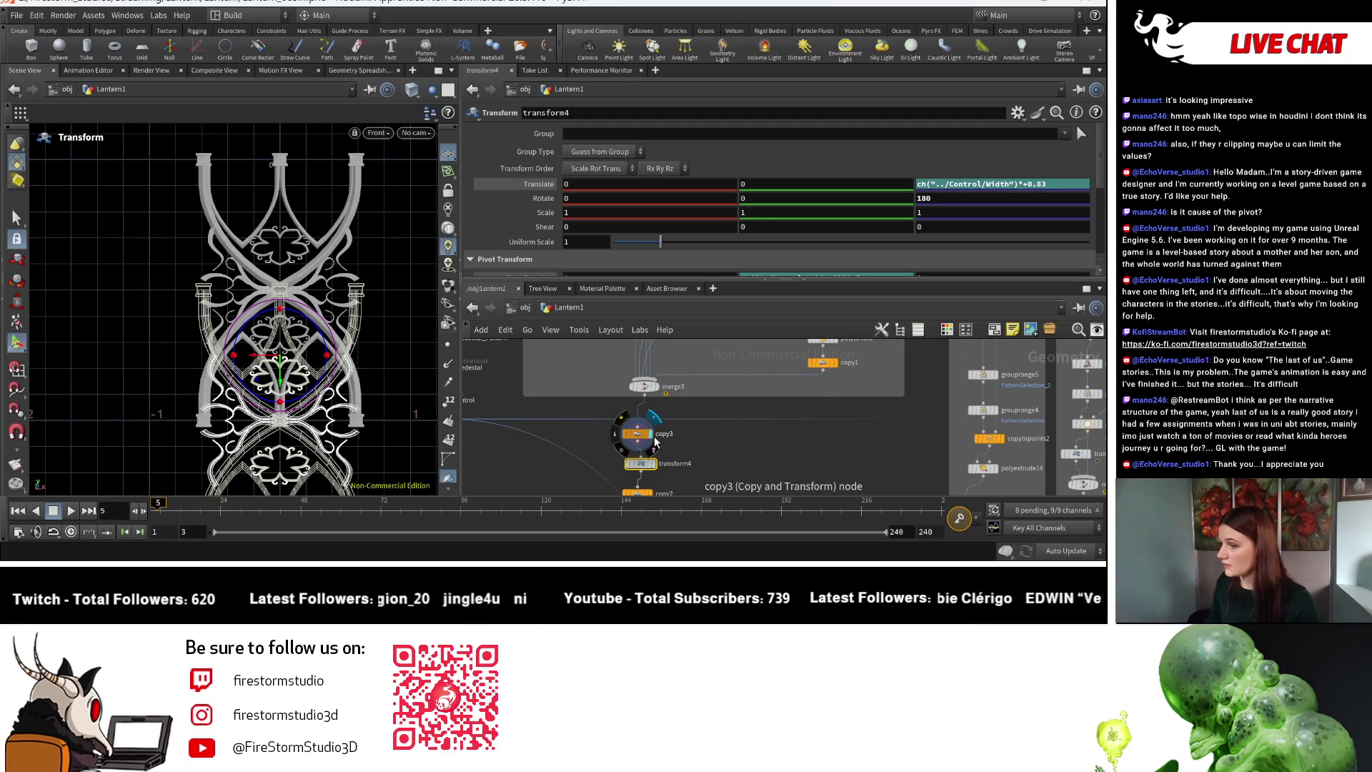
Display copy2's radially copied arch panels around the lantern.
key("Escape")
scroll(166, 298, "down", 5)
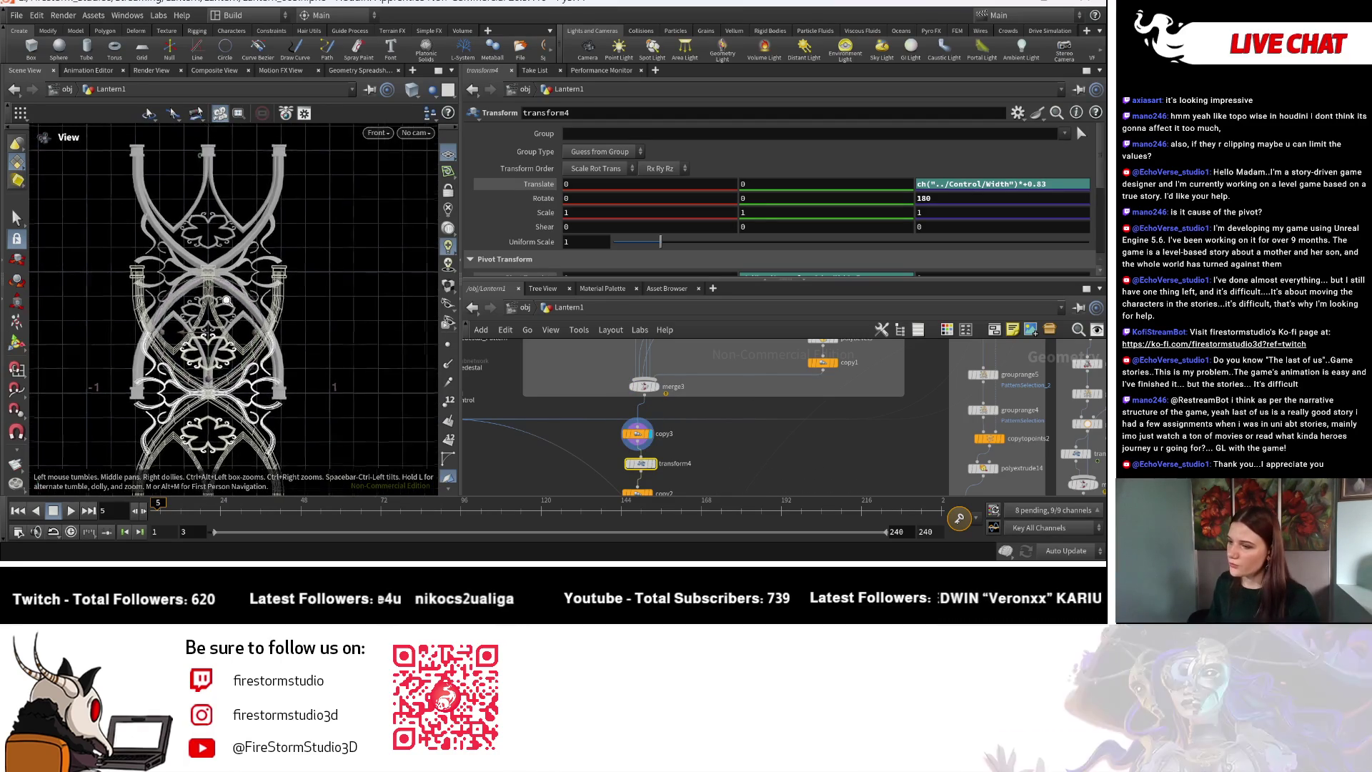
middle_click_drag(166, 298, 193, 347)
scroll(191, 343, "up", 10)
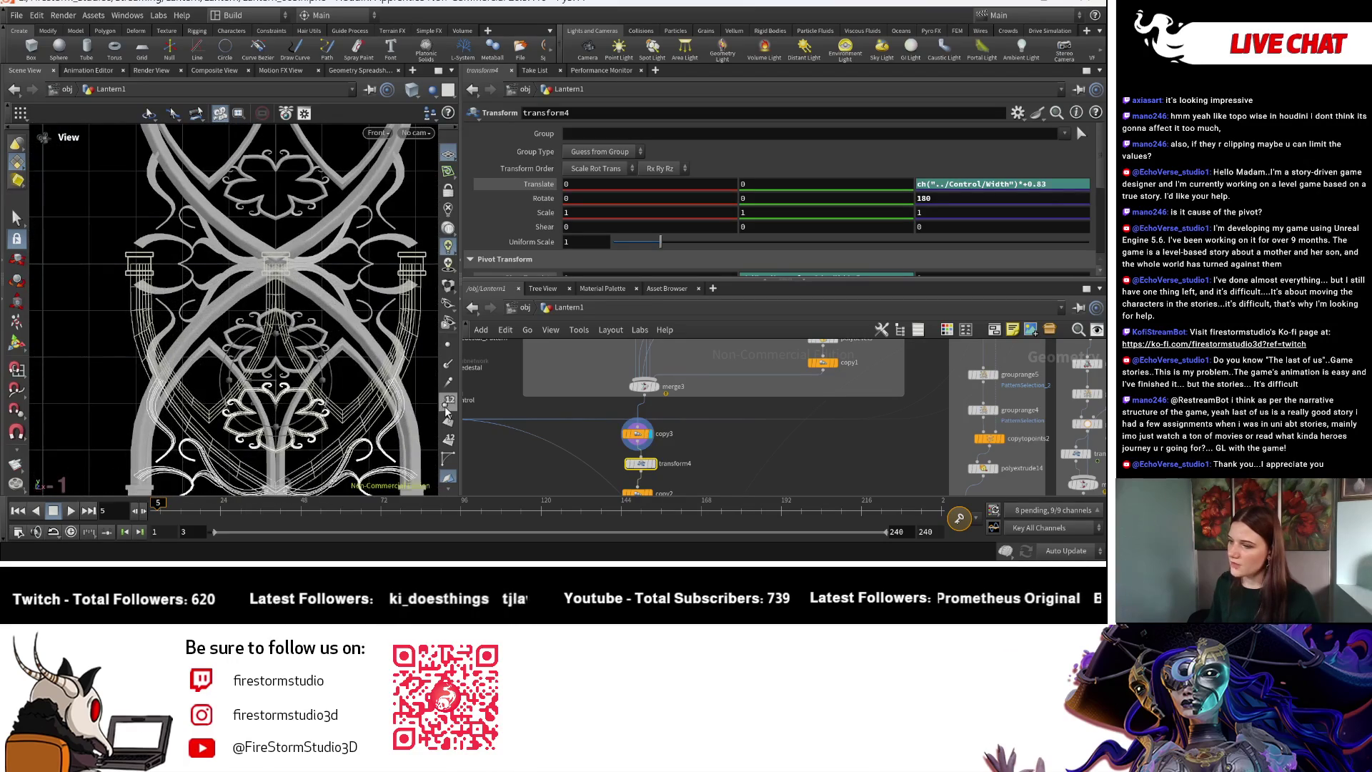
scroll(215, 300, "down", 3)
scroll(205, 261, "up", 6)
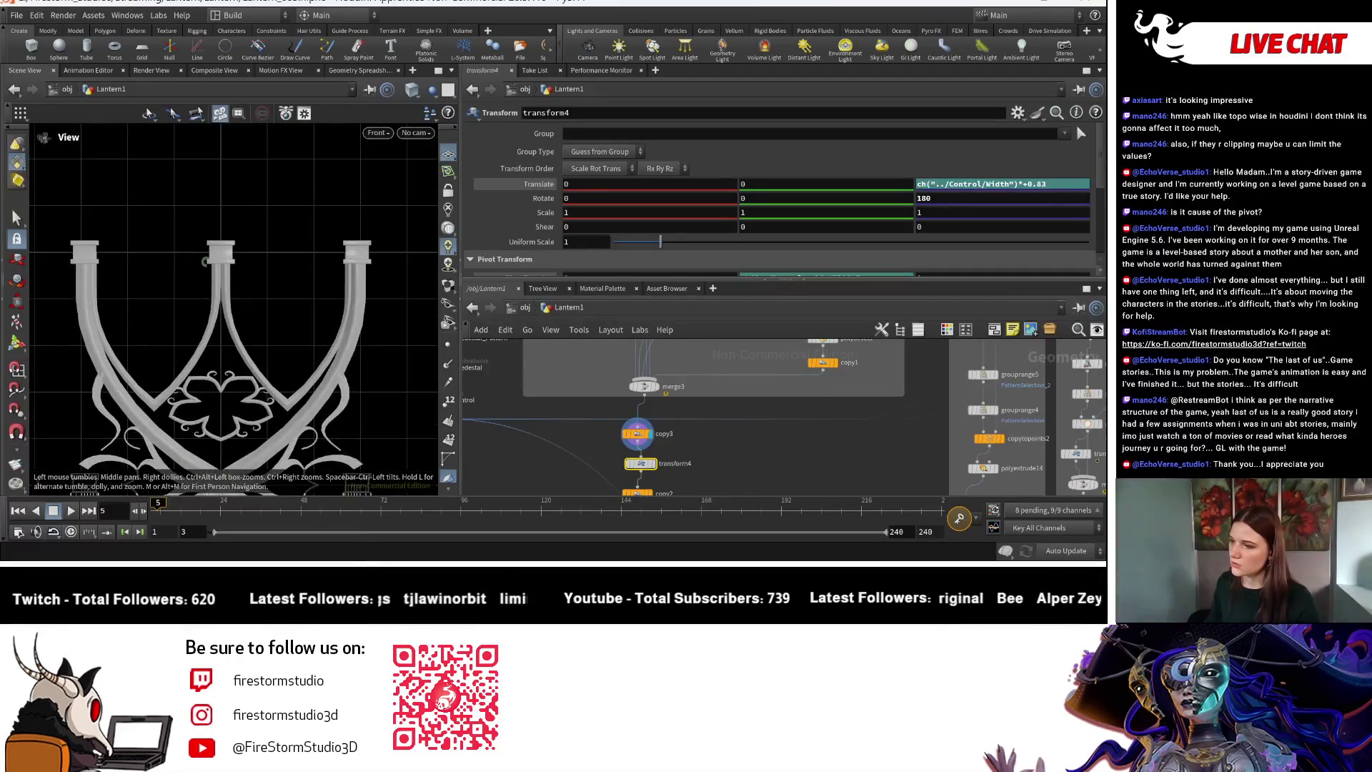
scroll(205, 262, "down", 4)
key("Return")
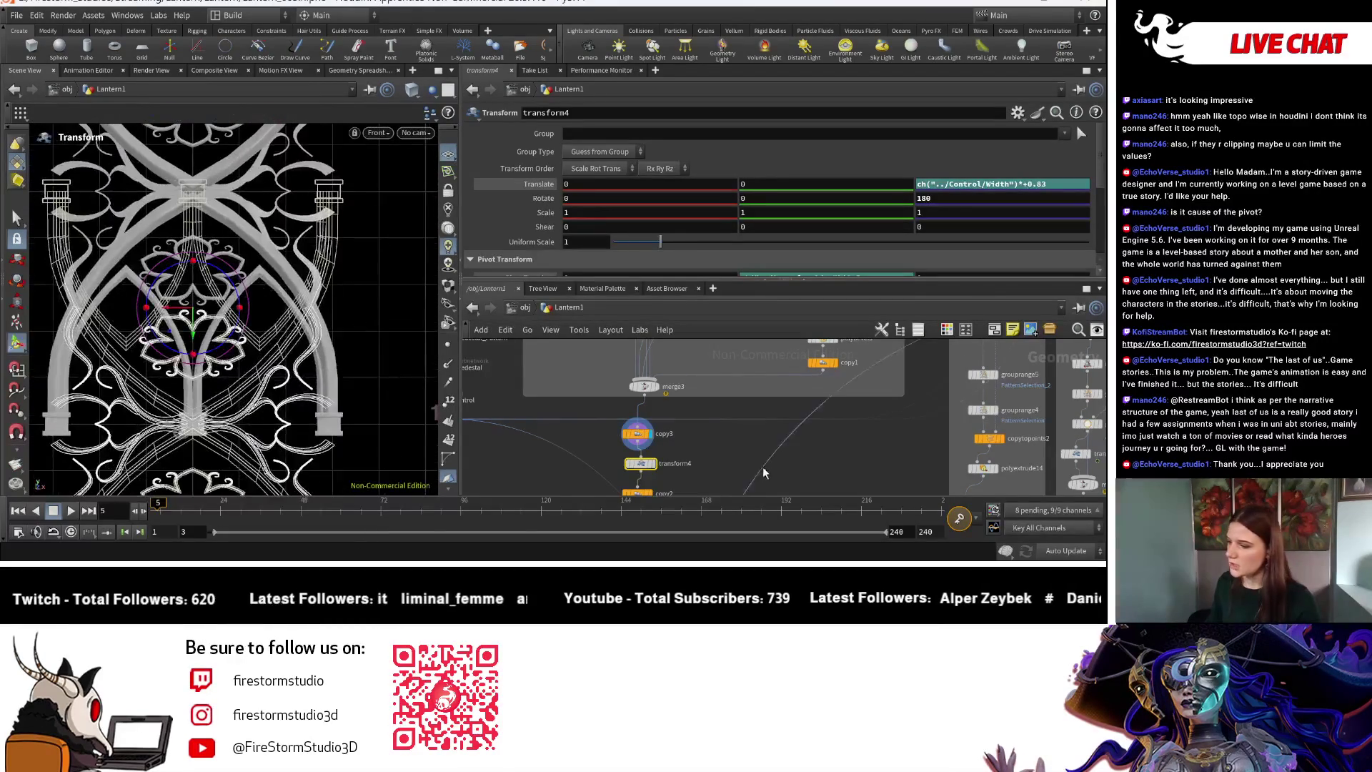
middle_click_drag(810, 486, 806, 432)
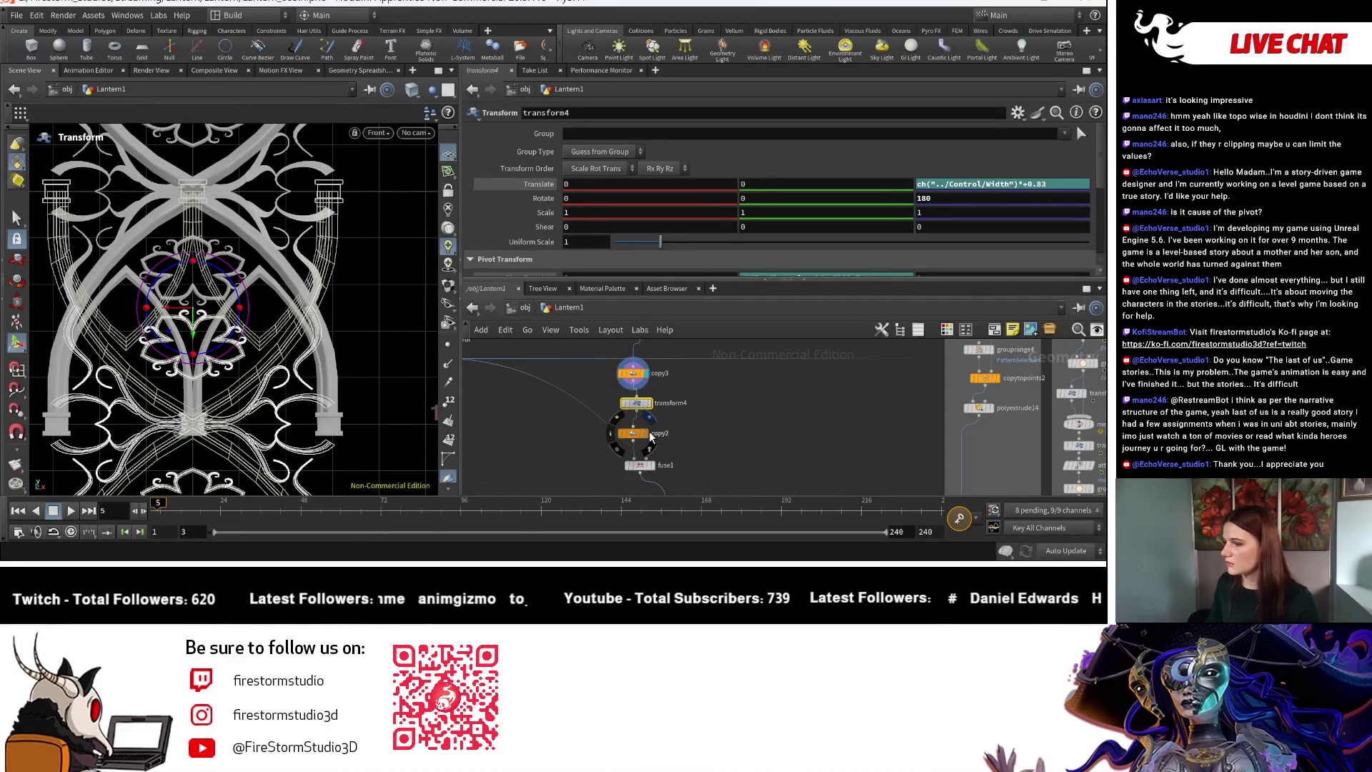
left_click(649, 434)
scroll(286, 350, "down", 5)
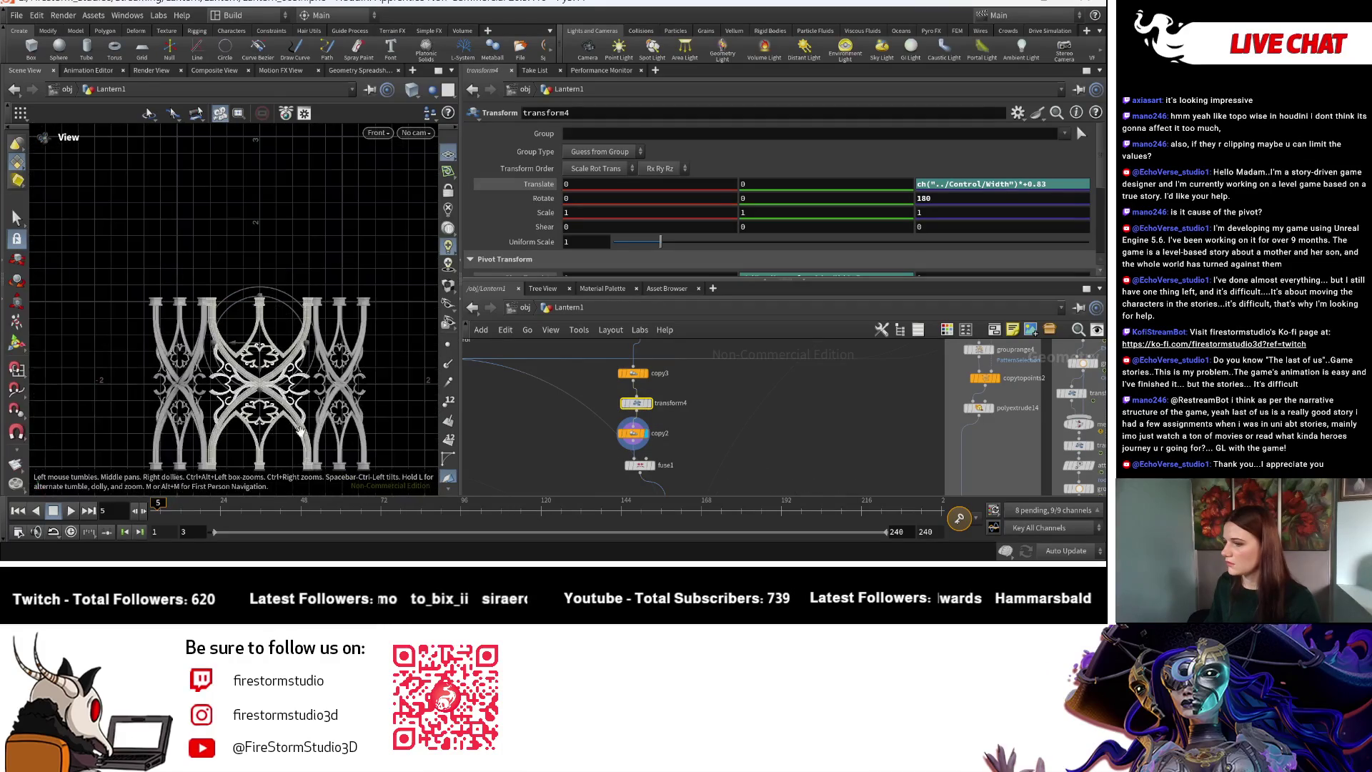
key("Return")
scroll(688, 465, "up", 2)
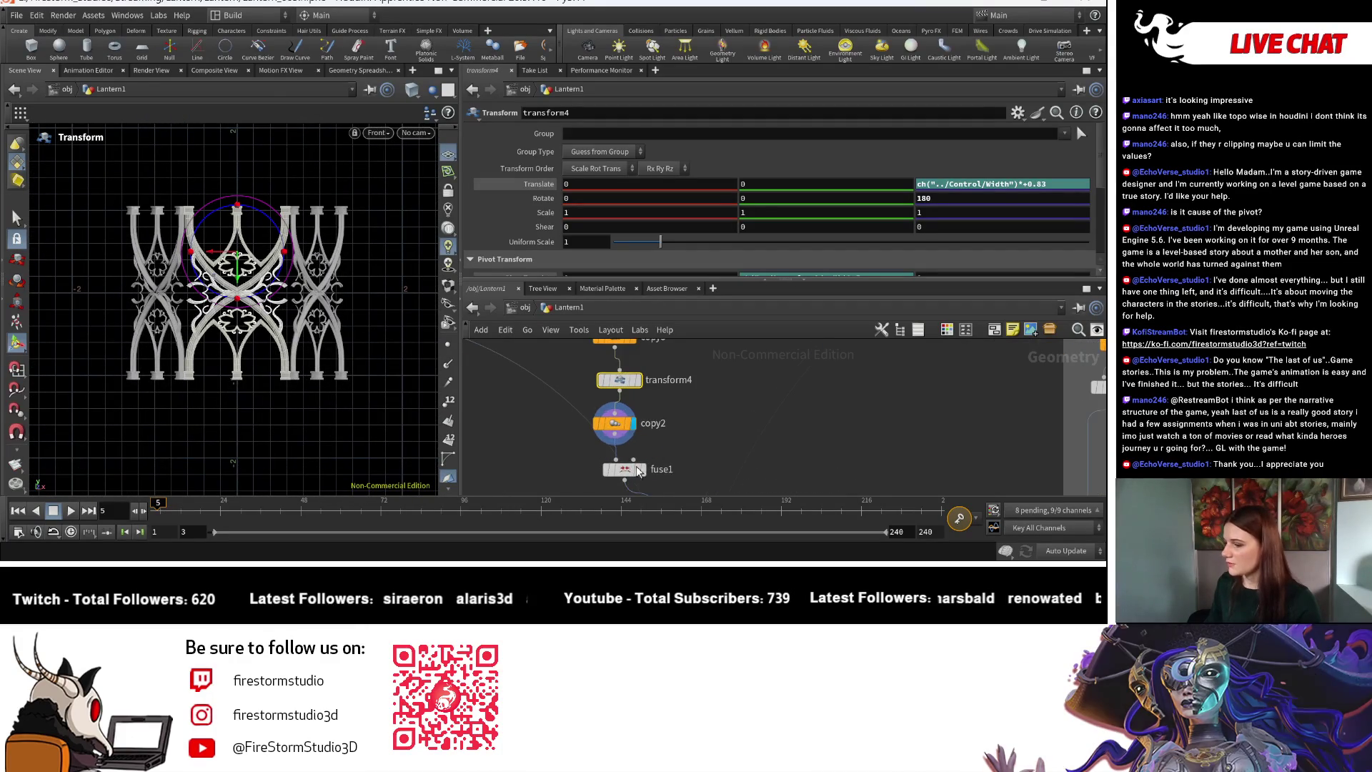
Display fuse1's output and frame the whole assembled lantern.
left_click(646, 472)
scroll(700, 456, "down", 3)
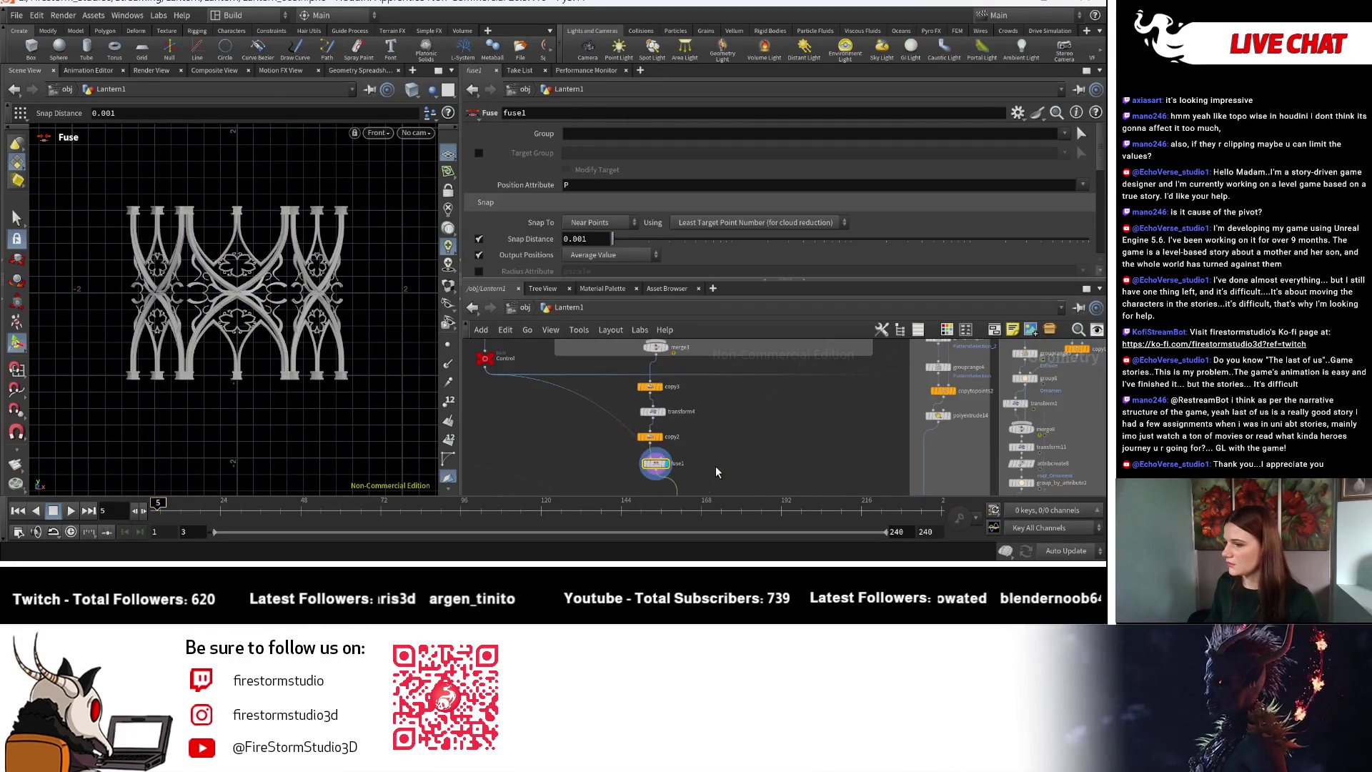
middle_click_drag(718, 427, 716, 409)
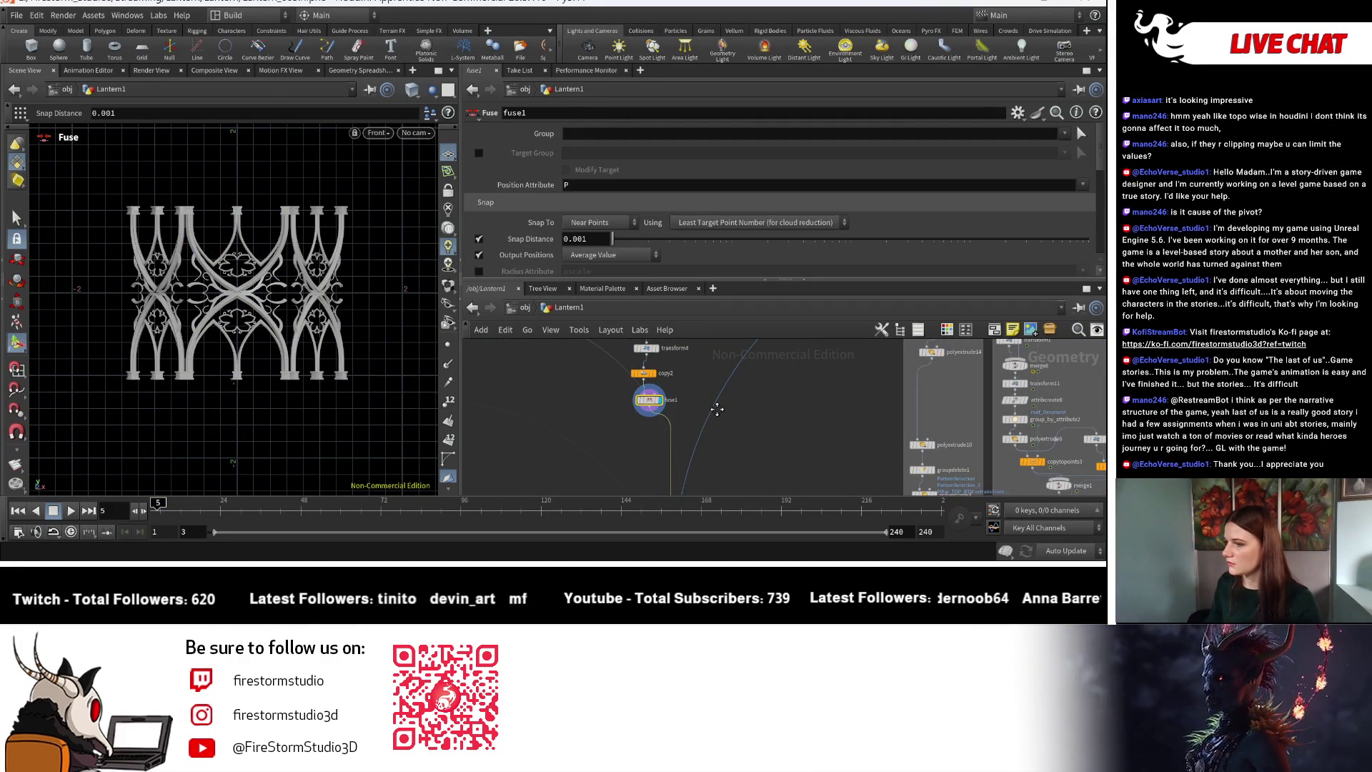
scroll(716, 413, "down", 2)
scroll(683, 449, "up", 5)
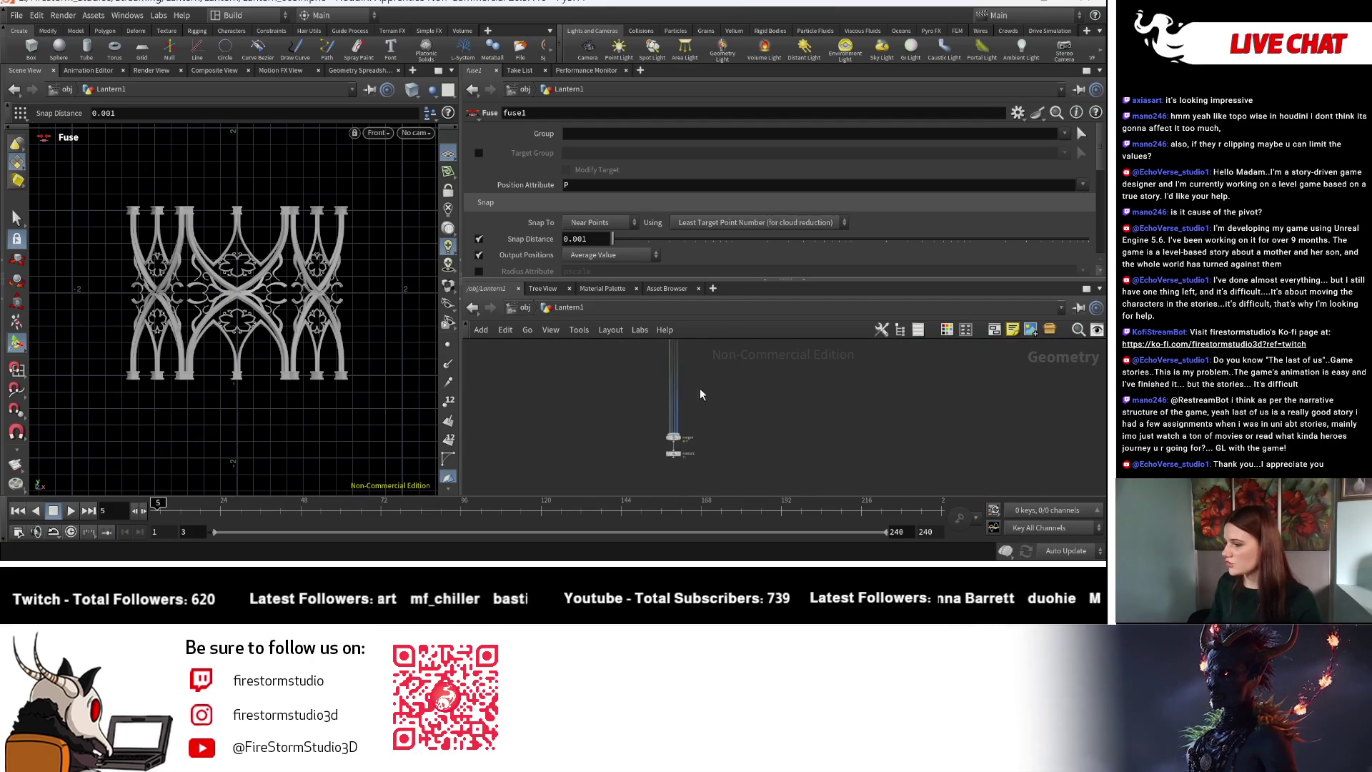
key("Escape")
mouse_move(331, 356)
middle_mouse_down()
mouse_move(347, 420)
mouse_move(407, 389)
mouse_move(355, 190)
mouse_move(295, 350)
mouse_move(294, 550)
mouse_move(313, 339)
mouse_move(261, 517)
mouse_move(307, 361)
middle_mouse_up()
scroll(643, 429, "down", 6)
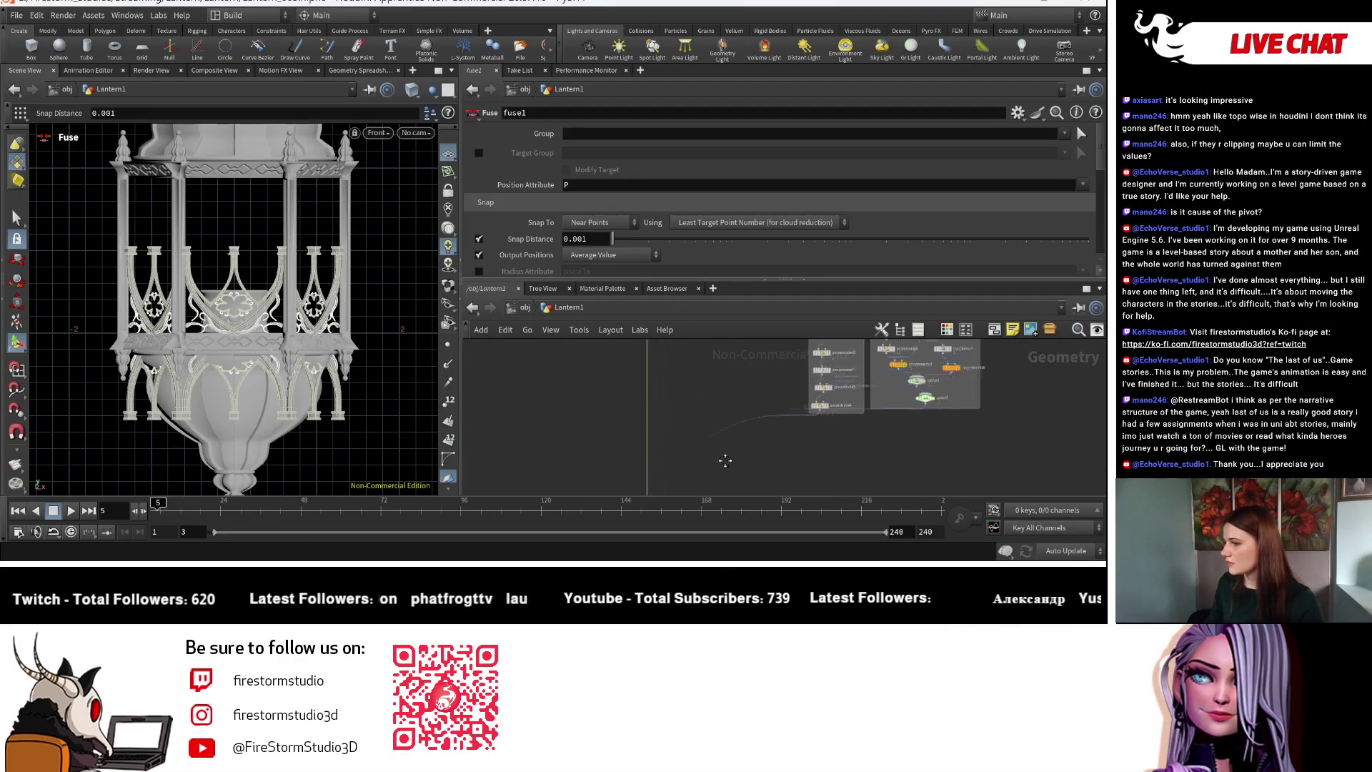
scroll(619, 411, "up", 5)
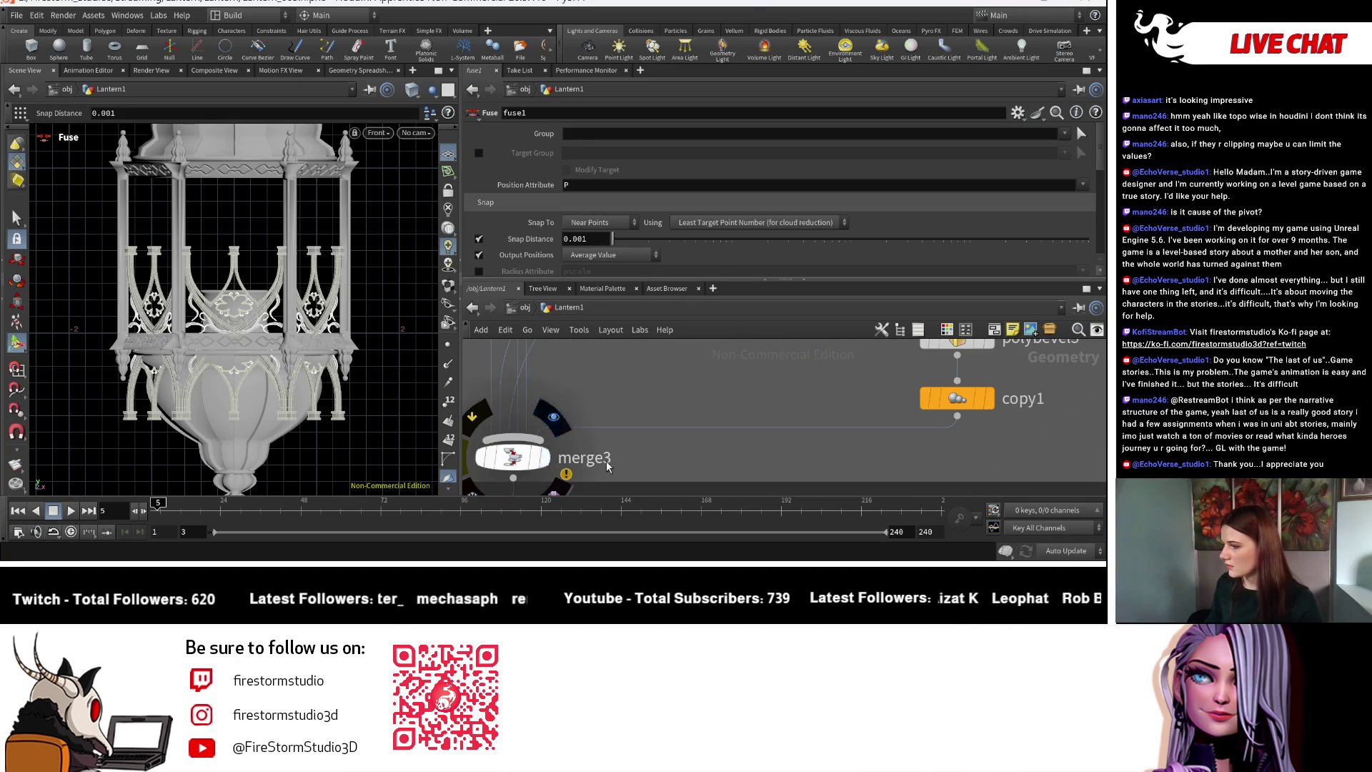
Check fuse1 snaps Near Points at distance 0.001 with averaged output positions.
key("f")
scroll(642, 486, "up", 2)
middle_click_drag(613, 361, 612, 423)
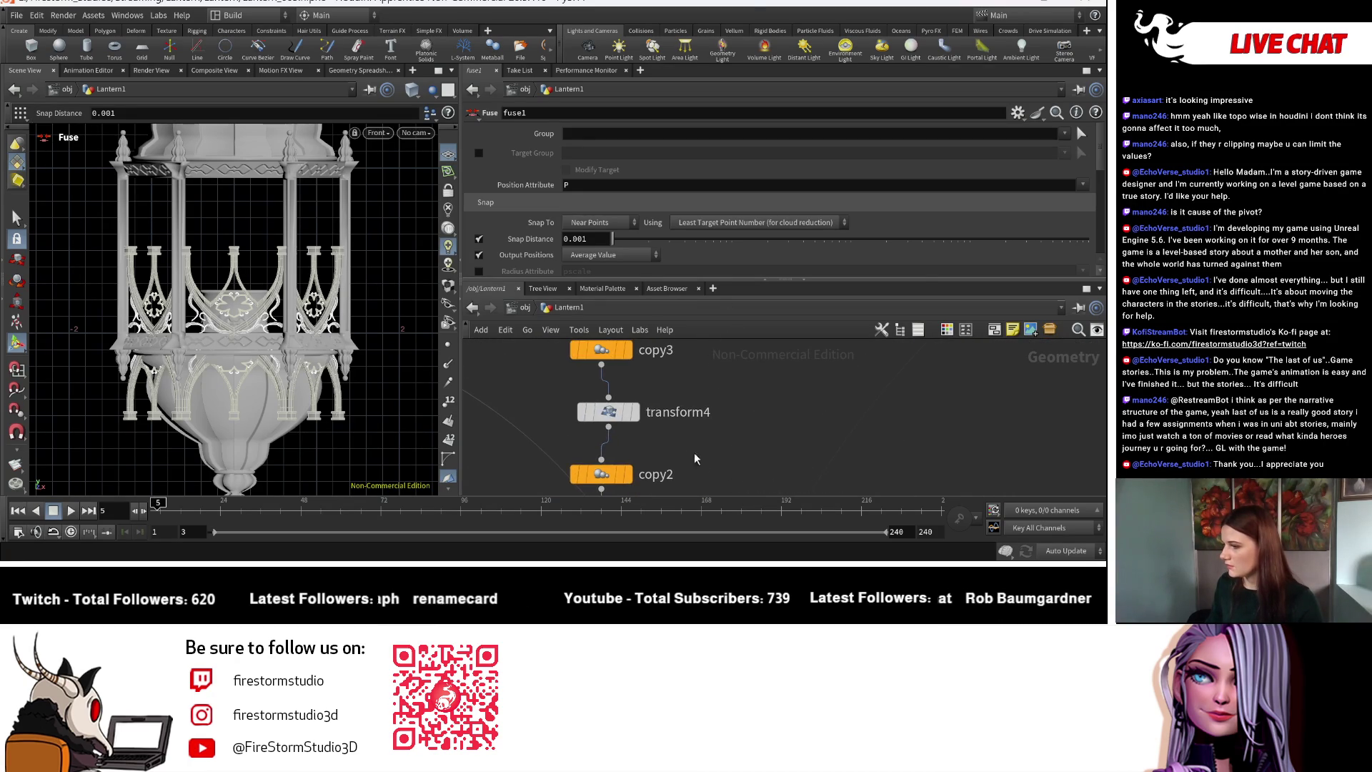
key("Escape")
mouse_move(359, 358)
middle_mouse_down()
mouse_move(364, 420)
mouse_move(373, 334)
middle_mouse_up()
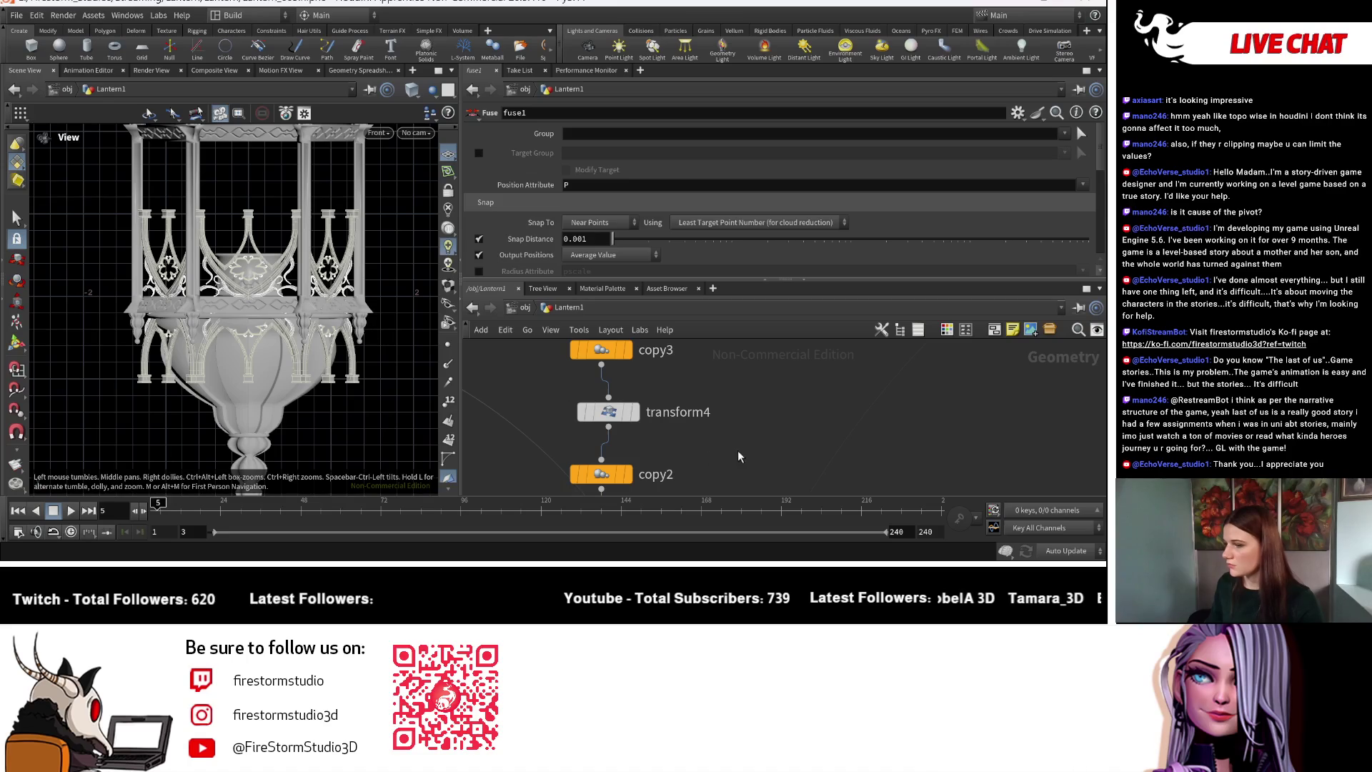
middle_click_drag(732, 456, 737, 395)
key("Return")
Add a Match Size node (matchsize8) under fuse1 and wire fuse1 into it.
key("Tab")
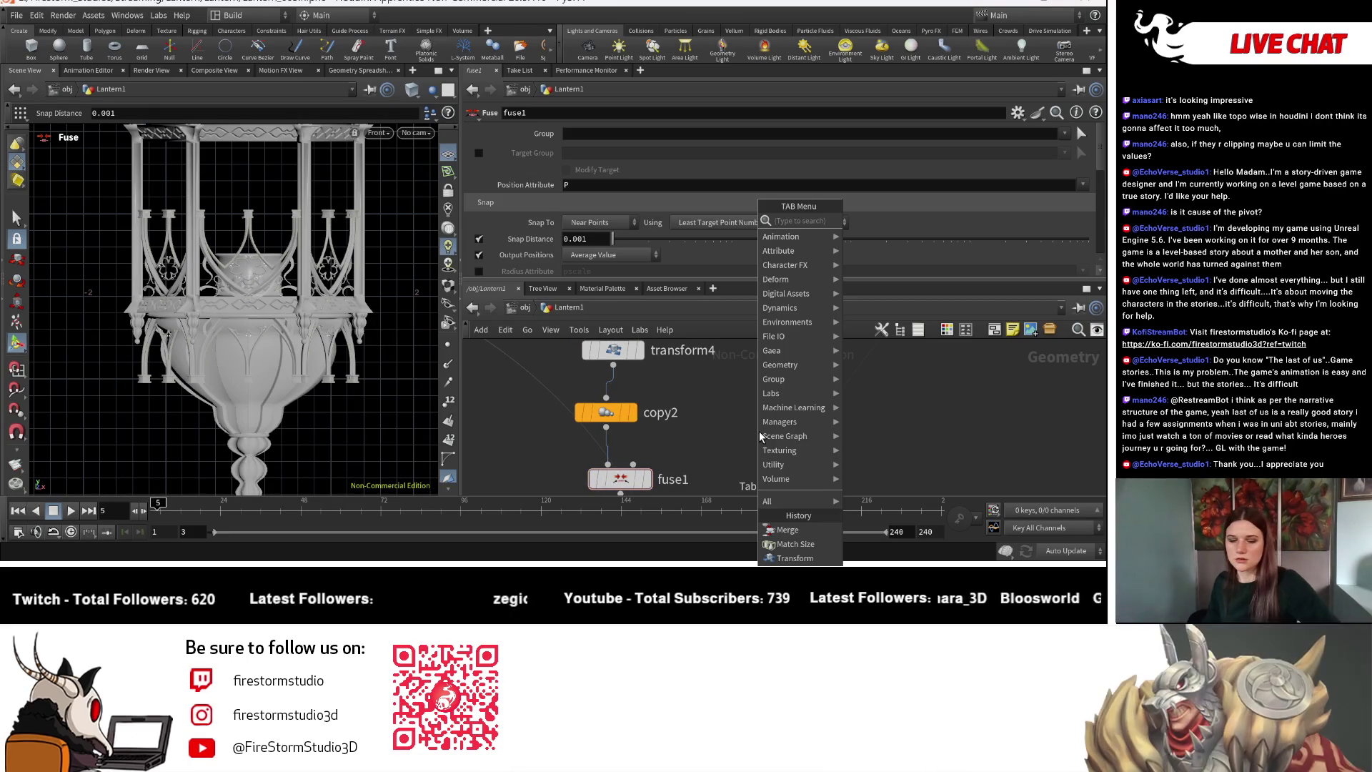
type("matc")
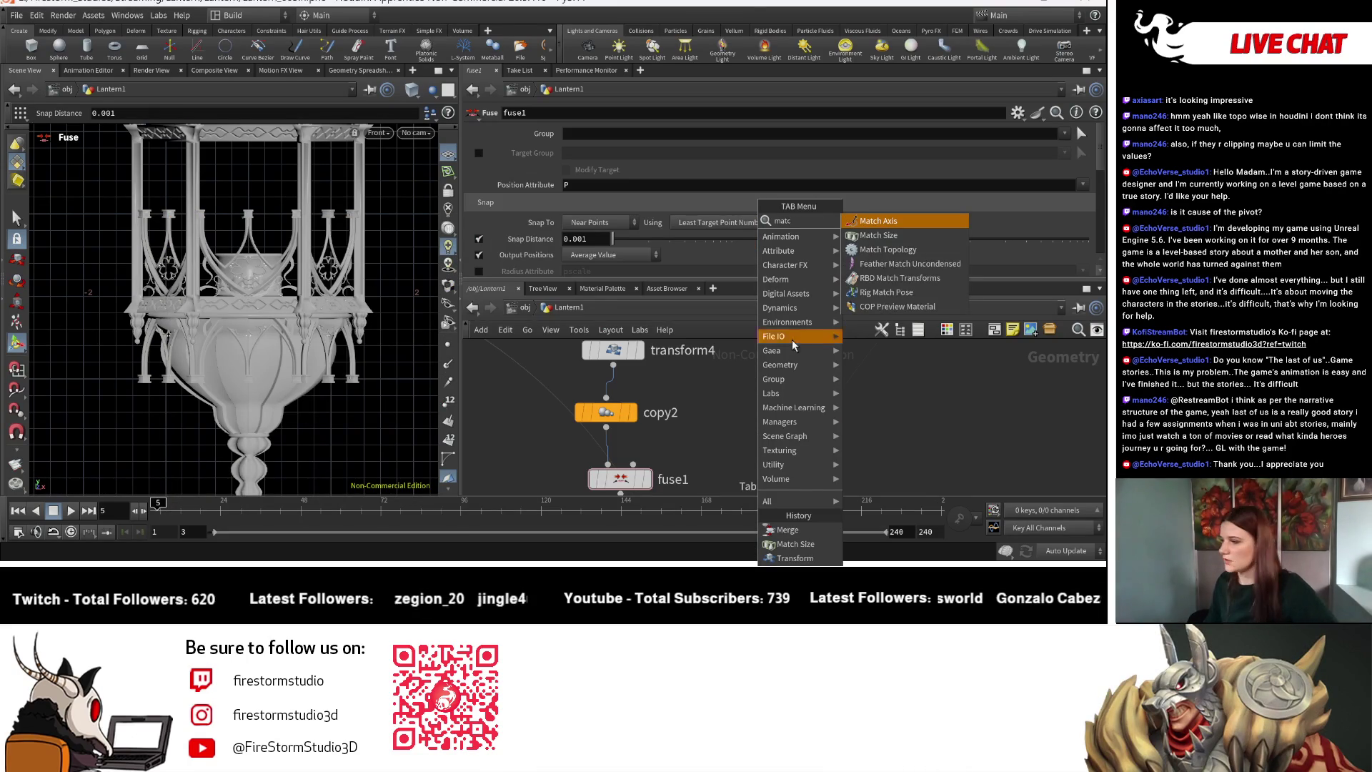
left_click(904, 241)
scroll(676, 456, "down", 3)
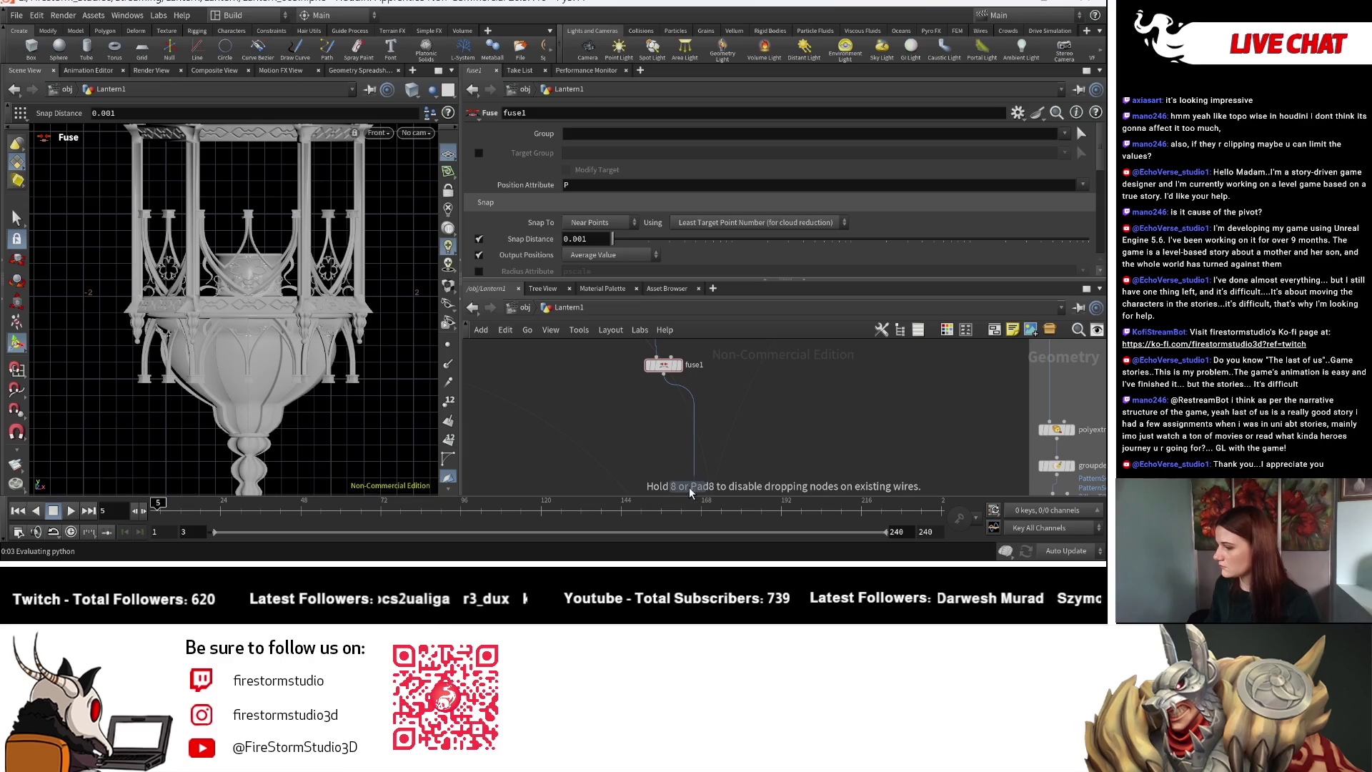
left_click(625, 420)
mouse_move(663, 373)
left_mouse_down()
mouse_move(627, 398)
mouse_move(690, 409)
left_mouse_up()
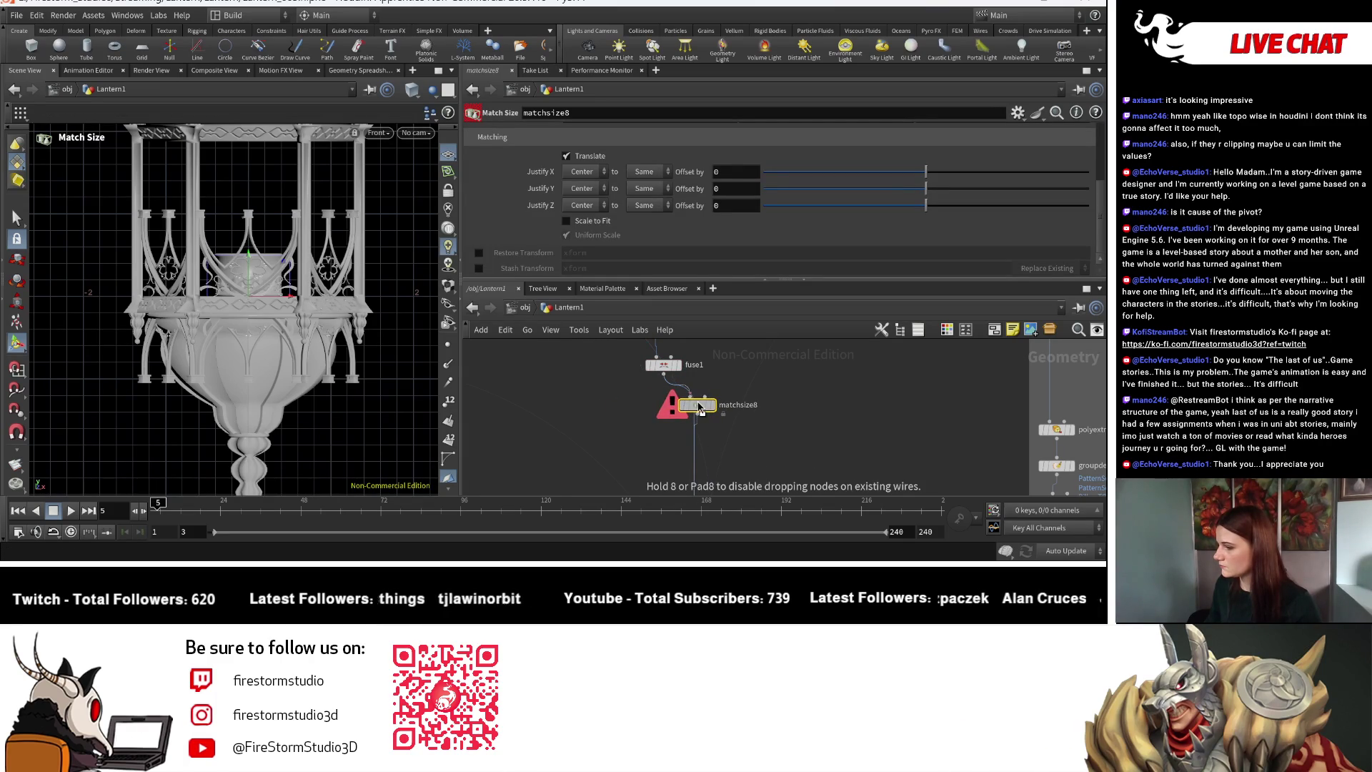
left_click_drag(699, 412, 665, 419)
Set Match Size Justify Y to Min, keeping X and Z centred.
left_click(594, 187)
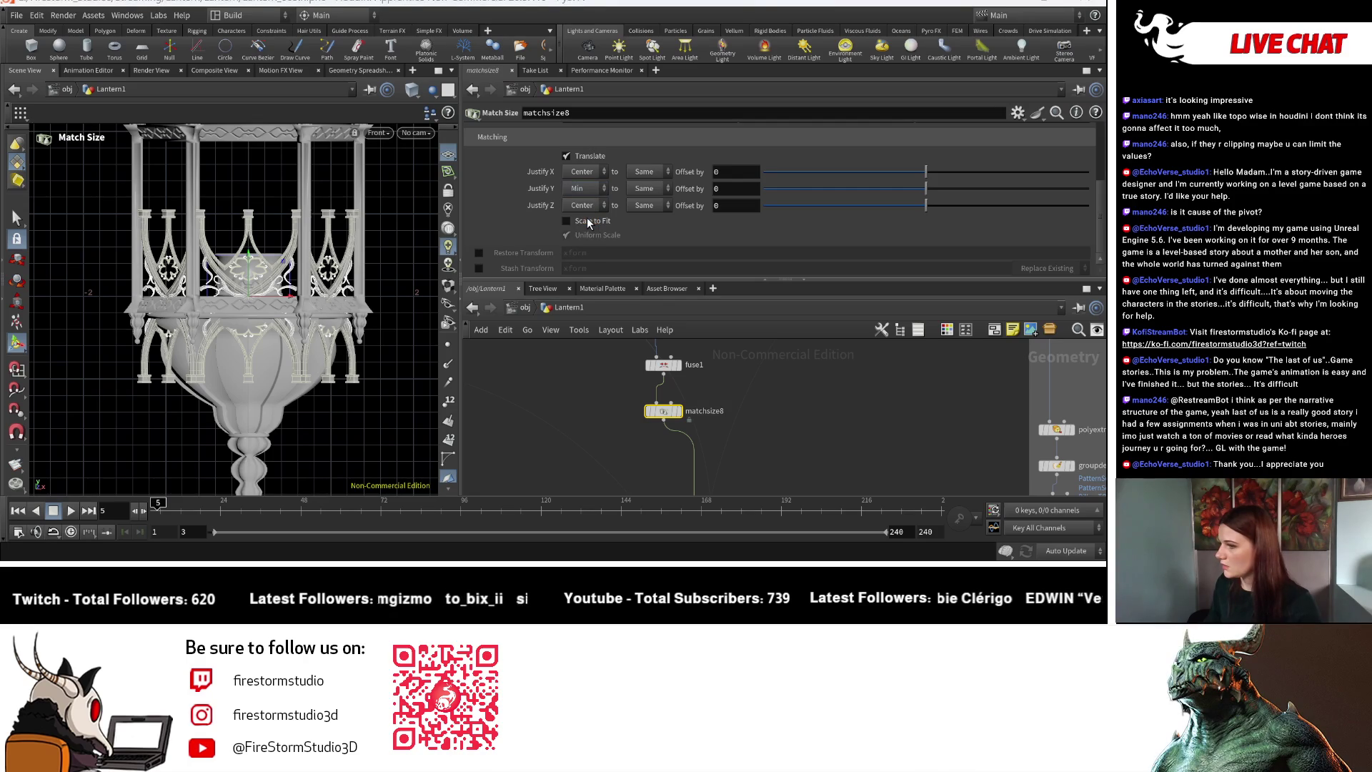
key("Escape")
scroll(367, 385, "up", 5)
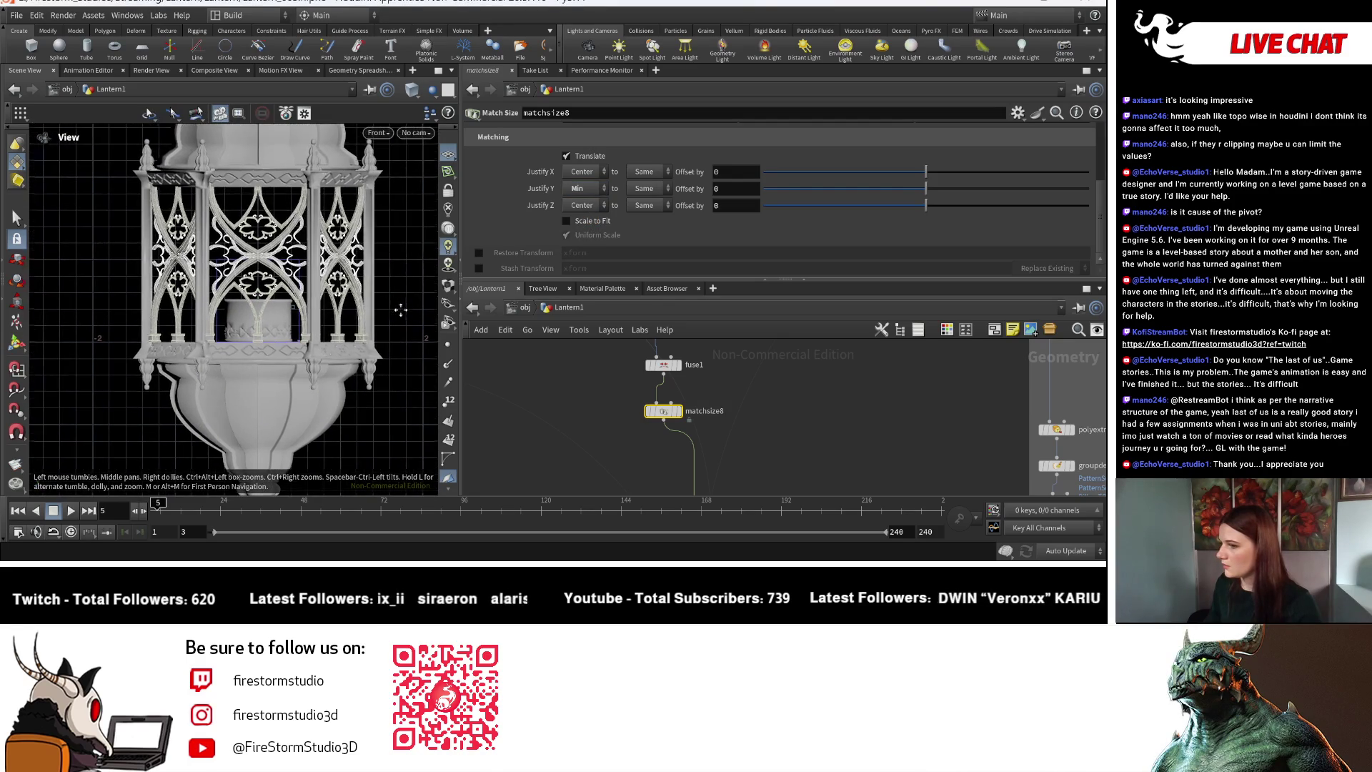
scroll(367, 385, "down", 6)
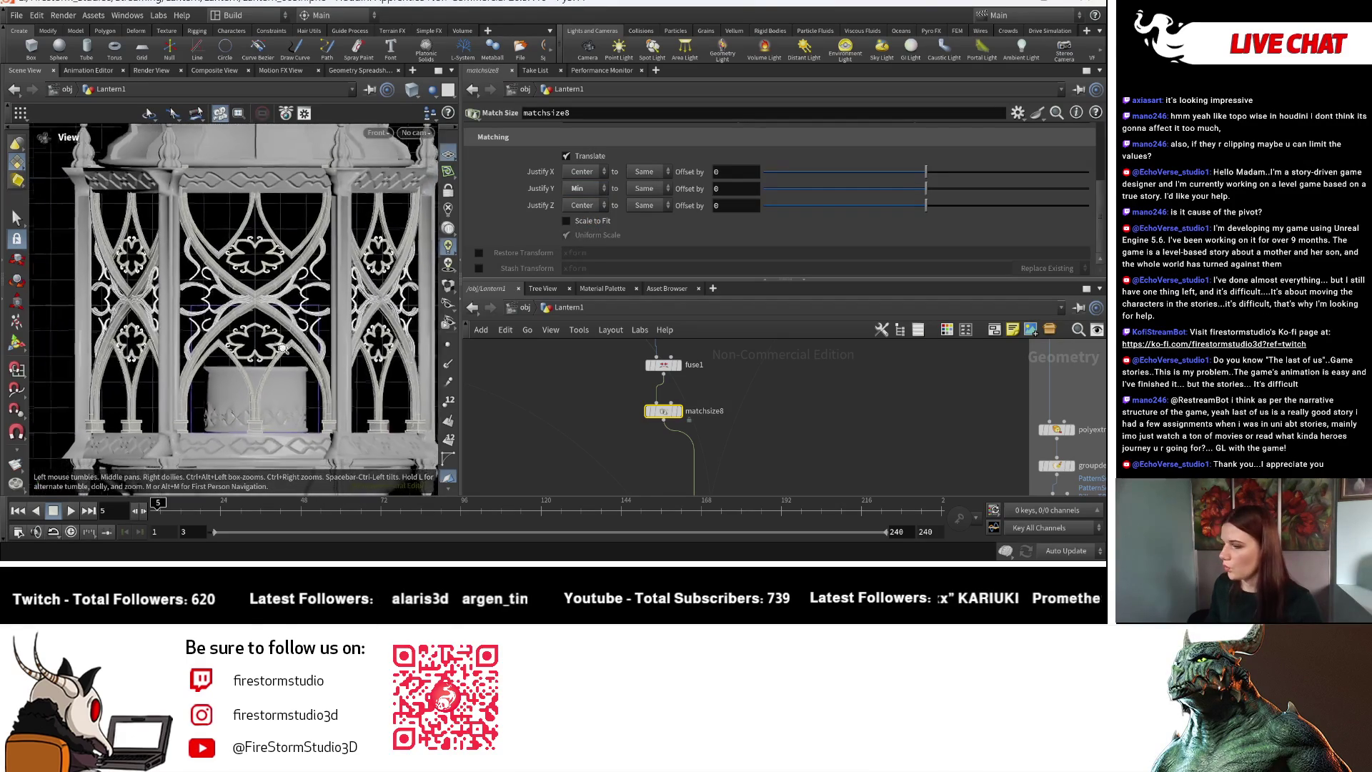
middle_click_drag(286, 375, 284, 330)
scroll(319, 374, "up", 8)
middle_click_drag(318, 428, 312, 523)
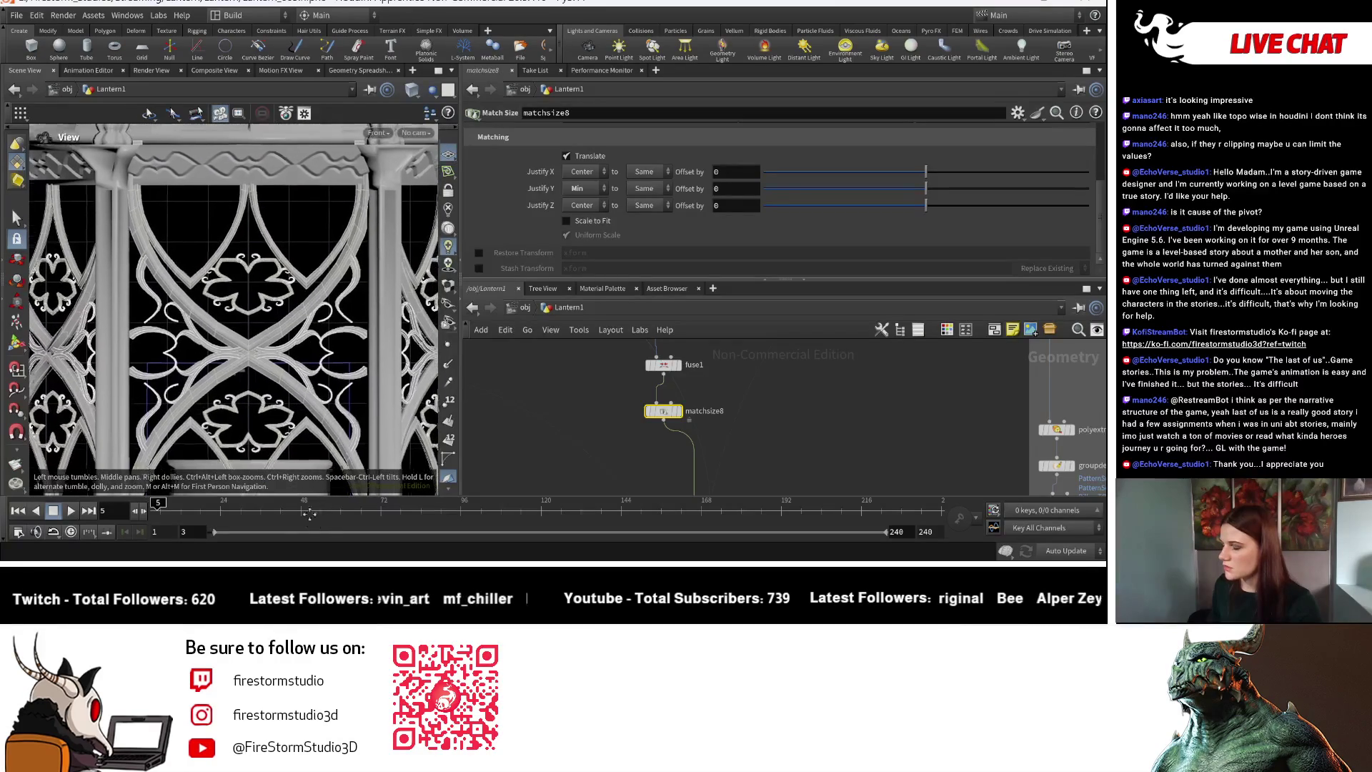
key("Return")
scroll(790, 458, "down", 5)
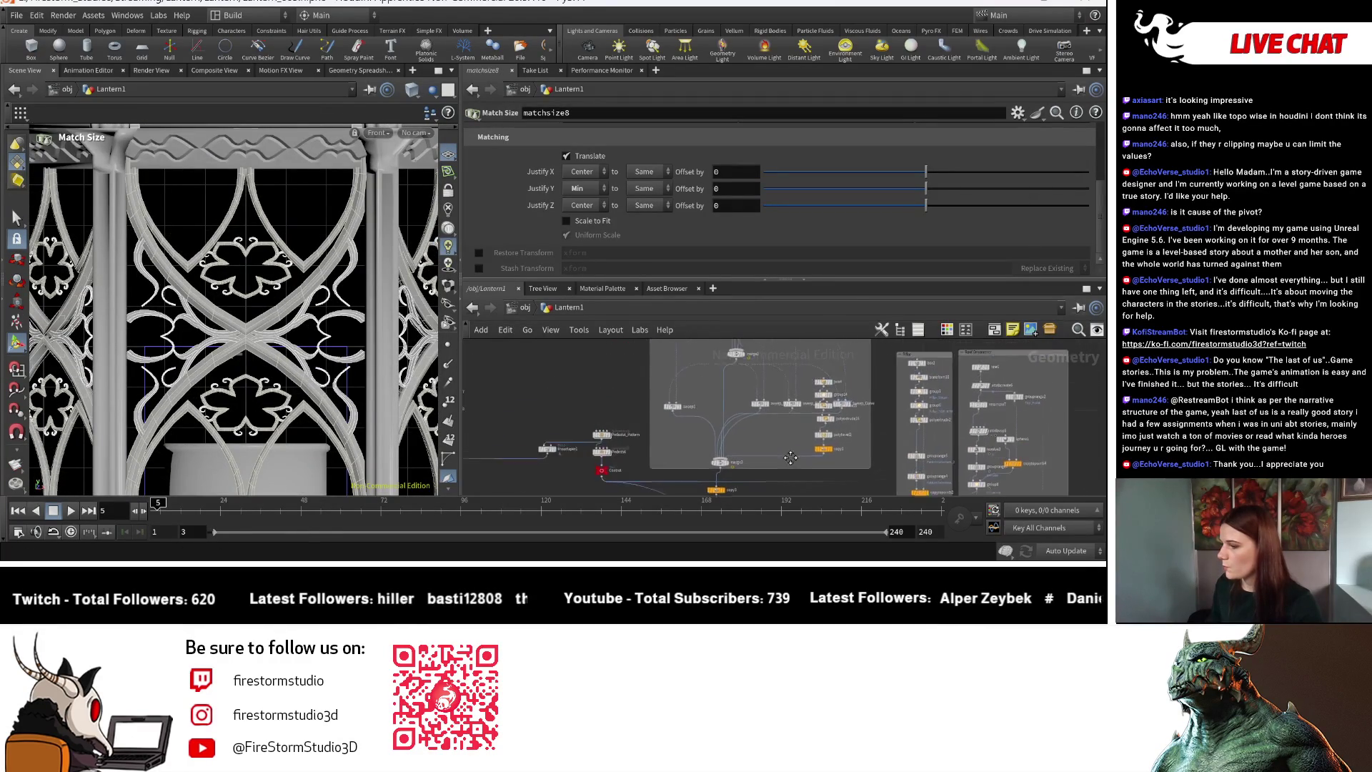
scroll(790, 458, "up", 5)
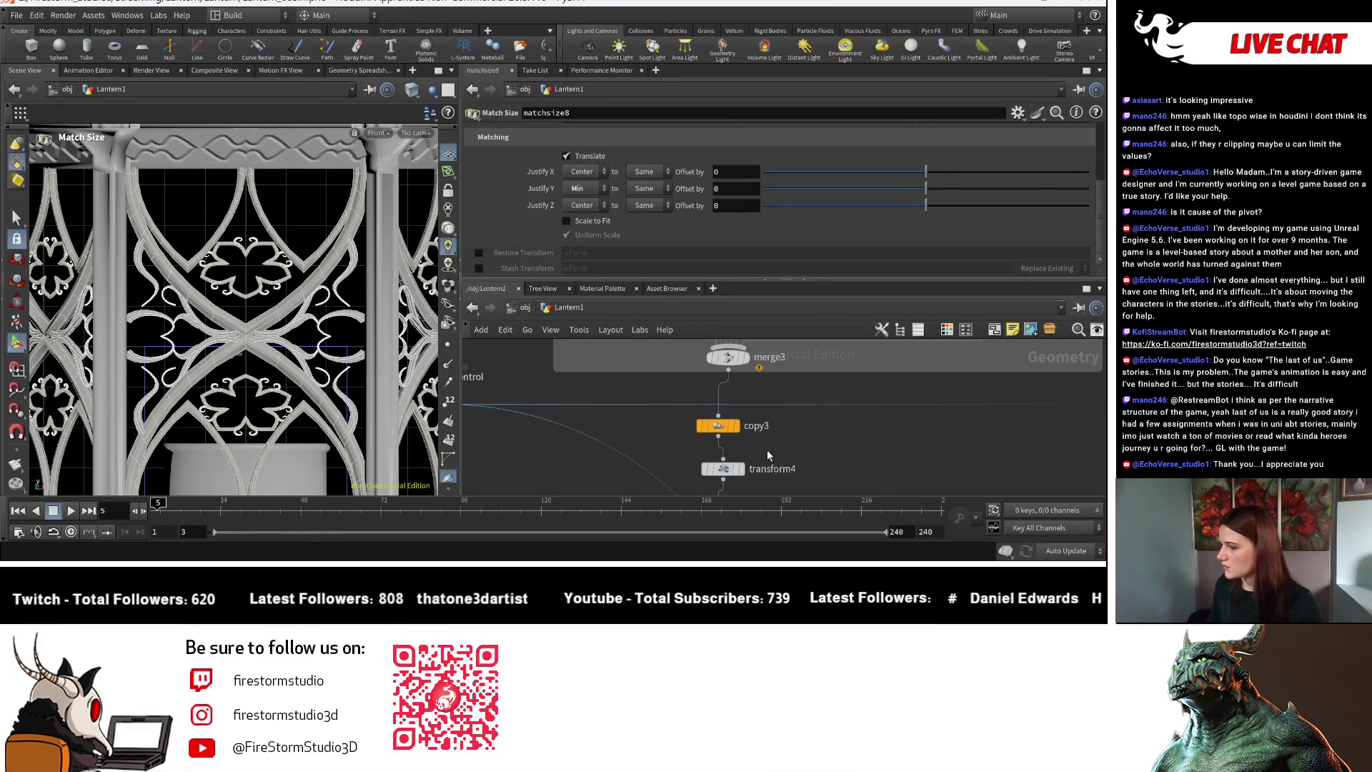
Check transform4's Translate ch("../Control/Width")*0.83 and Rotate 180, then pan to the Arches nodes.
left_click(723, 469)
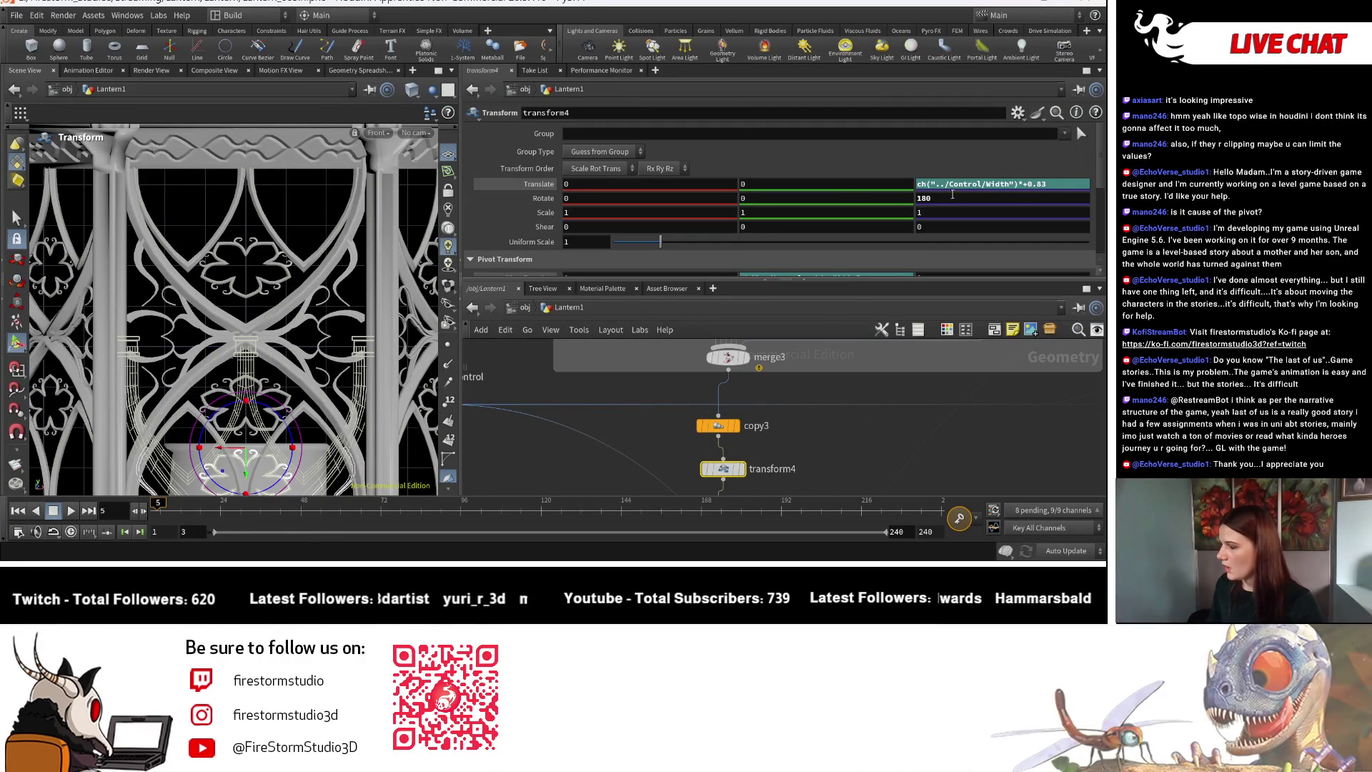
scroll(811, 372, "down", 5)
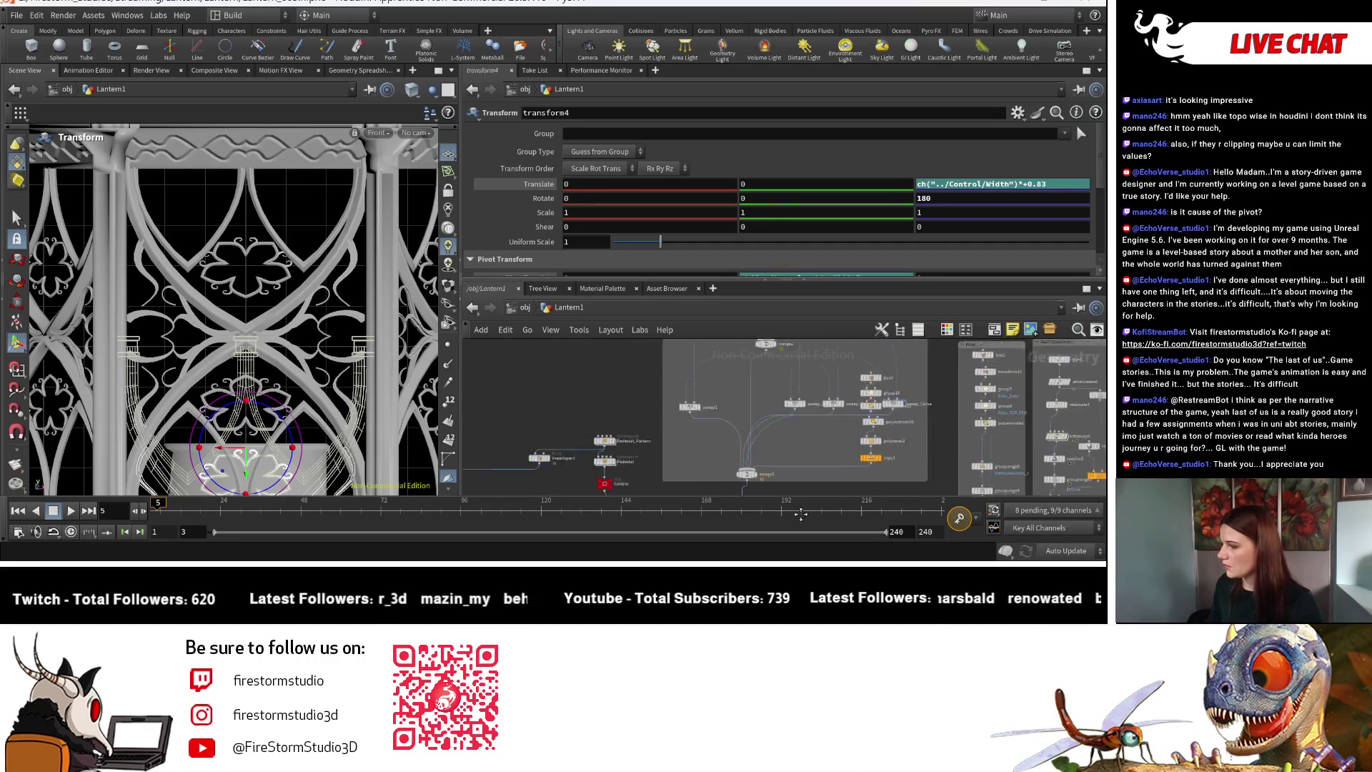
scroll(807, 346, "up", 5)
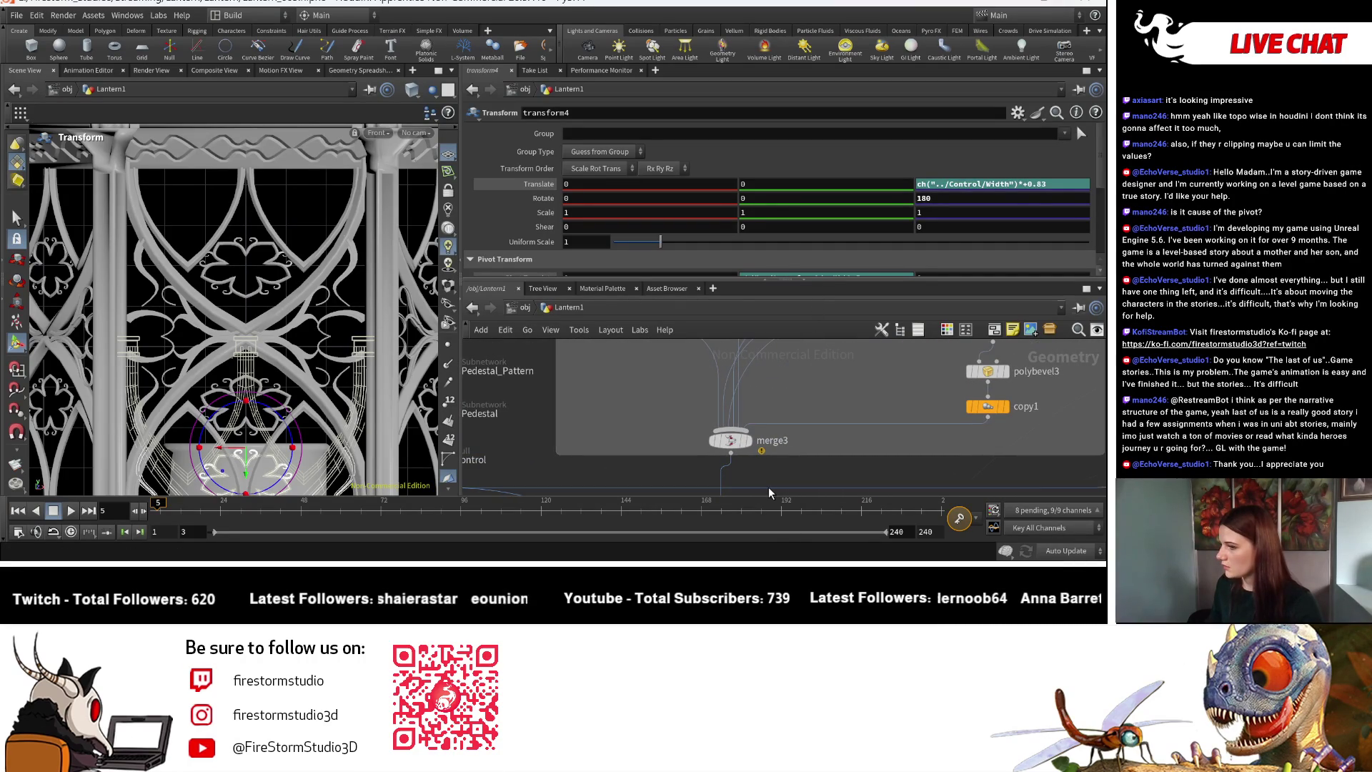
scroll(765, 450, "down", 2)
middle_click_drag(786, 457, 696, 460)
scroll(696, 460, "down", 3)
mouse_move(768, 382)
middle_mouse_down()
mouse_move(777, 481)
mouse_move(777, 470)
middle_mouse_up()
scroll(776, 364, "up", 4)
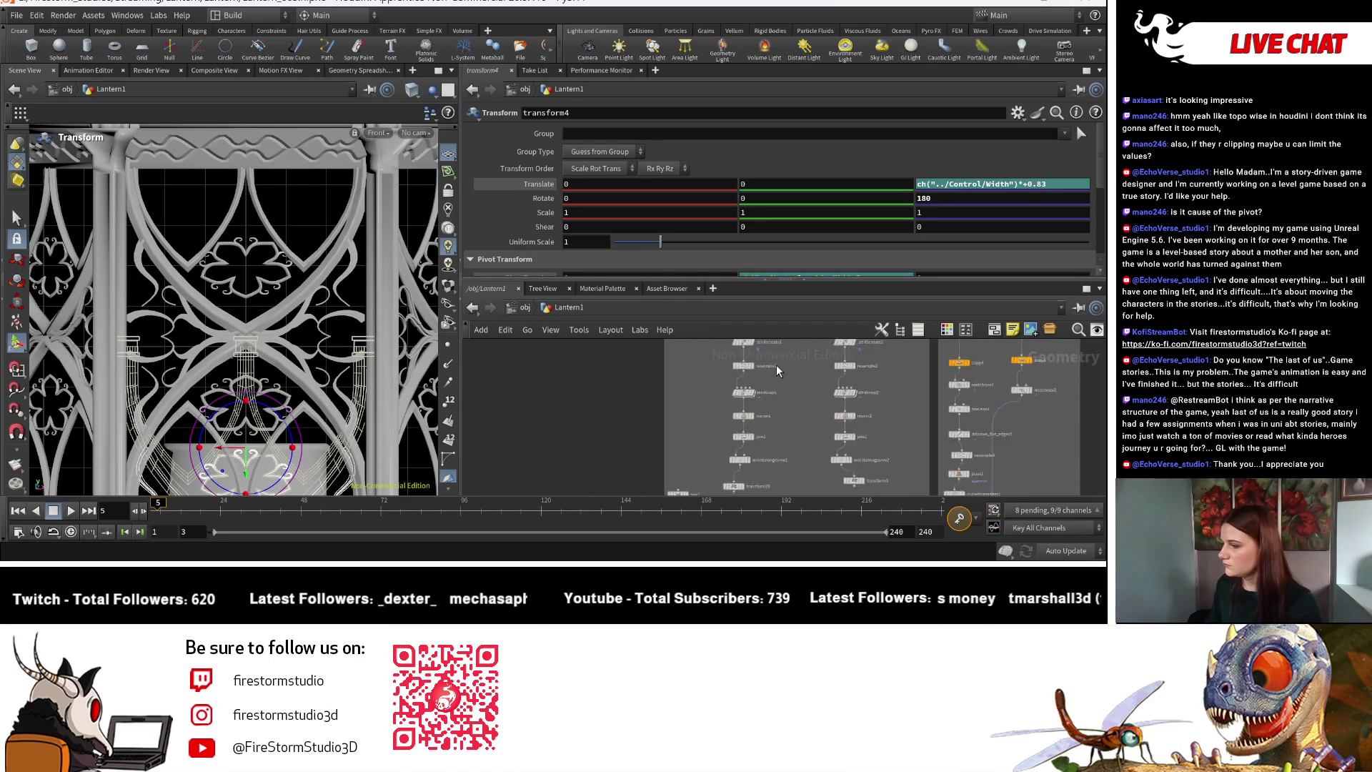
mouse_move(765, 420)
middle_mouse_down()
mouse_move(755, 460)
mouse_move(779, 414)
middle_mouse_up()
Change transform20's Scale Y to ch("../Control/Height")*0.55.
left_click(733, 417)
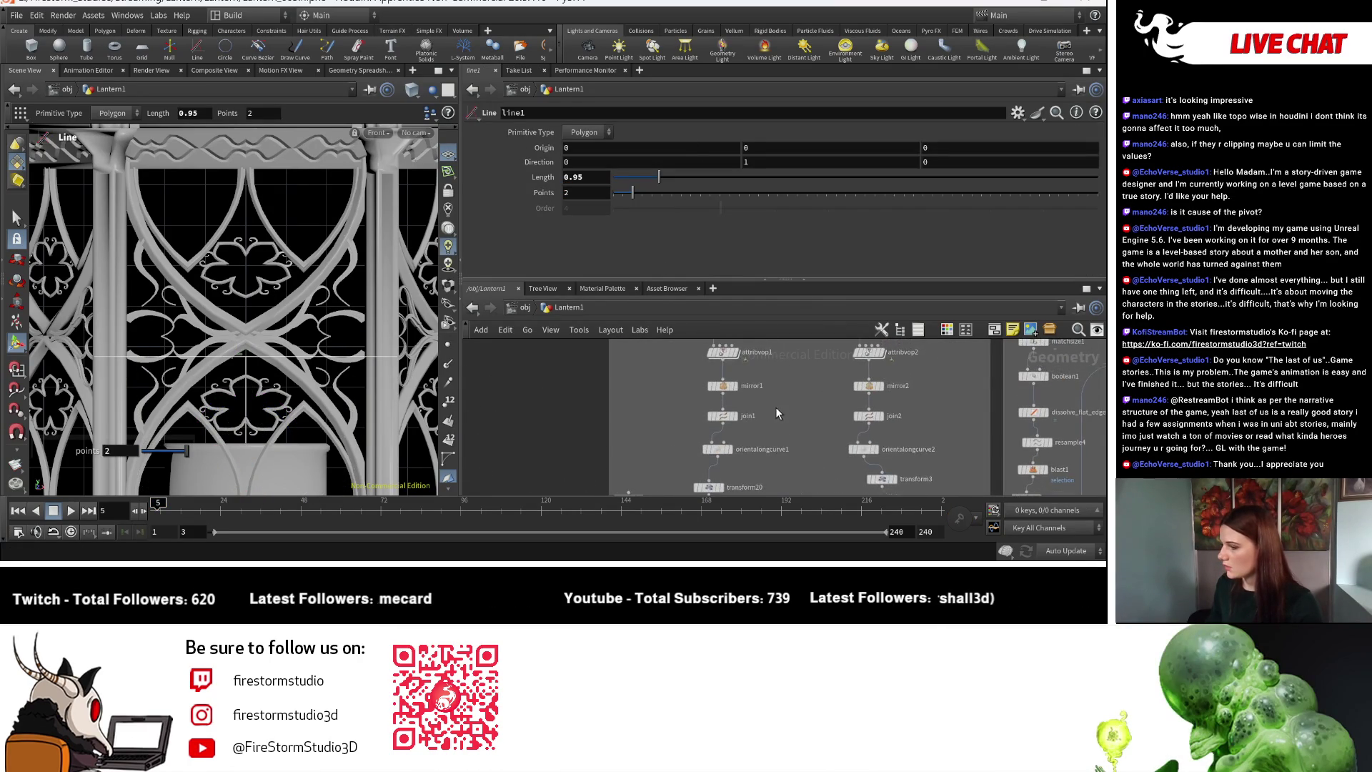
left_click(710, 420)
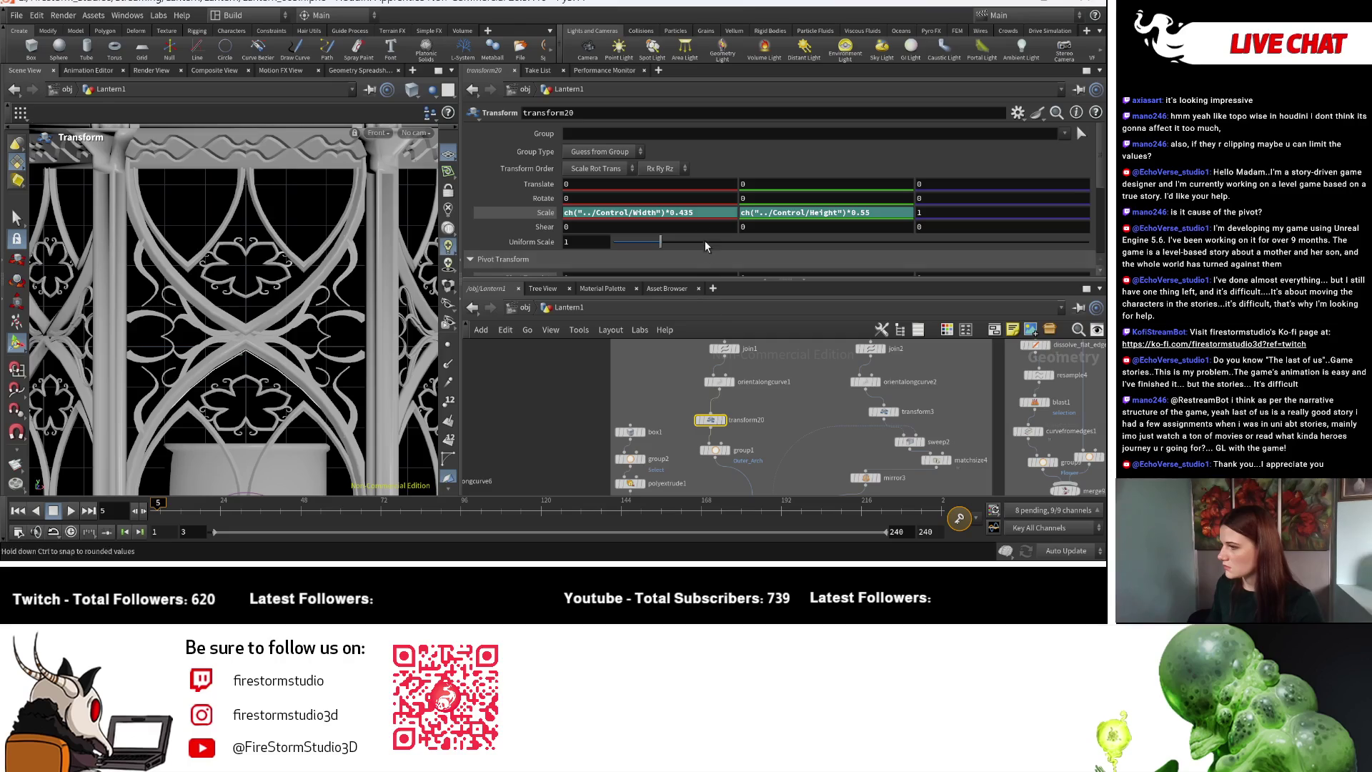
left_click(867, 213)
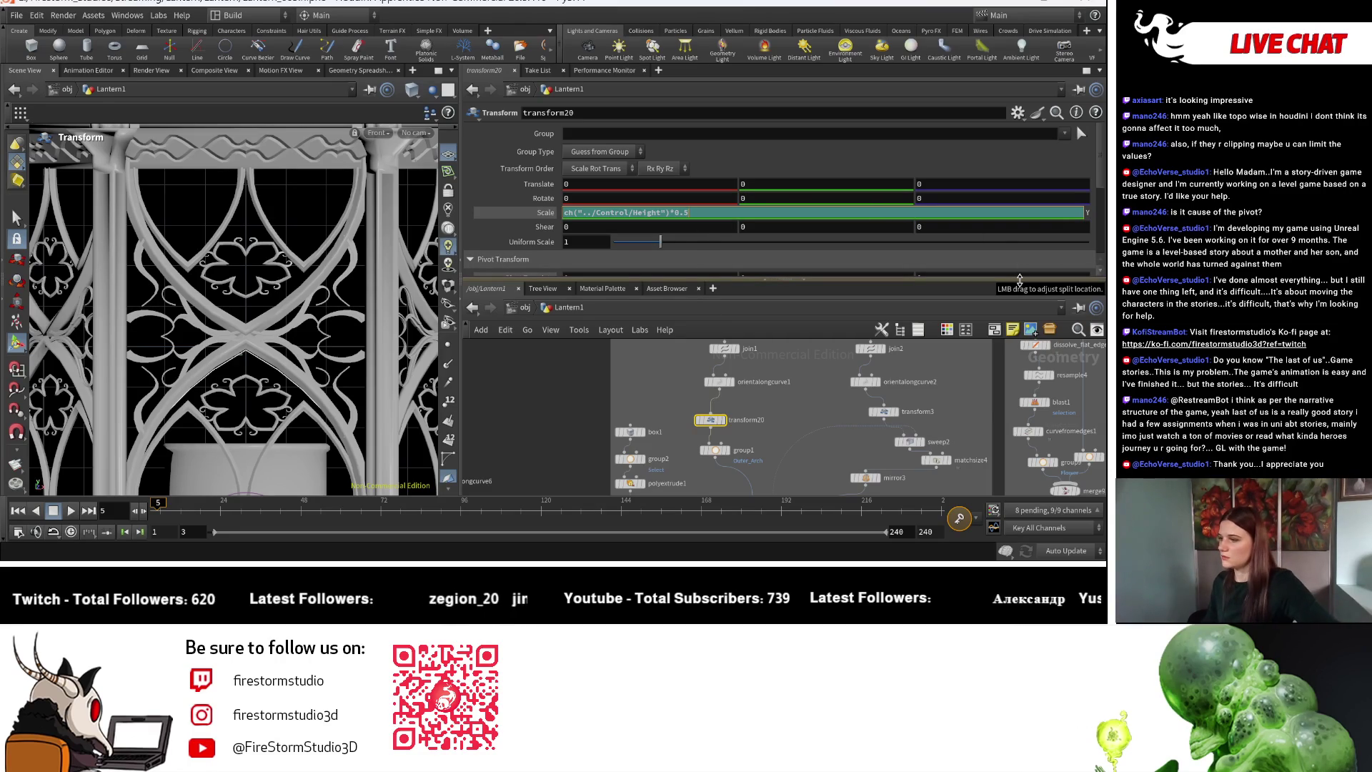
key("Return")
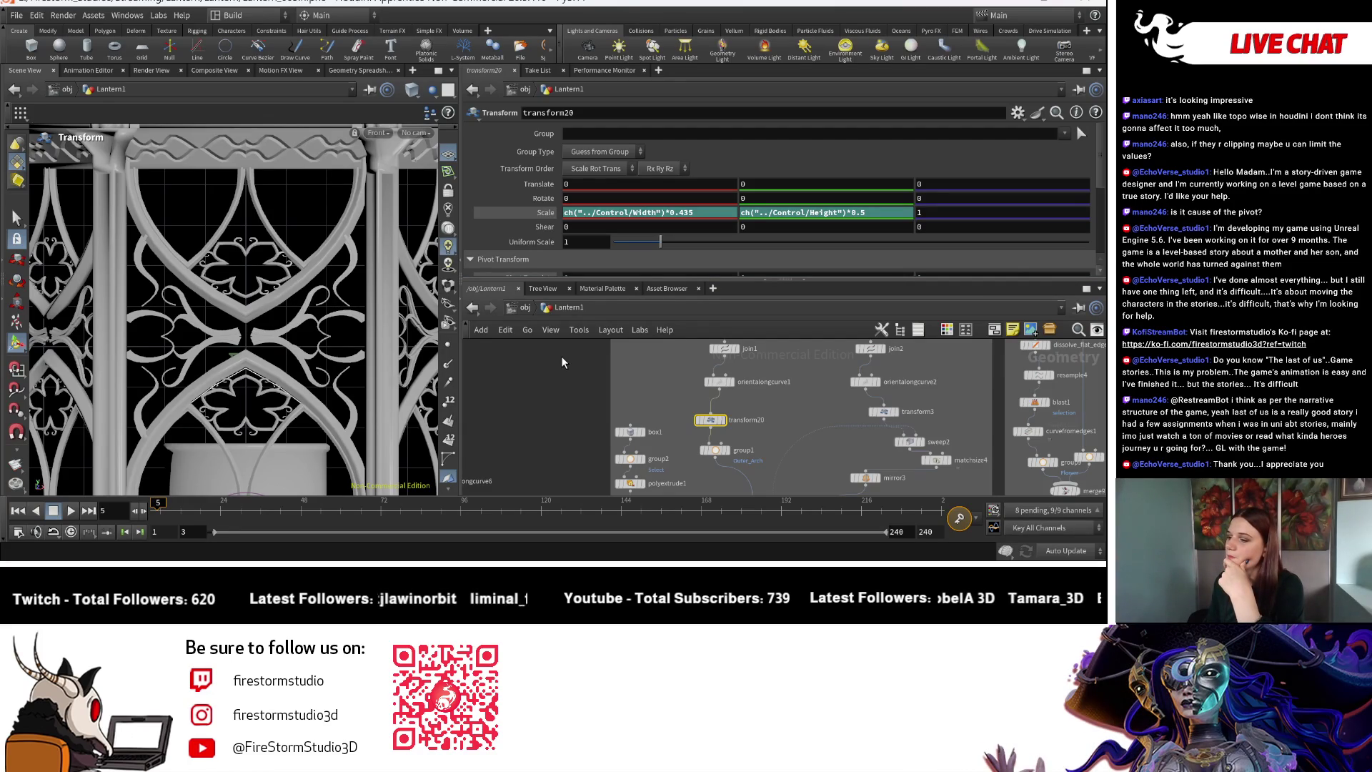
left_click(876, 215)
type("5")
key("Return")
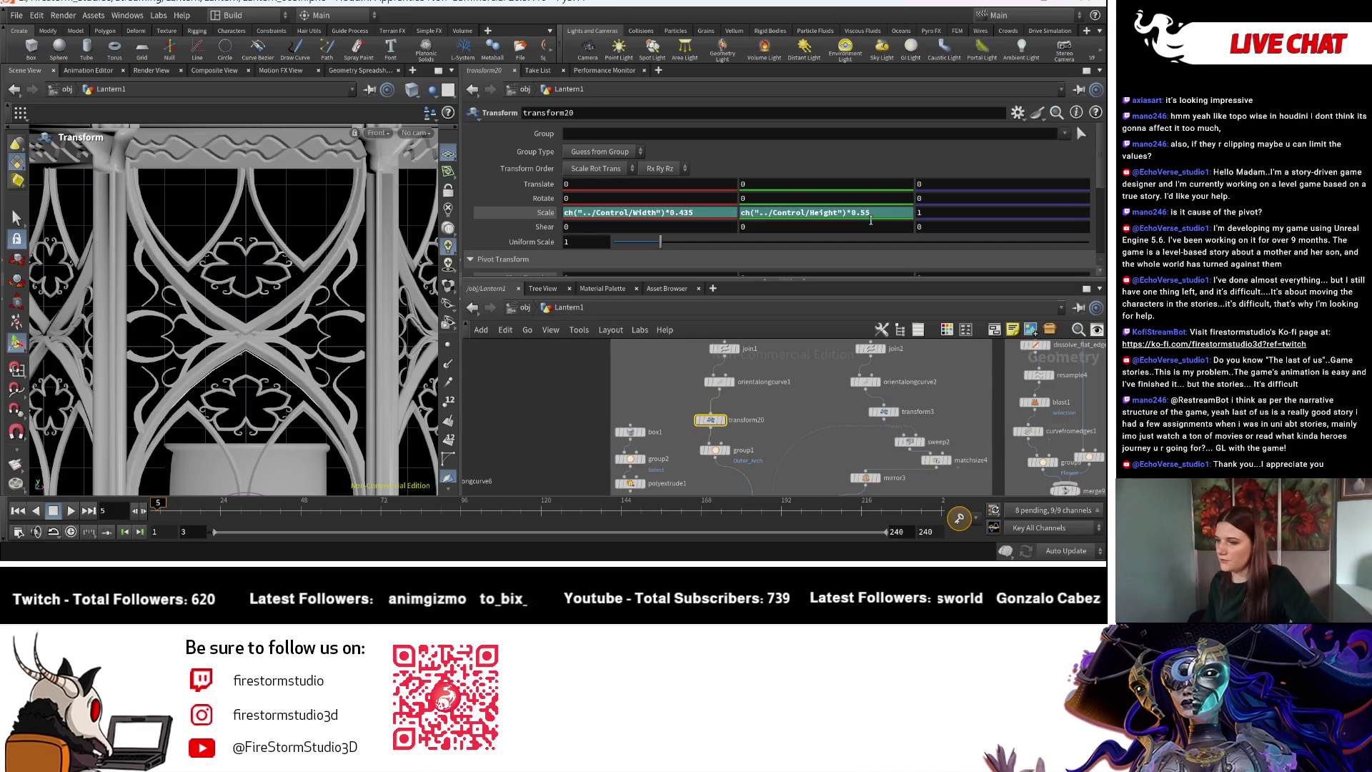
Raise transform3's Scale Y height factor from 0.35 to 0.4.
left_click(888, 415)
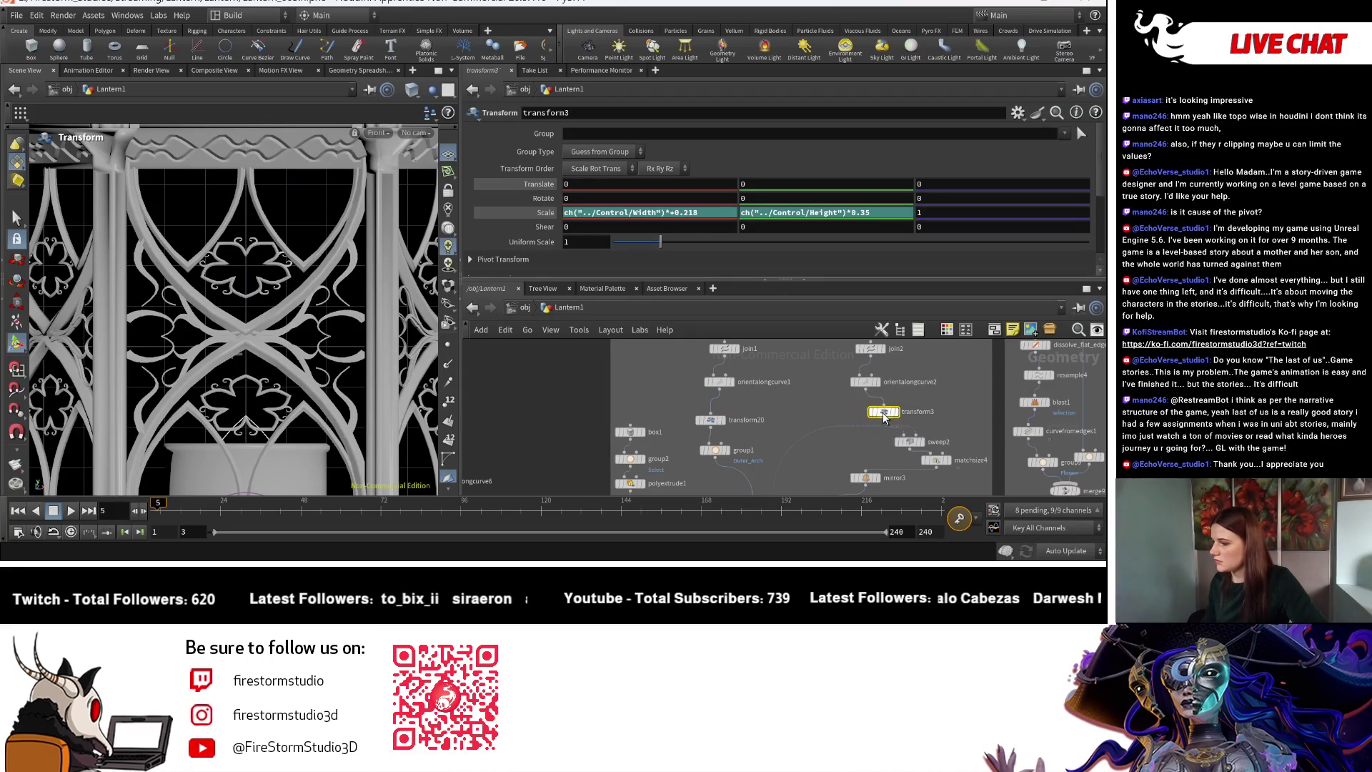
left_click(863, 214)
key("BackSpace")
key("BackSpace")
type("6")
key("Return")
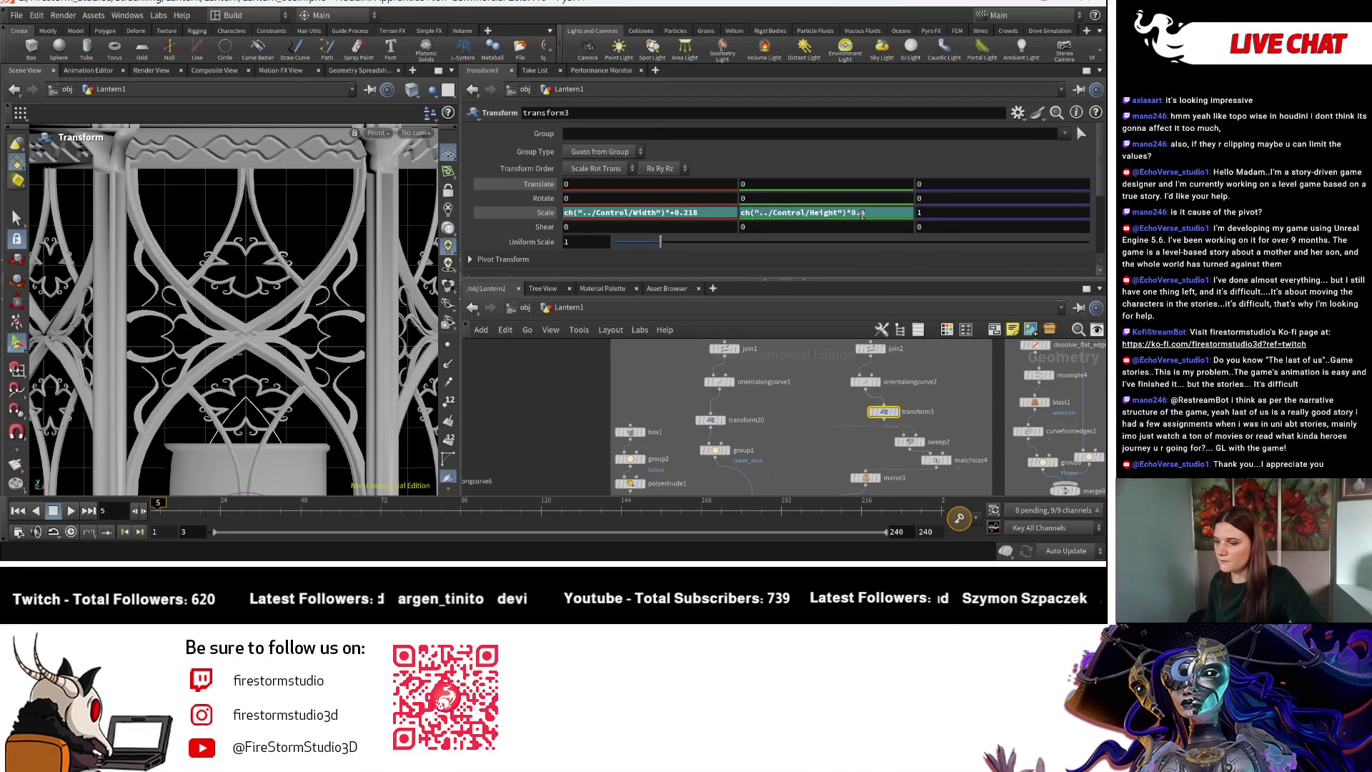
key("Escape")
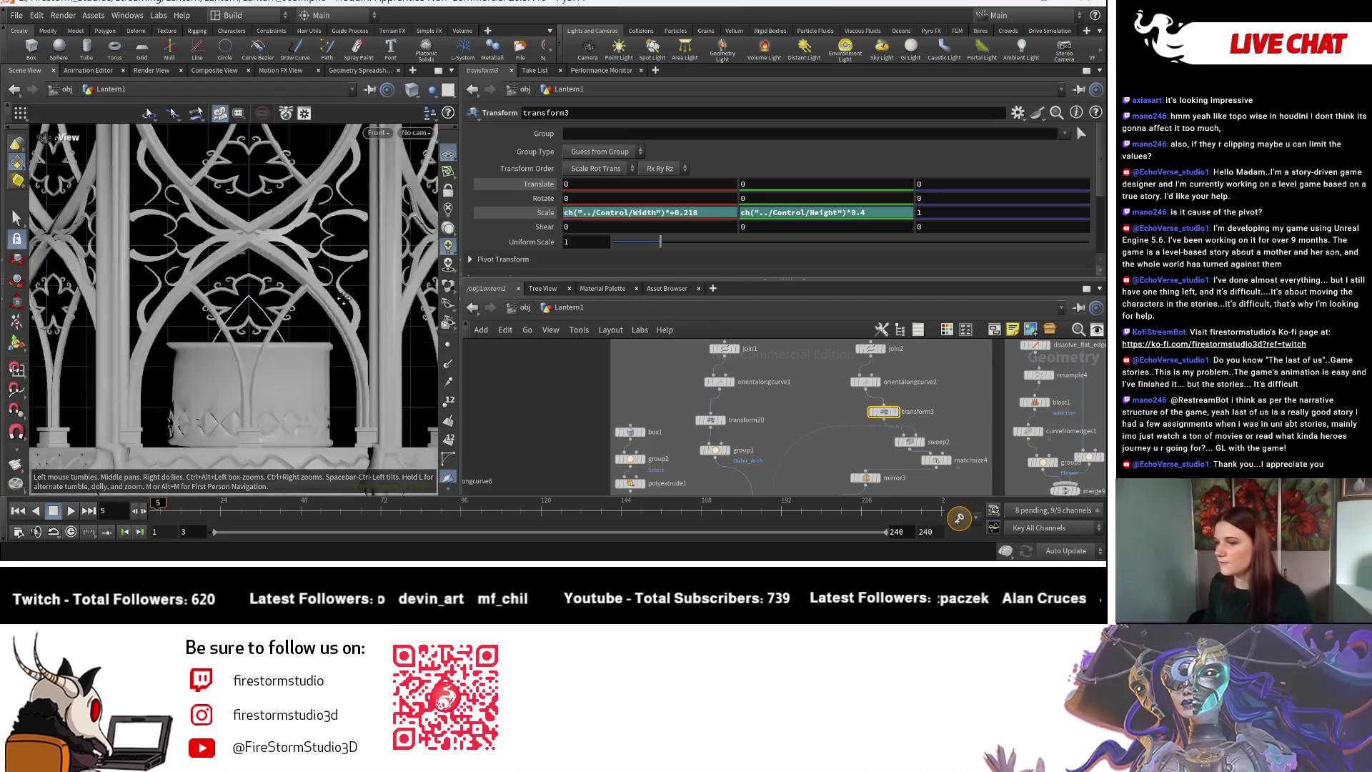
scroll(330, 390, "down", 5)
scroll(326, 365, "down", 2)
mouse_move(1064, 421)
middle_mouse_down()
mouse_move(731, 423)
mouse_move(854, 281)
middle_mouse_up()
key("Return")
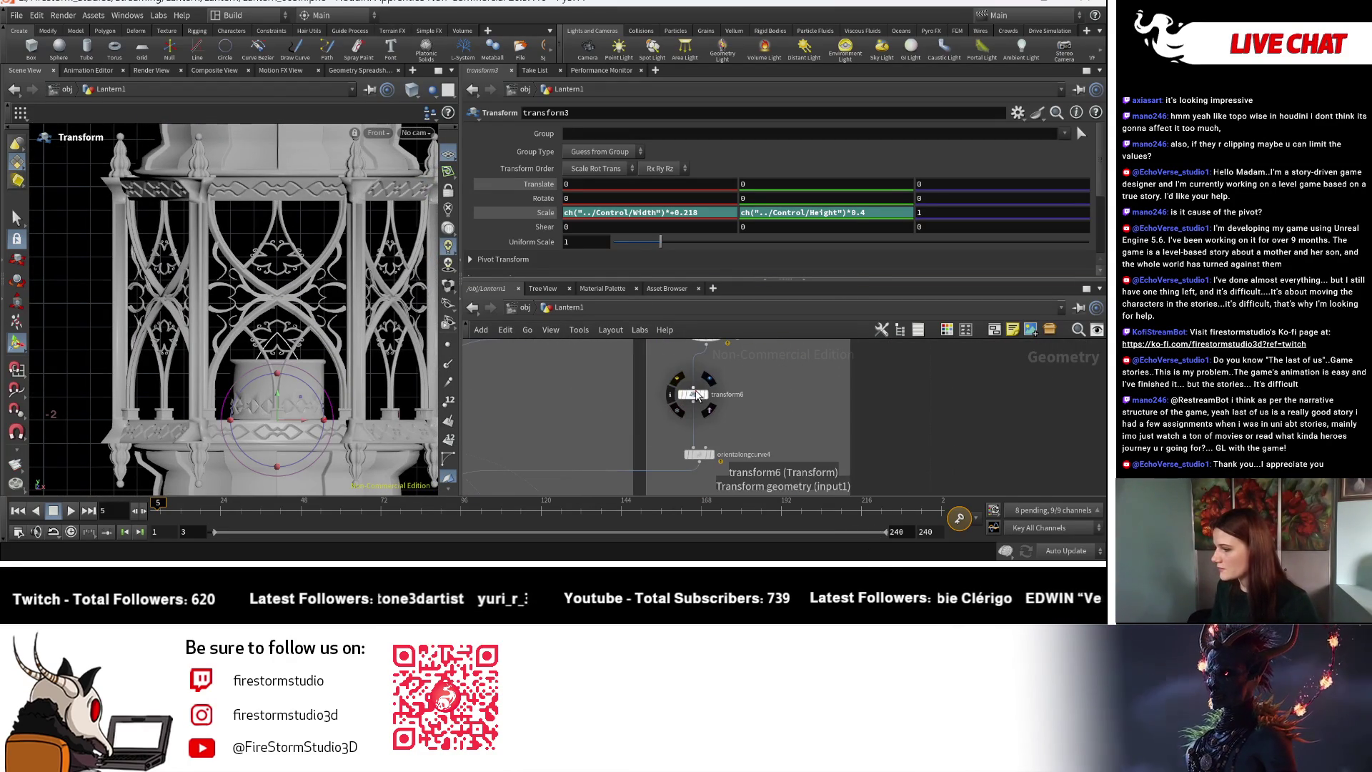
Adjust transform6's Translate Y factor through 0.29, 0.3 and 0.35, settling on Control Height × 0.325.
left_click(697, 393)
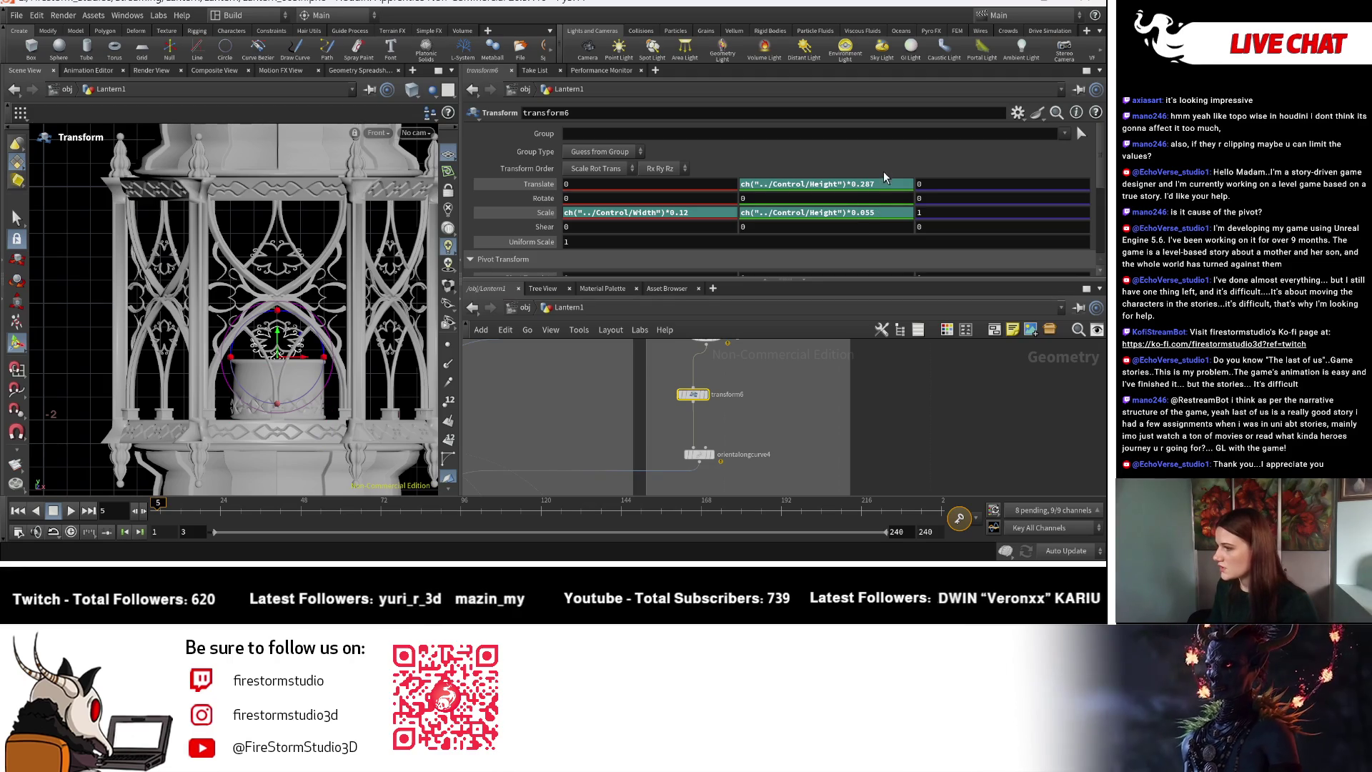
double_click(868, 184)
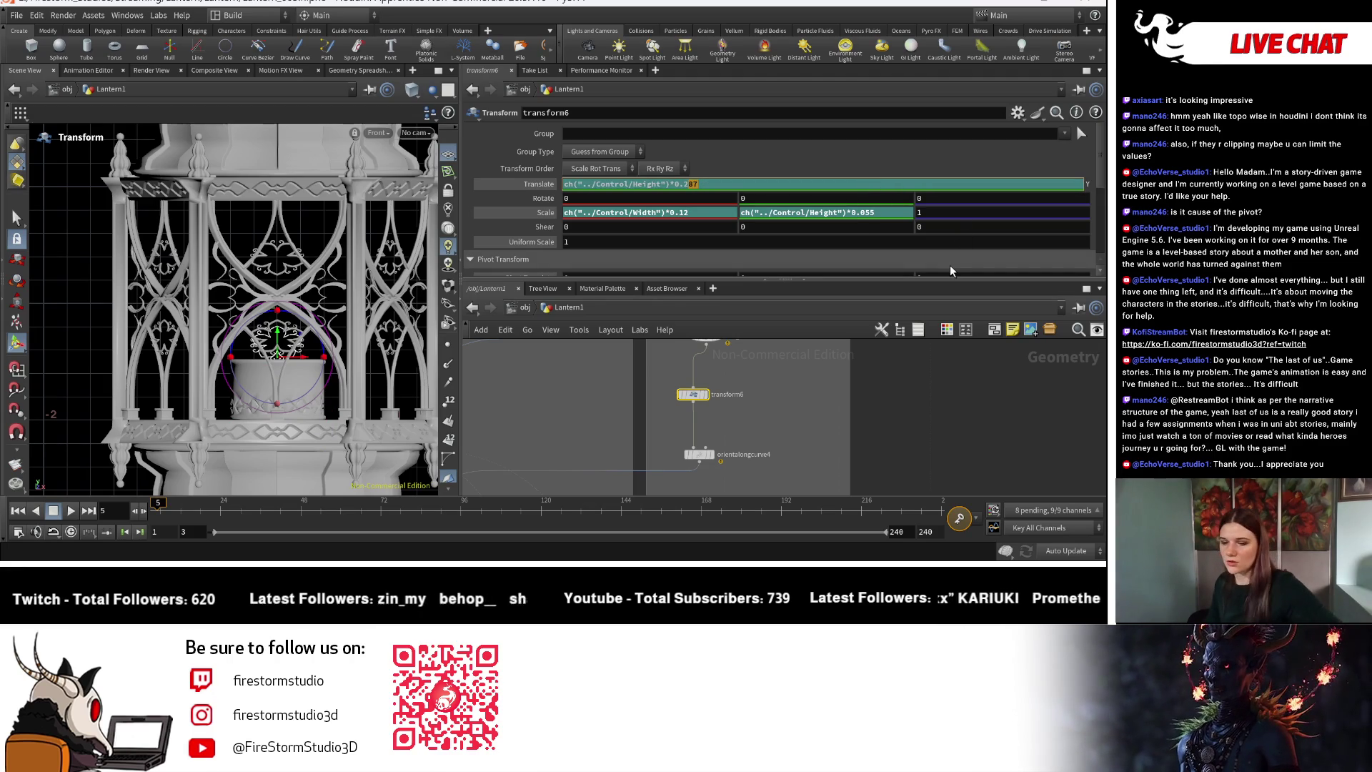
key("Return")
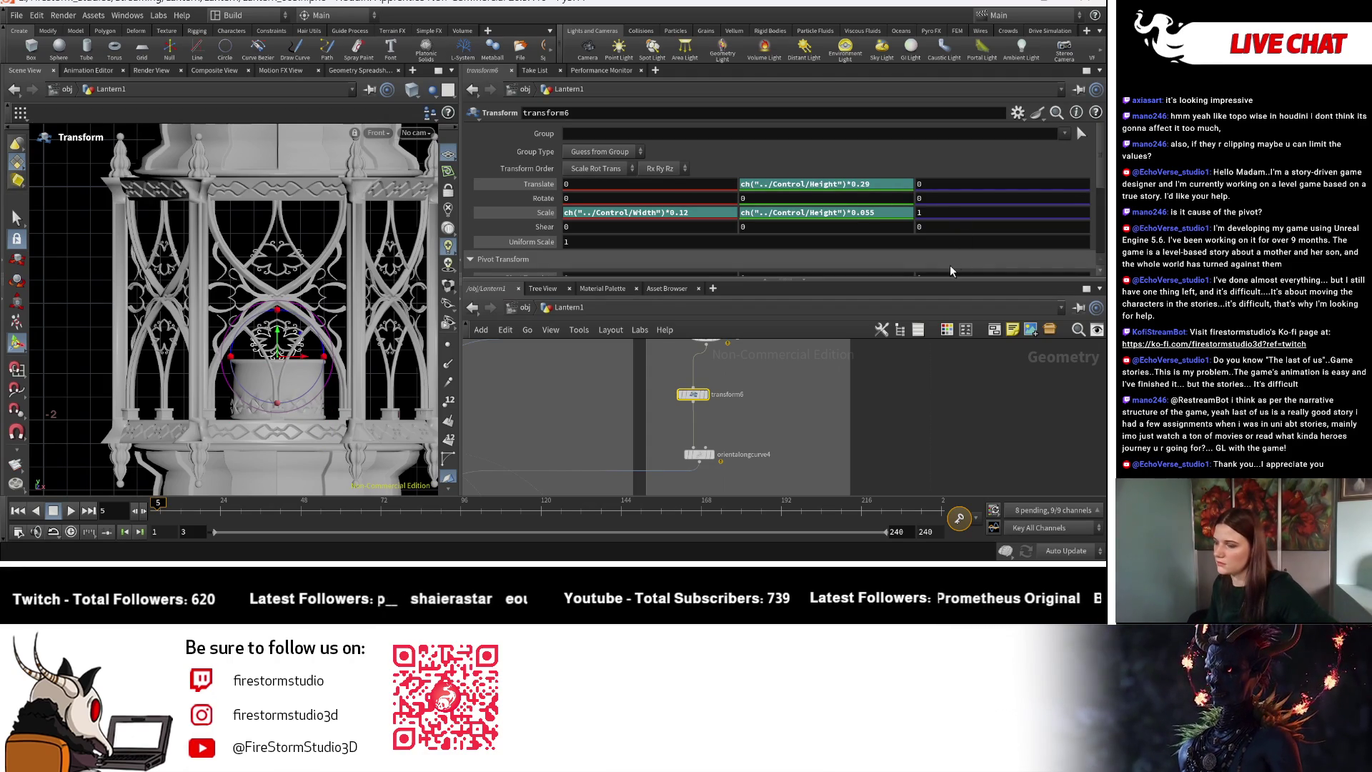
double_click(868, 185)
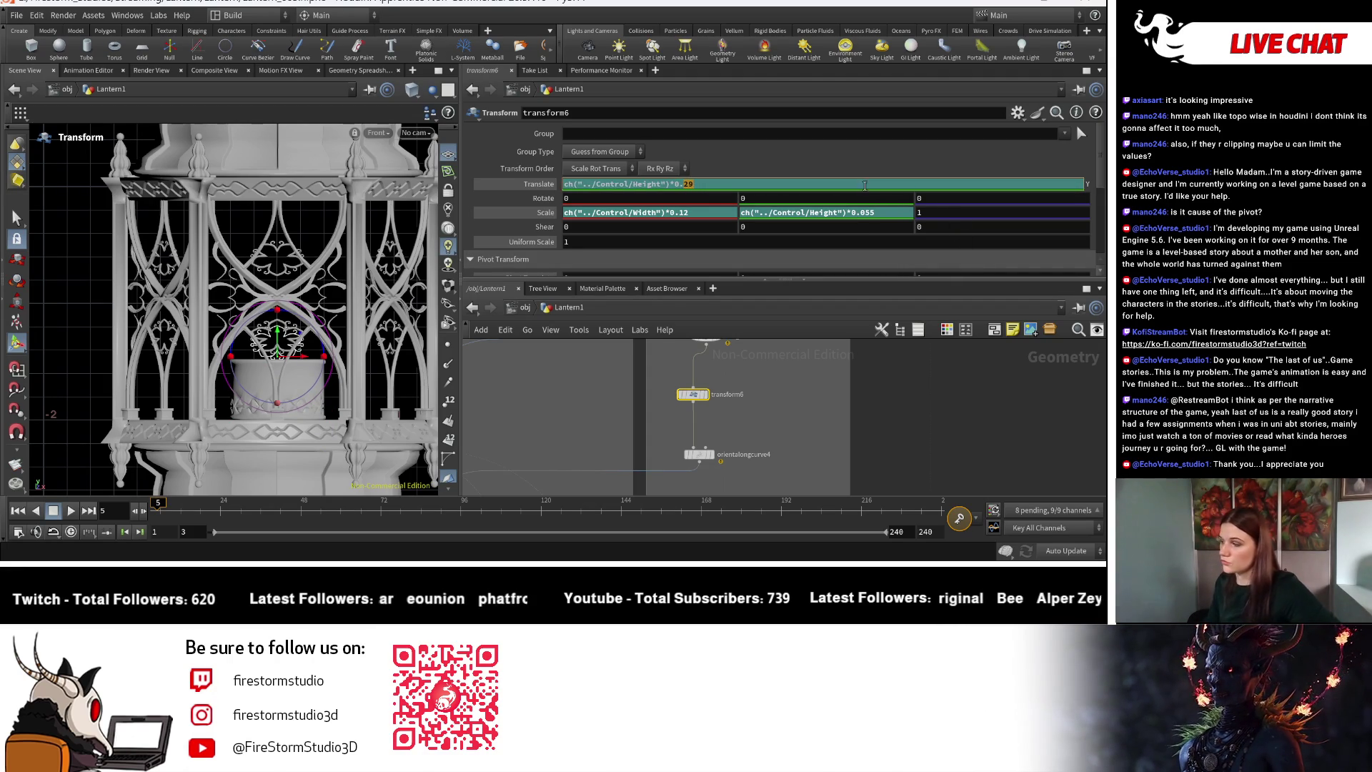
type("3")
key("Return")
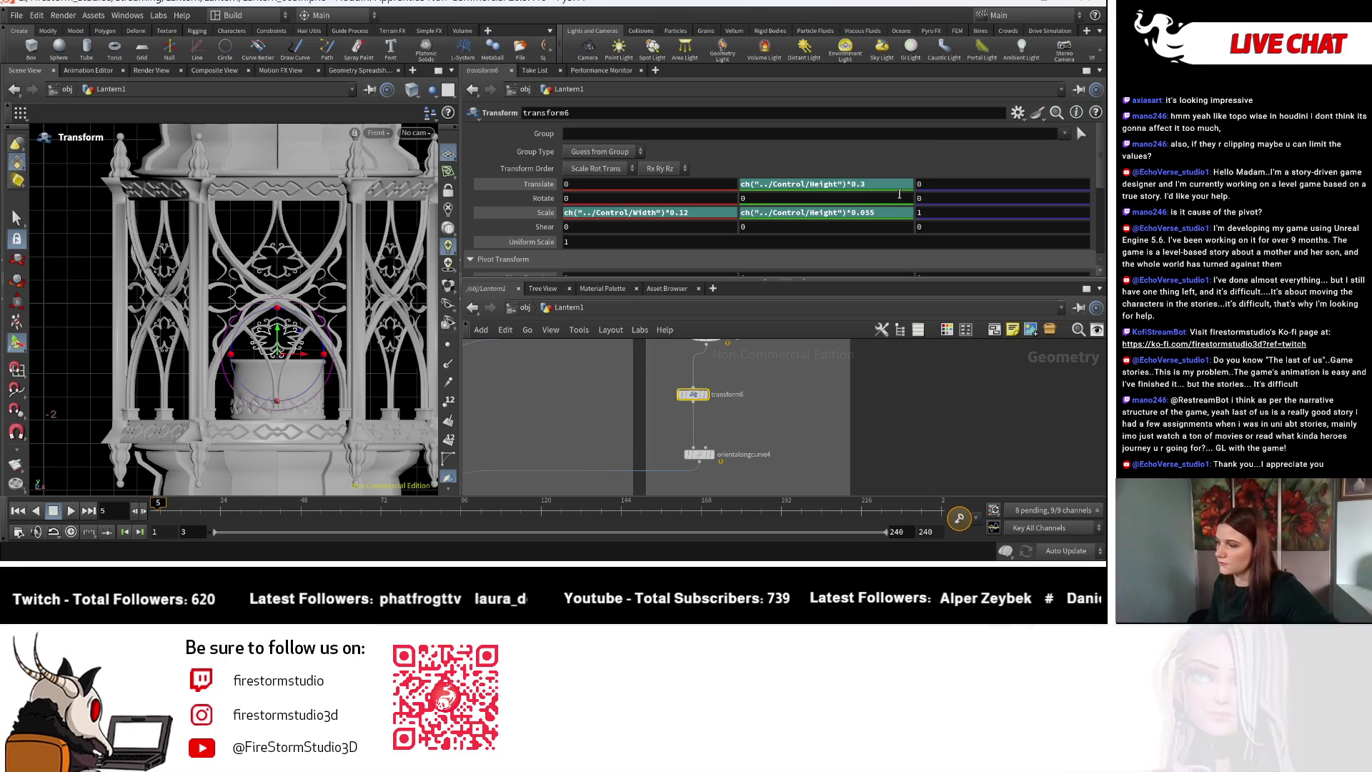
left_click(884, 185)
type("5")
key("Return")
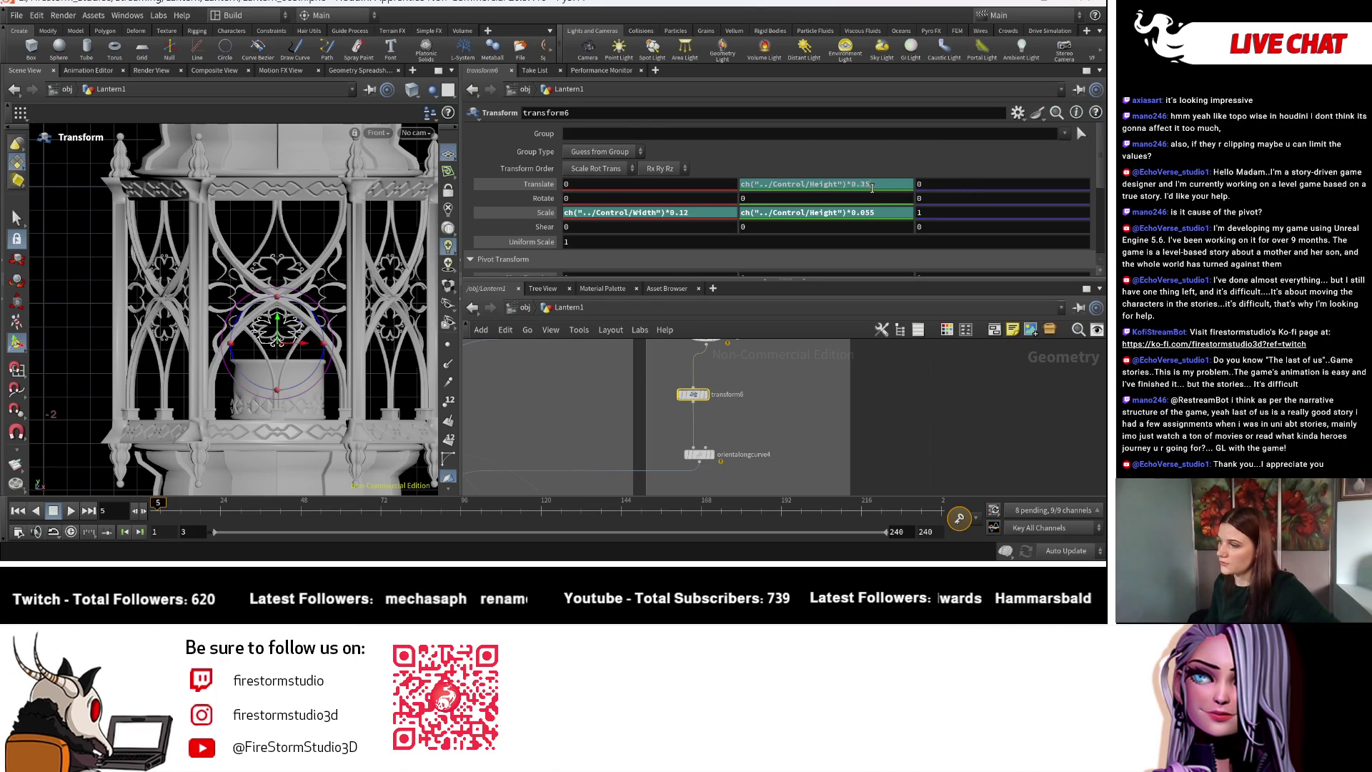
left_click(867, 188)
type("5")
key("Return")
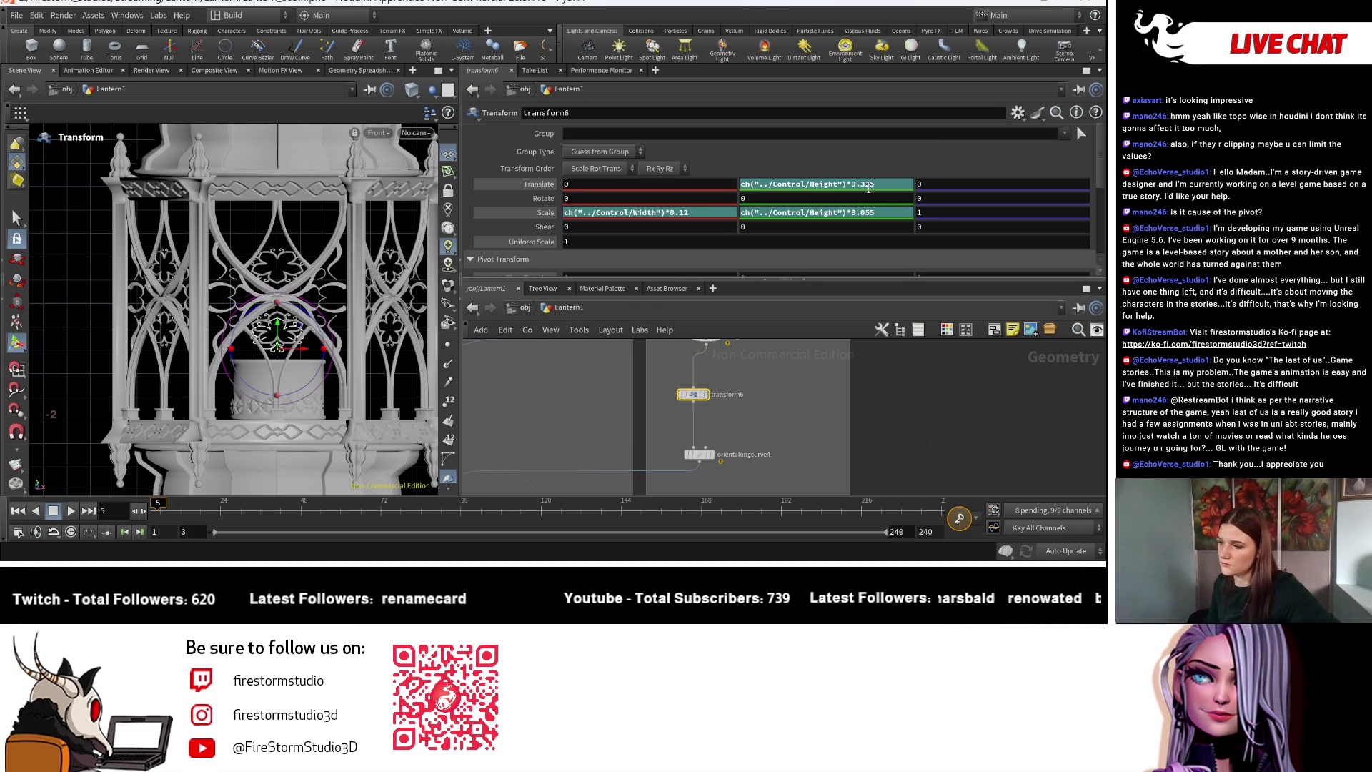
Pan the network to the copy and merge nodes and lower the lantern in the front view.
middle_click_drag(619, 436, 652, 365)
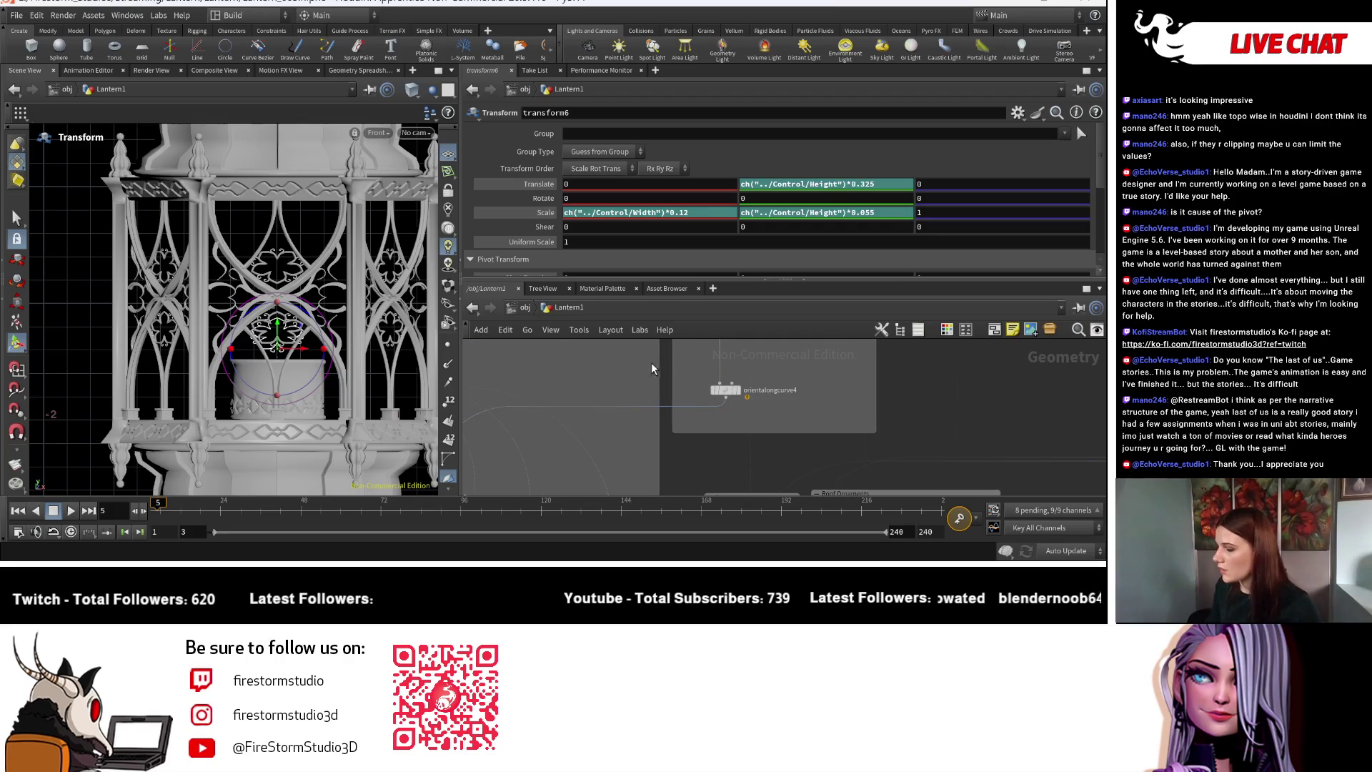
scroll(731, 436, "down", 3)
mouse_move(723, 414)
middle_mouse_down()
mouse_move(747, 320)
mouse_move(732, 326)
middle_mouse_up()
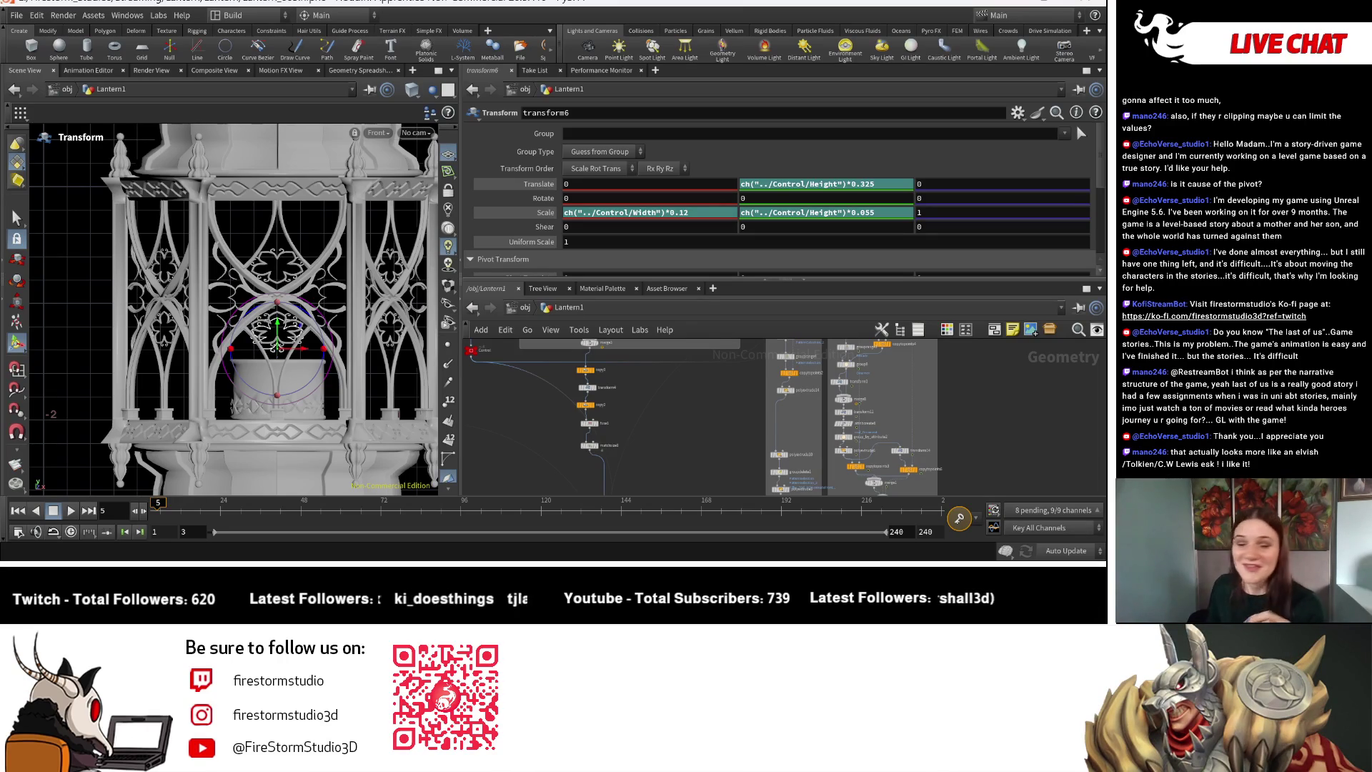
key("space")
middle_click_drag(349, 137, 349, 278)
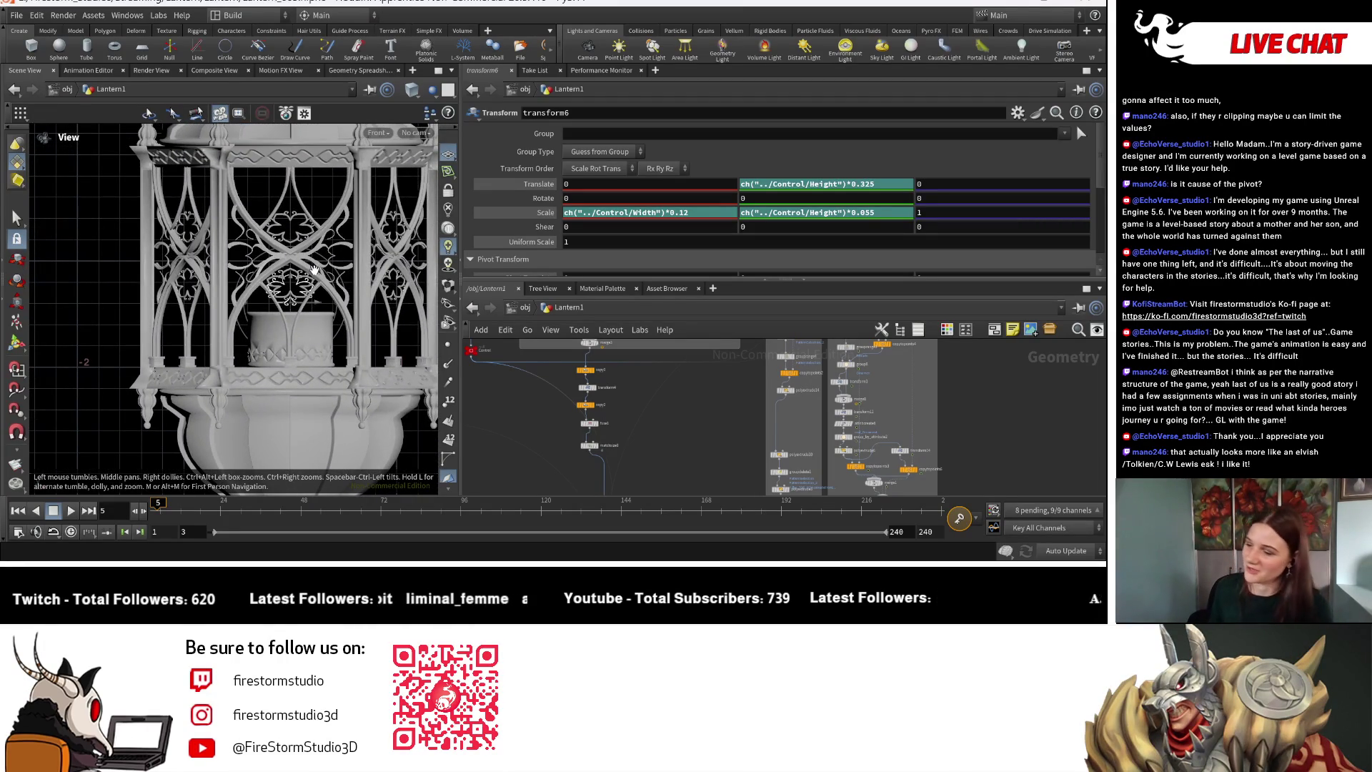
scroll(316, 270, "up", 10)
scroll(348, 312, "down", 5)
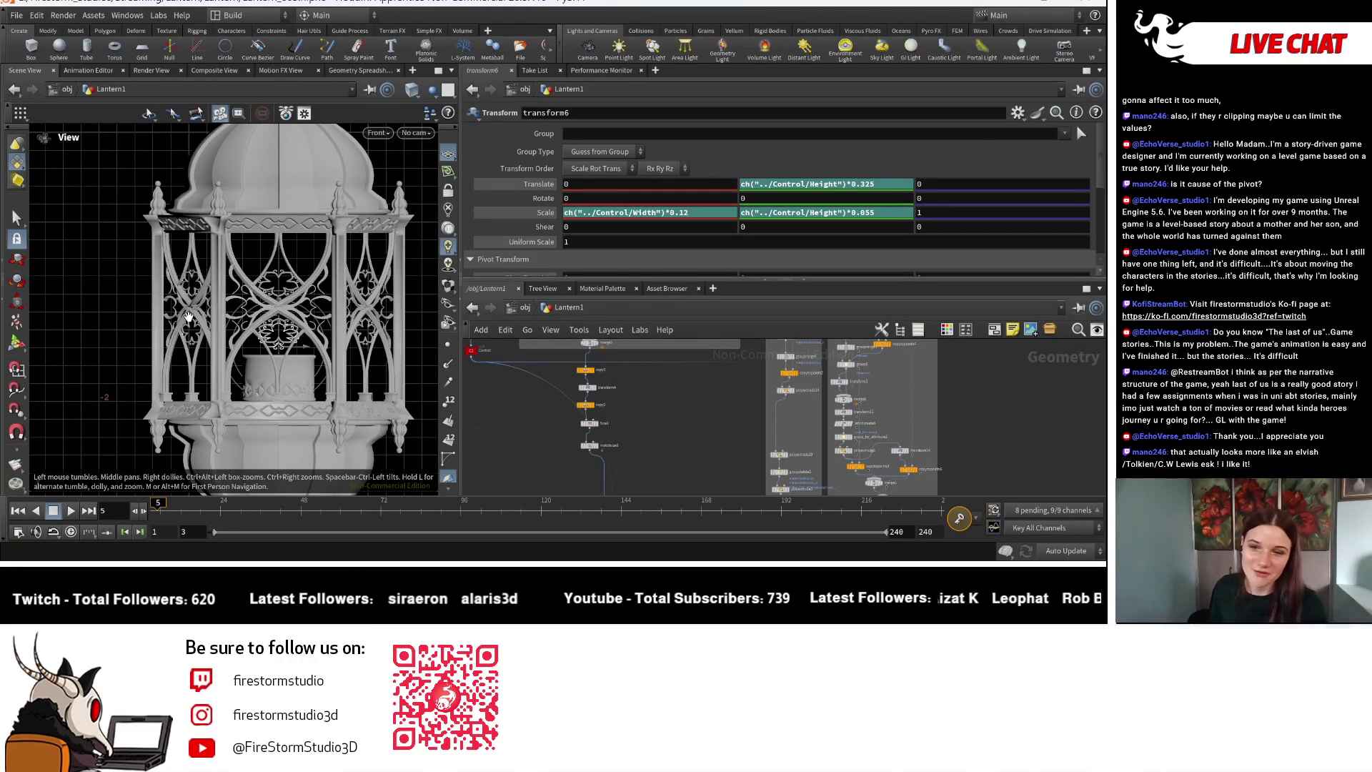
scroll(236, 357, "up", 6)
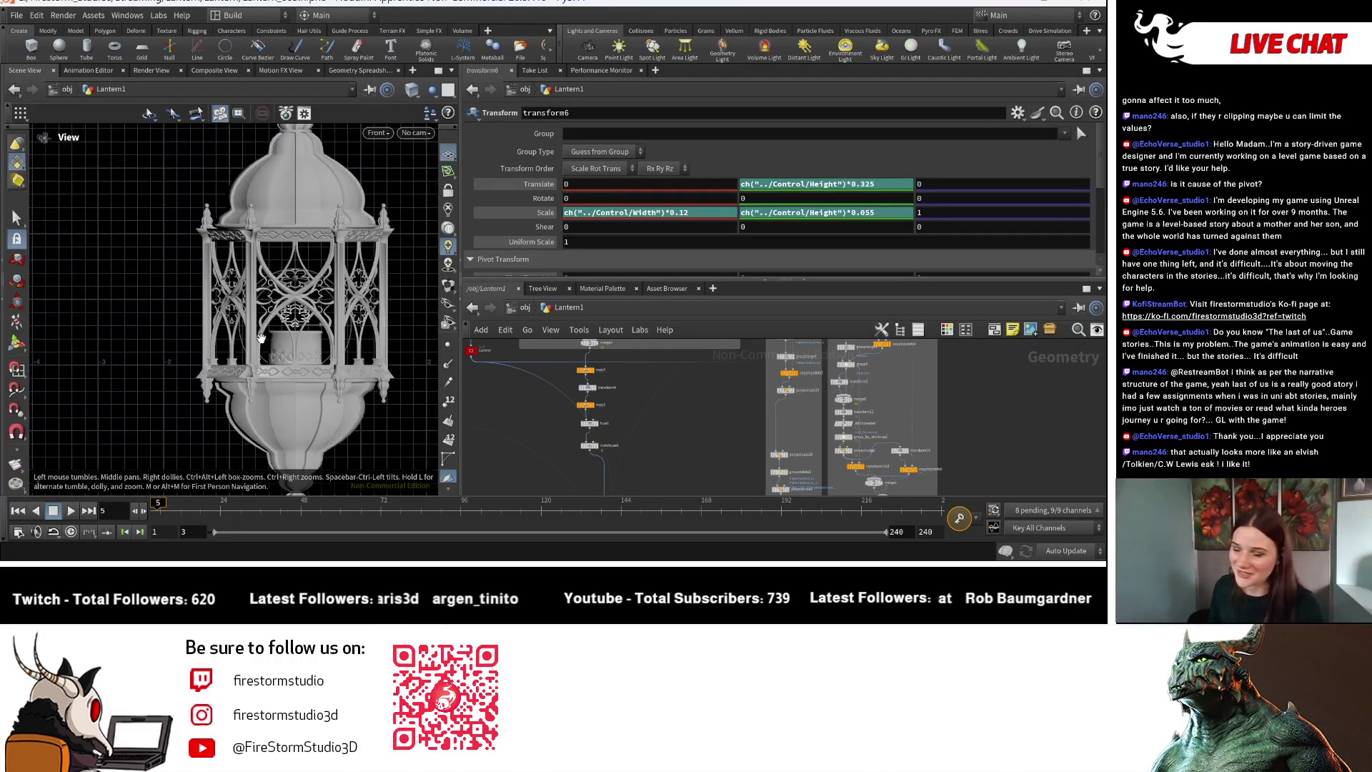
scroll(276, 320, "up", 3)
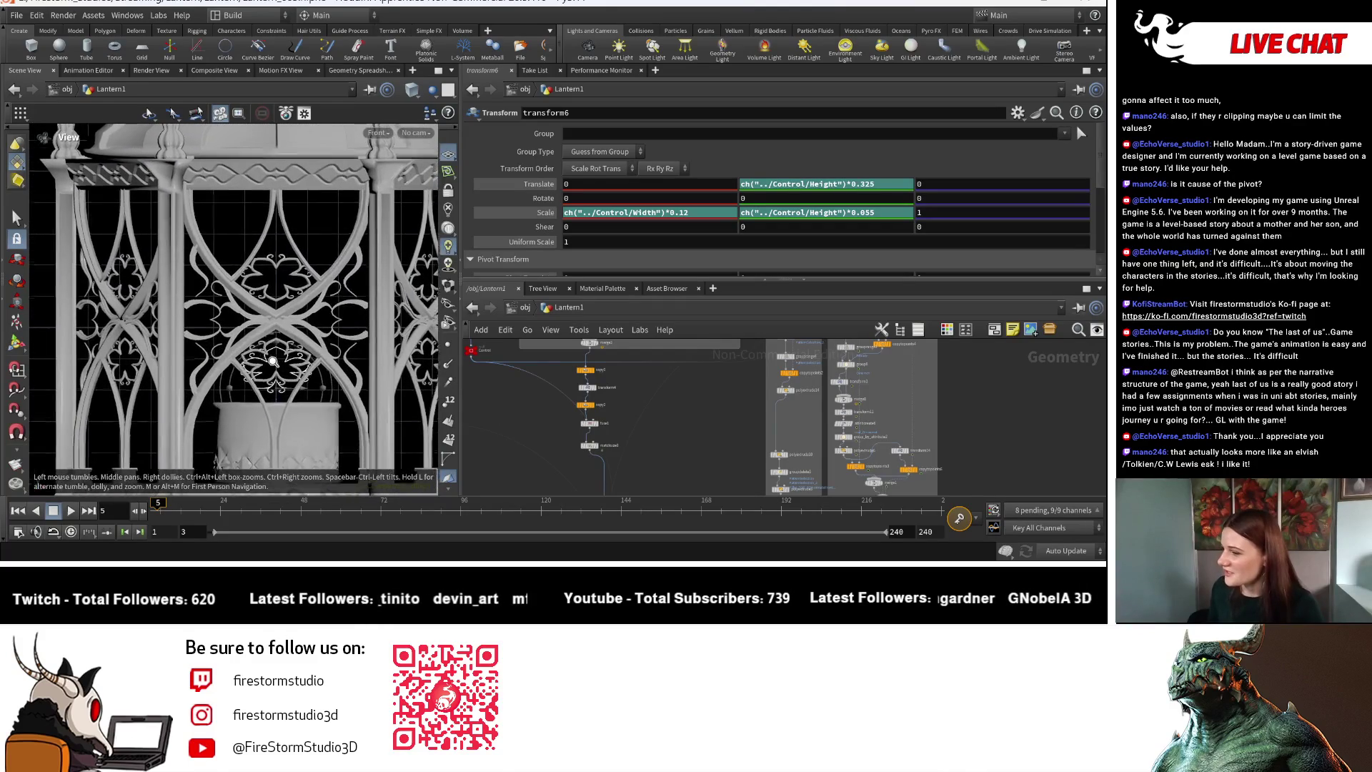
mouse_move(279, 341)
middle_mouse_down()
mouse_move(277, 278)
mouse_move(278, 307)
mouse_move(278, 296)
middle_mouse_up()
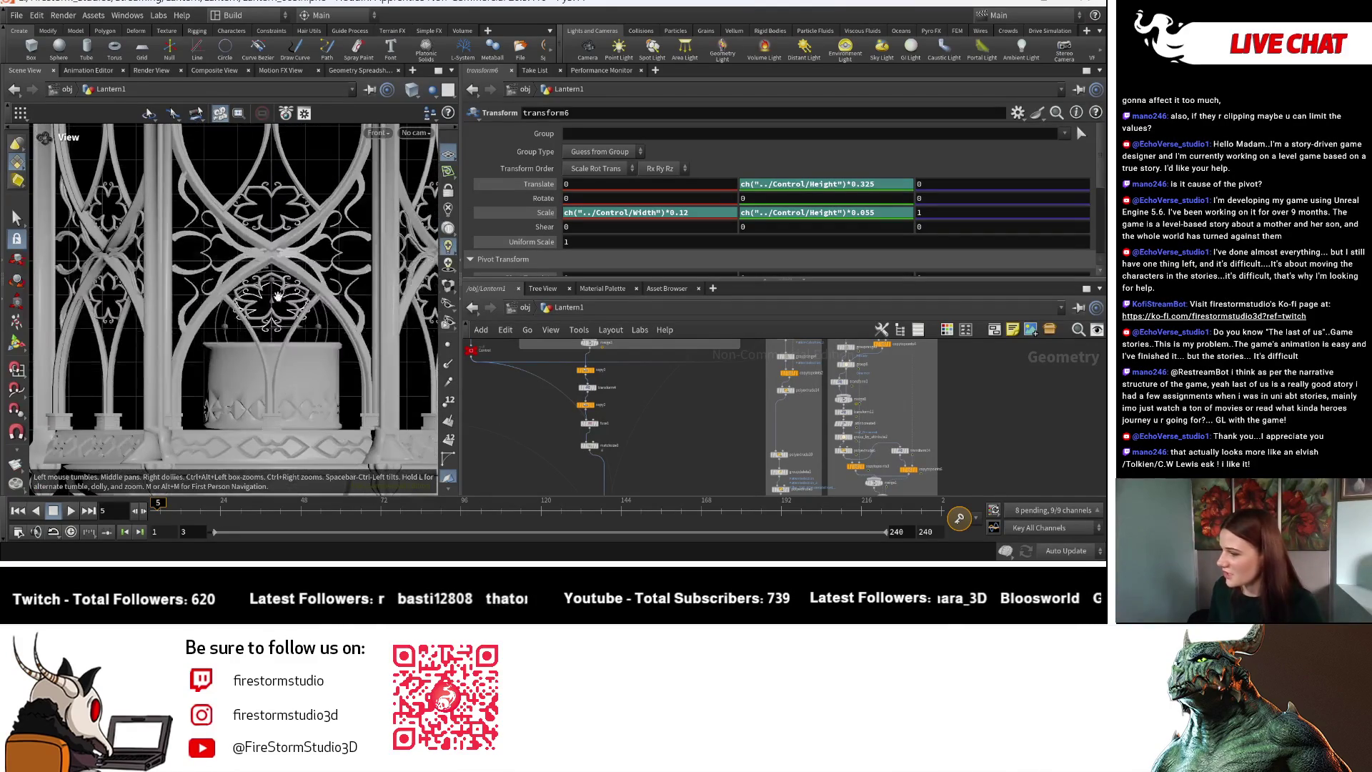
middle_click_drag(623, 377, 660, 446)
middle_click_drag(646, 393, 664, 427)
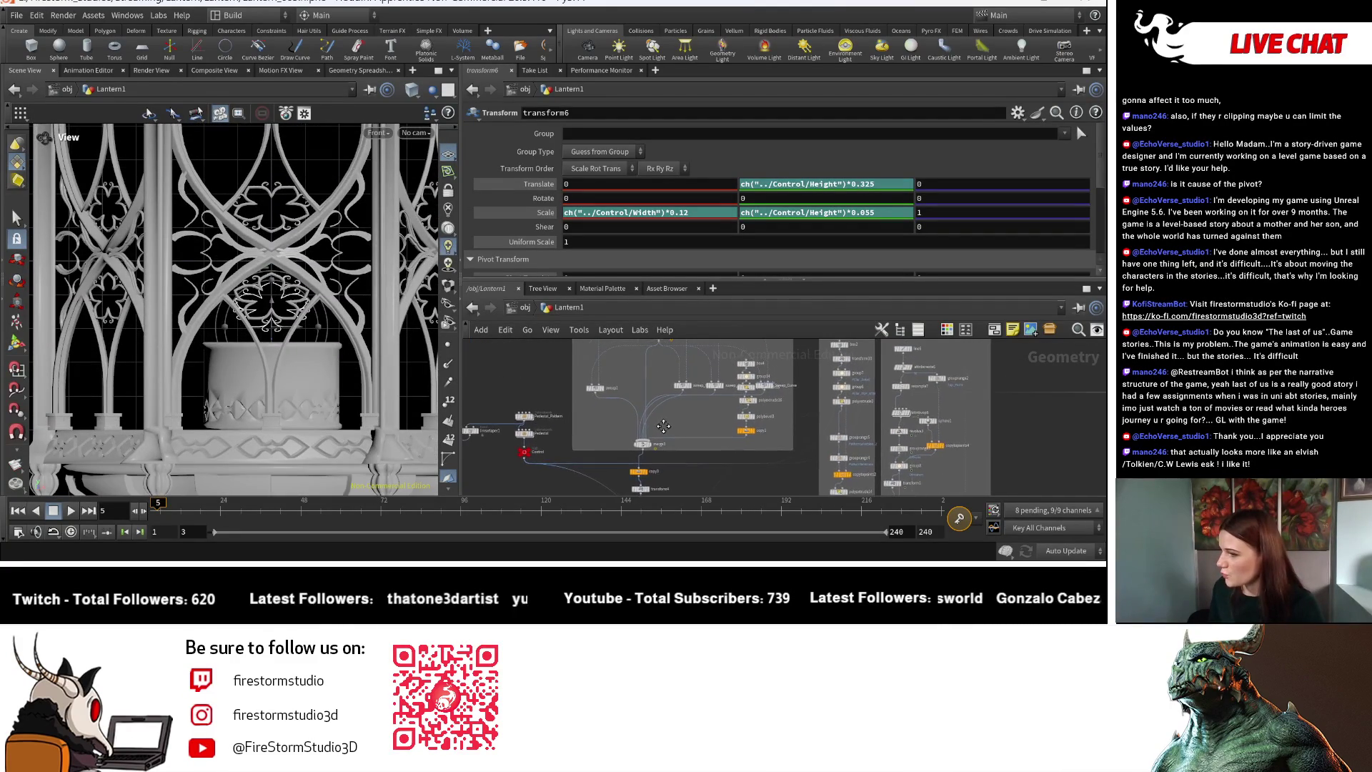
scroll(662, 434, "up", 5)
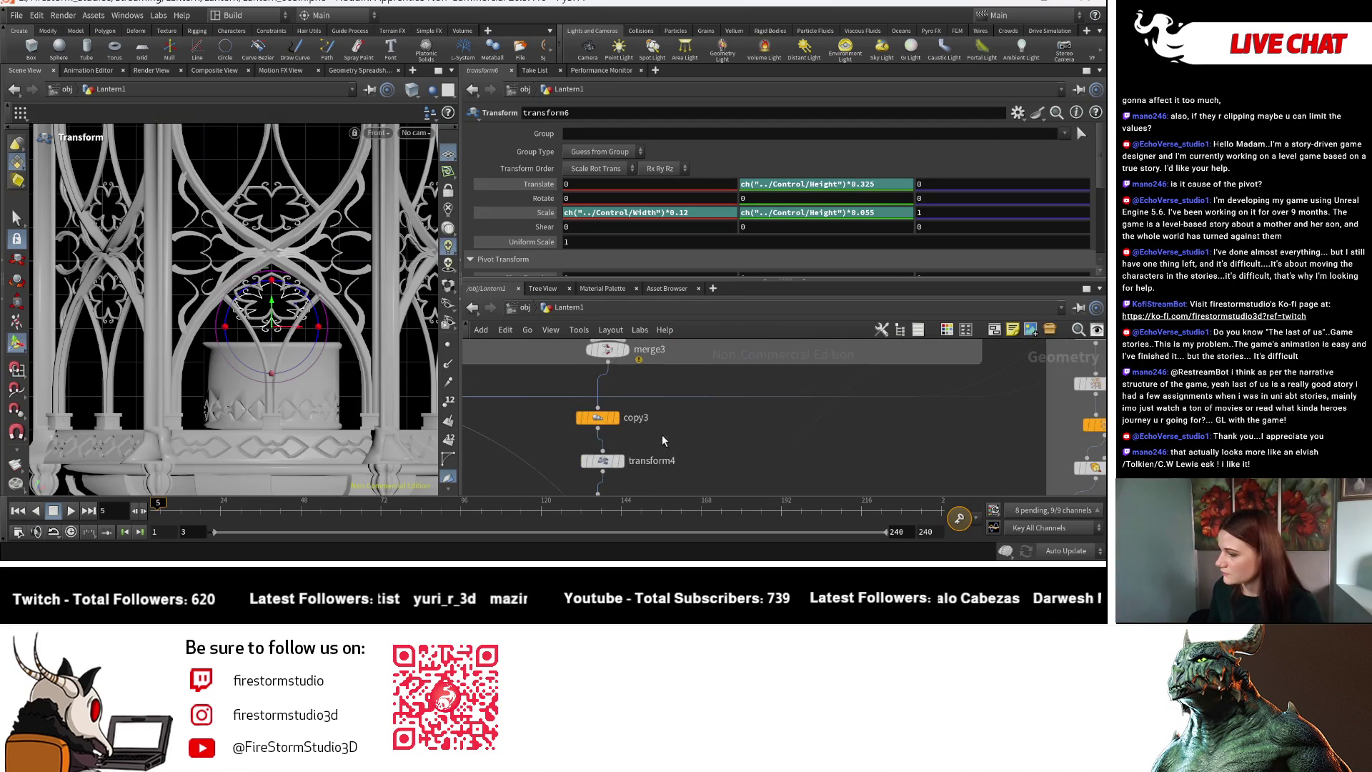
Display copy3, transform4 and merge3 outputs in turn, nudging transform4 lower in the network.
key("h")
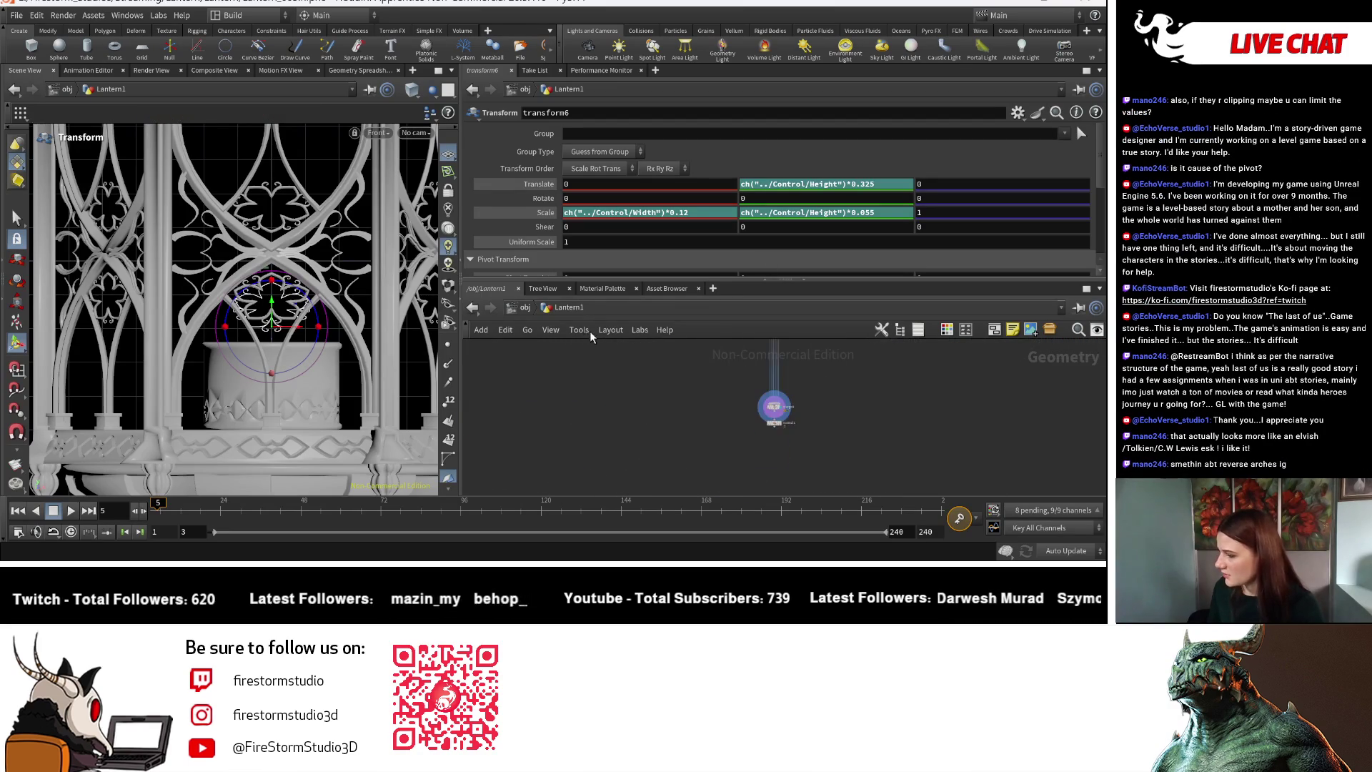
scroll(748, 408, "up", 3)
scroll(837, 369, "up", 3)
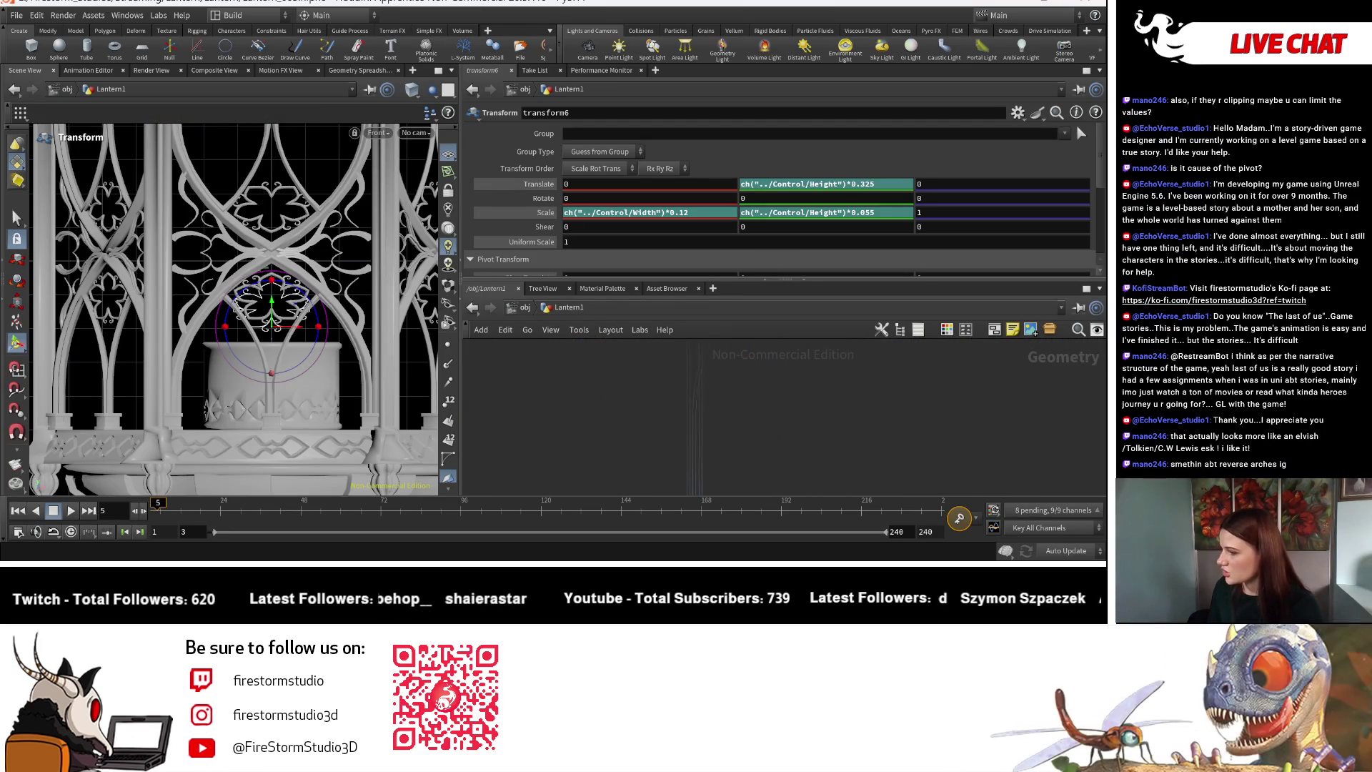
scroll(766, 439, "down", 5)
scroll(750, 428, "up", 5)
left_click(700, 403)
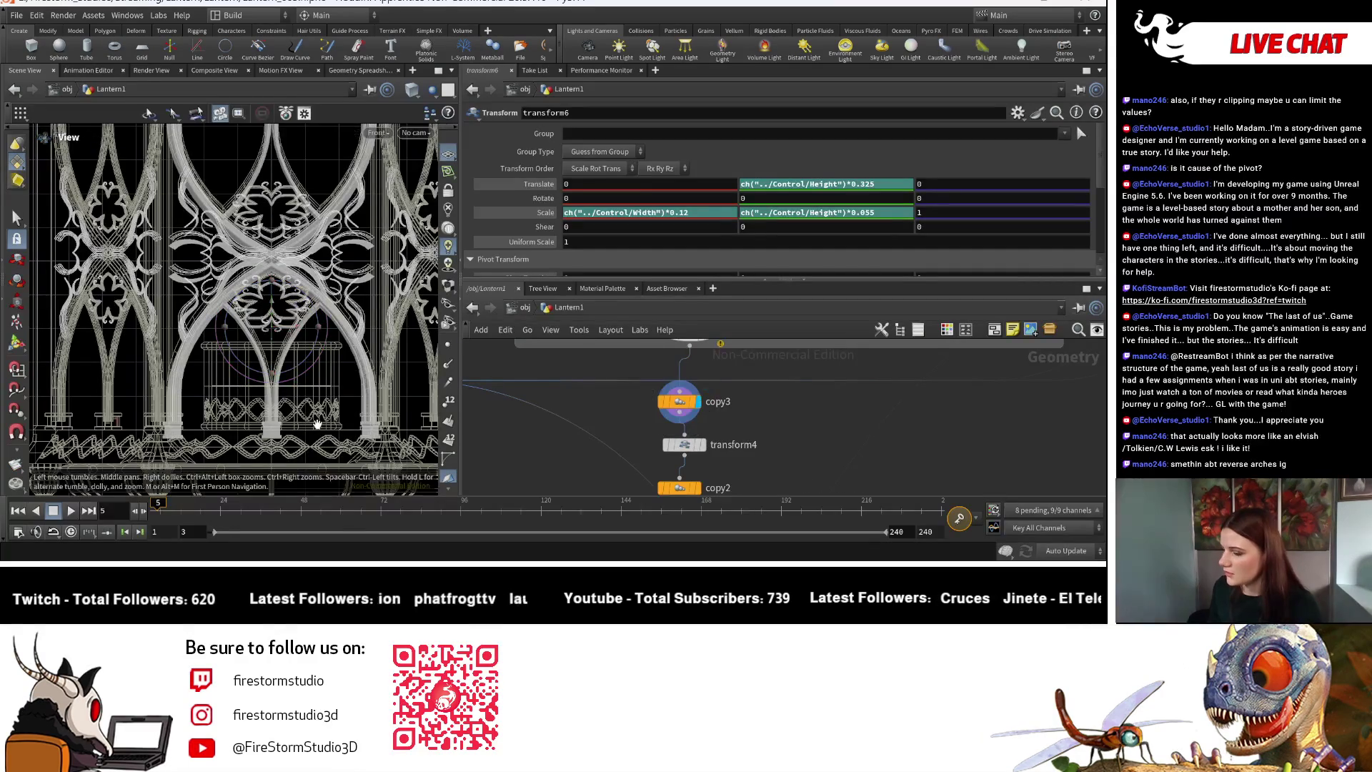
scroll(736, 427, "up", 3)
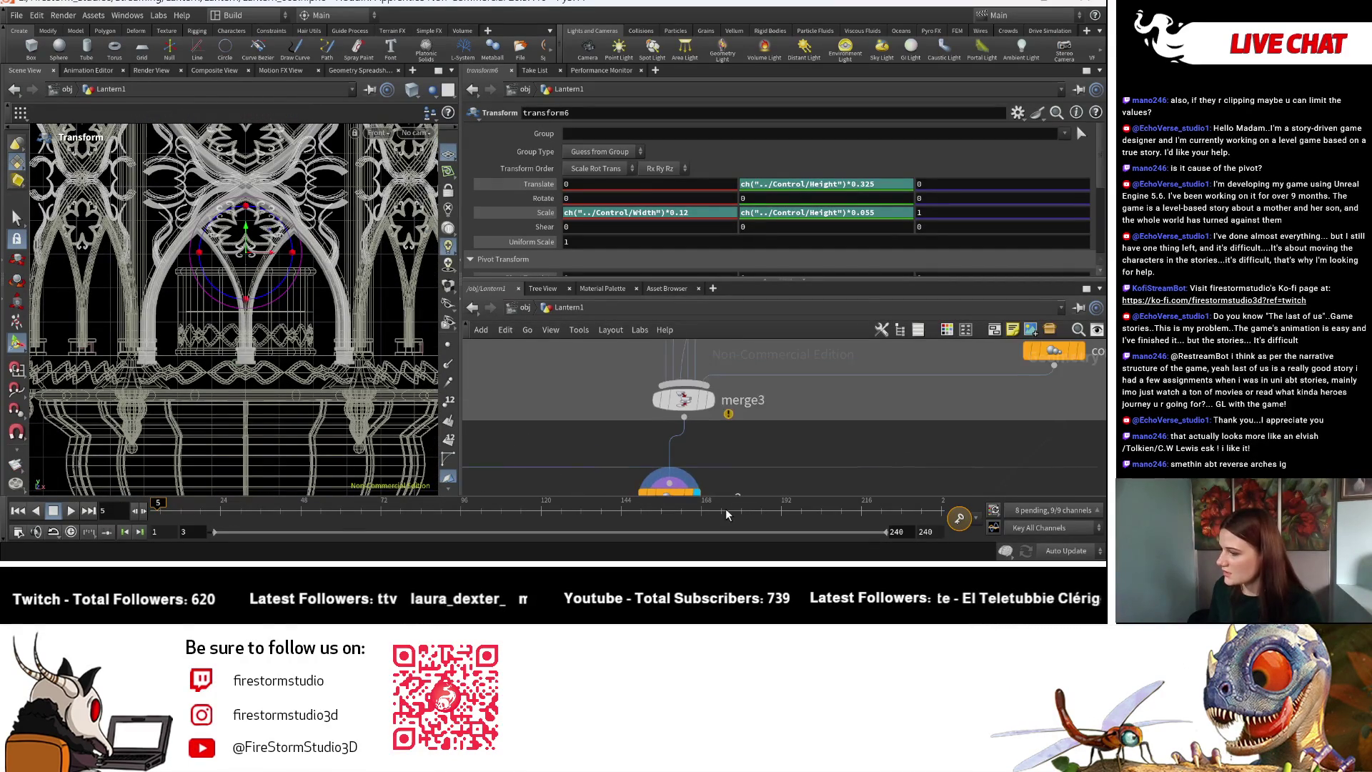
left_click(698, 435)
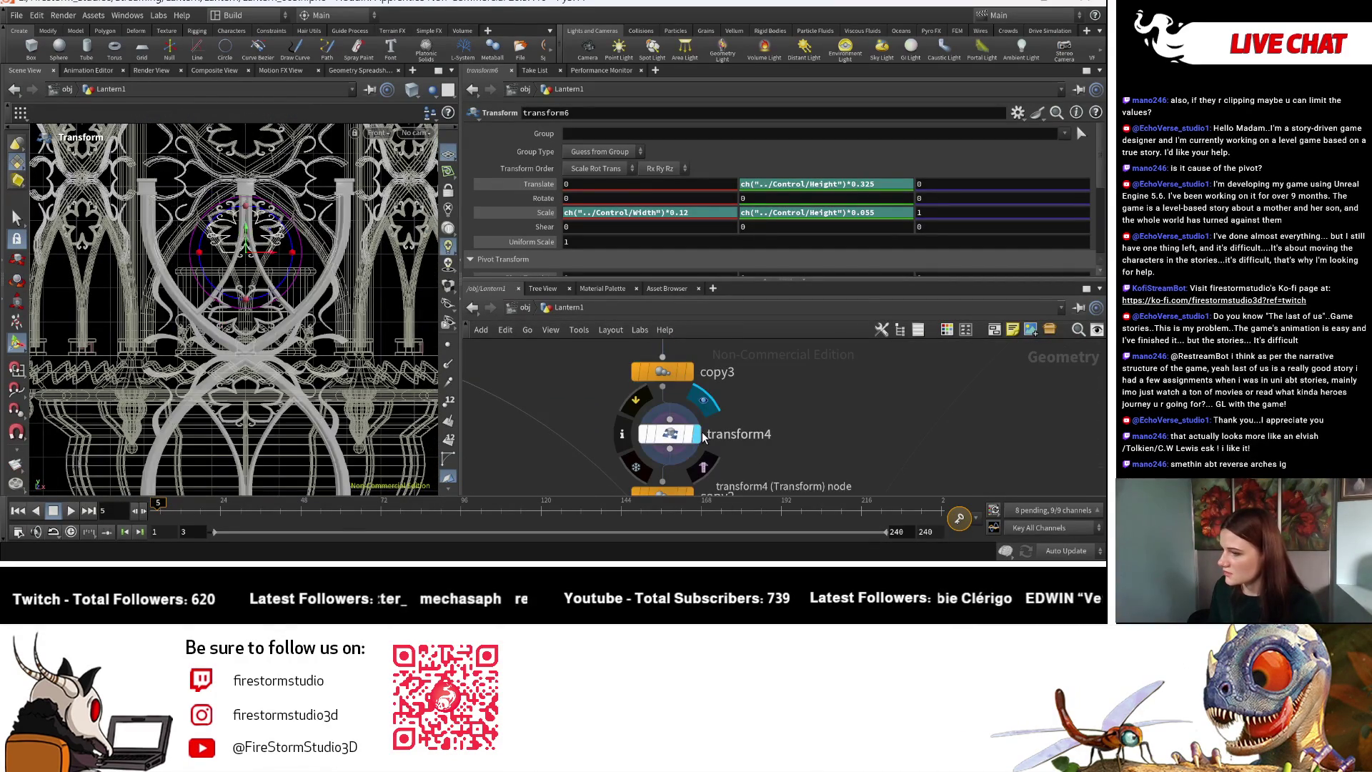
left_click(670, 441)
left_click_drag(677, 437, 676, 456)
scroll(786, 415, "down", 3)
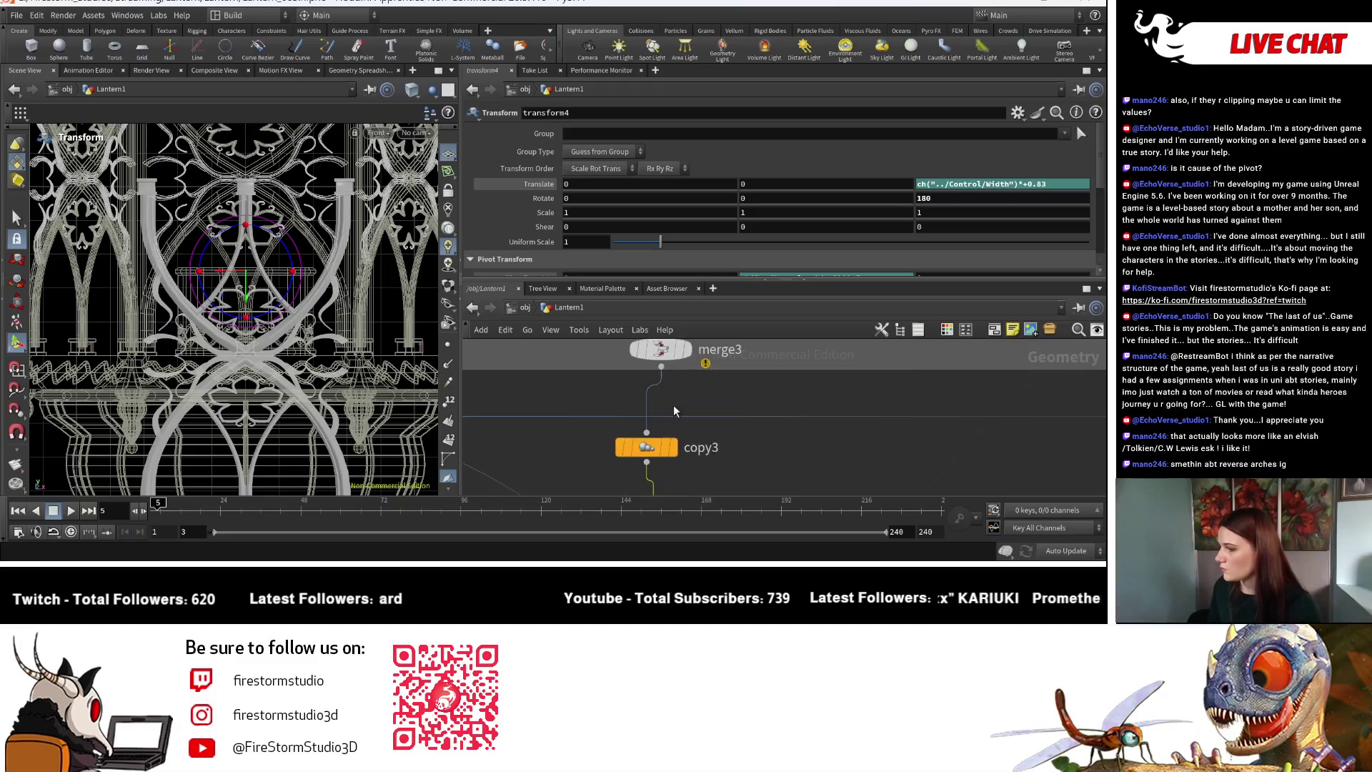
scroll(681, 447, "up", 3)
left_click(681, 446)
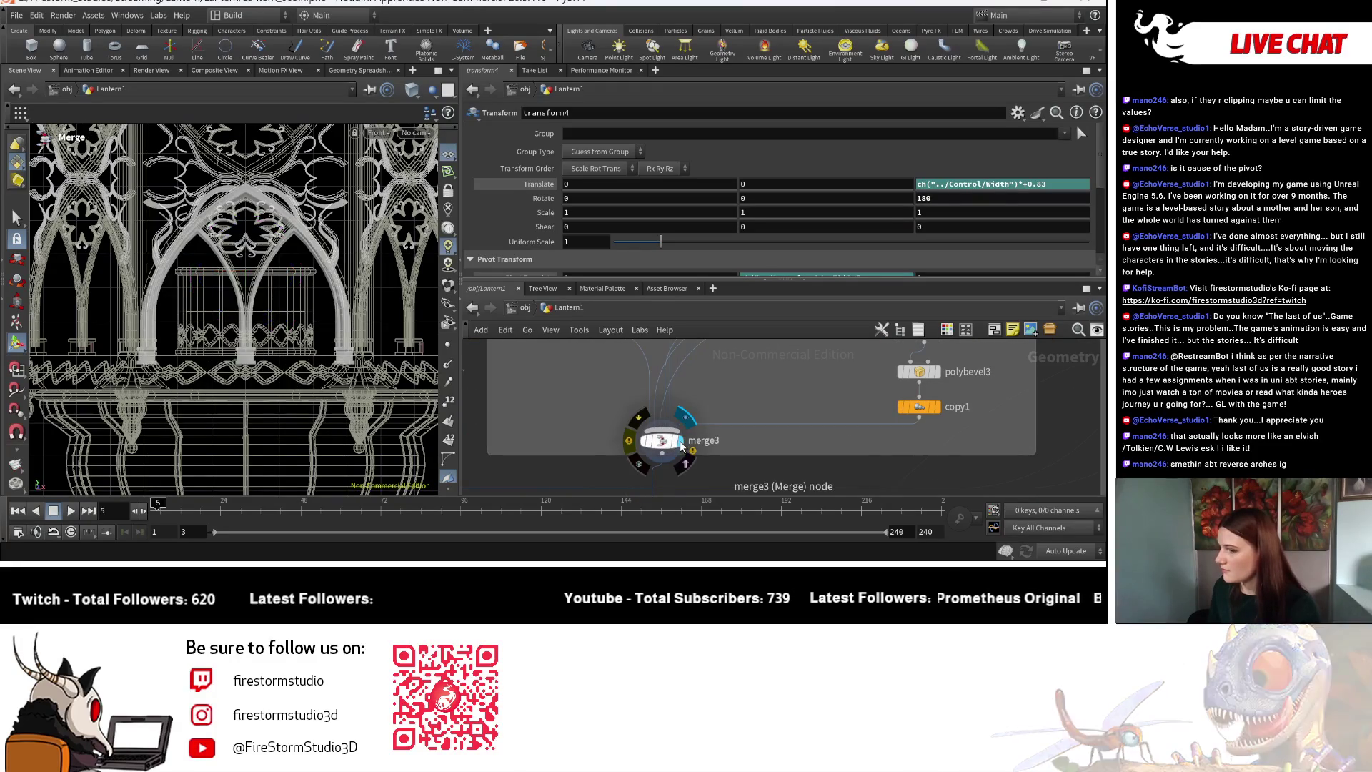
Insert matchsize8 beside merge3 ahead of copy3 and compare its output with copy3's.
mouse_move(890, 427)
middle_mouse_down()
mouse_move(793, 492)
mouse_move(769, 389)
mouse_move(747, 442)
middle_mouse_up()
scroll(873, 448, "down", 3)
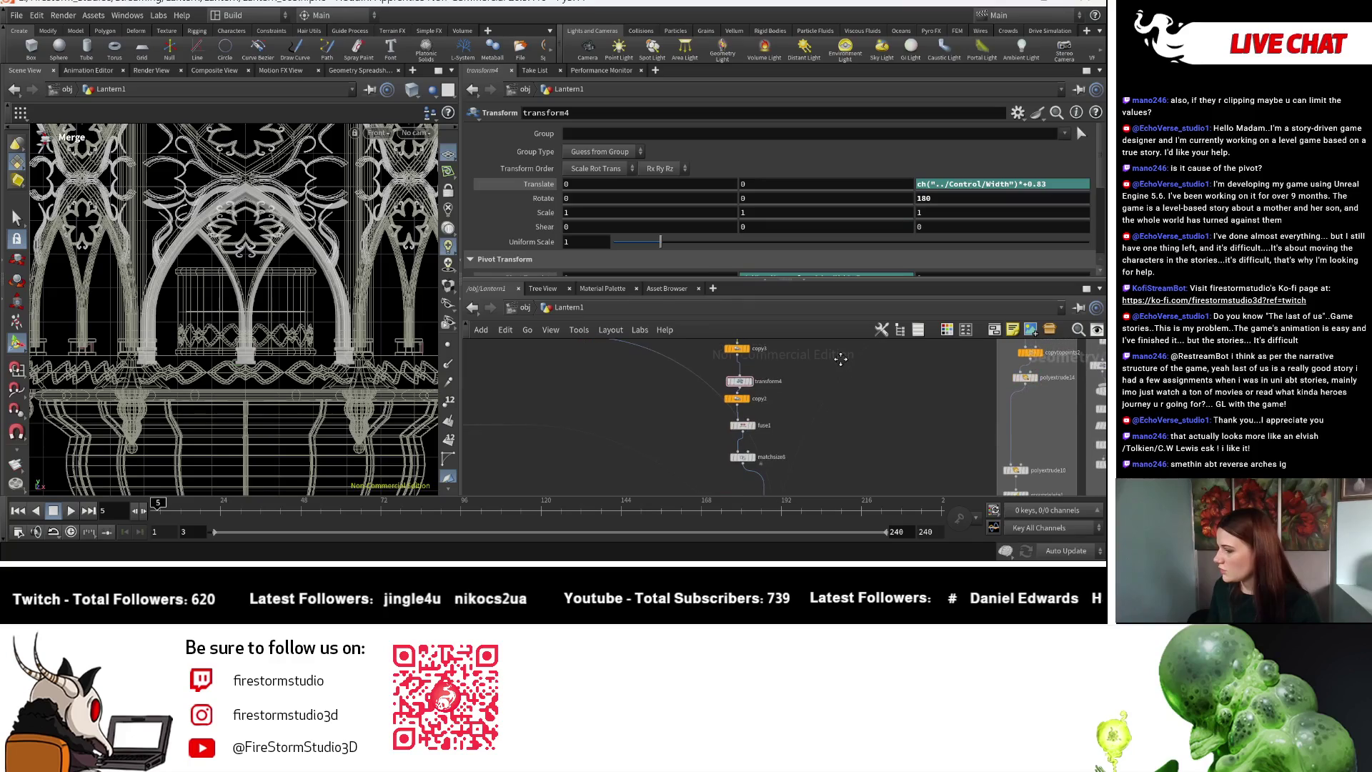
mouse_move(741, 459)
left_mouse_down()
mouse_move(775, 351)
mouse_move(779, 431)
mouse_move(783, 407)
mouse_move(743, 379)
left_mouse_up()
scroll(750, 396, "up", 4)
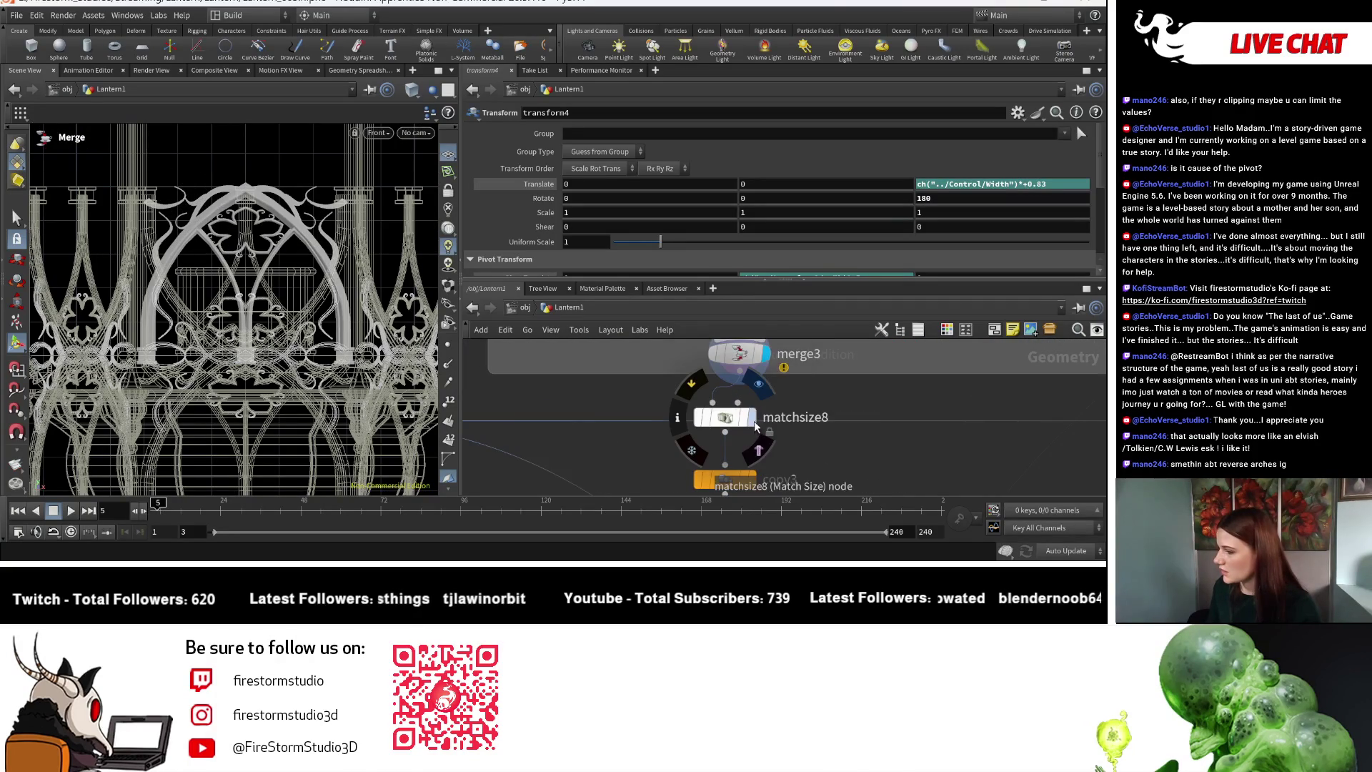
left_click(752, 418)
middle_click_drag(800, 453, 792, 370)
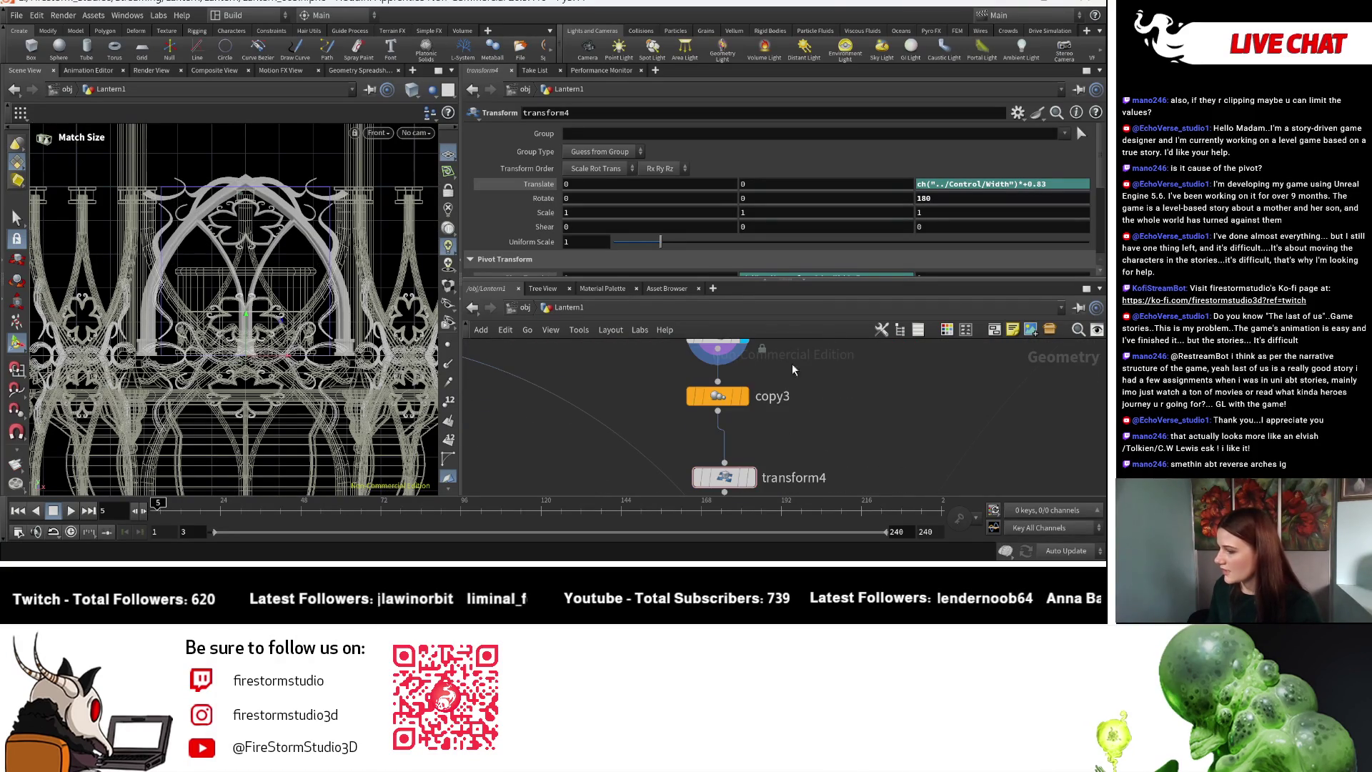
left_click(745, 398)
middle_click_drag(721, 399, 724, 440)
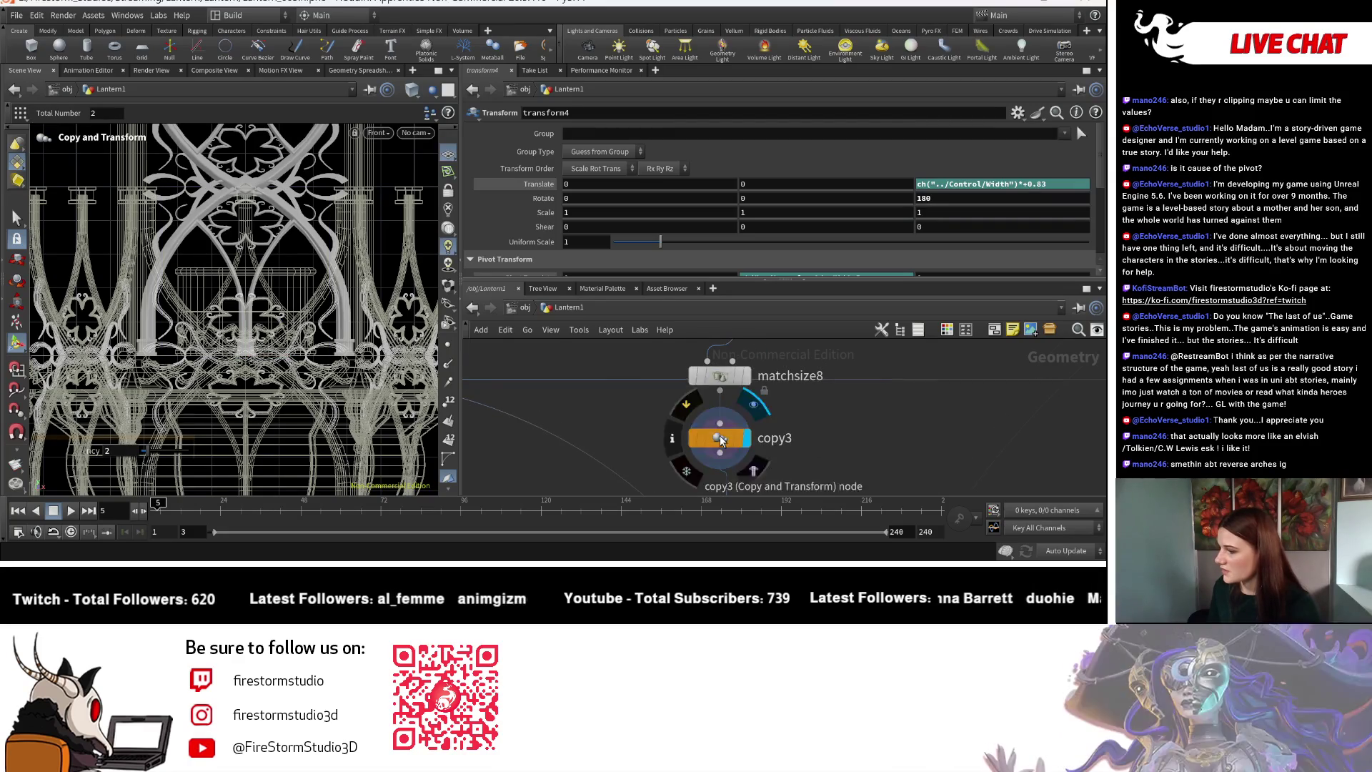
Review copy3's parameters and matchsize8's Match Size settings.
left_click(723, 440)
middle_click_drag(729, 344, 738, 445)
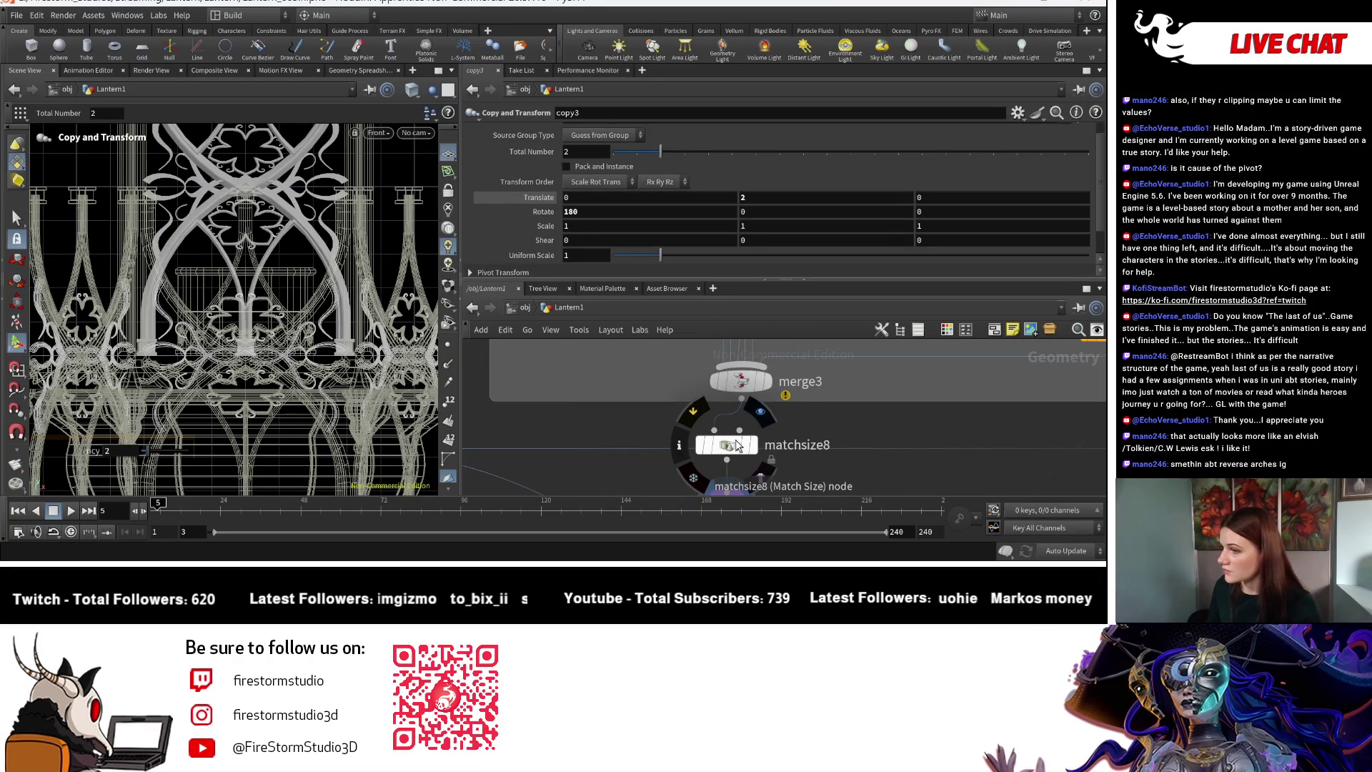
left_click(741, 448)
scroll(735, 457, "down", 5)
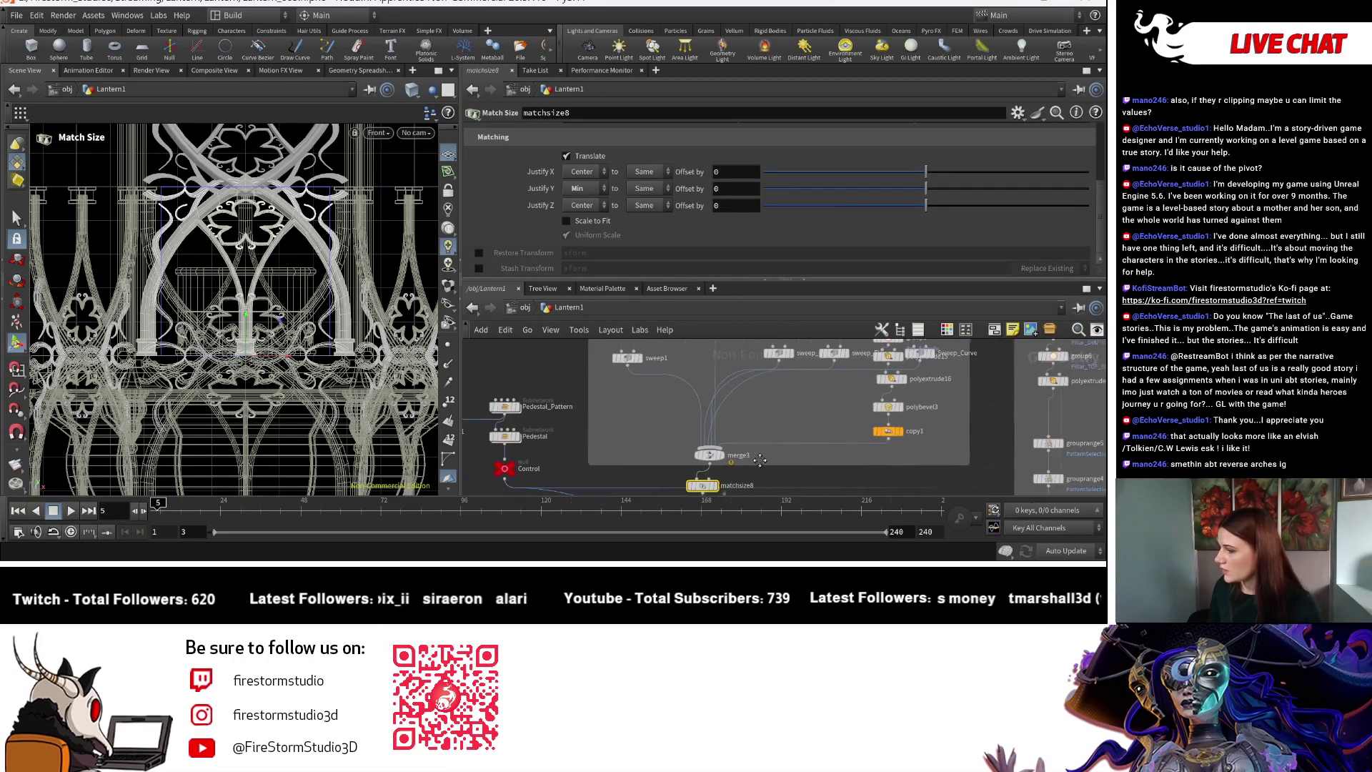
middle_click_drag(731, 463, 799, 379)
middle_click_drag(814, 447, 809, 395)
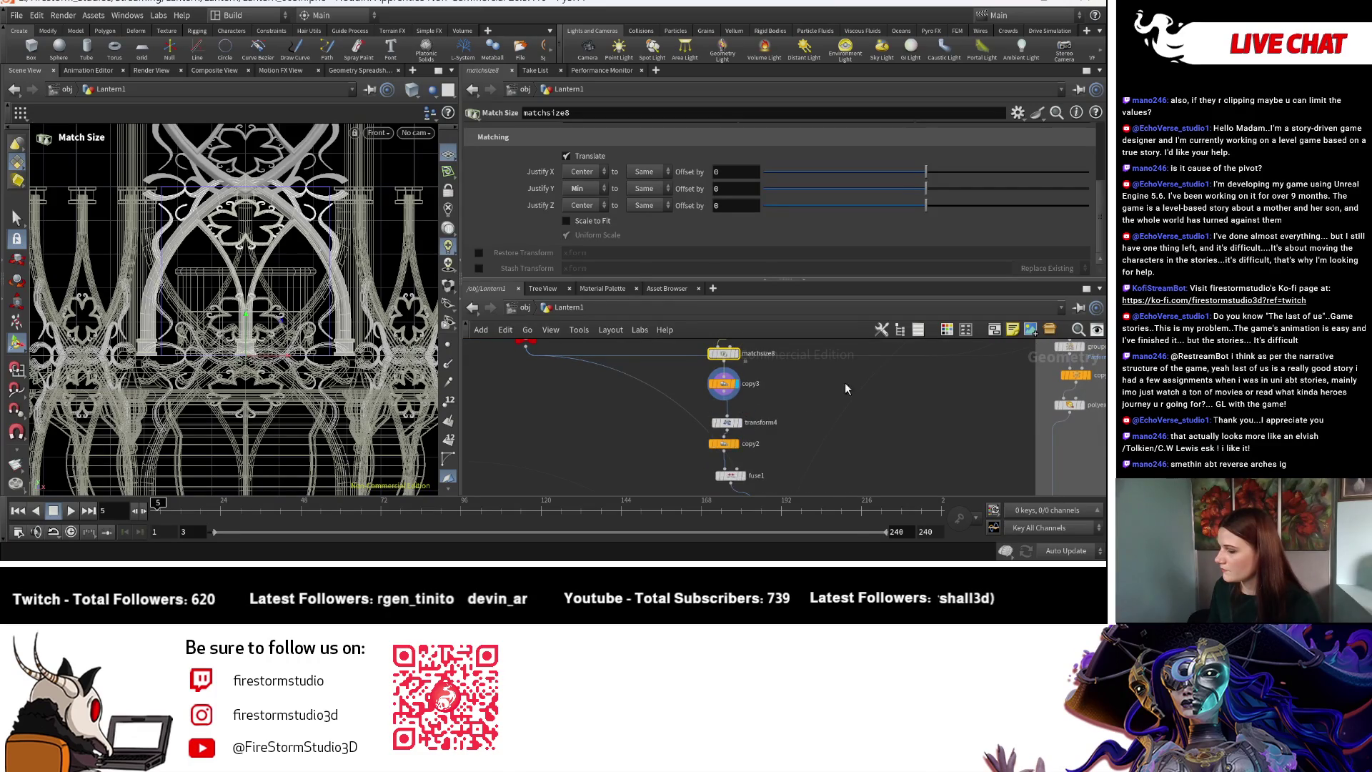
scroll(750, 423, "down", 6)
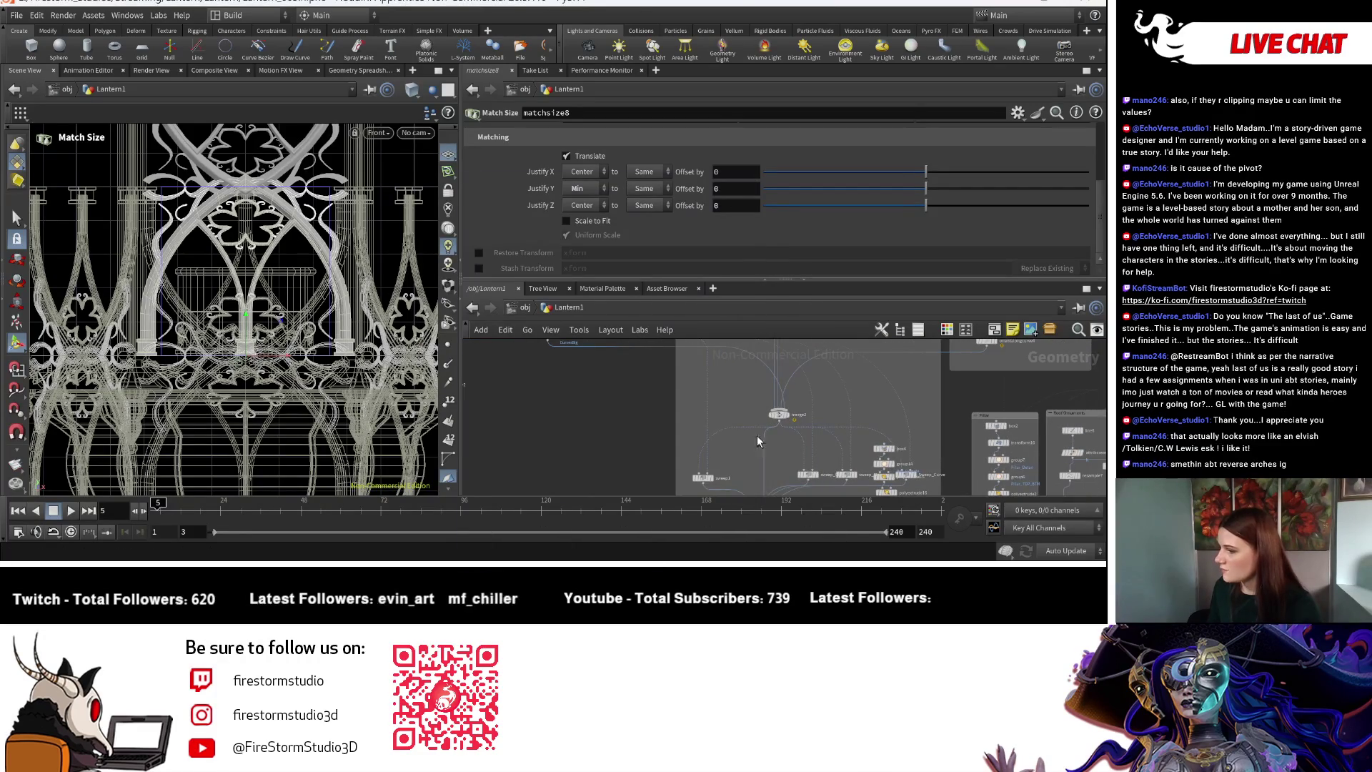
scroll(769, 461, "up", 6)
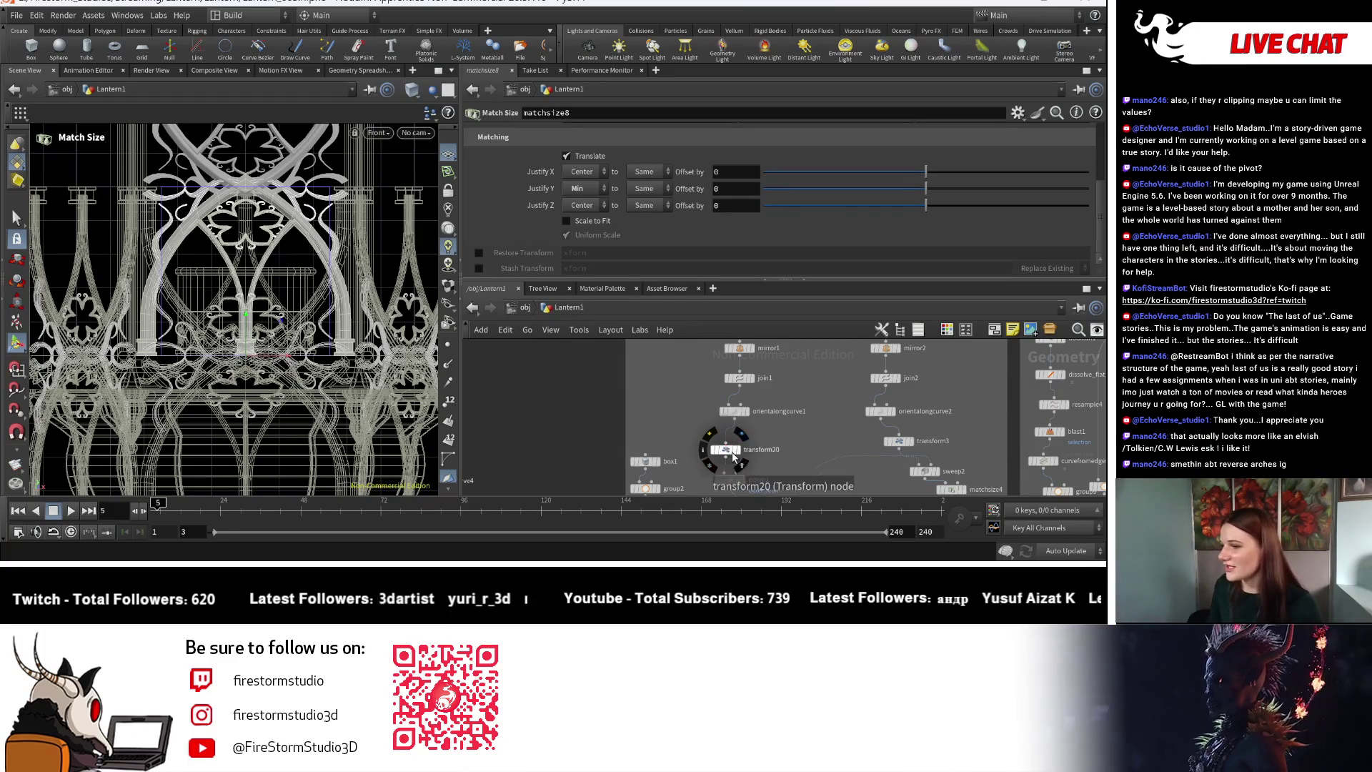
key("Escape")
scroll(417, 360, "up", 3)
scroll(417, 360, "up", 2)
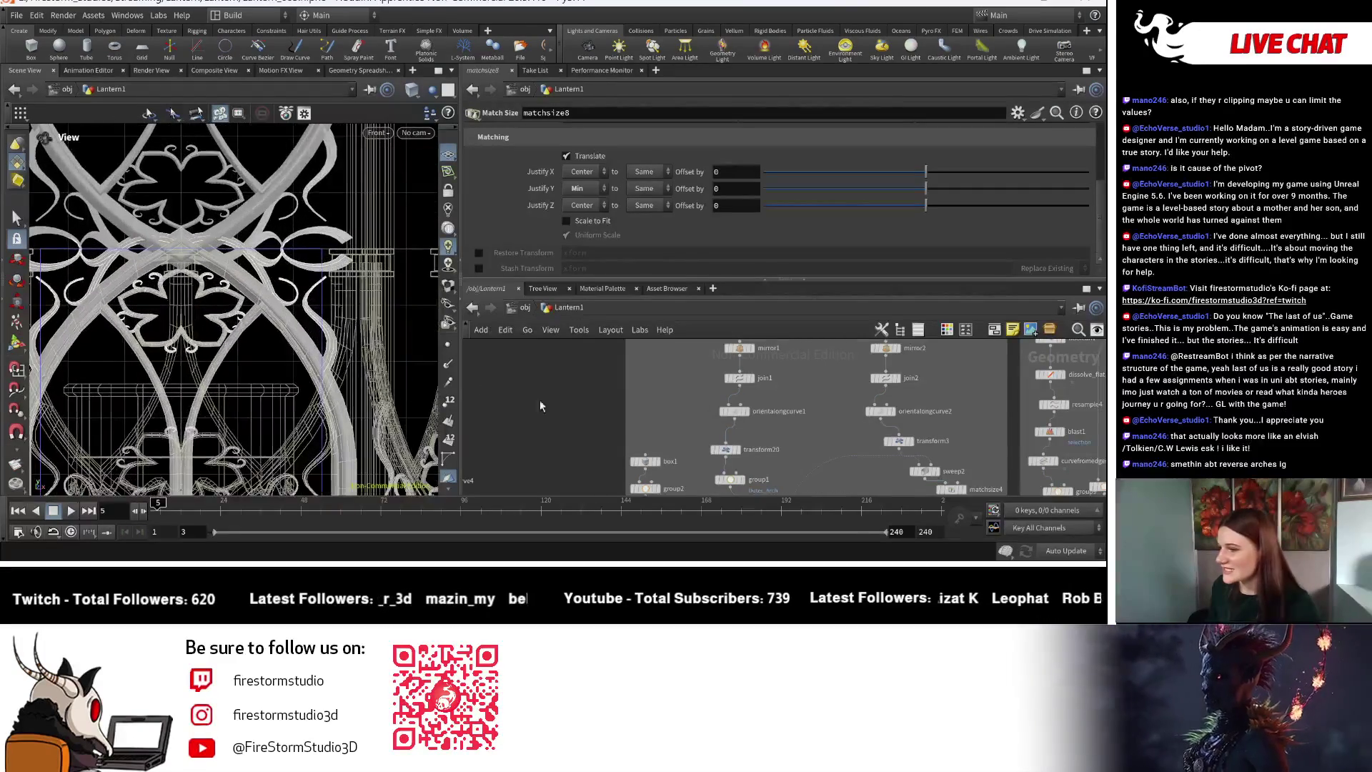
Set transform20's Scale Y expression to Control Height × 0.525.
left_click(725, 449)
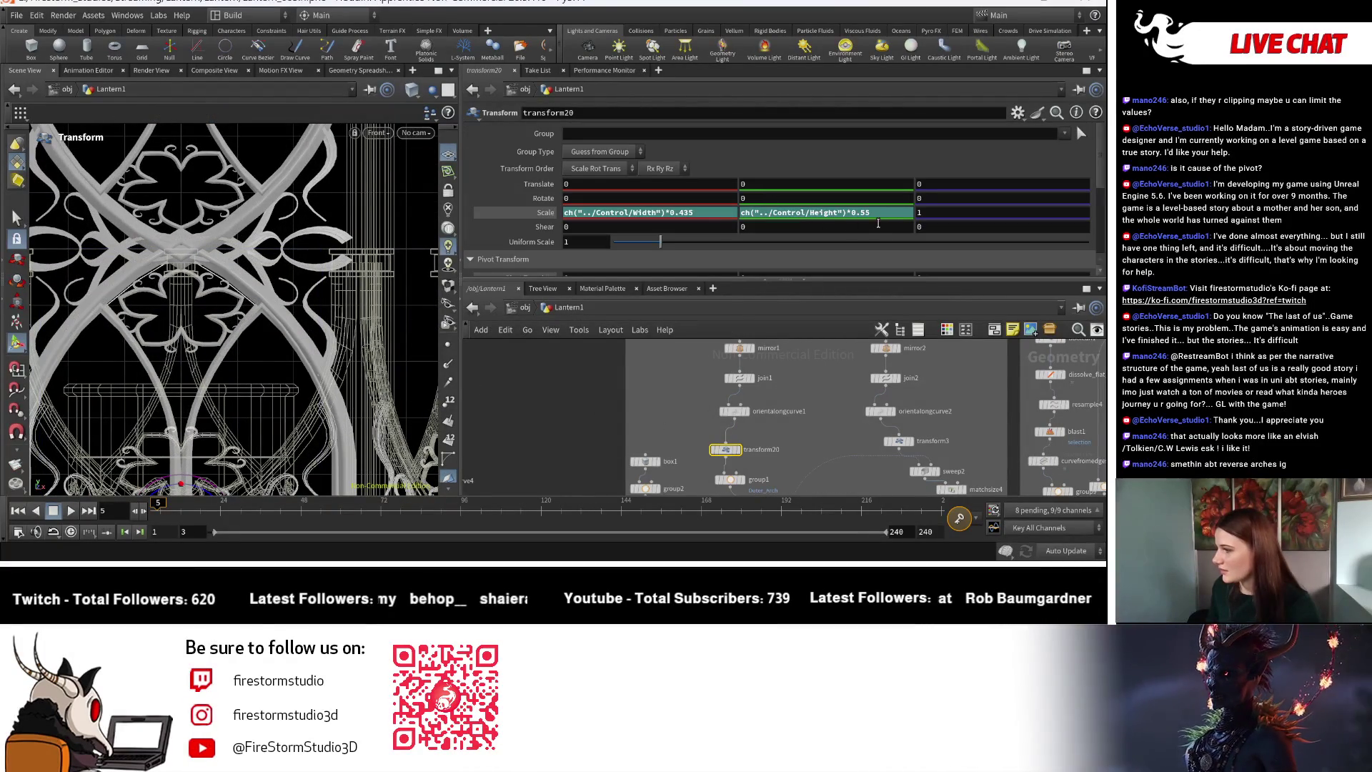
left_click(868, 213)
key("BackSpace")
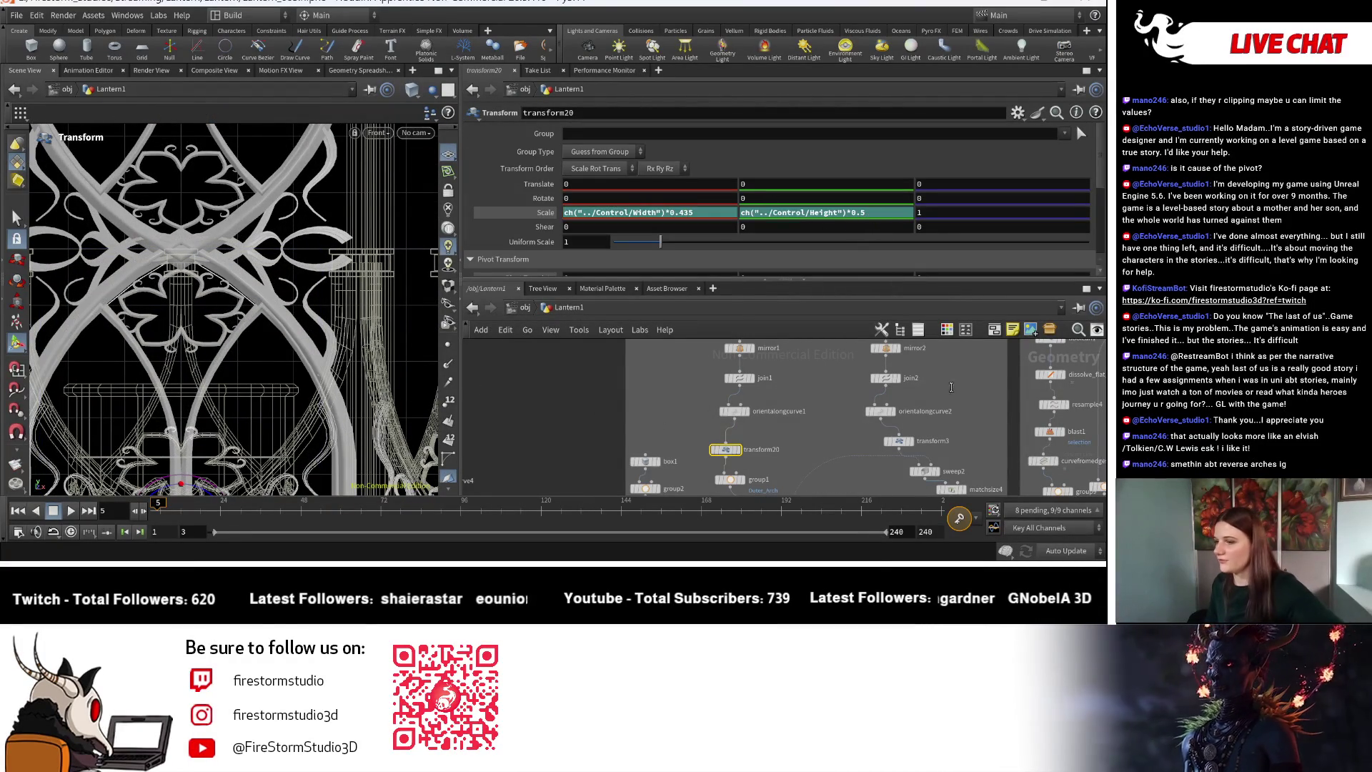
key("Return")
middle_click_drag(964, 434, 941, 434)
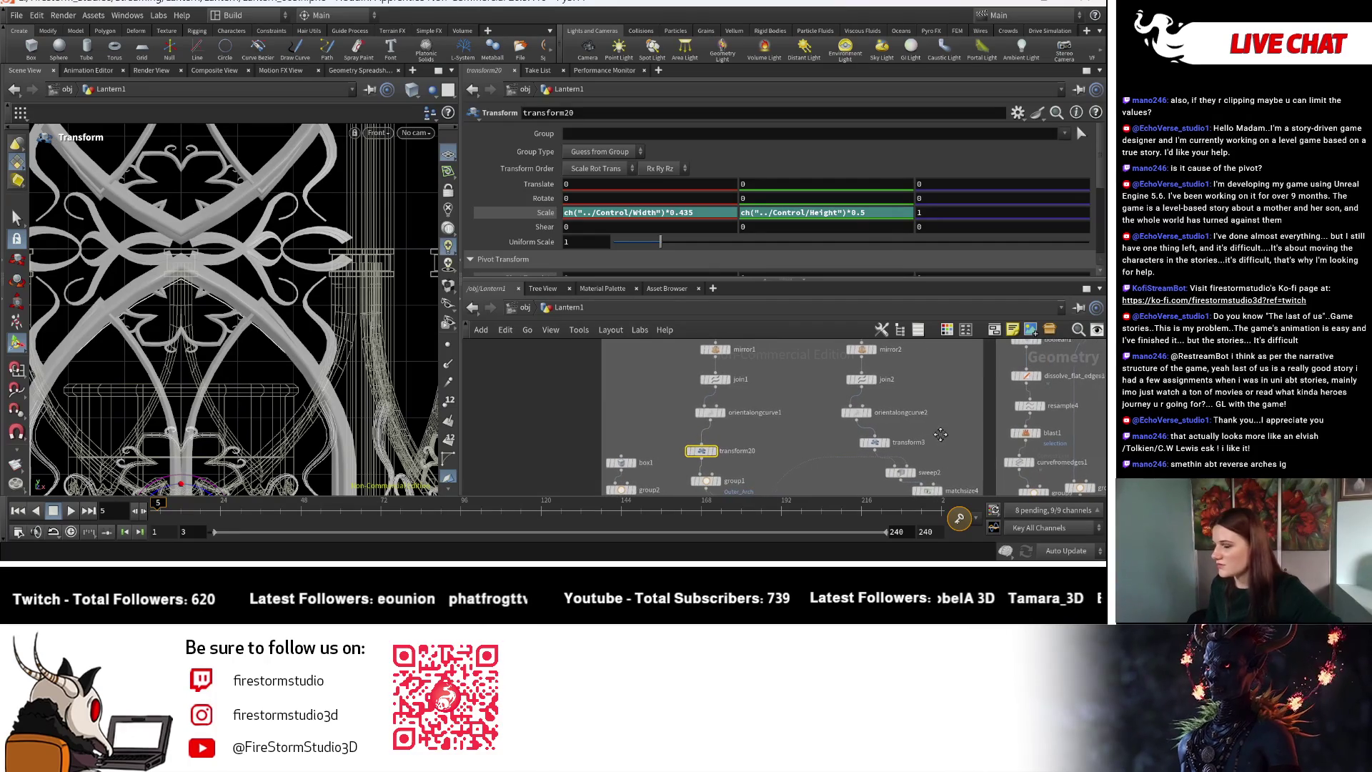
left_click(843, 213)
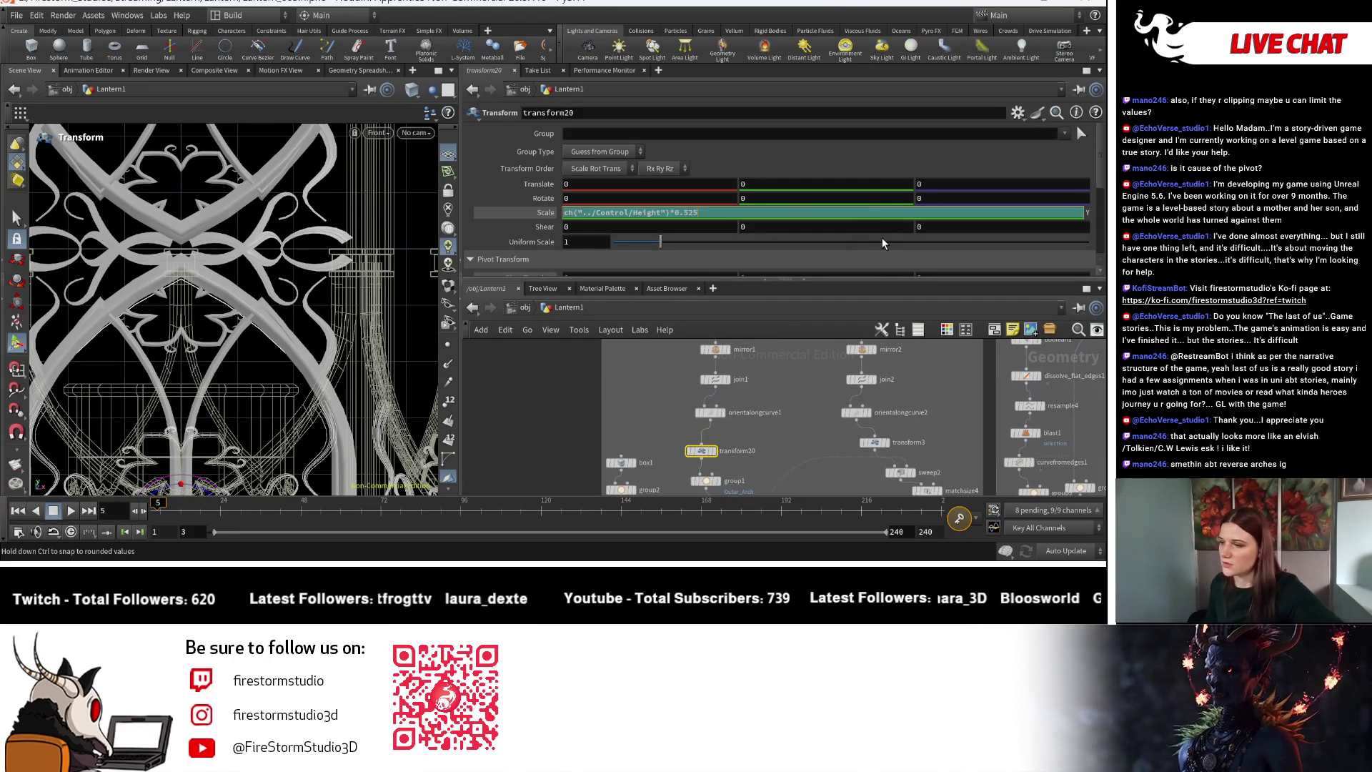
type("25")
key("Return")
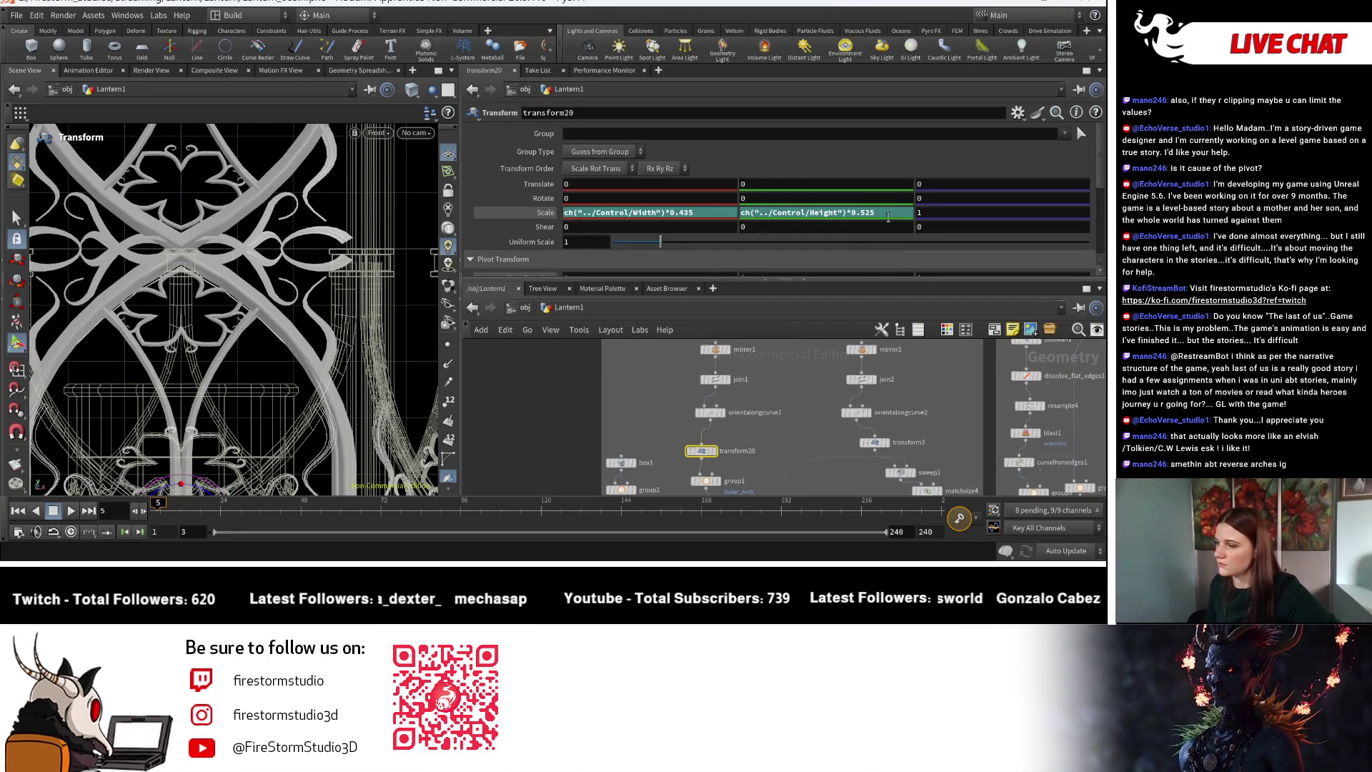
Set transform3's Scale Y expression to Control Height × 0.375.
left_click(876, 442)
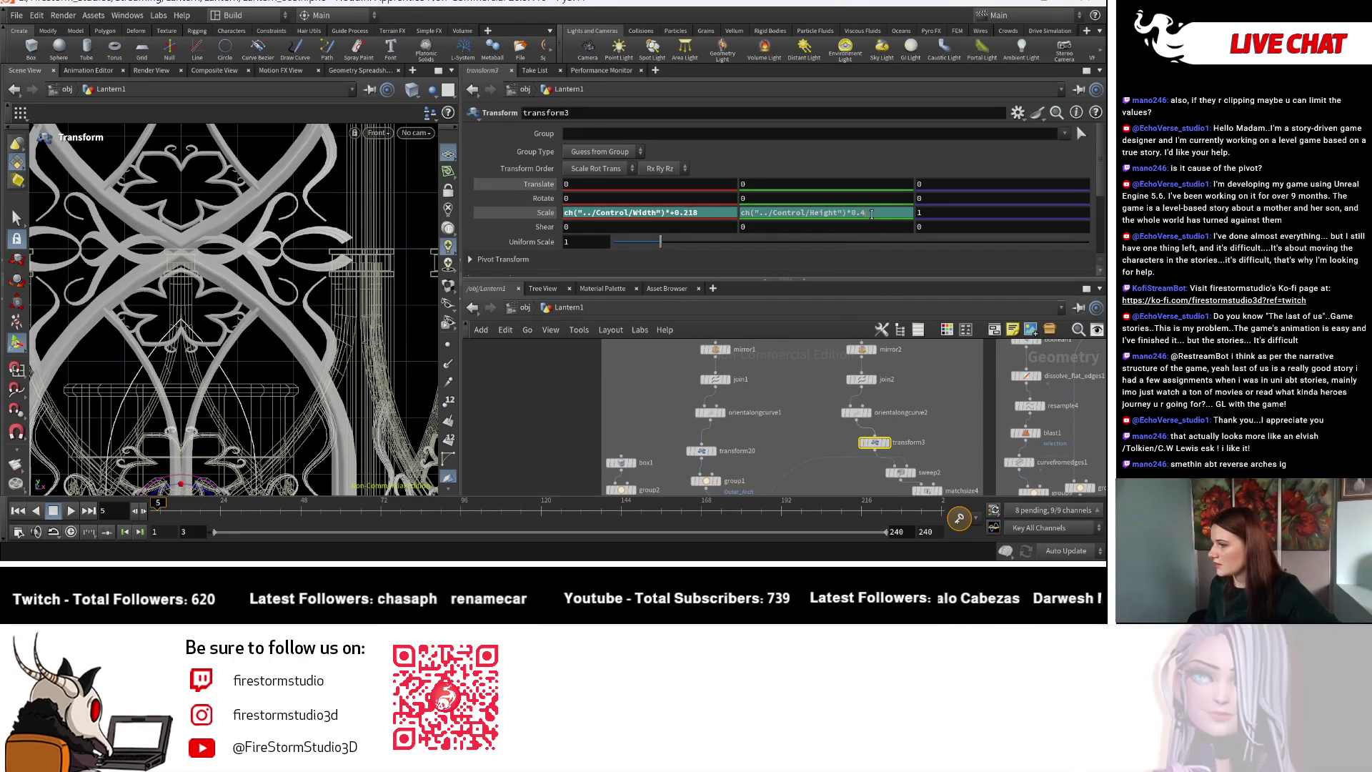
left_click(868, 213)
key("BackSpace")
type("375")
key("Return")
Bring transform6 into view and select it.
mouse_move(1019, 423)
middle_mouse_down()
mouse_move(986, 400)
mouse_move(915, 443)
mouse_move(984, 360)
middle_mouse_up()
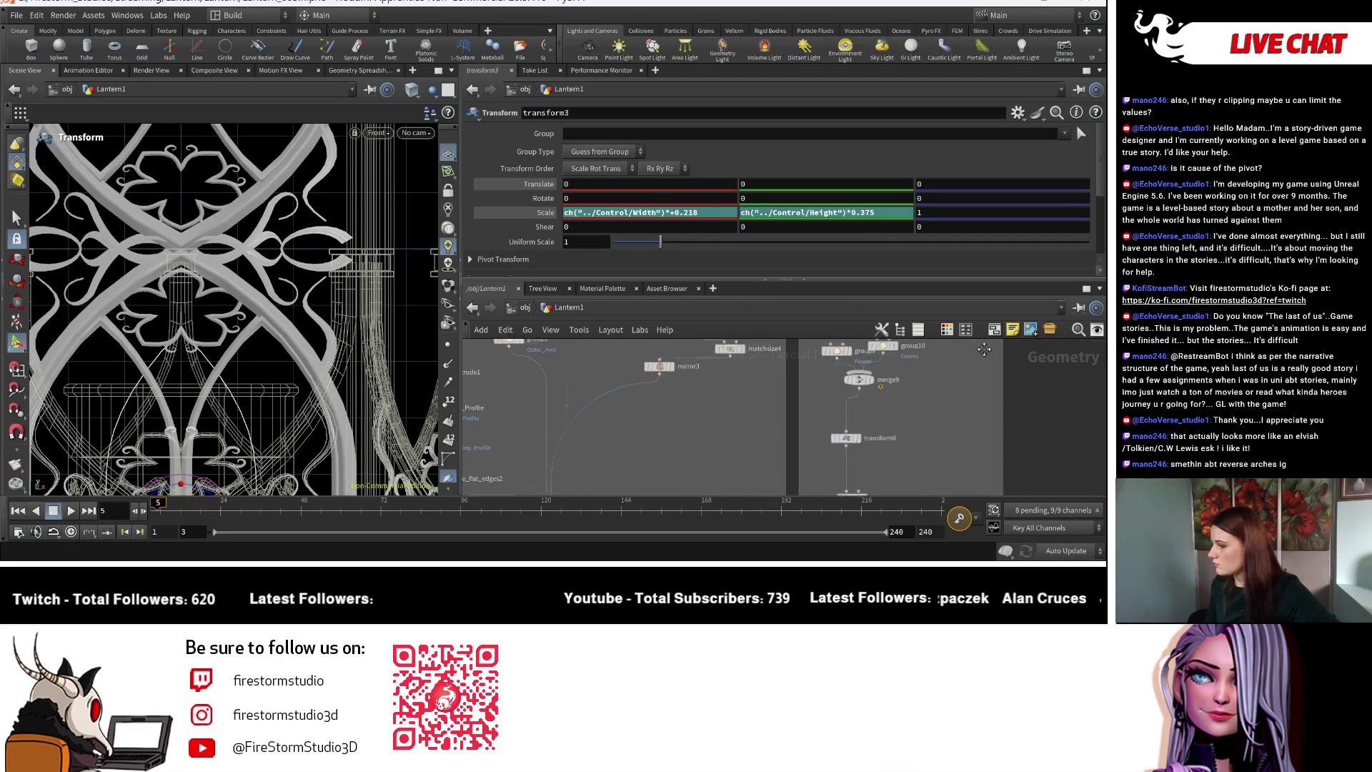
scroll(851, 422, "up", 3)
left_click(827, 416)
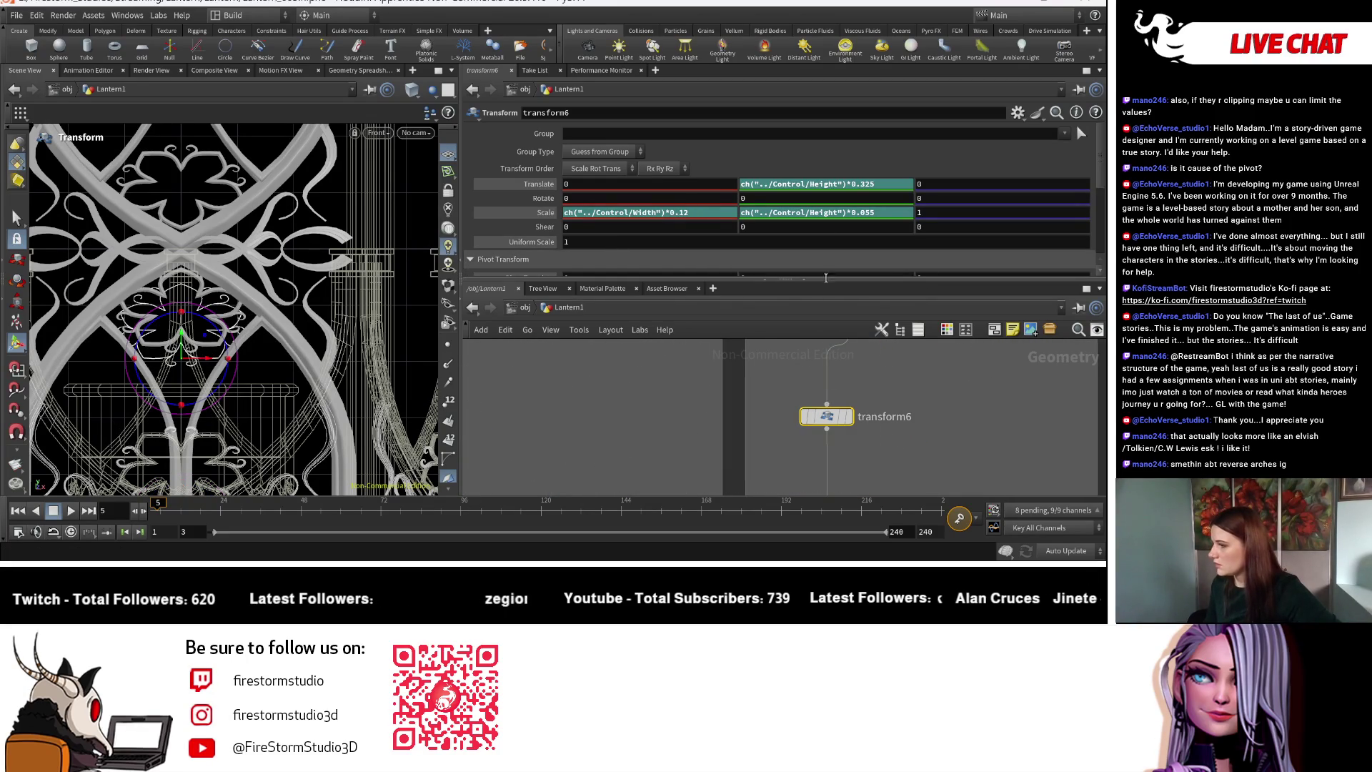
Step transform6's Translate Y factor down through 0.3 and 0.315 to Control Height × 0.305.
left_click(879, 185)
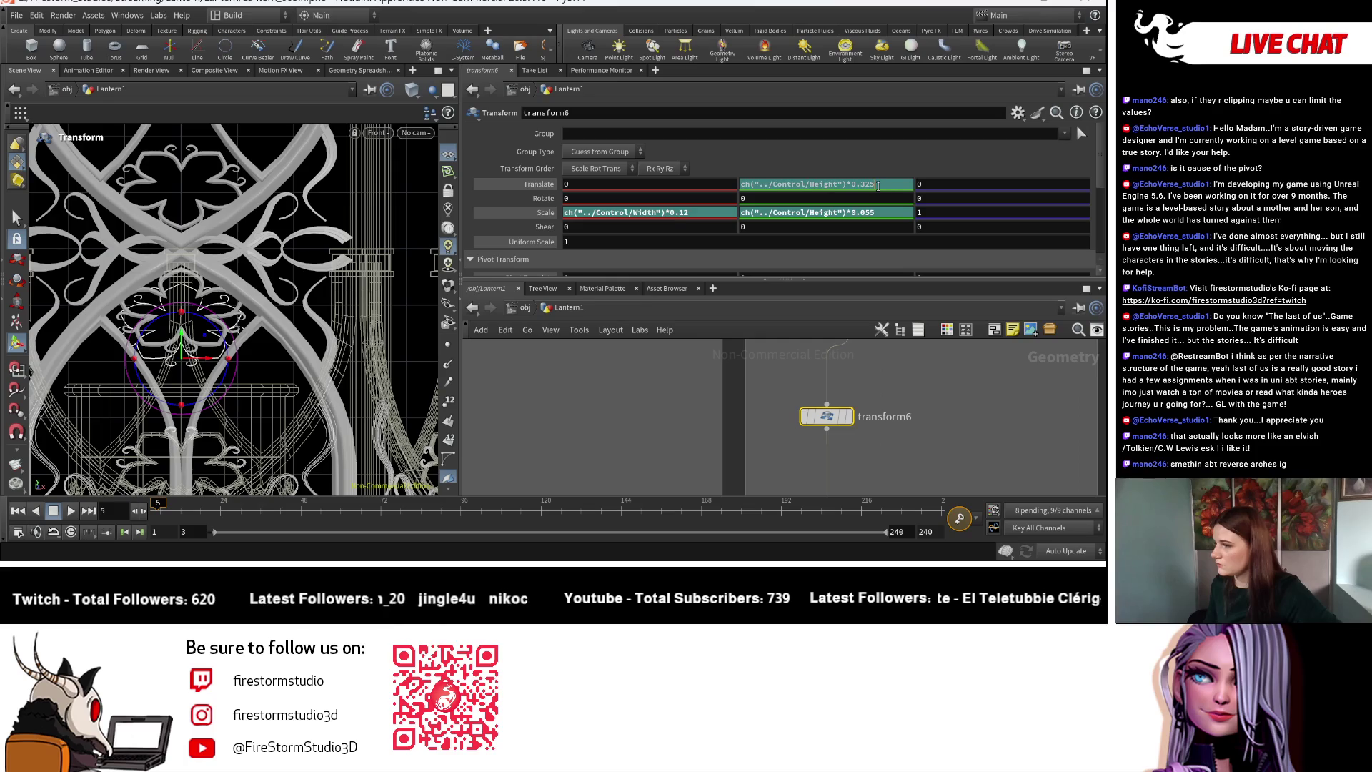
key("BackSpace")
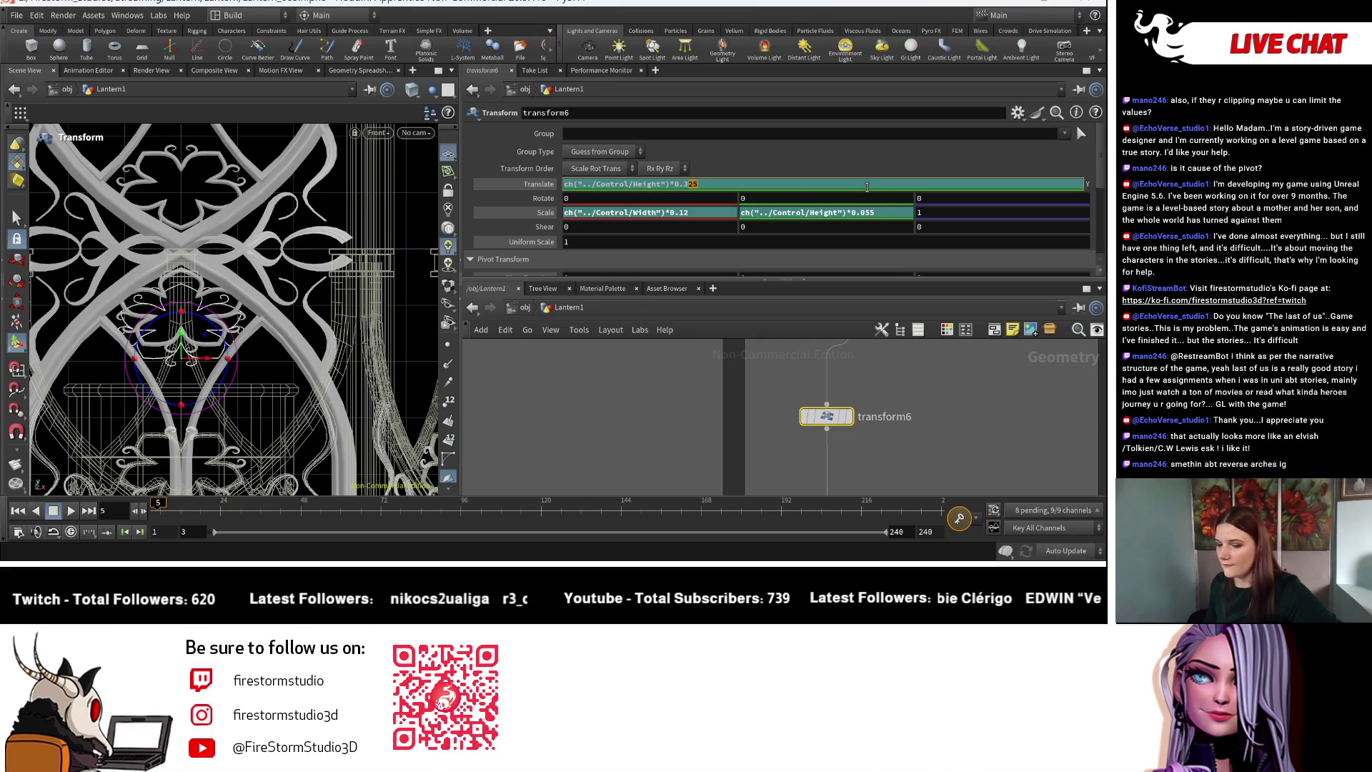
key("Return")
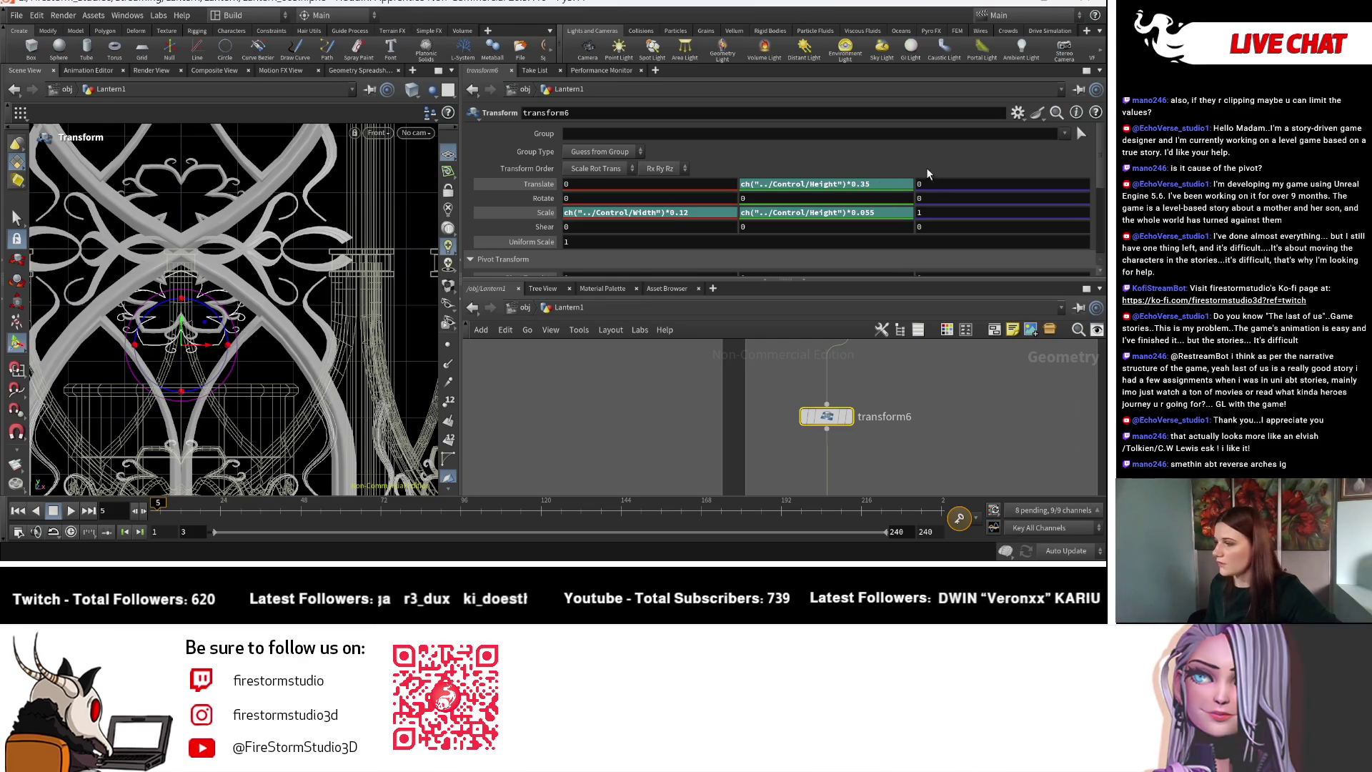
key("Return")
left_click(872, 187)
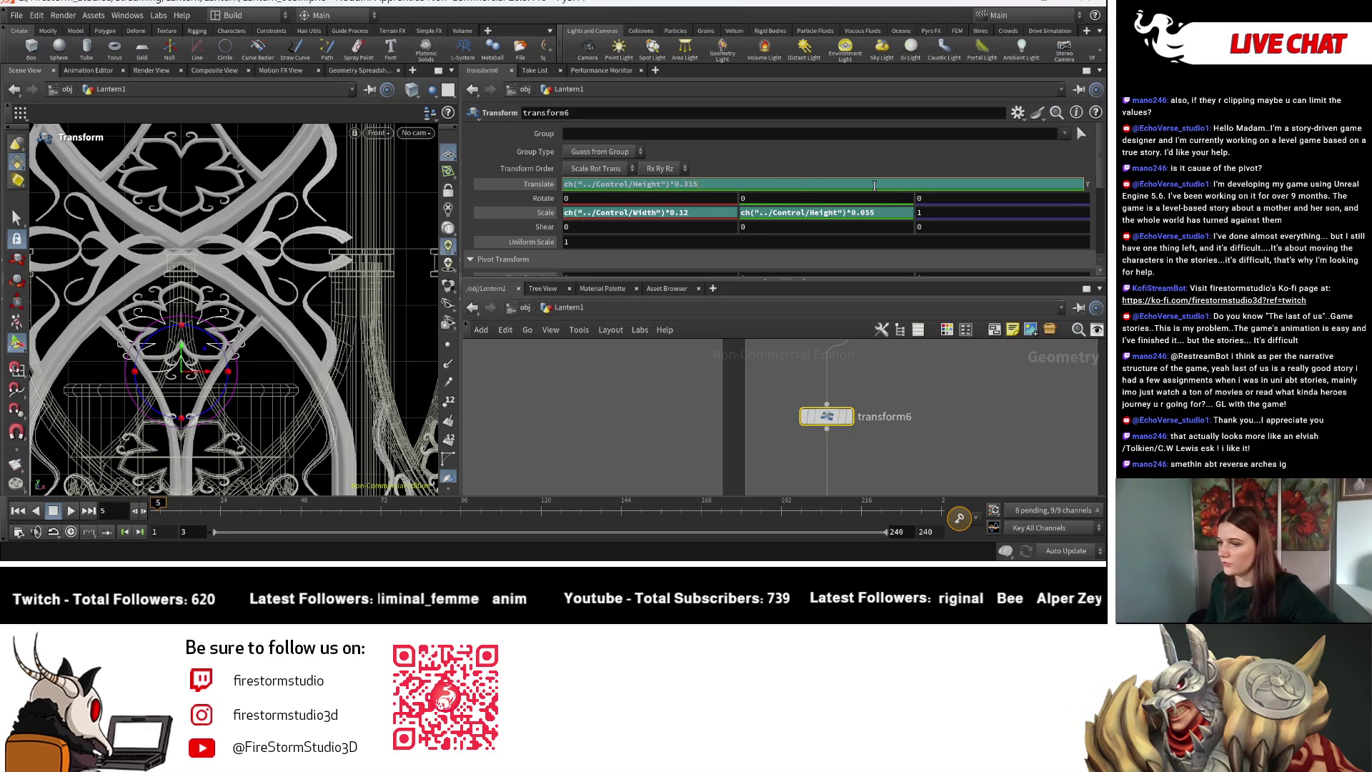
key("Return")
mouse_move(880, 184)
middle_mouse_down()
mouse_move(878, 232)
mouse_move(876, 213)
mouse_move(861, 213)
middle_mouse_up()
scroll(819, 399, "down", 5)
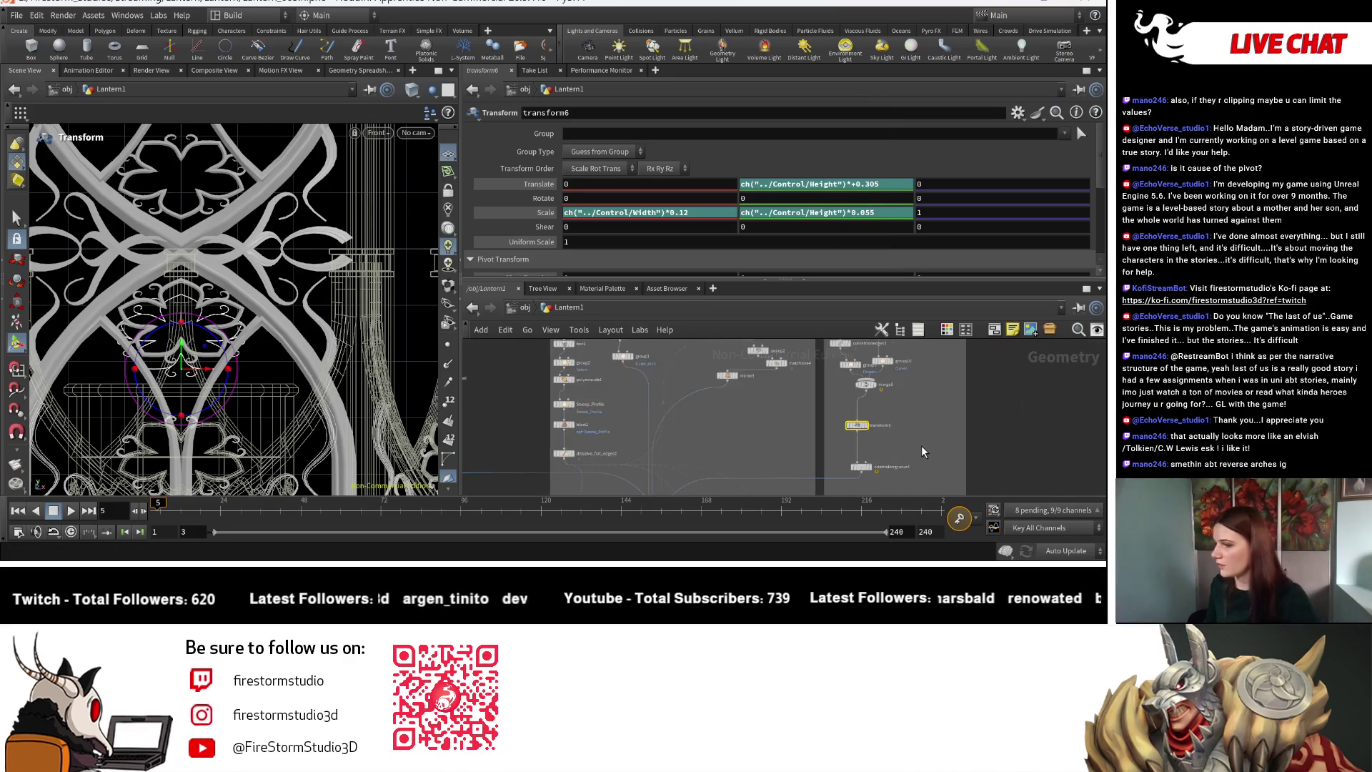
Select copy3 (Translate 0, 2, 0, Rotate 180), frame the whole lantern and show its handles.
scroll(856, 402, "down", 3)
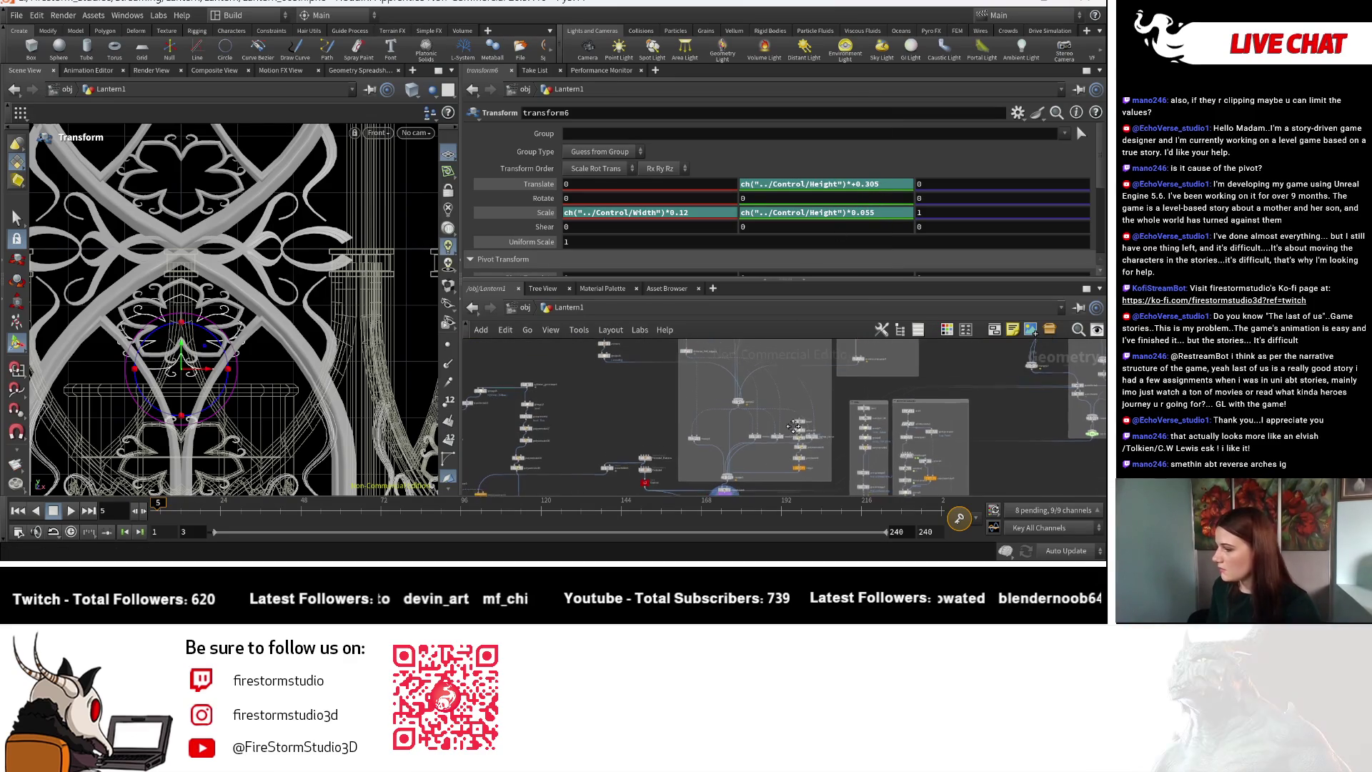
scroll(715, 388, "up", 6)
left_click(716, 388)
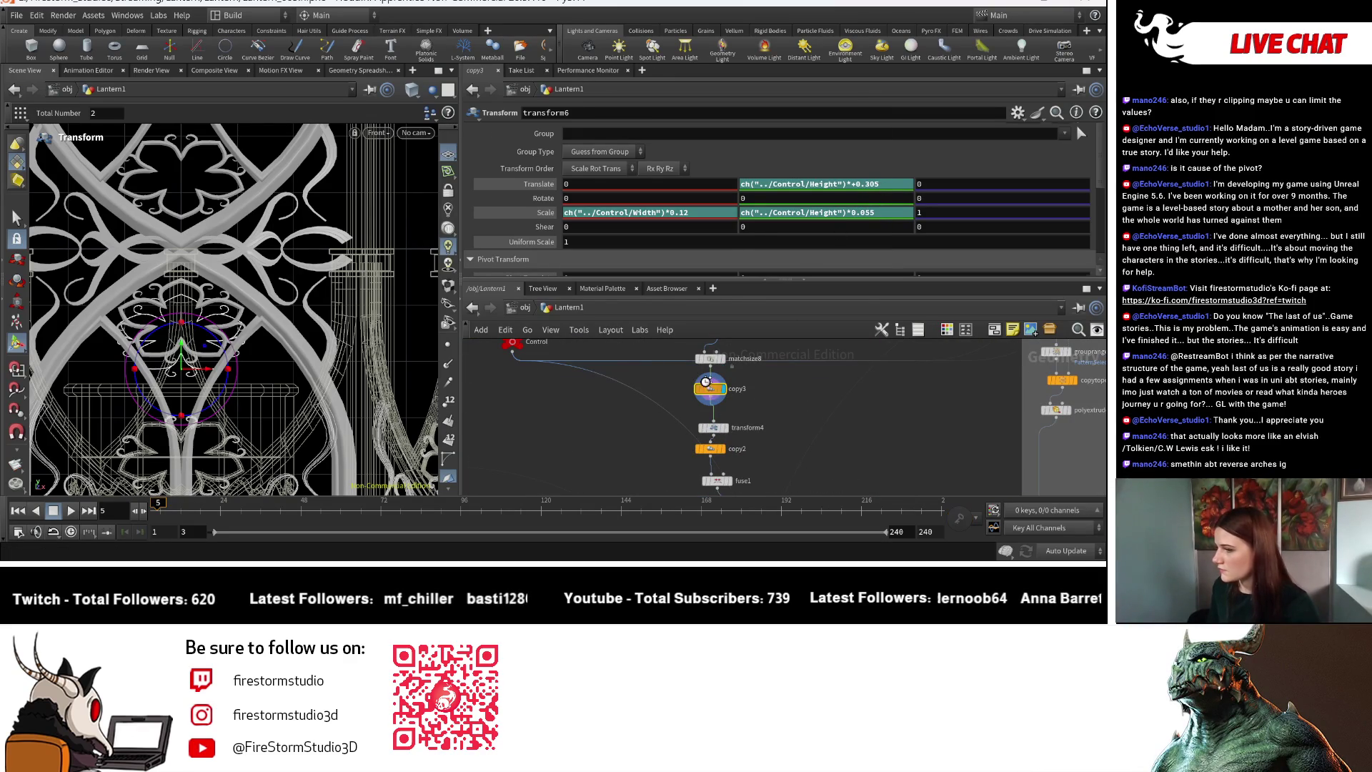
key("Escape")
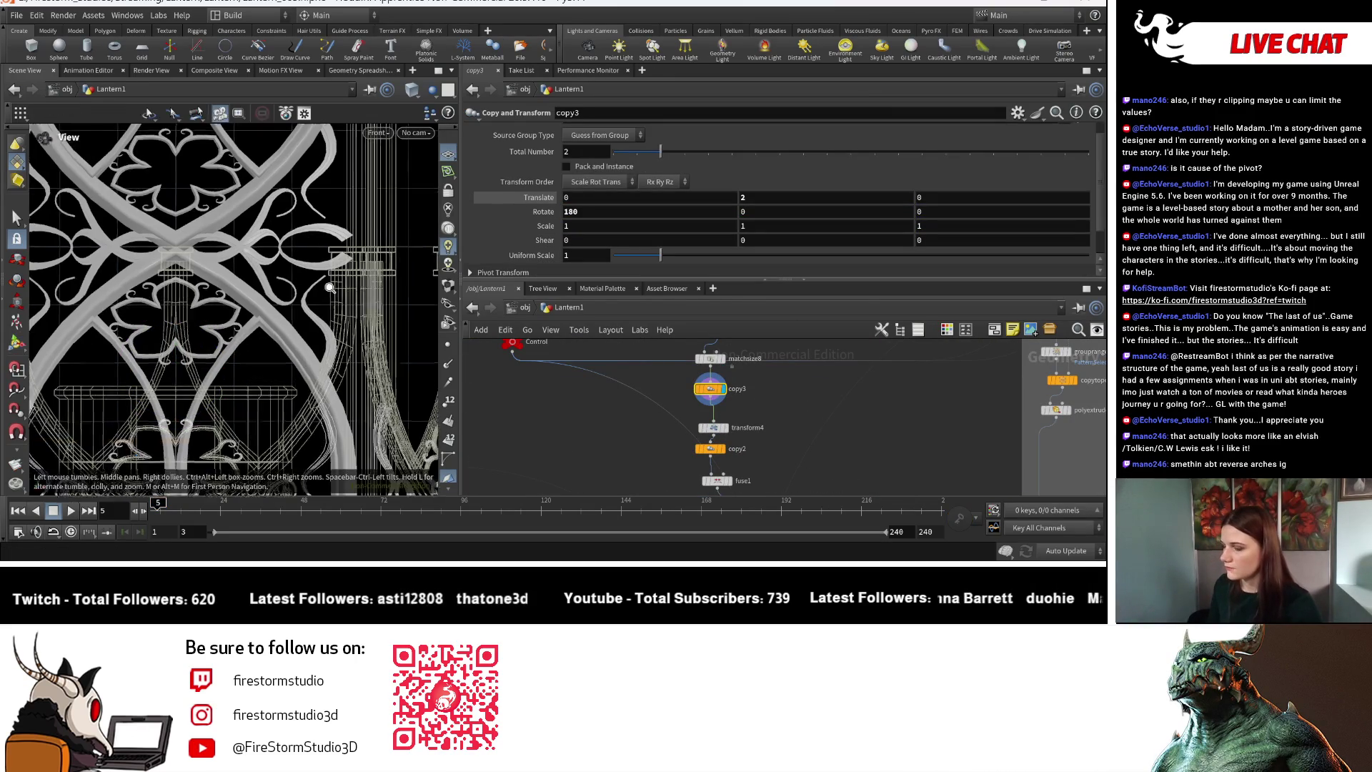
key("h")
scroll(351, 371, "up", 3)
scroll(352, 371, "up", 3)
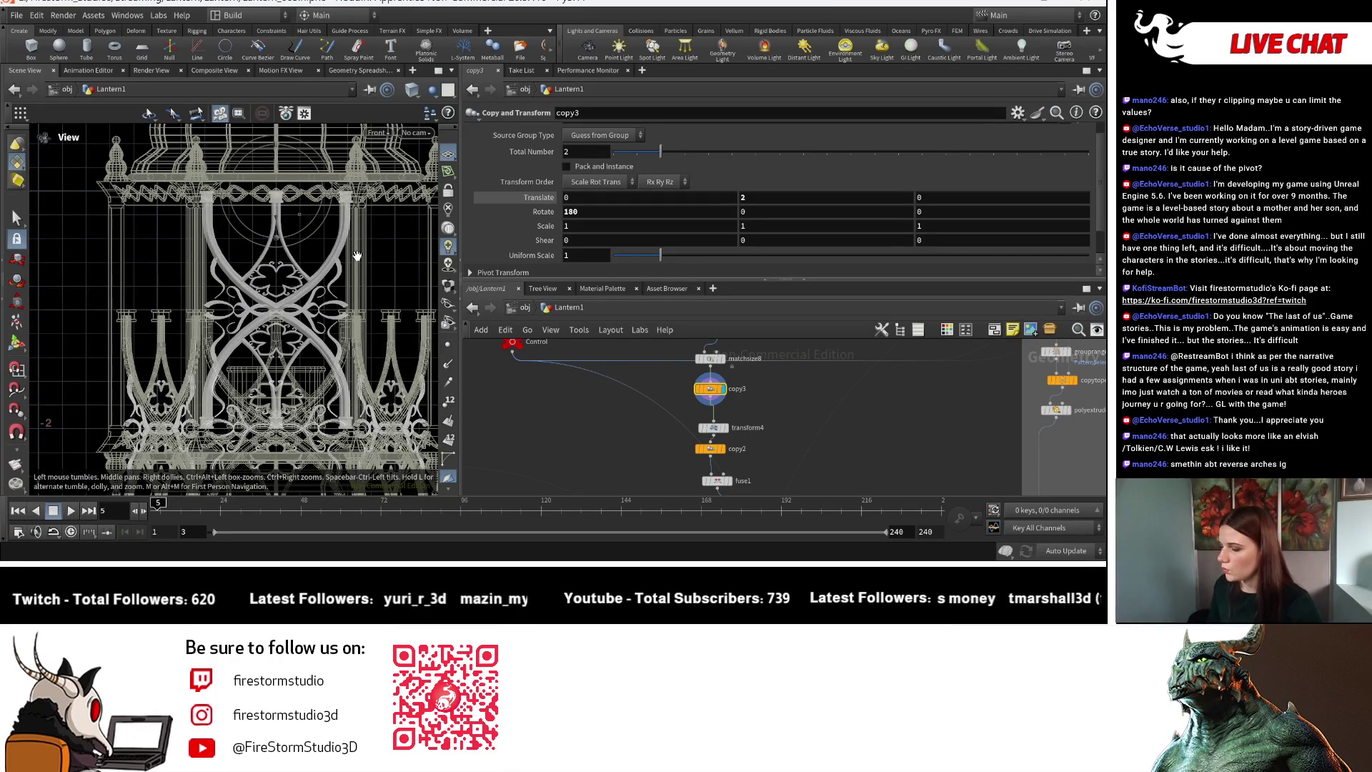
key("Return")
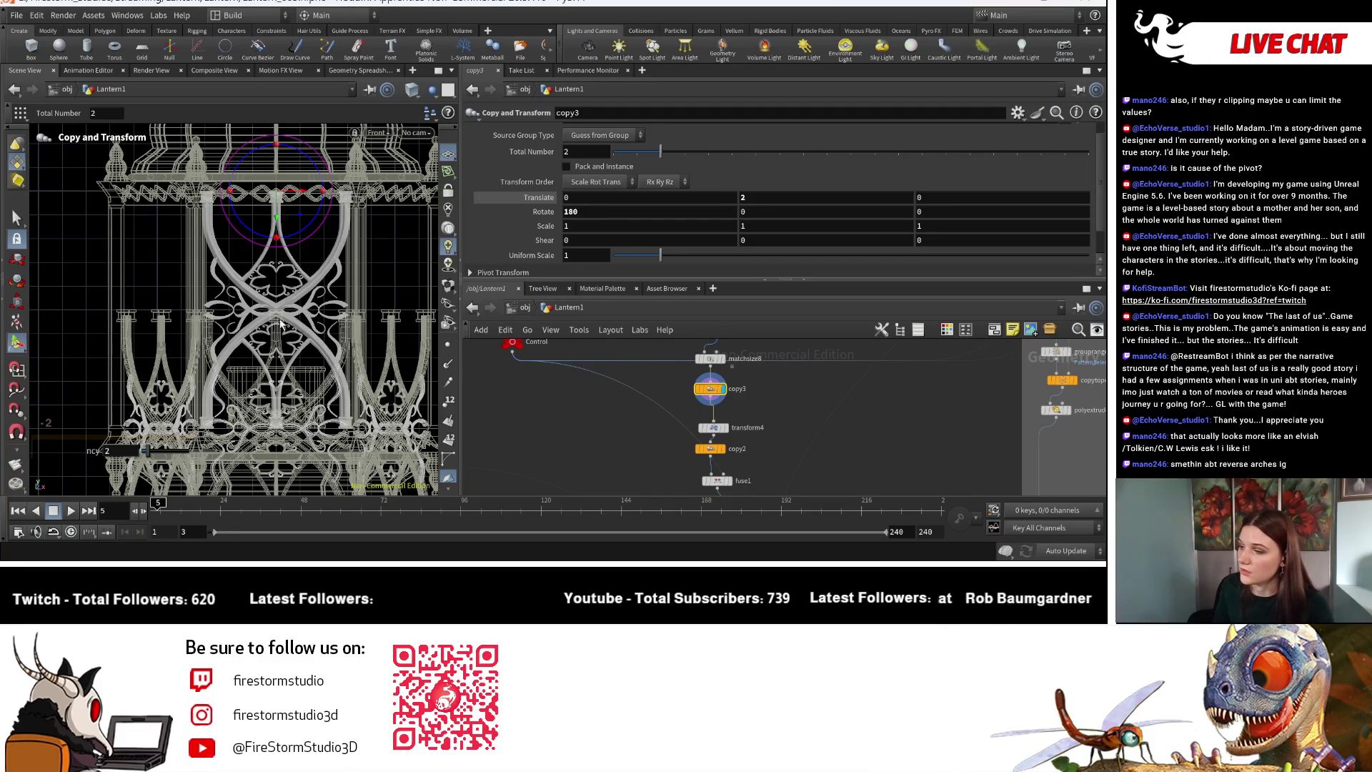
scroll(299, 325, "up", 3)
middle_click_drag(783, 410, 774, 476)
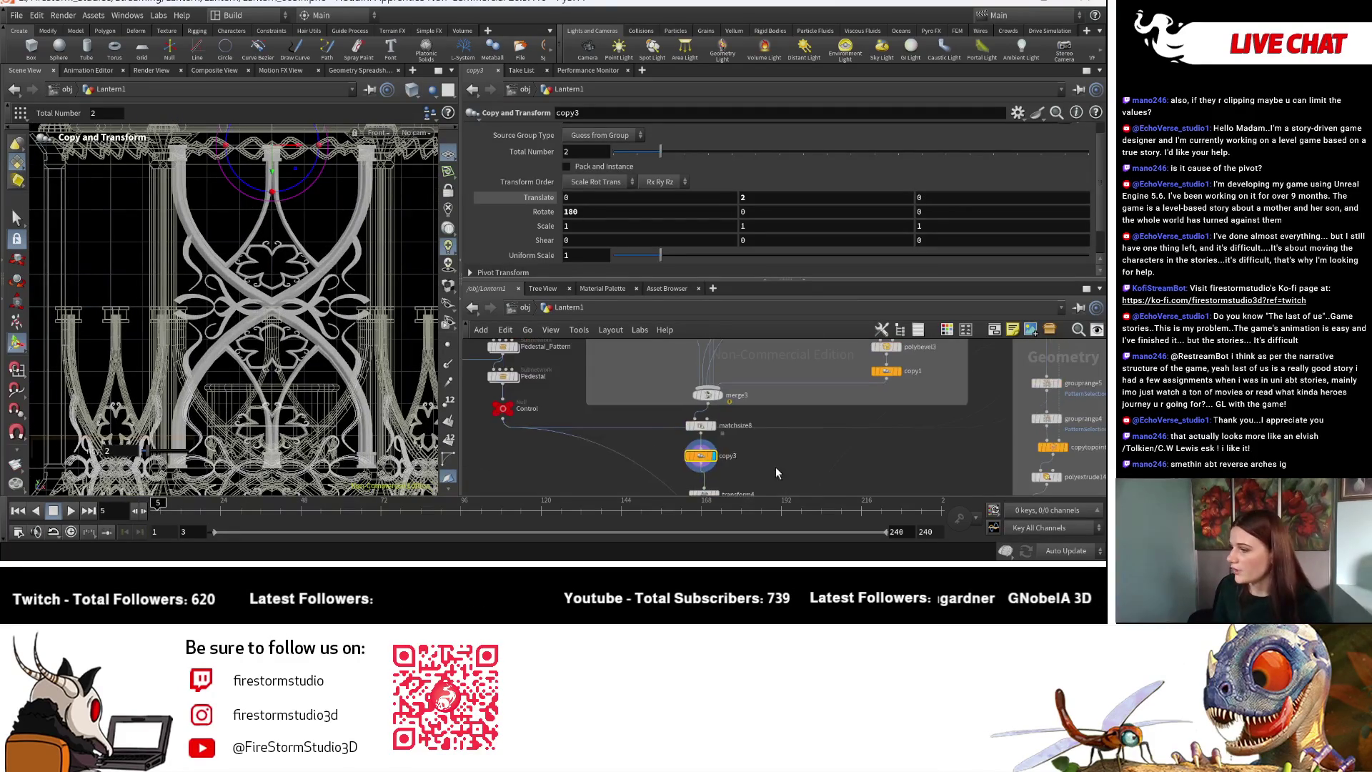
Display merge3's geometry, then matchsize8's result in the viewport.
scroll(758, 428, "up", 3)
left_click(701, 390)
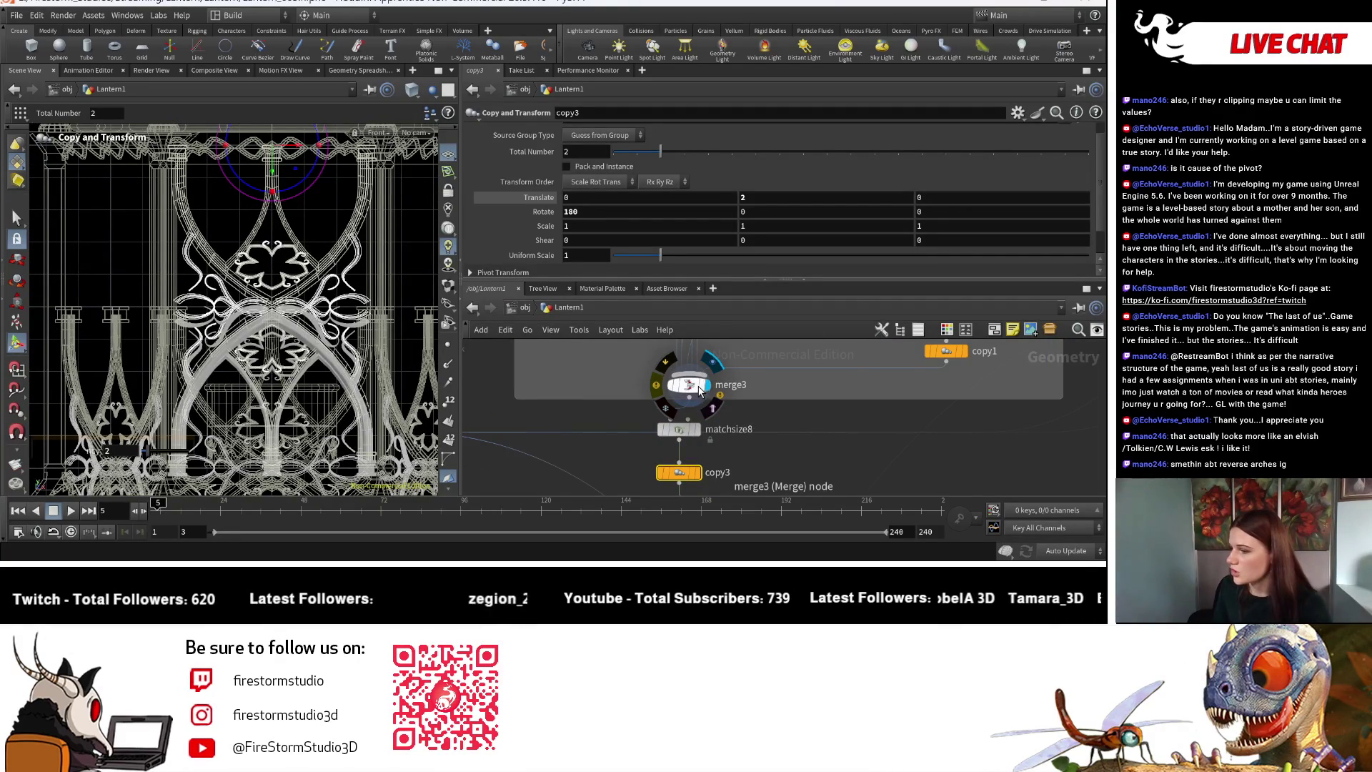
left_click(687, 386)
middle_click_drag(674, 481, 658, 414)
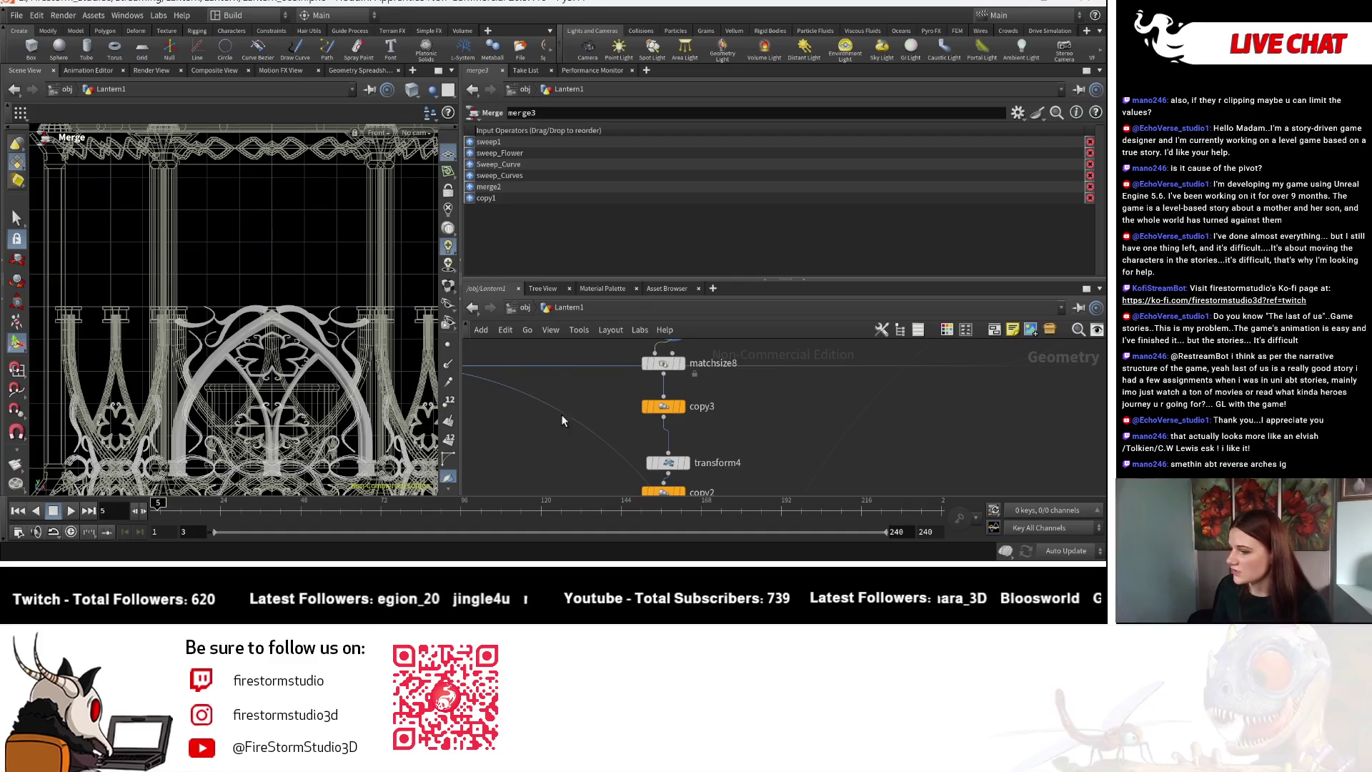
left_click(670, 366)
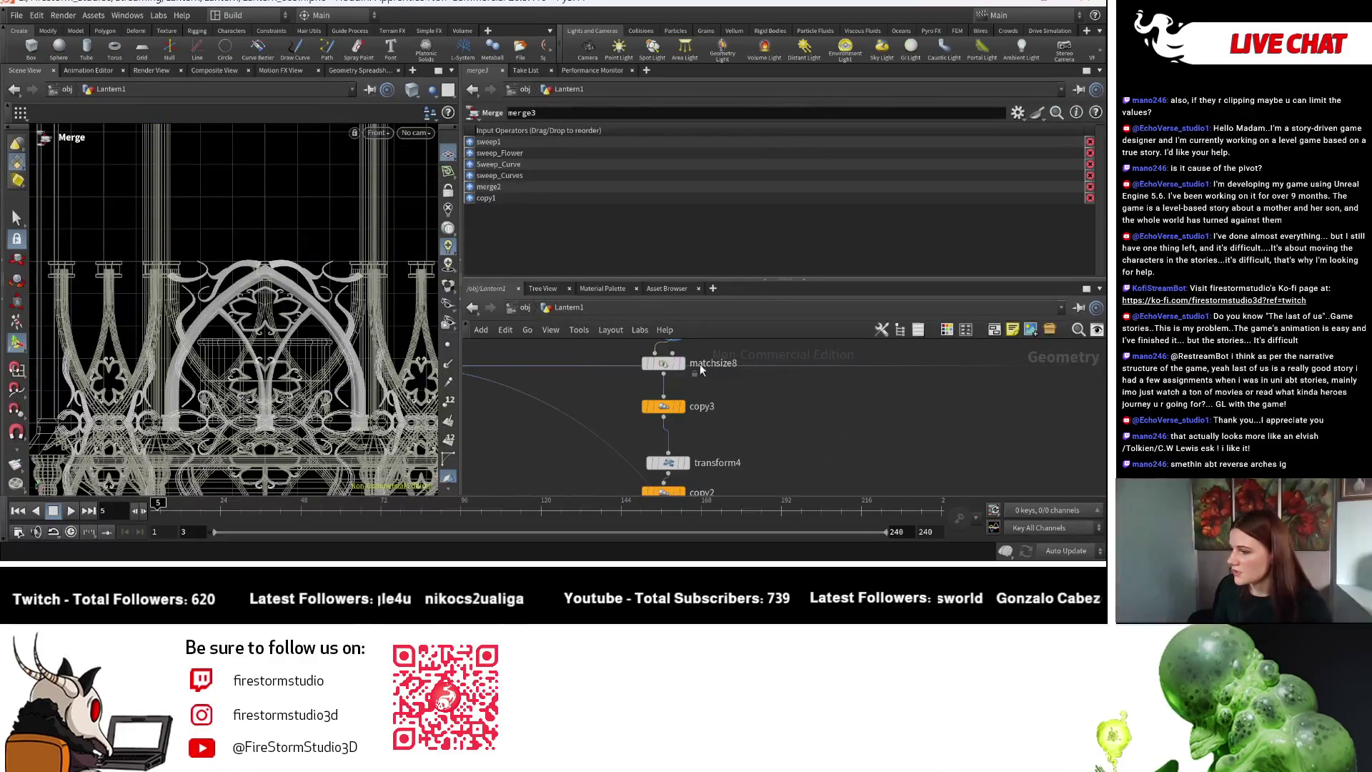
middle_click_drag(670, 366, 688, 453)
left_click(701, 450)
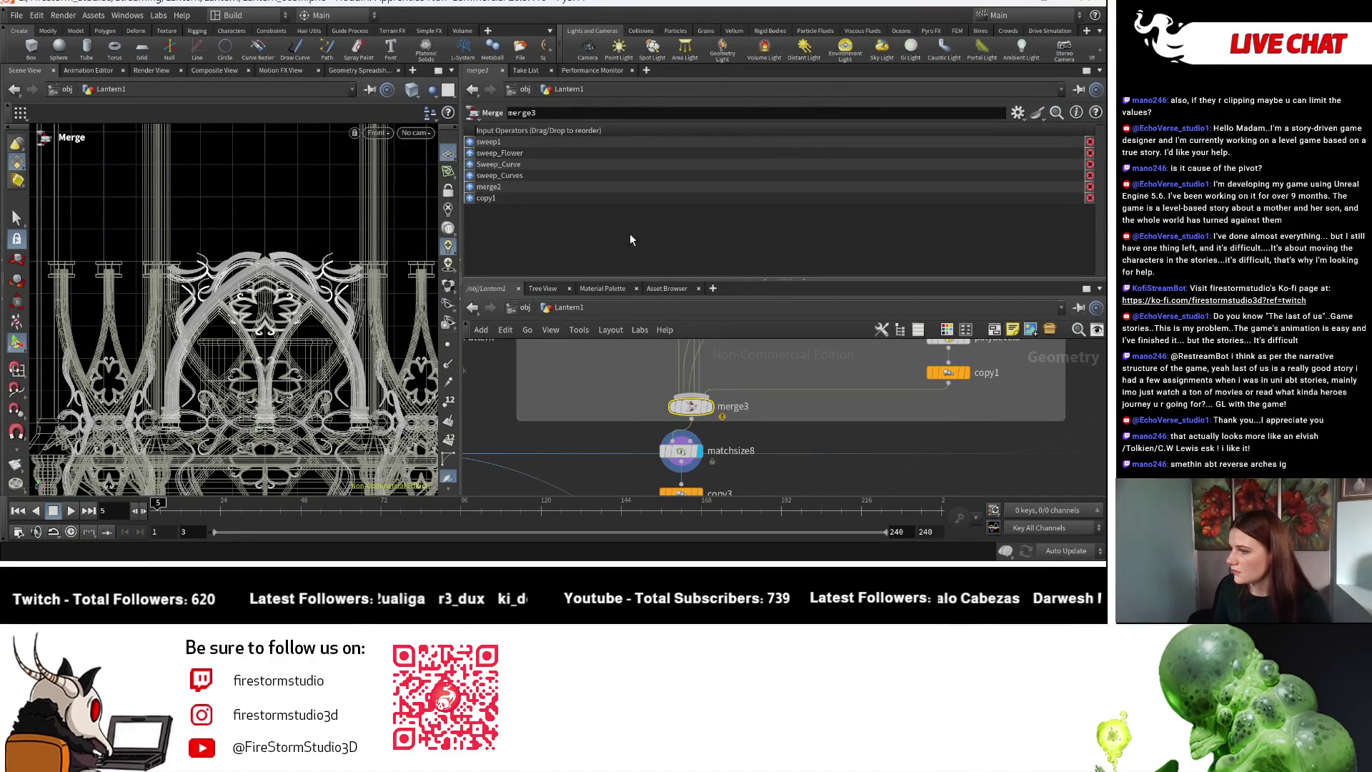
Change matchsize8's Justify Y from Min to Max and frame the lantern.
left_click(679, 451)
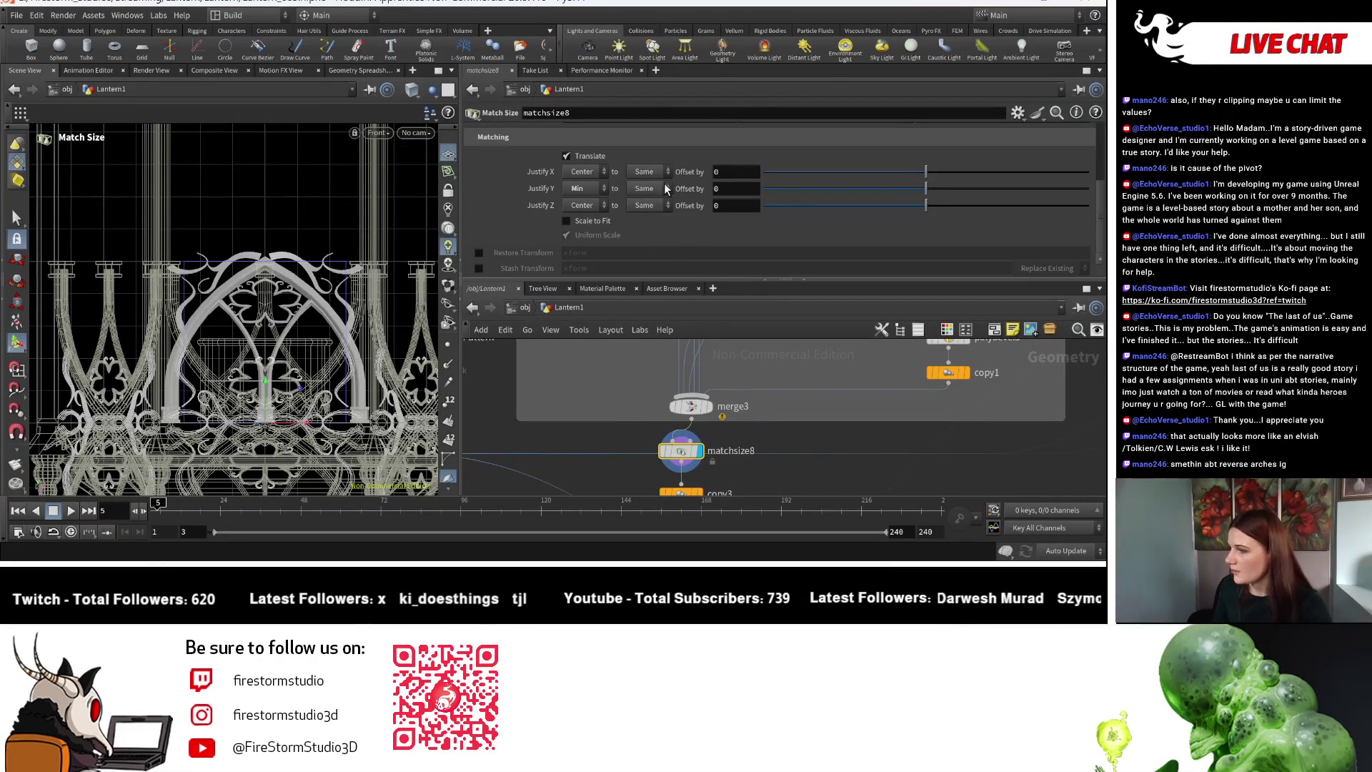
left_click(599, 192)
left_click(589, 243)
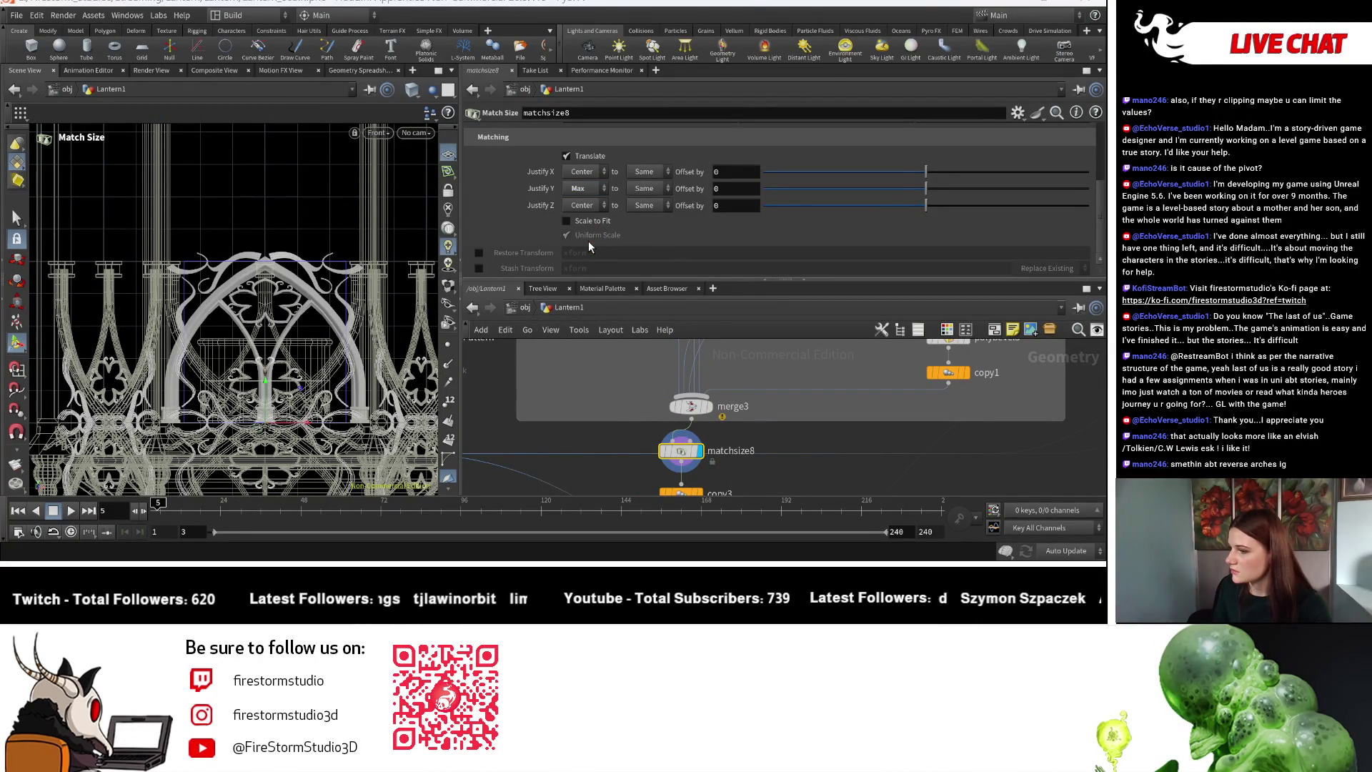
key("space+h")
middle_click_drag(285, 350, 230, 298)
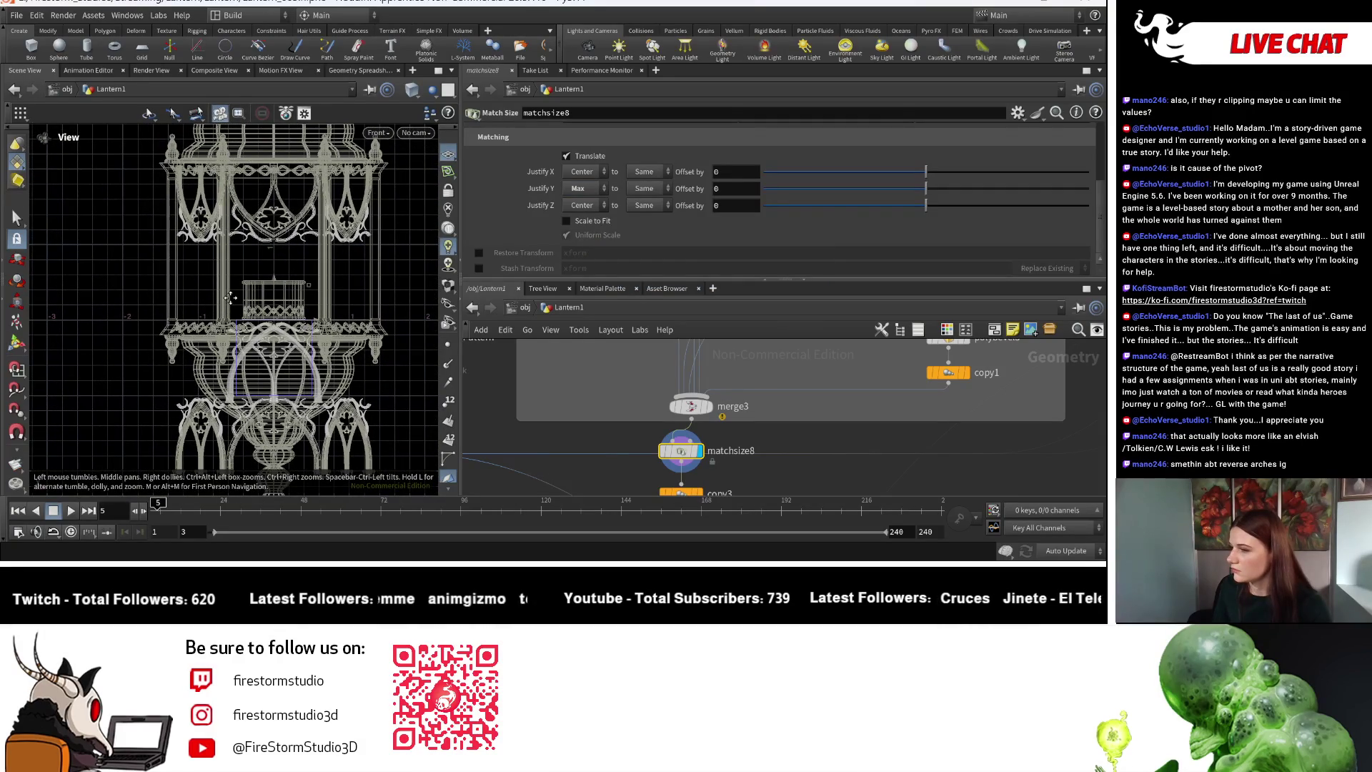
scroll(779, 461, "up", 2)
middle_click_drag(778, 462, 715, 357)
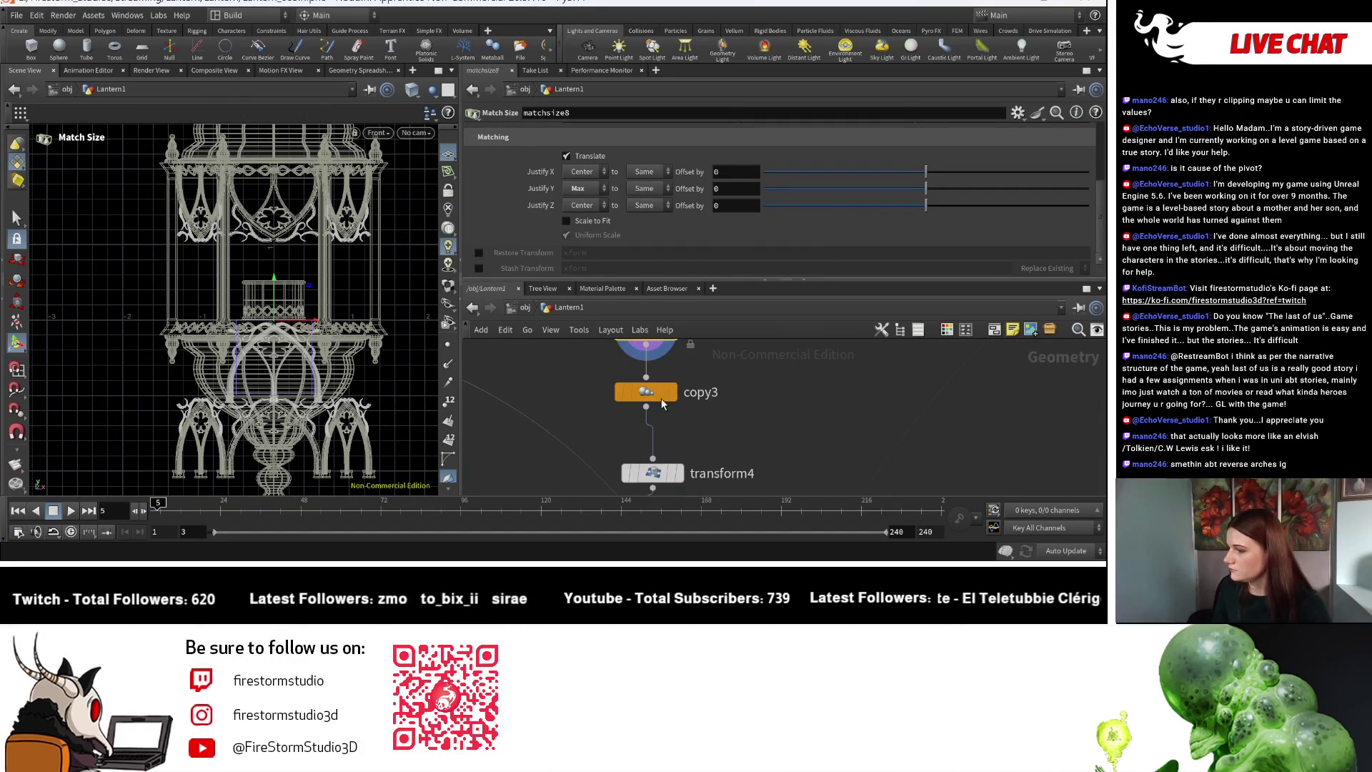
Try a -2 Y offset on copy3, then undo it.
left_click(672, 400)
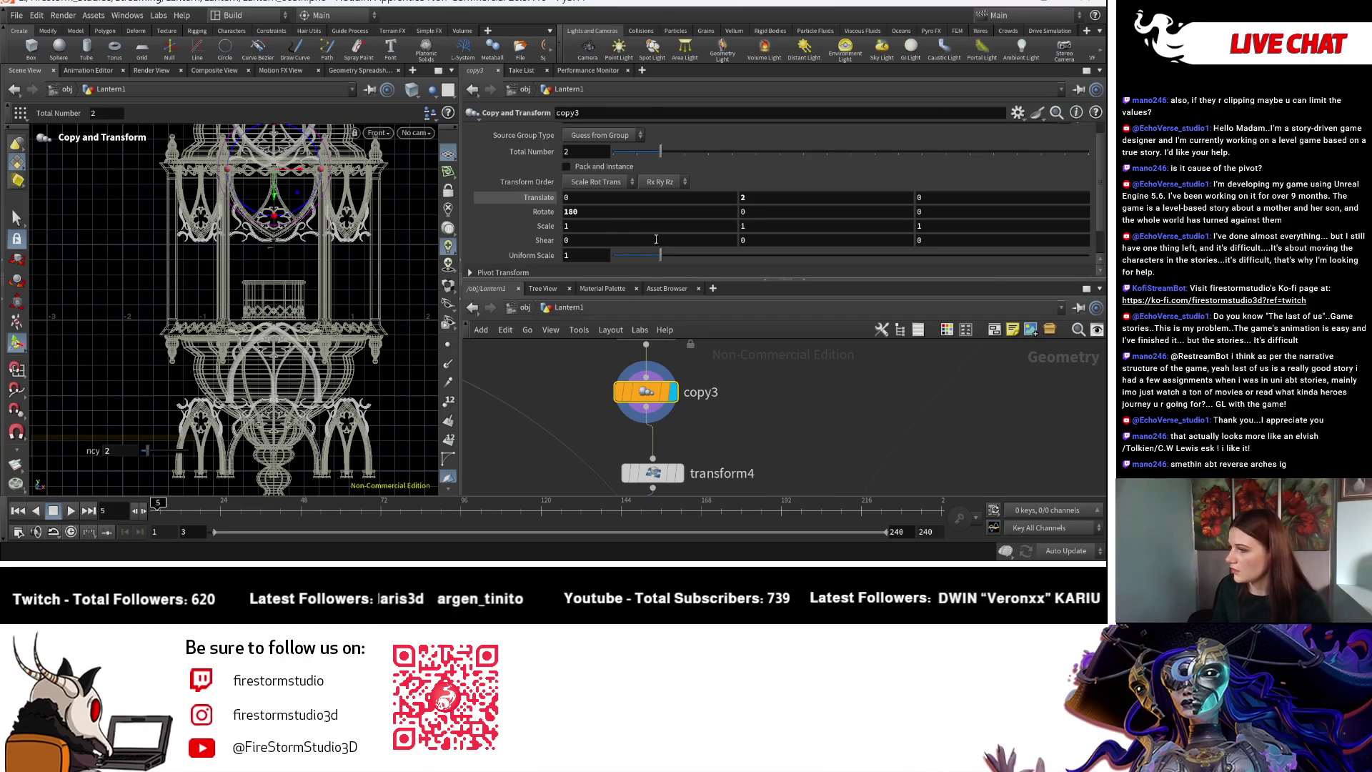
left_click(759, 200)
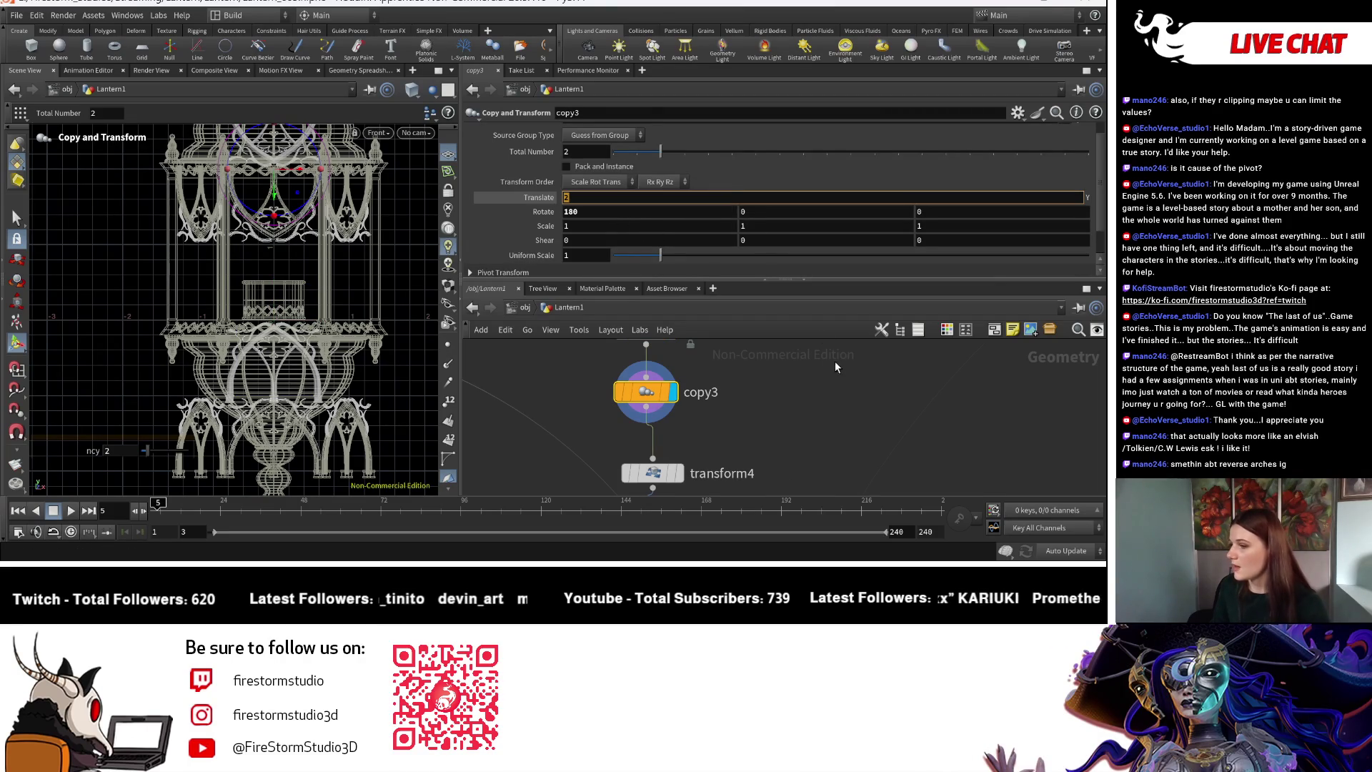
type("-")
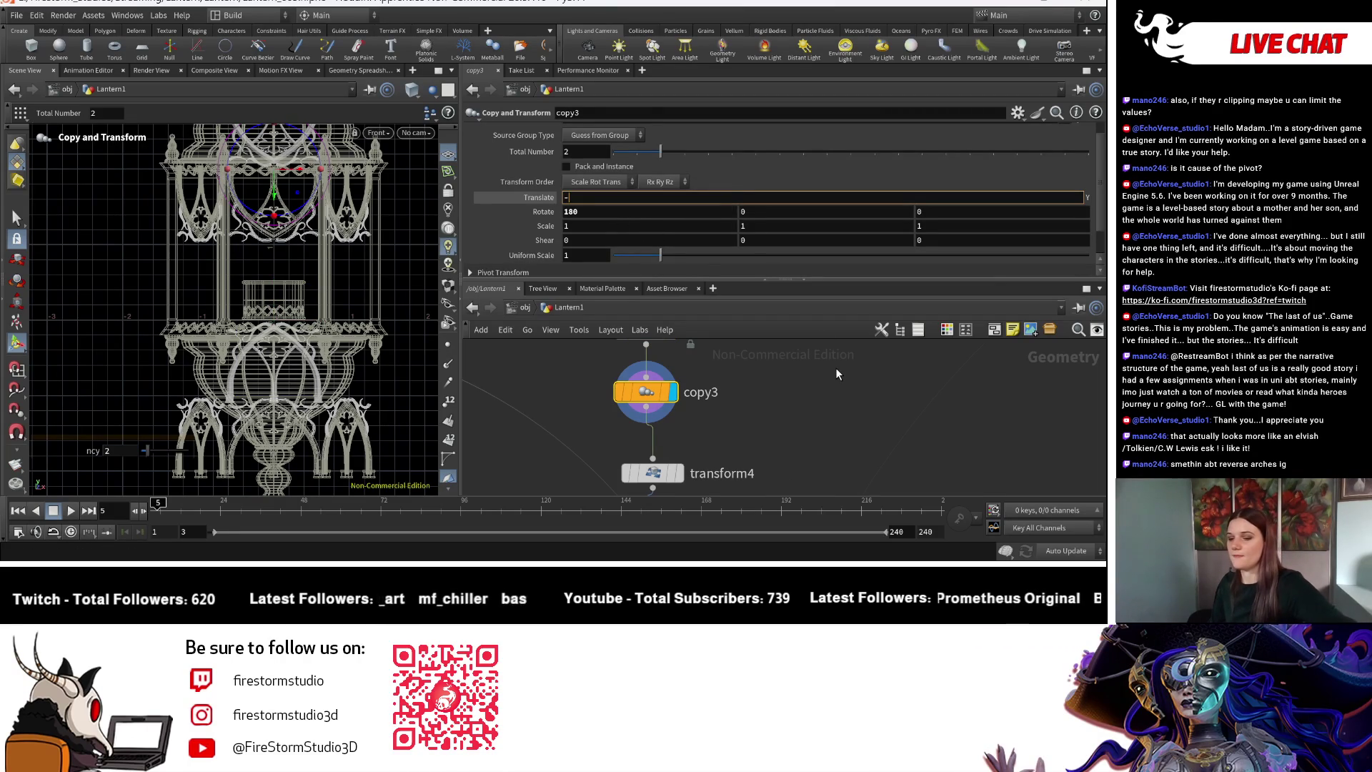
key("Return")
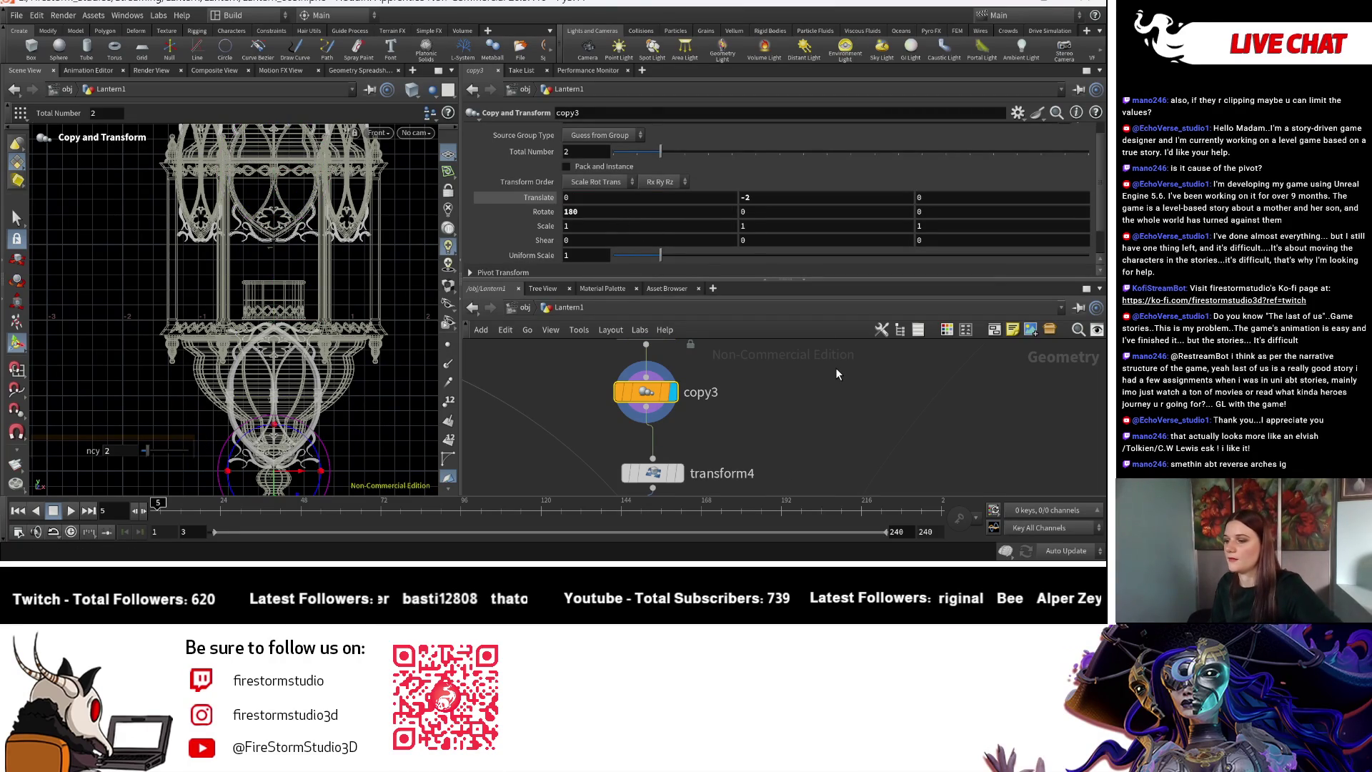
key("ctrl+z")
key("ctrl+z")
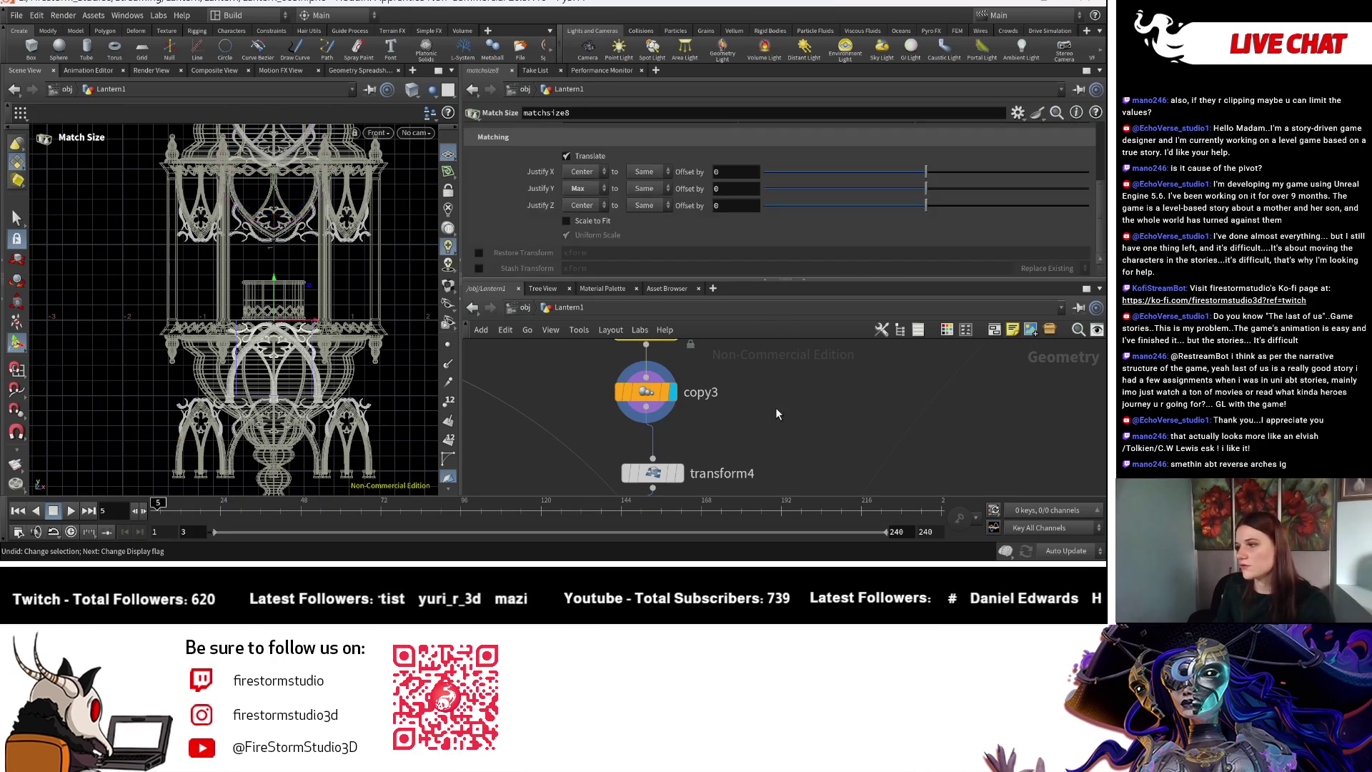
Select transform4 to view its 0.83 width offset and 180-degree rotation.
scroll(715, 413, "down", 3)
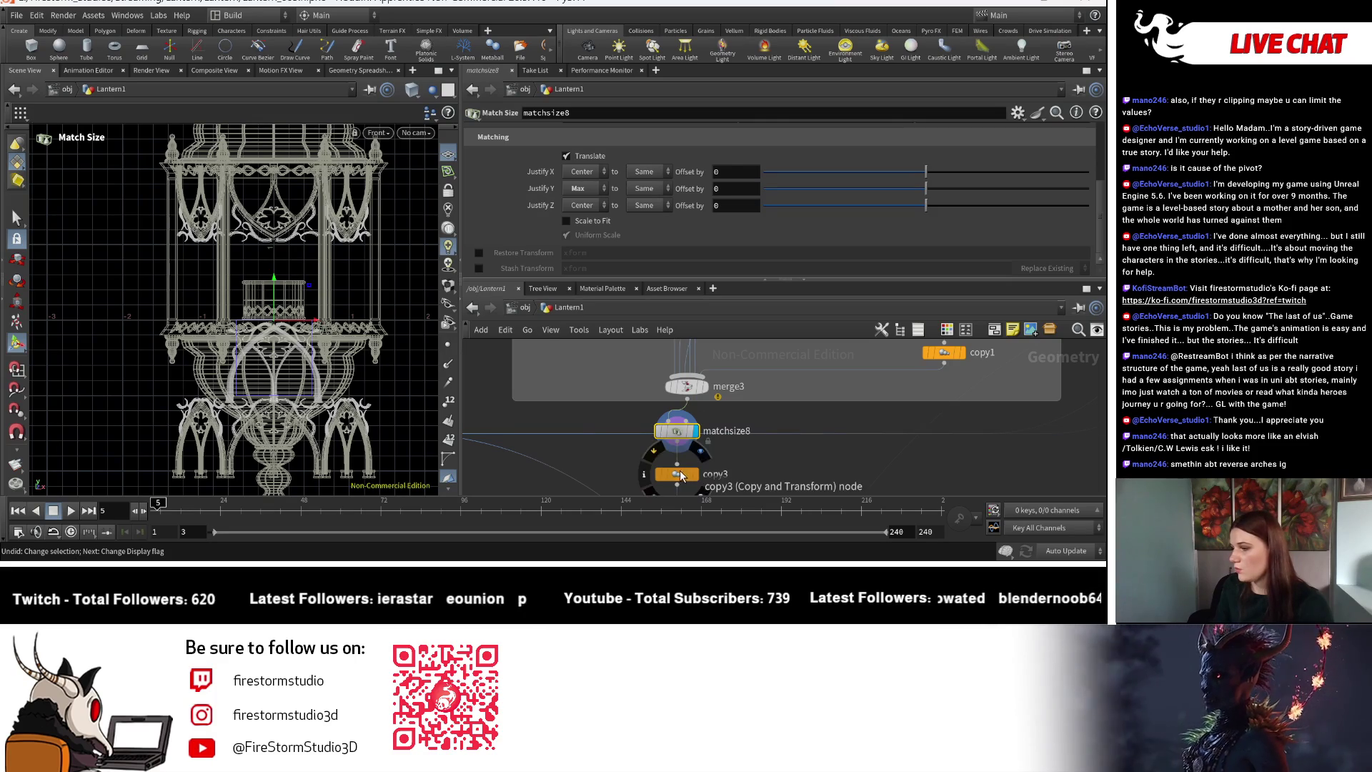
mouse_move(778, 430)
middle_mouse_down()
mouse_move(783, 486)
mouse_move(811, 372)
middle_mouse_up()
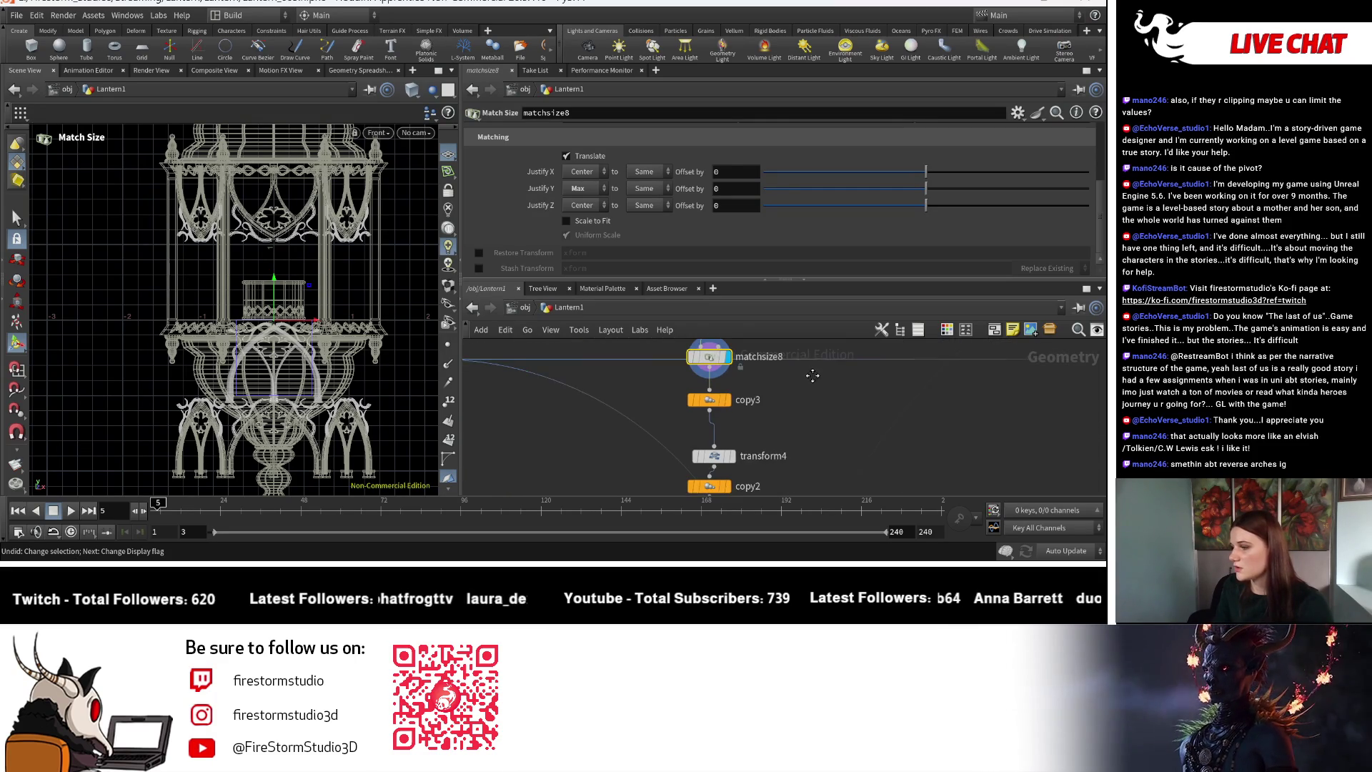
left_click(713, 458)
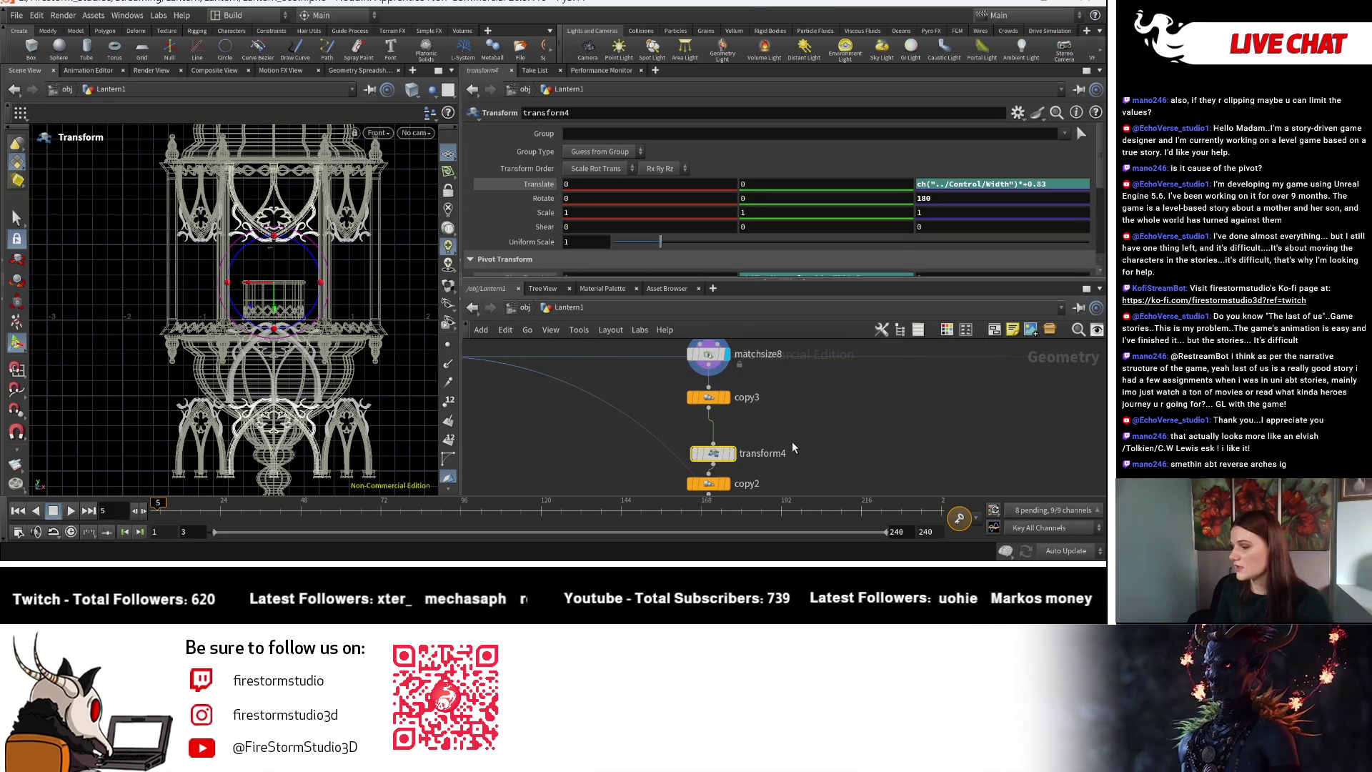
Bypass transform4 to drop its offset arches, then pan around the node network.
left_click(694, 453)
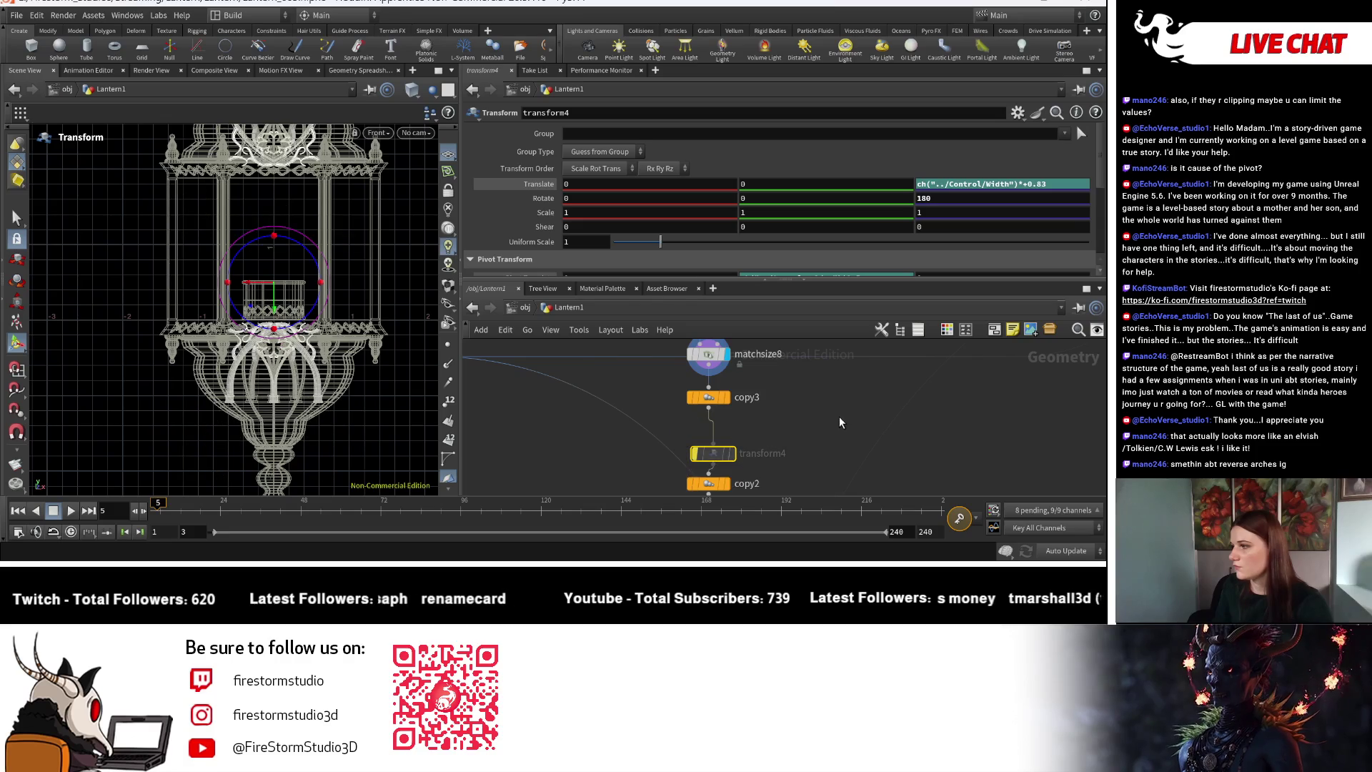
middle_click_drag(836, 408, 833, 426)
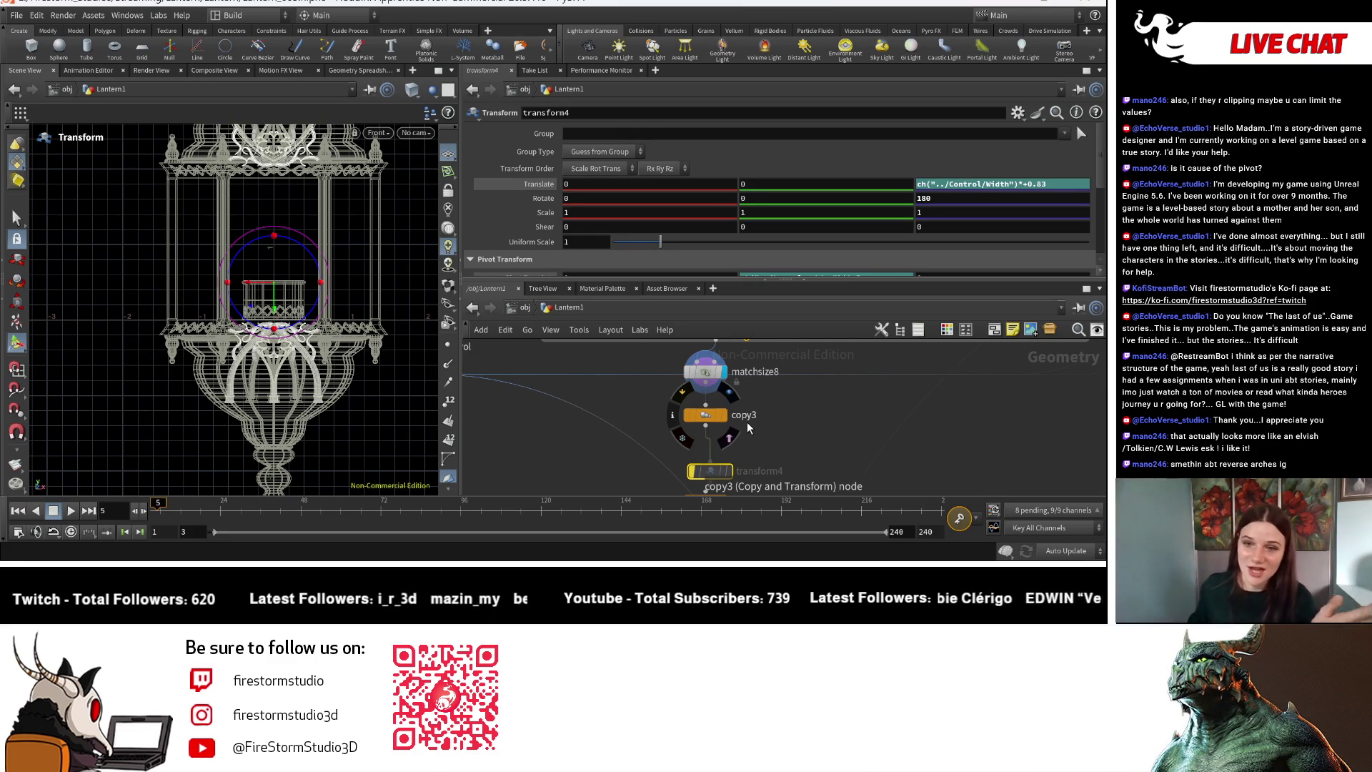
scroll(790, 369, "down", 3)
middle_click_drag(791, 369, 773, 523)
scroll(757, 464, "up", 3)
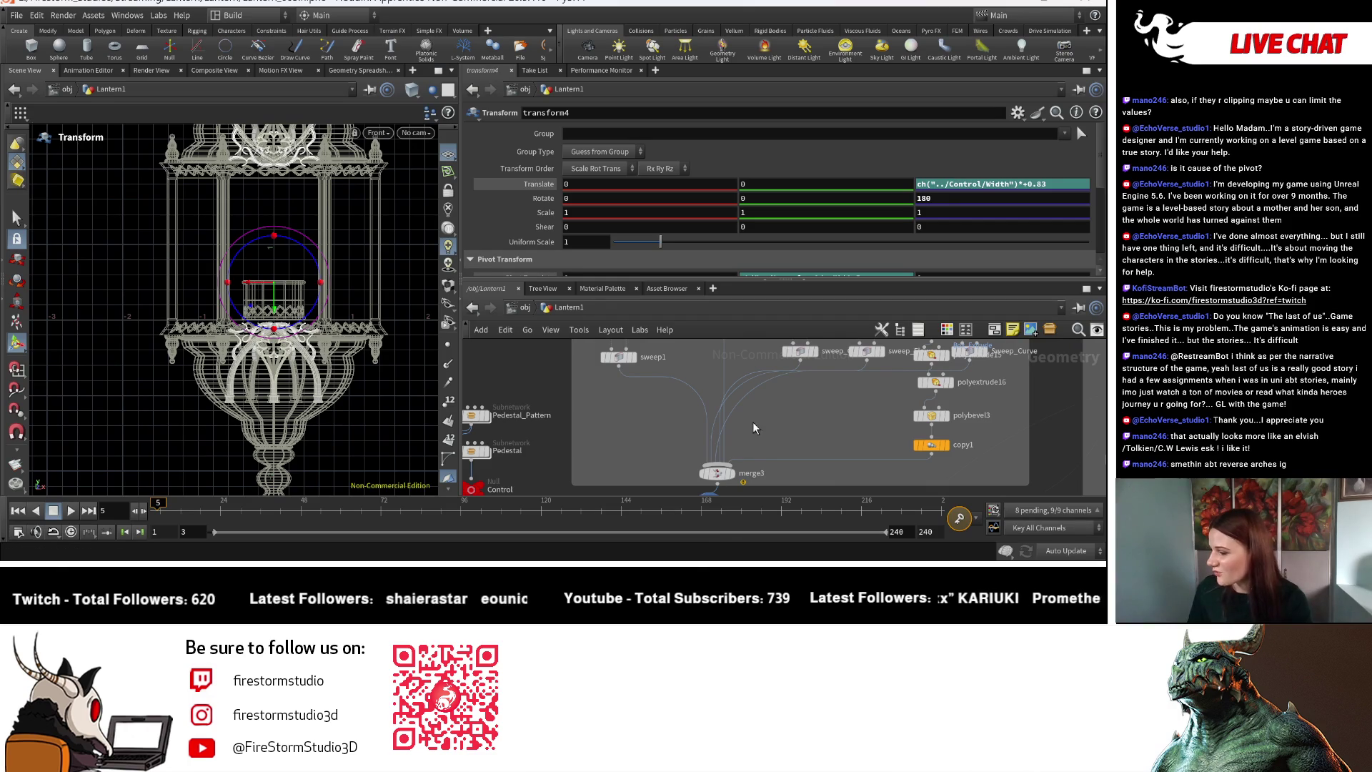
scroll(743, 451, "up", 3)
mouse_move(686, 418)
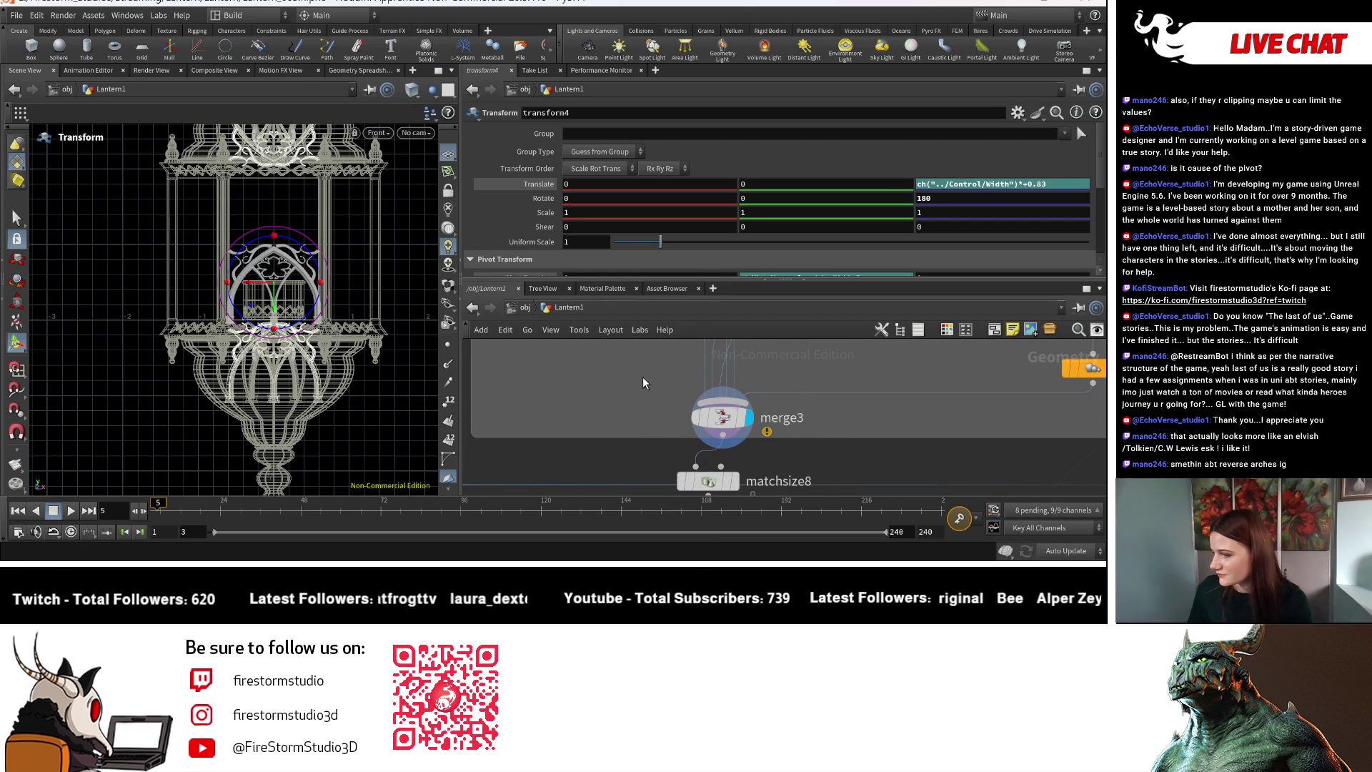
middle_click_drag(643, 384, 660, 417)
mouse_move(665, 398)
middle_mouse_down()
mouse_move(684, 464)
mouse_move(681, 446)
middle_mouse_up()
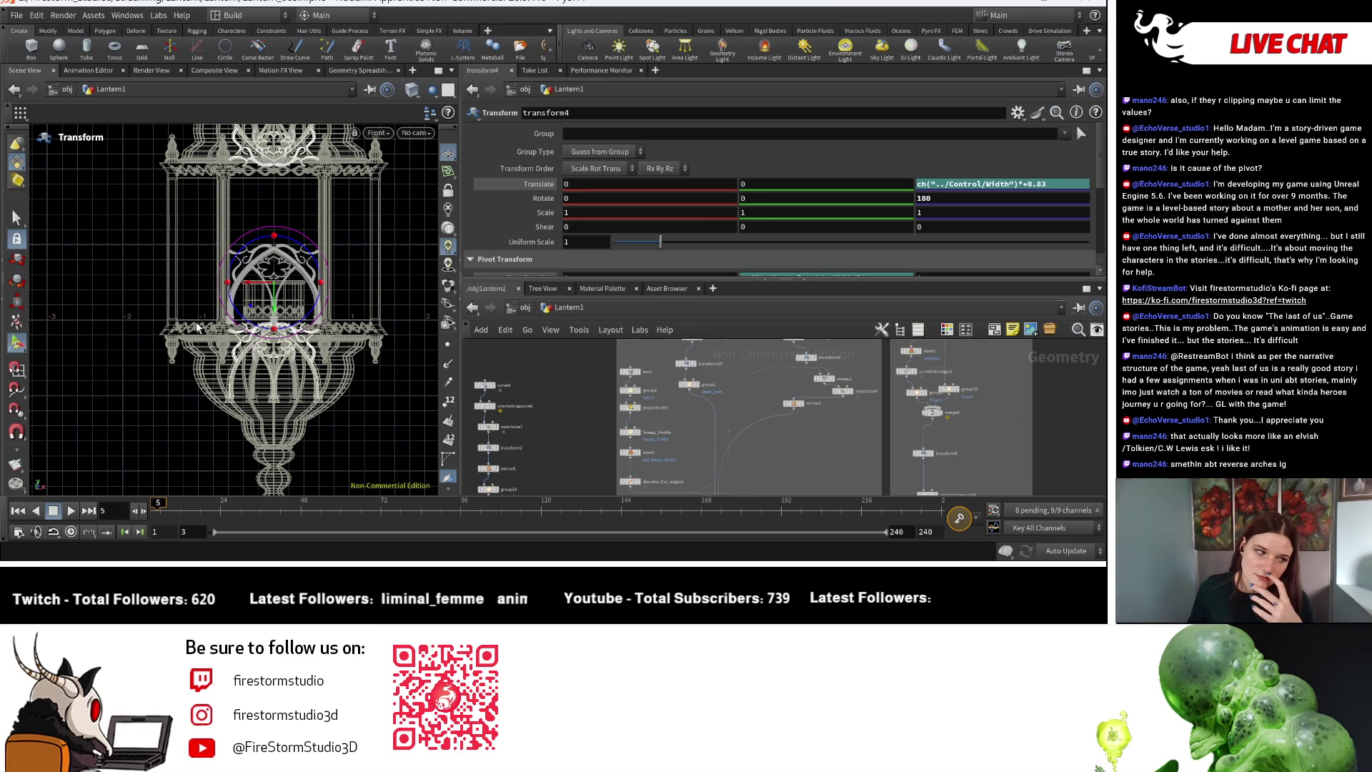
Display transform20's output and set its Rotate Z to 180.
scroll(692, 463, "up", 3)
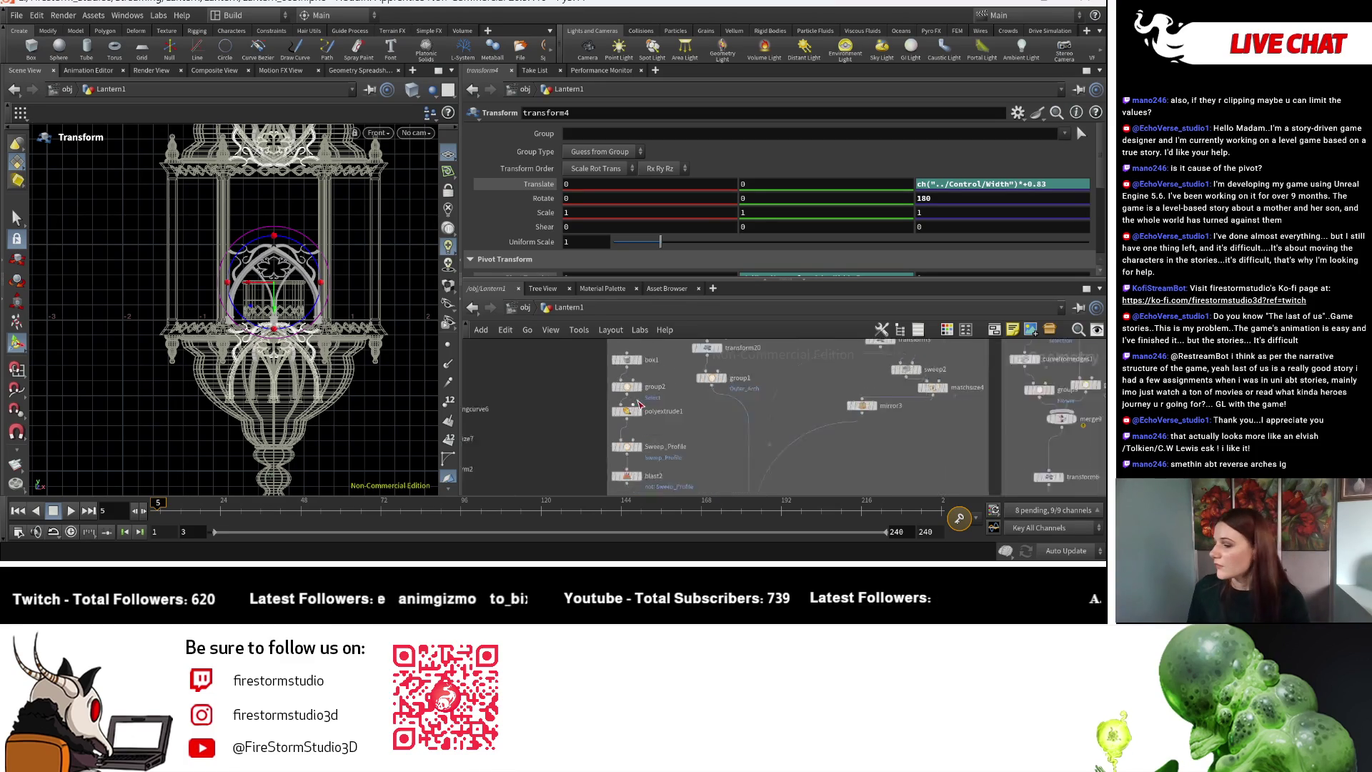
scroll(693, 463, "down", 5)
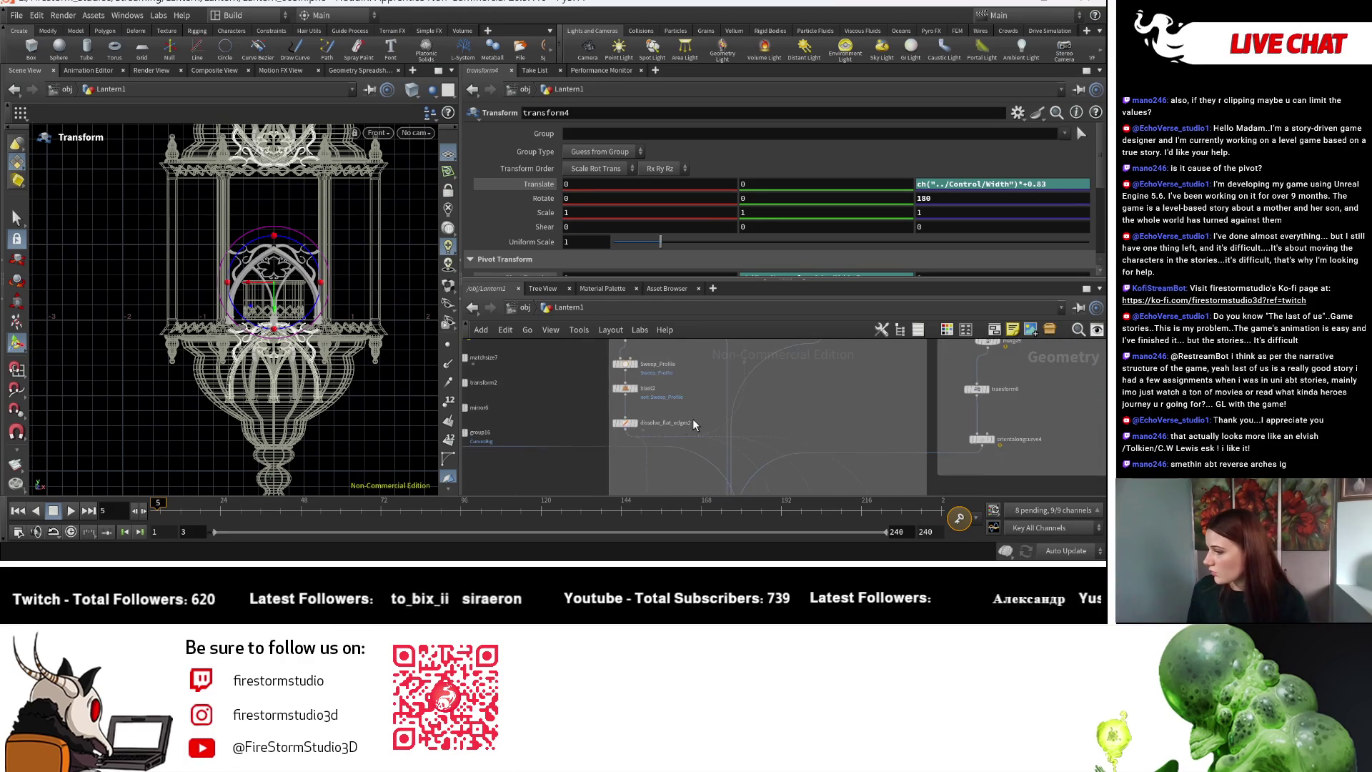
middle_click_drag(673, 437, 719, 413)
scroll(653, 420, "up", 3)
left_click(559, 439)
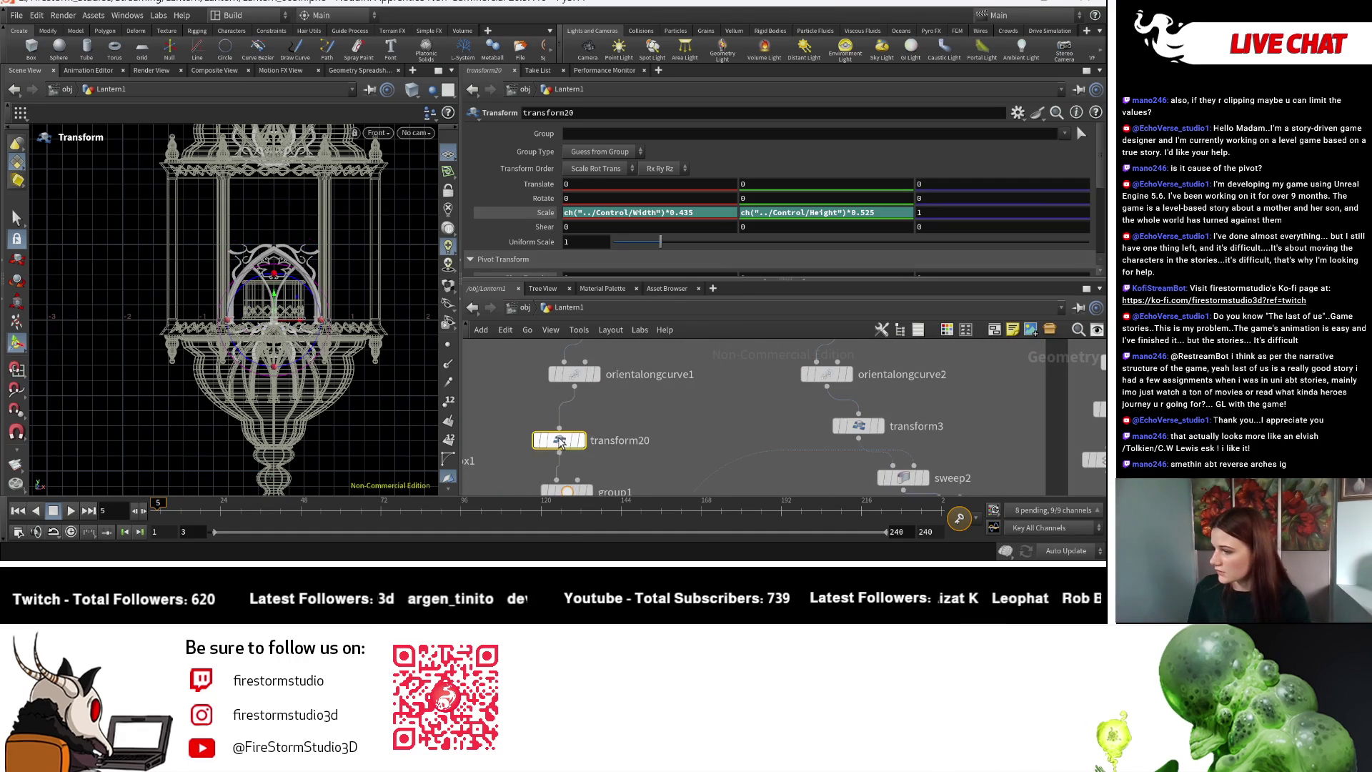
left_click(580, 440)
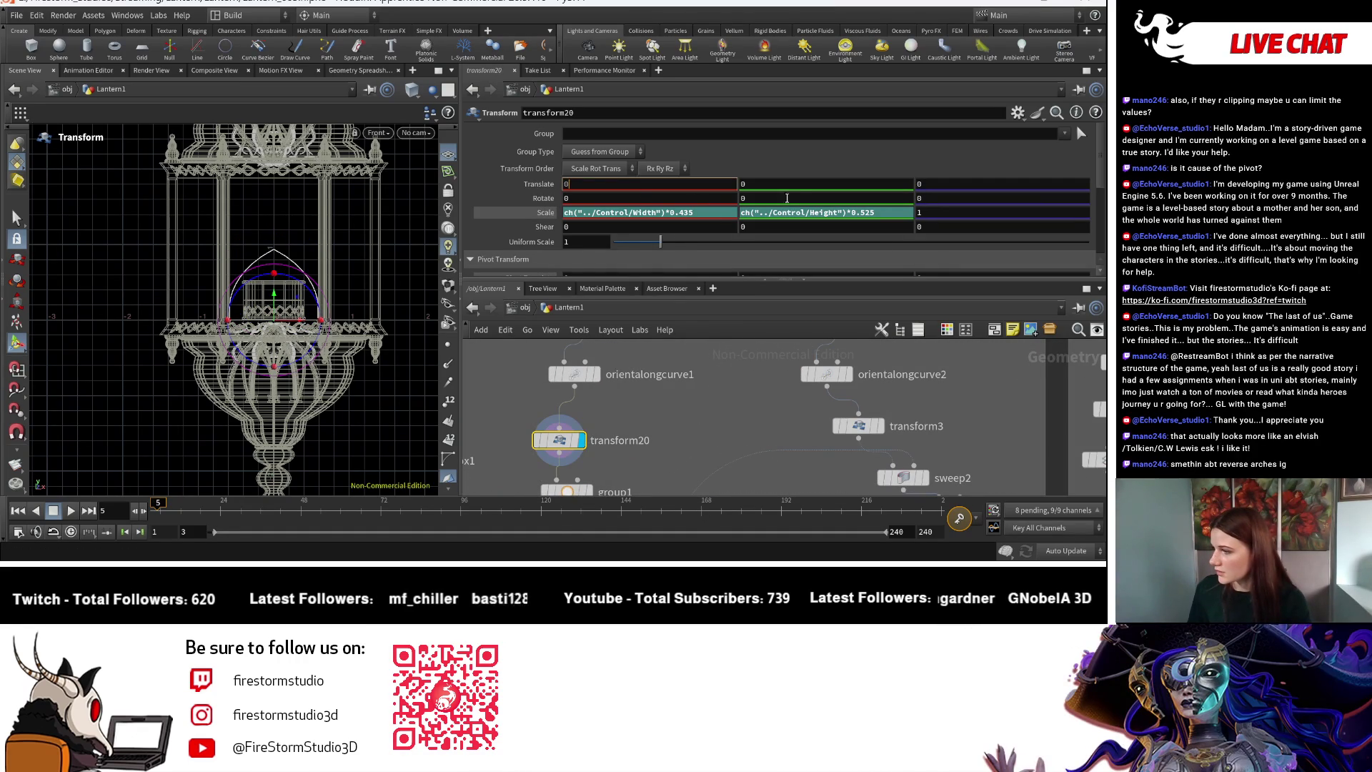
left_click(938, 198)
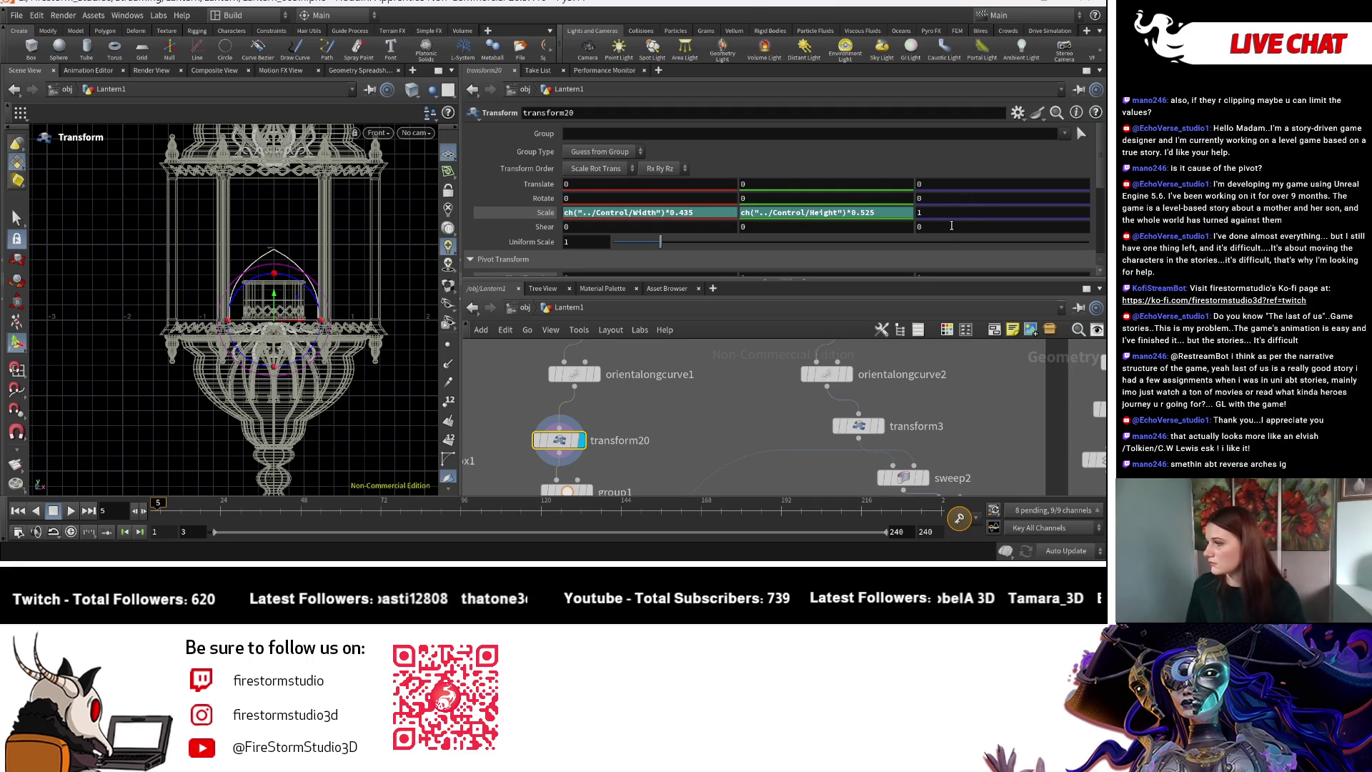
type("180")
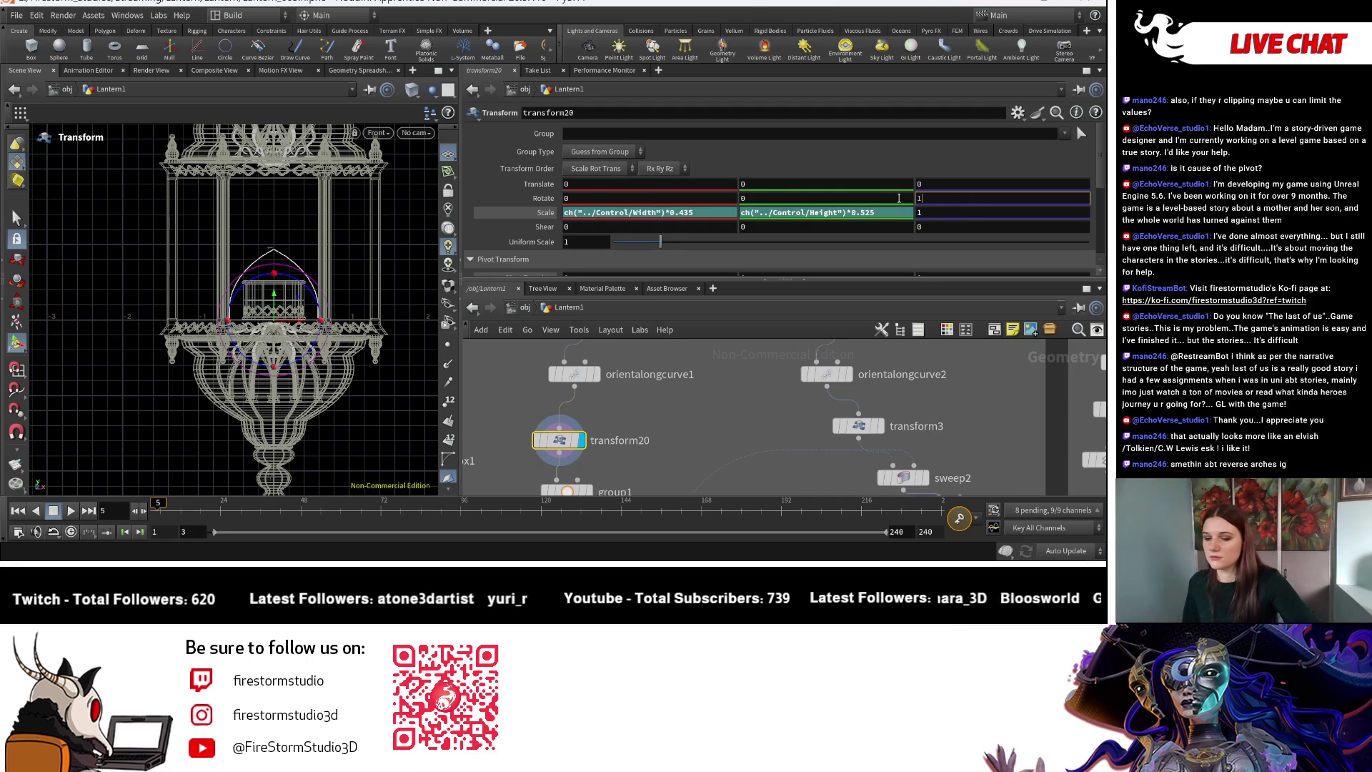
key("Return")
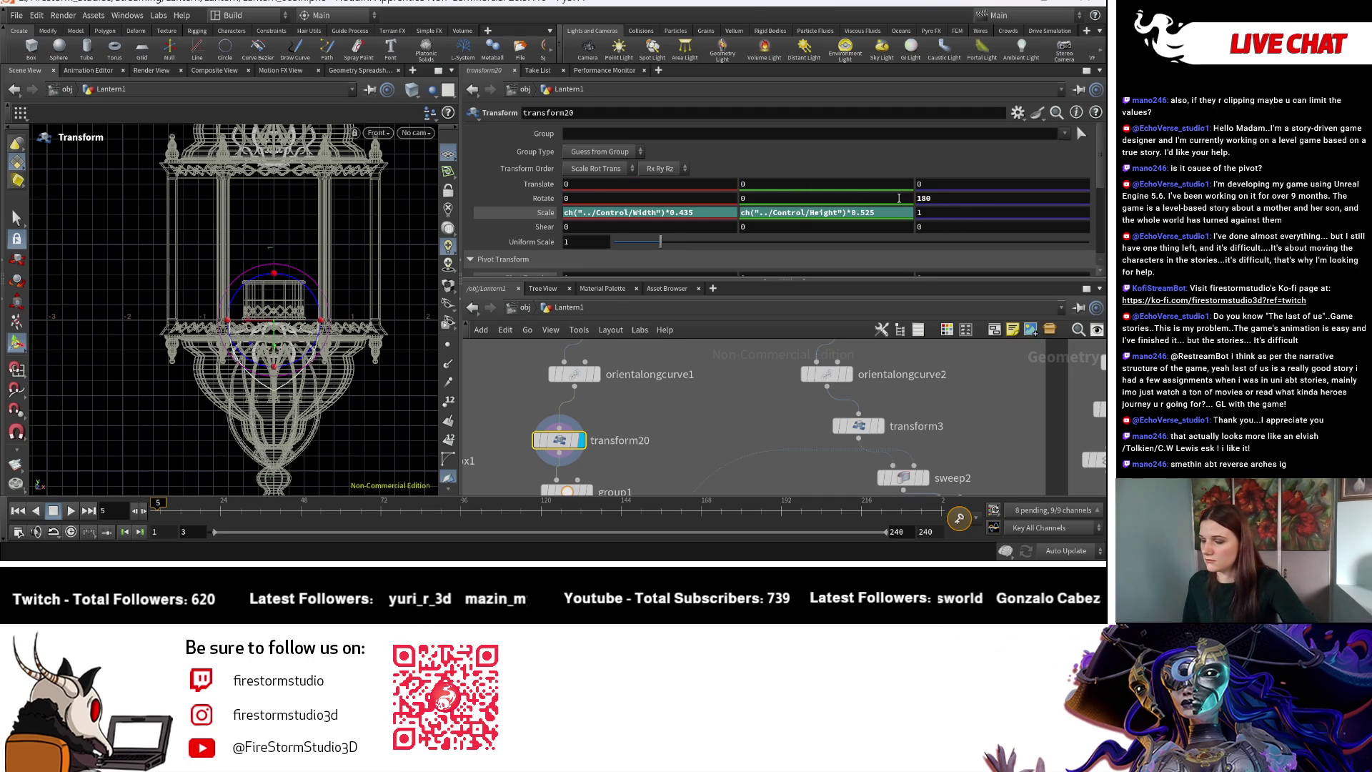
middle_click_drag(727, 447, 706, 403)
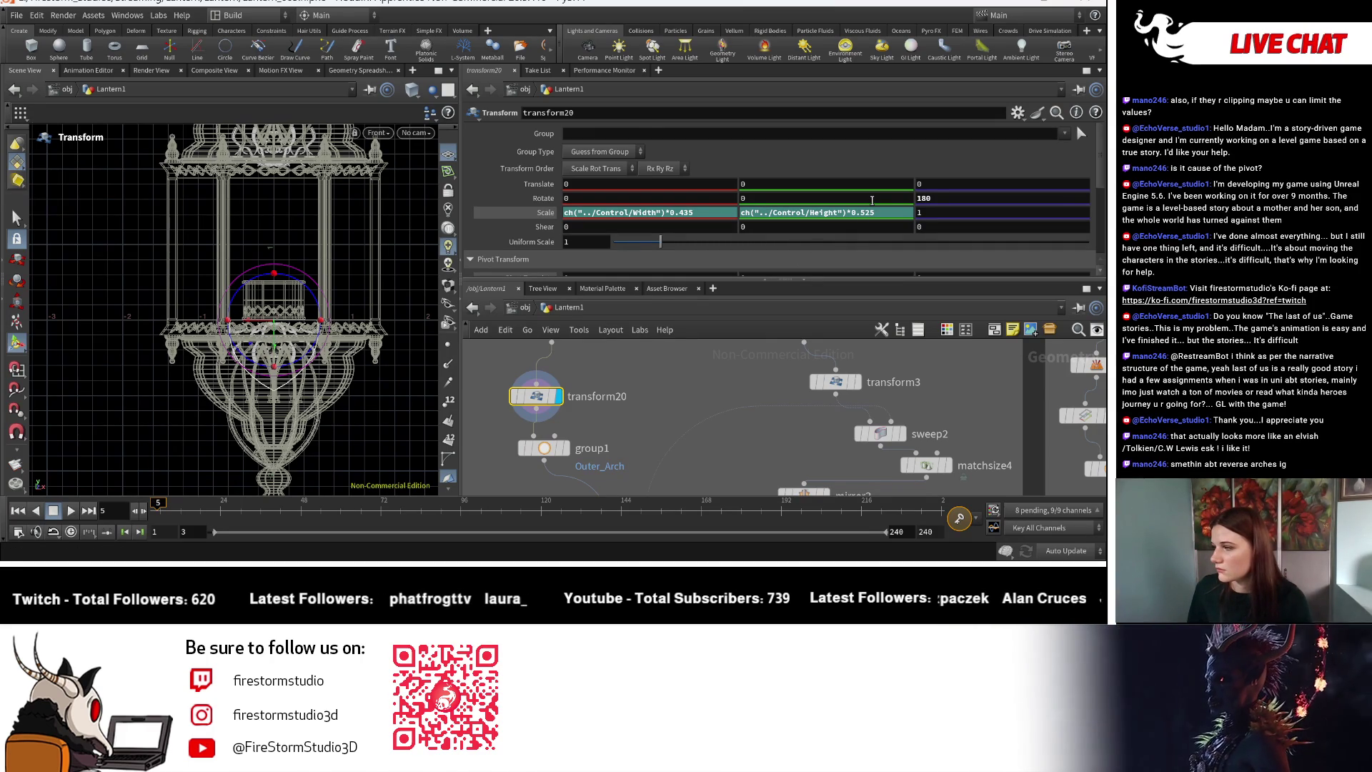
Link transform20's Translate Y to its Scale Y with a relative reference ch("sy").
right_click(821, 213)
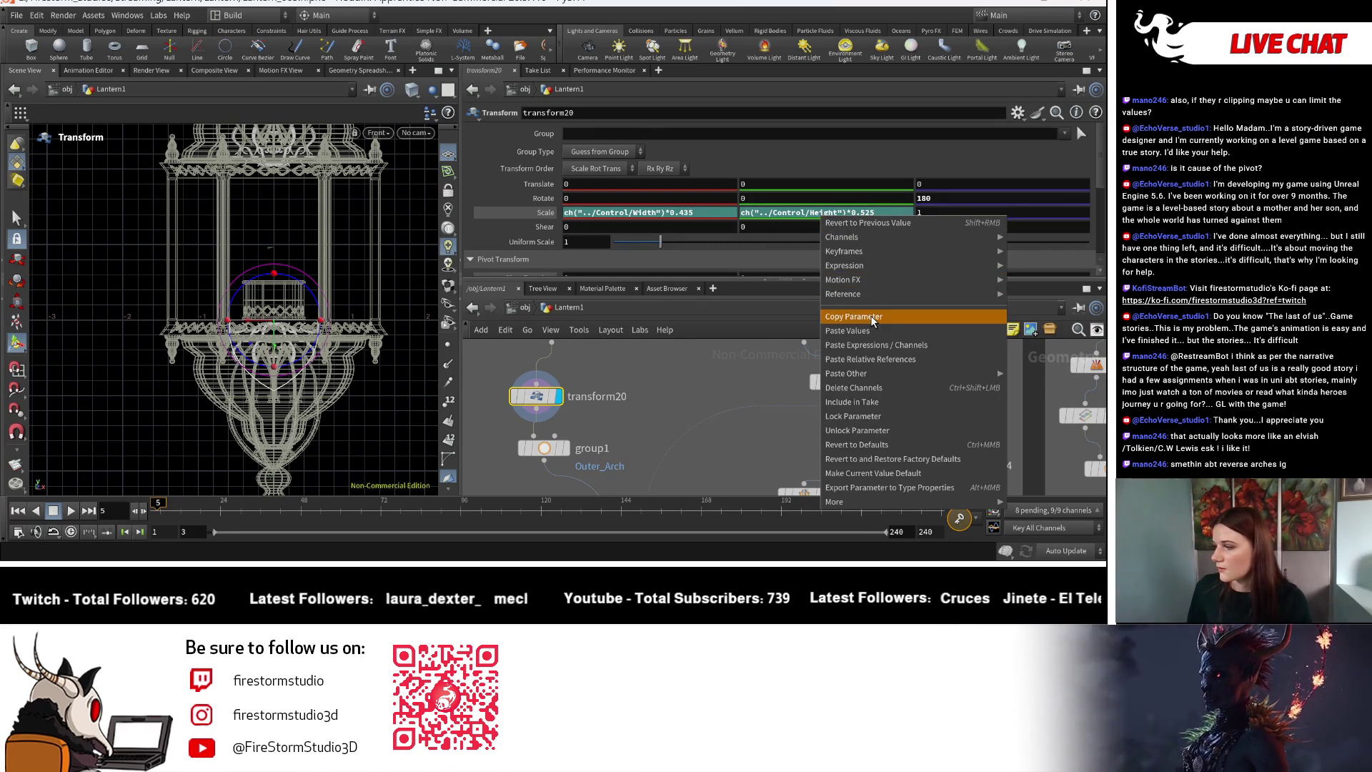
key("Escape")
right_click(777, 184)
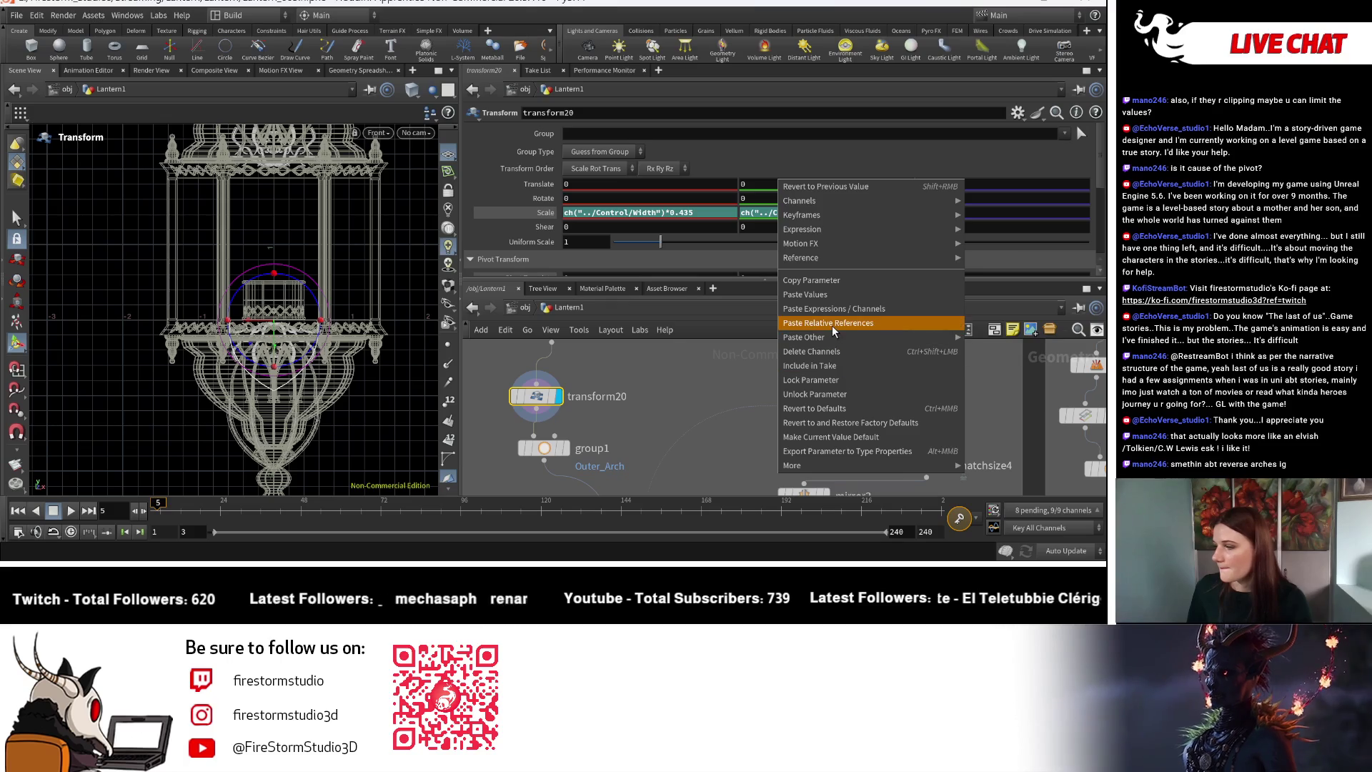
left_click(811, 321)
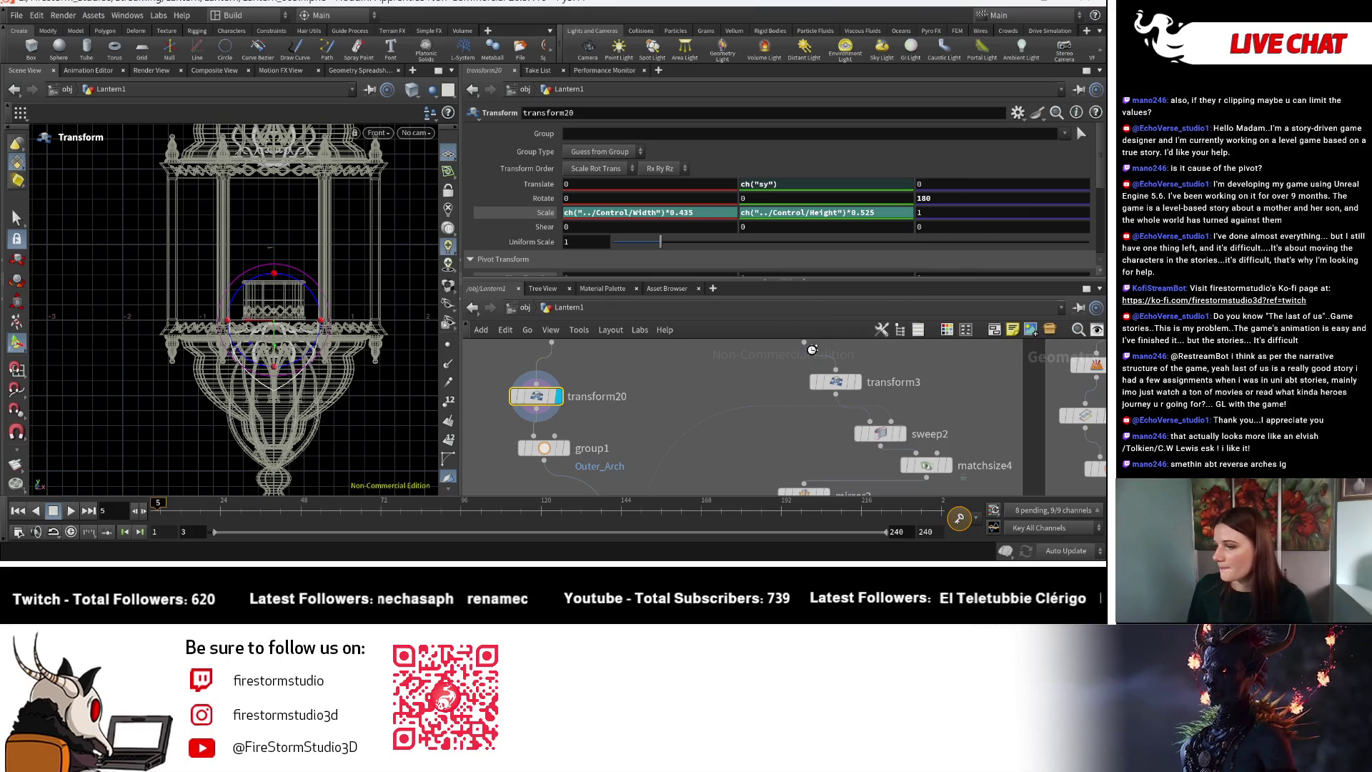
Hide the merge4 geometry in the viewport.
right_click(326, 301)
mouse_move(400, 321)
left_click(502, 323)
key("Escape")
Bring the Control null into view and show its Height and Width settings.
scroll(286, 321, "up", 3)
scroll(332, 317, "down", 5)
scroll(633, 450, "down", 2)
middle_click_drag(633, 450, 740, 377)
scroll(740, 376, "up", 1)
left_click(772, 365)
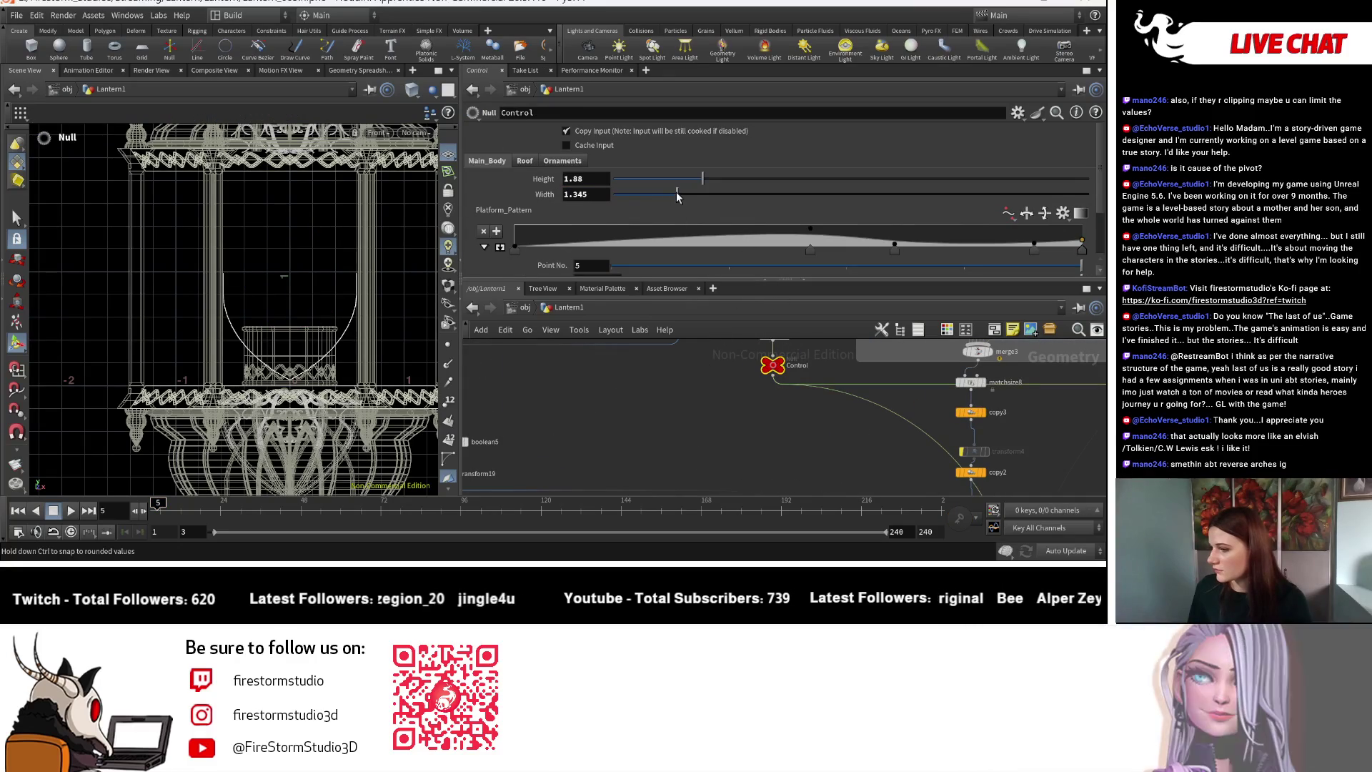
Test the lantern stretching with Control Height, undo back to 1.88, and select transform3.
left_click_drag(716, 174, 719, 173)
key("ctrl+z")
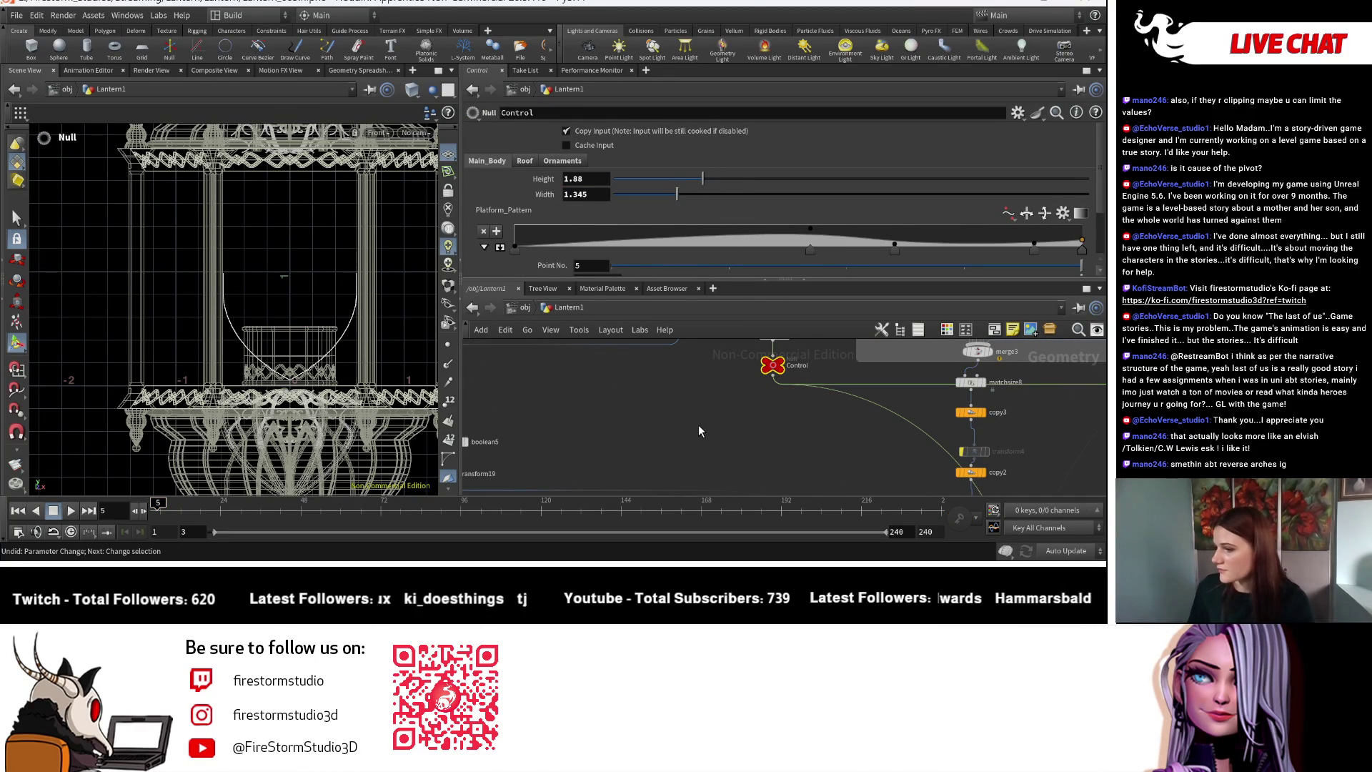
key("h")
scroll(729, 379, "up", 5)
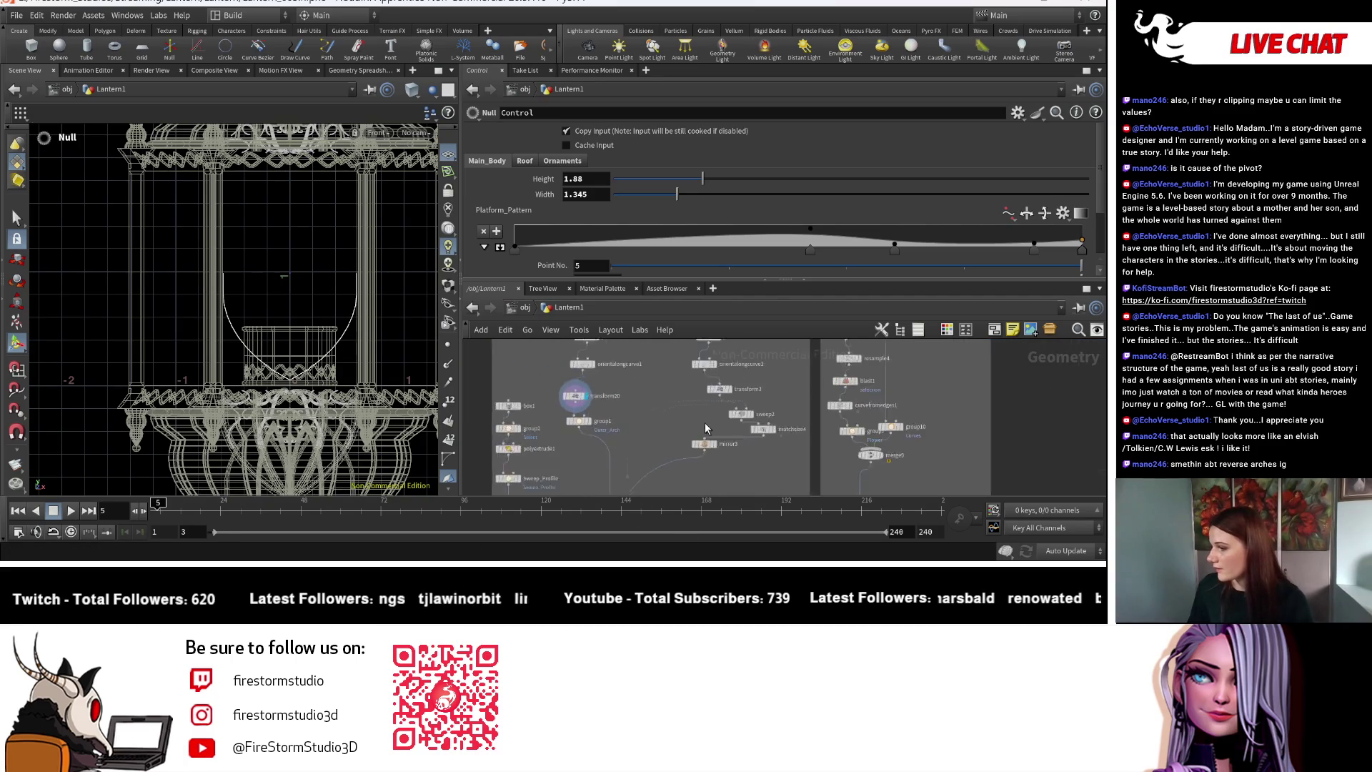
left_click(727, 377)
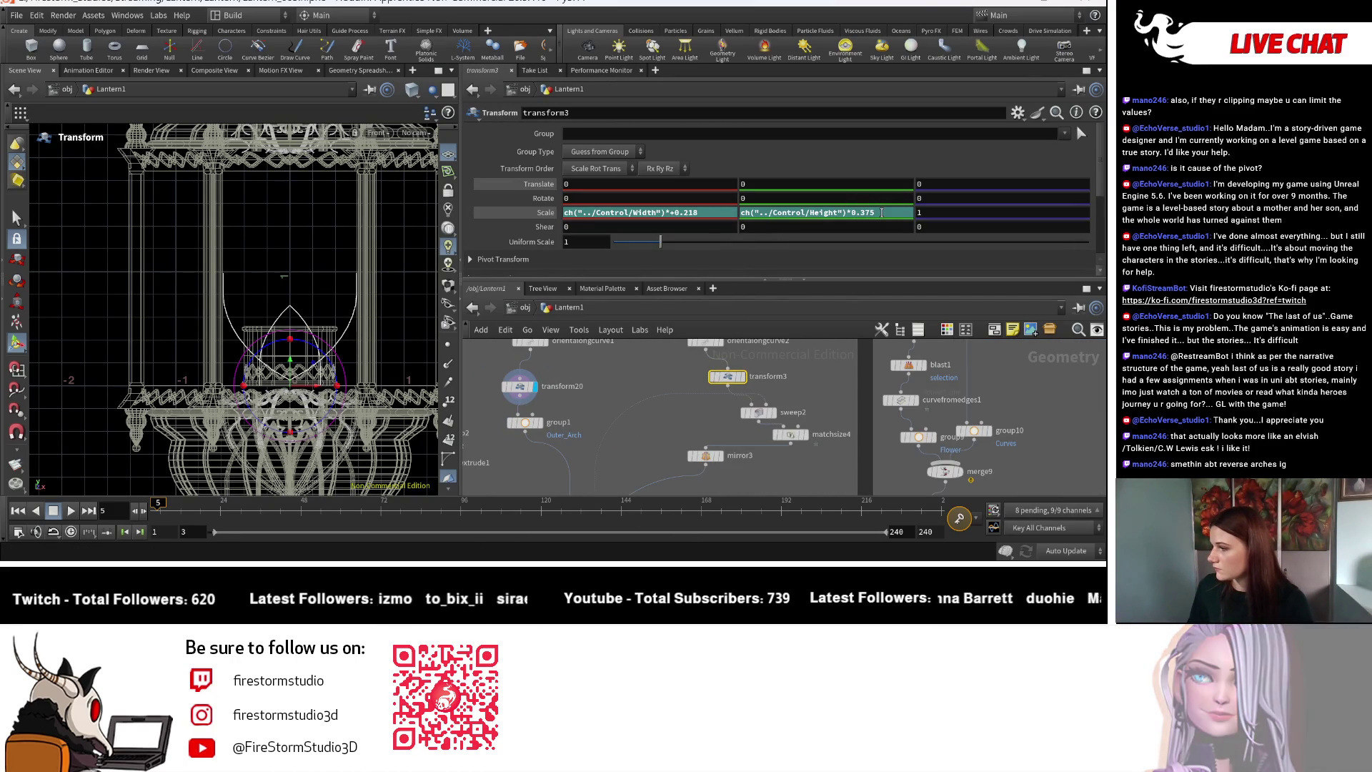
Set transform3's Rotate Z to 180 degrees.
left_click(1020, 203)
type("180")
key("Return")
Copy Scale Y and paste it as a relative reference into Translate Y.
right_click(833, 212)
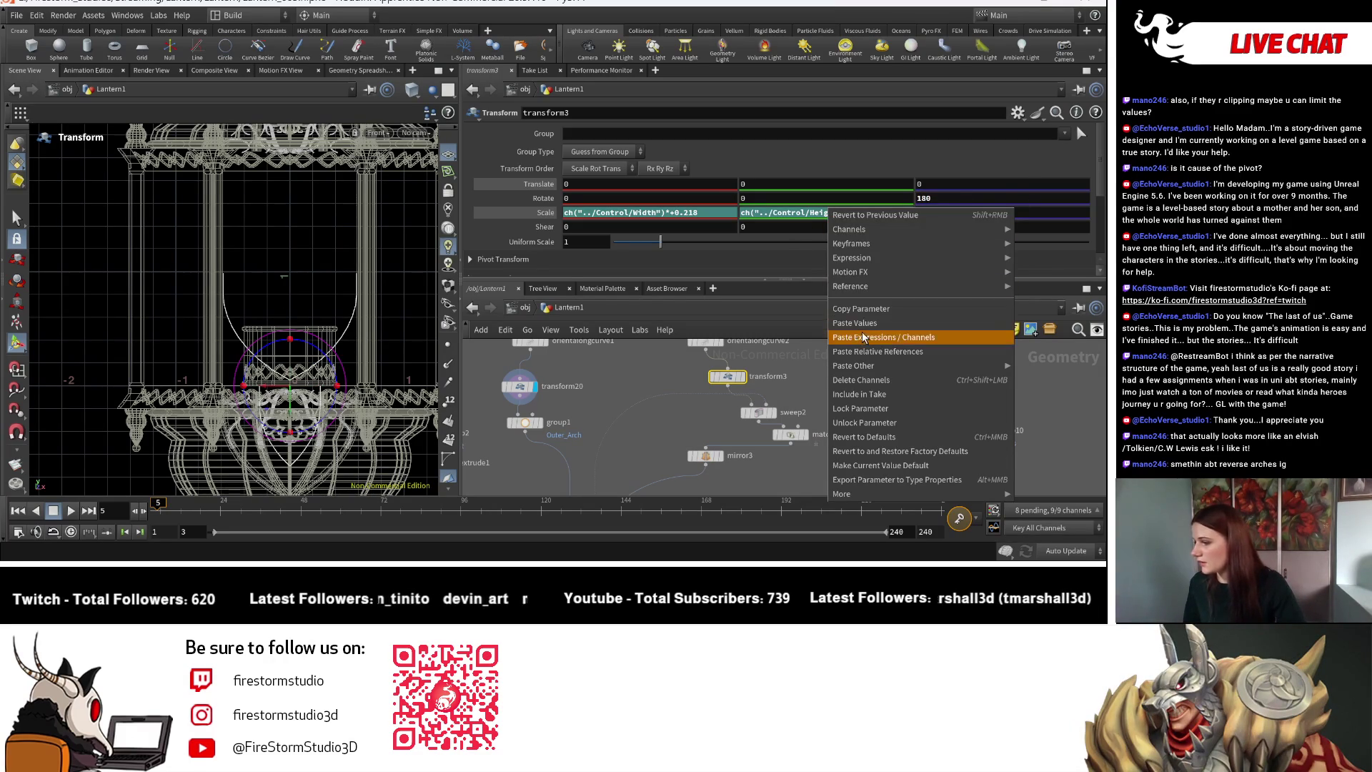
left_click(870, 309)
right_click(821, 184)
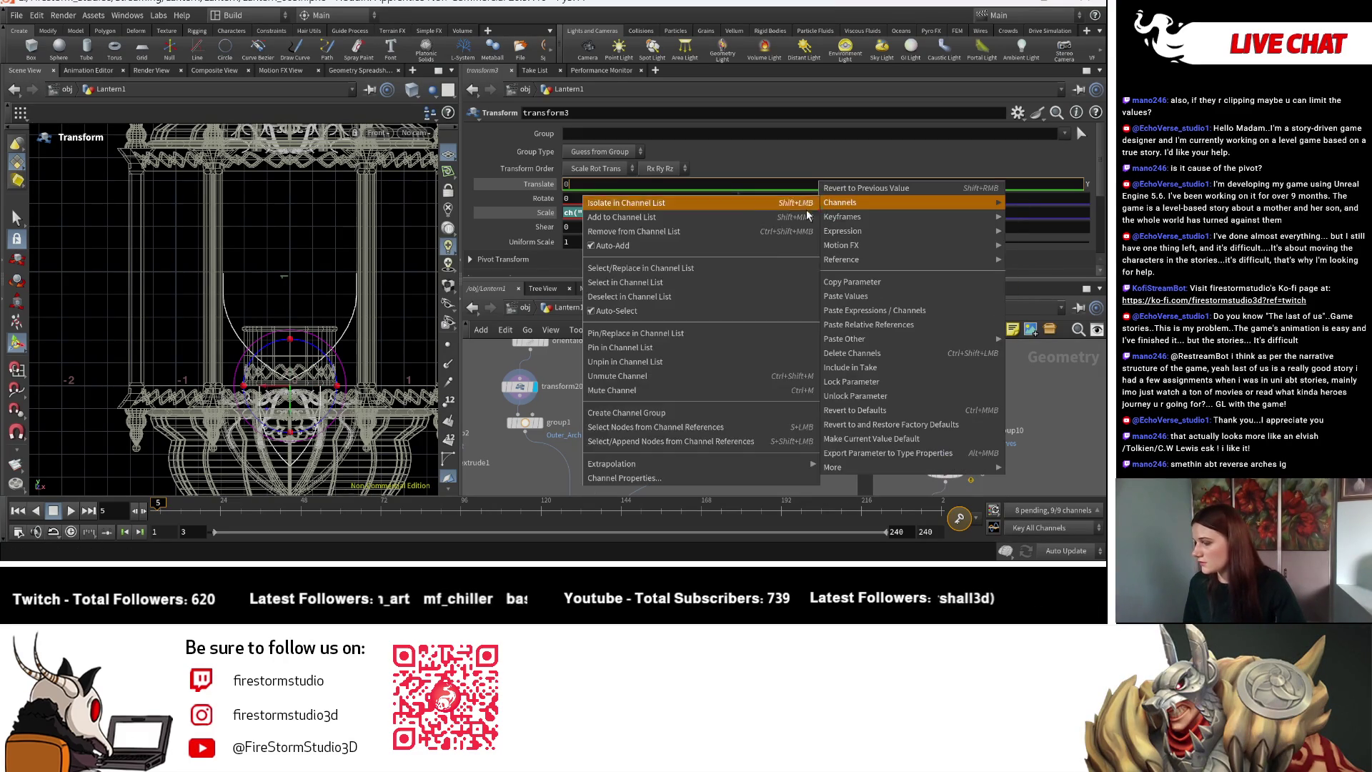
left_click(867, 329)
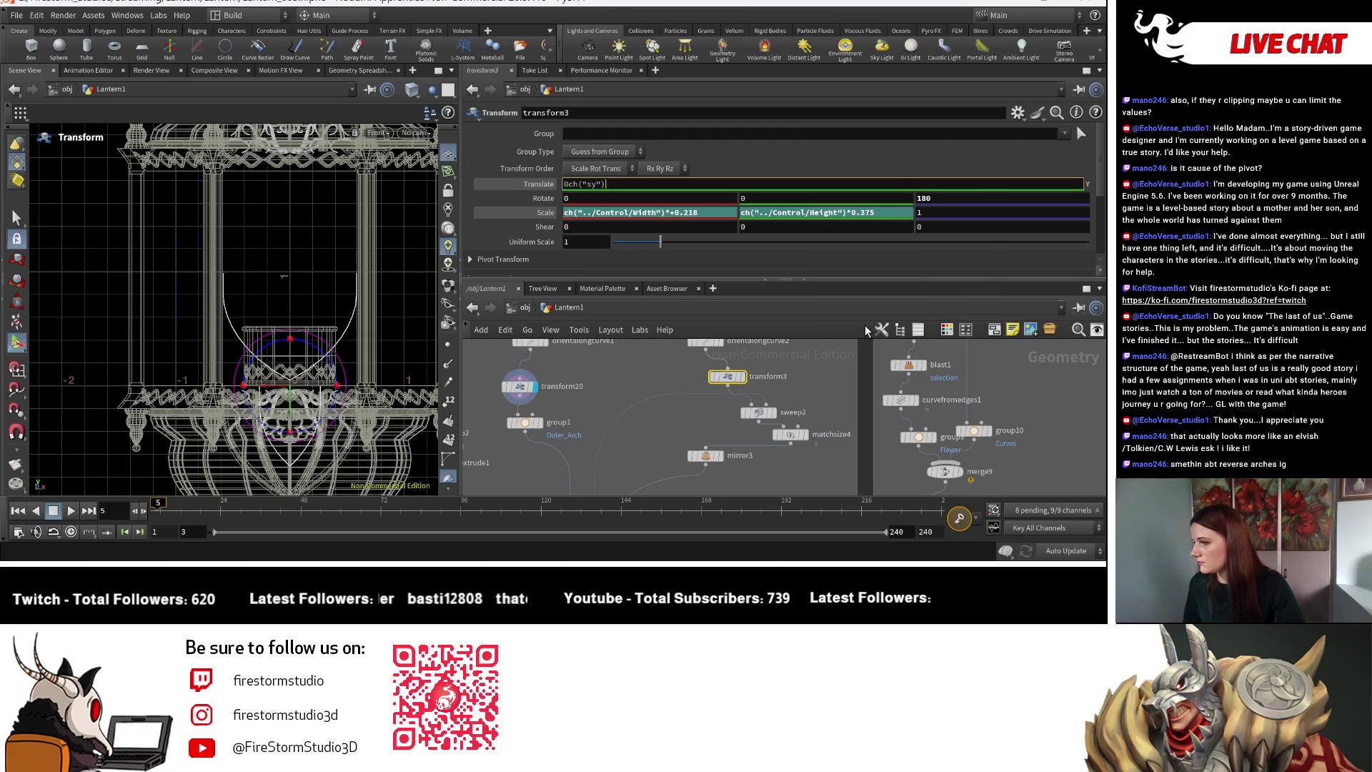
key("Escape")
right_click(791, 214)
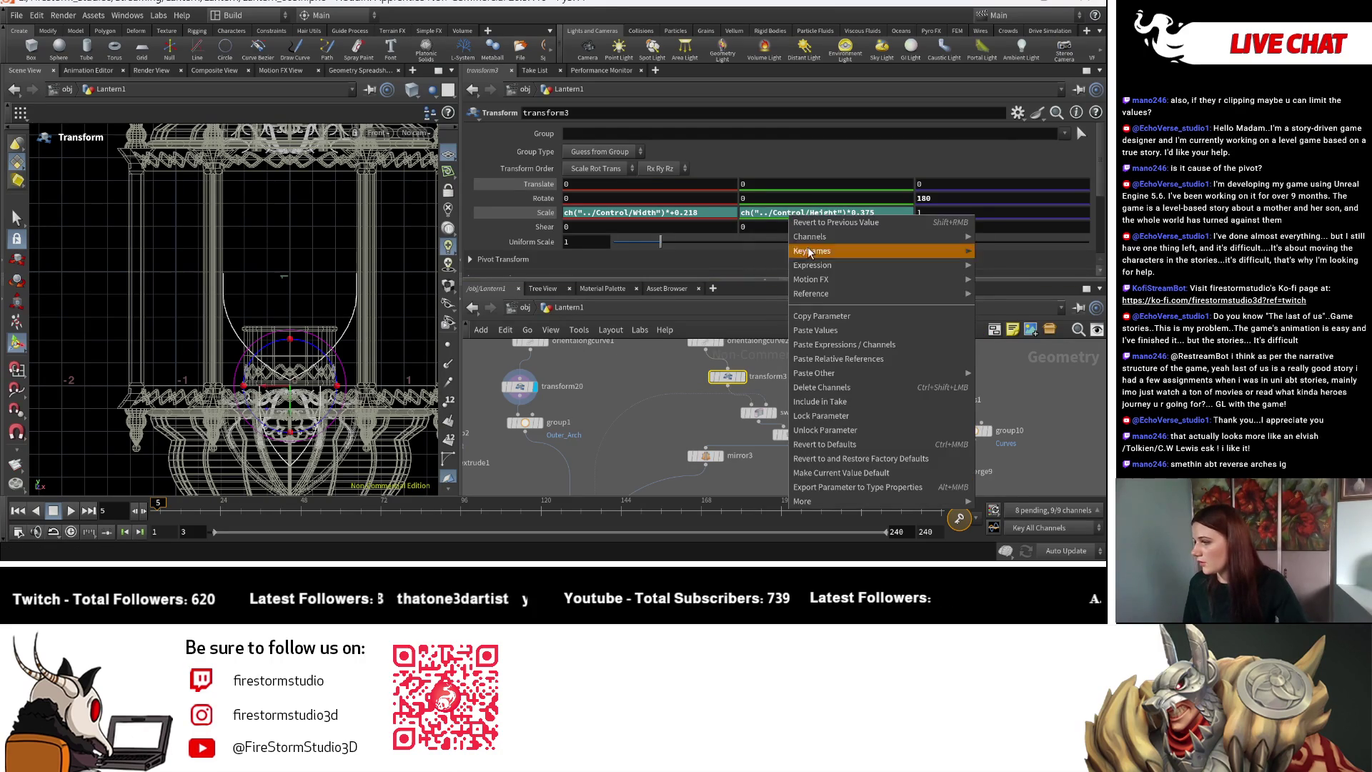
left_click(821, 315)
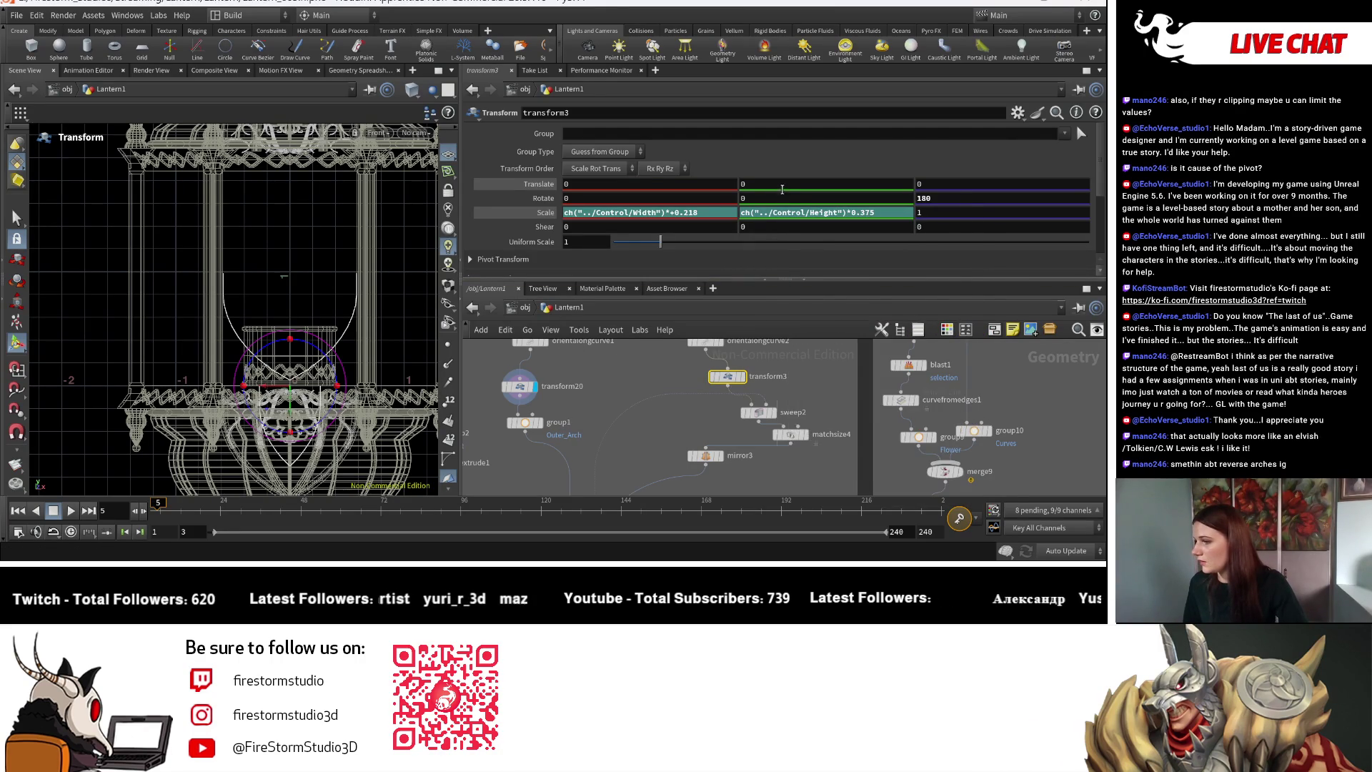
right_click(783, 189)
left_click(820, 332)
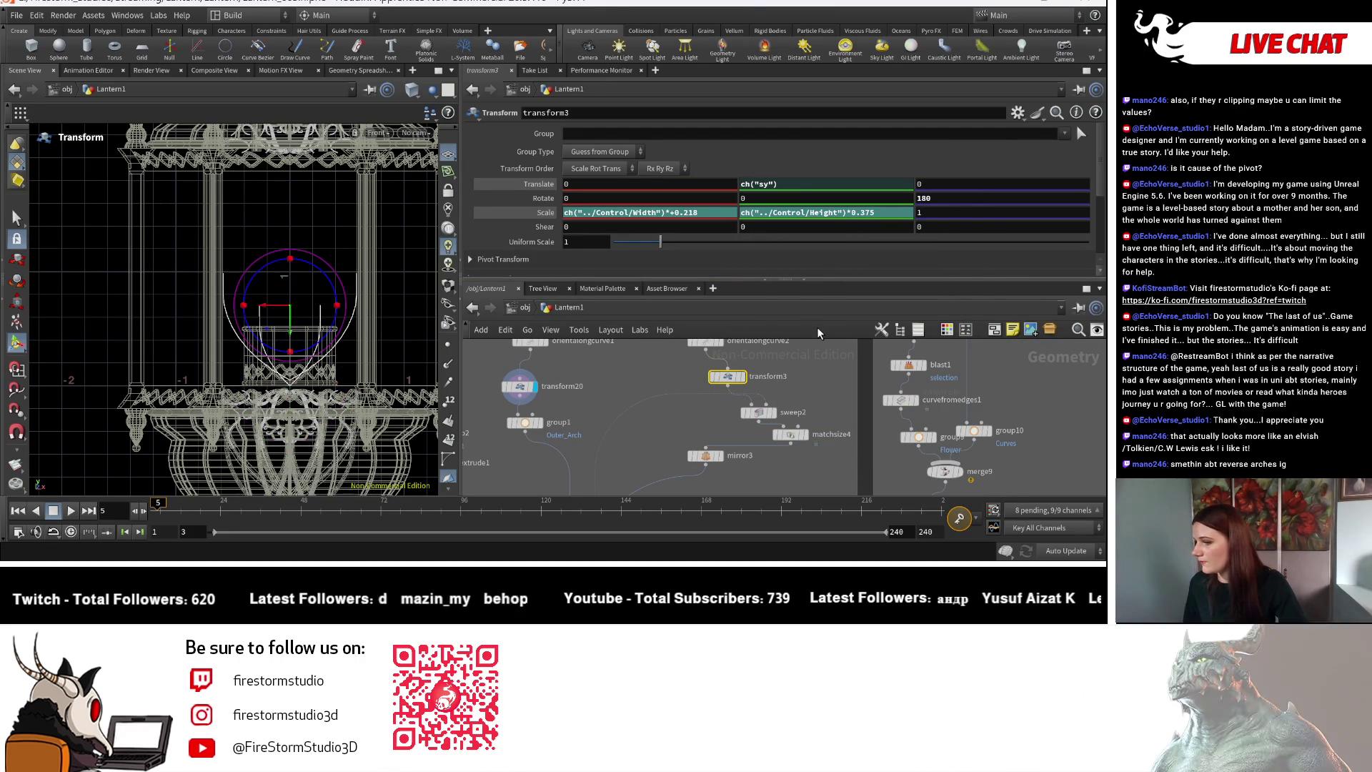
mouse_move(743, 472)
middle_mouse_down()
mouse_move(740, 405)
mouse_move(750, 423)
middle_mouse_up()
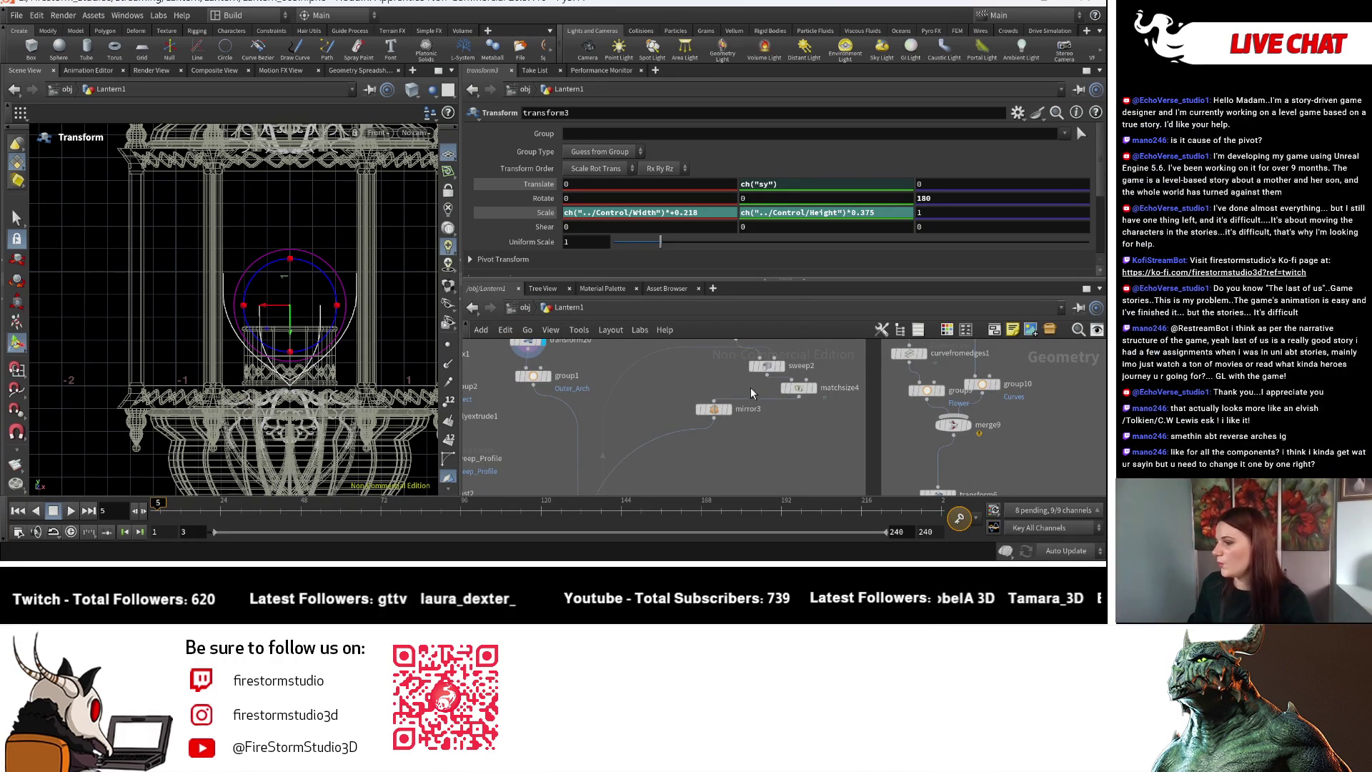
Undo the pasted scale references and bypass change, then select the Control null.
key("h")
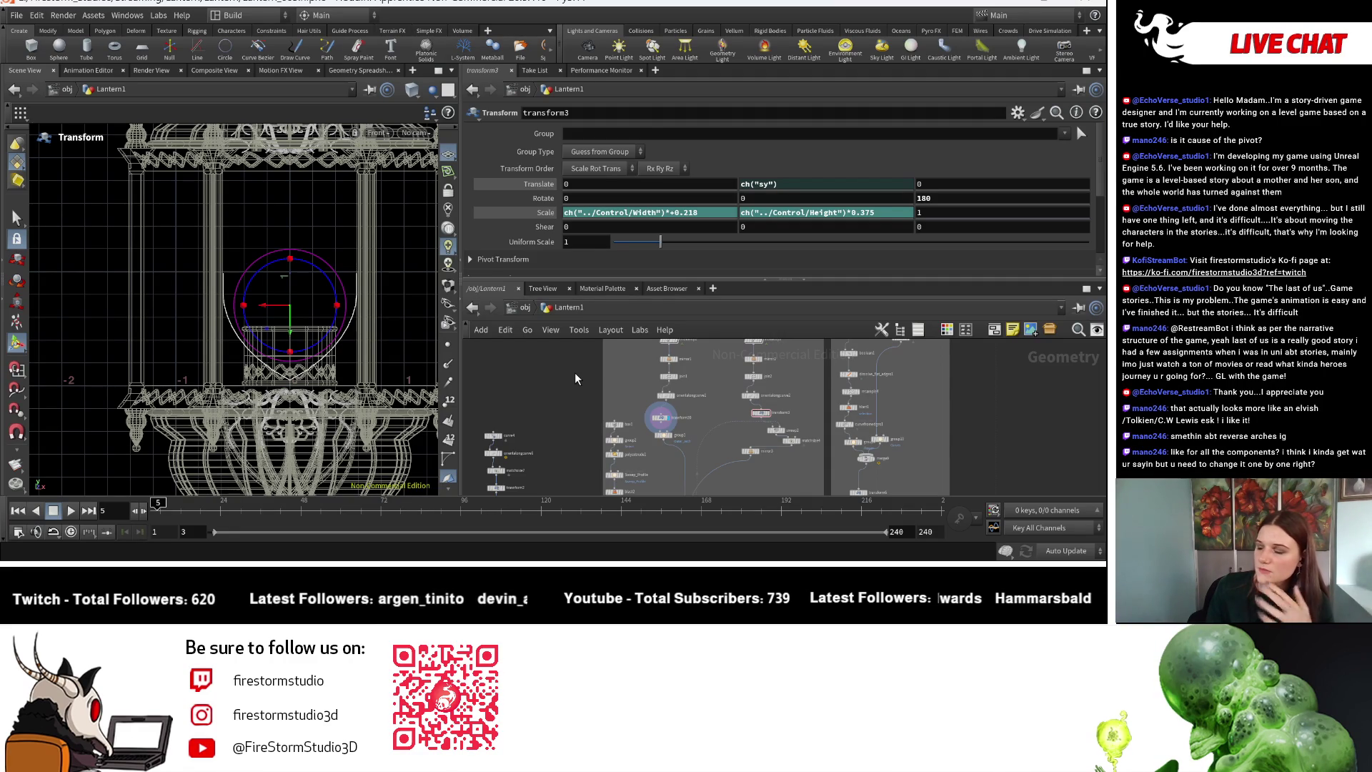
key("ctrl+z")
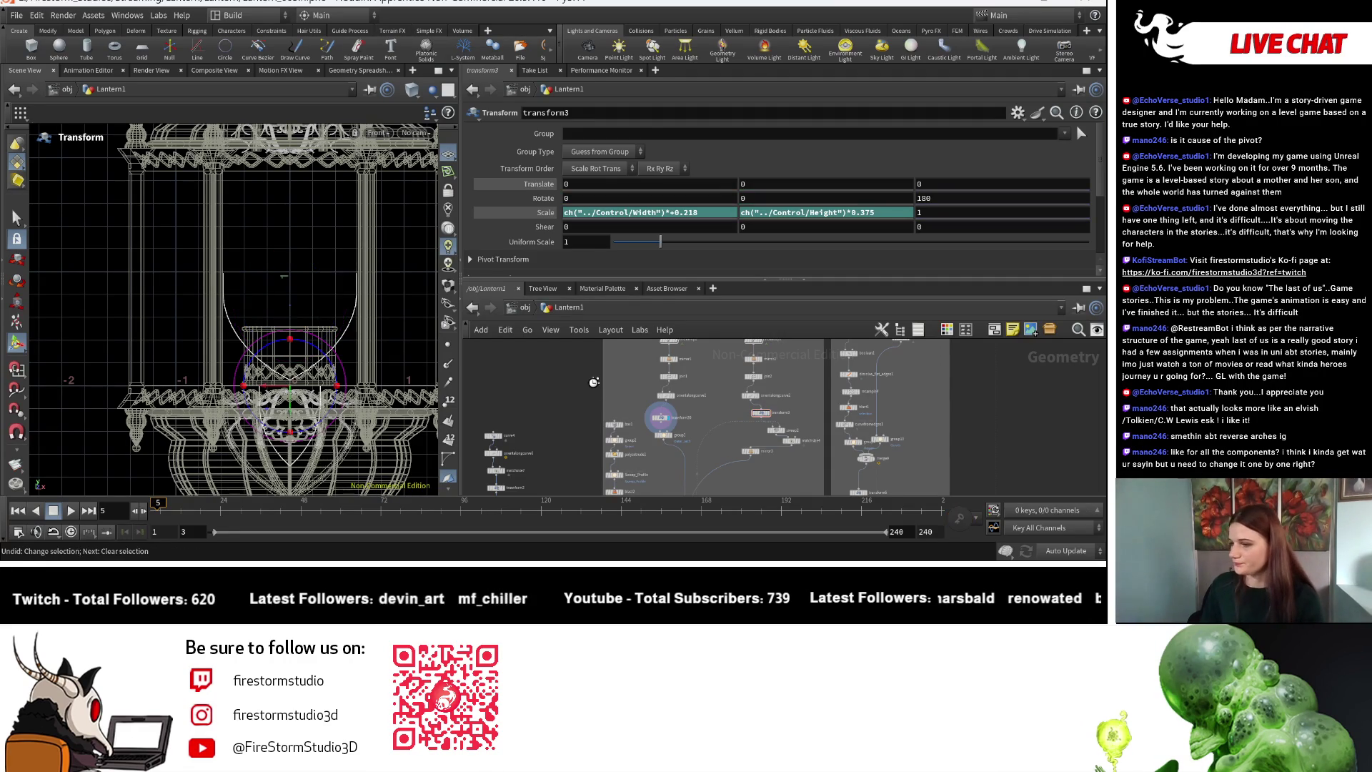
key("ctrl+z")
key("ctrl+z")
key("ctrl+z")
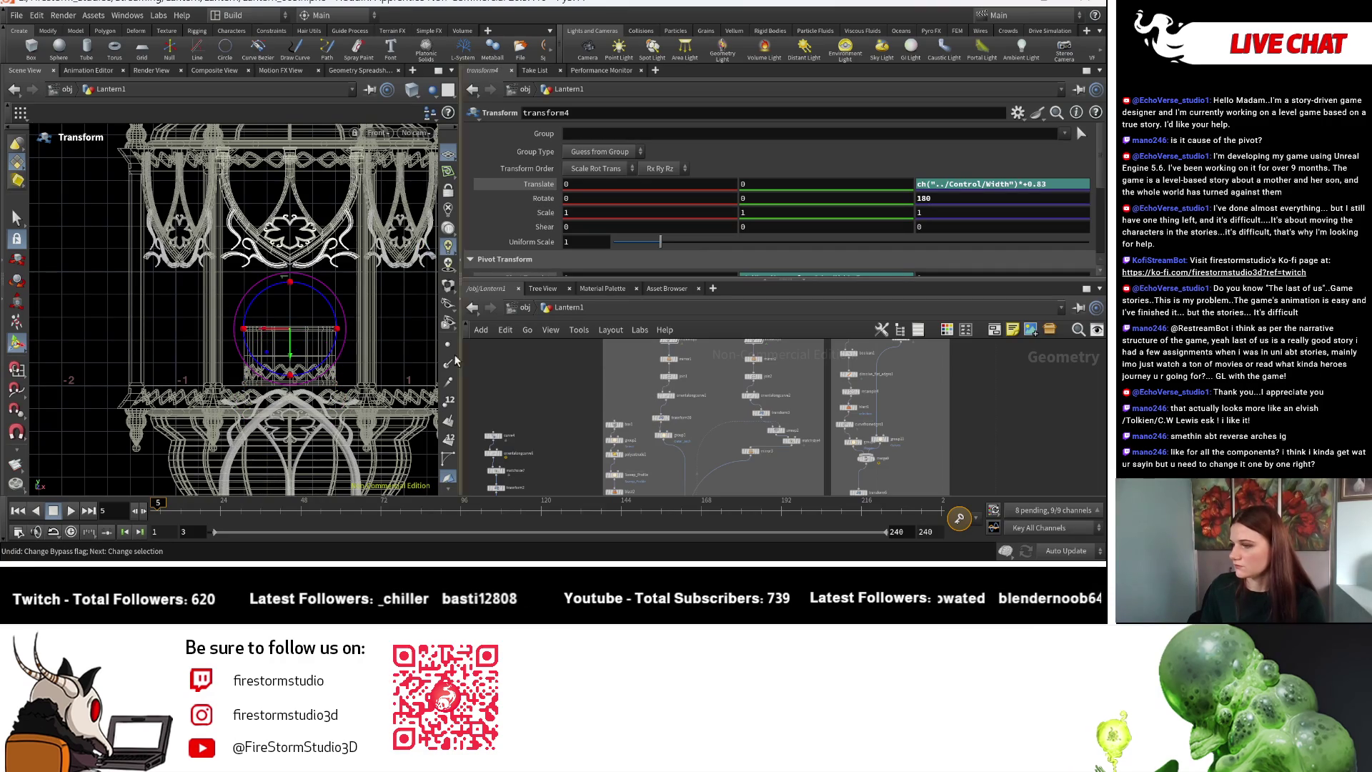
key("Escape")
scroll(154, 280, "down", 10)
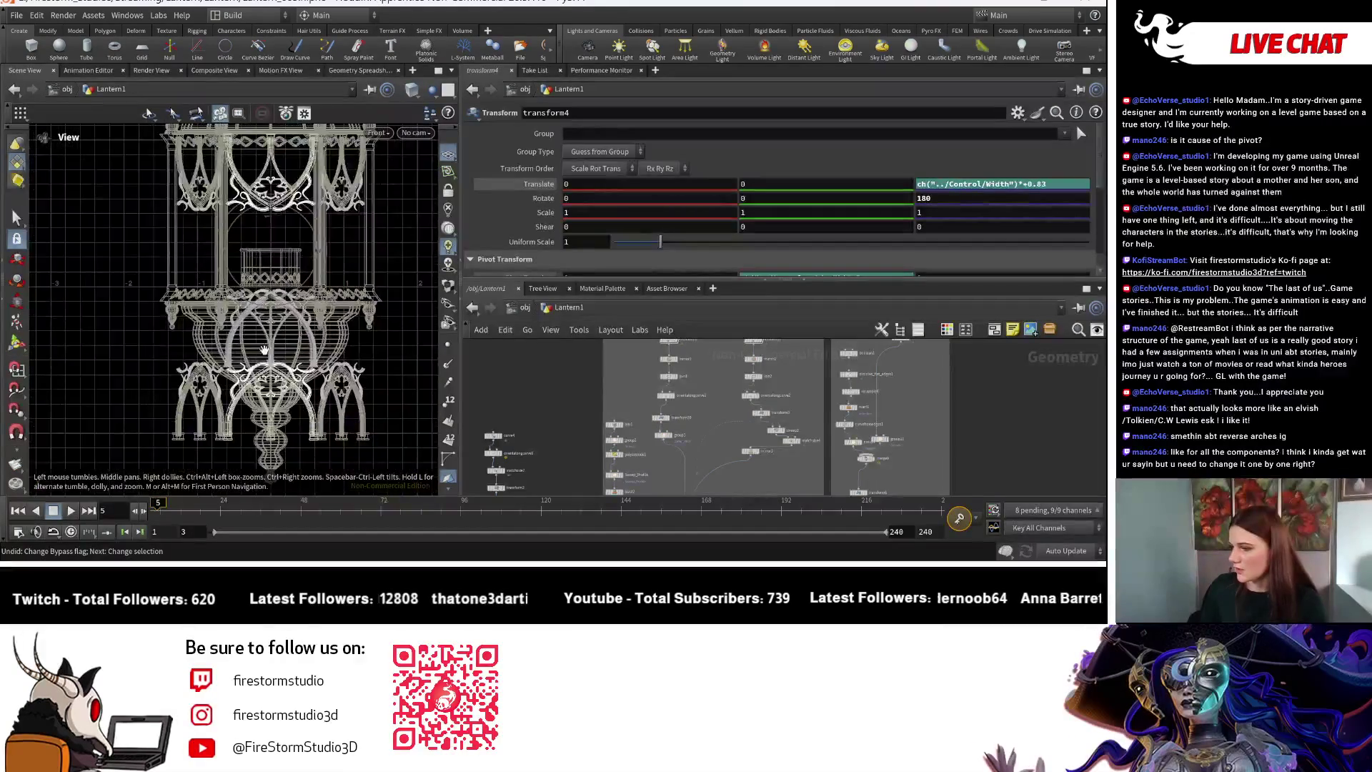
scroll(468, 367, "up", 8)
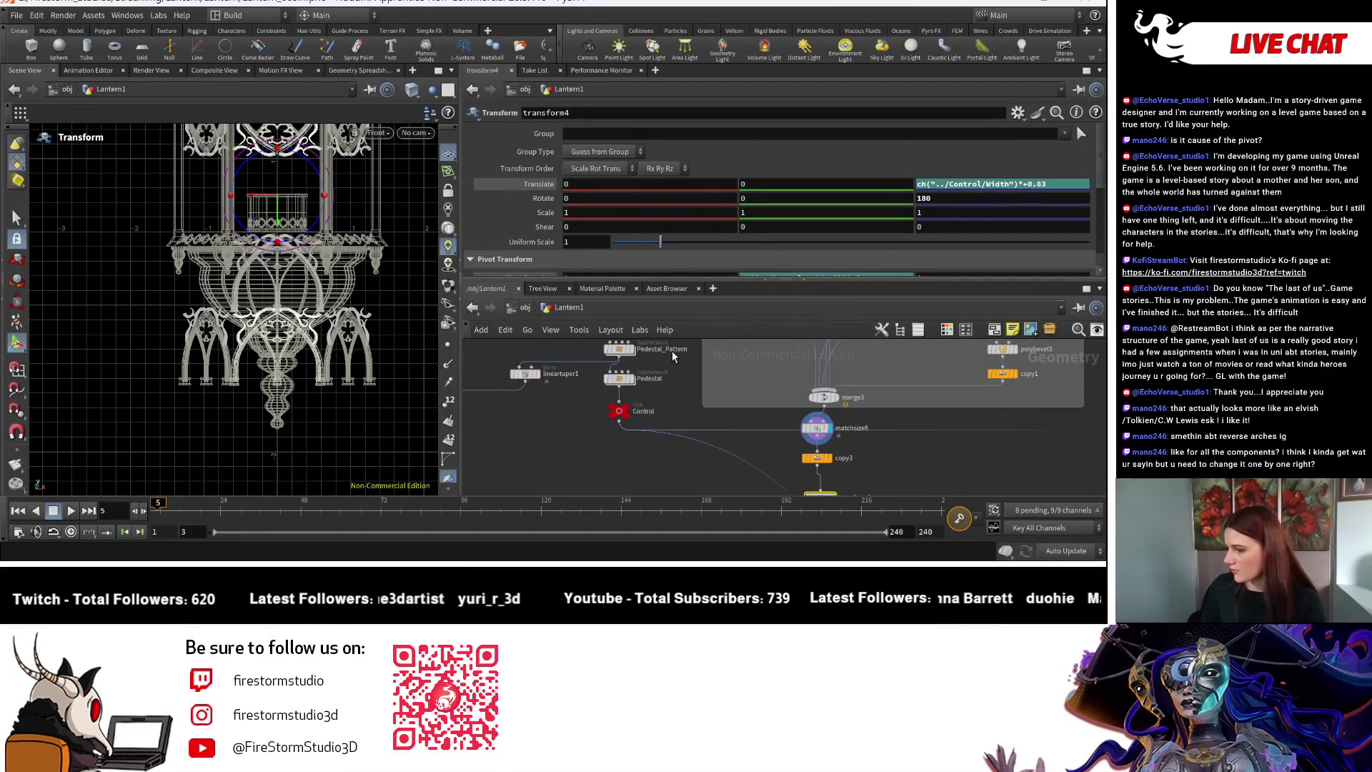
left_click(611, 414)
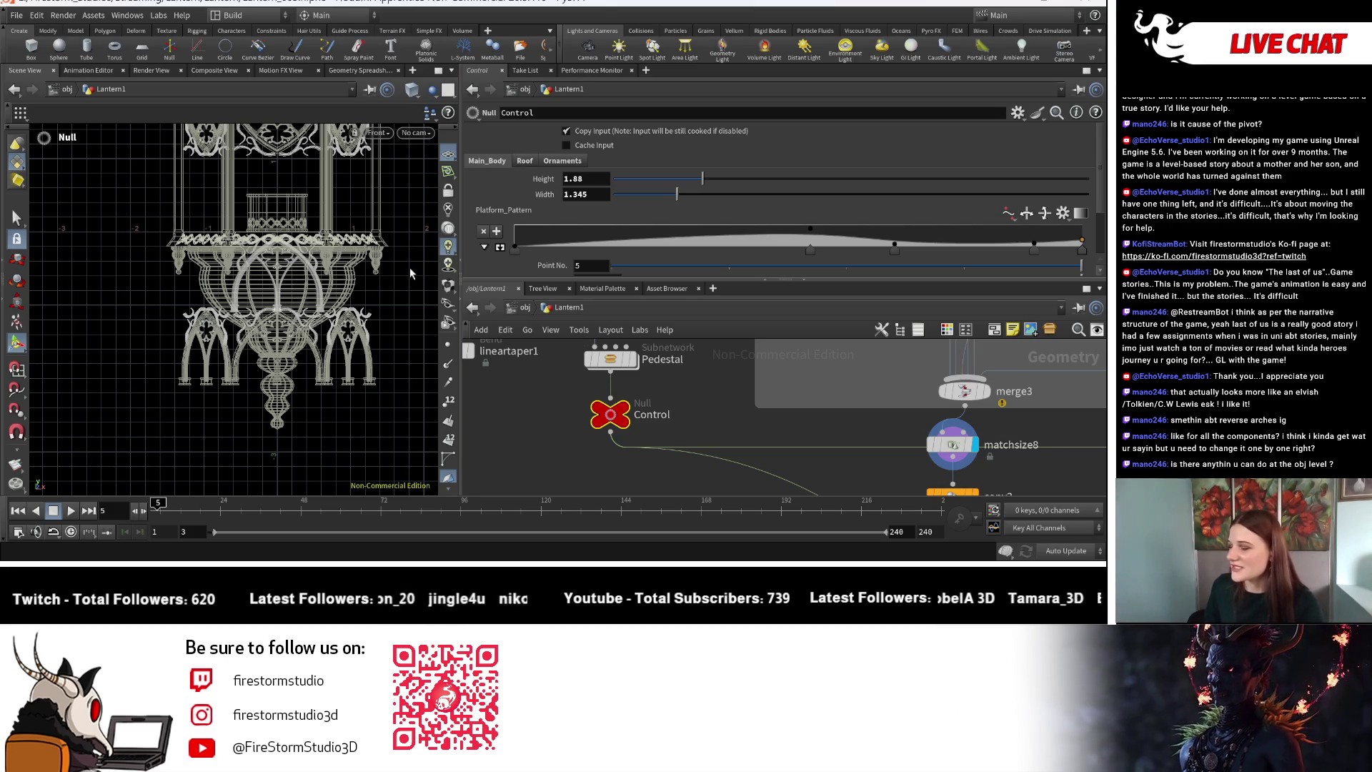
mouse_move(573, 431)
middle_mouse_down()
mouse_move(535, 475)
mouse_move(486, 367)
mouse_move(584, 400)
middle_mouse_up()
scroll(493, 378, "down", 3)
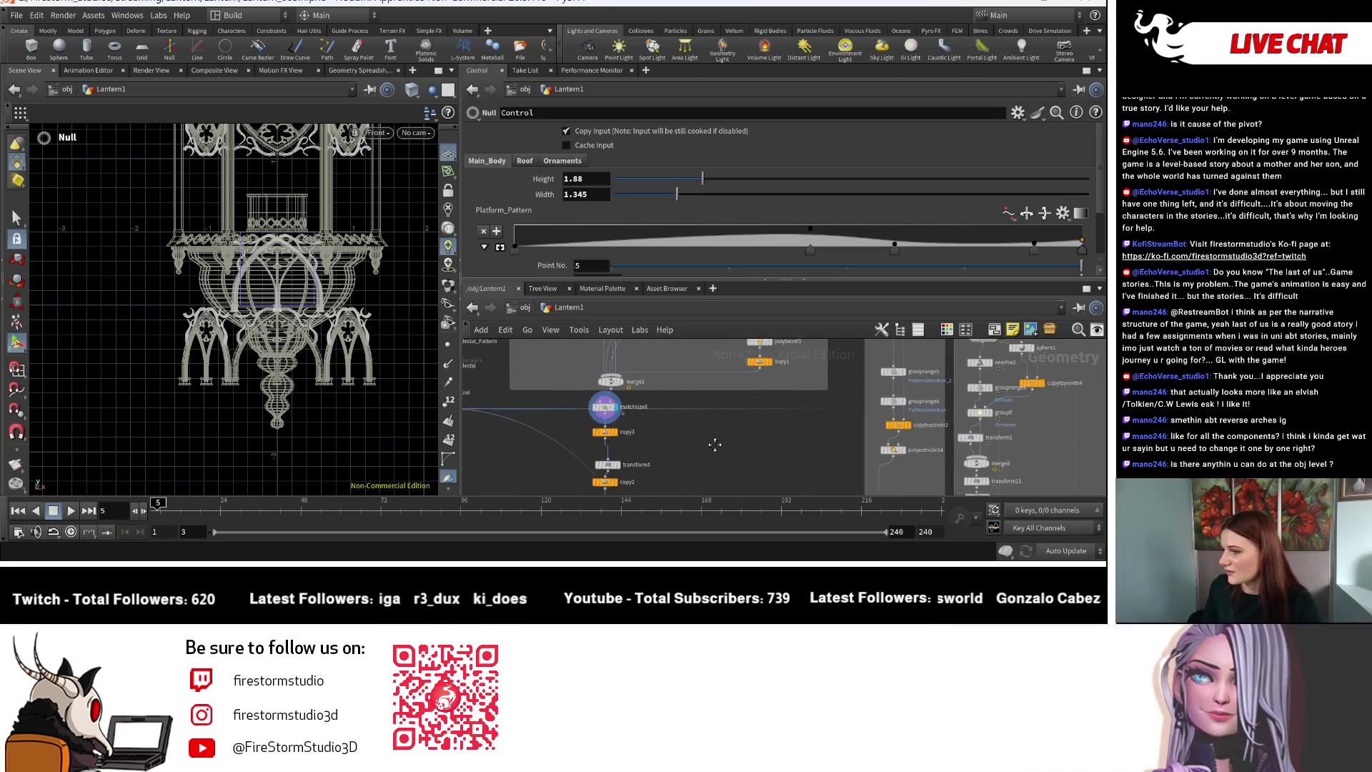
middle_click_drag(772, 453, 786, 453)
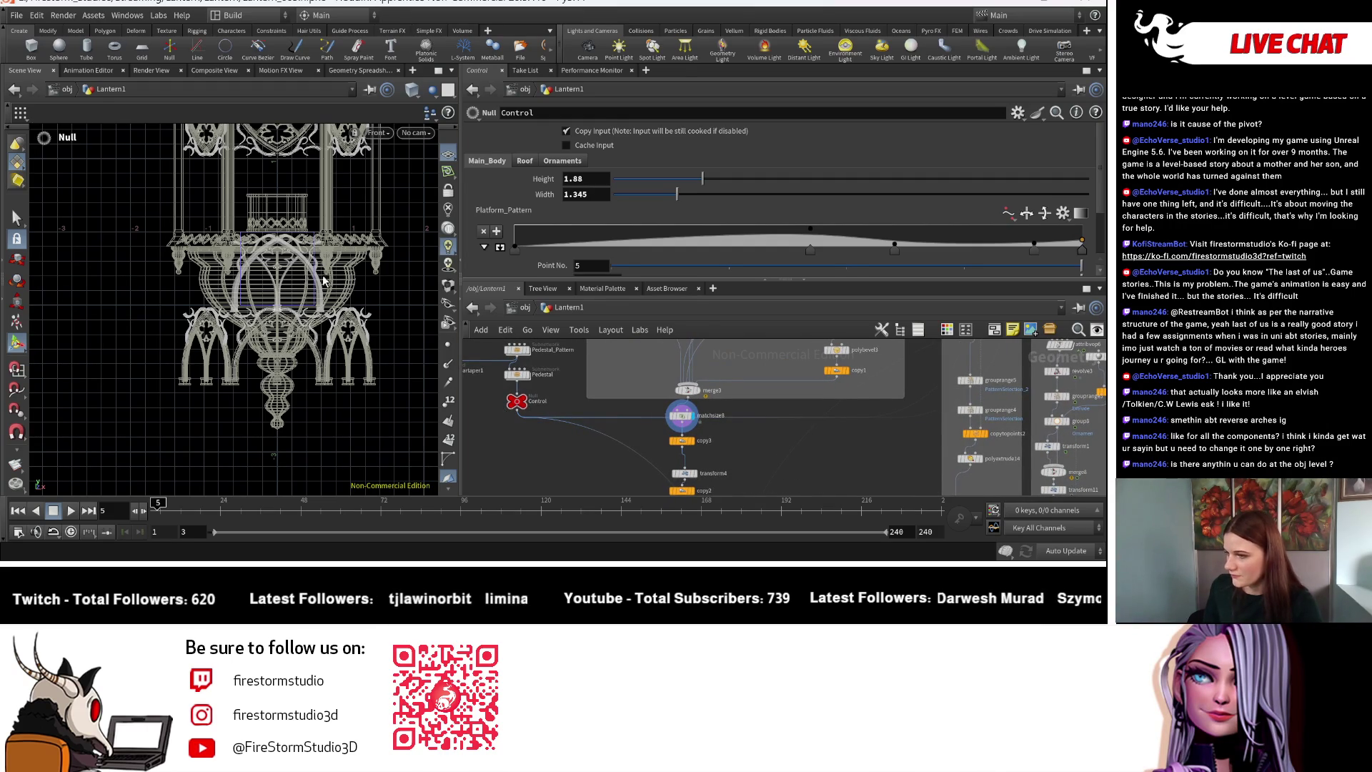
key("Escape")
scroll(265, 327, "up", 2)
scroll(265, 327, "up", 6)
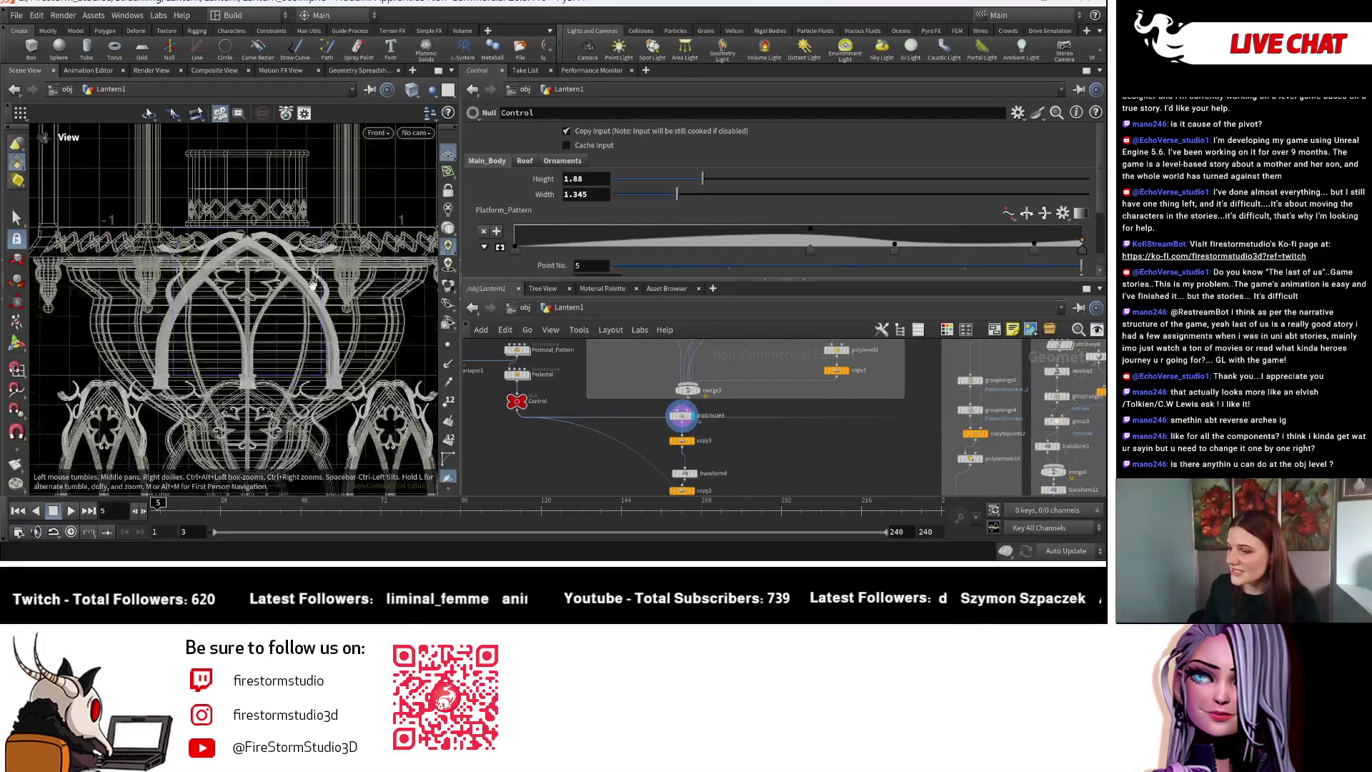
scroll(356, 351, "down", 2)
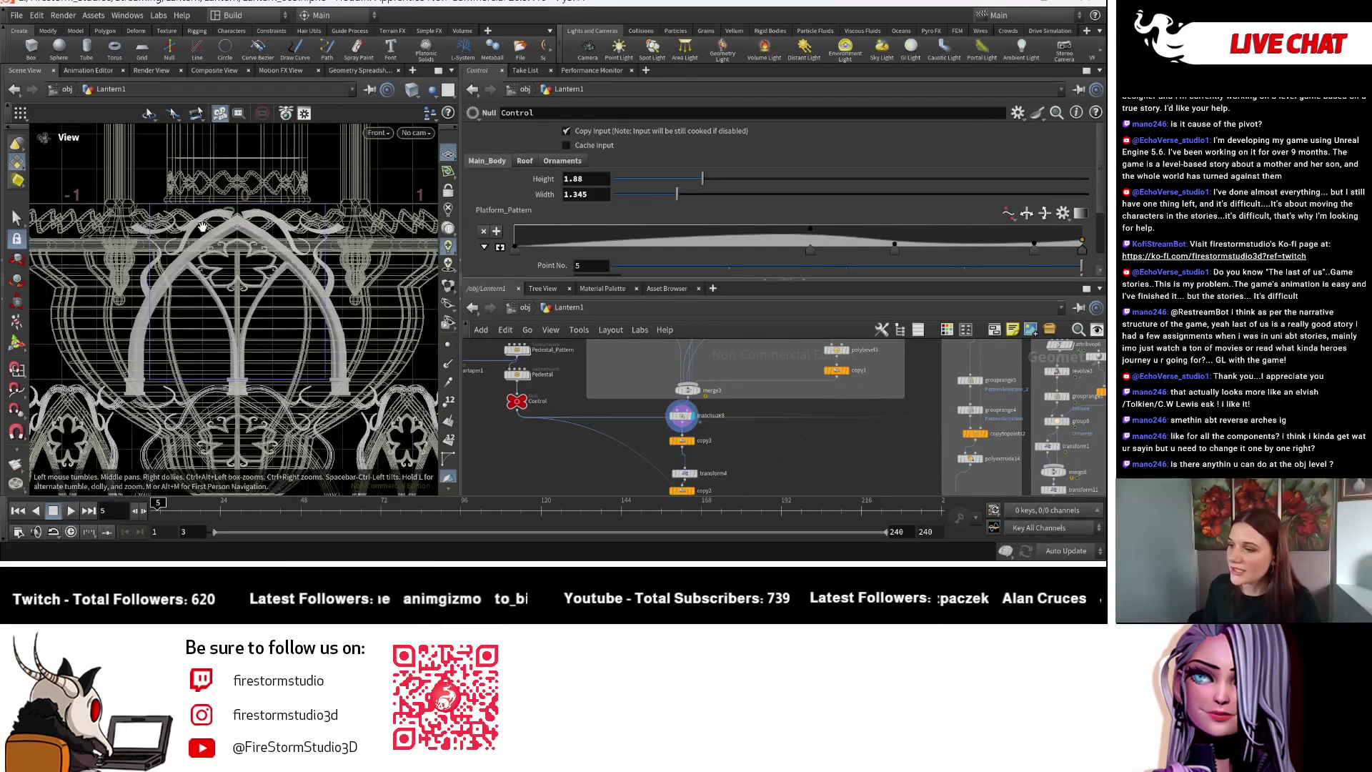
key("Return")
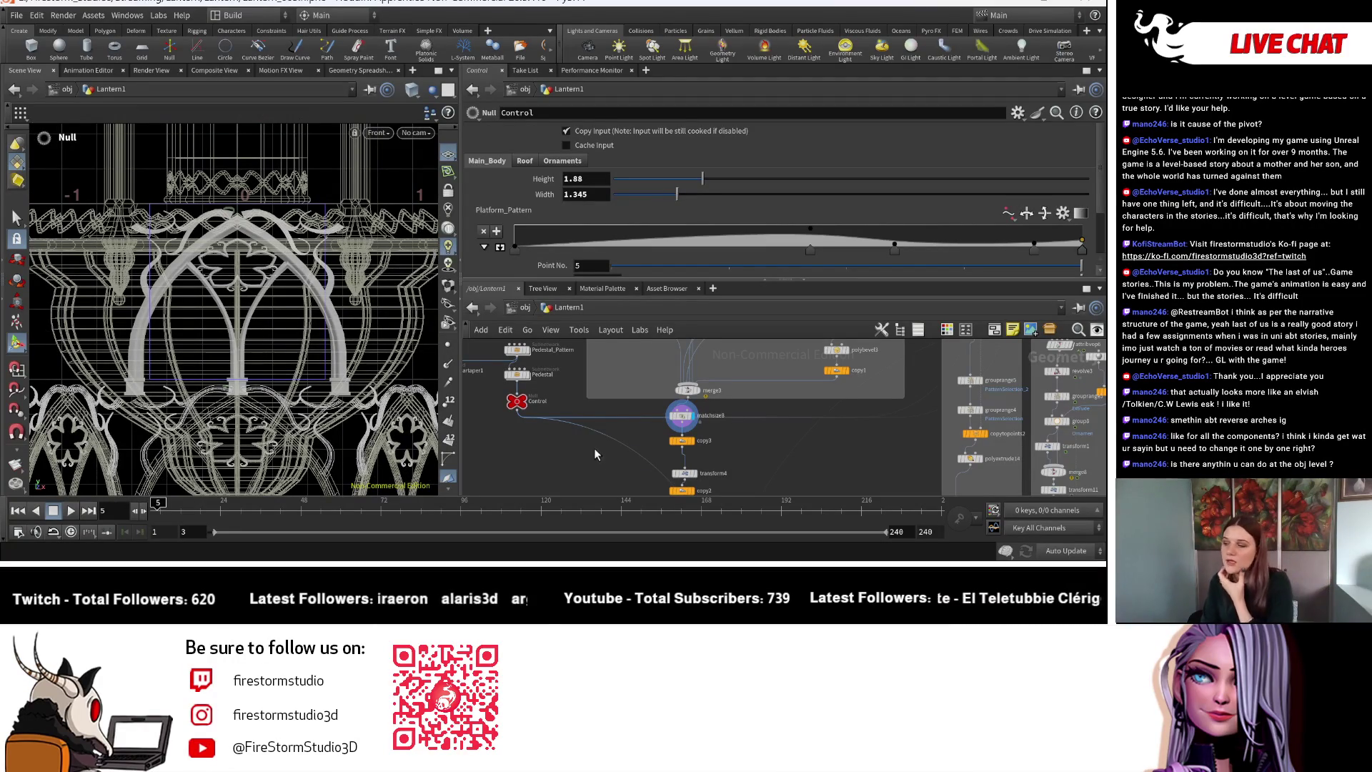
mouse_move(516, 420)
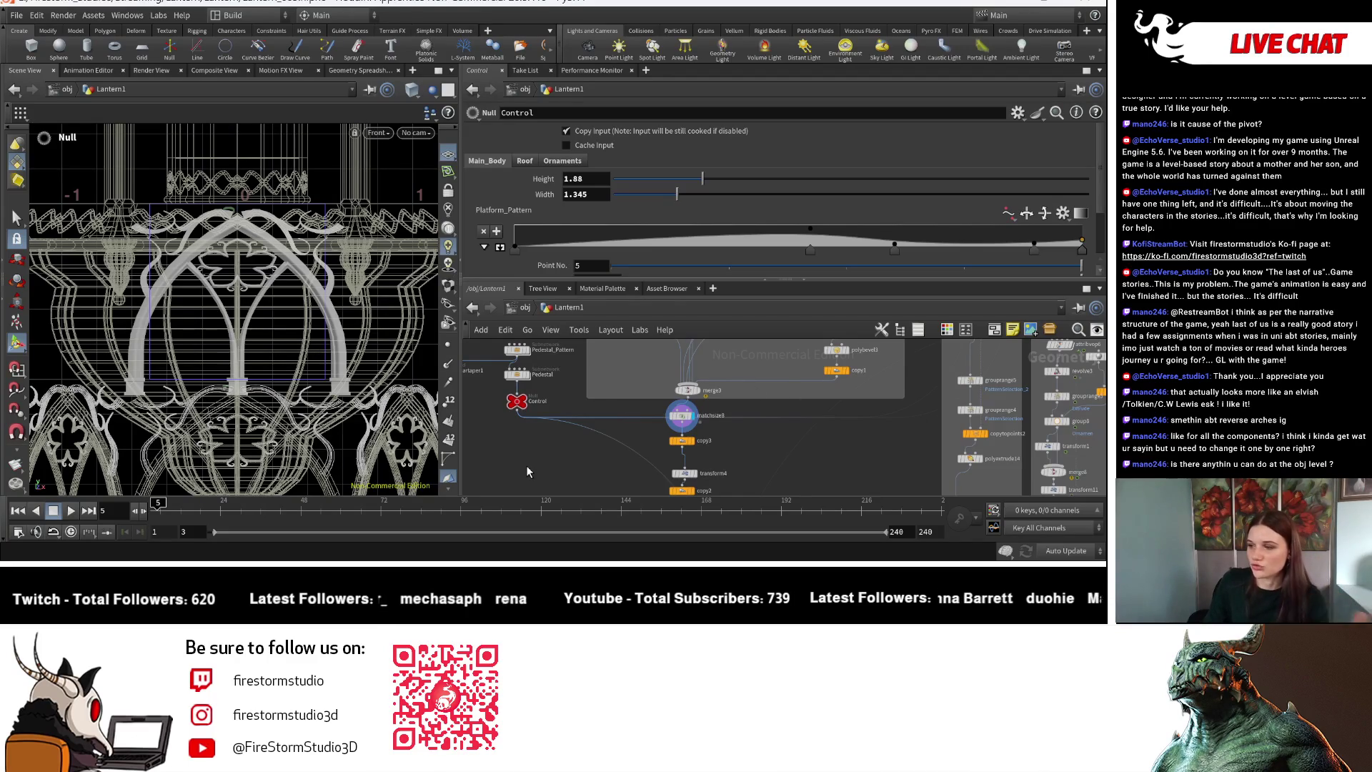
Pan and zoom the viewport to inspect the balcony bowl and arches.
middle_click_drag(570, 456, 625, 511)
key("Escape")
middle_click_drag(221, 291, 249, 366)
scroll(153, 341, "down", 3)
middle_click_drag(153, 341, 136, 396)
scroll(315, 355, "up", 3)
scroll(315, 355, "down", 3)
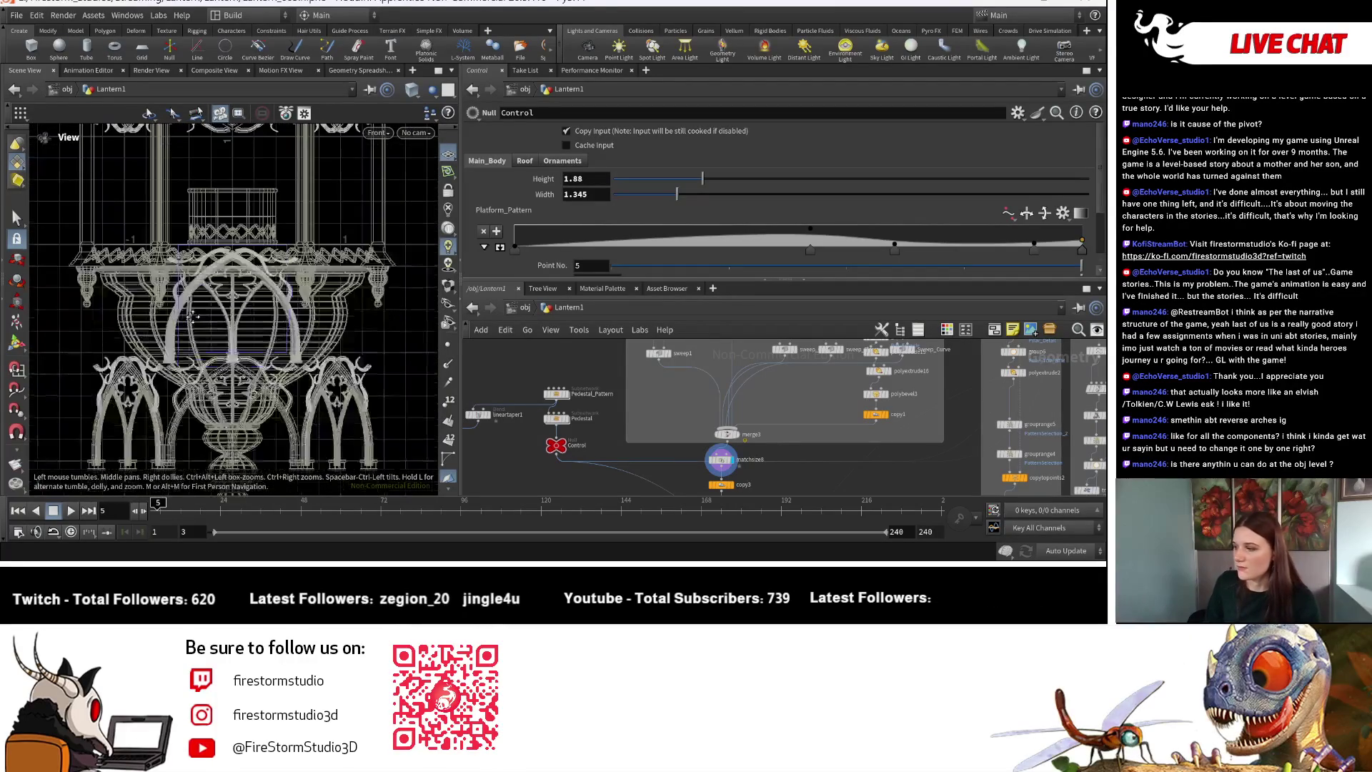
key("Return")
key("Escape")
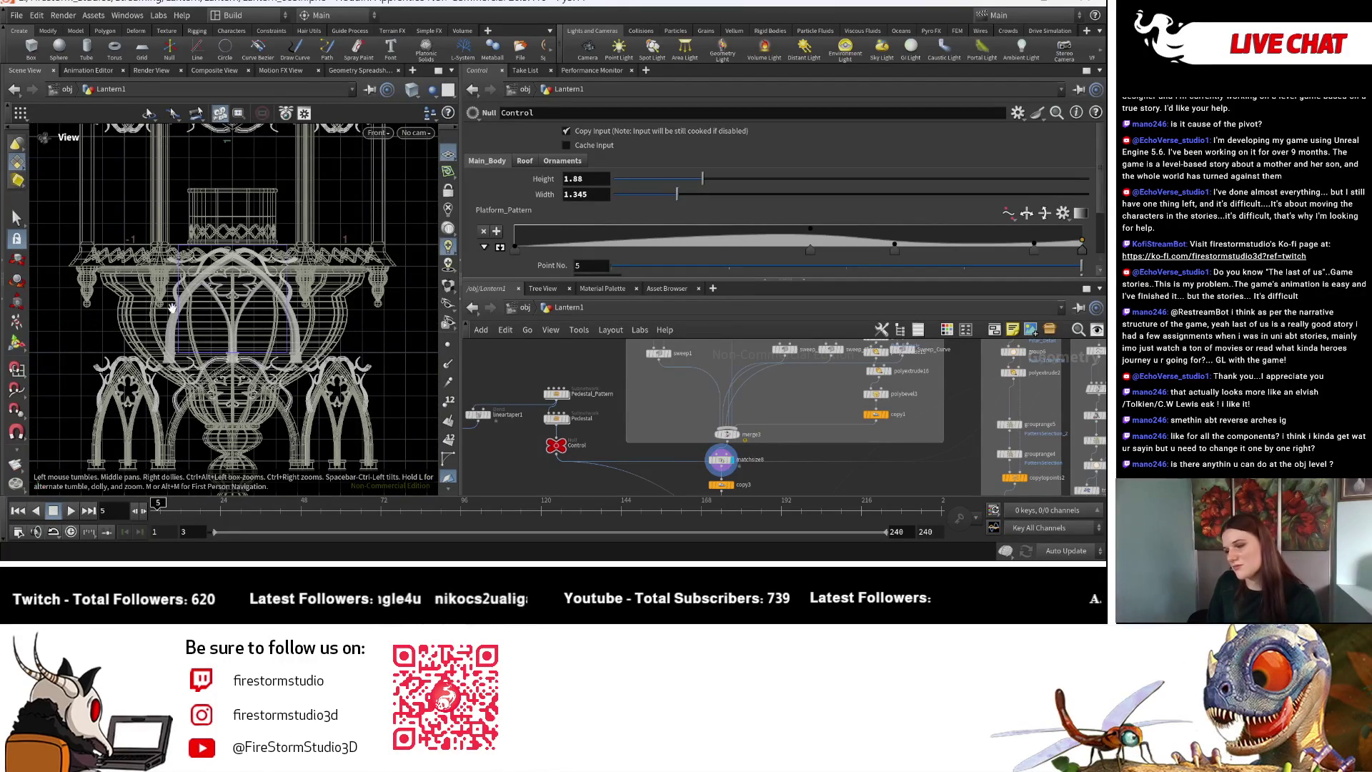
scroll(341, 298, "down", 3)
scroll(341, 298, "up", 5)
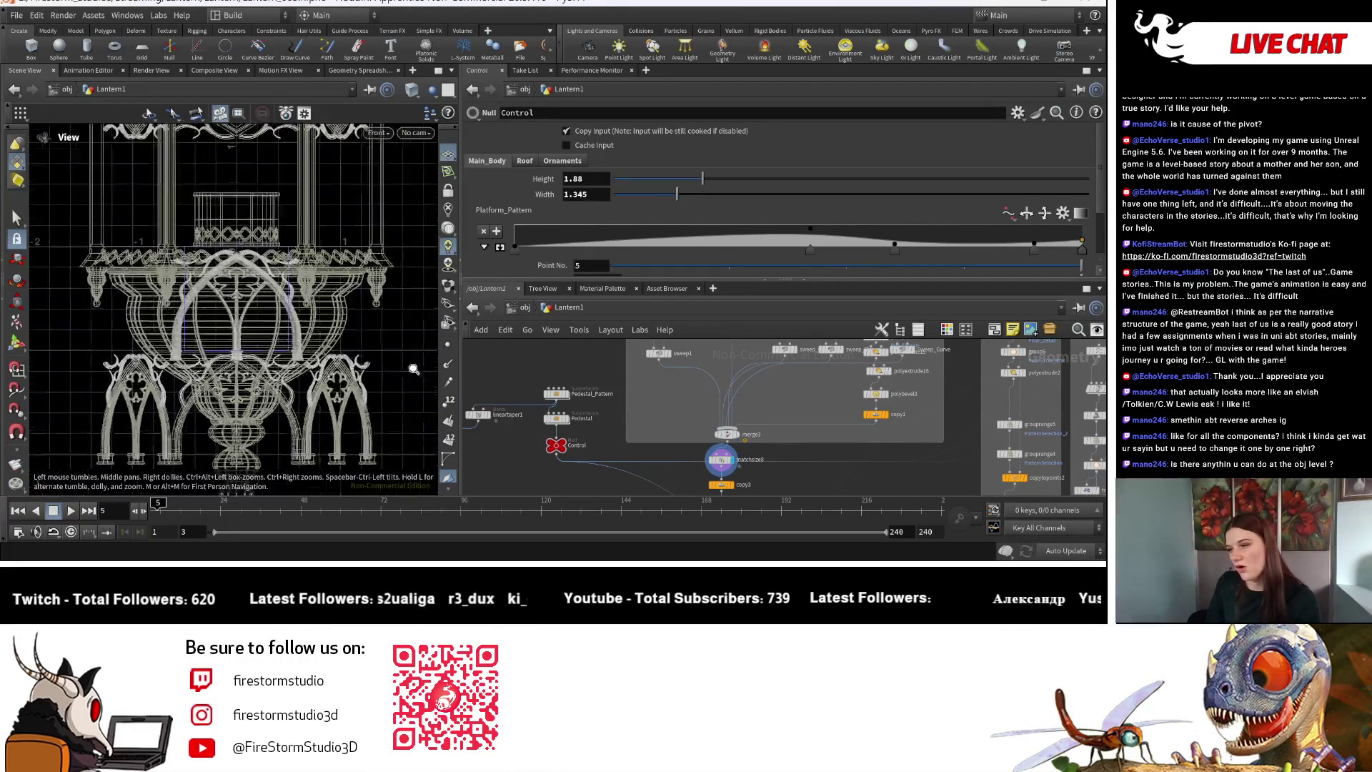
middle_click_drag(229, 293, 308, 319)
scroll(308, 319, "down", 2)
scroll(308, 319, "up", 3)
key("Return")
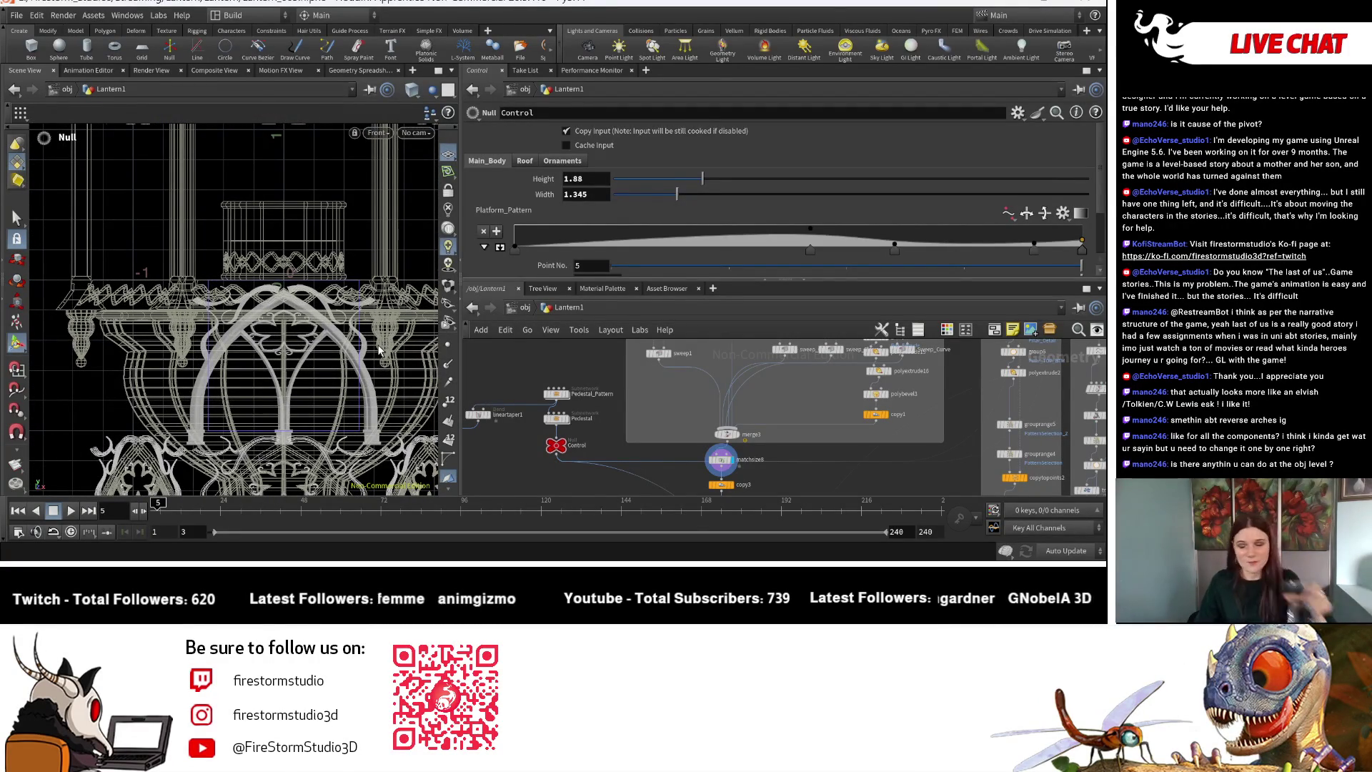
scroll(667, 423, "down", 3)
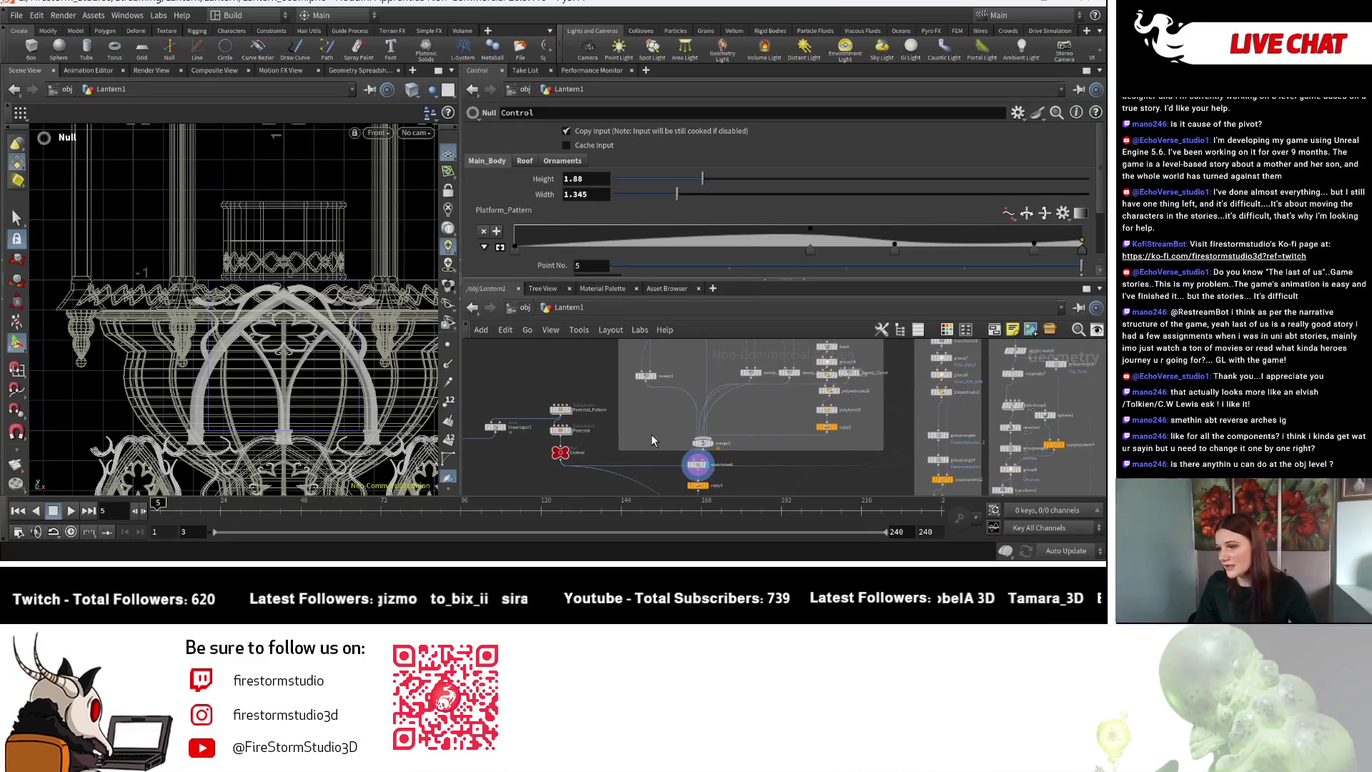
Save the scene as Lantern_003.hipnc.
middle_click_drag(618, 448, 608, 433)
scroll(663, 450, "up", 5)
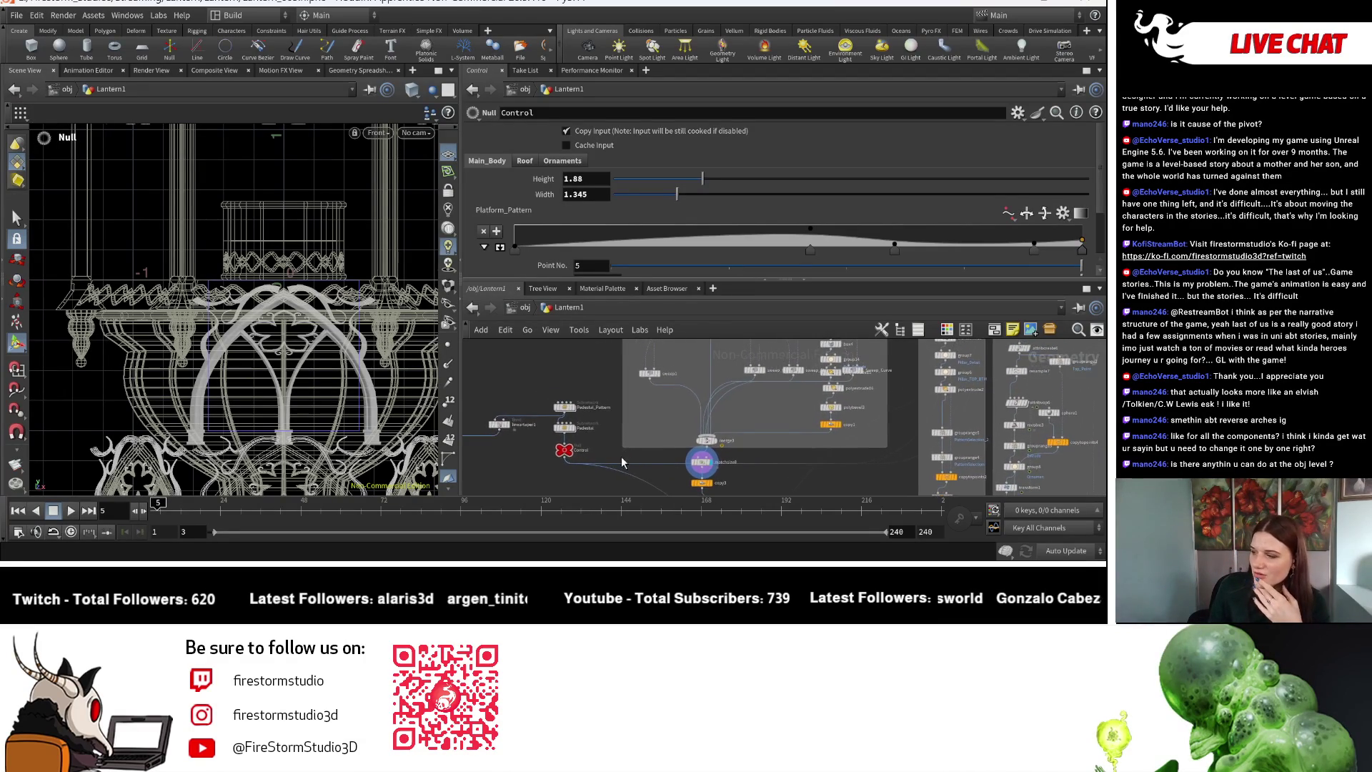
middle_click_drag(667, 468, 638, 456)
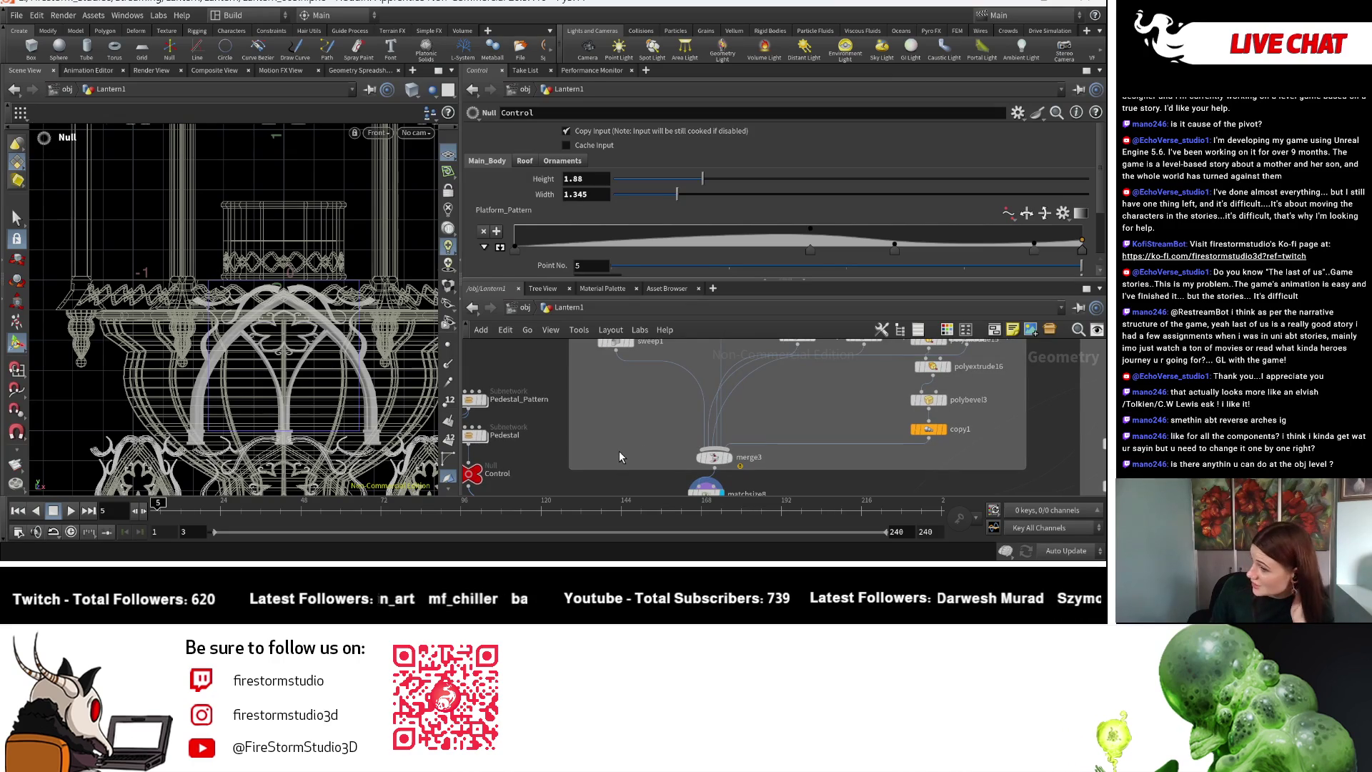
mouse_move(616, 443)
middle_mouse_down()
mouse_move(606, 481)
mouse_move(599, 362)
middle_mouse_up()
middle_click_drag(777, 448, 770, 409)
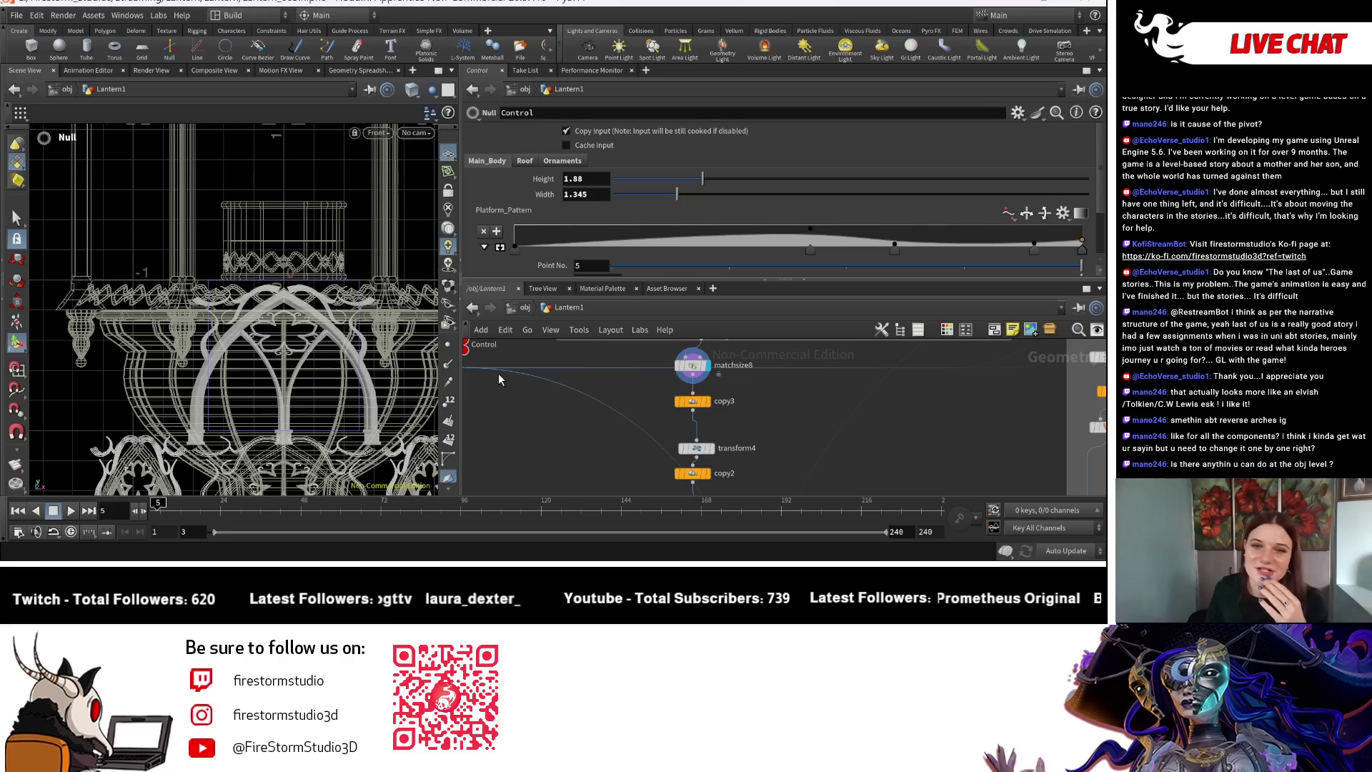
key("ctrl+s")
scroll(499, 373, "down", 3)
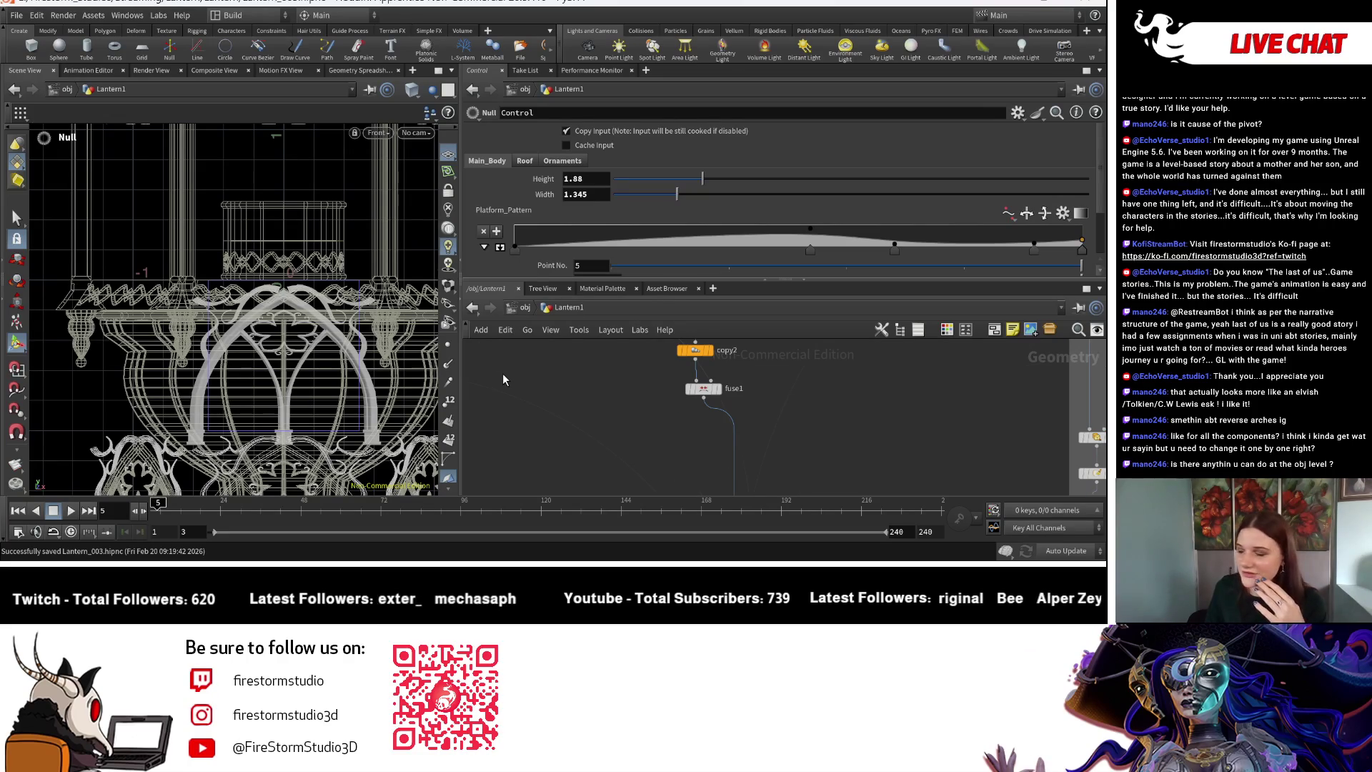
scroll(855, 423, "down", 5)
right_click(841, 426)
middle_click_drag(736, 419, 731, 431)
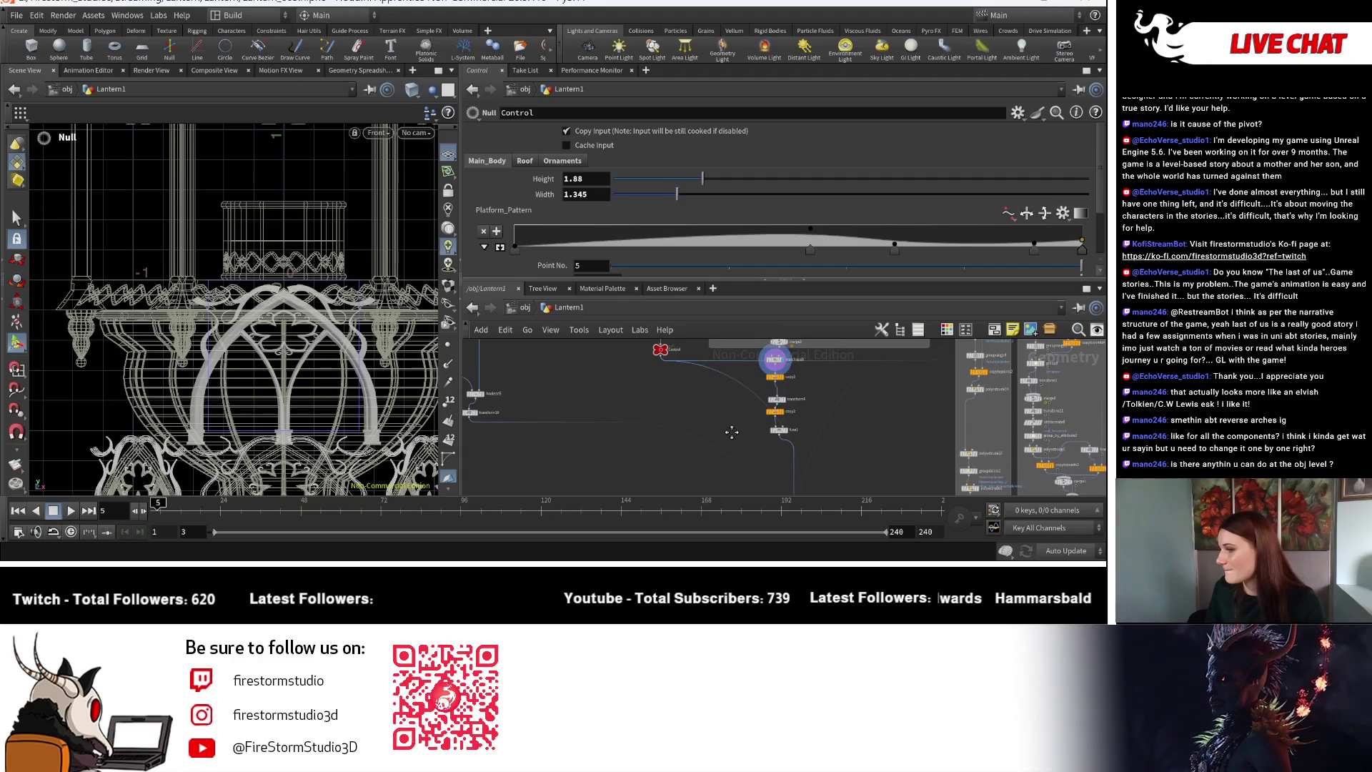
Display fuse1, frame the whole lantern, and select the copy2 radial copy node.
scroll(822, 432, "up", 5)
left_click(680, 423)
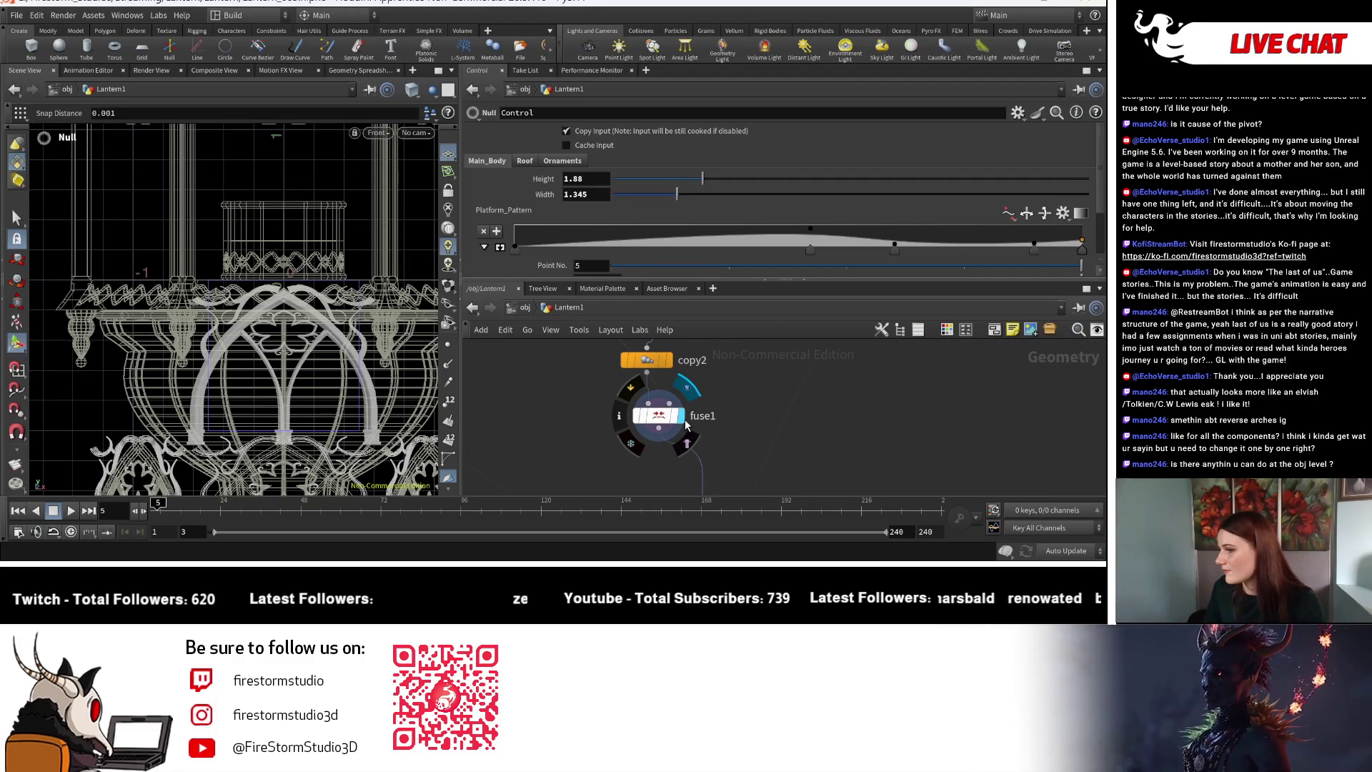
left_click(680, 423)
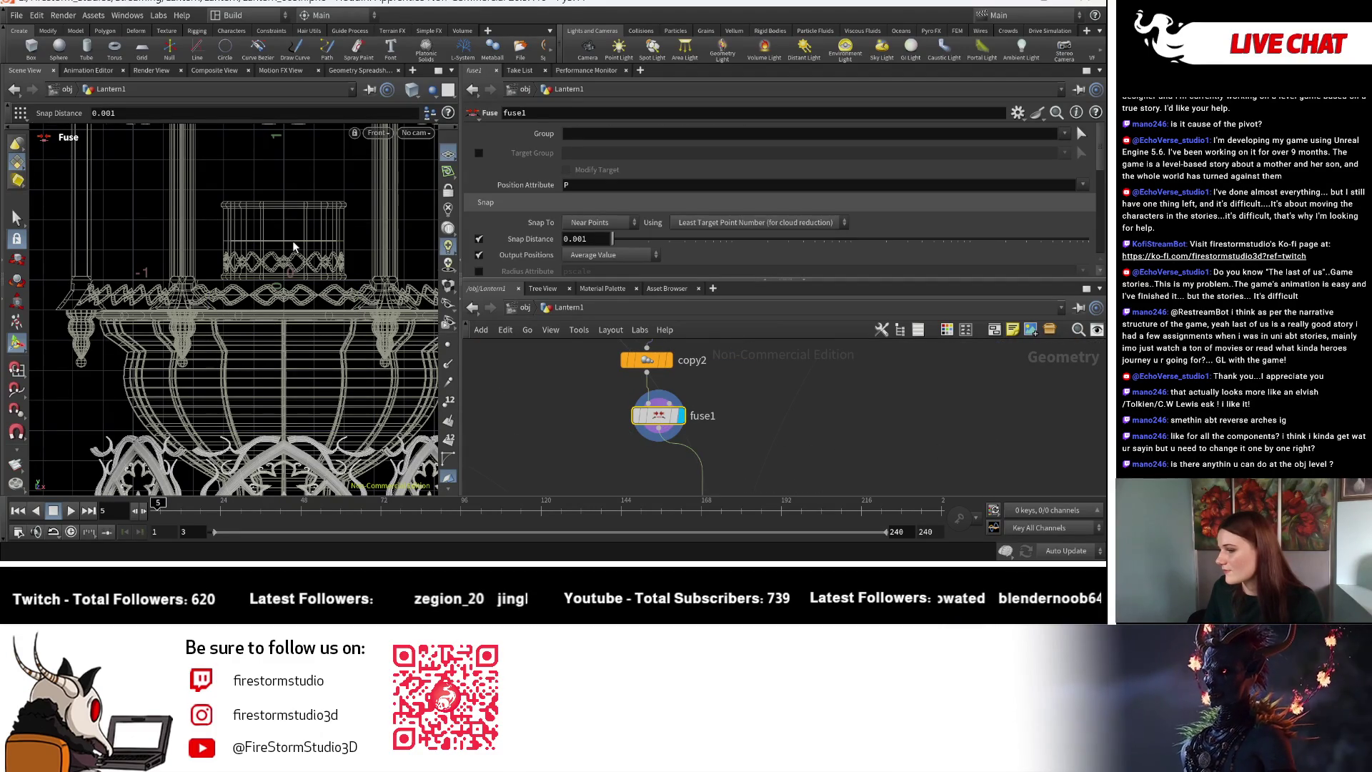
key("Escape")
key("space+h")
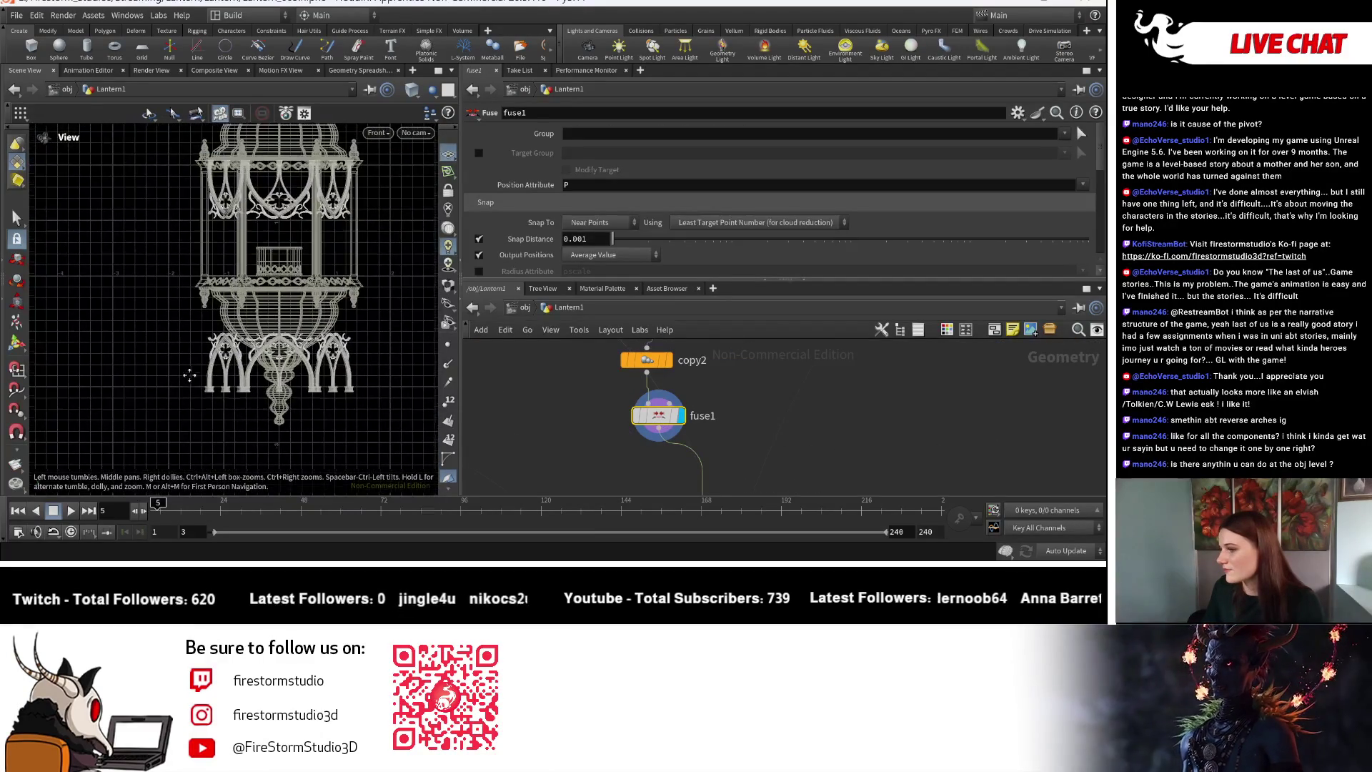
scroll(701, 431, "down", 3)
scroll(701, 431, "up", 4)
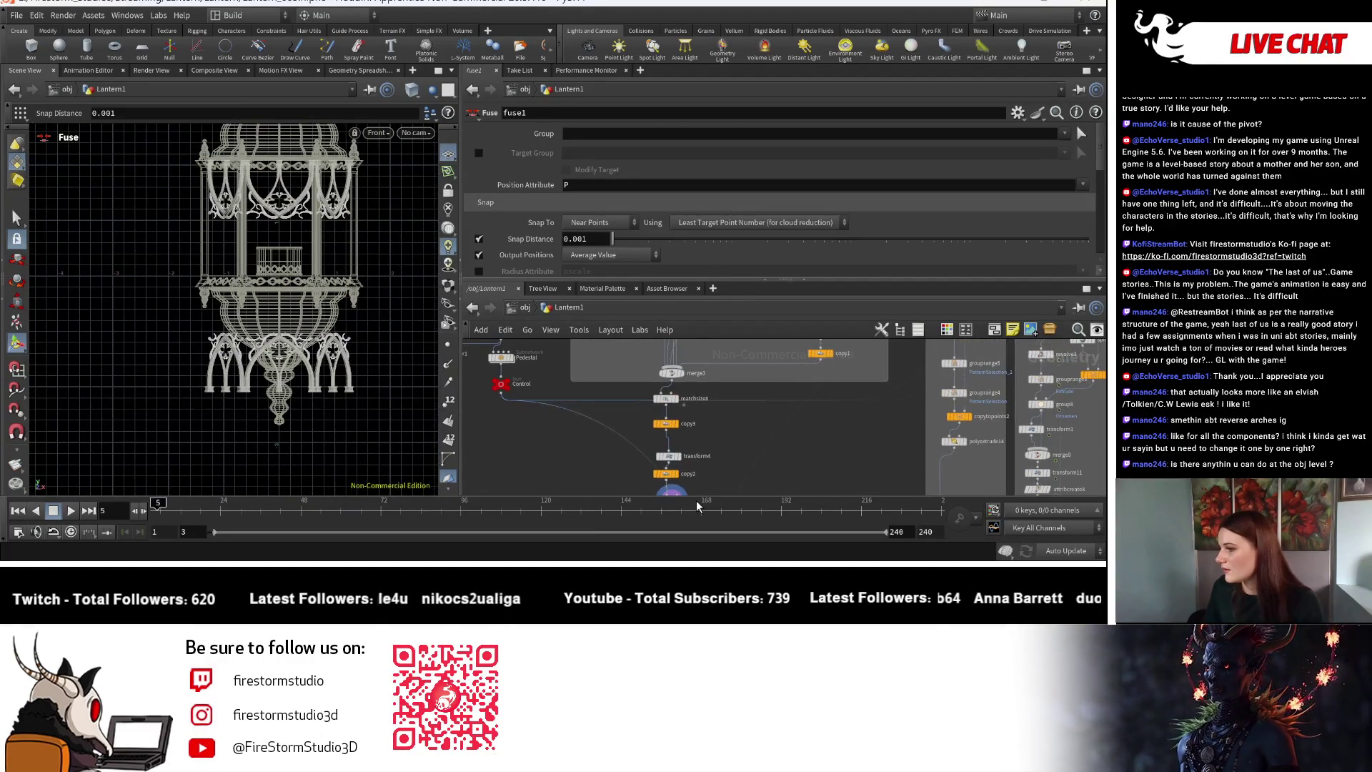
left_click(658, 475)
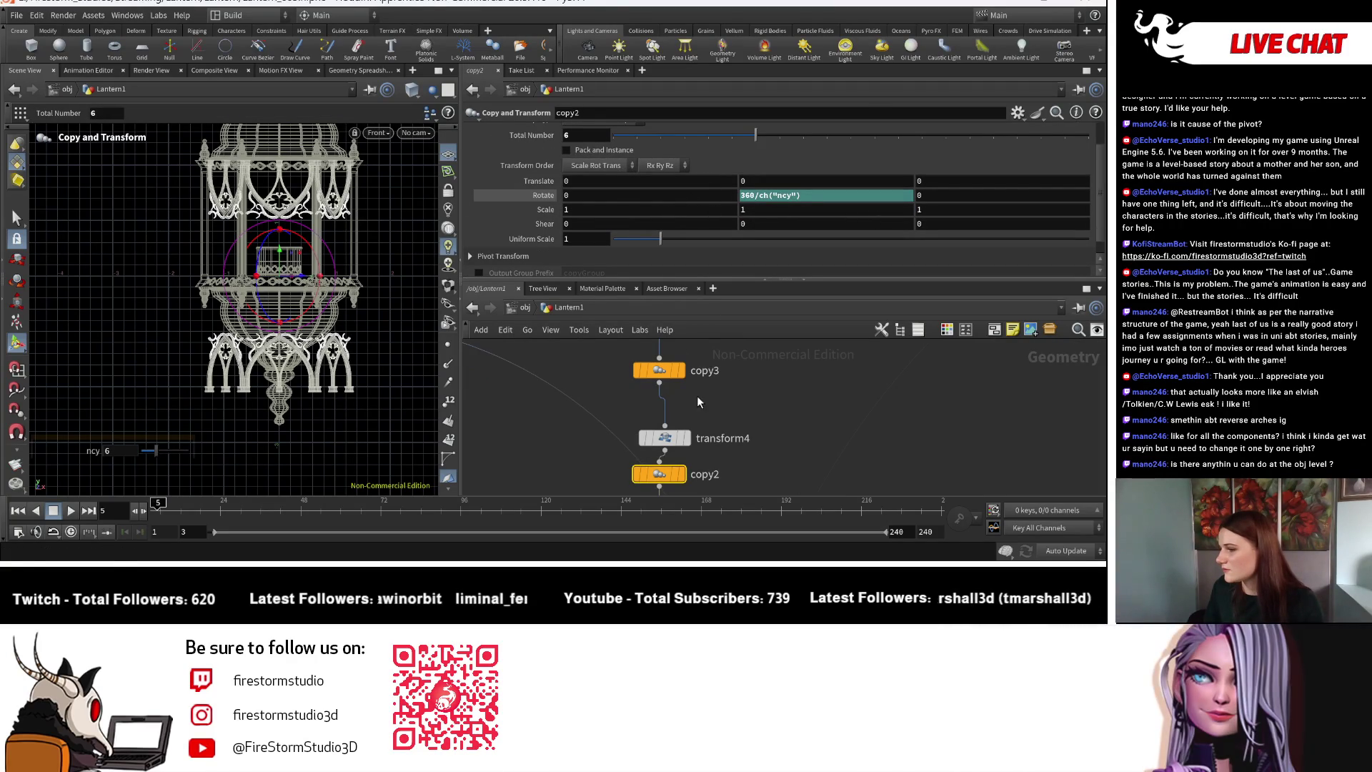
Display copy3 and set its Translate Y to 0 (trying 1 first), then select the Control null.
left_click(681, 372)
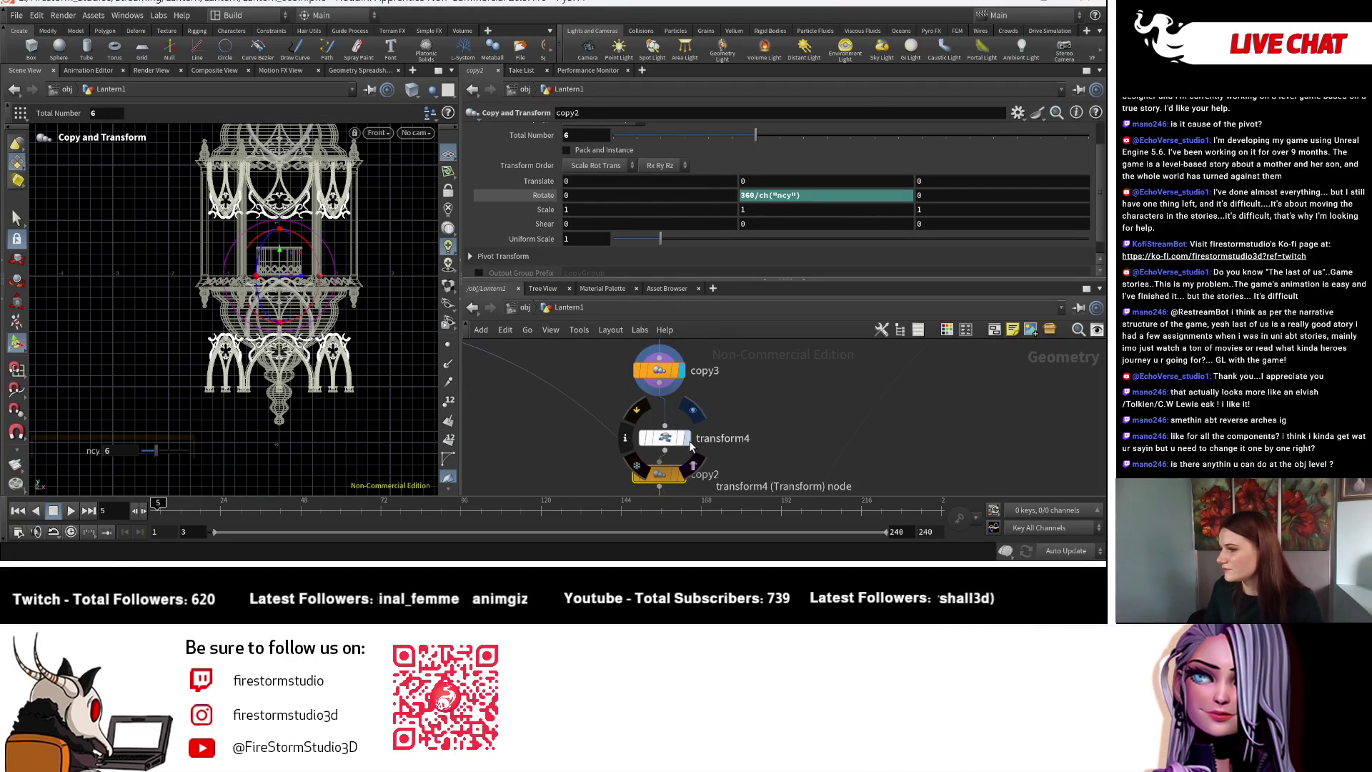
left_click(658, 373)
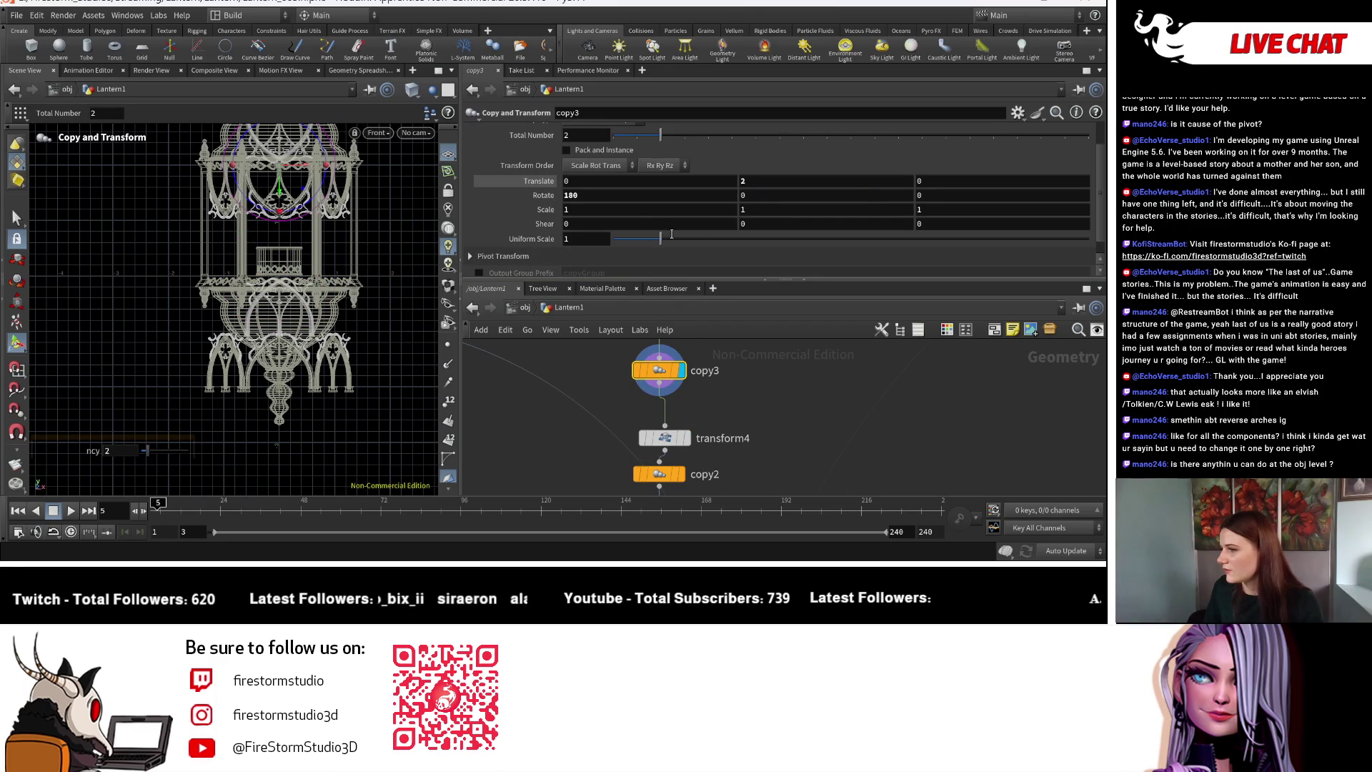
double_click(764, 181)
type("1")
key("Return")
double_click(751, 182)
type("0")
key("Return")
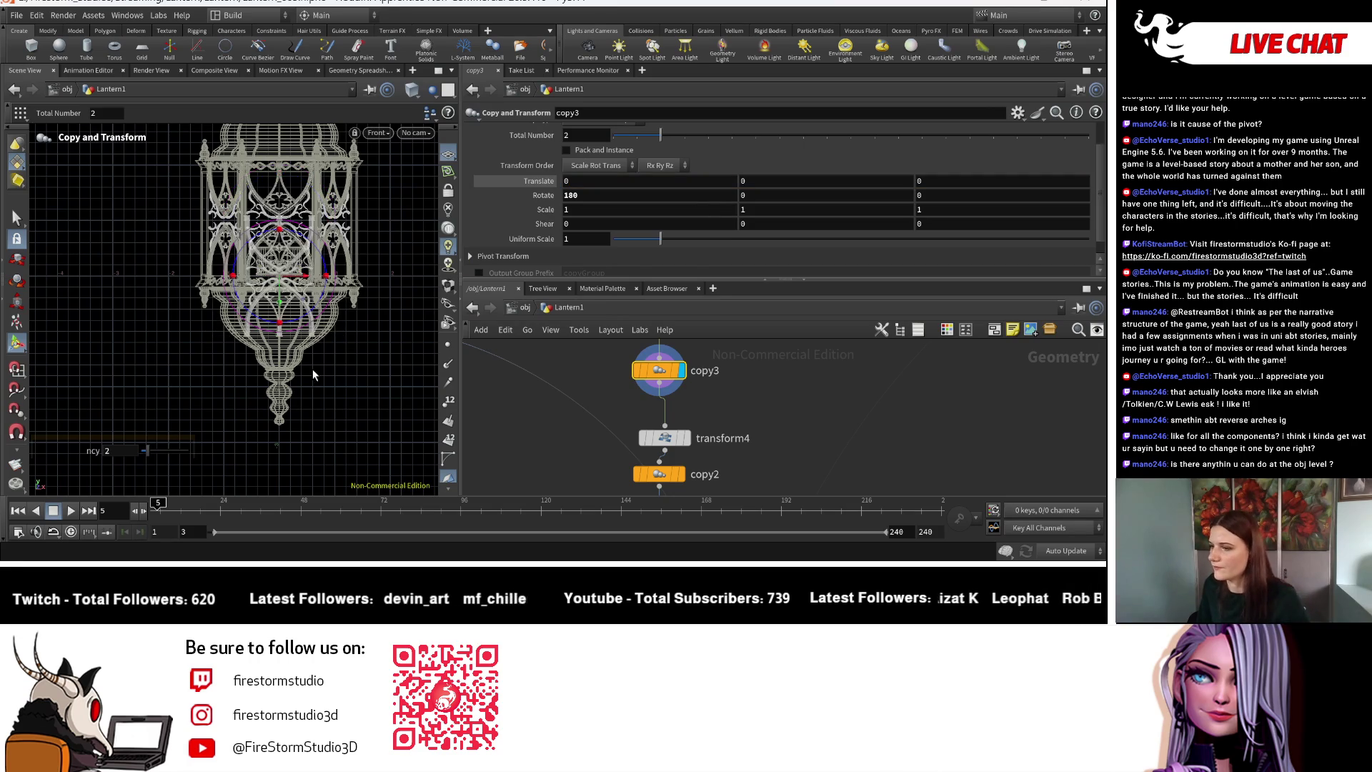
scroll(315, 375, "up", 10)
scroll(340, 377, "down", 3)
scroll(618, 459, "down", 5)
scroll(605, 423, "up", 5)
left_click(602, 411)
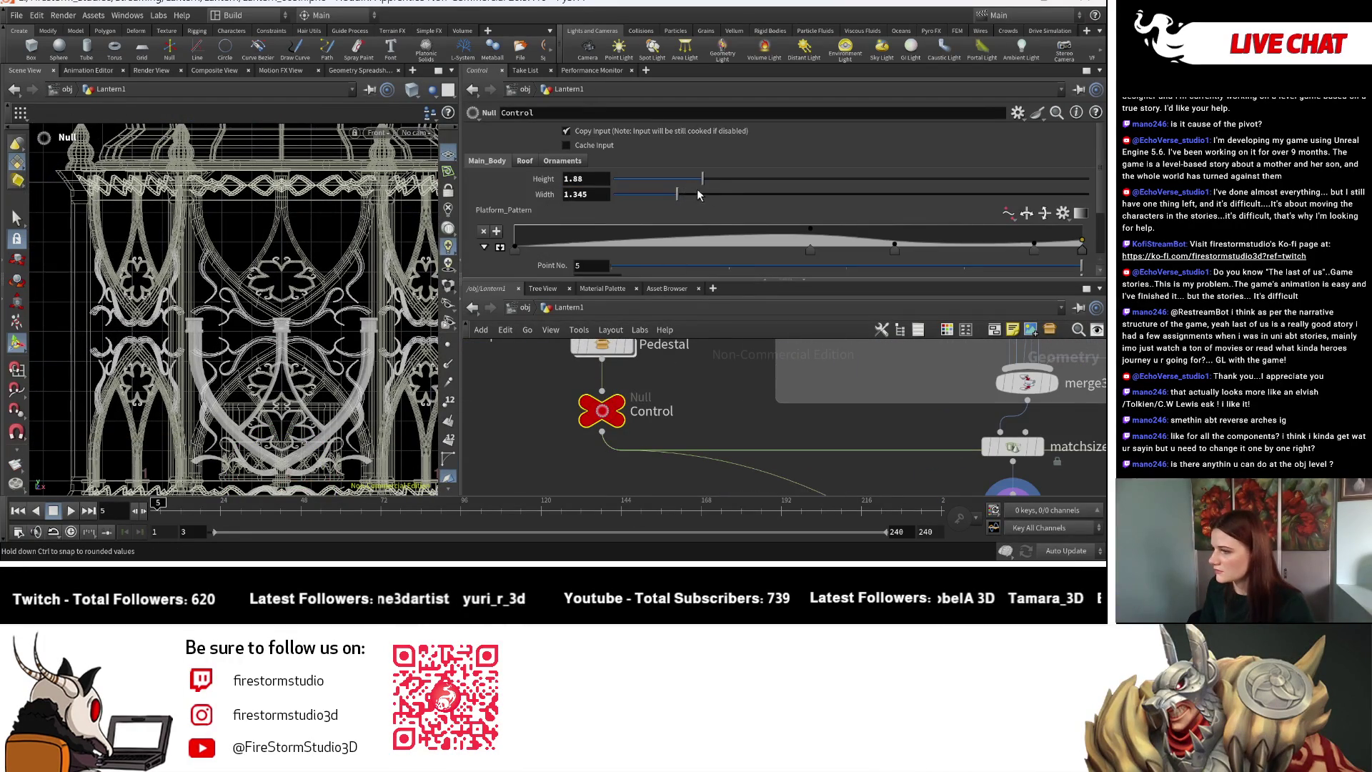
Adjust the Control null's Height, settling at 2.036.
left_click_drag(717, 177, 740, 175)
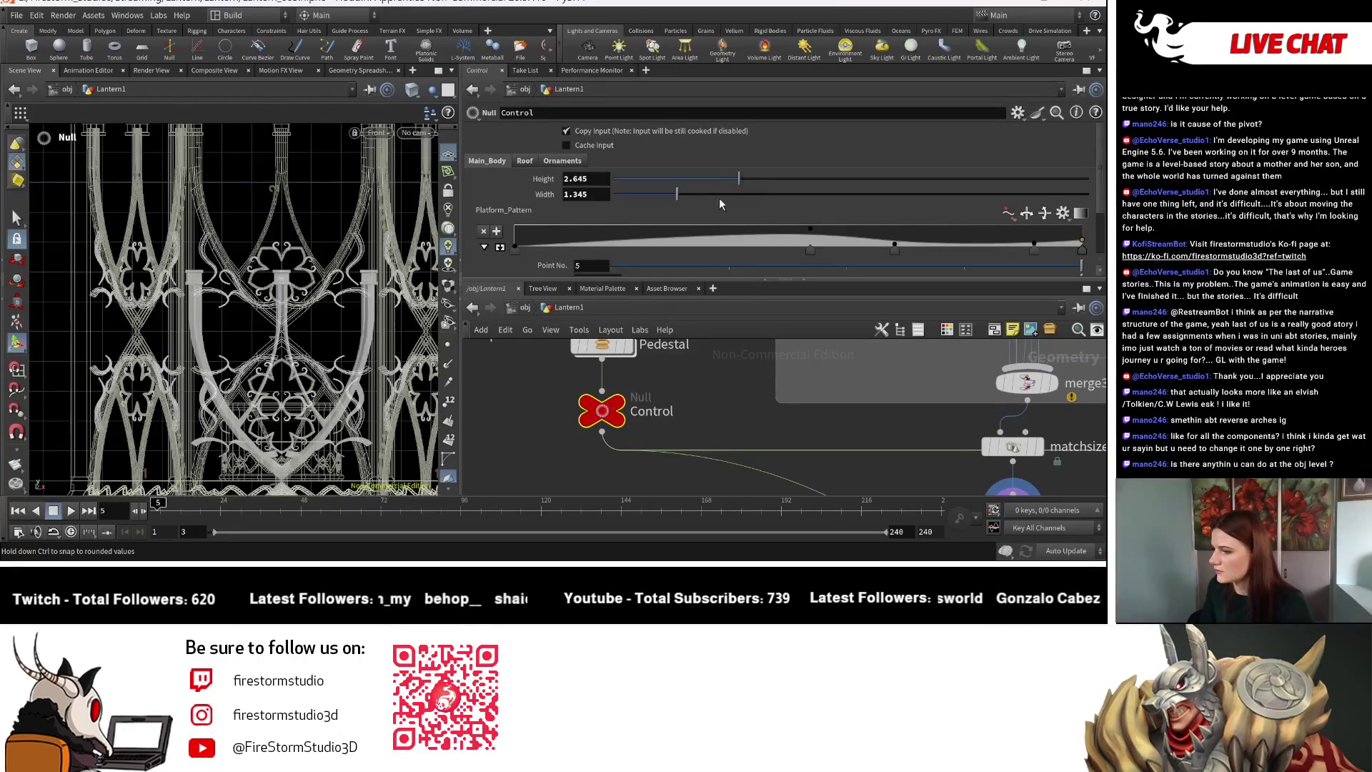
key("Escape")
scroll(133, 281, "down", 5)
scroll(133, 281, "down", 2)
key("Return")
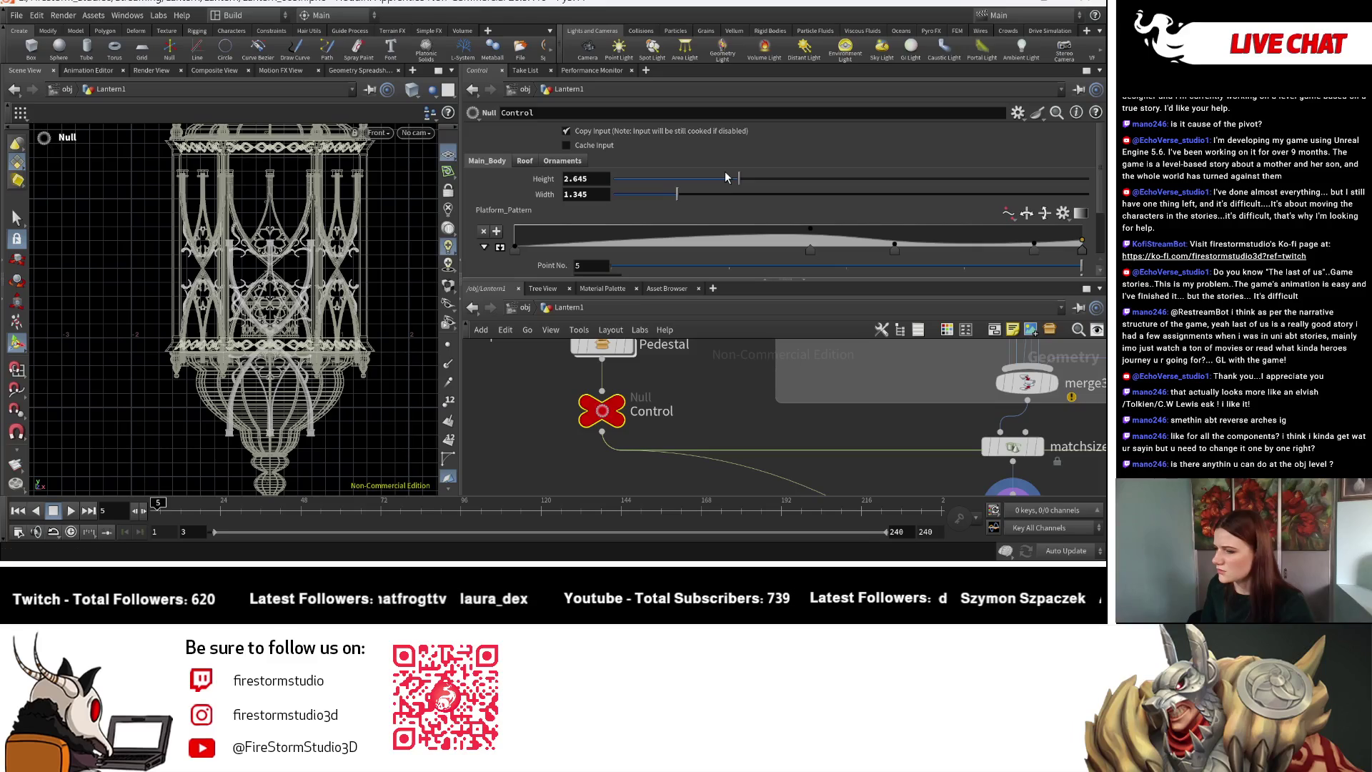
left_click_drag(725, 177, 690, 169)
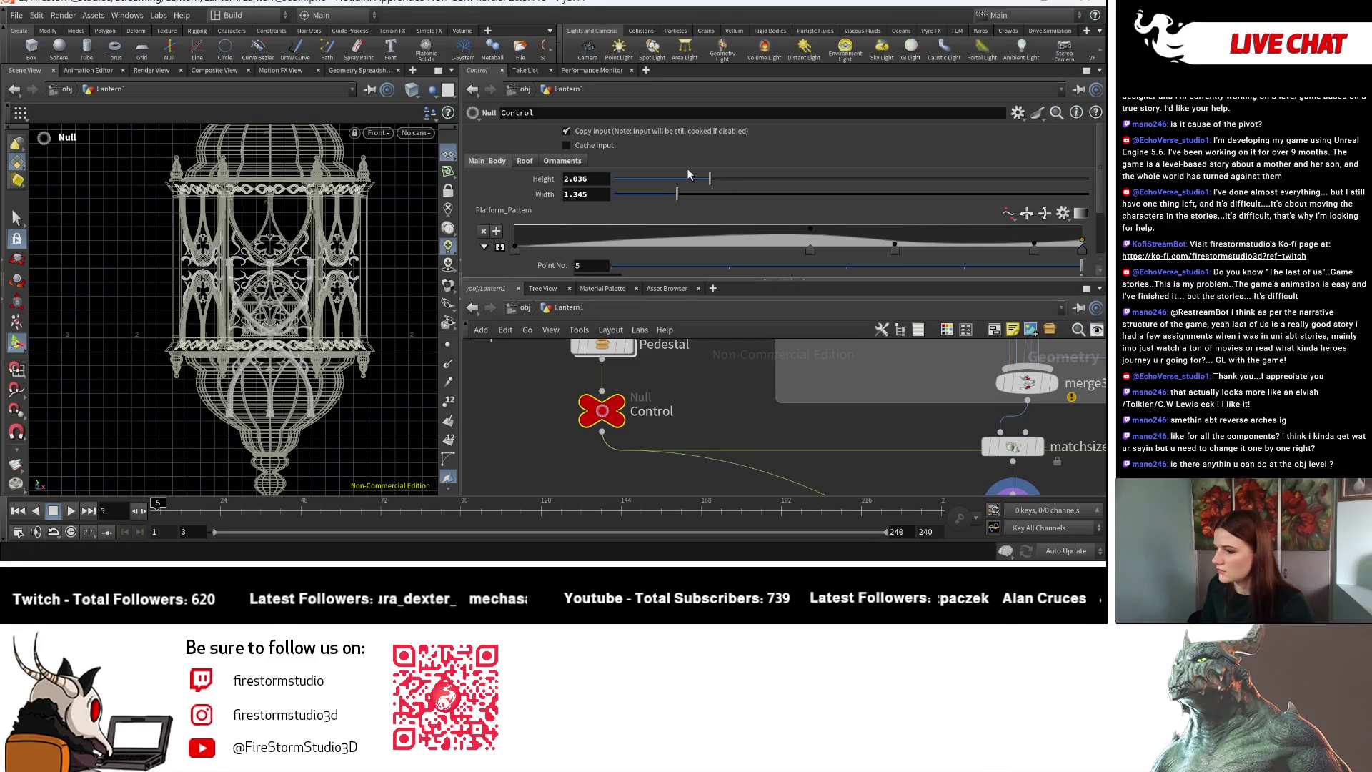
Move copy2 down in the network to make room below transform4.
mouse_move(714, 493)
middle_mouse_down()
mouse_move(728, 429)
mouse_move(742, 448)
mouse_move(683, 409)
middle_mouse_up()
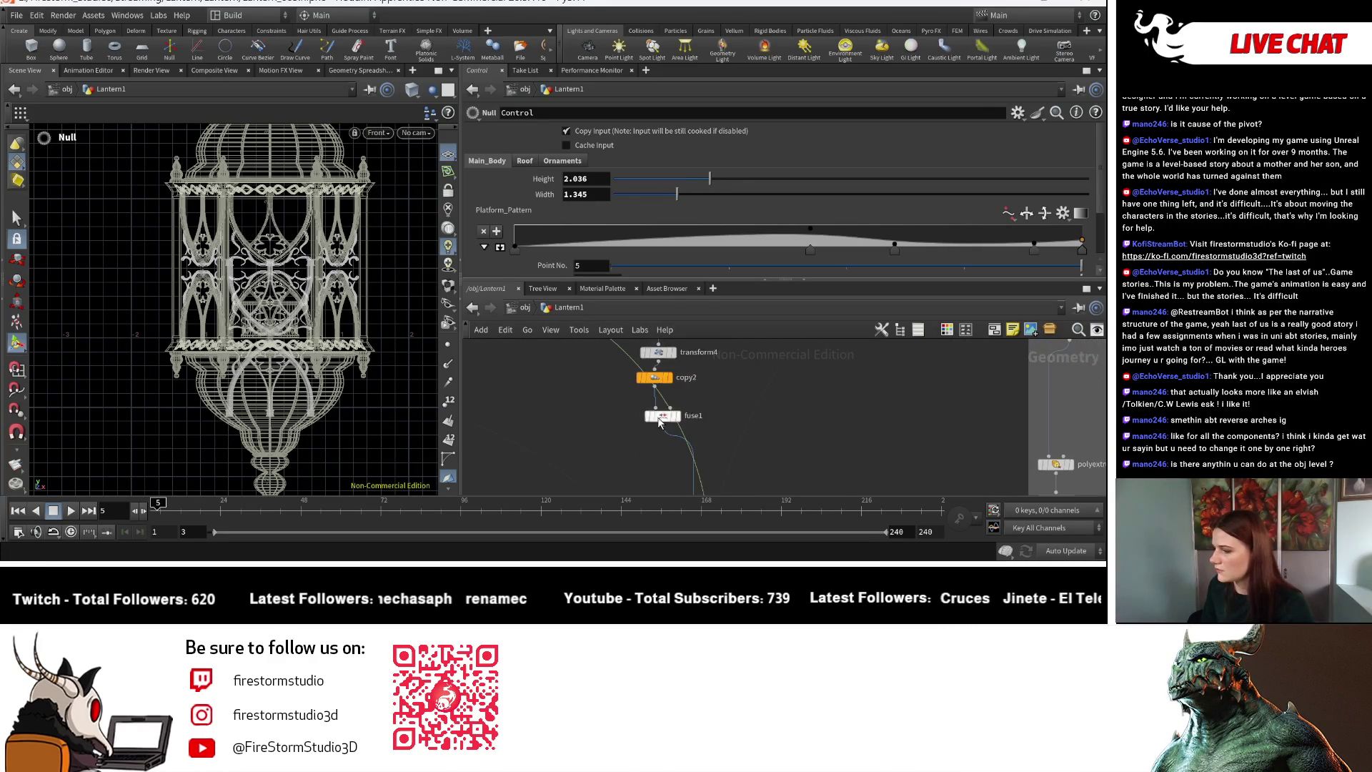
scroll(683, 409, "up", 3)
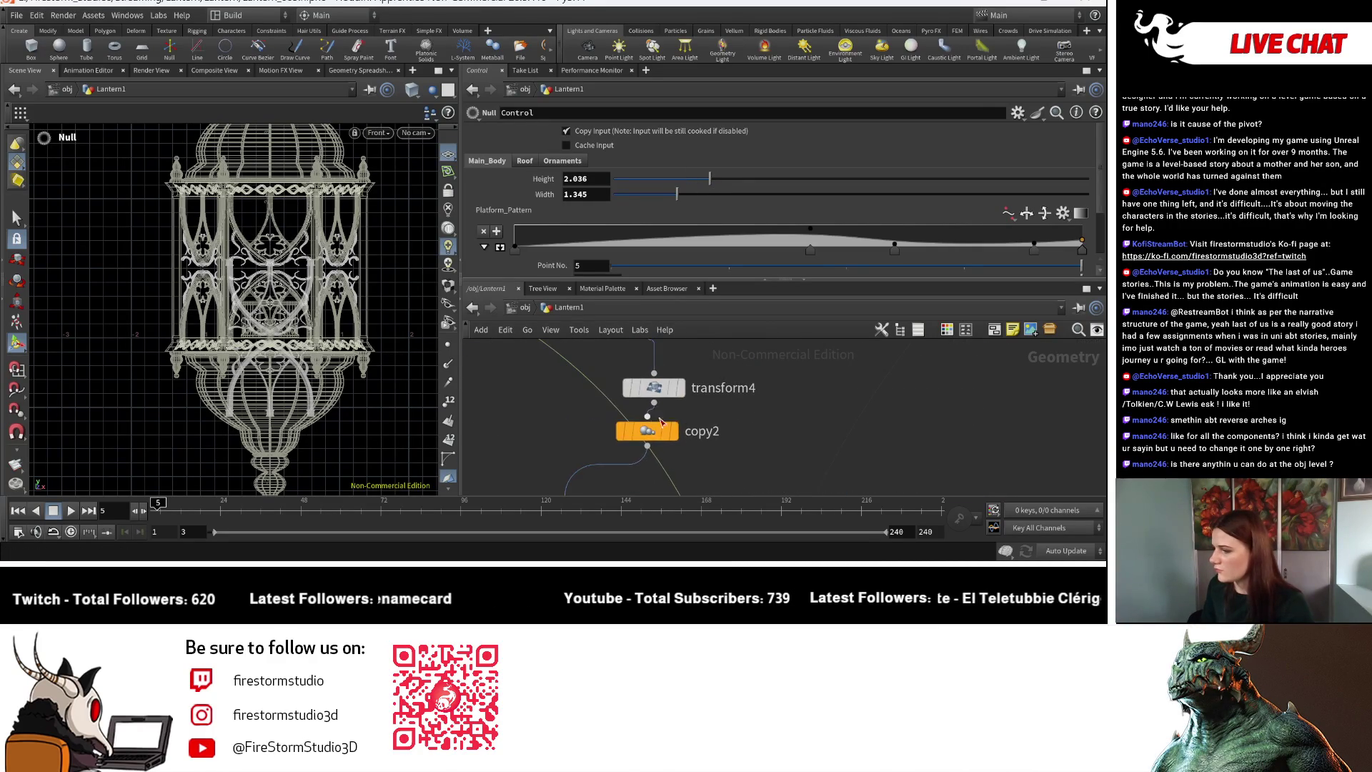
left_click_drag(648, 431, 590, 486)
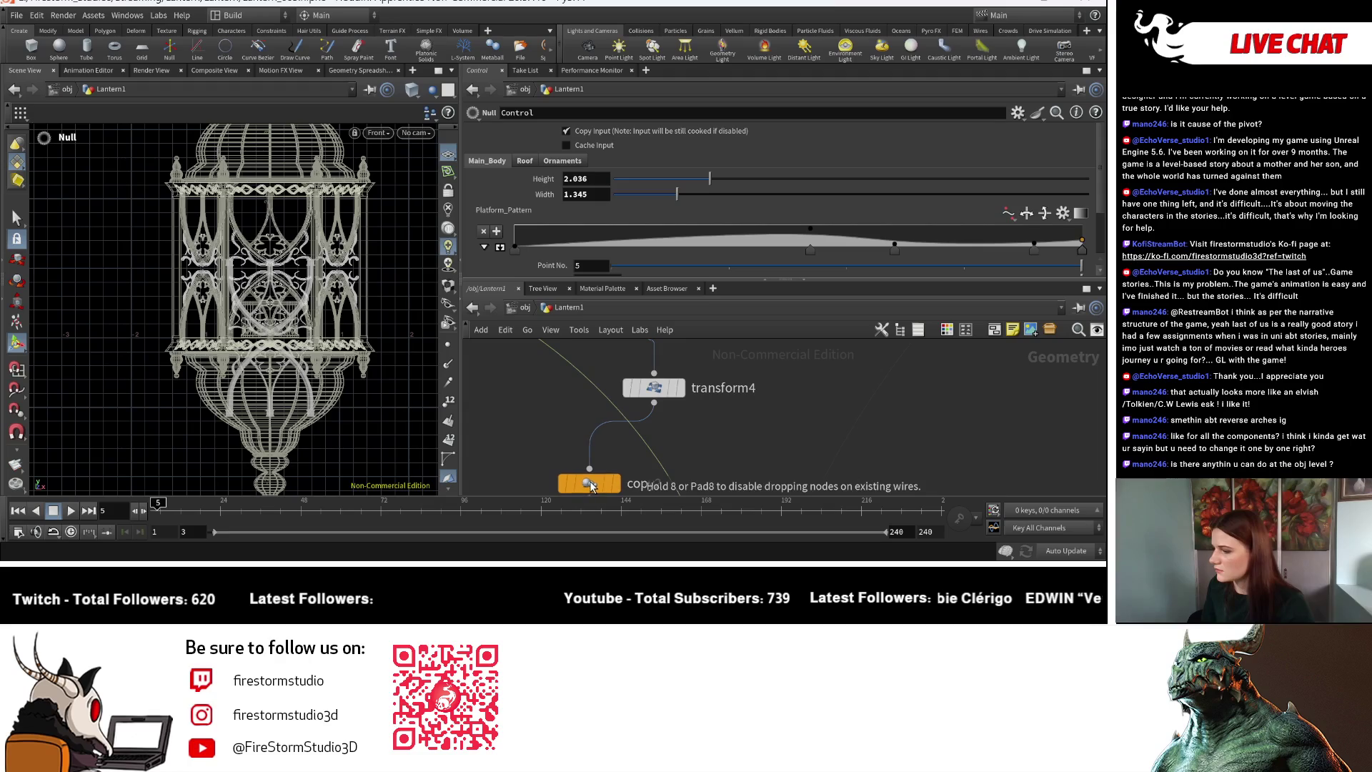
Insert a Match Size node on the transform4–copy2 wire.
key("Tab")
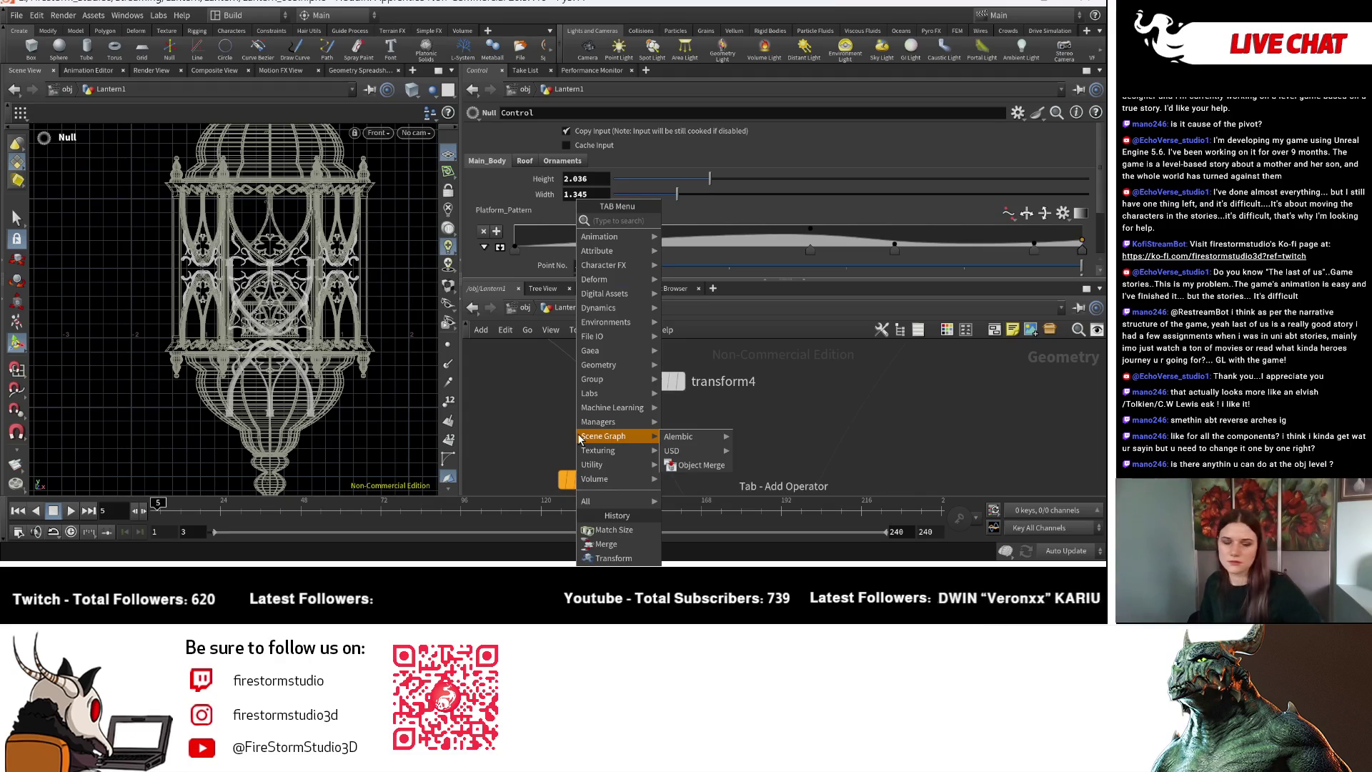
type("match")
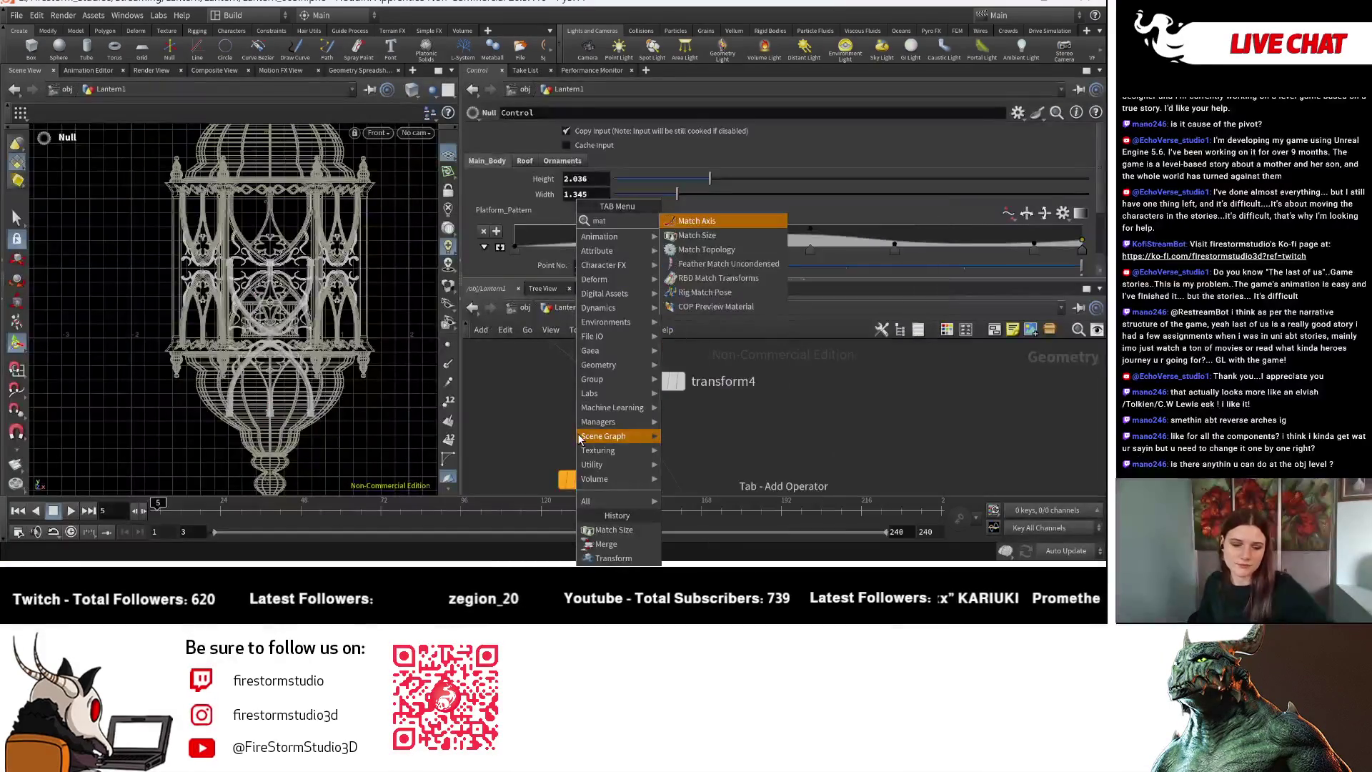
key("Escape")
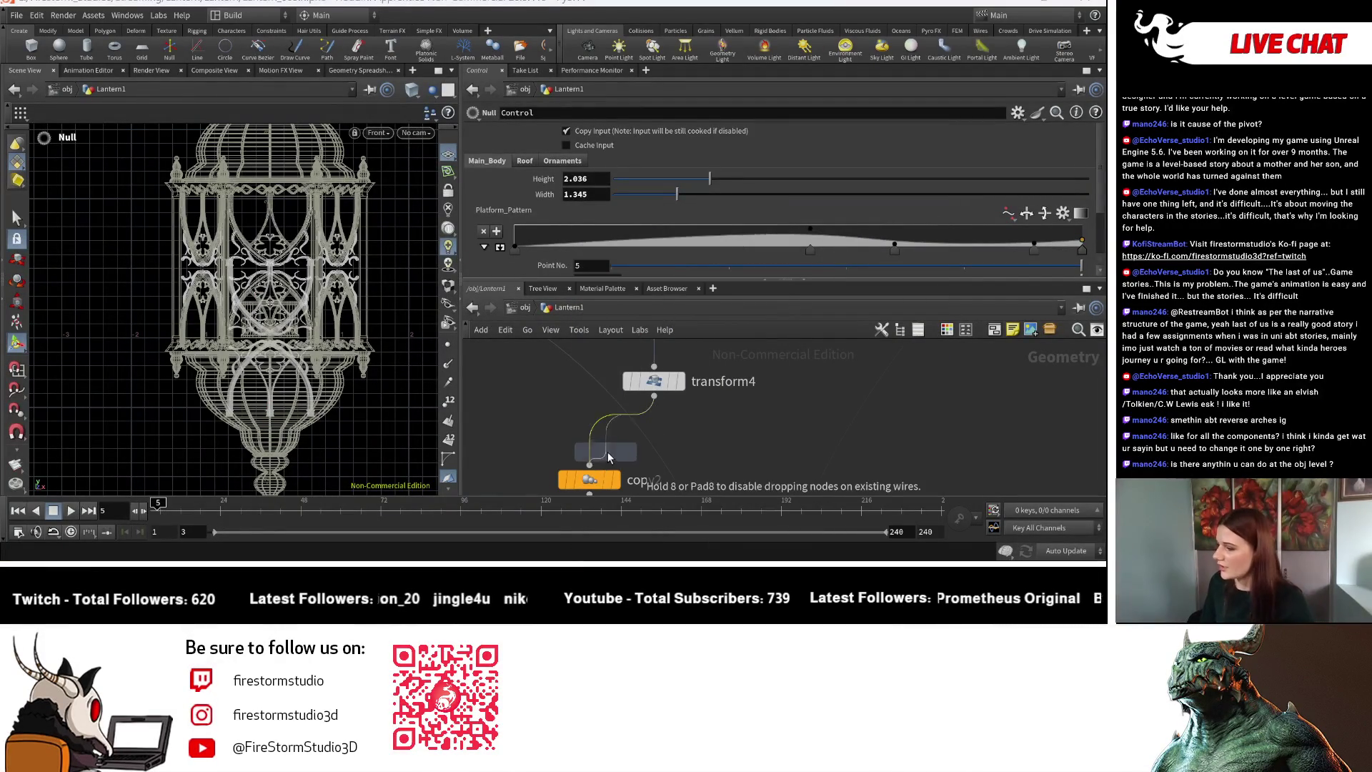
left_click(604, 434)
Set the Match Size Justify Y to Min and check the panel base.
left_click(583, 188)
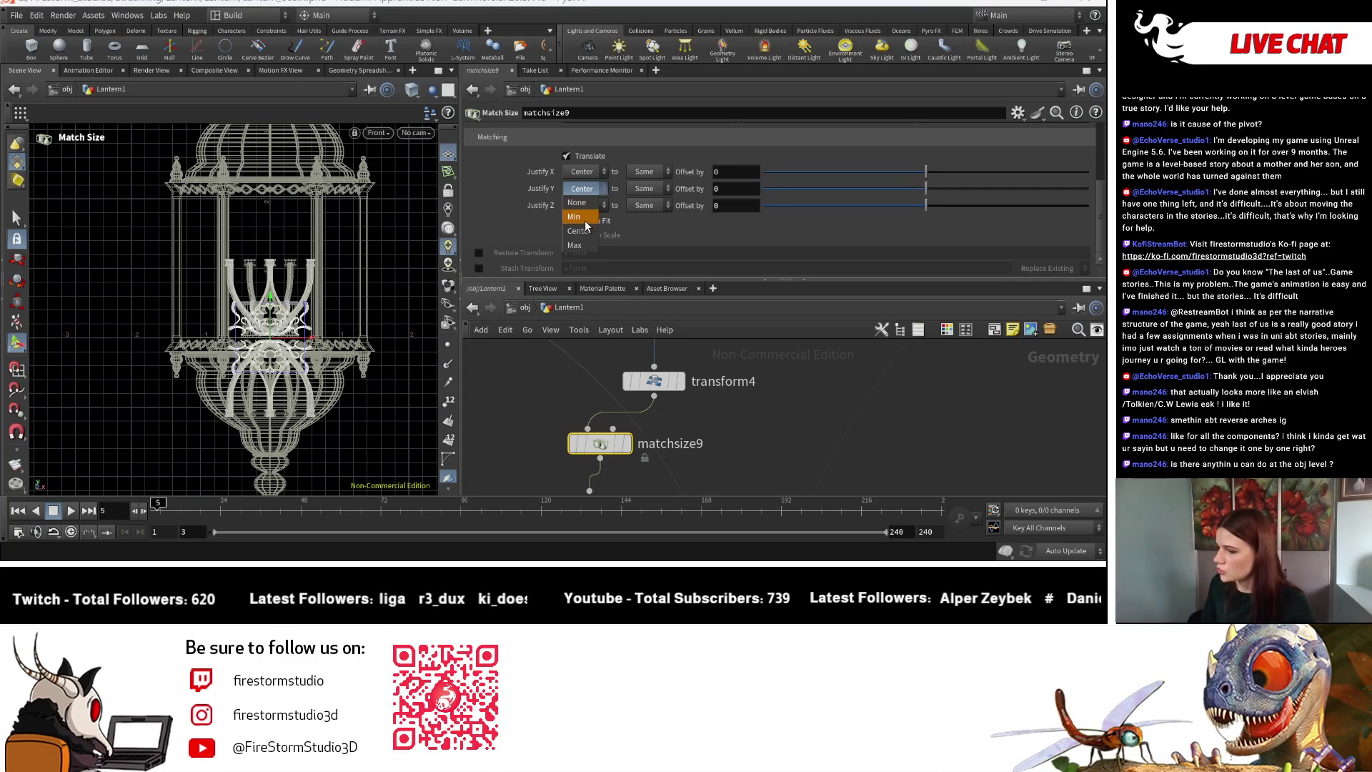
left_click(585, 222)
key("Escape")
mouse_move(330, 336)
middle_mouse_down()
mouse_move(343, 400)
mouse_move(379, 427)
middle_mouse_up()
scroll(330, 372, "up", 3)
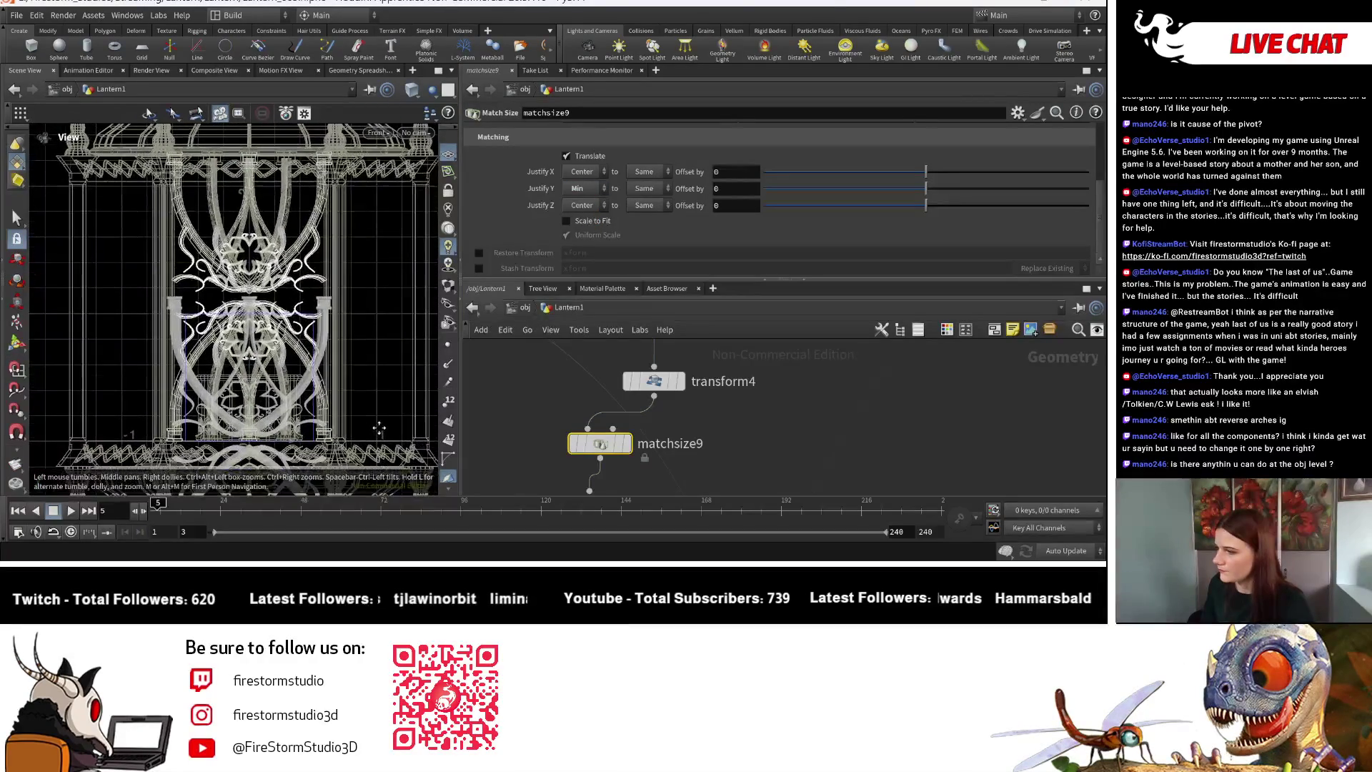
key("Return")
middle_click_drag(560, 493, 585, 409)
left_click(616, 396)
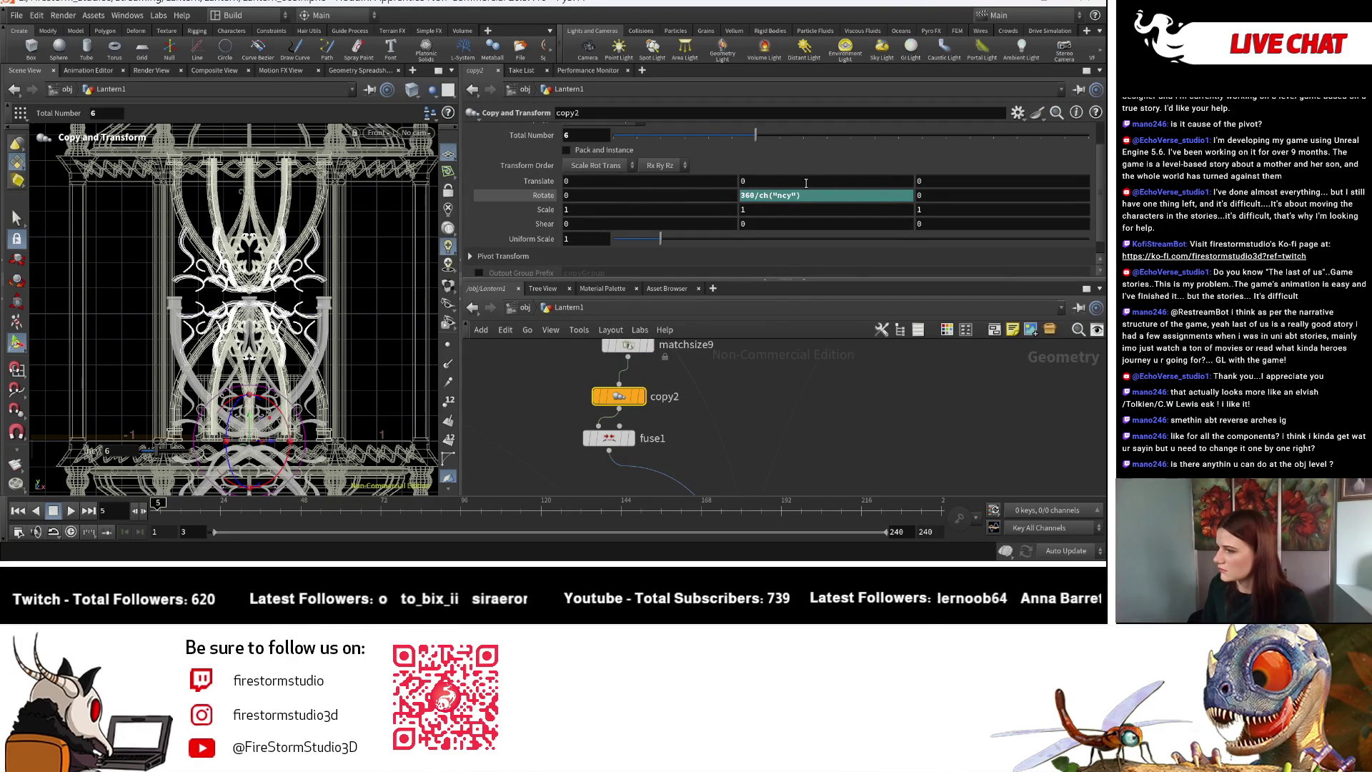
Test and revert copy2's Y translation, then inspect copy3, copy2 and matchsize9.
middle_click_drag(805, 183, 732, 184)
key("ctrl+z")
middle_click_drag(734, 351, 768, 419)
scroll(713, 389, "down", 3)
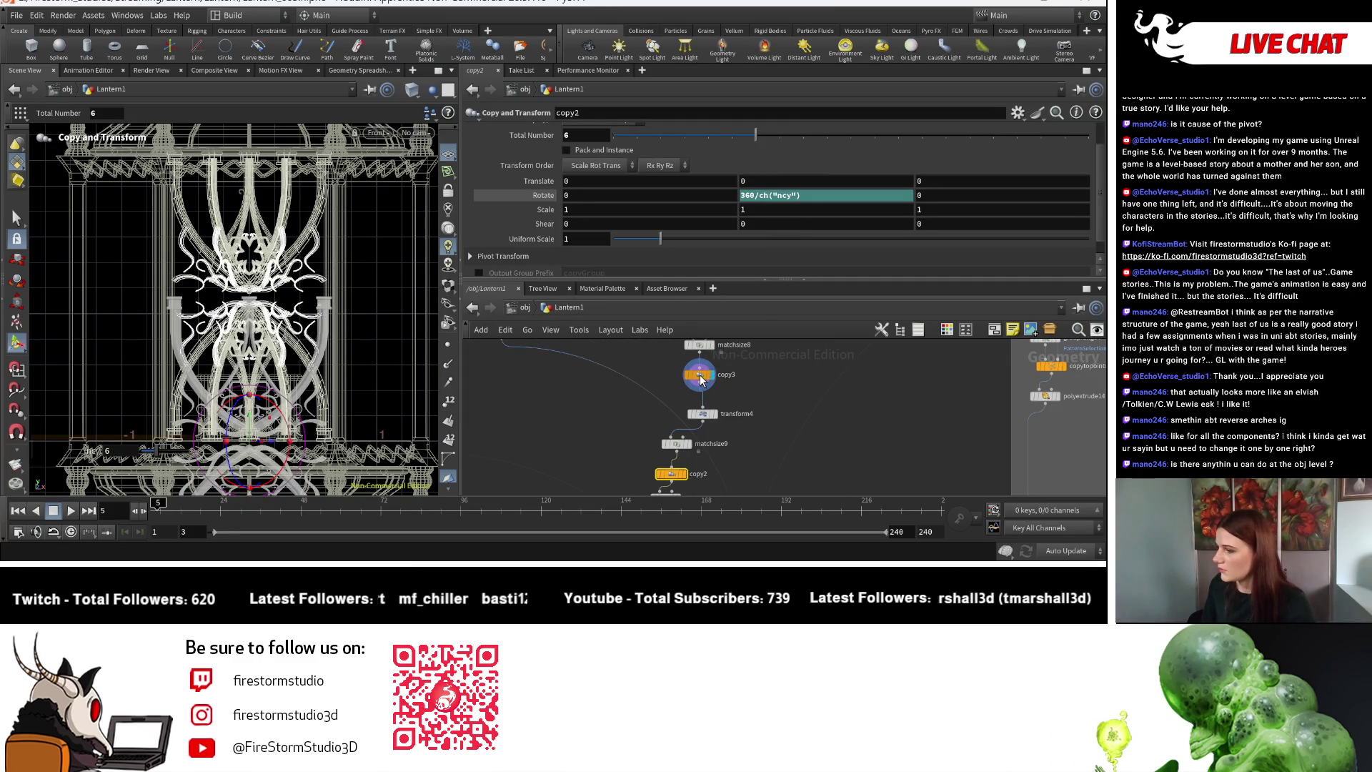
left_click(700, 379)
middle_click_drag(700, 379, 696, 329)
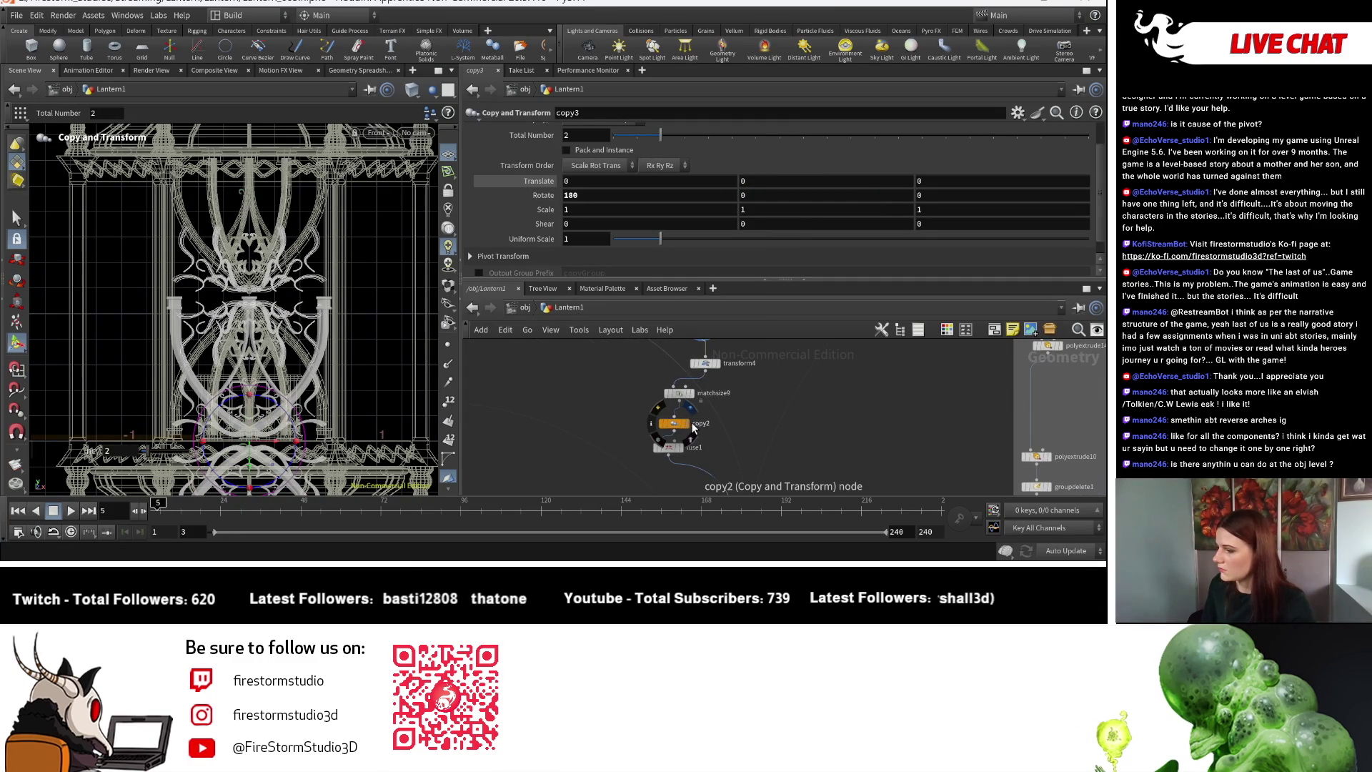
left_click(688, 426)
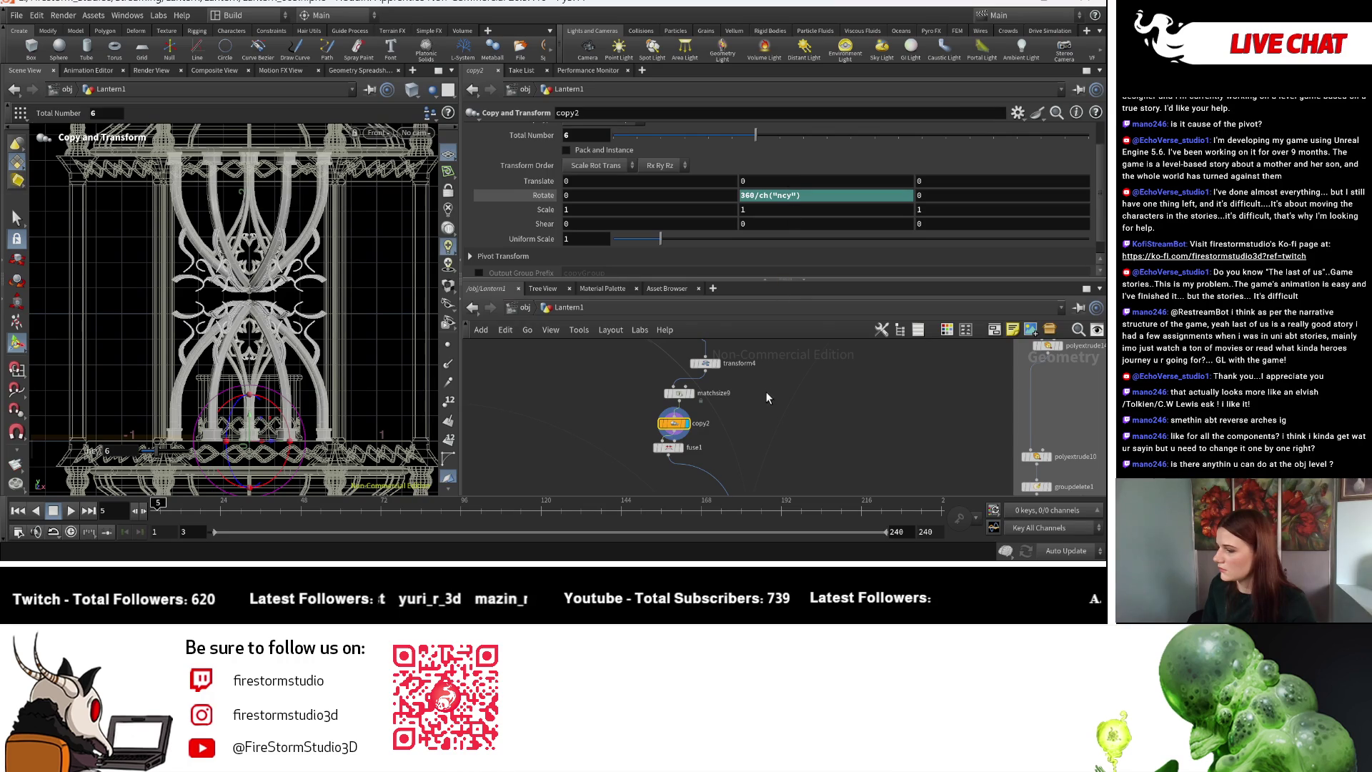
middle_click_drag(767, 398, 767, 425)
left_click(675, 419)
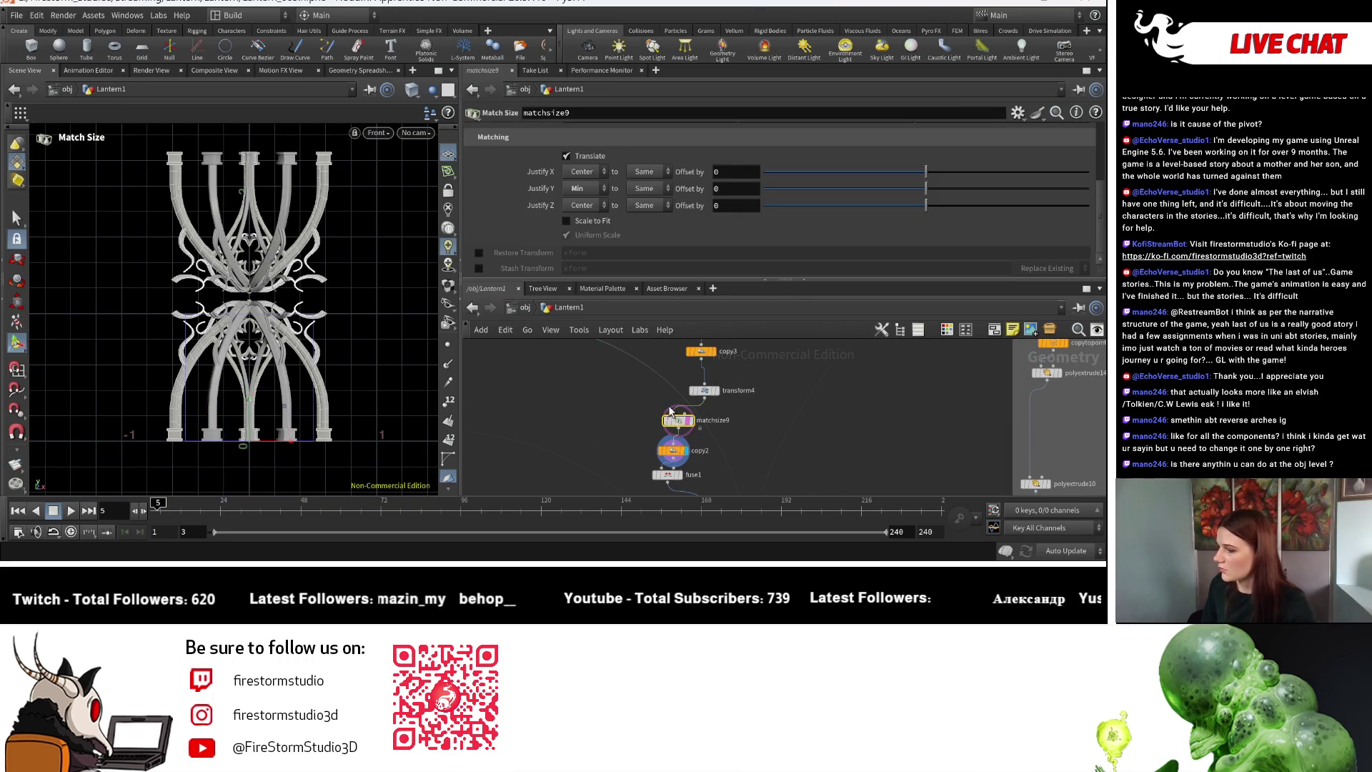
Display copy3's mirrored arch pair, then display and select matchsize8.
middle_click_drag(712, 357, 715, 417)
left_click(714, 416)
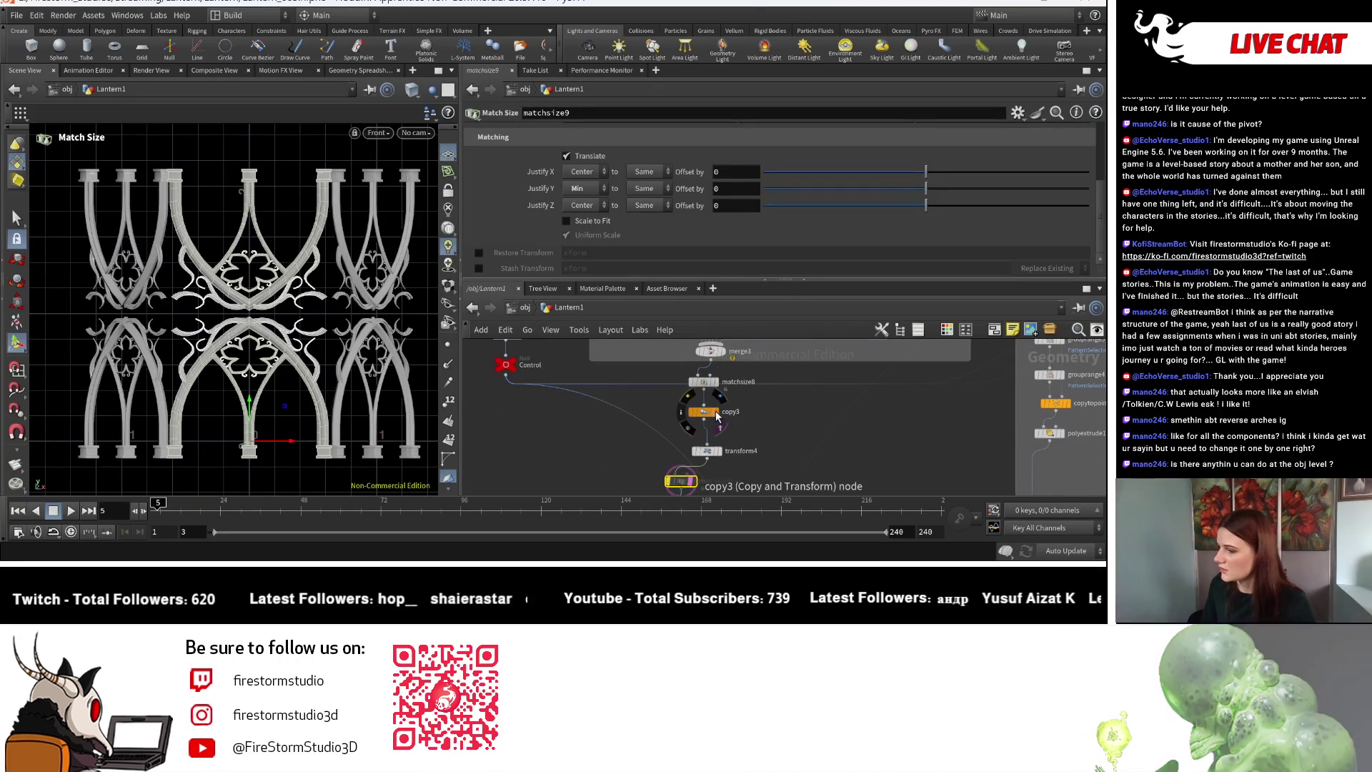
left_click(707, 414)
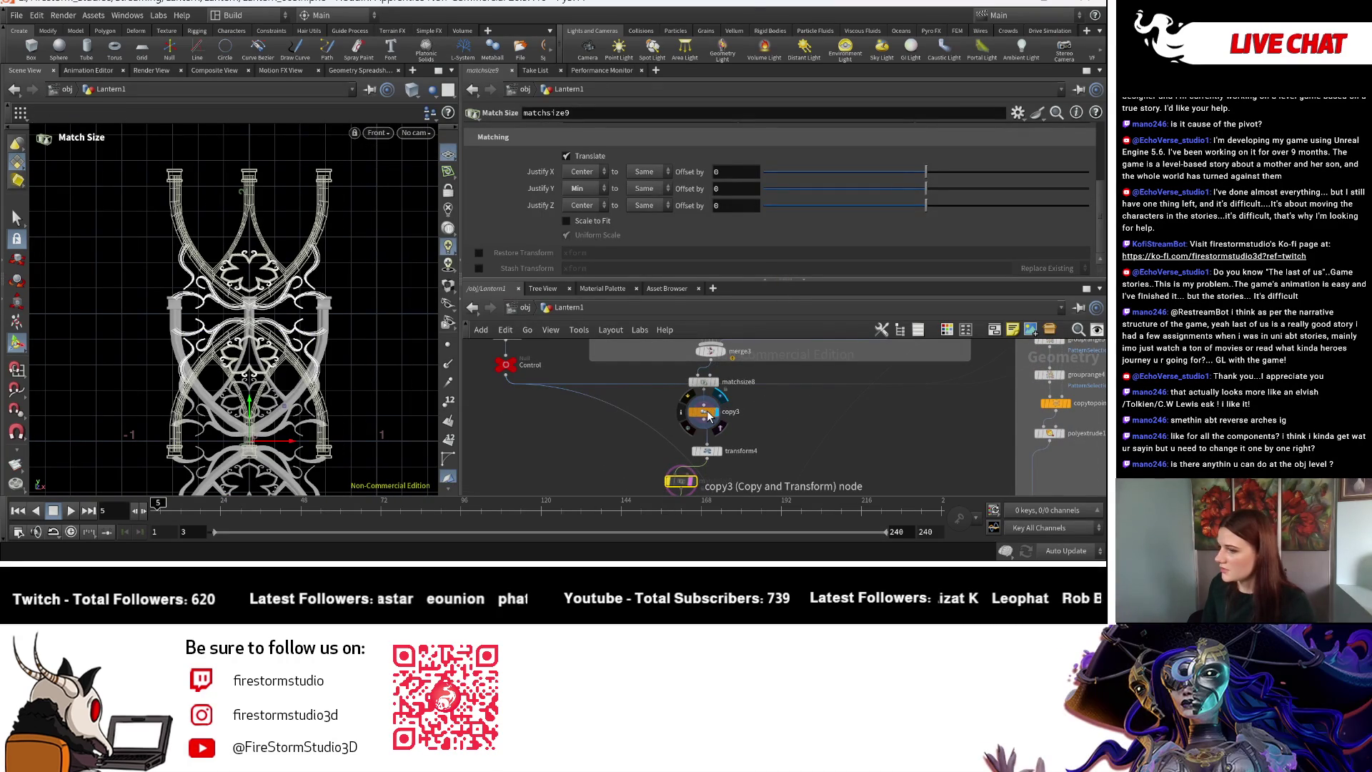
left_click(708, 416)
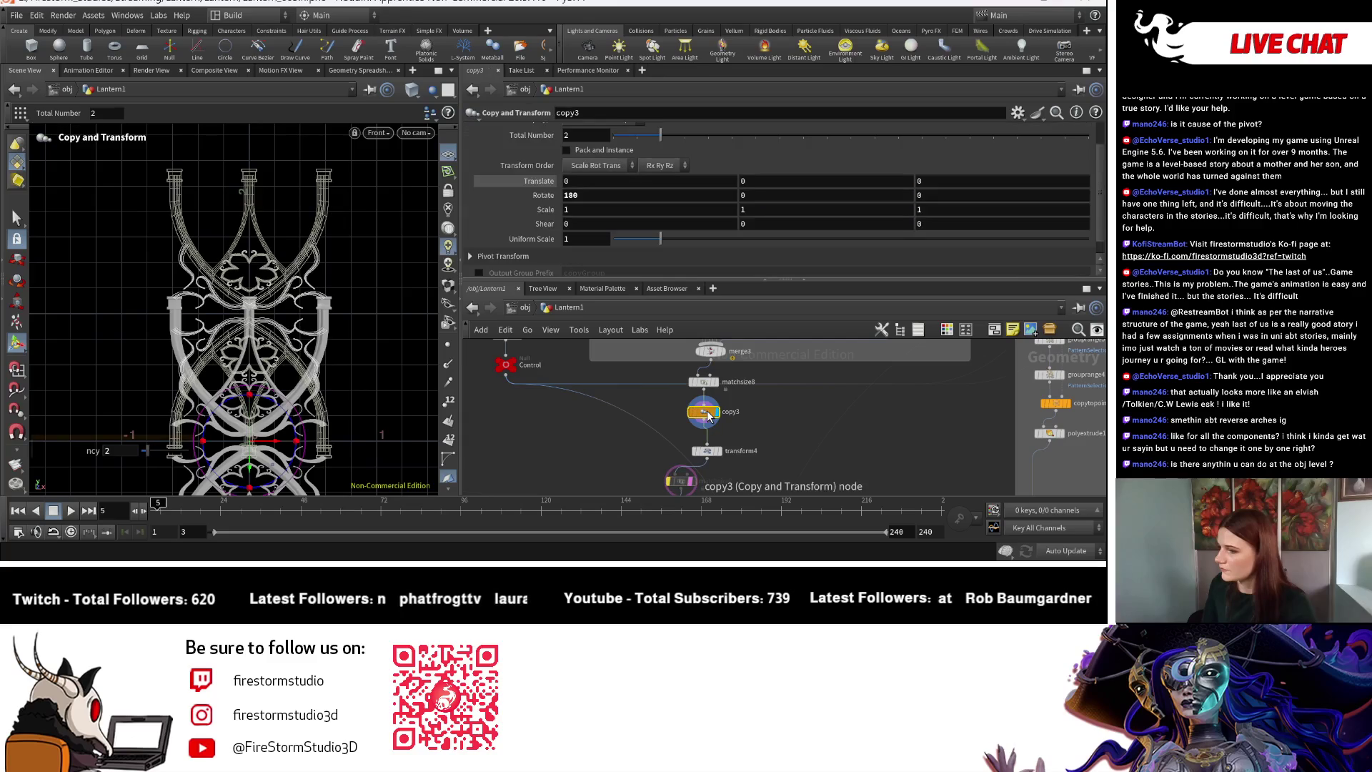
middle_click_drag(814, 410, 817, 422)
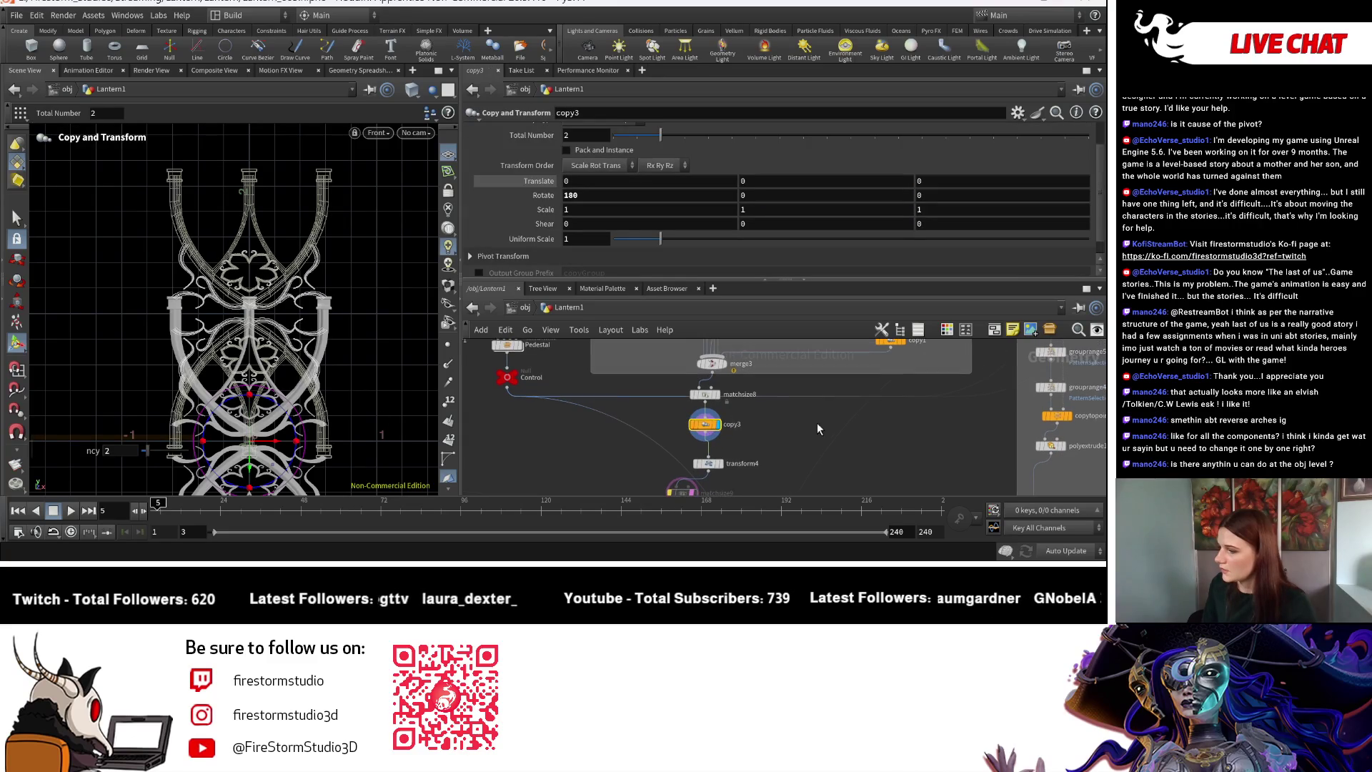
left_click(721, 401)
left_click(708, 394)
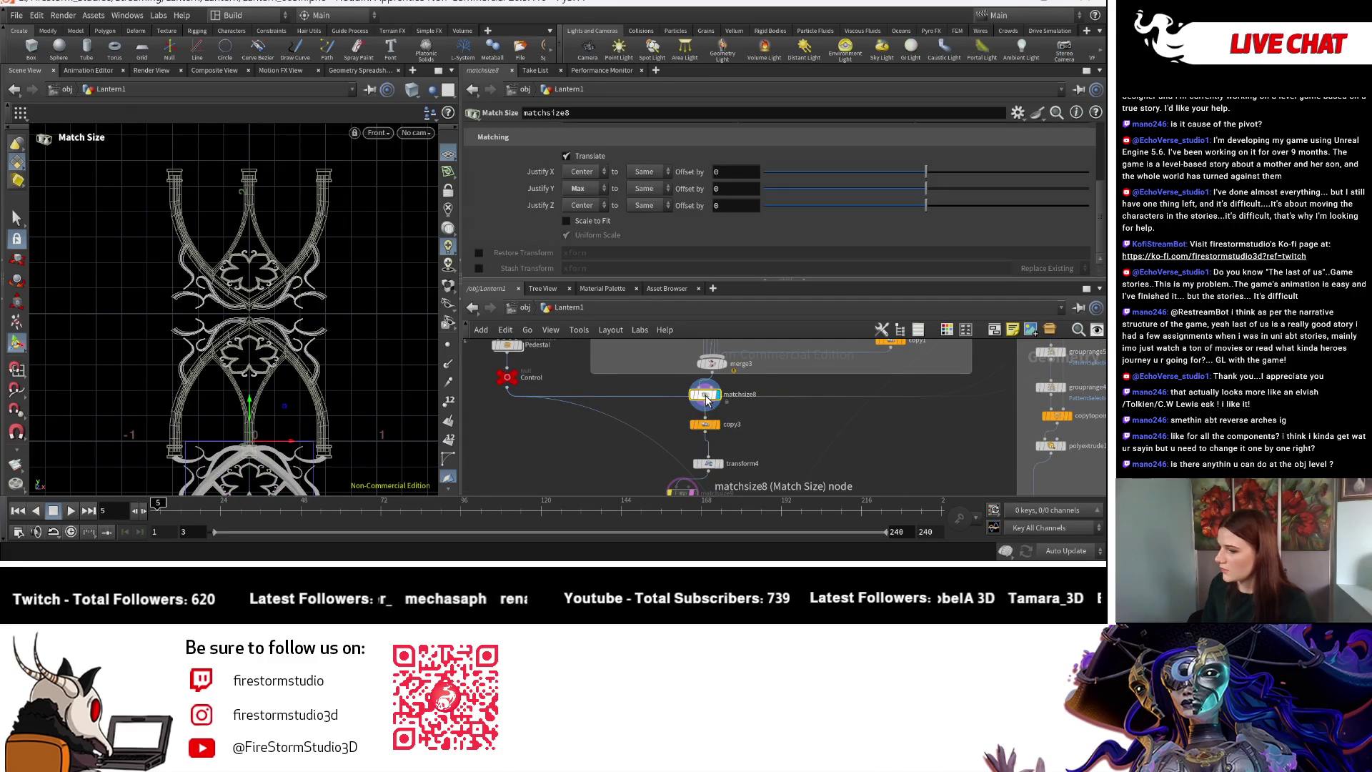
Compare matchsize8's Justify Y alignments, starting with Min, while framing the lantern.
key("Escape")
middle_click_drag(371, 395, 386, 203)
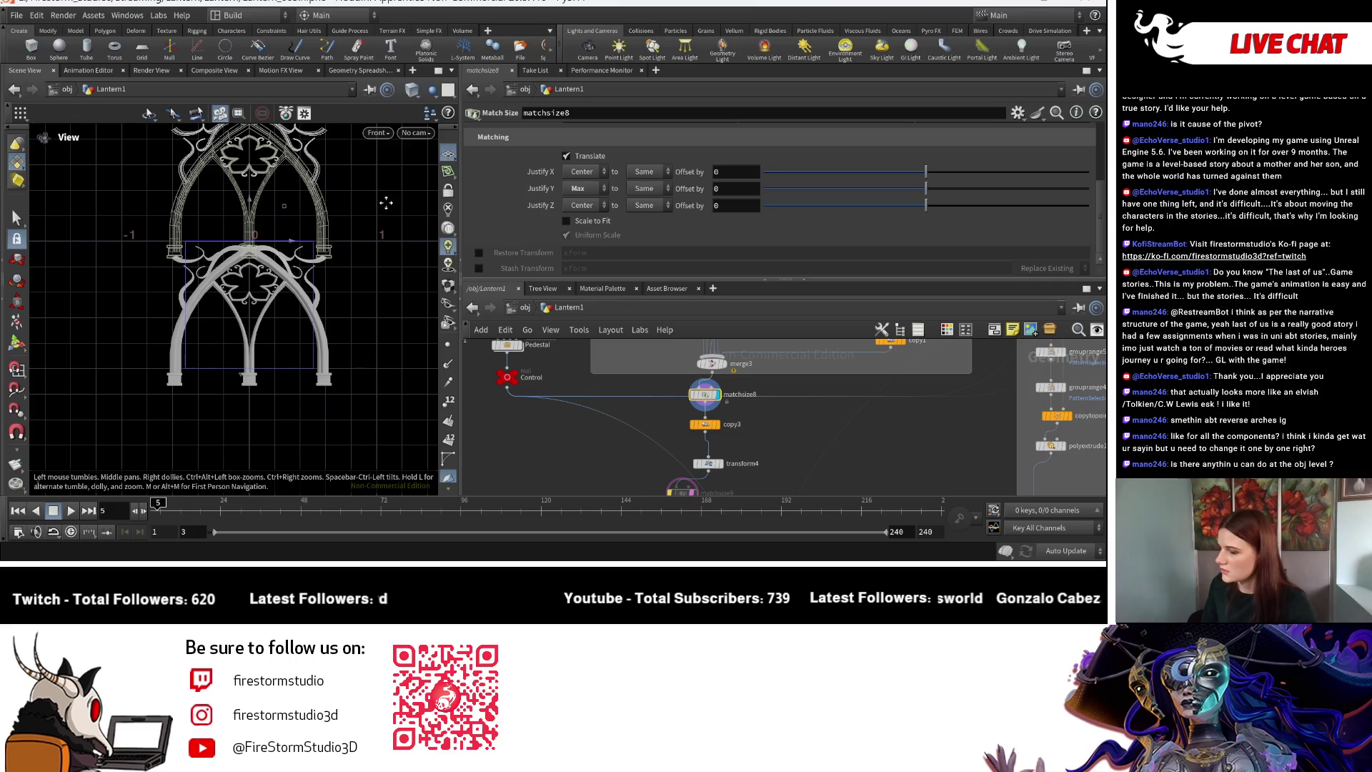
key("Return")
left_click(582, 189)
left_click(590, 205)
left_click(583, 189)
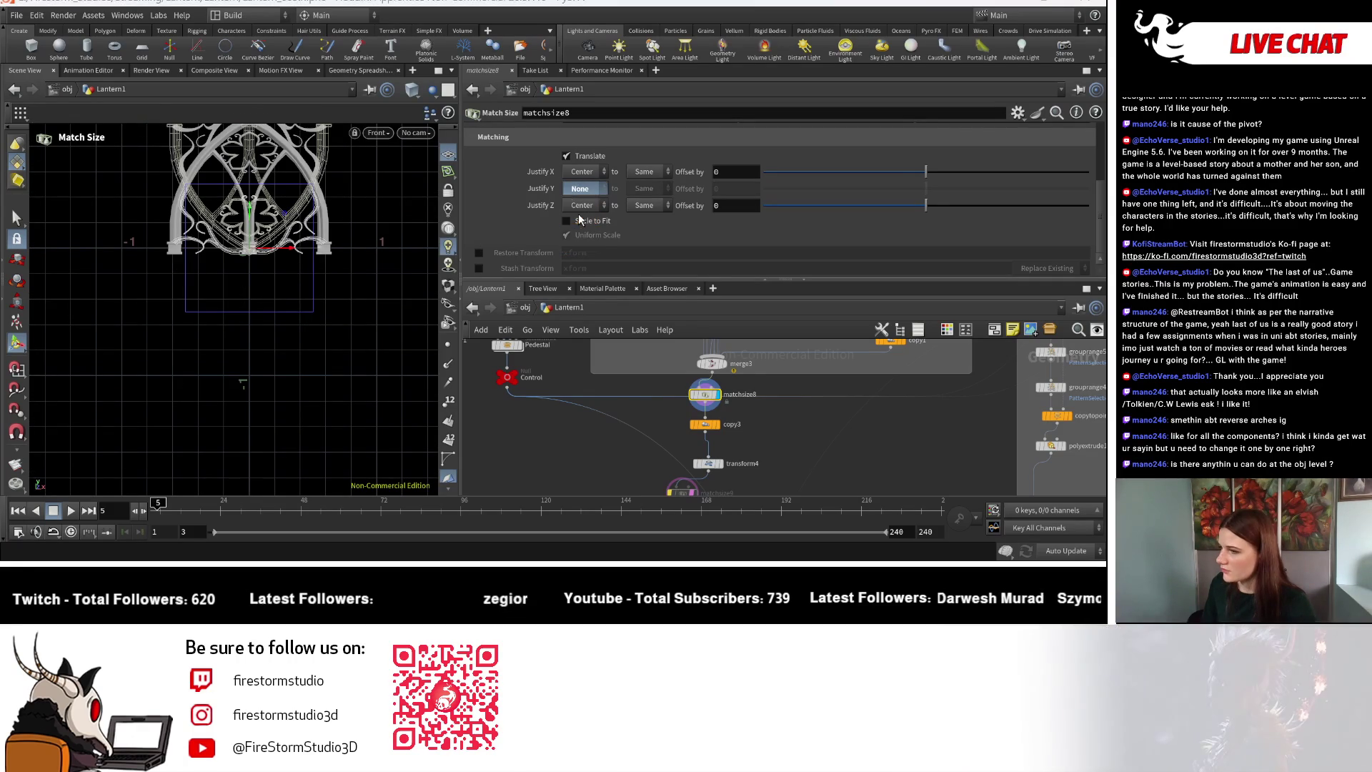
left_click(577, 218)
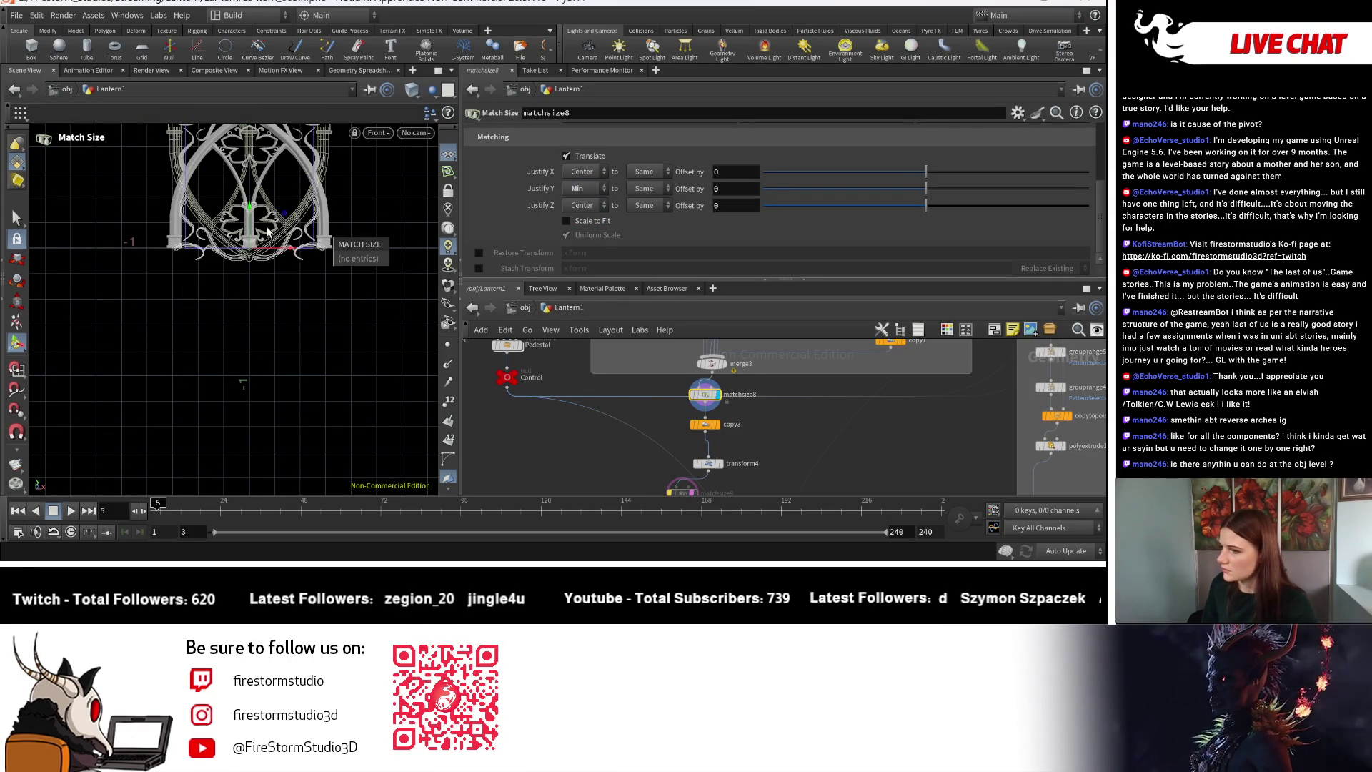
key("Escape")
key("h")
middle_click_drag(289, 427, 299, 426)
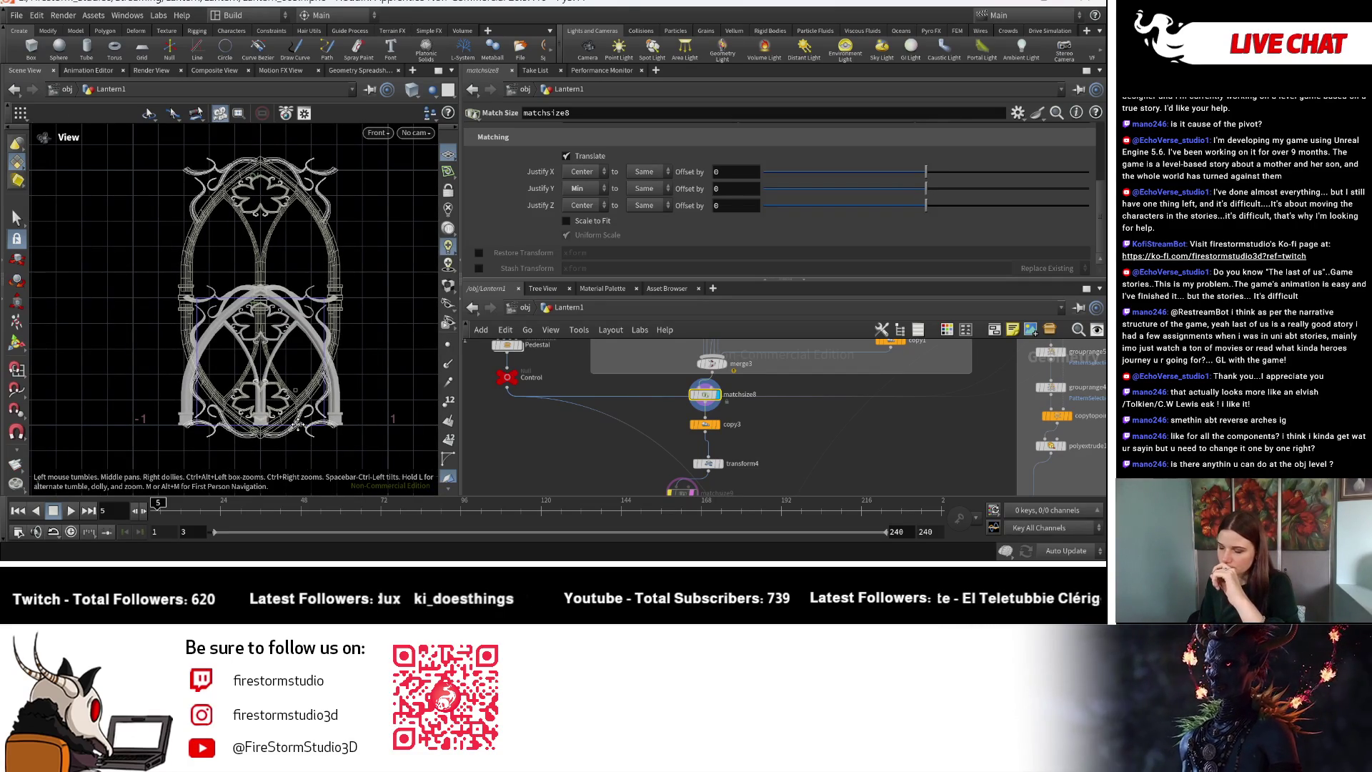
key("Return")
Set matchsize8's Justify Y to Max with a 0.15 offset, then select copy3.
left_click(583, 188)
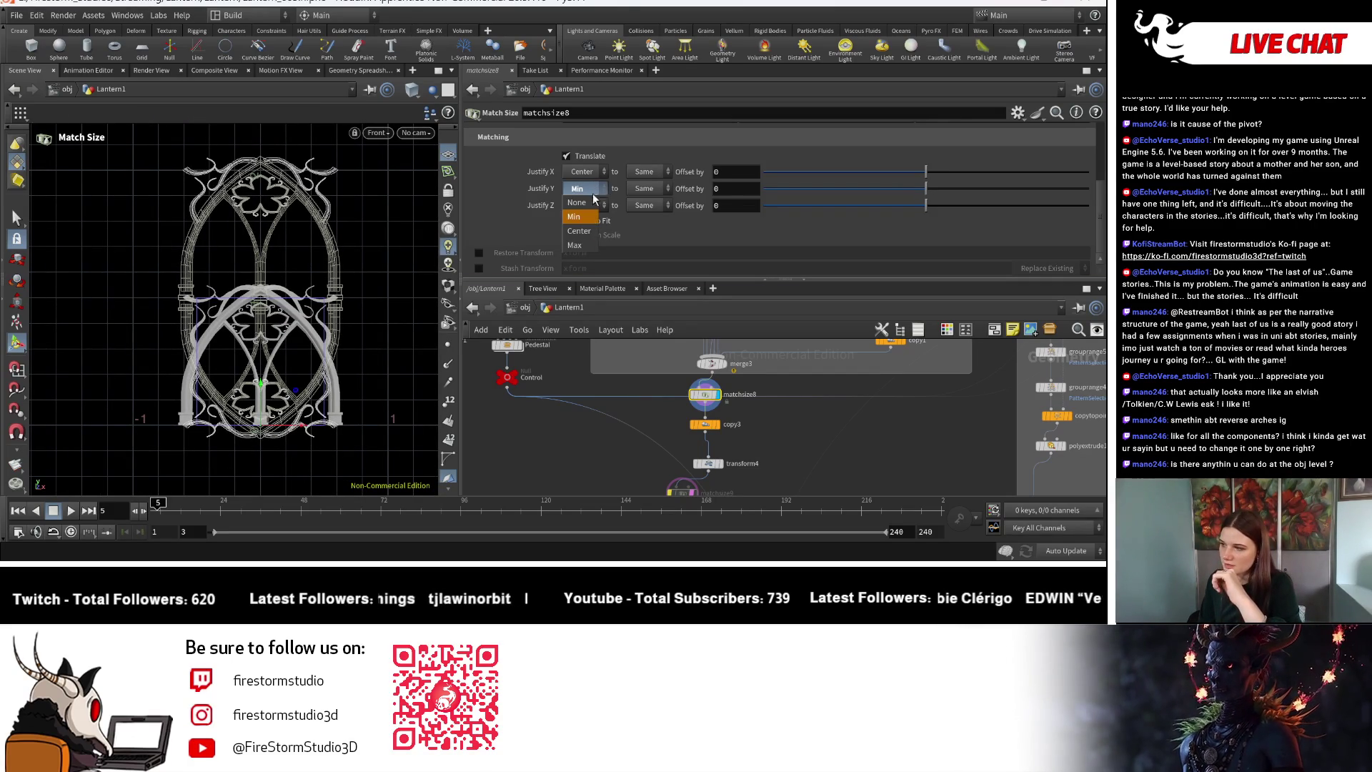
left_click(576, 246)
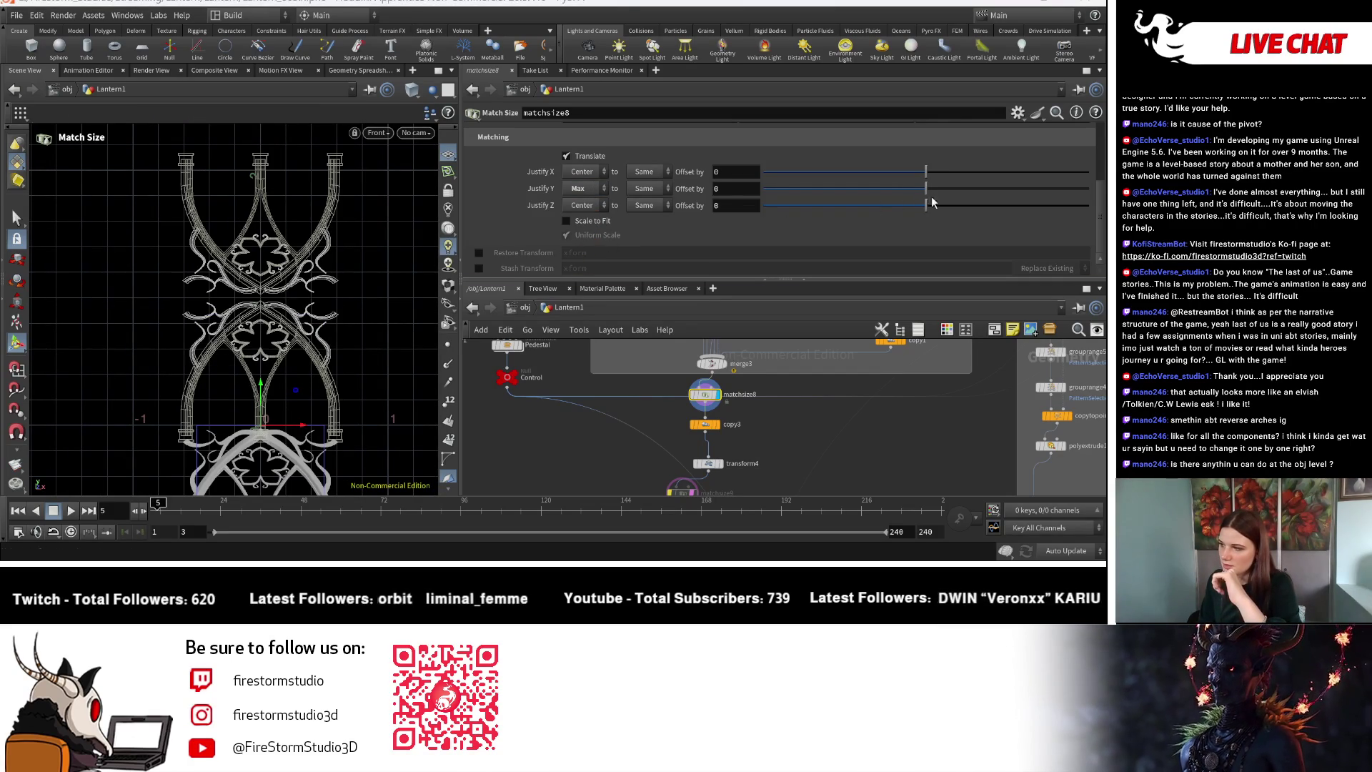
middle_click_drag(718, 192, 741, 195)
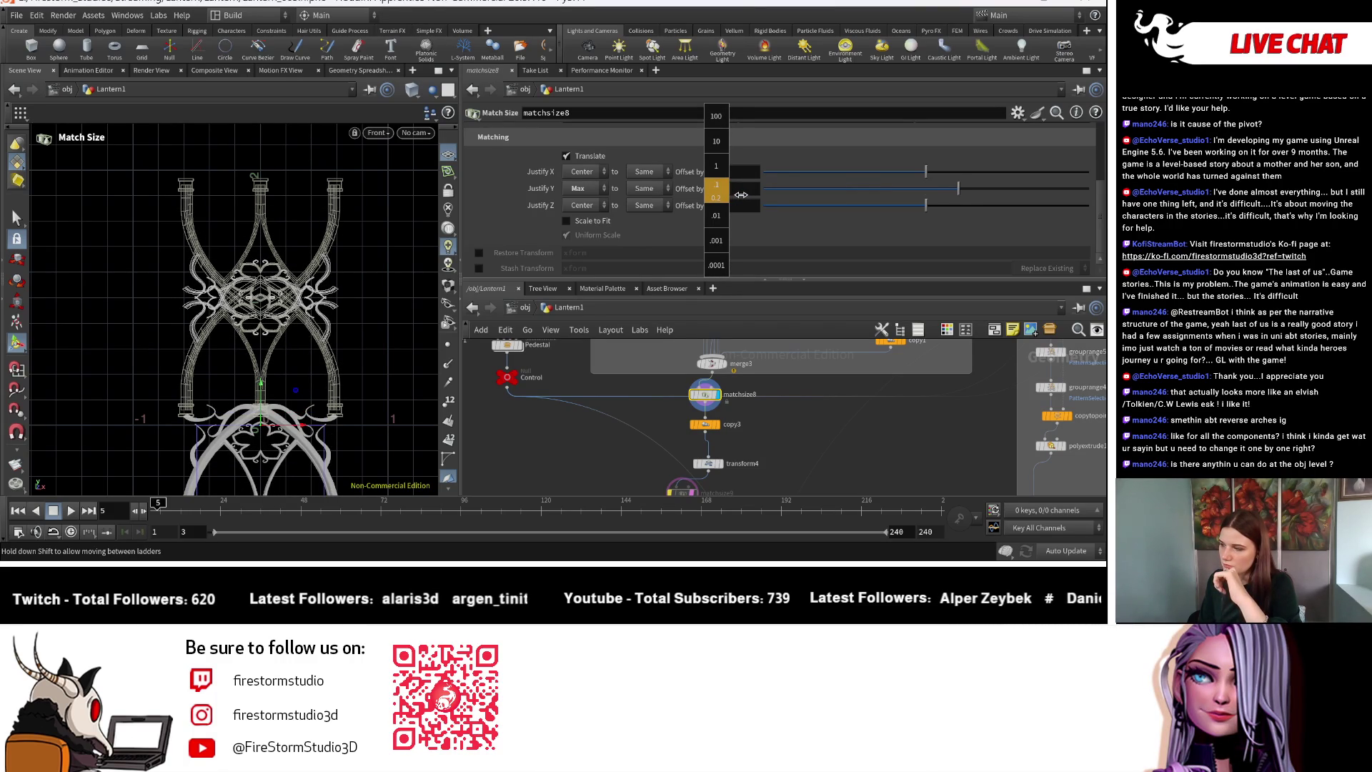
middle_click_drag(741, 194, 741, 195)
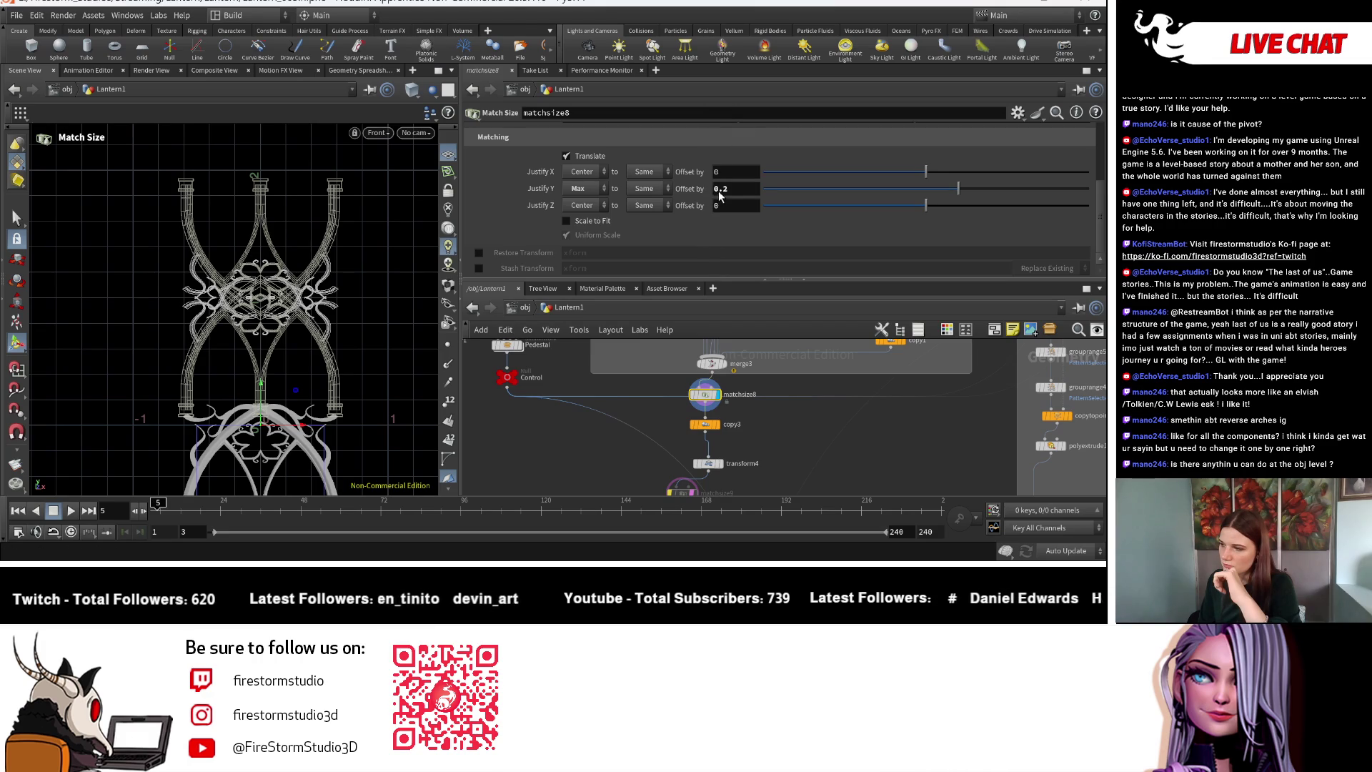
left_click(727, 194)
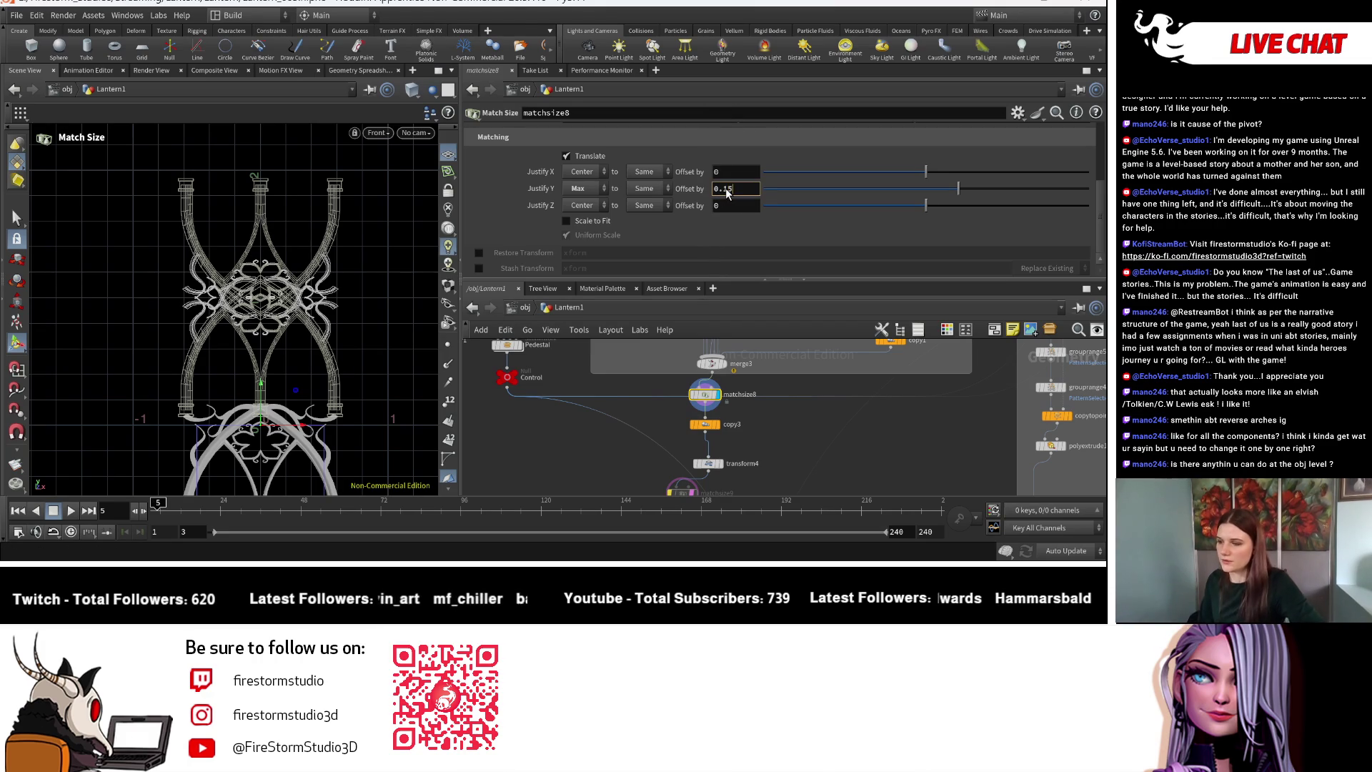
key("Return")
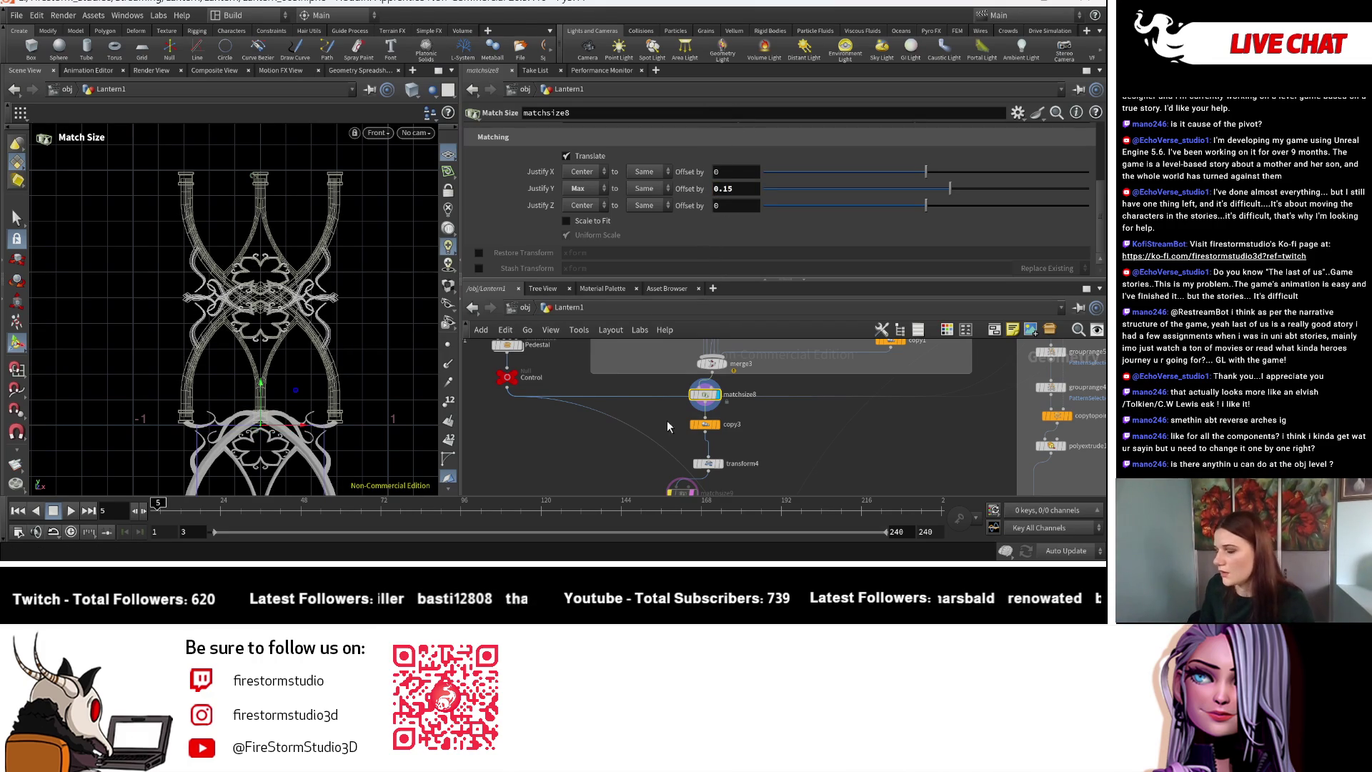
scroll(748, 439, "up", 1)
left_click(698, 423)
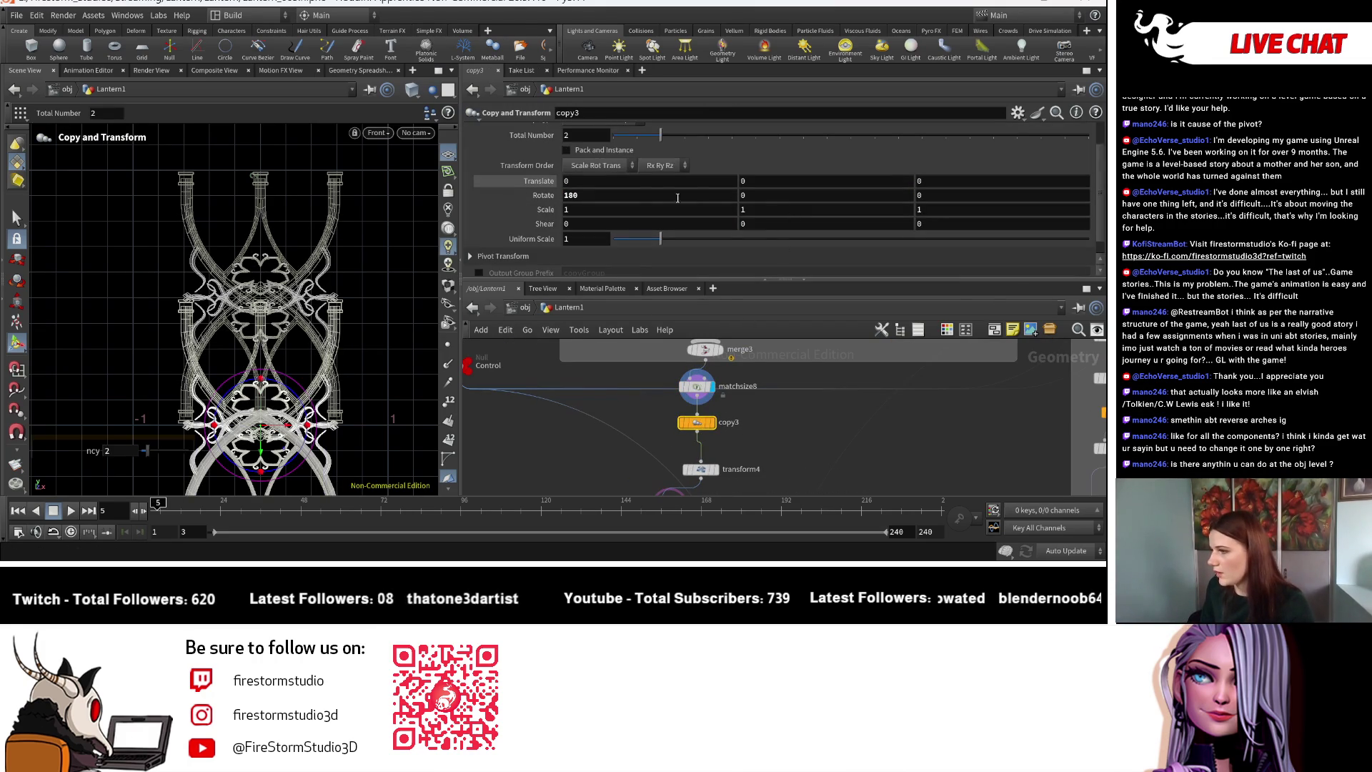
Set copy3's Translate Y to 0.2 after trying 0.4 and undoing it.
left_click(756, 180)
type(".4")
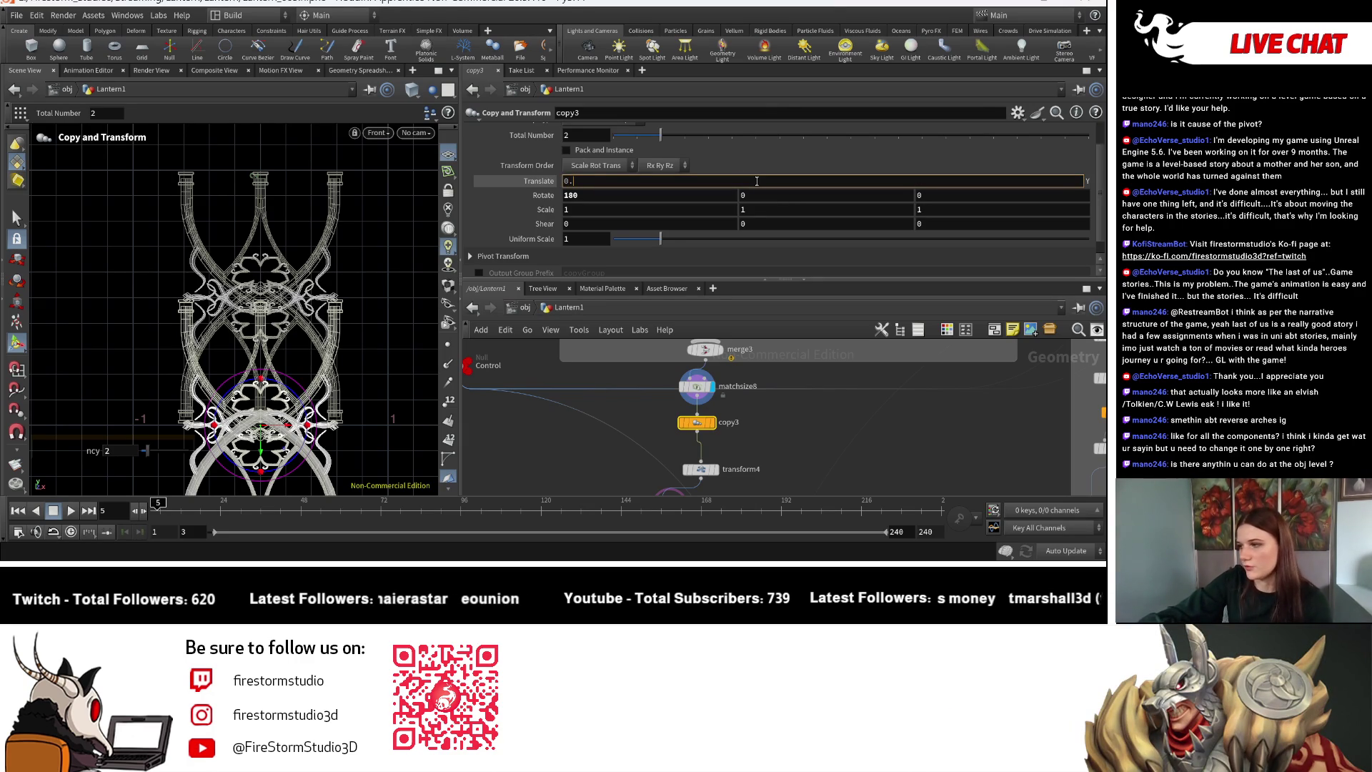
key("Return")
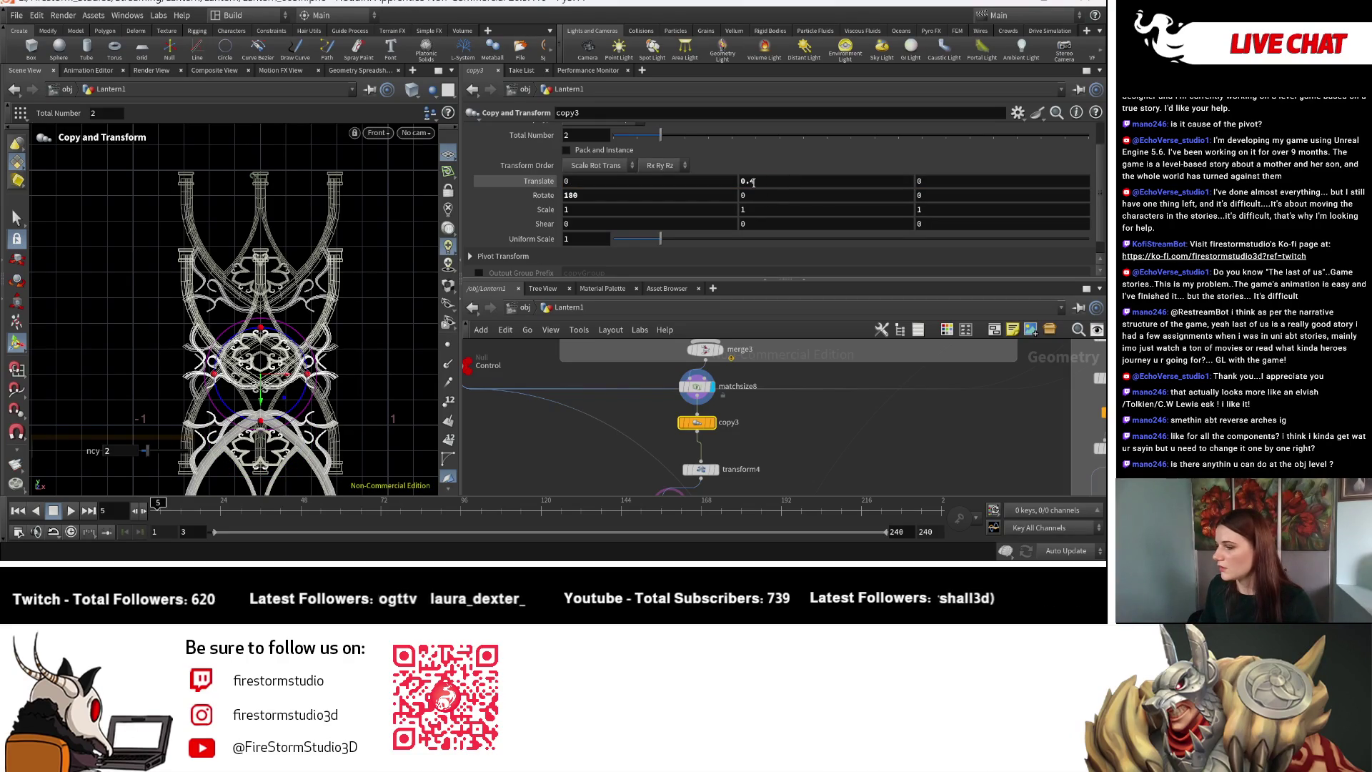
middle_click_drag(773, 182, 769, 182)
key("ctrl+z")
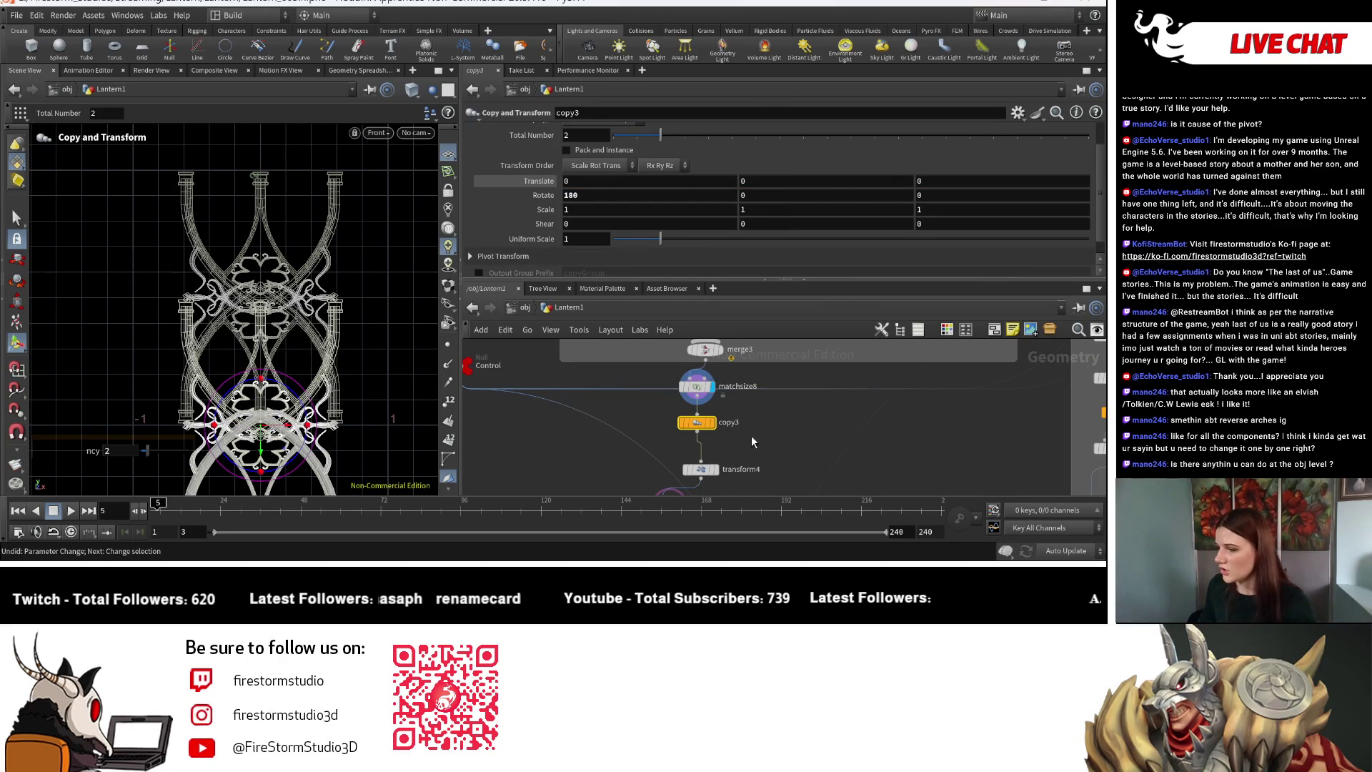
scroll(732, 408, "up", 4)
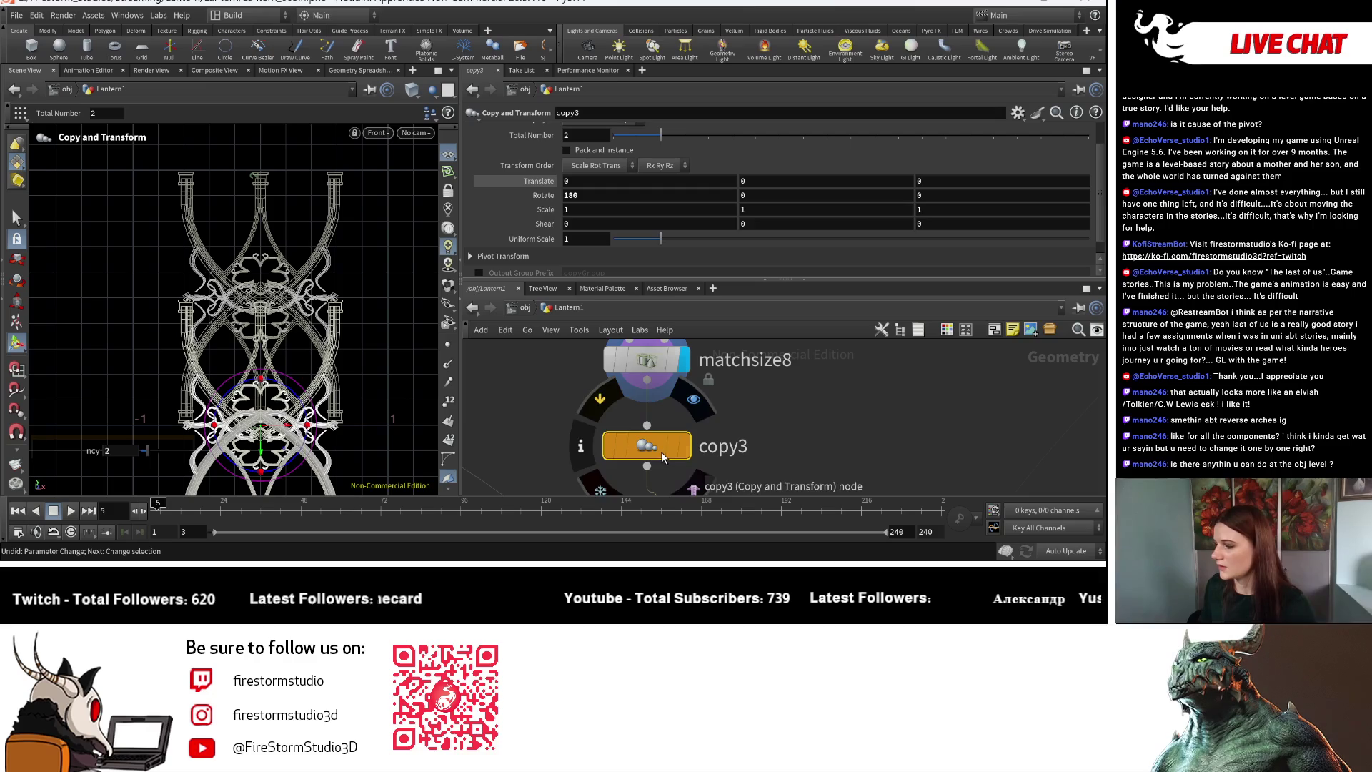
middle_click_drag(766, 209, 886, 198)
Inspect the raised mirrored arch copy in the viewport, briefly showing copy3's handles again.
key("Escape")
scroll(300, 364, "down", 5)
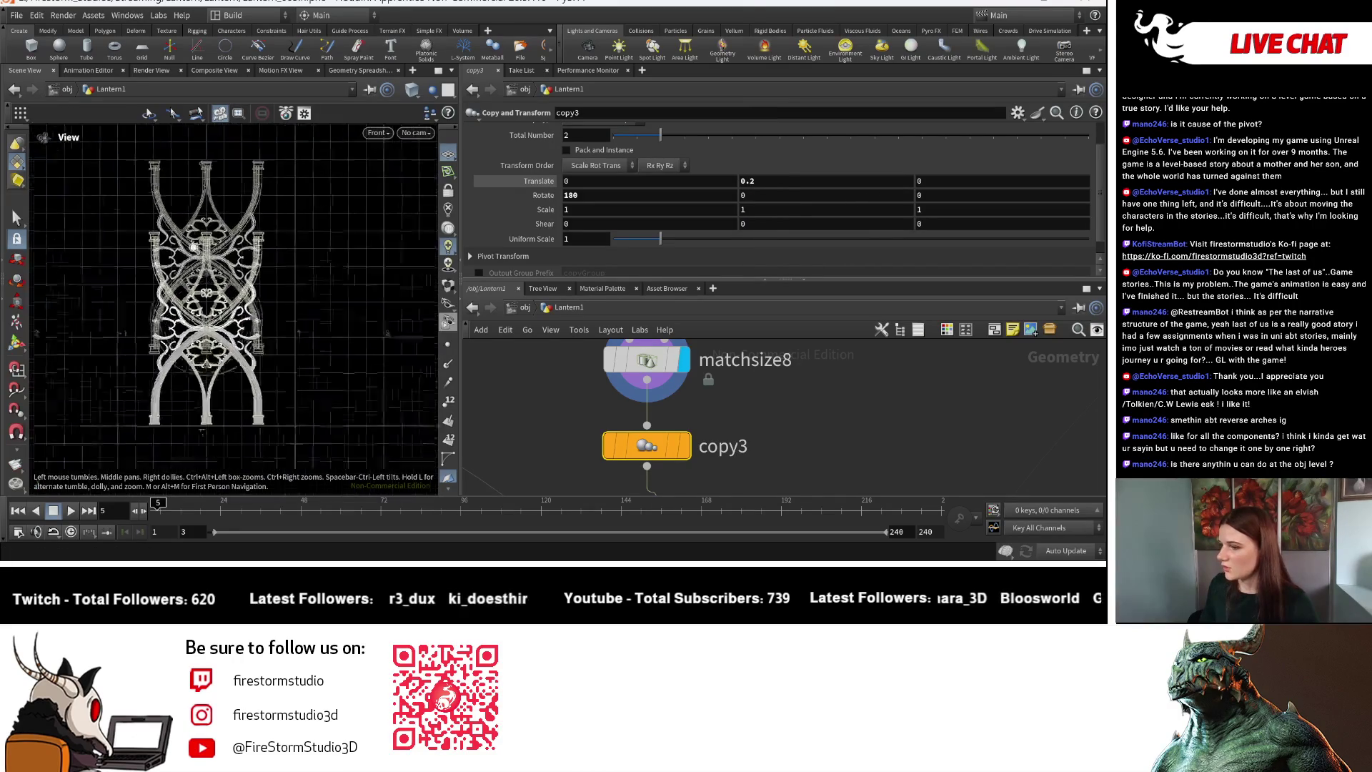
mouse_move(299, 362)
left_mouse_down()
mouse_move(309, 393)
mouse_move(300, 373)
left_mouse_up()
scroll(299, 373, "up", 5)
scroll(357, 392, "up", 3)
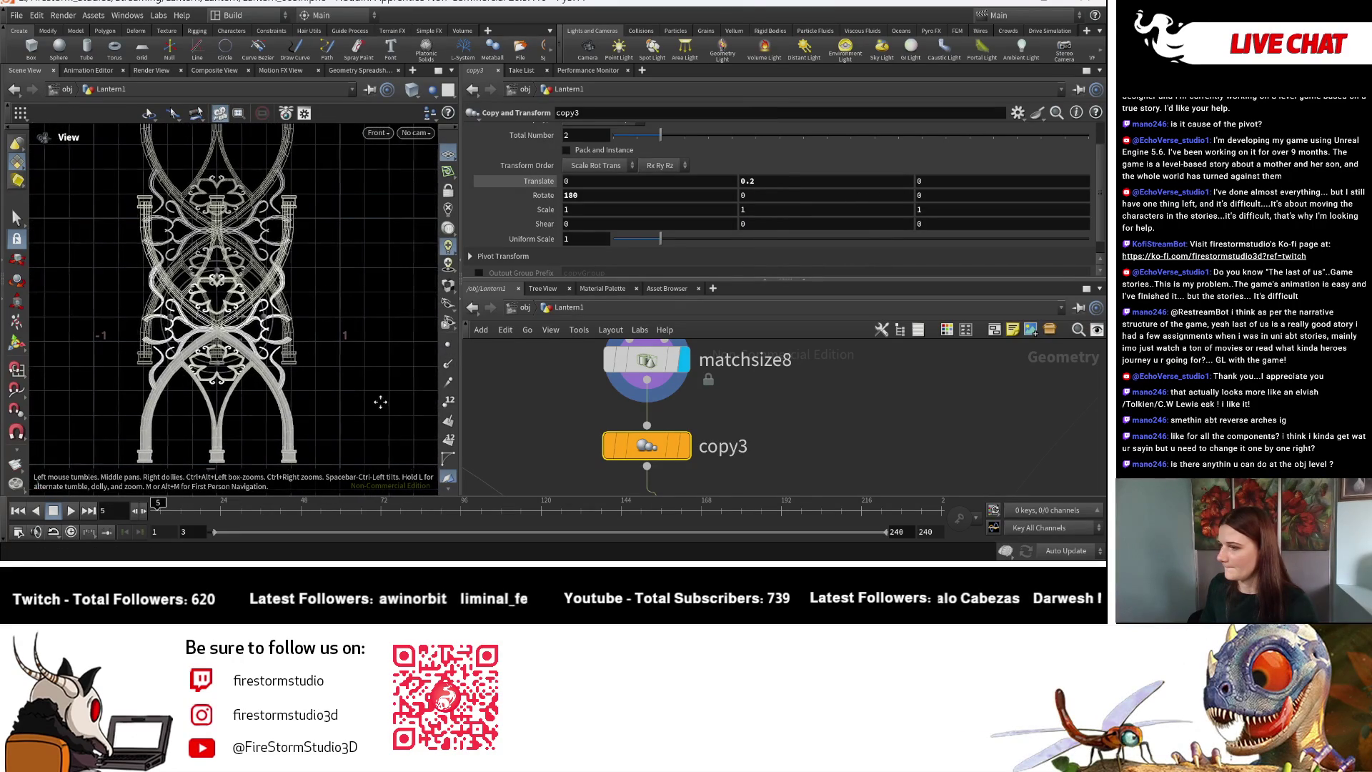
left_click(646, 445)
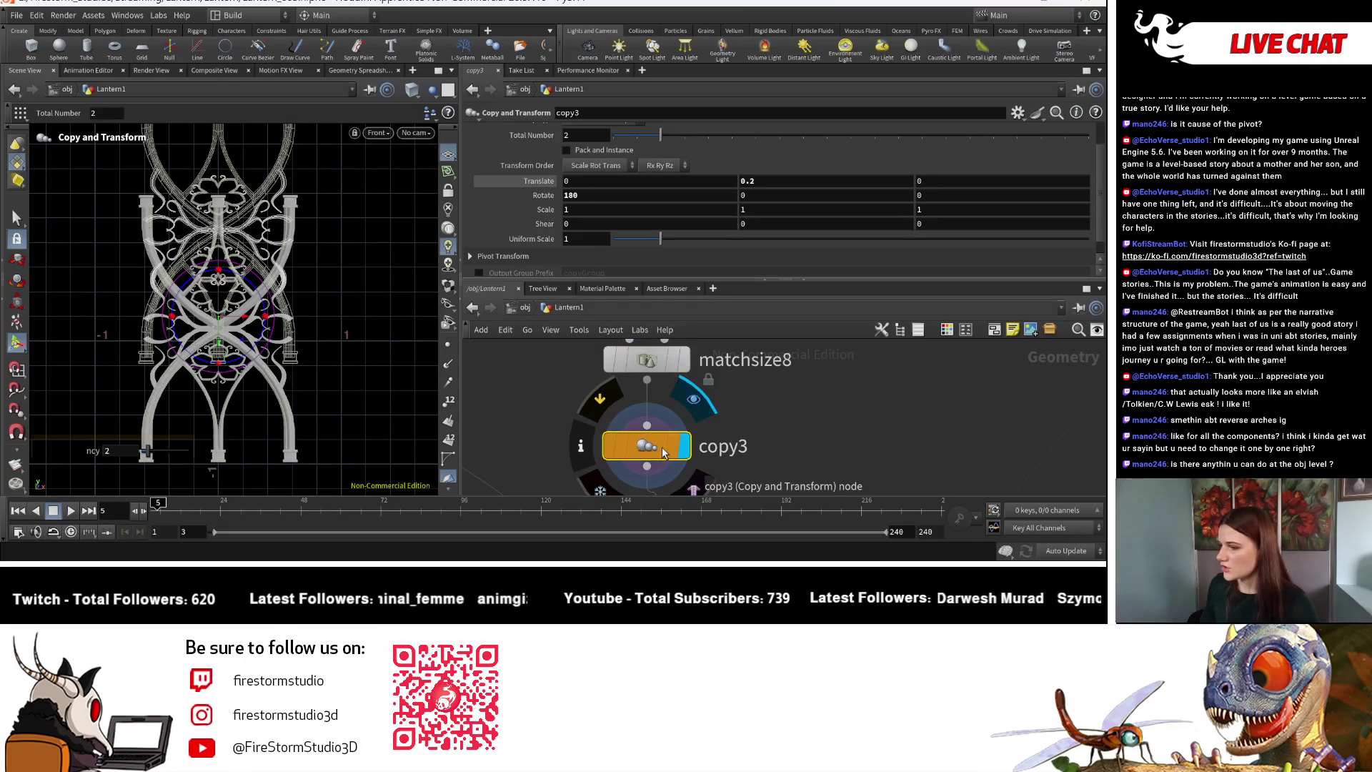
key("Escape")
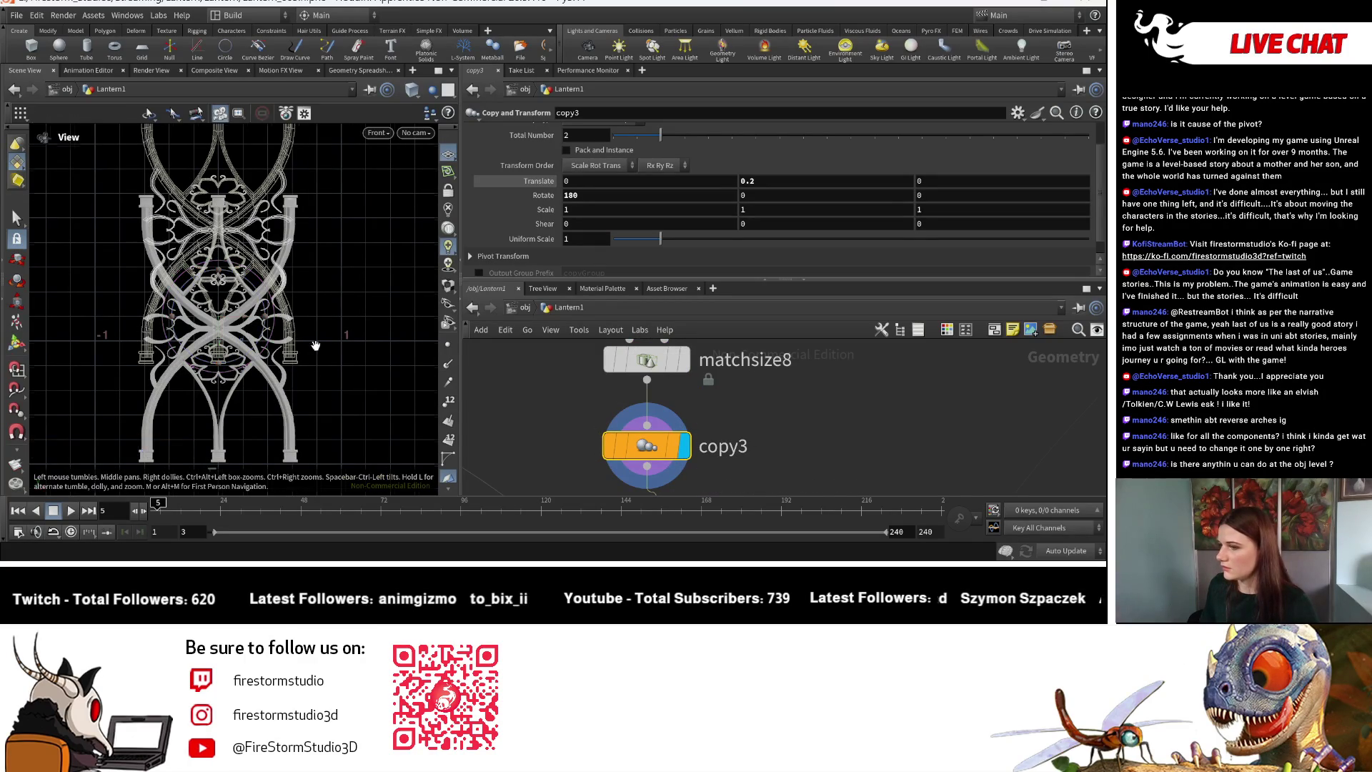
scroll(368, 376, "down", 3)
scroll(665, 417, "down", 2)
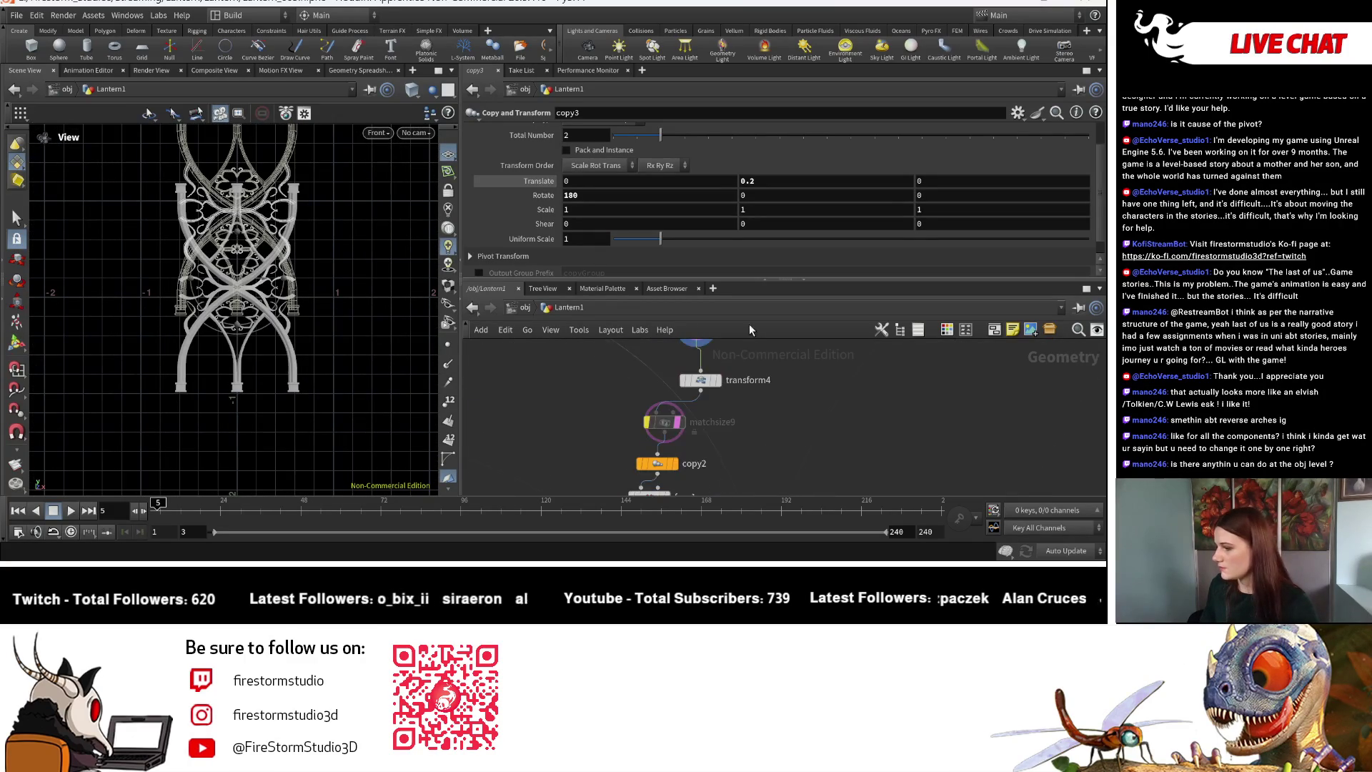
Display transform4 to preview the mirrored double-arch panel and view its settings.
left_click(720, 380)
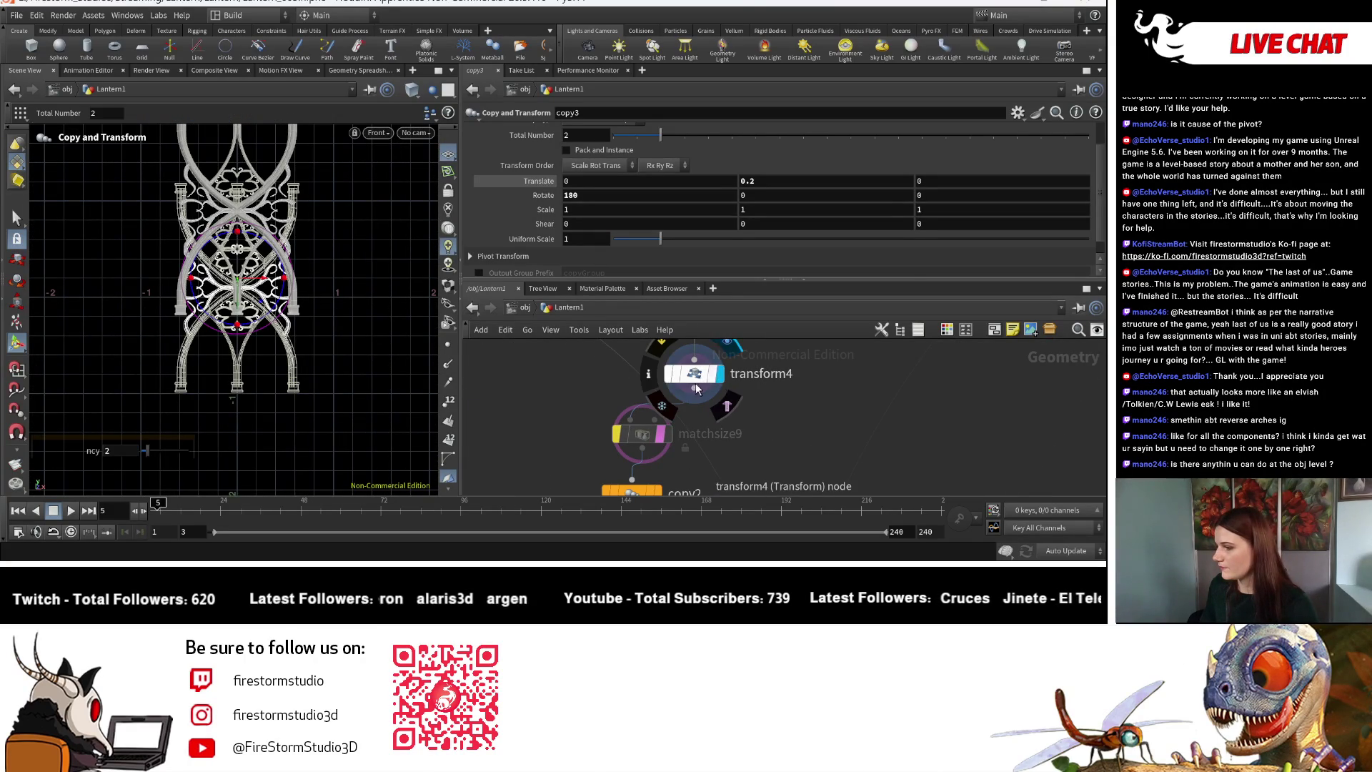
left_click(707, 378)
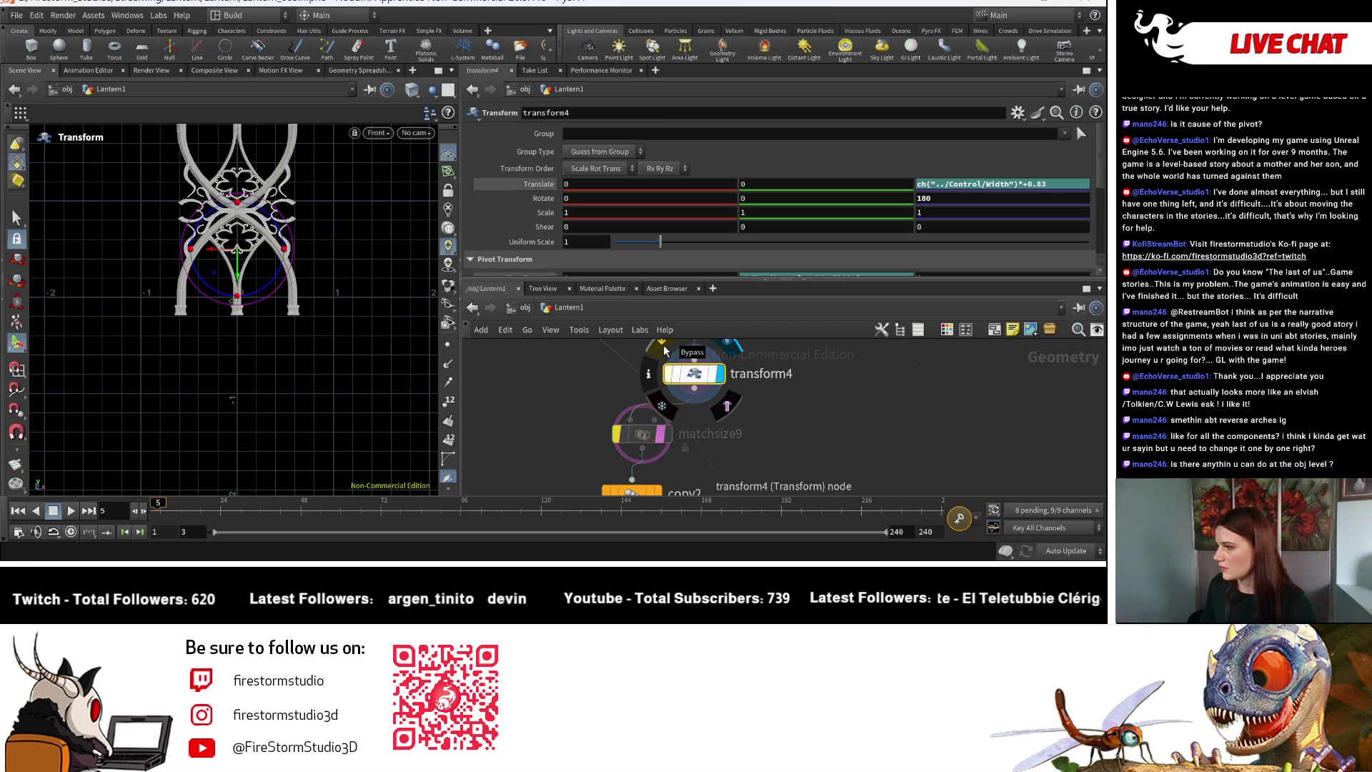
left_click(665, 350)
scroll(715, 414, "down", 2)
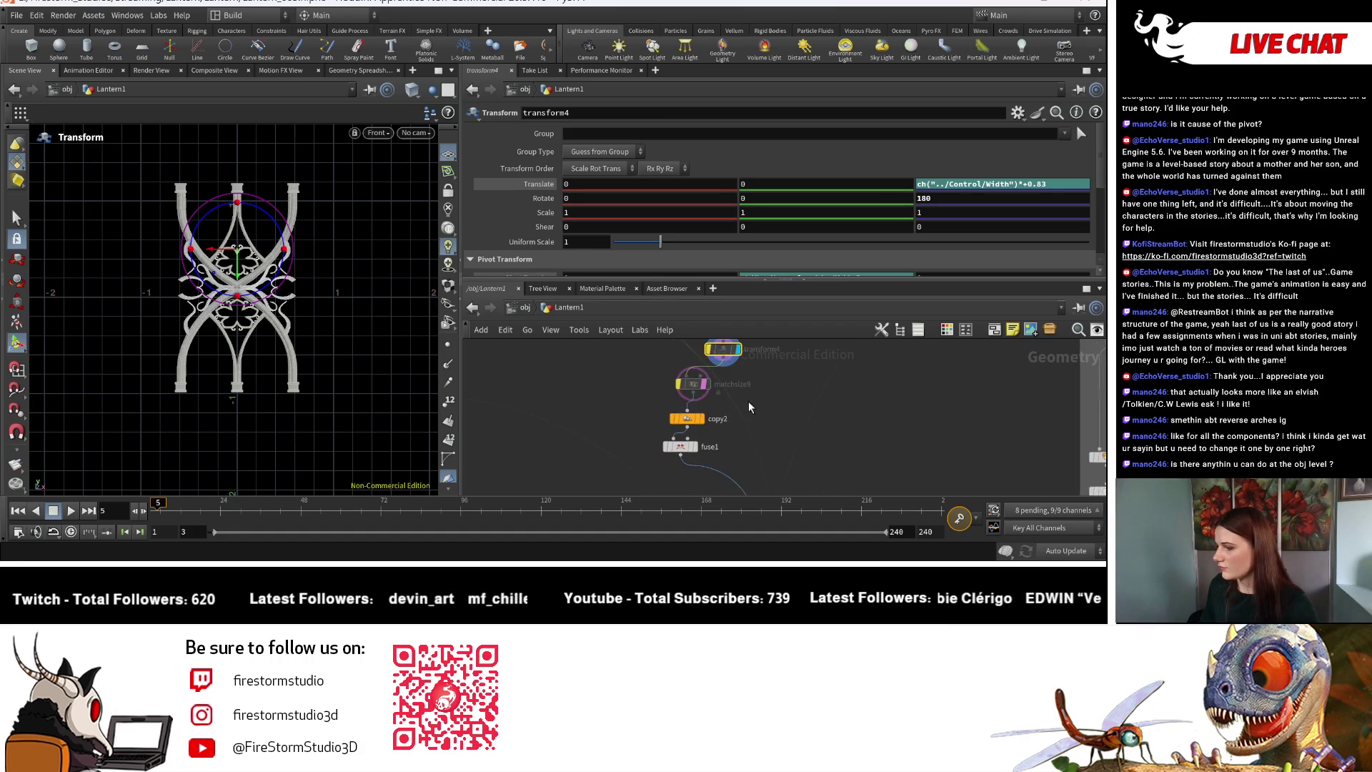
scroll(729, 432, "up", 1)
Display the radial copy2 result and check its settings, then return to transform4.
left_click(684, 413)
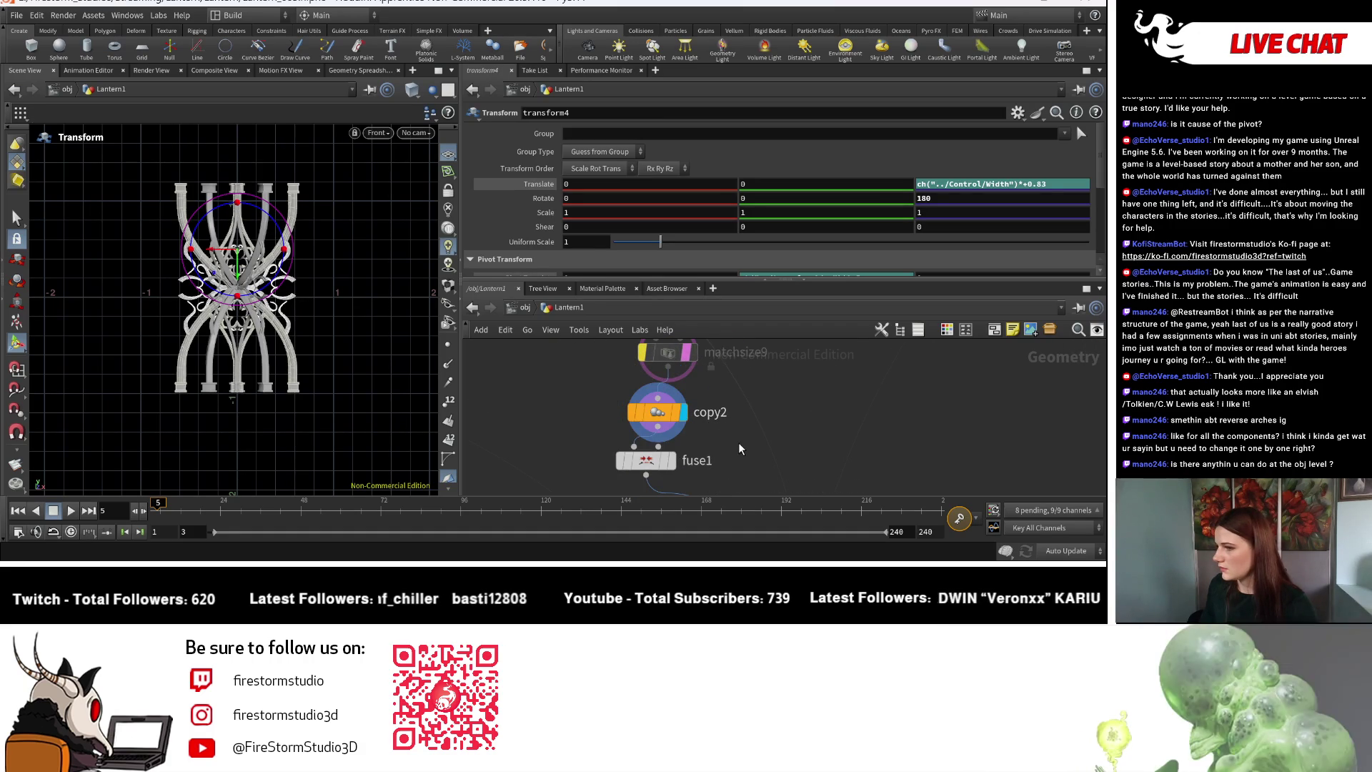
left_click(658, 413)
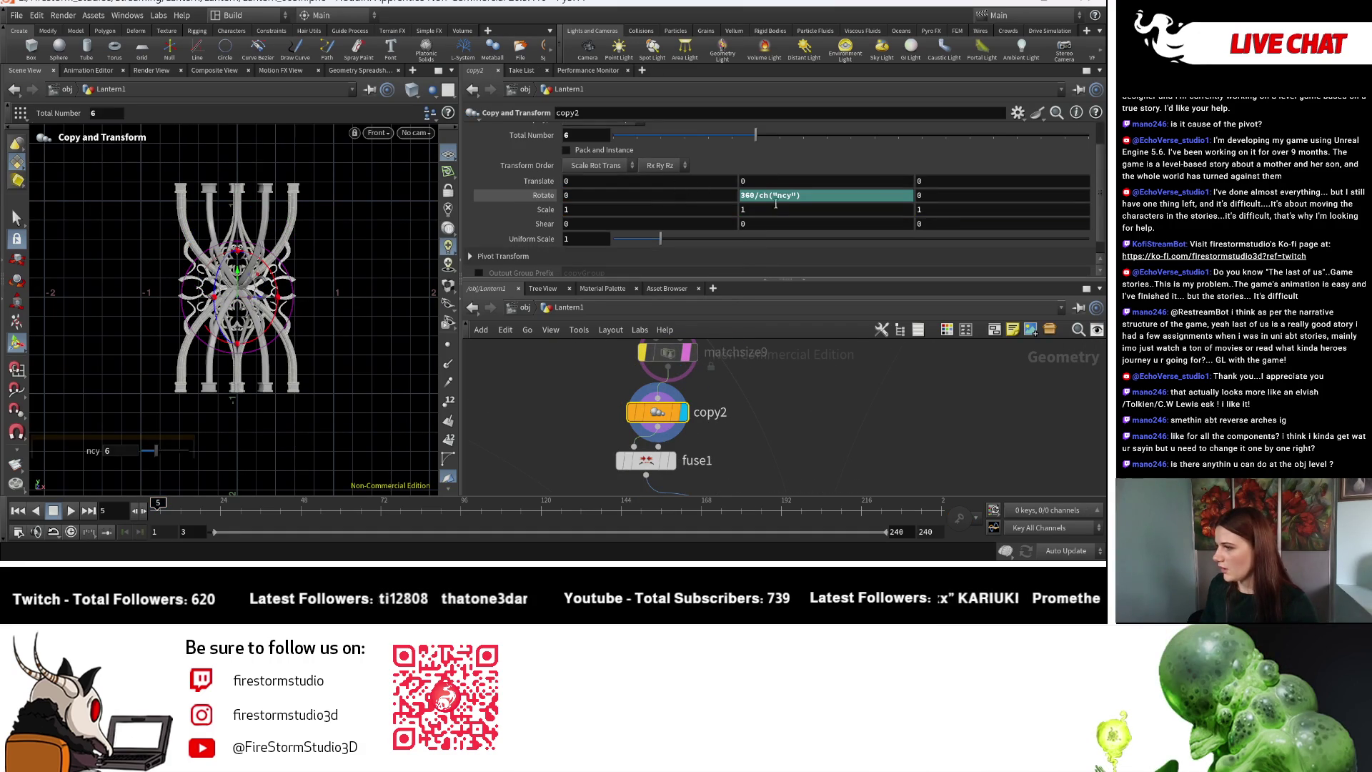
key("ctrl+z")
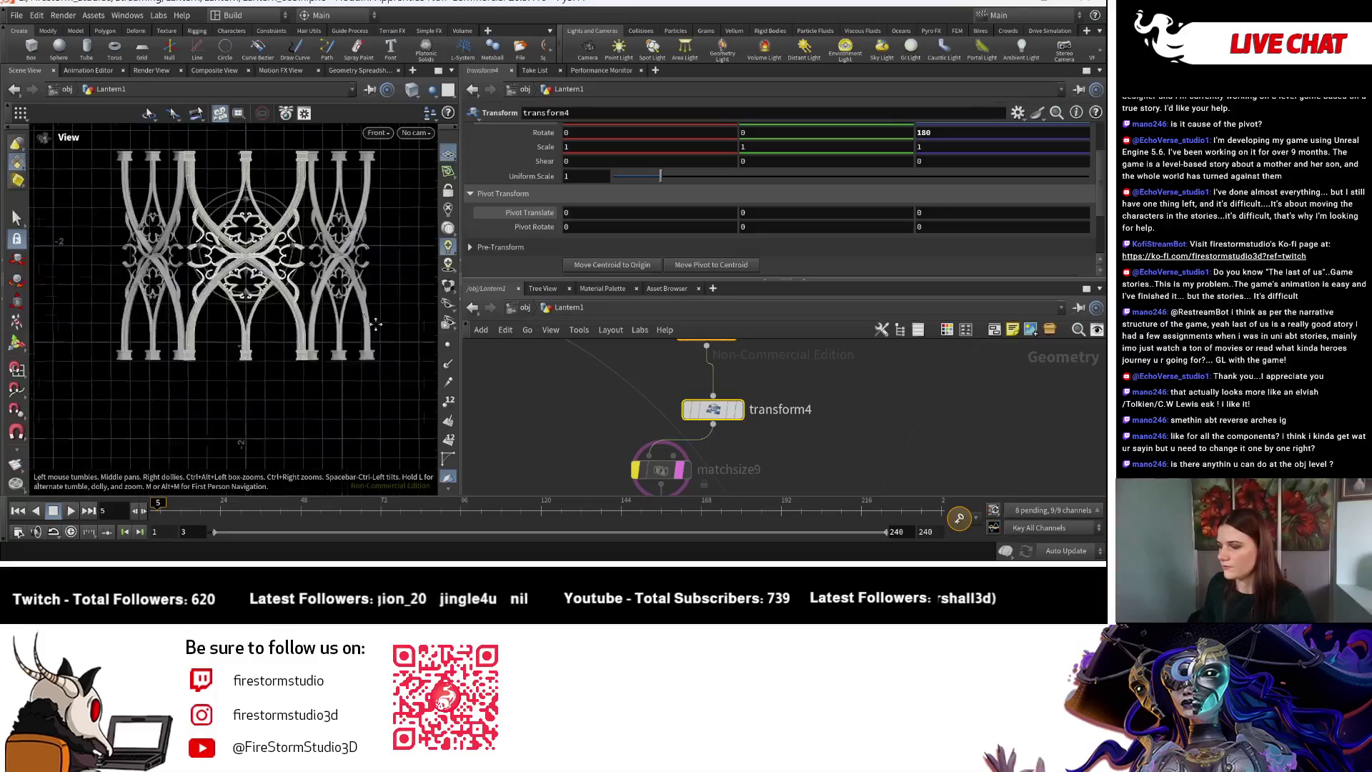
key("Return")
scroll(745, 441, "down", 2)
scroll(756, 370, "up", 2)
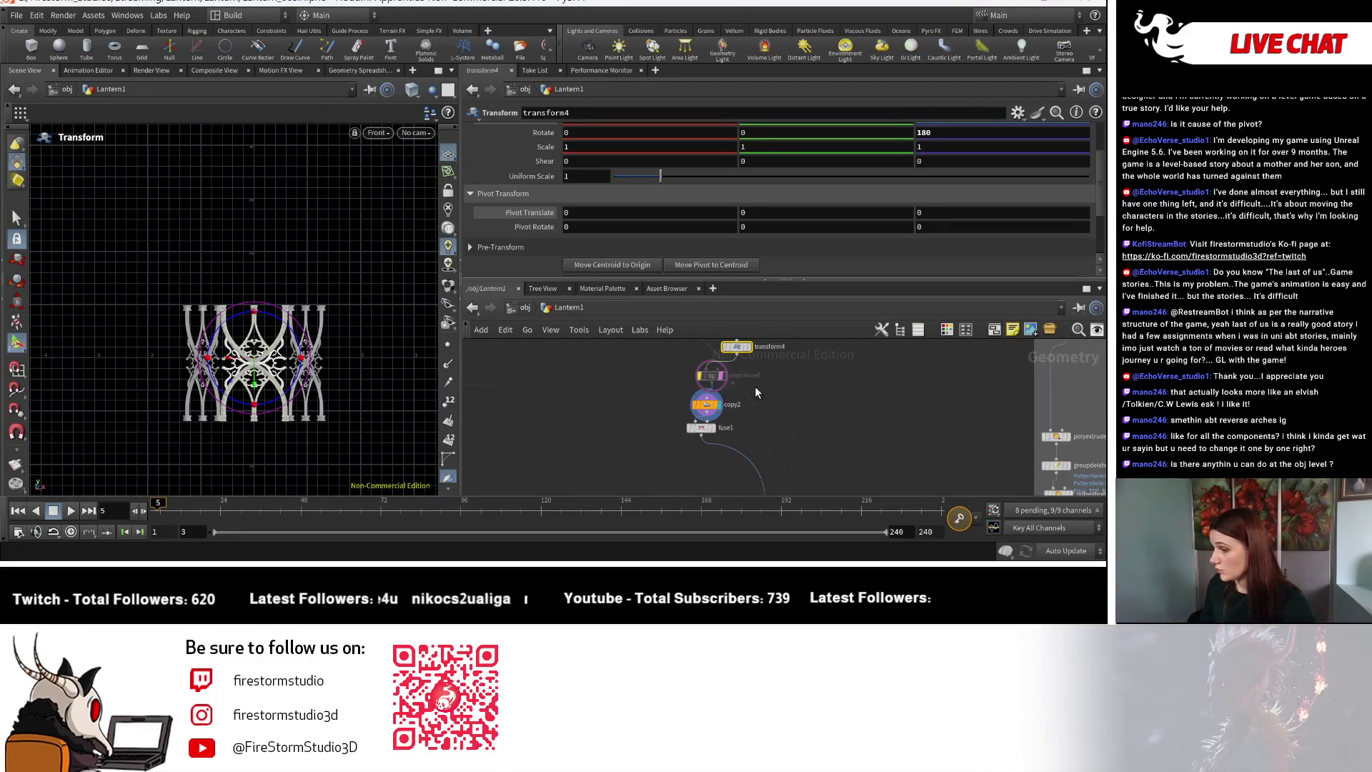
scroll(750, 446, "down", 3)
scroll(786, 453, "up", 5)
Display merge4 to show the fully assembled lantern with dome and base.
mouse_move(786, 454)
middle_mouse_down()
mouse_move(755, 448)
mouse_move(827, 378)
middle_mouse_up()
scroll(828, 454, "down", 3)
left_click(829, 373)
key("Escape")
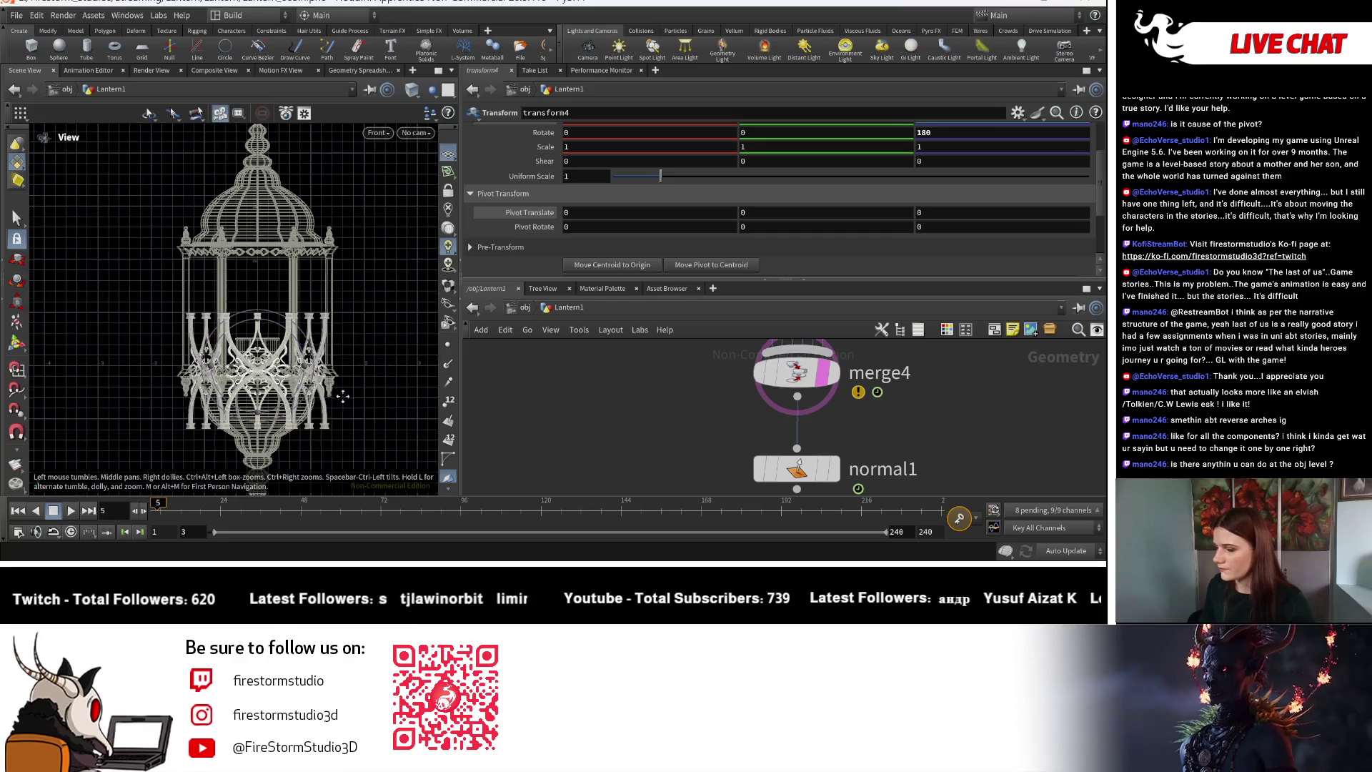
Pan and zoom the network to bring the panel chain around matchsize9 into view.
scroll(346, 409, "up", 10)
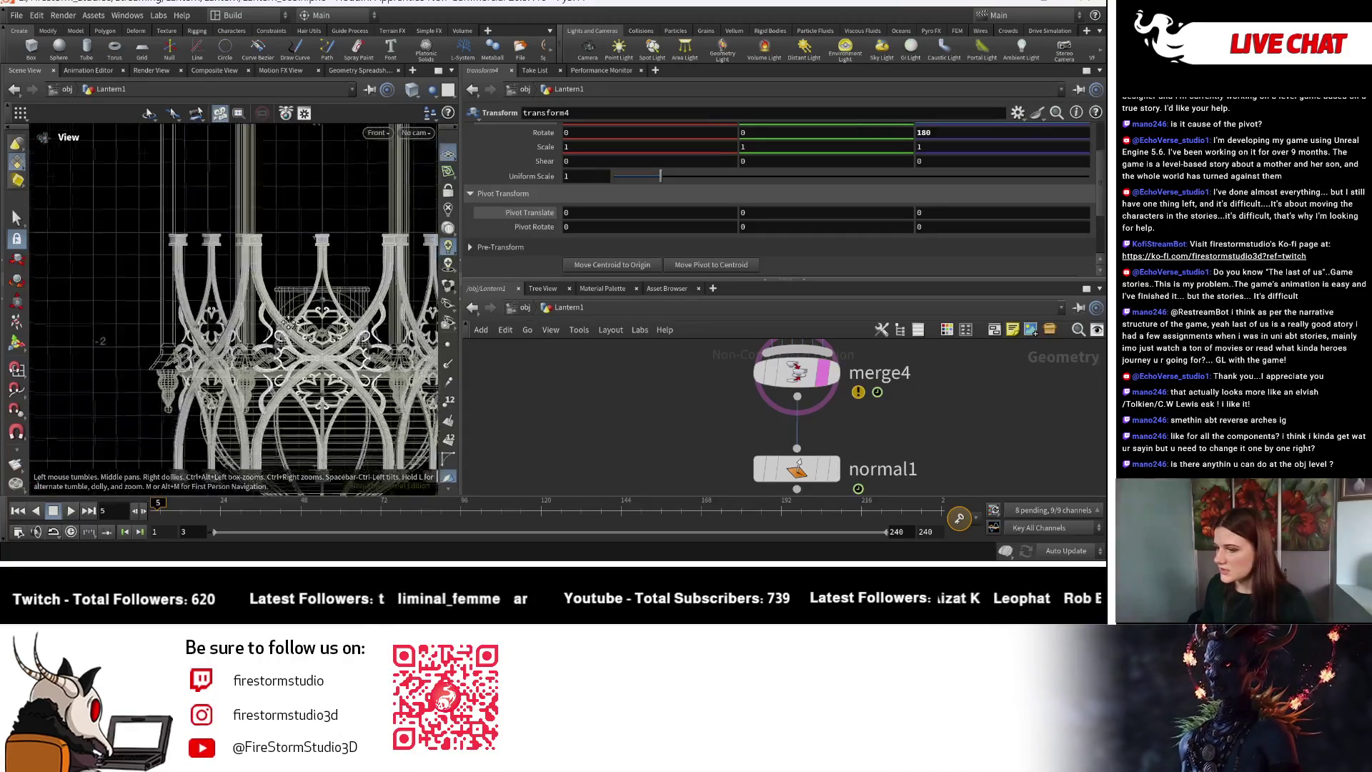
scroll(264, 343, "down", 5)
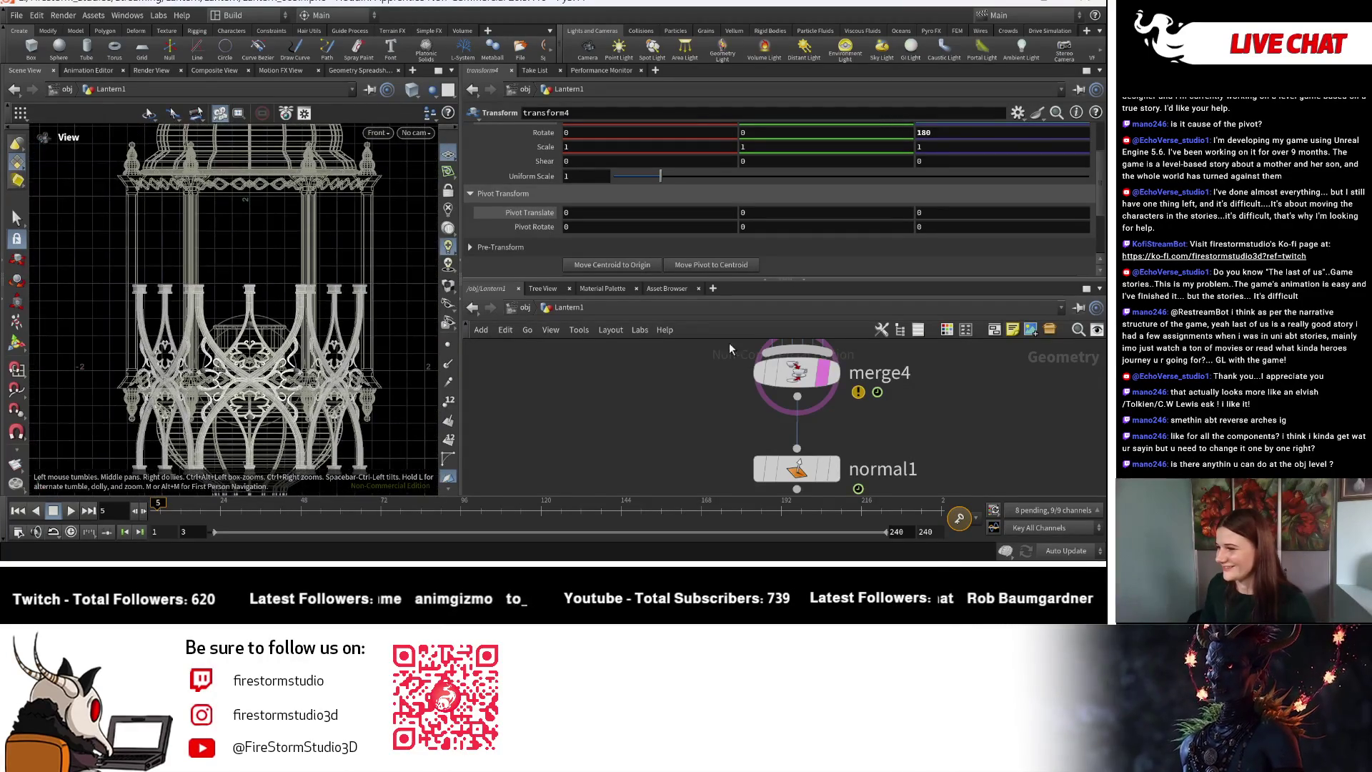
scroll(645, 401, "down", 3)
mouse_move(645, 402)
middle_mouse_down()
mouse_move(628, 460)
mouse_move(636, 497)
middle_mouse_up()
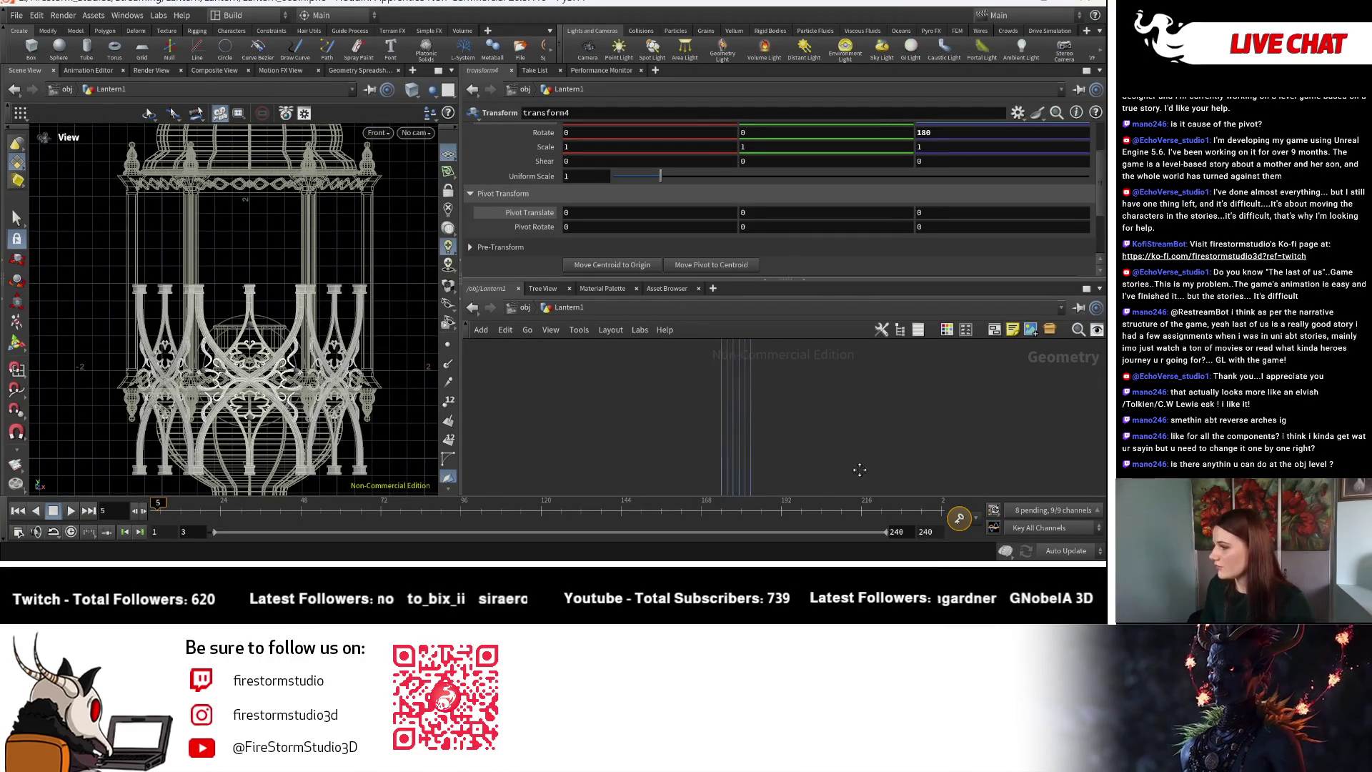
scroll(836, 357, "down", 3)
key("Return")
mouse_move(775, 421)
middle_mouse_down()
mouse_move(812, 401)
mouse_move(819, 425)
mouse_move(814, 372)
mouse_move(793, 393)
middle_mouse_up()
scroll(791, 458, "down", 4)
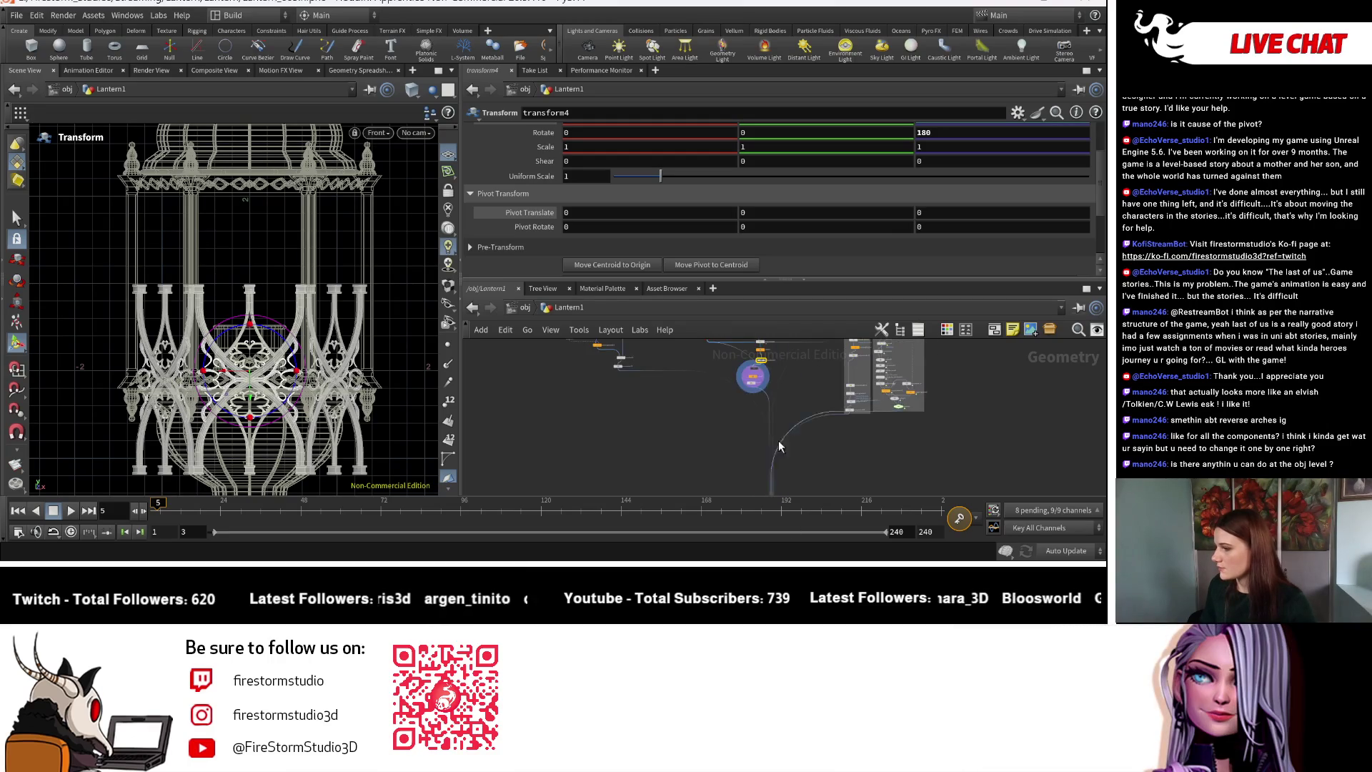
scroll(791, 472, "up", 6)
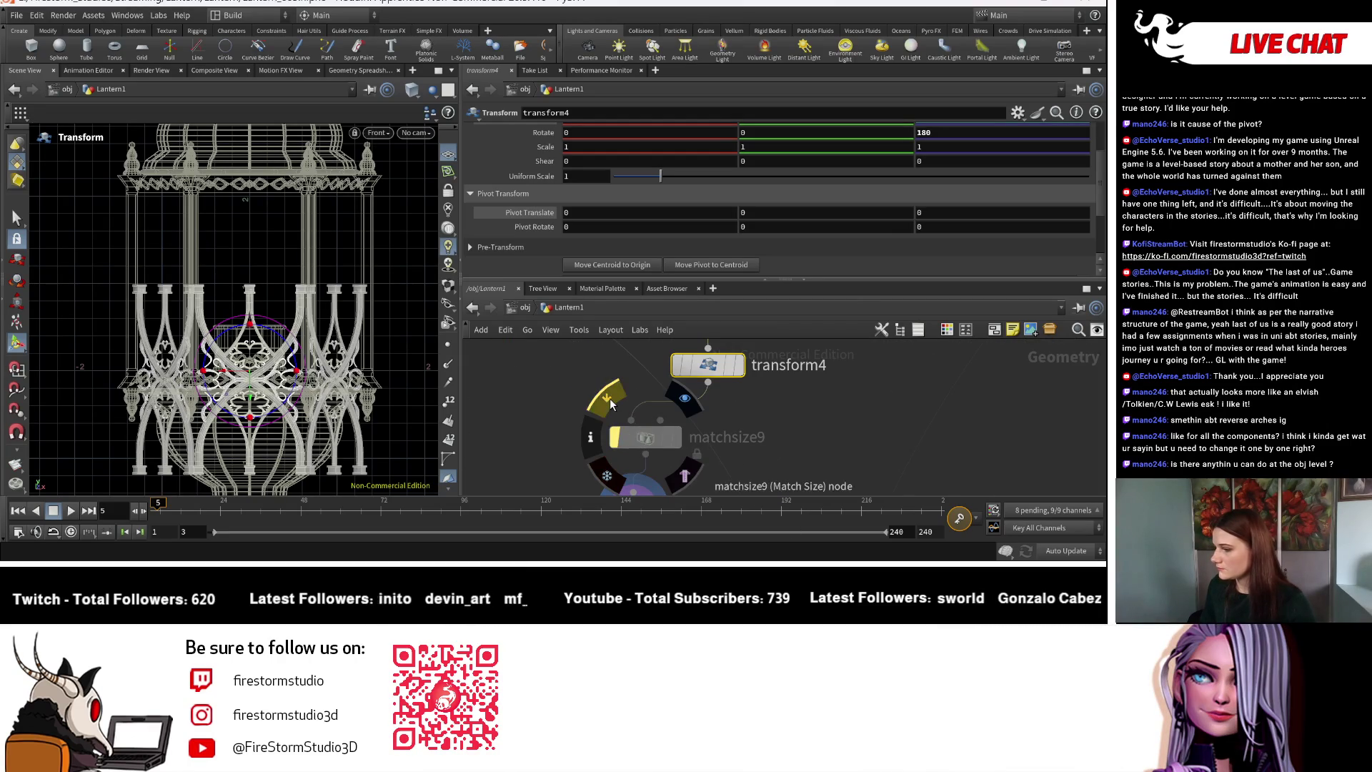
Toggle matchsize9's bypass off and on, then show its Match Size settings (X/Z centred, Y Min).
left_click(608, 400)
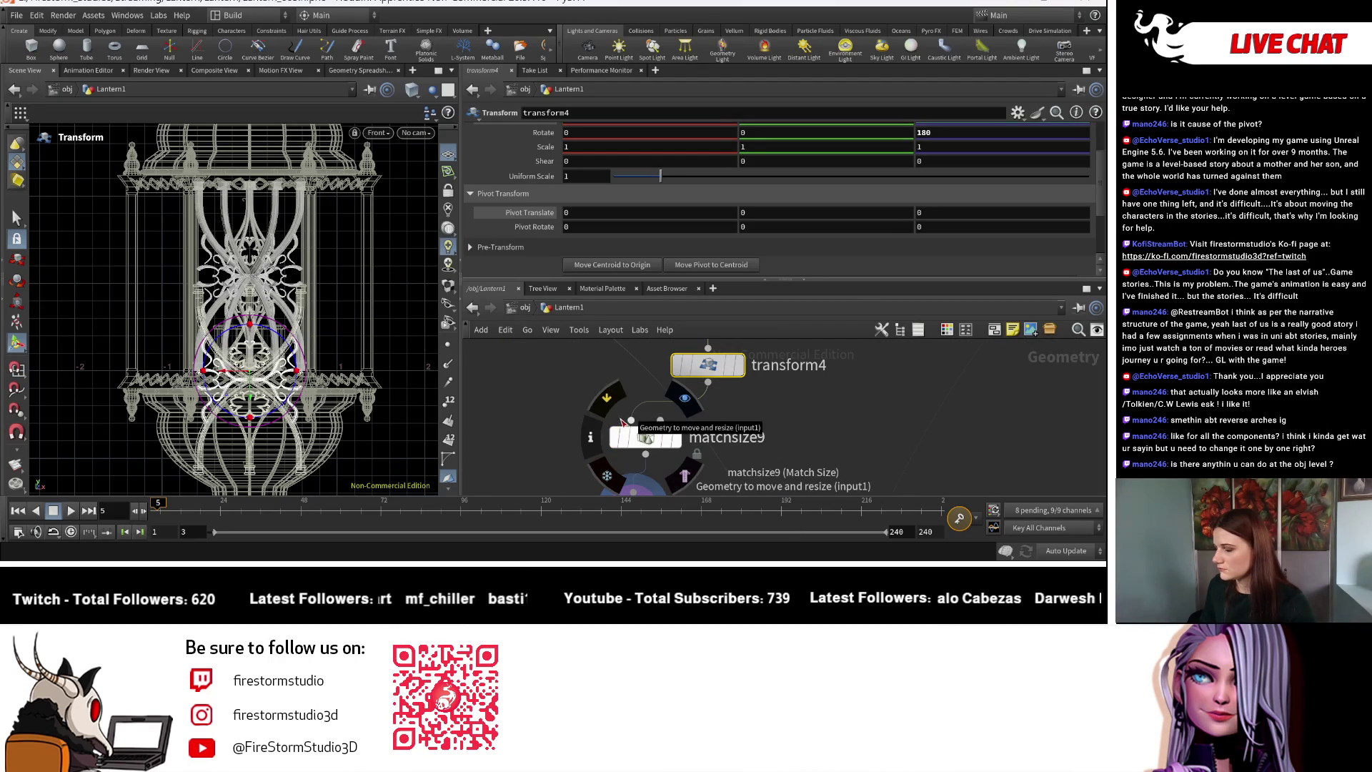
left_click(607, 397)
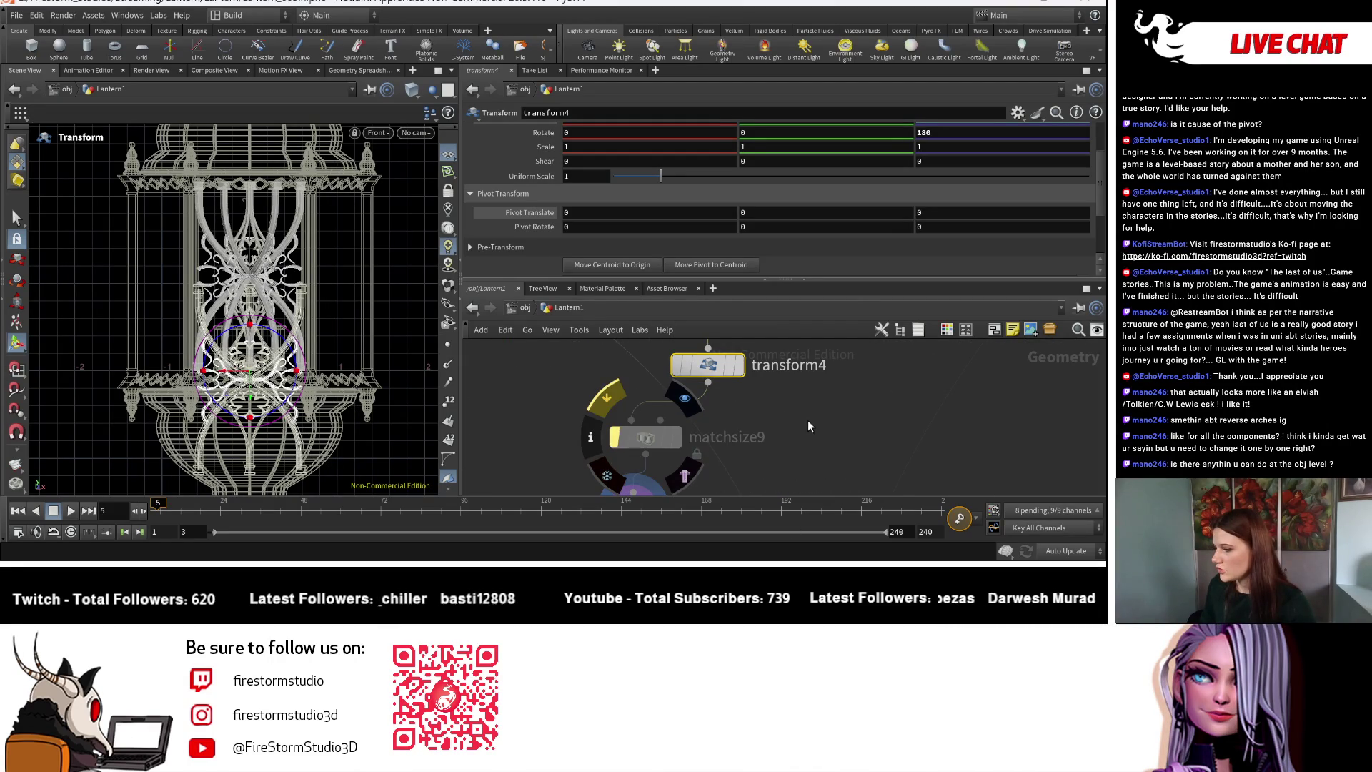
left_click(632, 439)
left_click(642, 436)
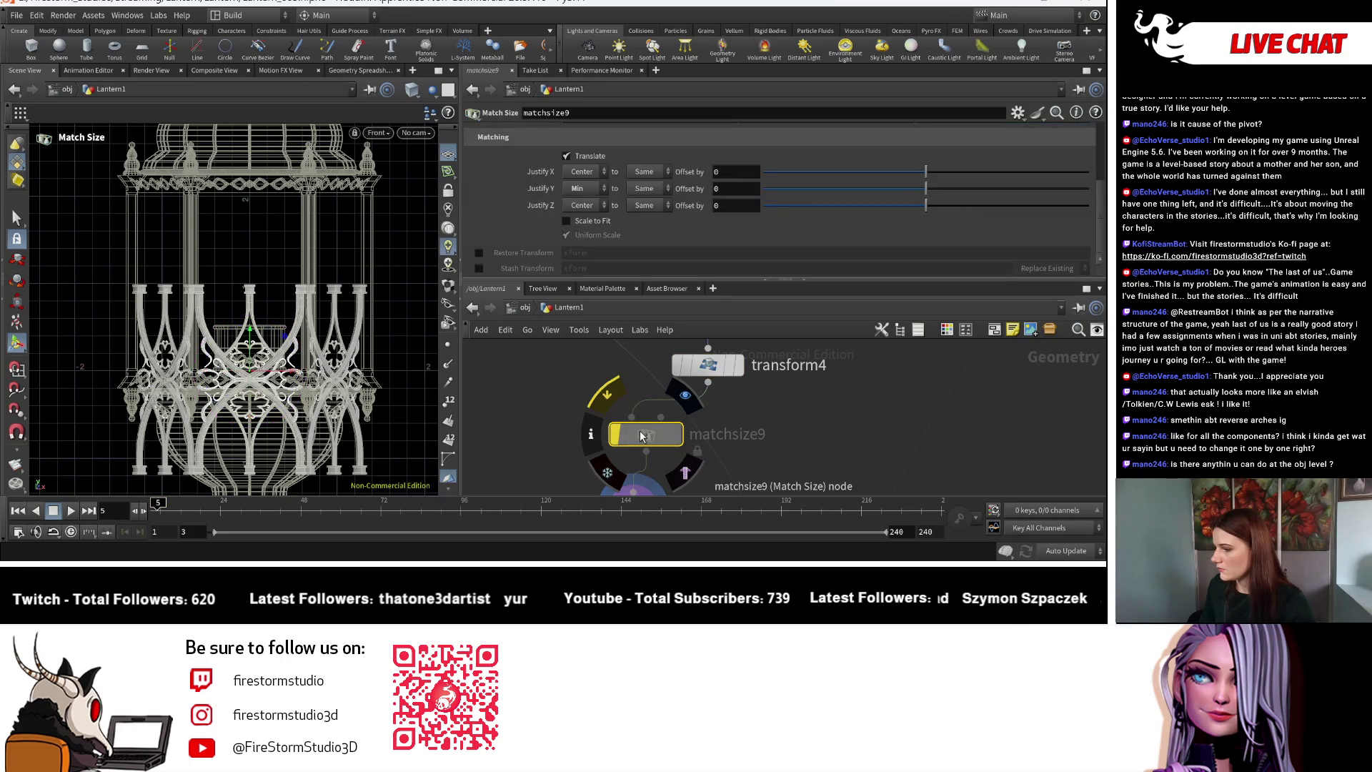
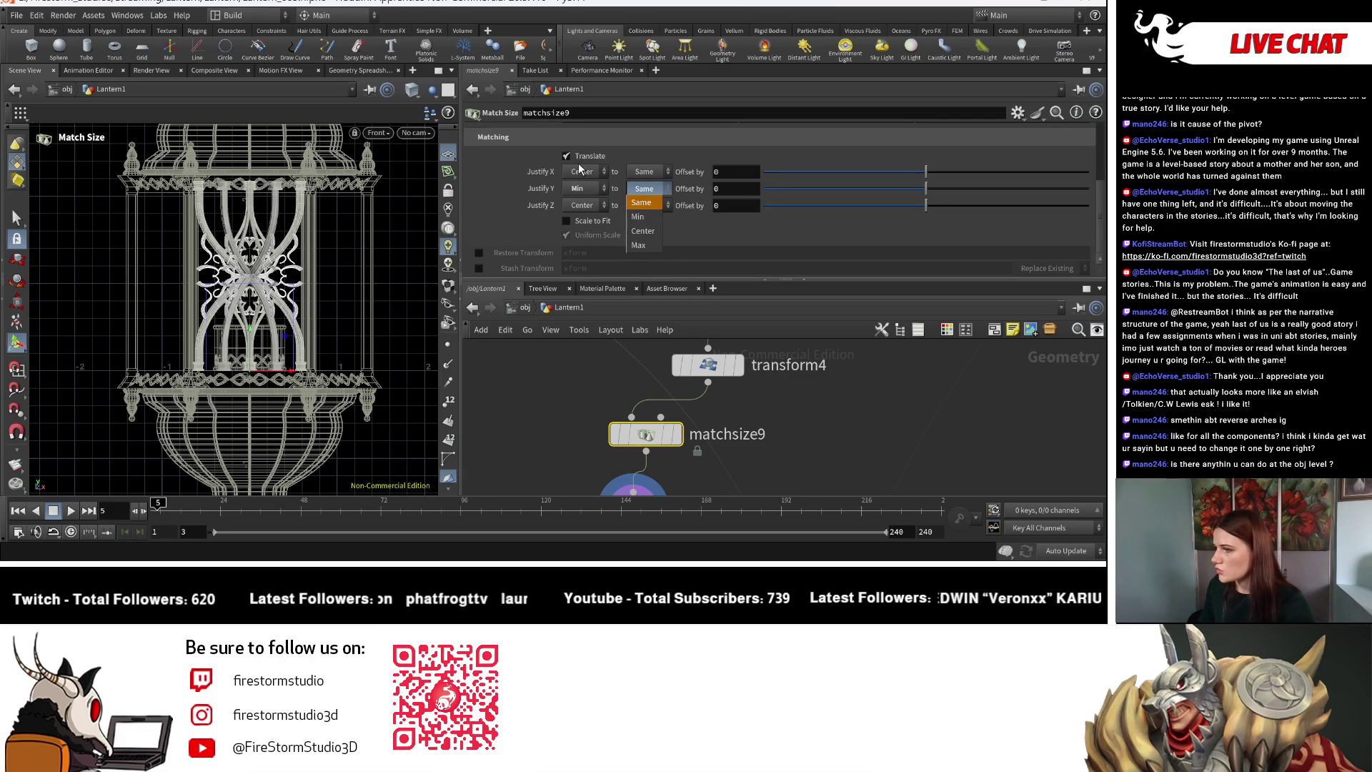
Set matchsize9's Justify X and Justify Z to None, keeping Justify Y at Min.
left_click(590, 190)
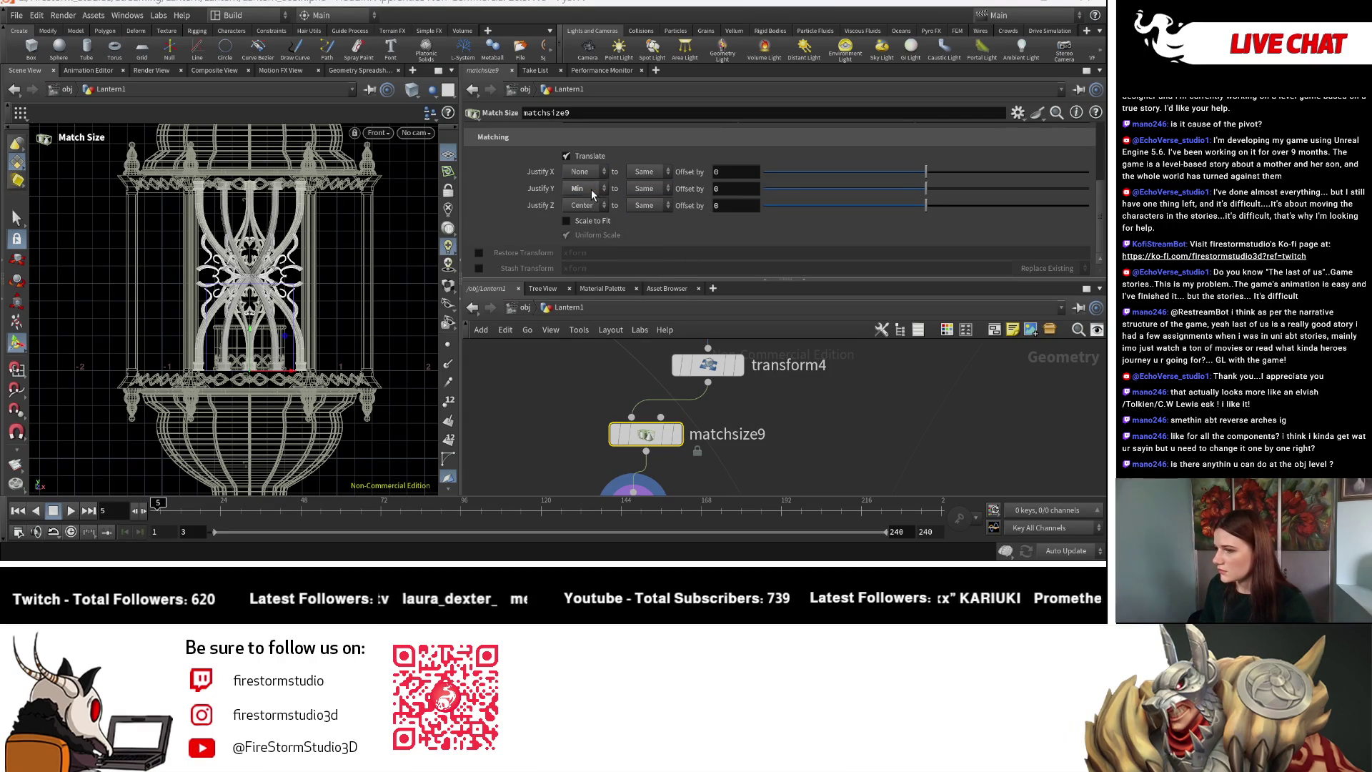
left_click(593, 204)
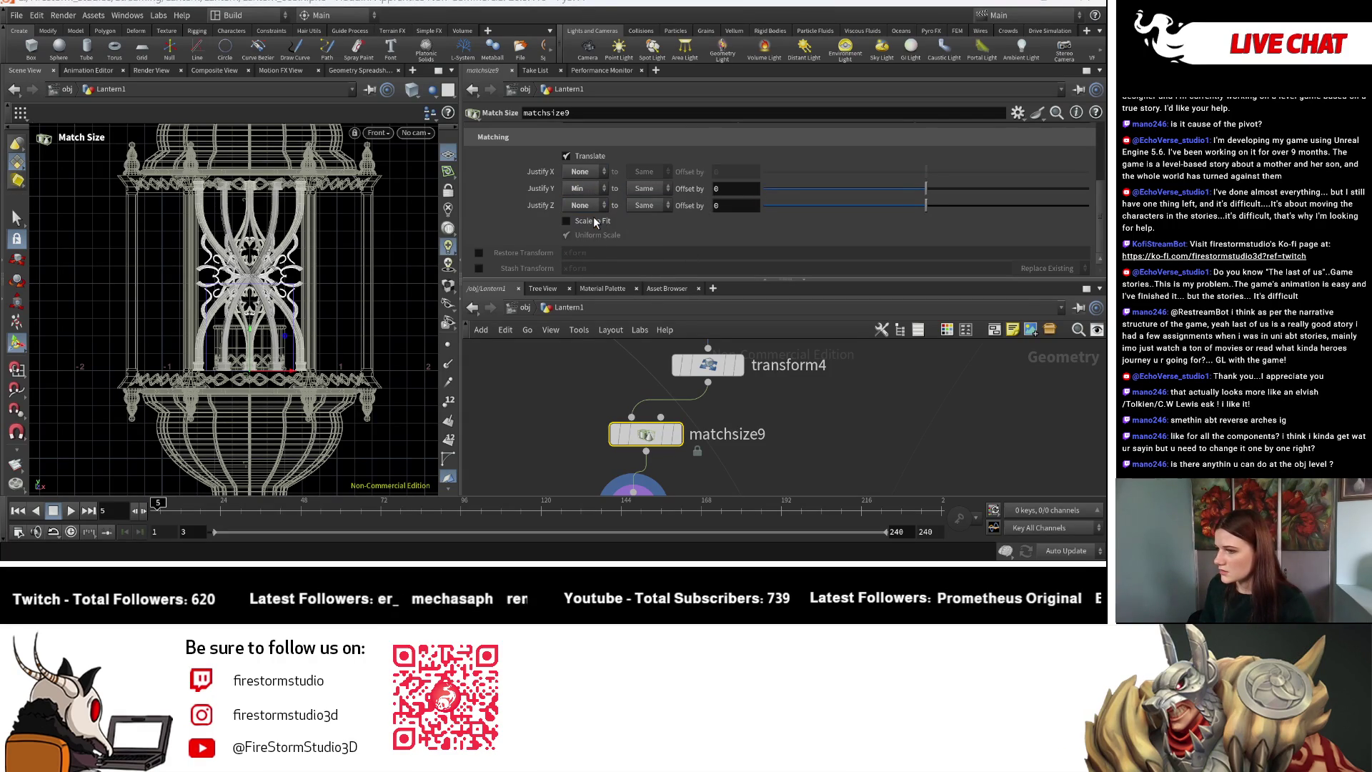
left_click(593, 216)
key("Escape")
scroll(347, 309, "up", 5)
scroll(608, 398, "down", 3)
key("Return")
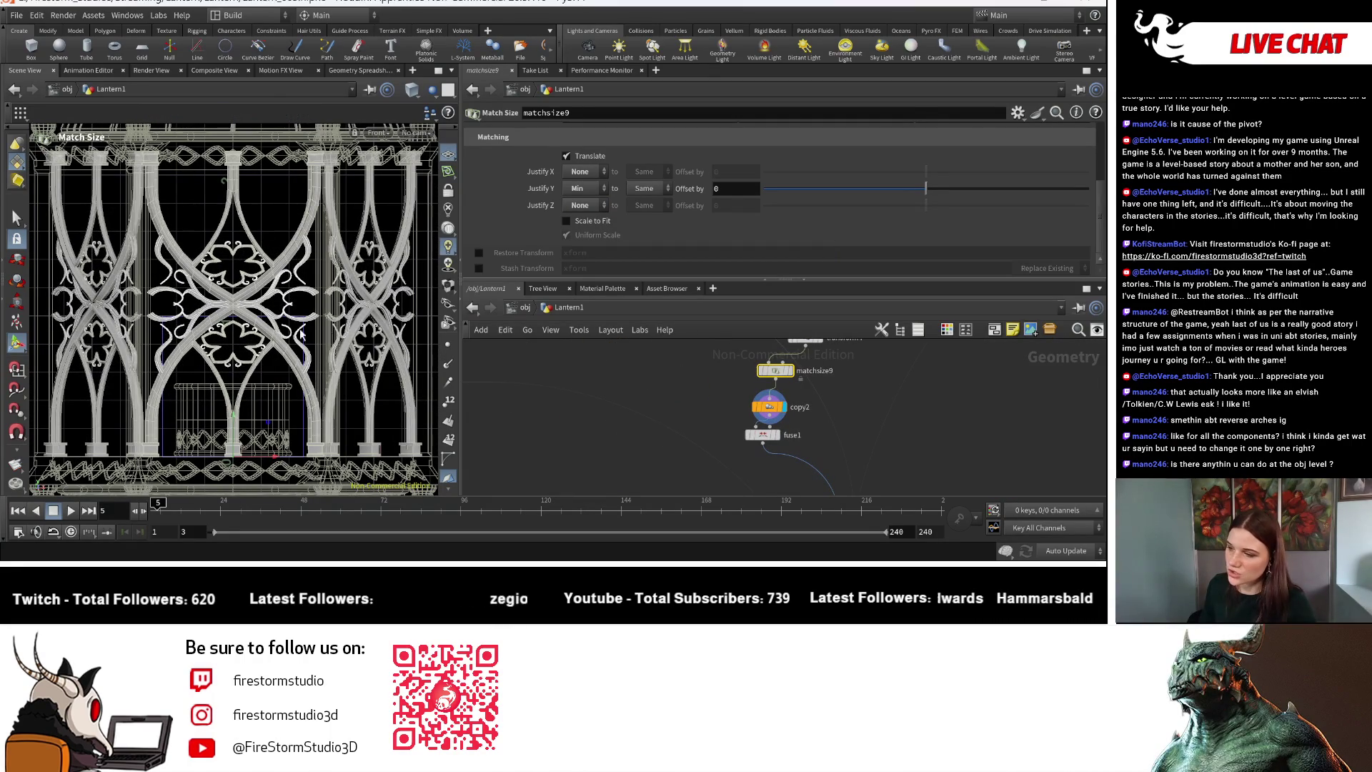
mouse_move(622, 426)
middle_mouse_down()
mouse_move(750, 375)
mouse_move(760, 443)
mouse_move(789, 374)
mouse_move(759, 444)
middle_mouse_up()
scroll(759, 444, "up", 3)
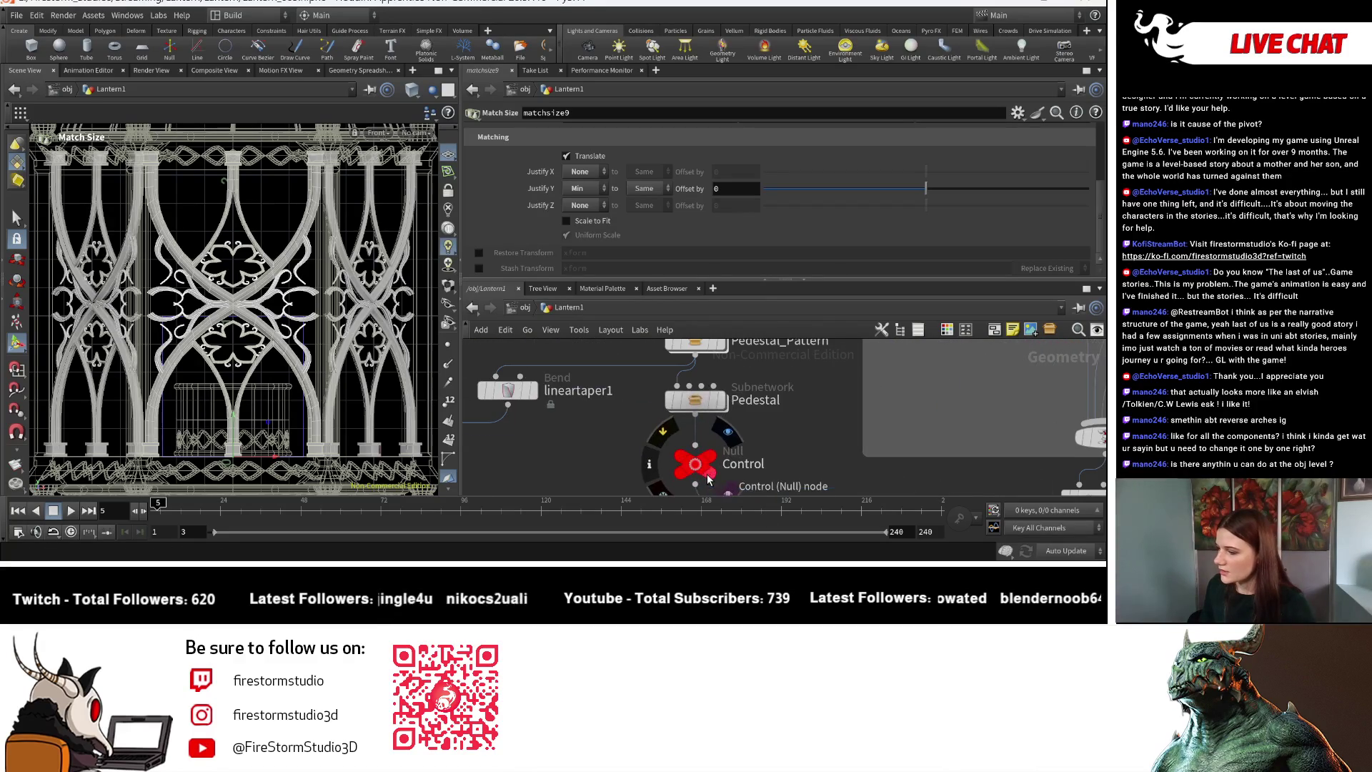
Raise the Control null's Height to 3.055 as a test, then undo back to 2.036.
left_click(696, 465)
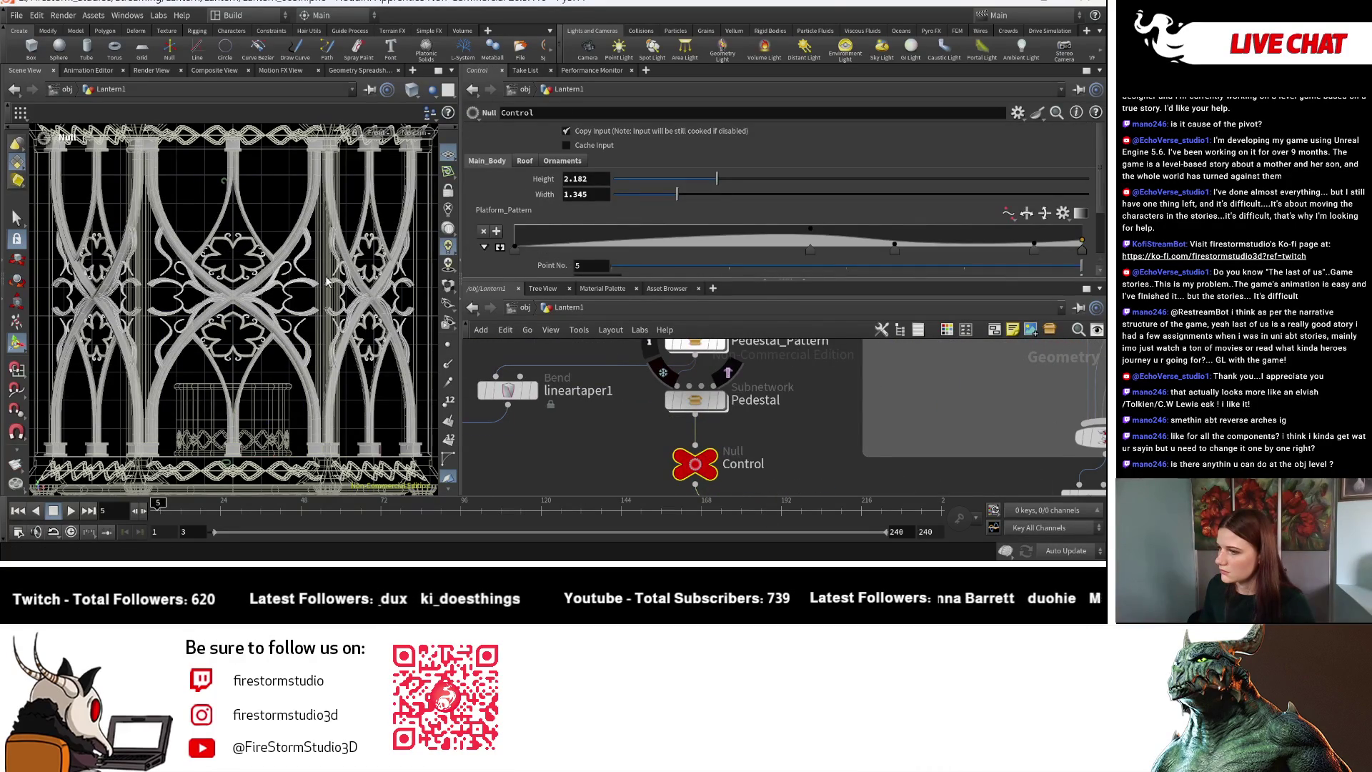
scroll(323, 281, "down", 5)
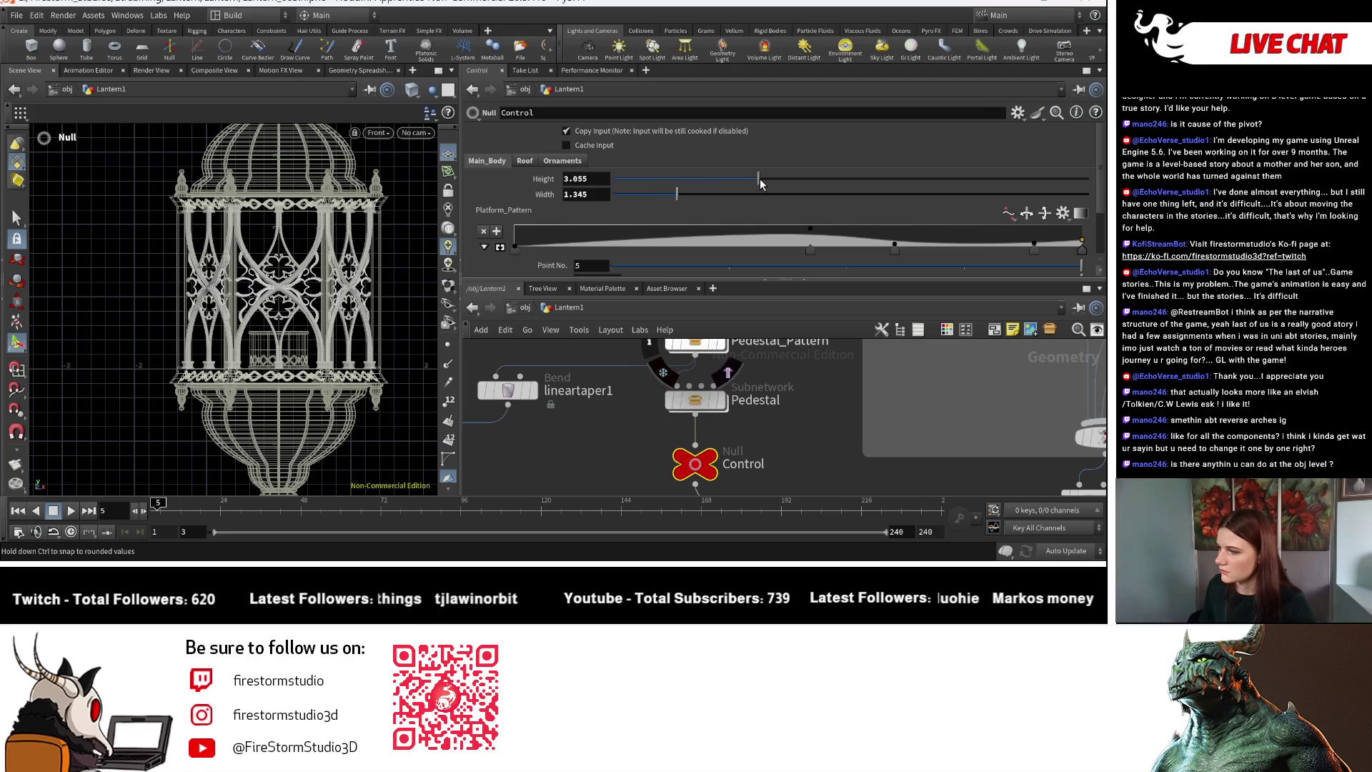
scroll(350, 281, "up", 5)
key("ctrl+z")
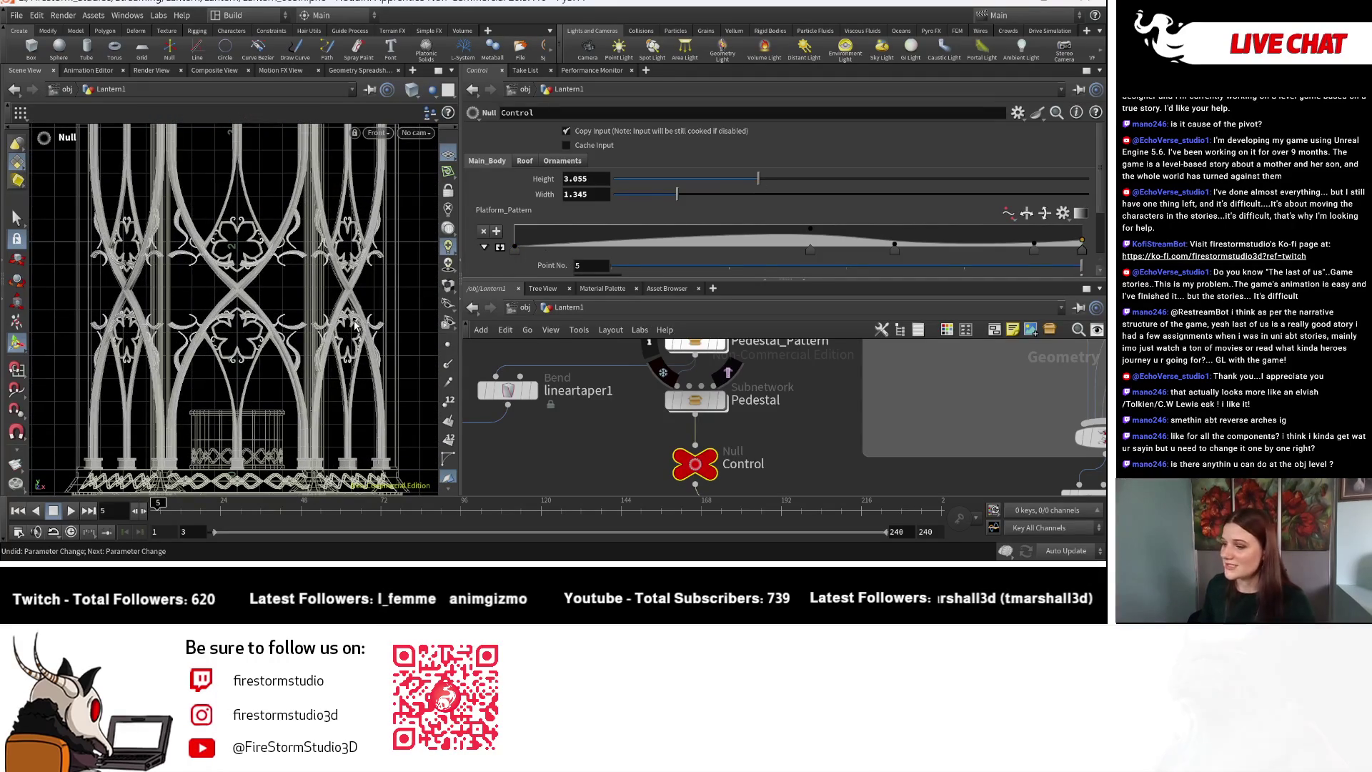
key("ctrl+z")
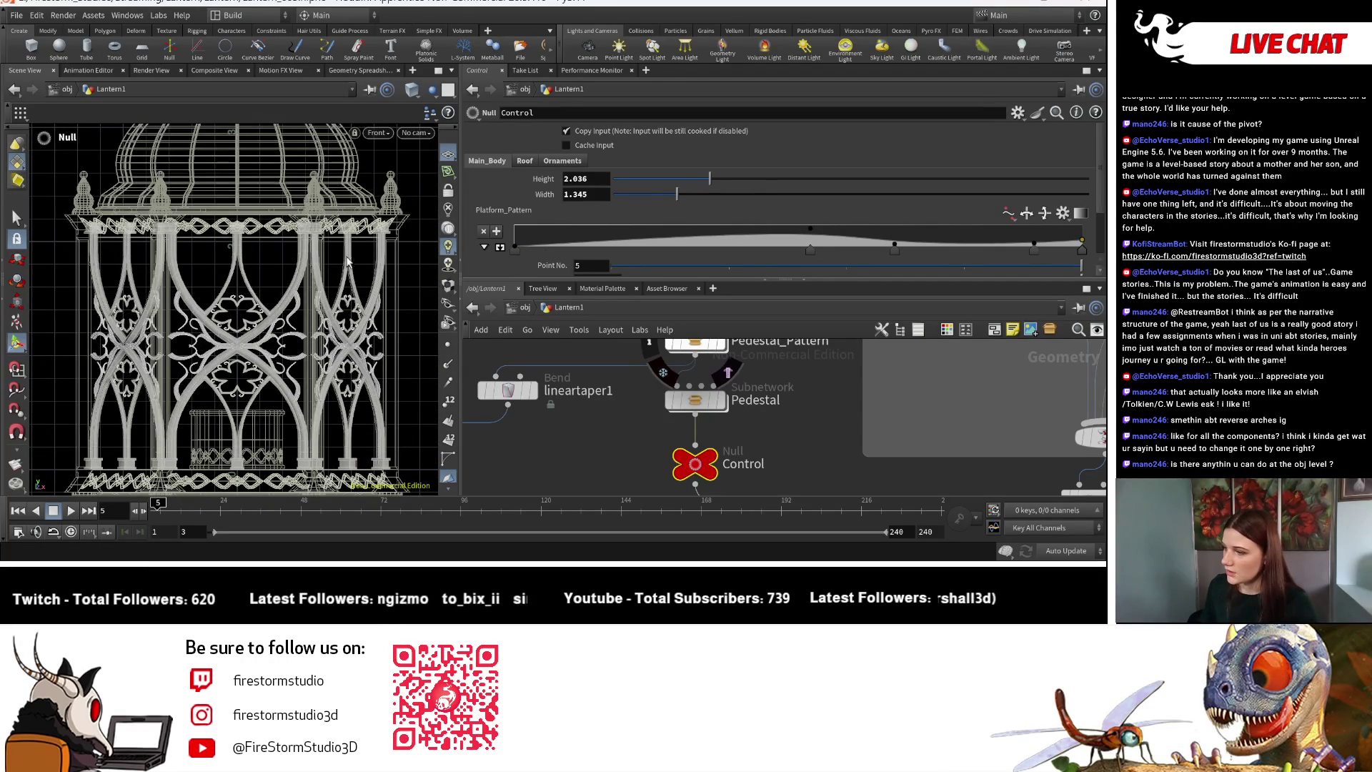
Look over the lantern's arches and select transform4 to view its parameters.
key("Escape")
scroll(310, 184, "up", 3)
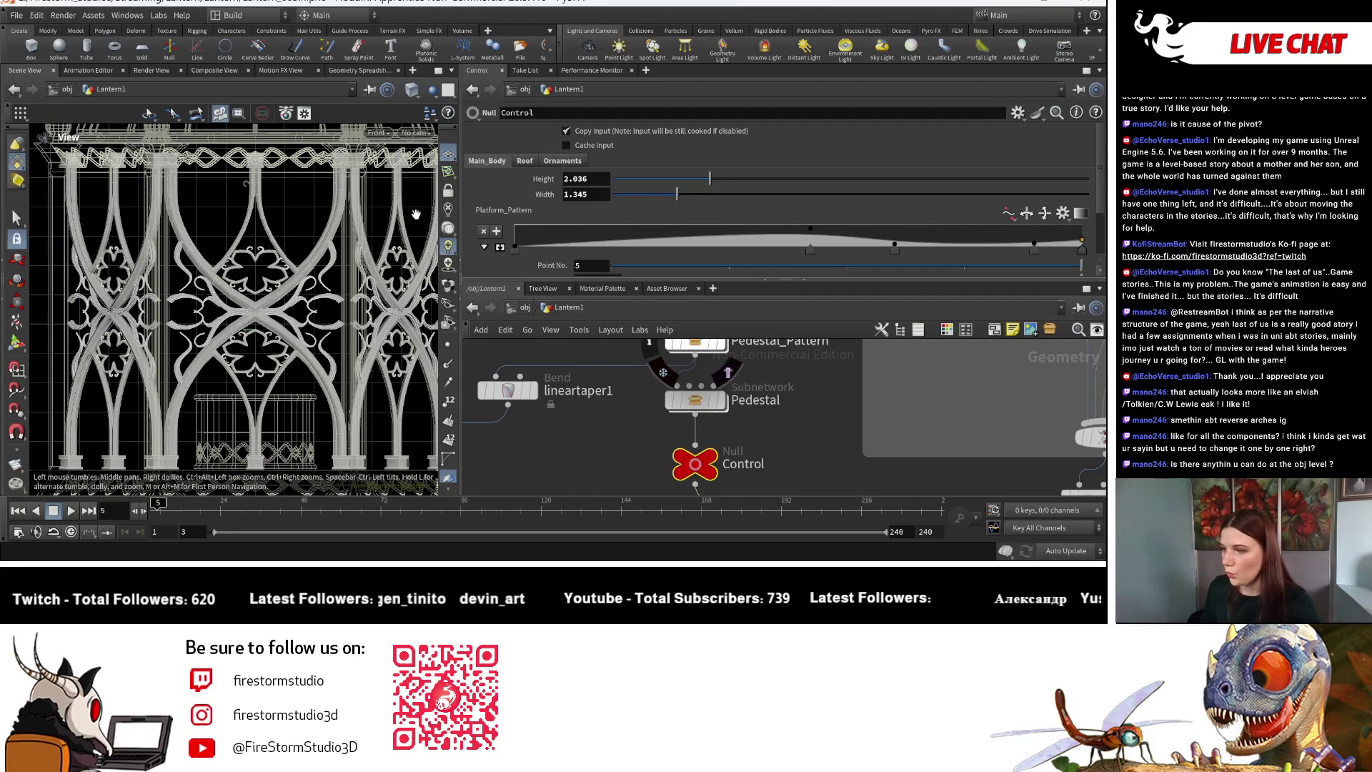
scroll(743, 429, "down", 5)
middle_click_drag(943, 486, 826, 463)
scroll(817, 384, "up", 4)
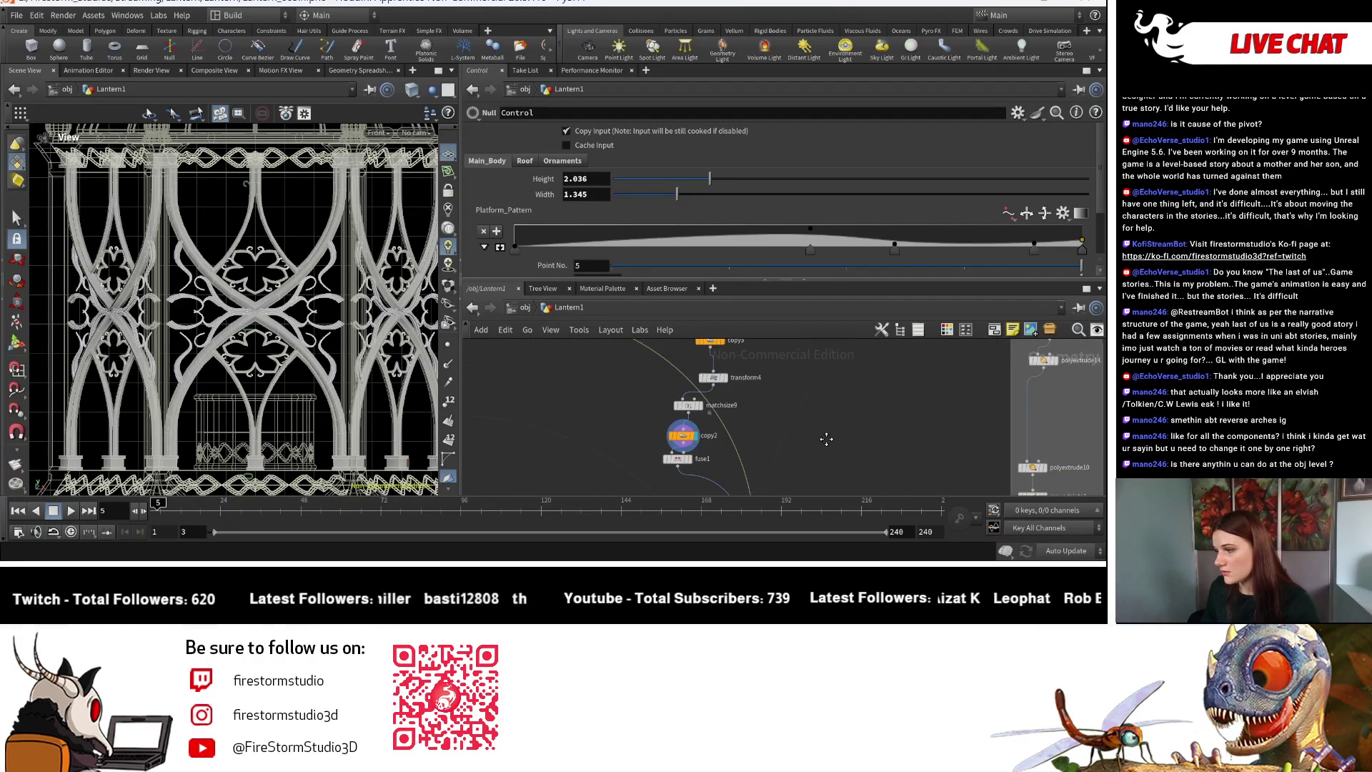
left_click(677, 363)
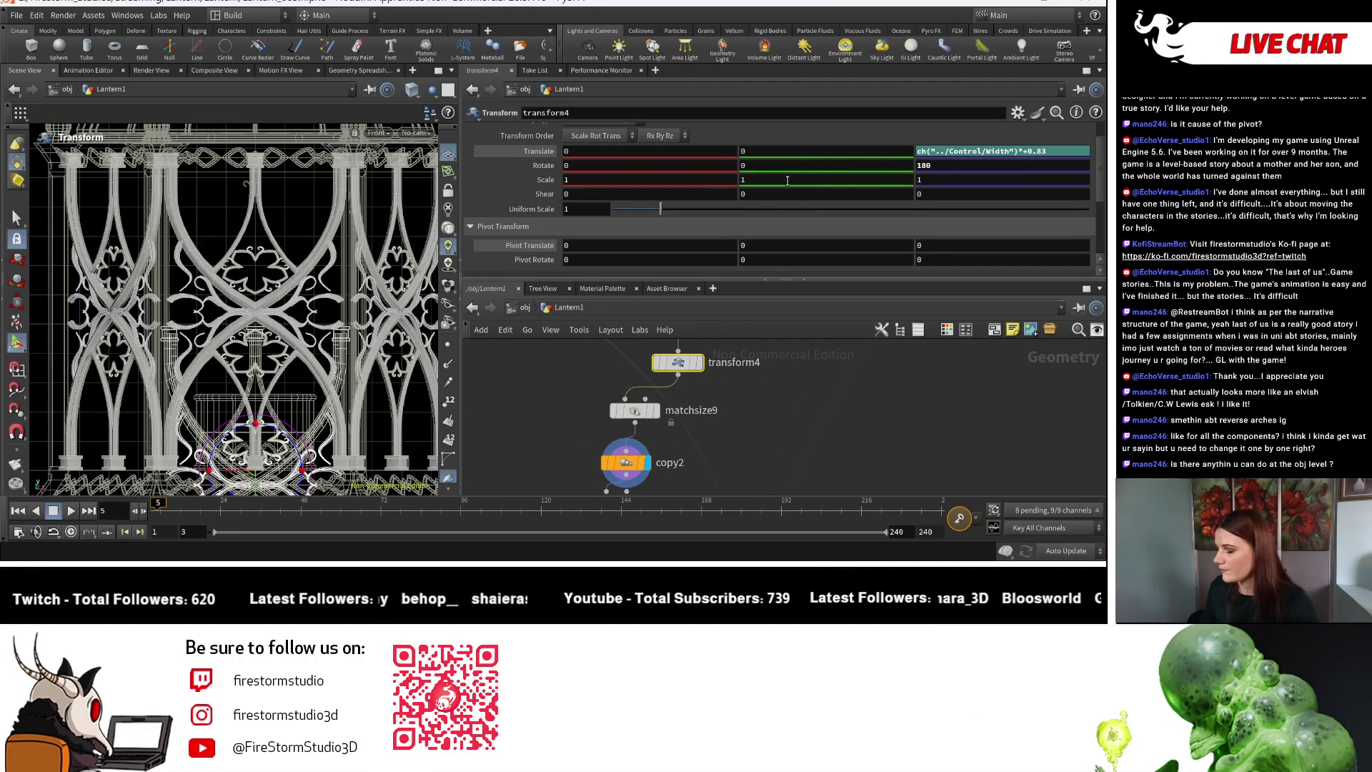
Display copy3's output and select it, showing Total Number 2, Translate Y 0.2, Rotate X 180.
scroll(720, 383, "down", 3)
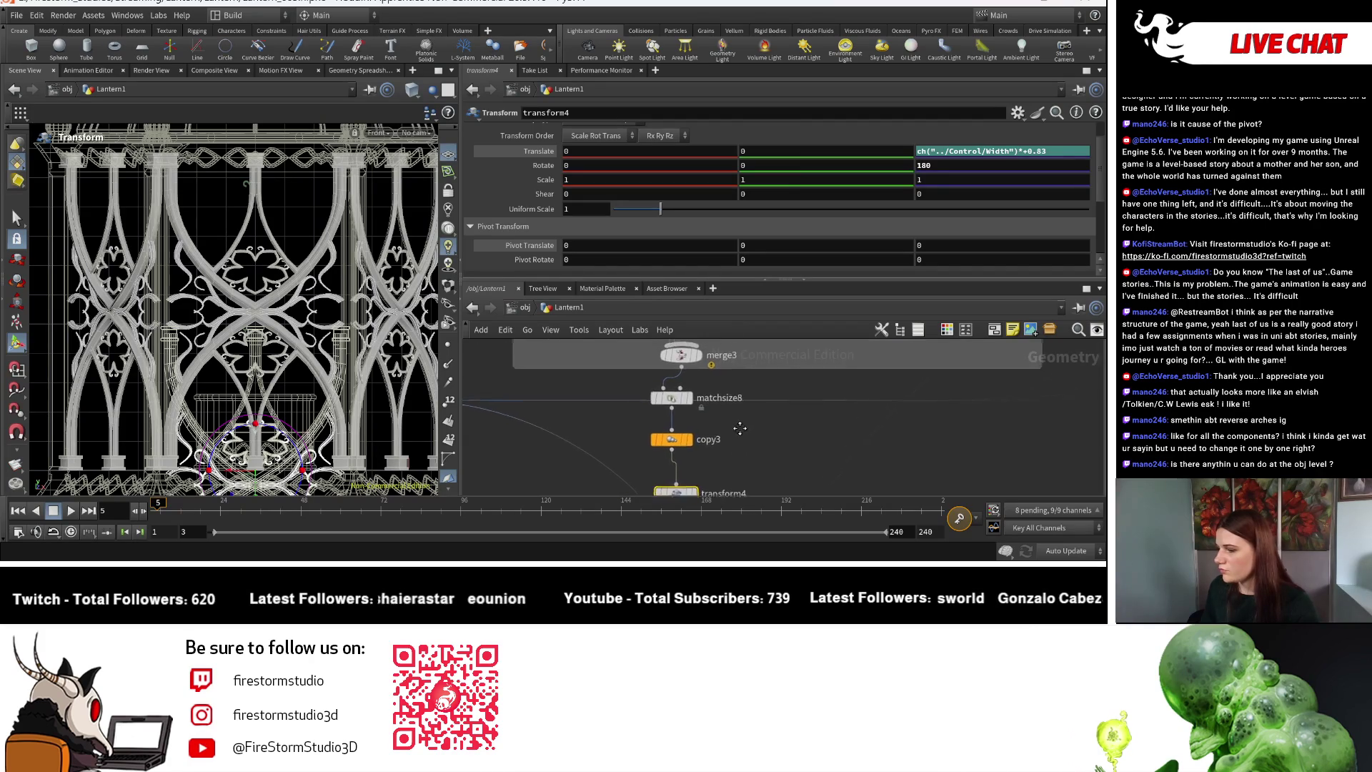
mouse_move(712, 368)
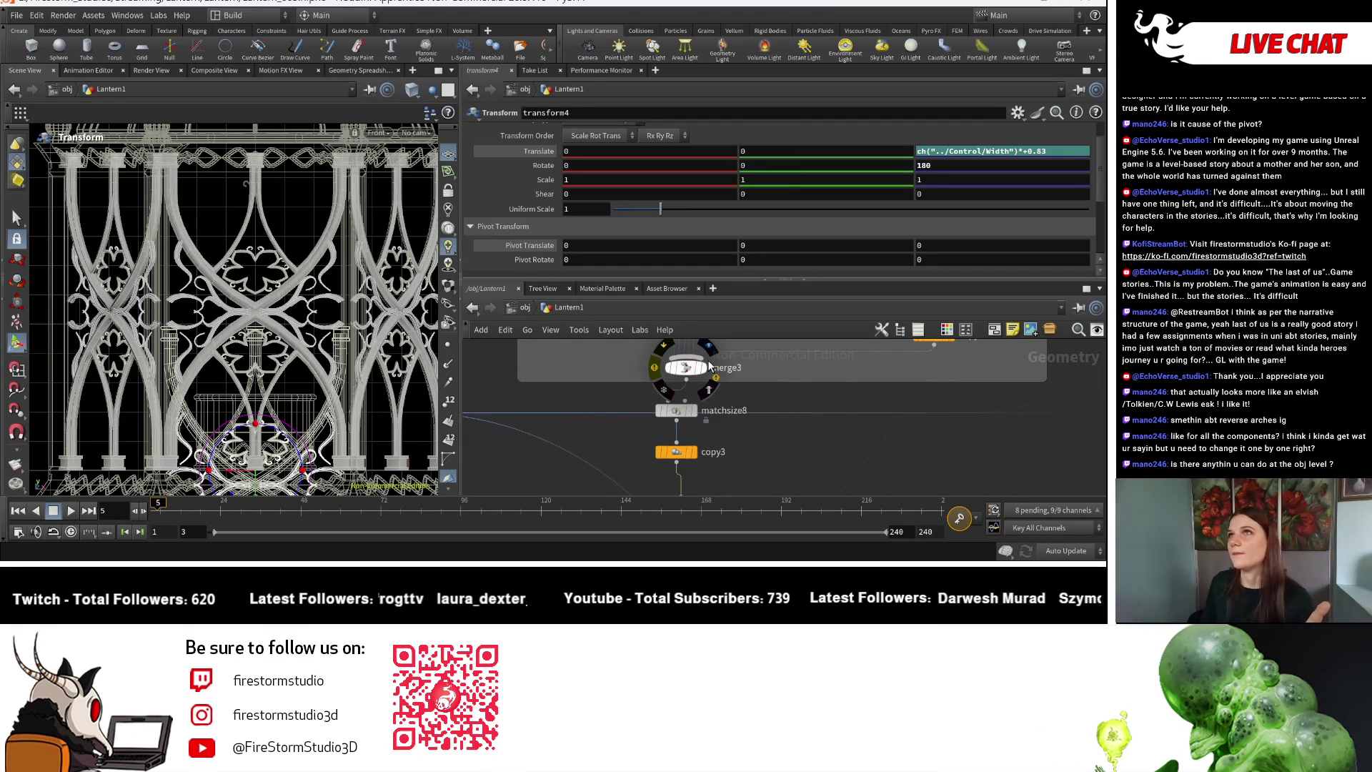
mouse_move(709, 367)
middle_mouse_down()
mouse_move(766, 397)
mouse_move(693, 448)
mouse_move(739, 349)
middle_mouse_up()
scroll(765, 447, "down", 5)
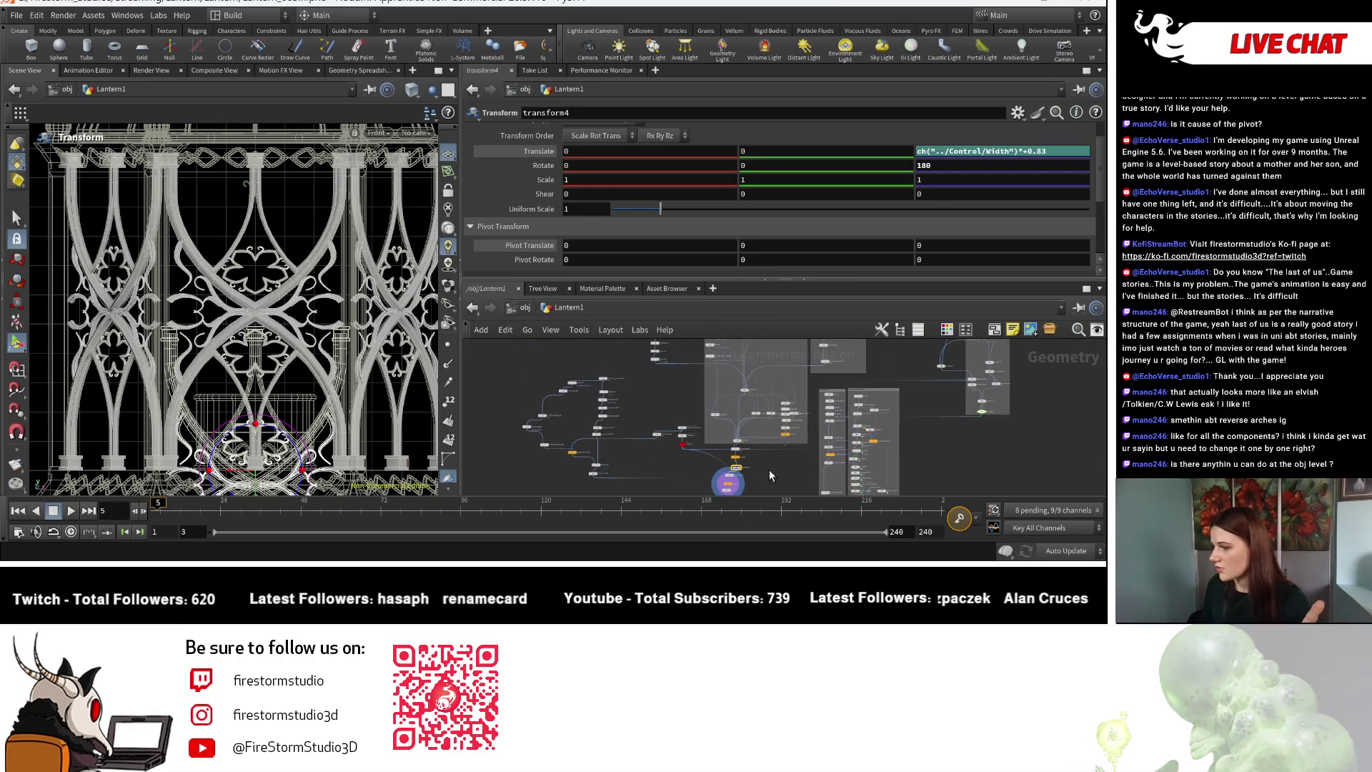
scroll(764, 447, "up", 5)
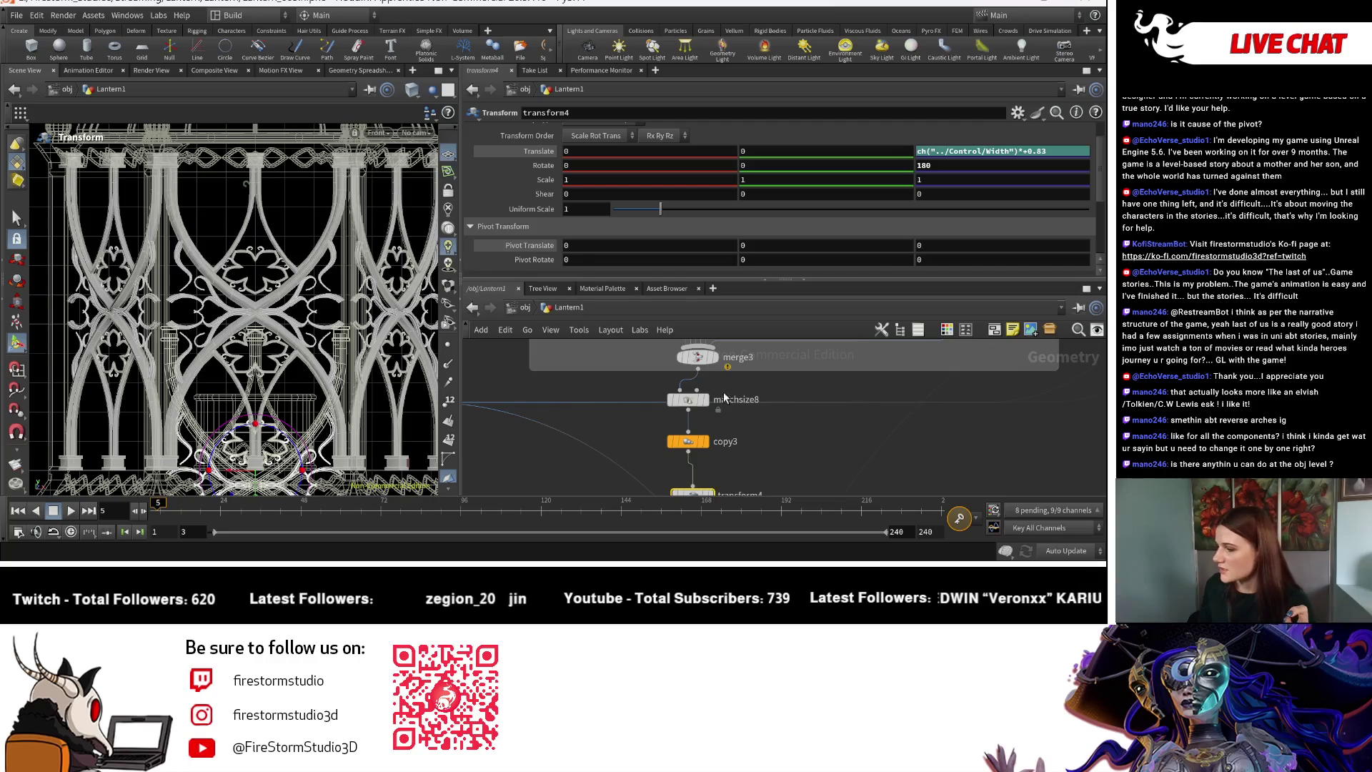
left_click(709, 412)
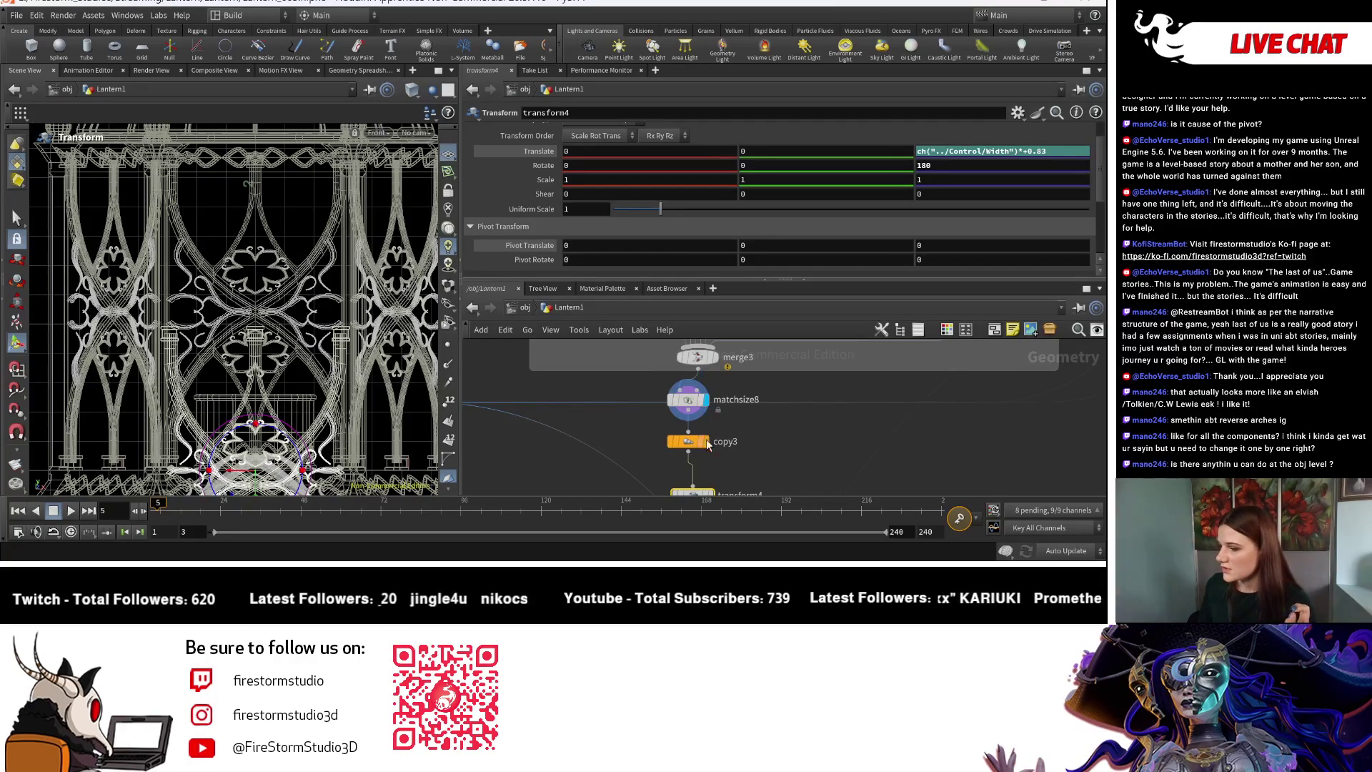
middle_click_drag(706, 442, 713, 393)
left_click(711, 393)
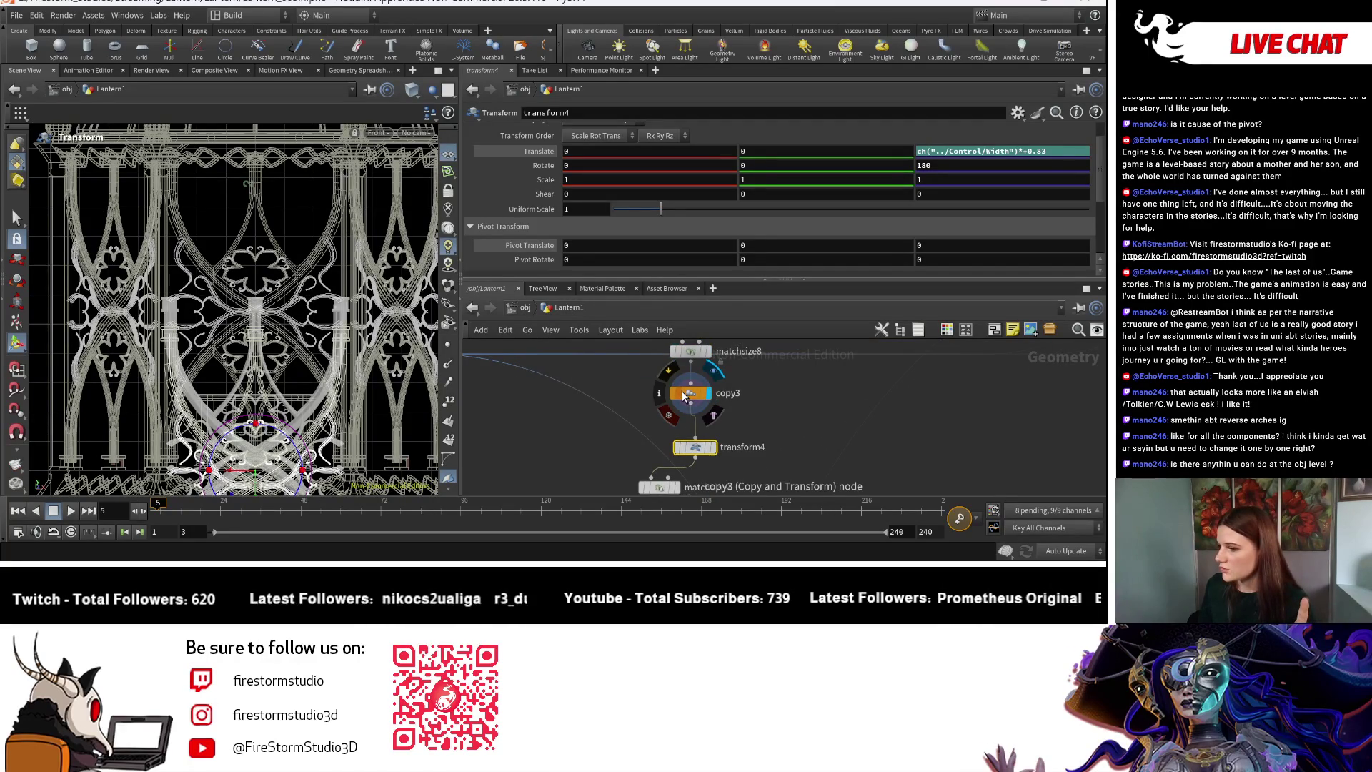
left_click(688, 396)
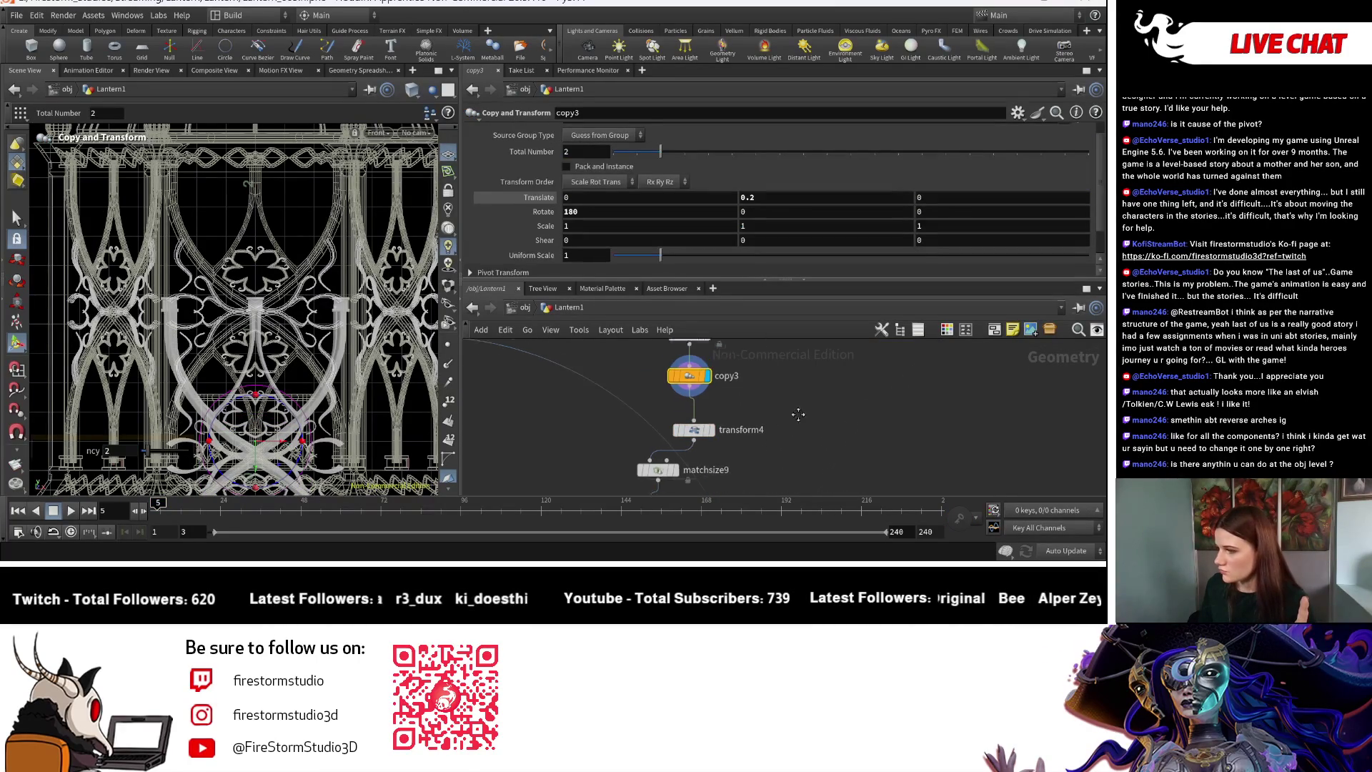
Set copy3's Translate Y from 0.2 to 0.
middle_click_drag(697, 400, 697, 357)
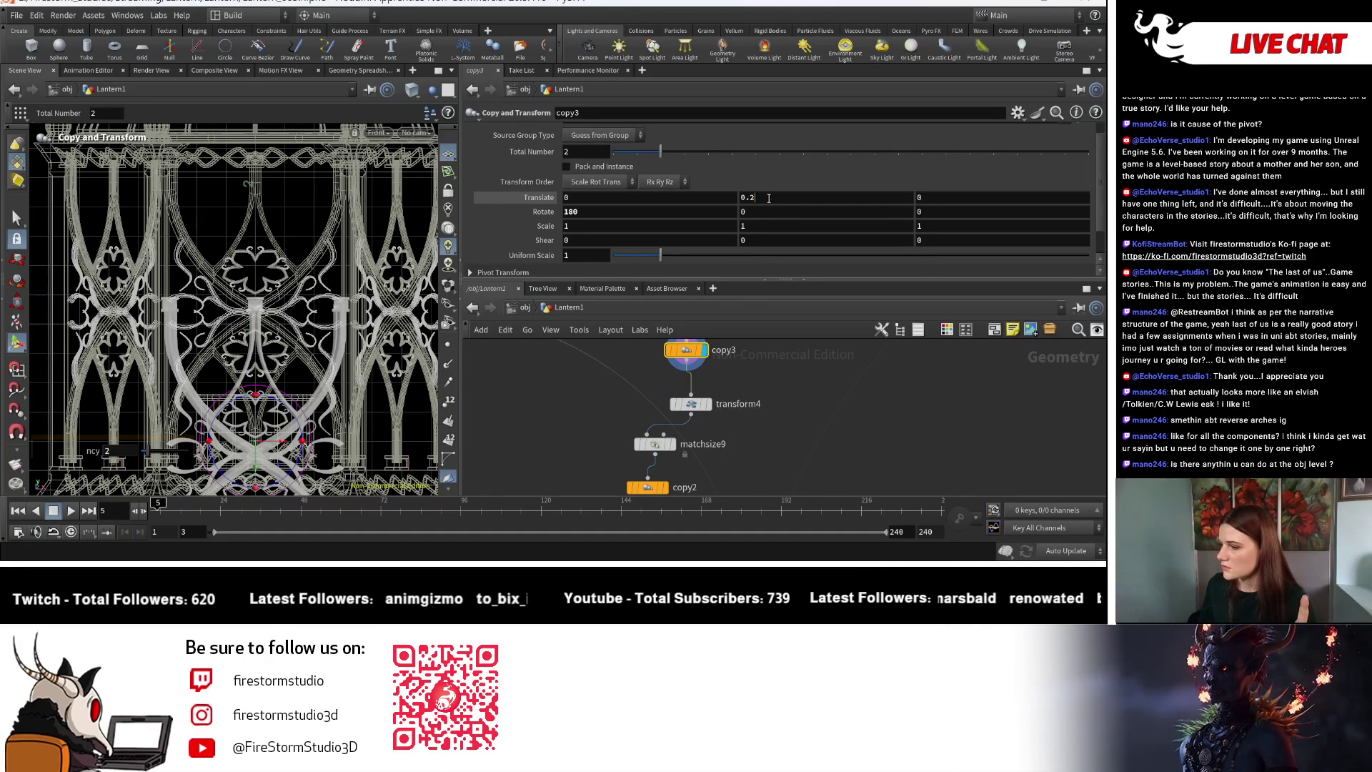
left_click(670, 197)
key("Return")
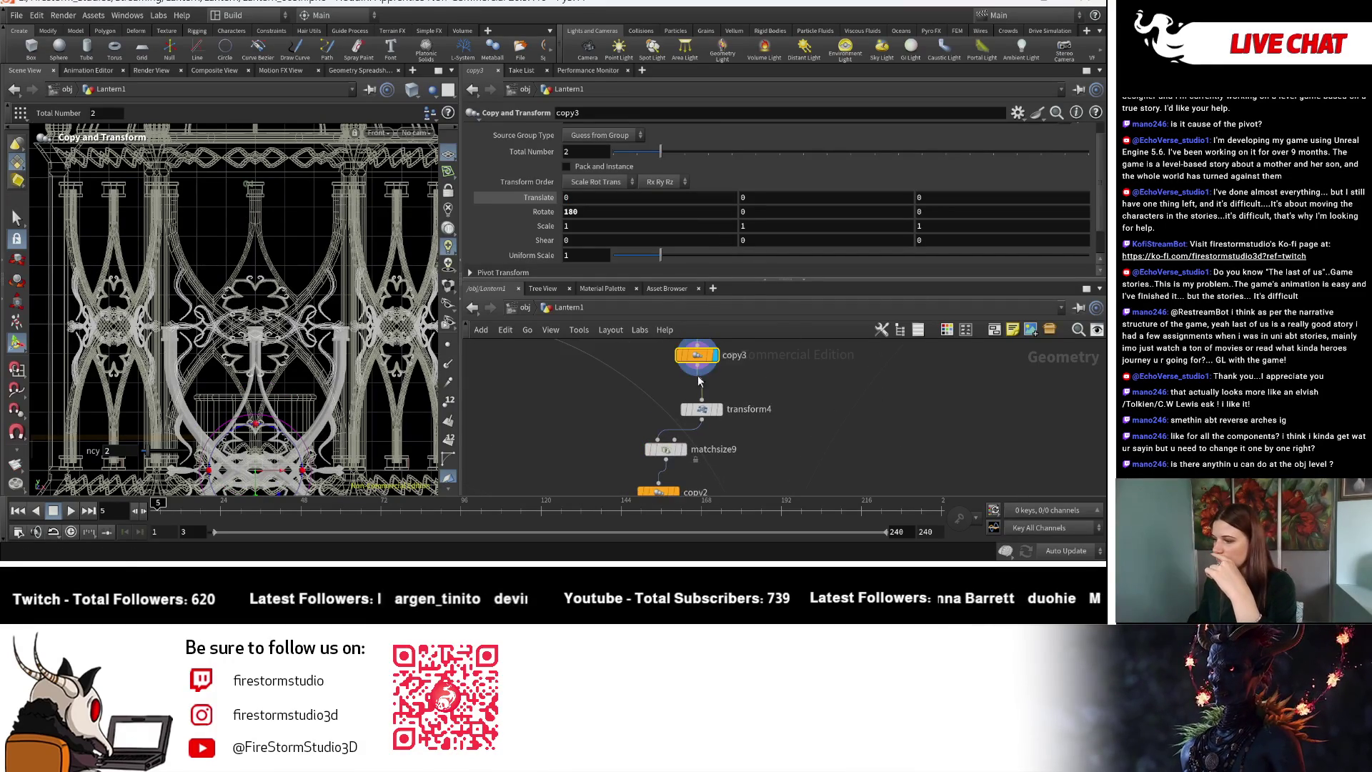
Check the whole lantern, then select matchsize8 and display its result.
mouse_move(694, 355)
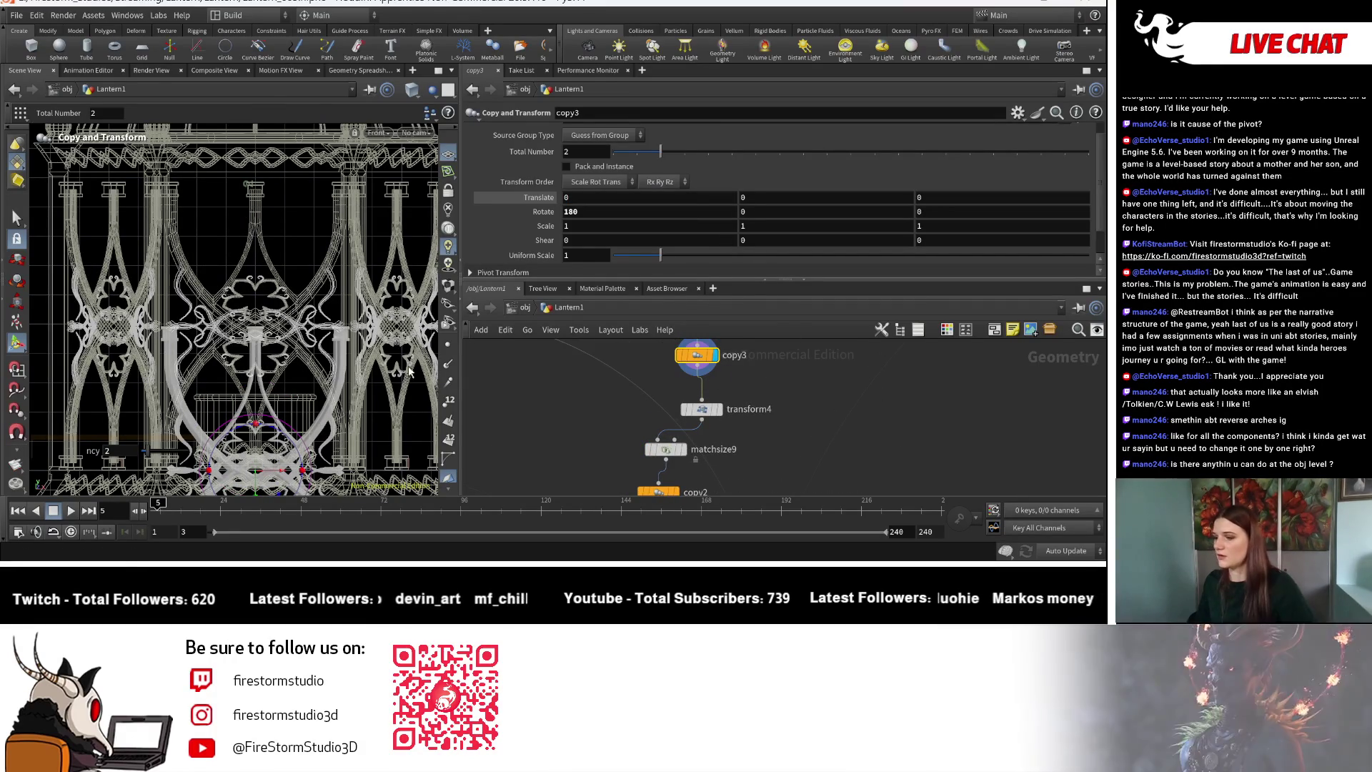
key("Escape")
scroll(258, 241, "down", 3)
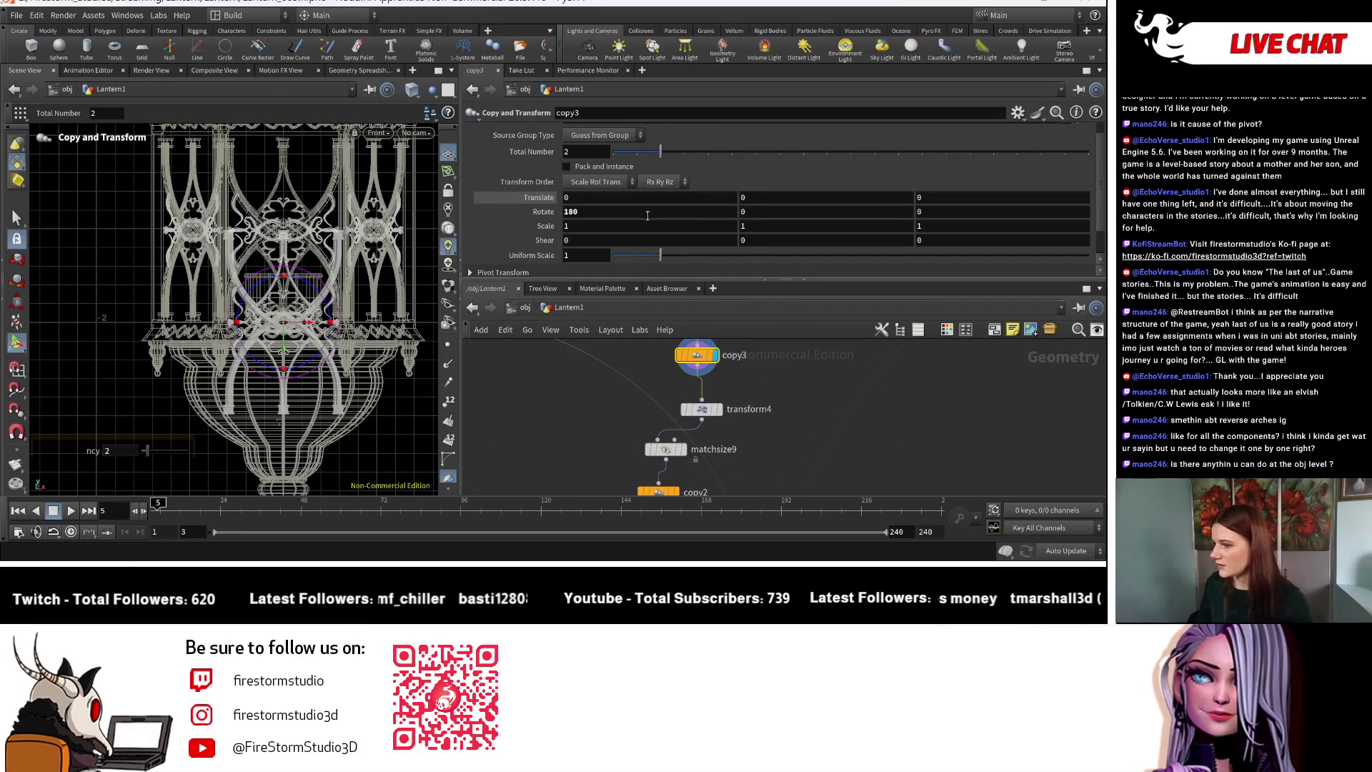
mouse_move(312, 358)
middle_mouse_down()
mouse_move(308, 320)
mouse_move(314, 361)
middle_mouse_up()
scroll(315, 362, "down", 1)
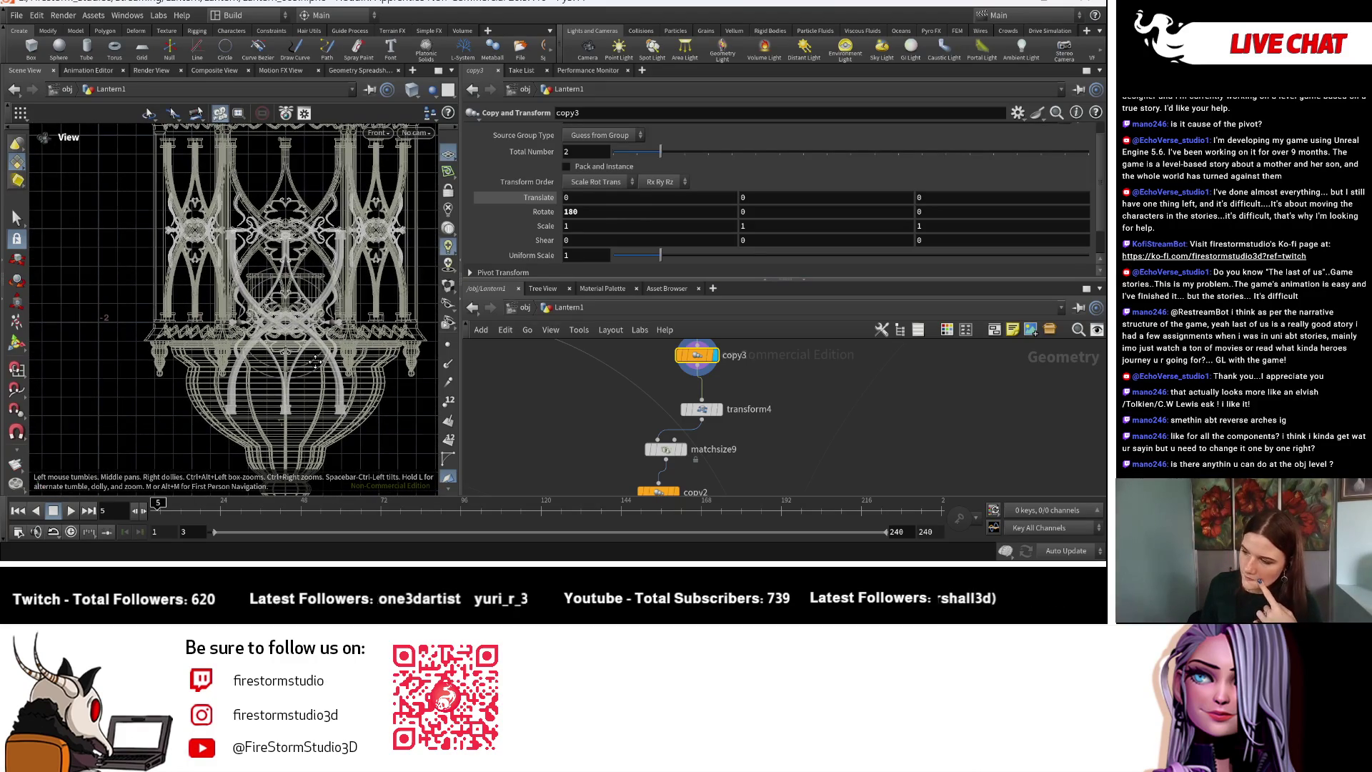
key("Return")
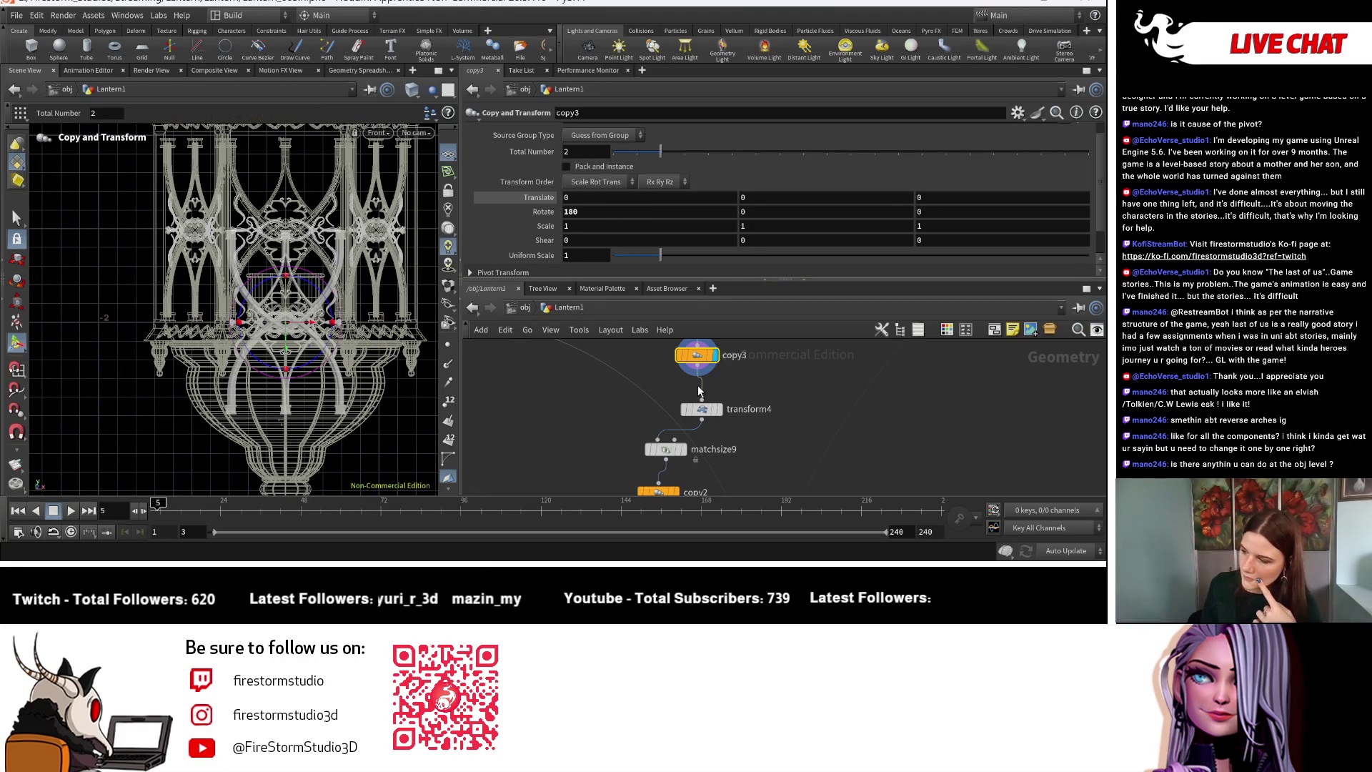
middle_click_drag(567, 382, 574, 465)
left_click(711, 398)
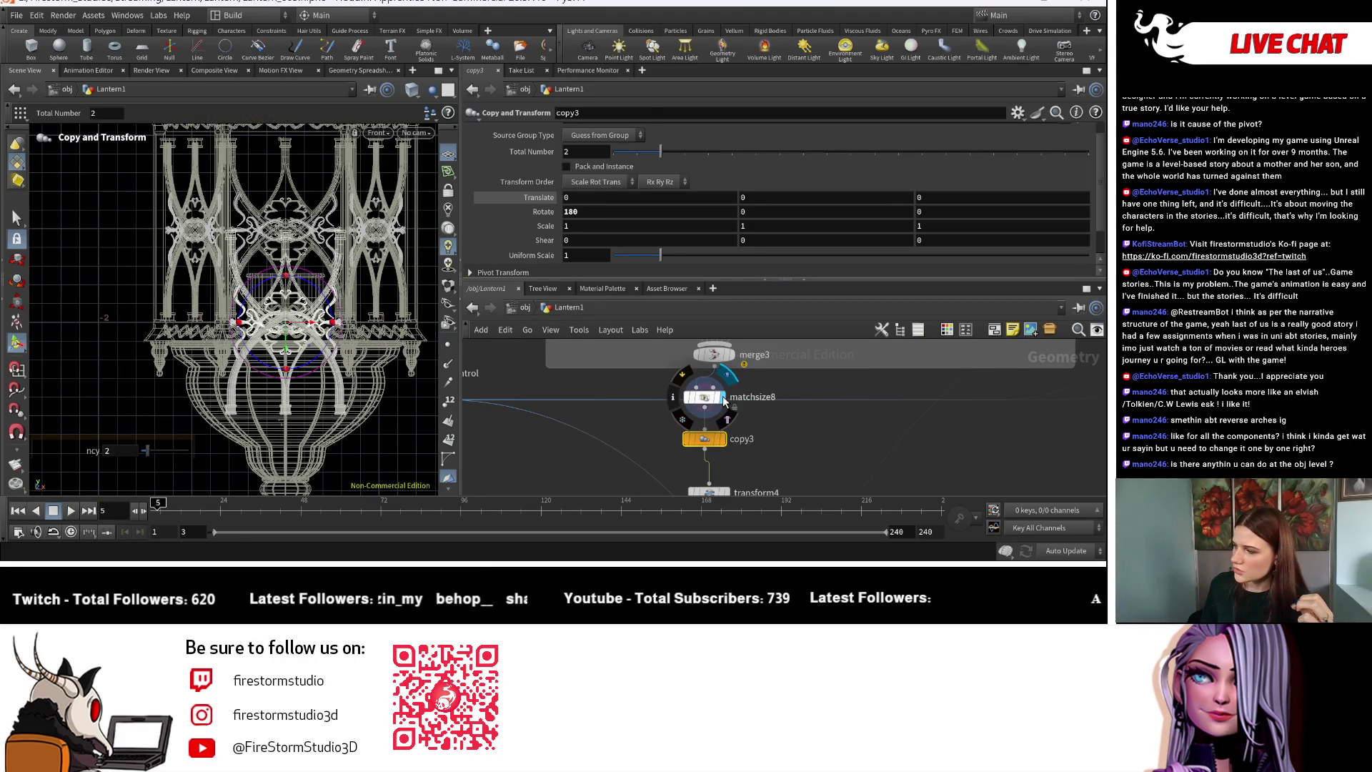
Try matchsize8's Justify Y Offset at 0, then at 0.05.
double_click(736, 190)
type("0")
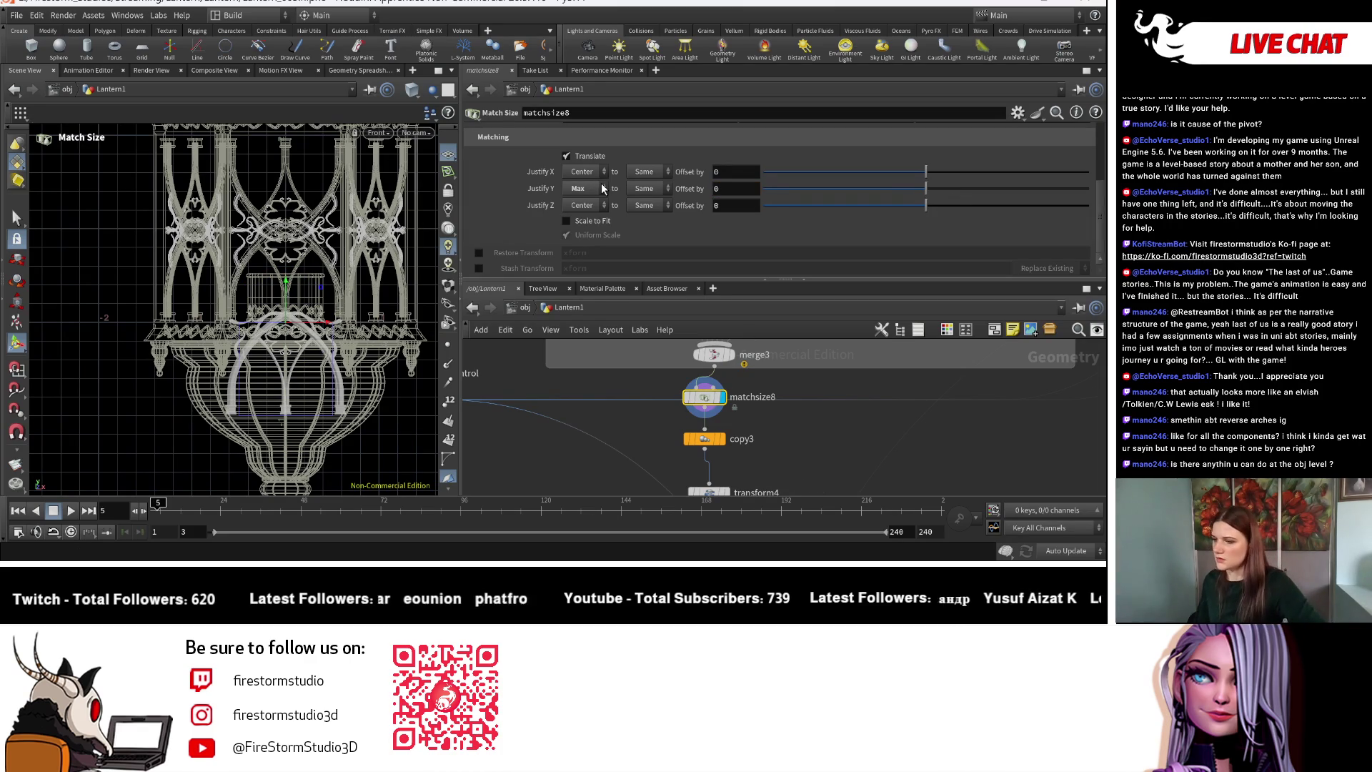
mouse_move(727, 439)
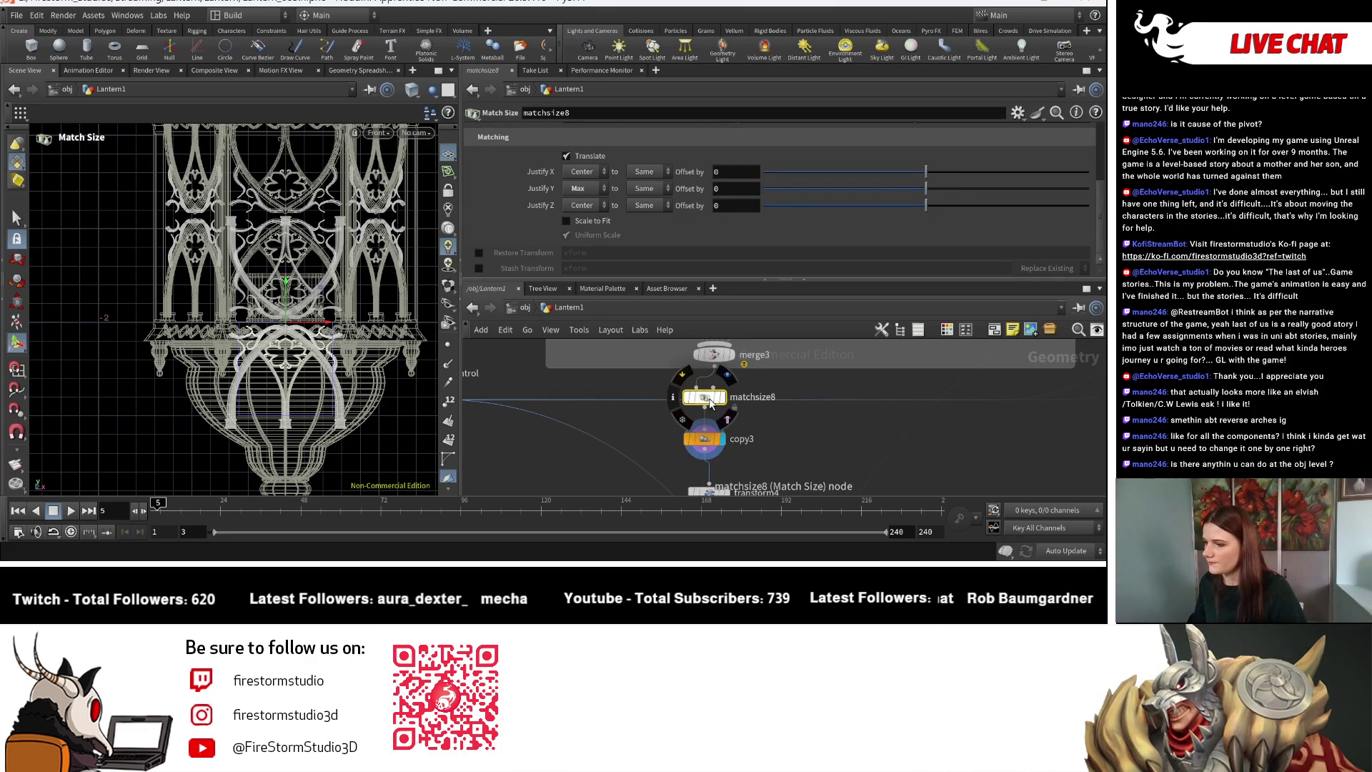
key("Escape")
scroll(236, 308, "up", 5)
scroll(236, 308, "down", 3)
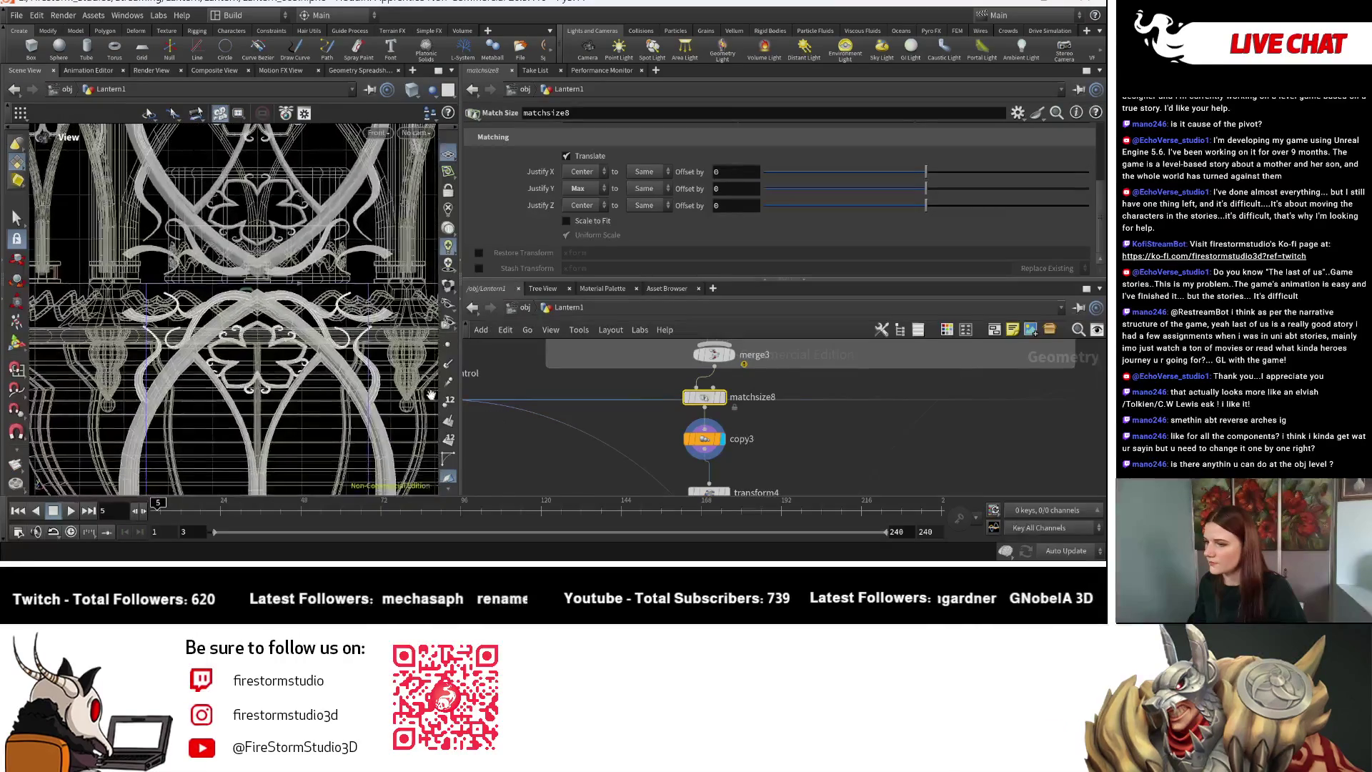
key("Return")
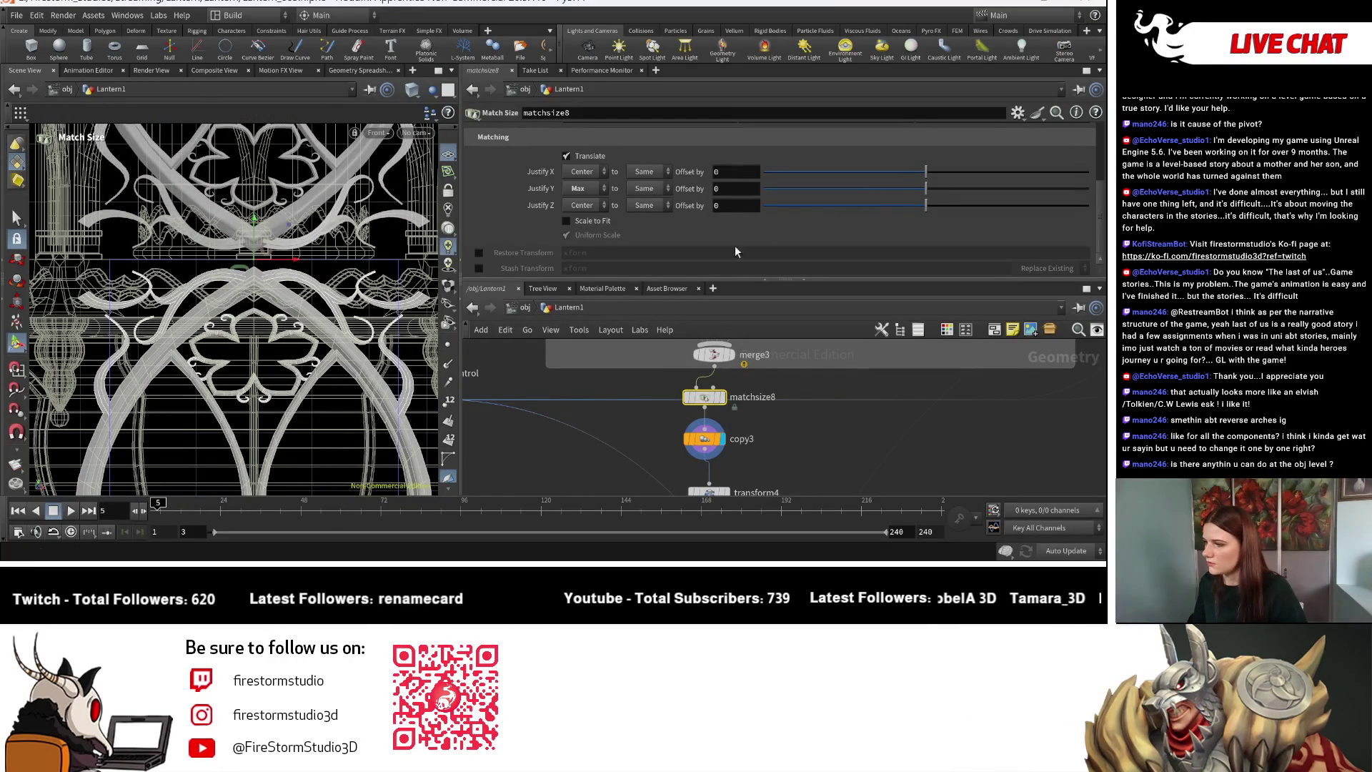
left_click_drag(927, 188, 936, 188)
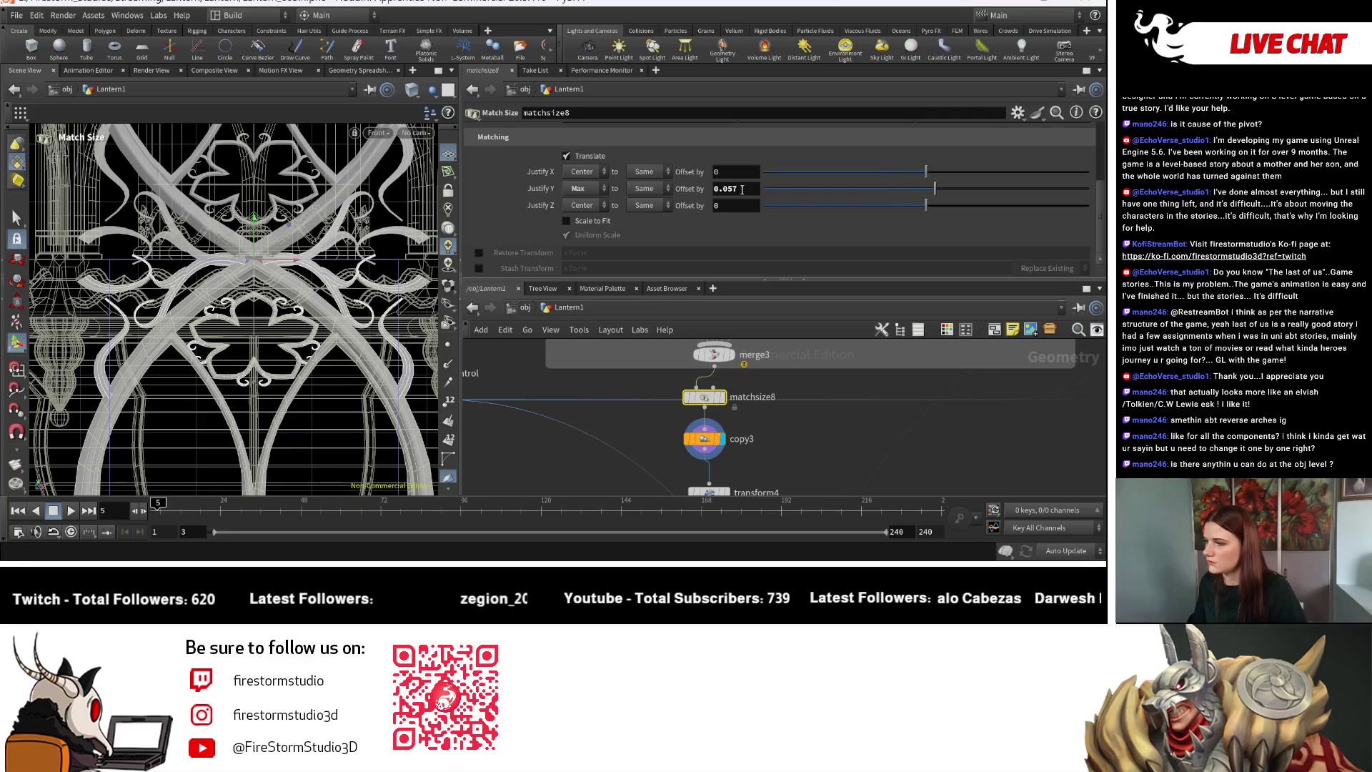
type("05")
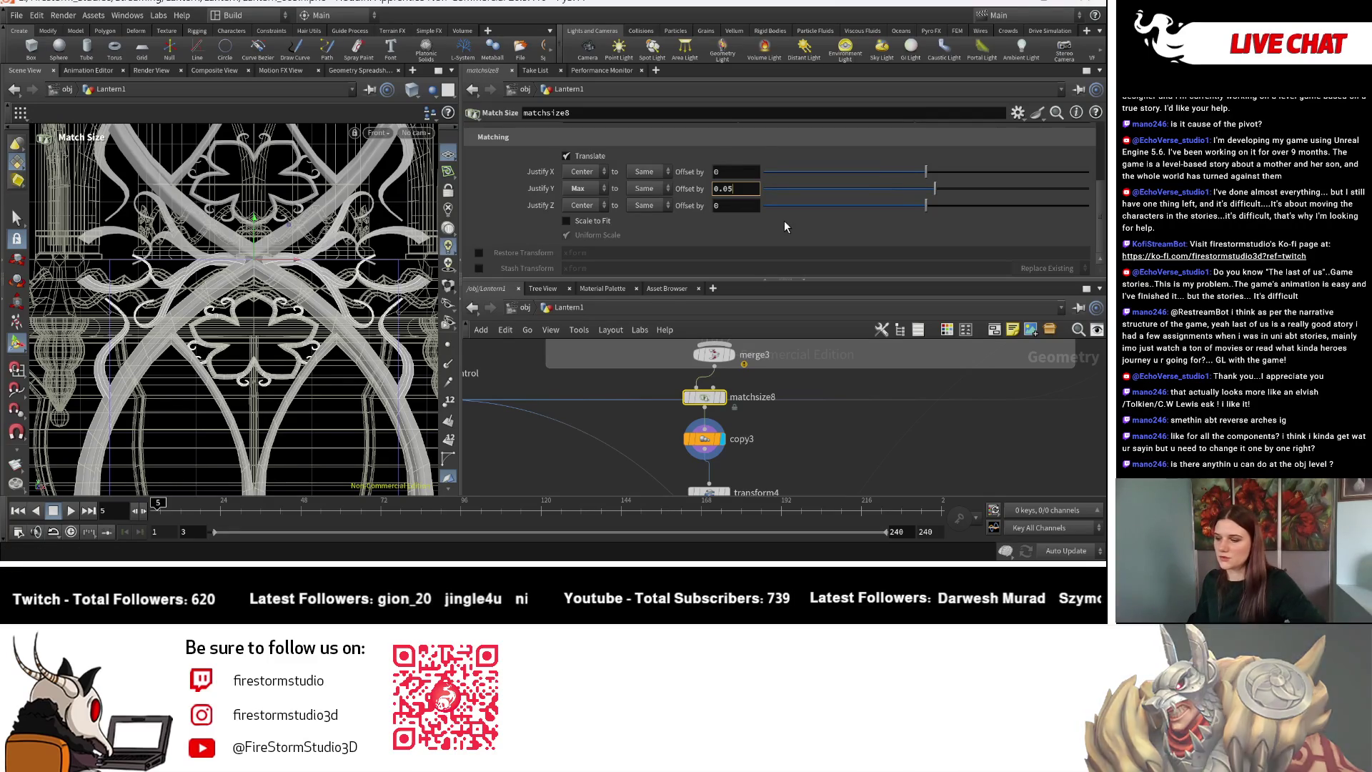
key("Return")
Settle matchsize8's Justify Y Offset at 0.025 after inspecting the ornament.
key("Escape")
scroll(345, 244, "up", 5)
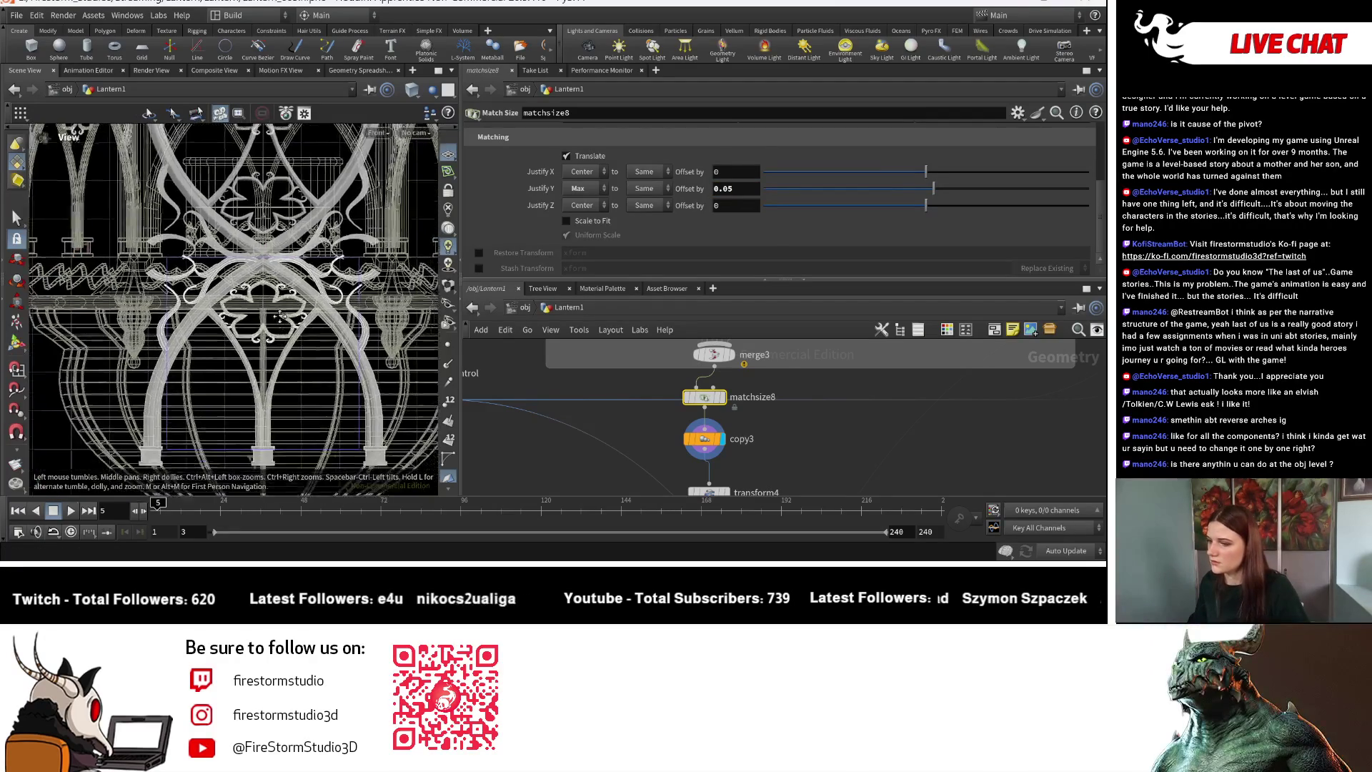
scroll(345, 244, "down", 5)
key("Return")
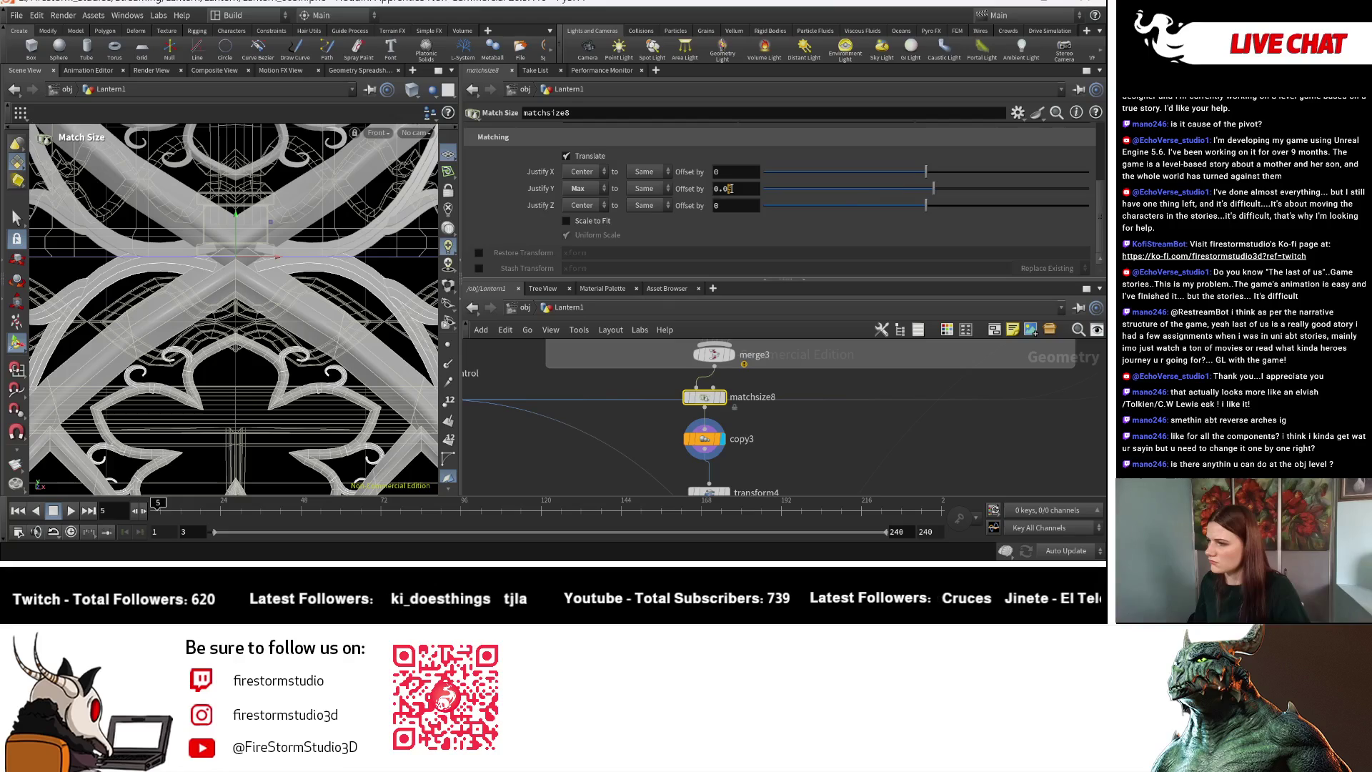
type("25")
key("Return")
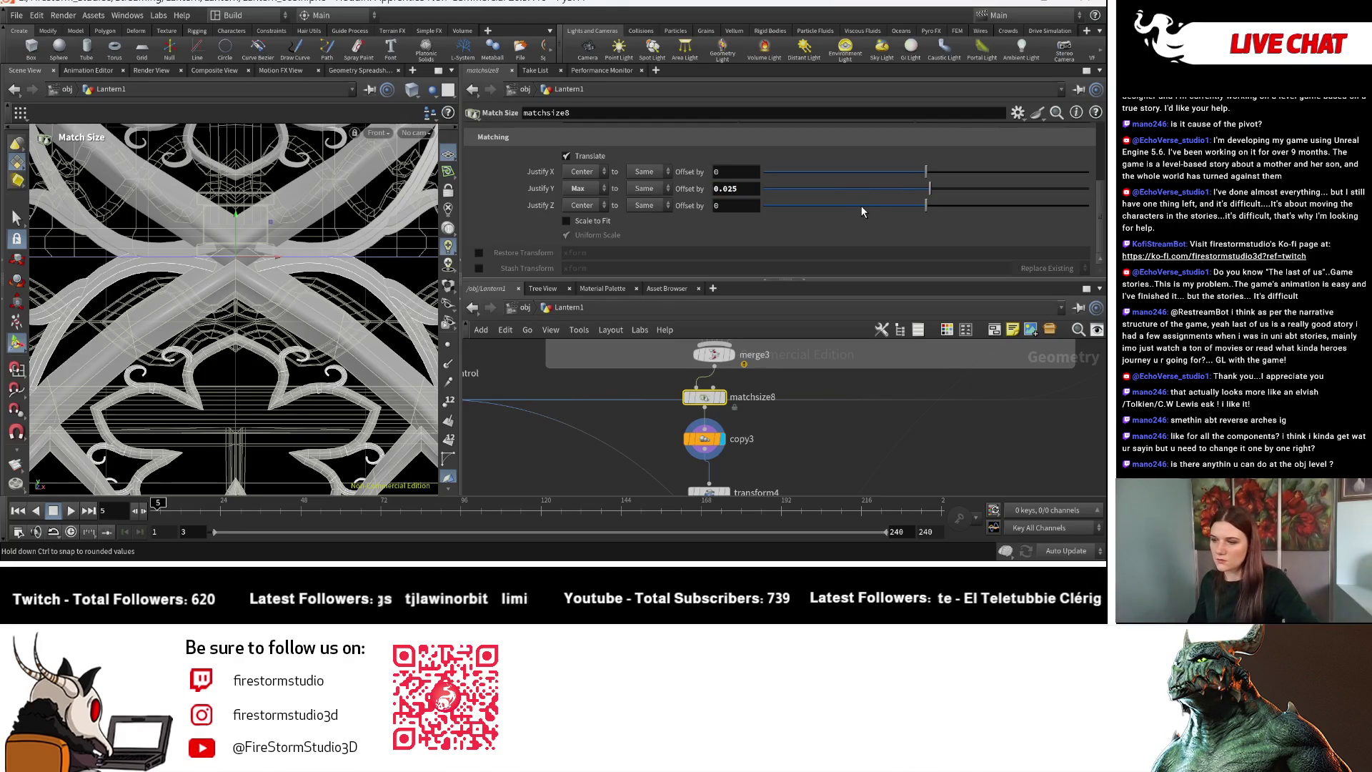
key("Escape")
scroll(276, 379, "down", 3)
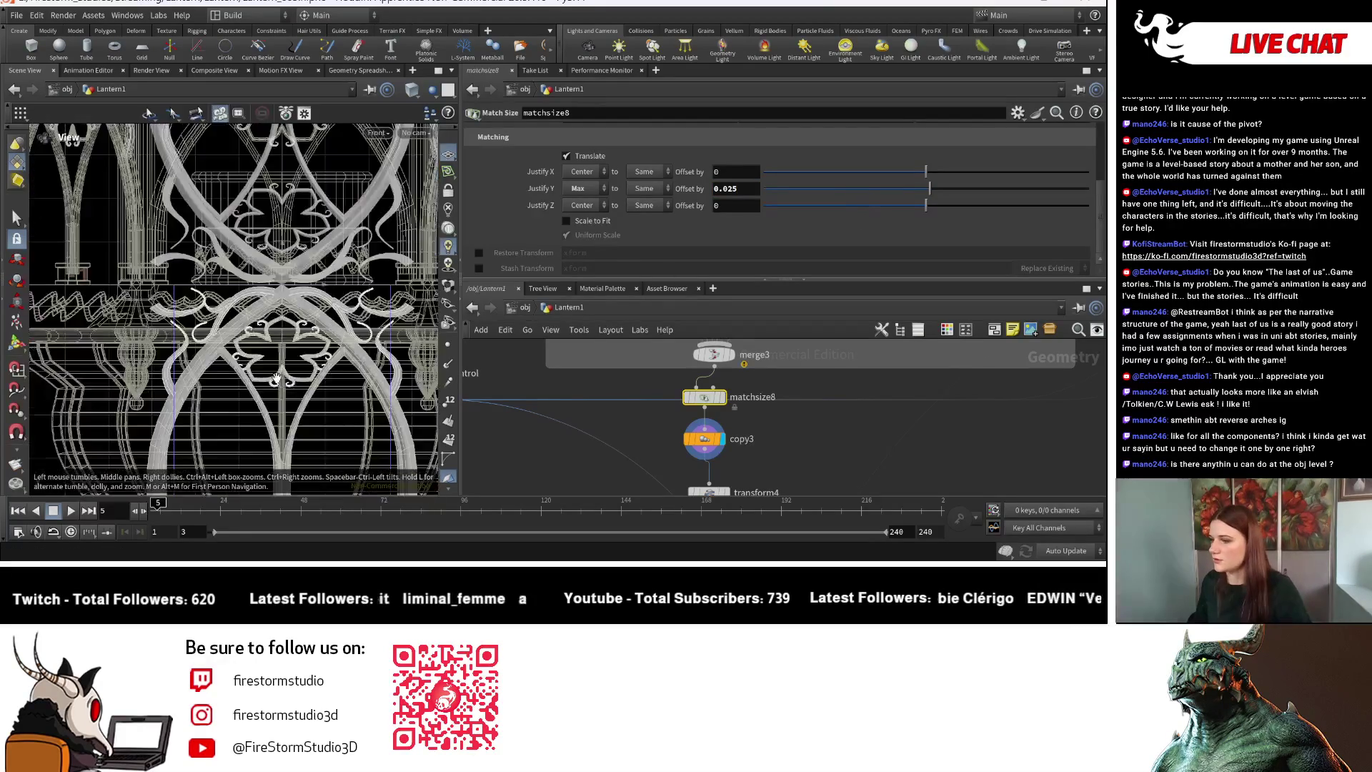
scroll(276, 379, "down", 5)
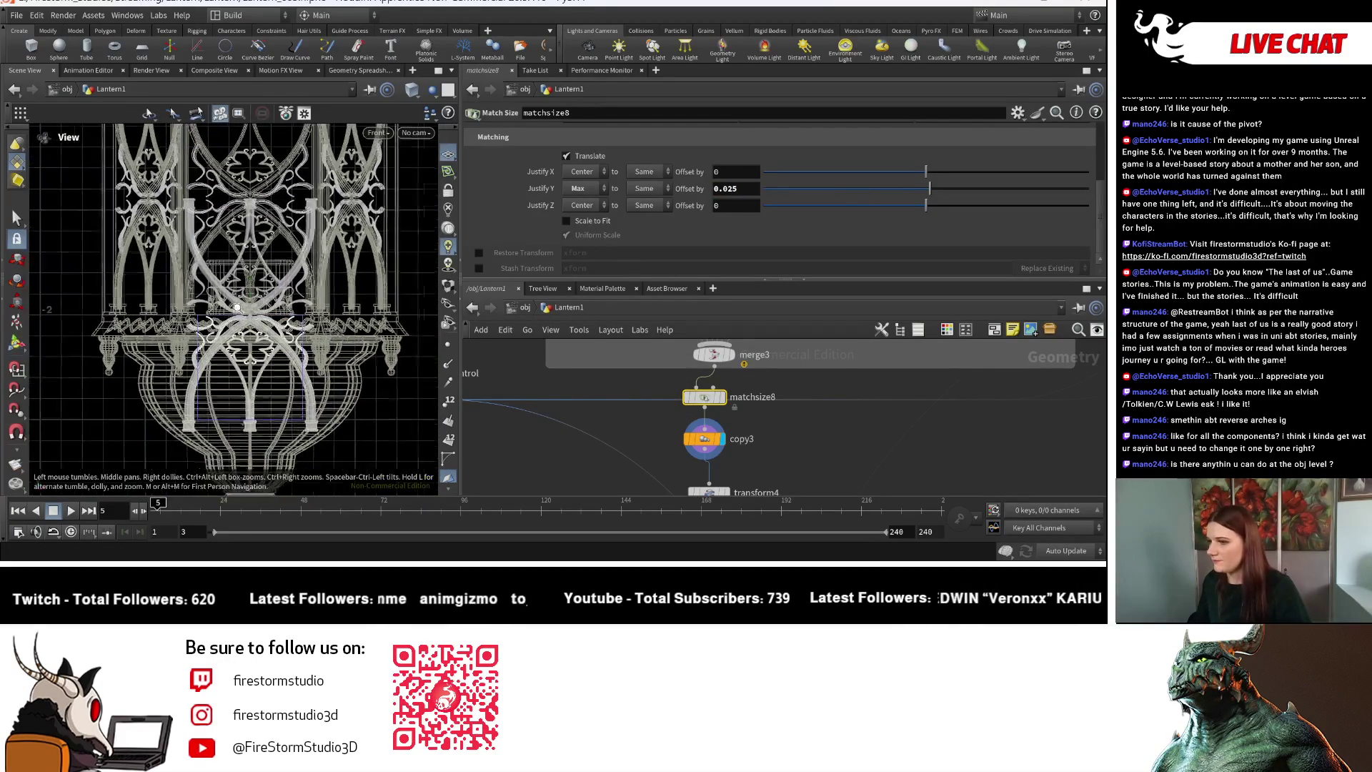
scroll(238, 308, "up", 3)
key("Return")
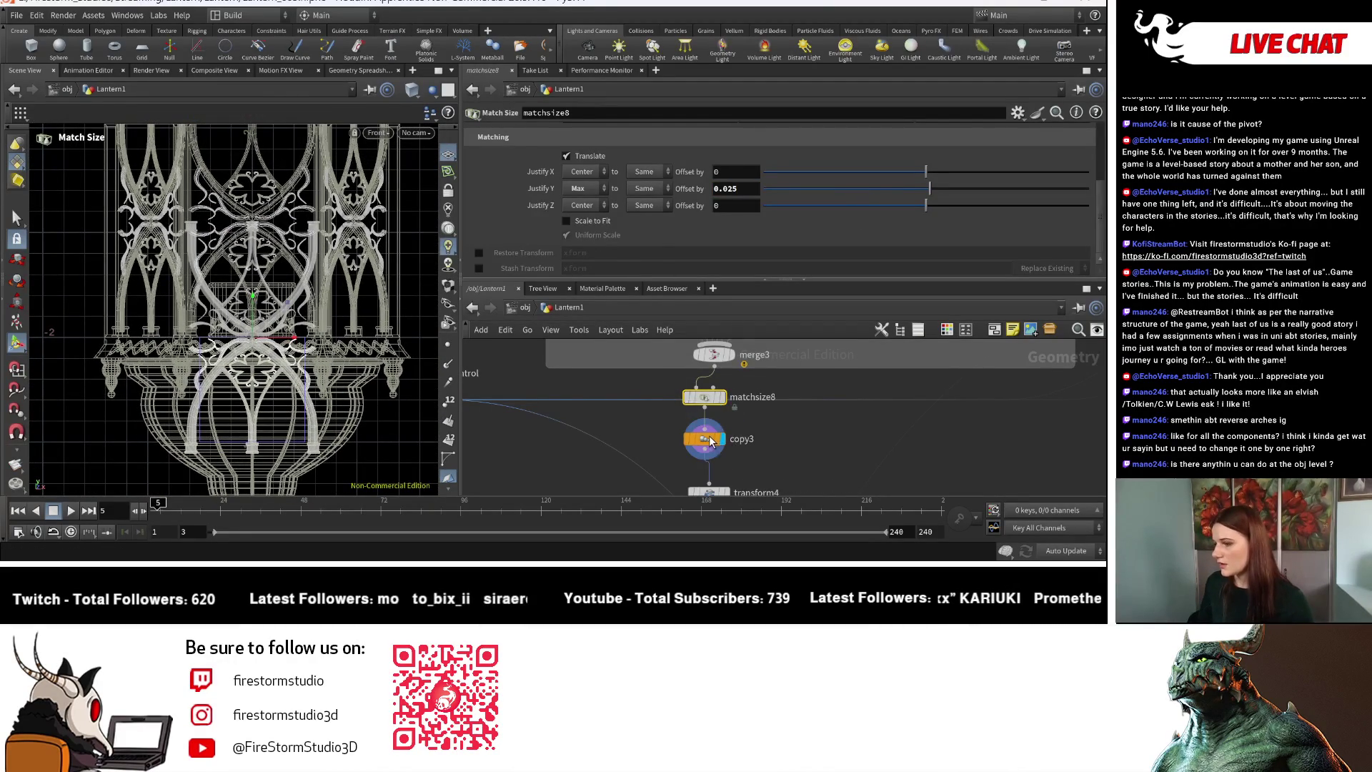
Review copy3 and transform4 parameters, then display matchsize9's result.
left_click(711, 442)
scroll(711, 442, "down", 3)
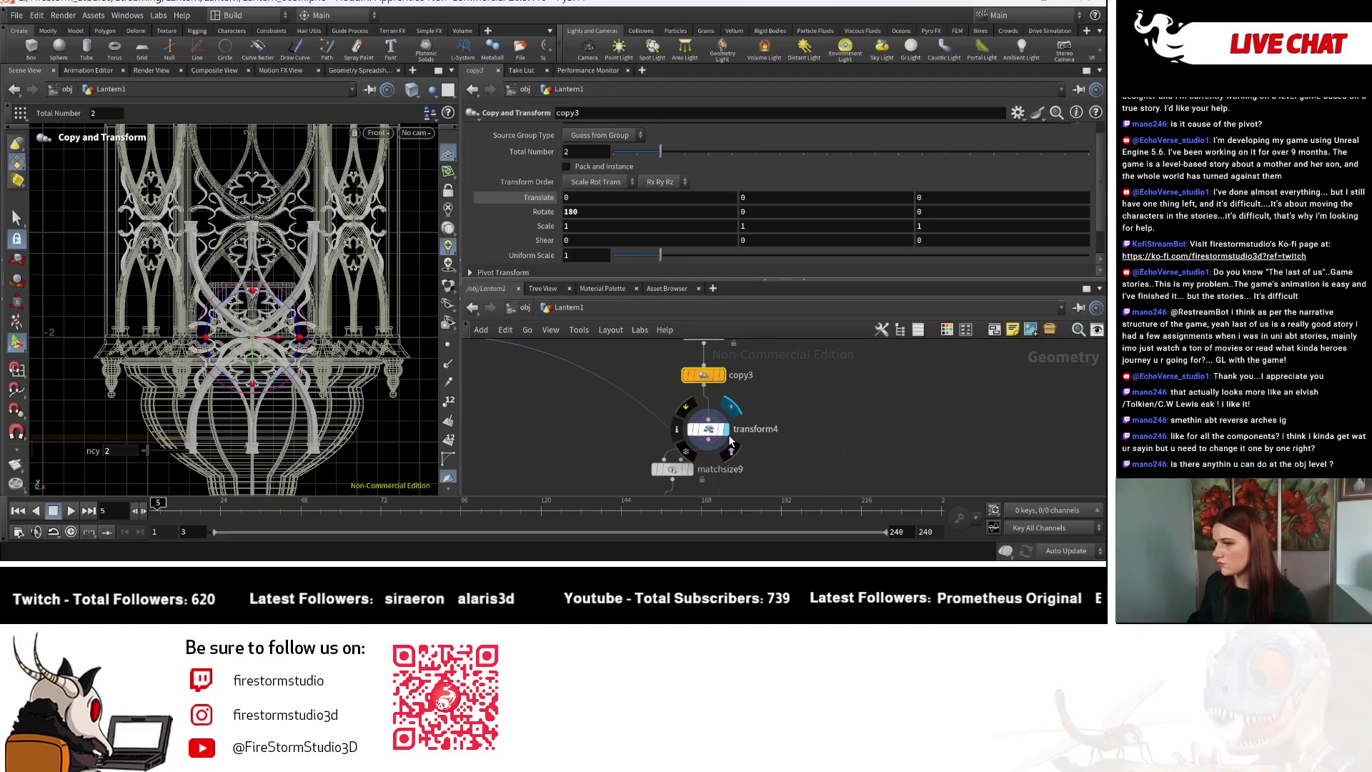
left_click(721, 431)
scroll(777, 455, "down", 2)
left_click(705, 434)
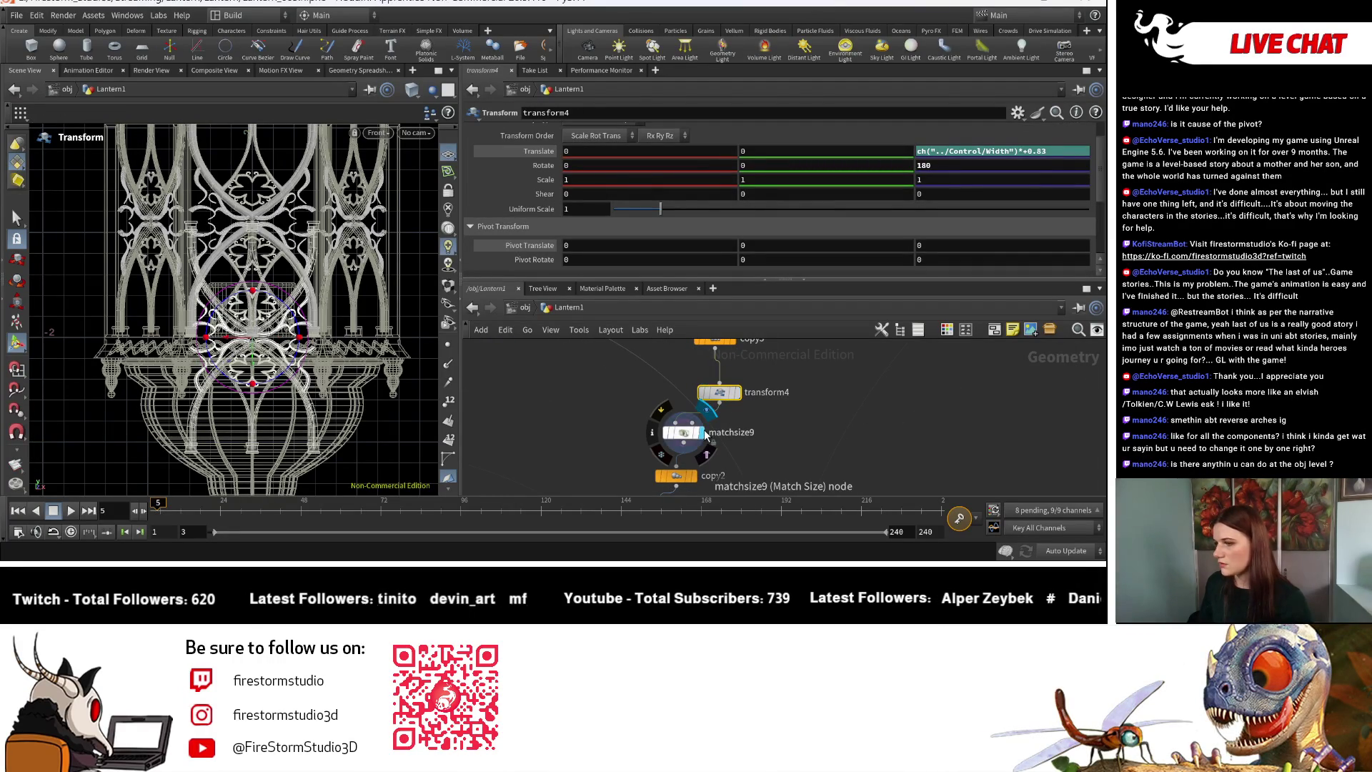
Lower transform4's Scale Y to 0.95 with the value ladder.
key("Escape")
middle_click_drag(256, 407, 246, 504)
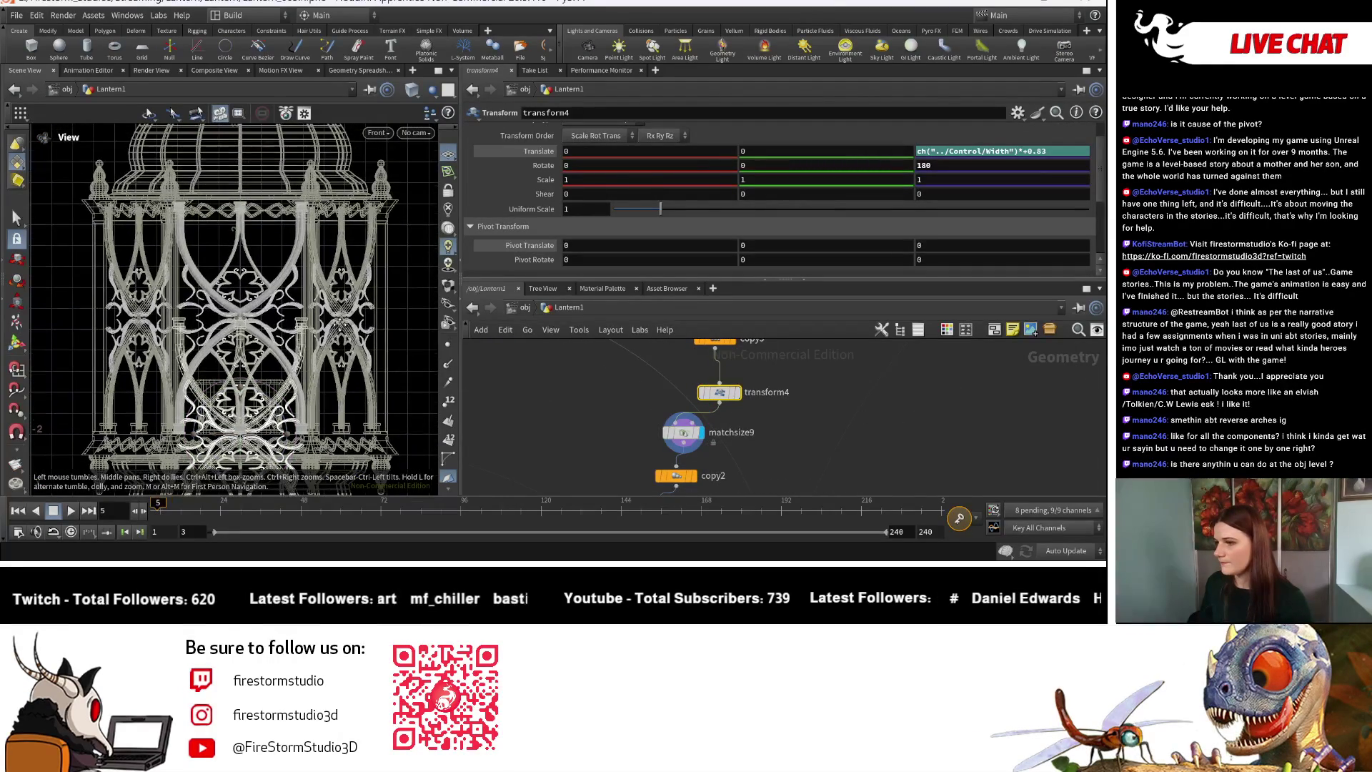
mouse_move(339, 324)
left_mouse_down()
mouse_move(316, 295)
mouse_move(331, 300)
left_mouse_up()
mouse_move(331, 300)
right_mouse_down()
mouse_move(230, 279)
mouse_move(348, 289)
right_mouse_up()
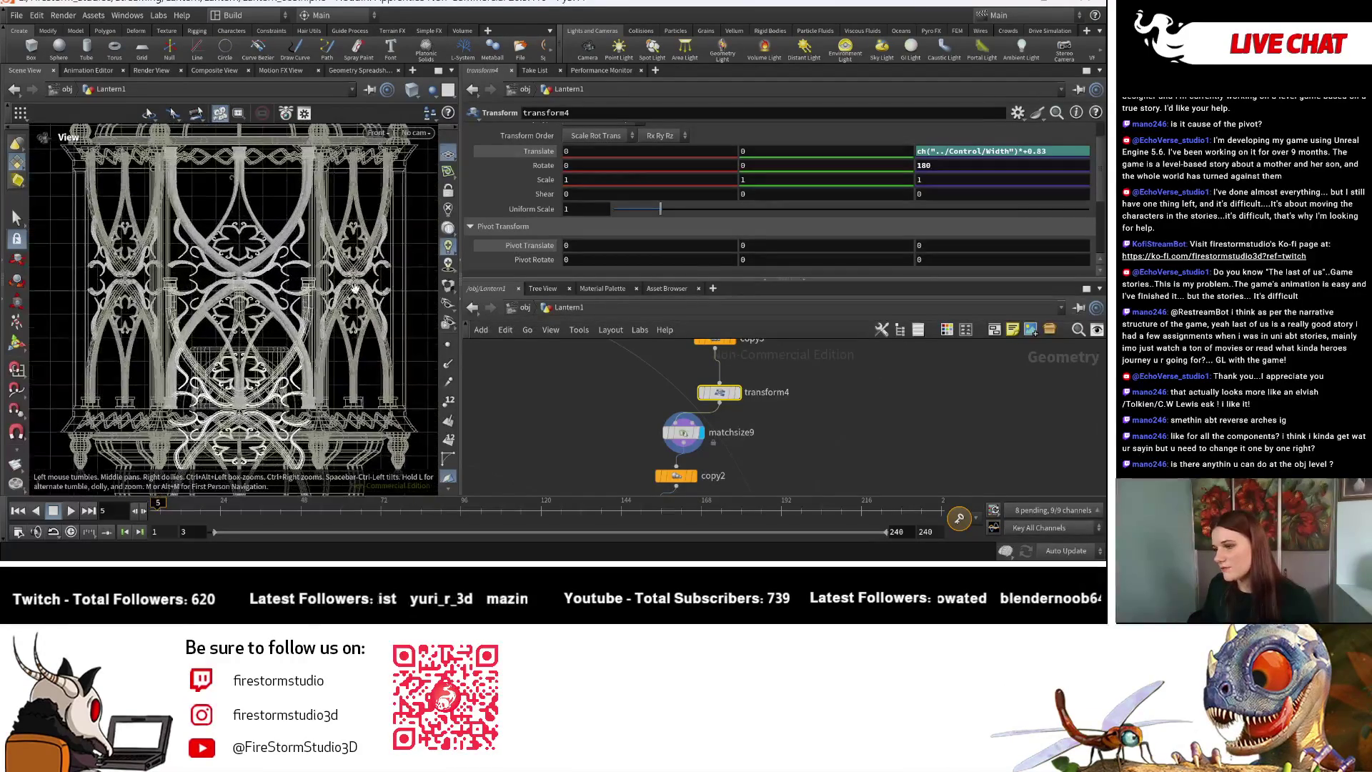
key("Return")
scroll(709, 388, "down", 1)
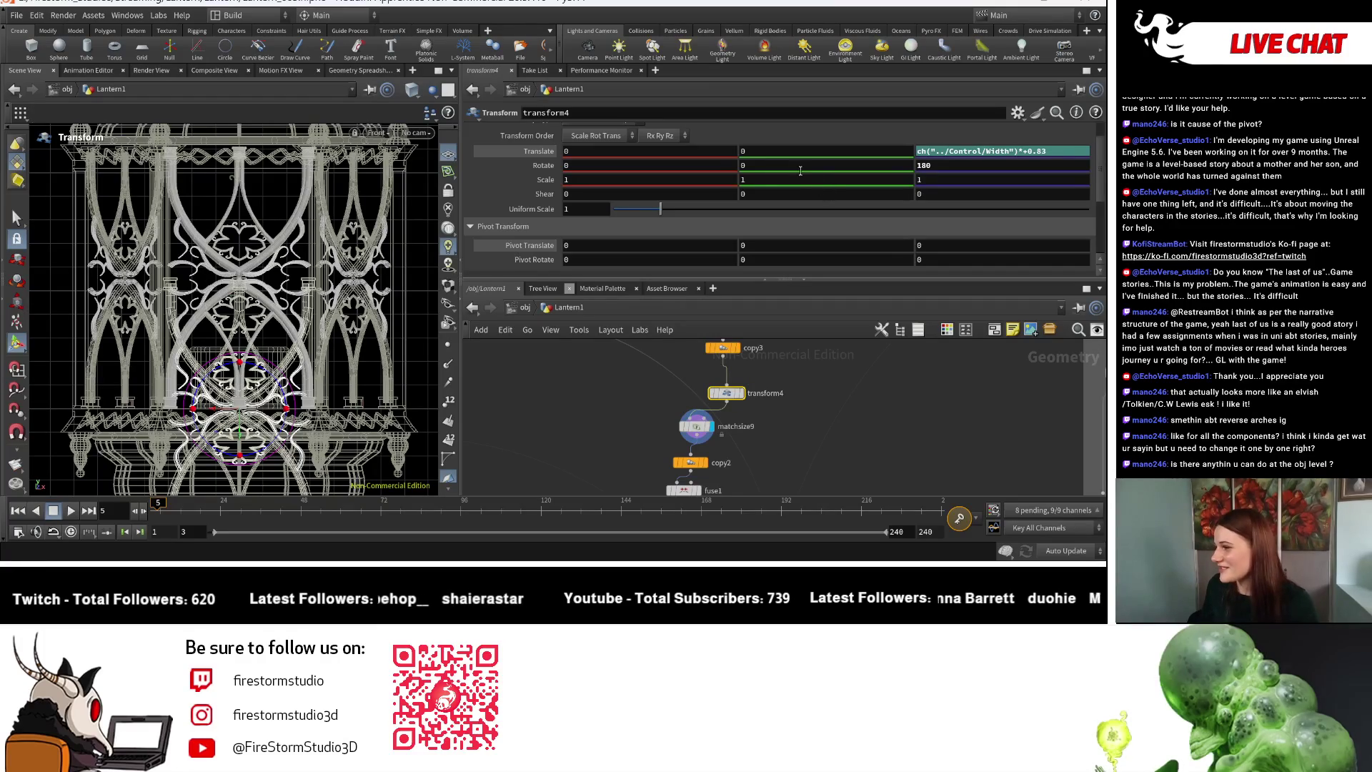
middle_click_drag(799, 185, 798, 196)
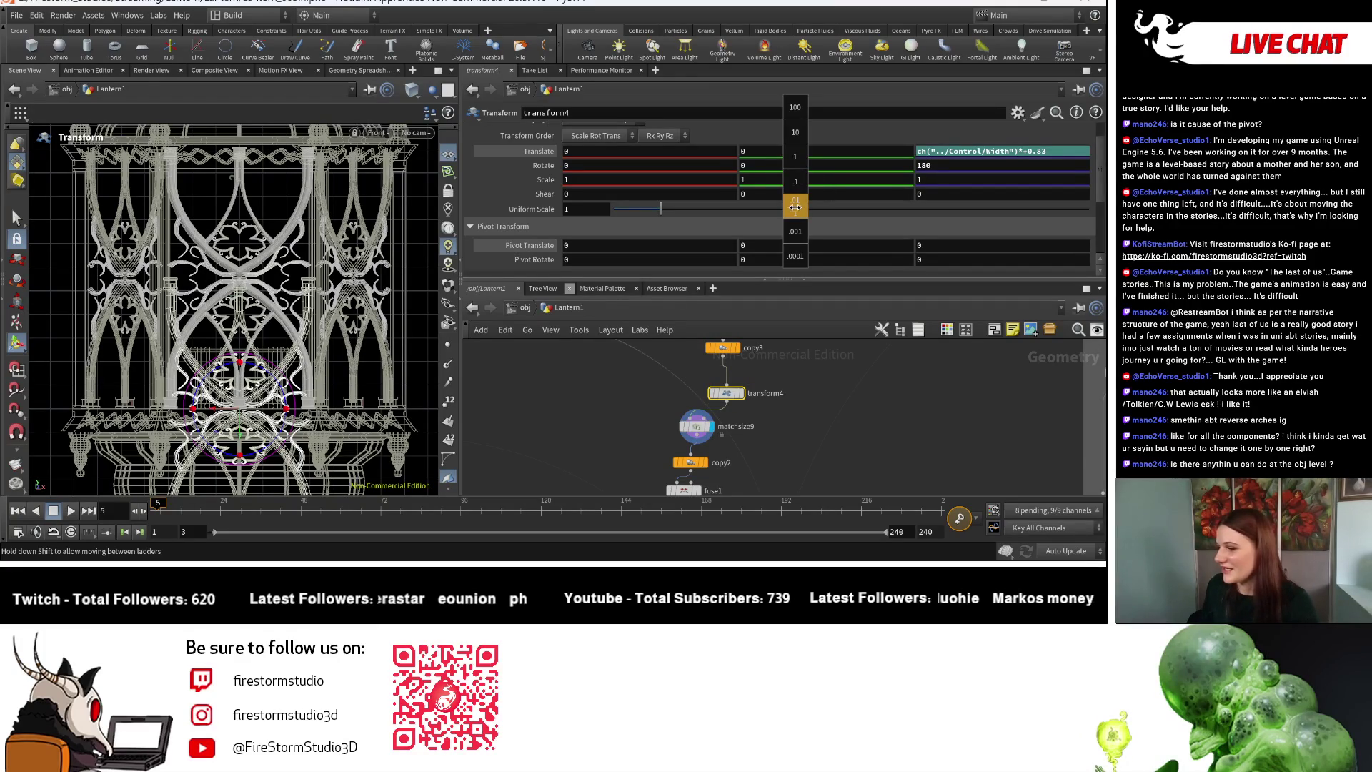
middle_click_drag(774, 207, 728, 211)
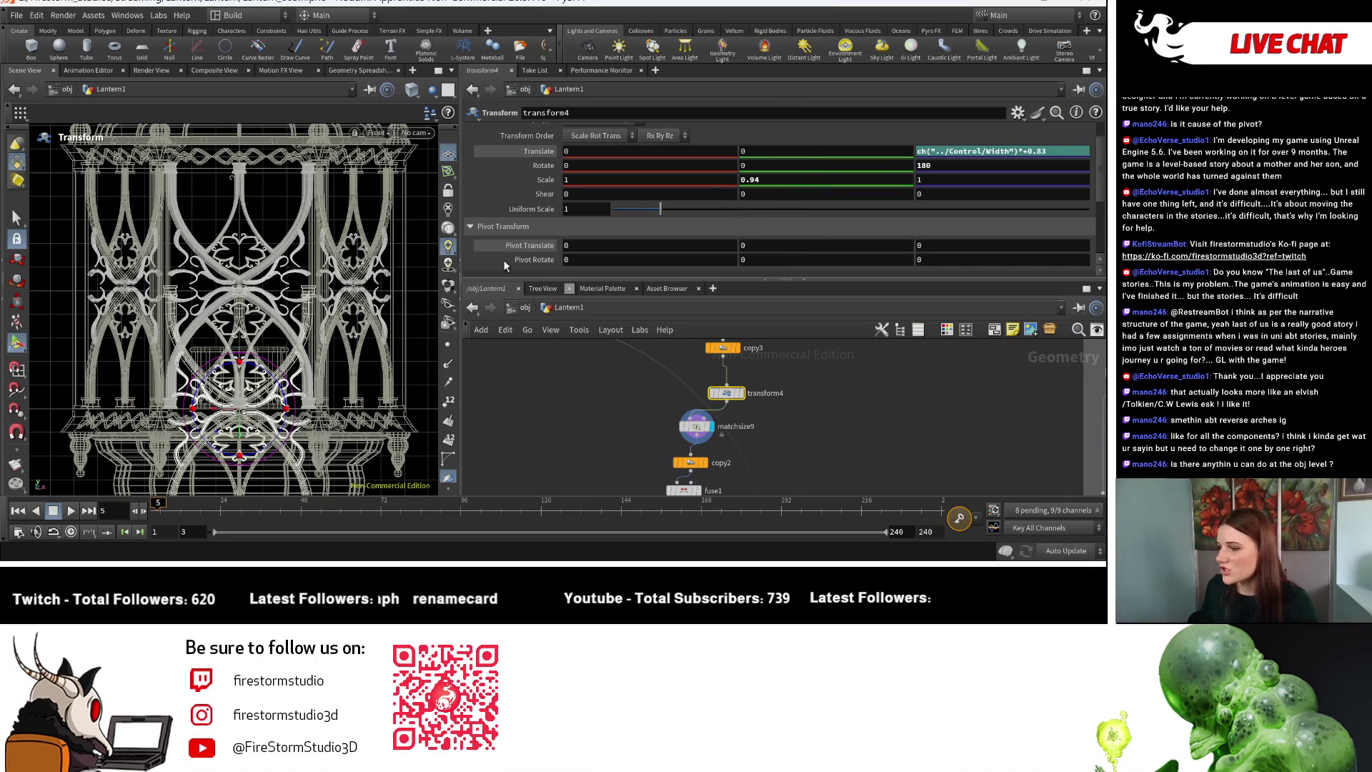
Frame the whole lantern and zoom in and out to check how the pieces fit.
key("Escape")
key("h")
scroll(233, 320, "up", 10)
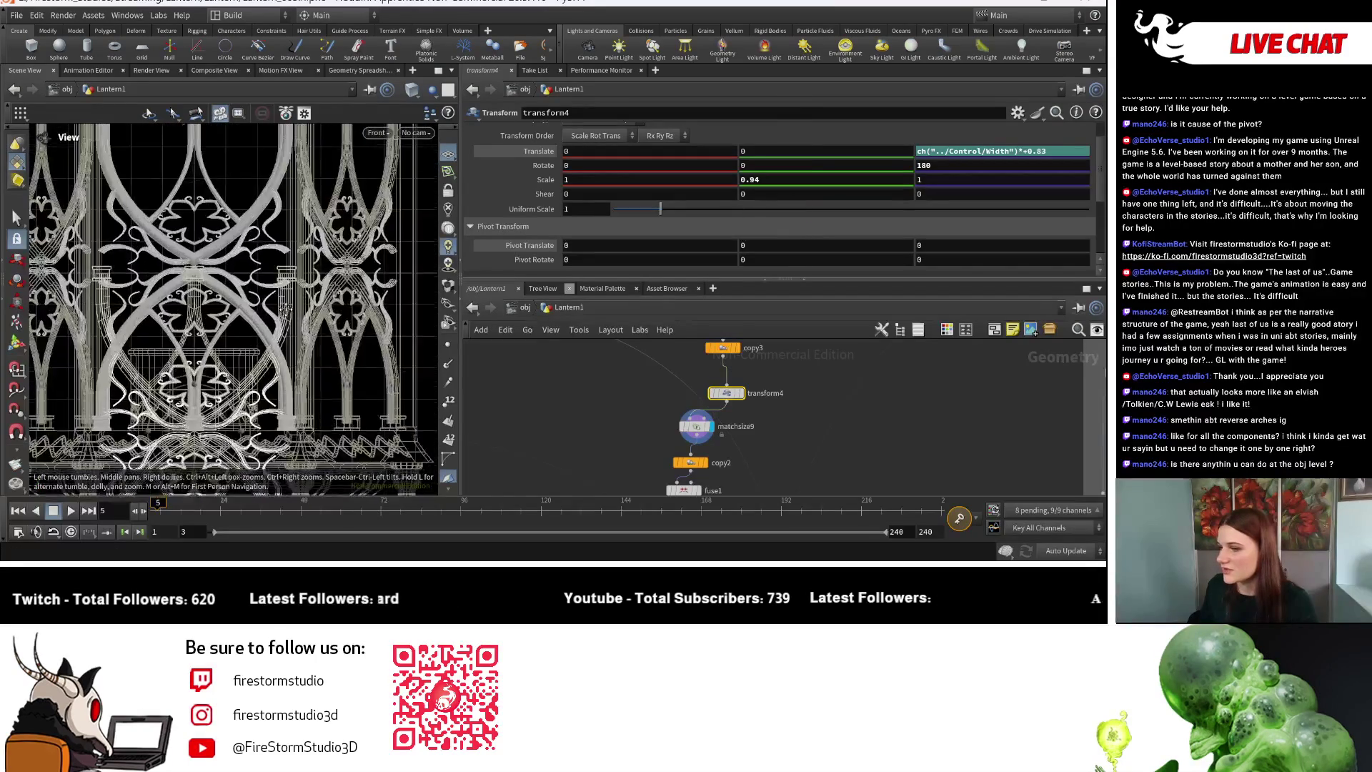
scroll(183, 308, "down", 10)
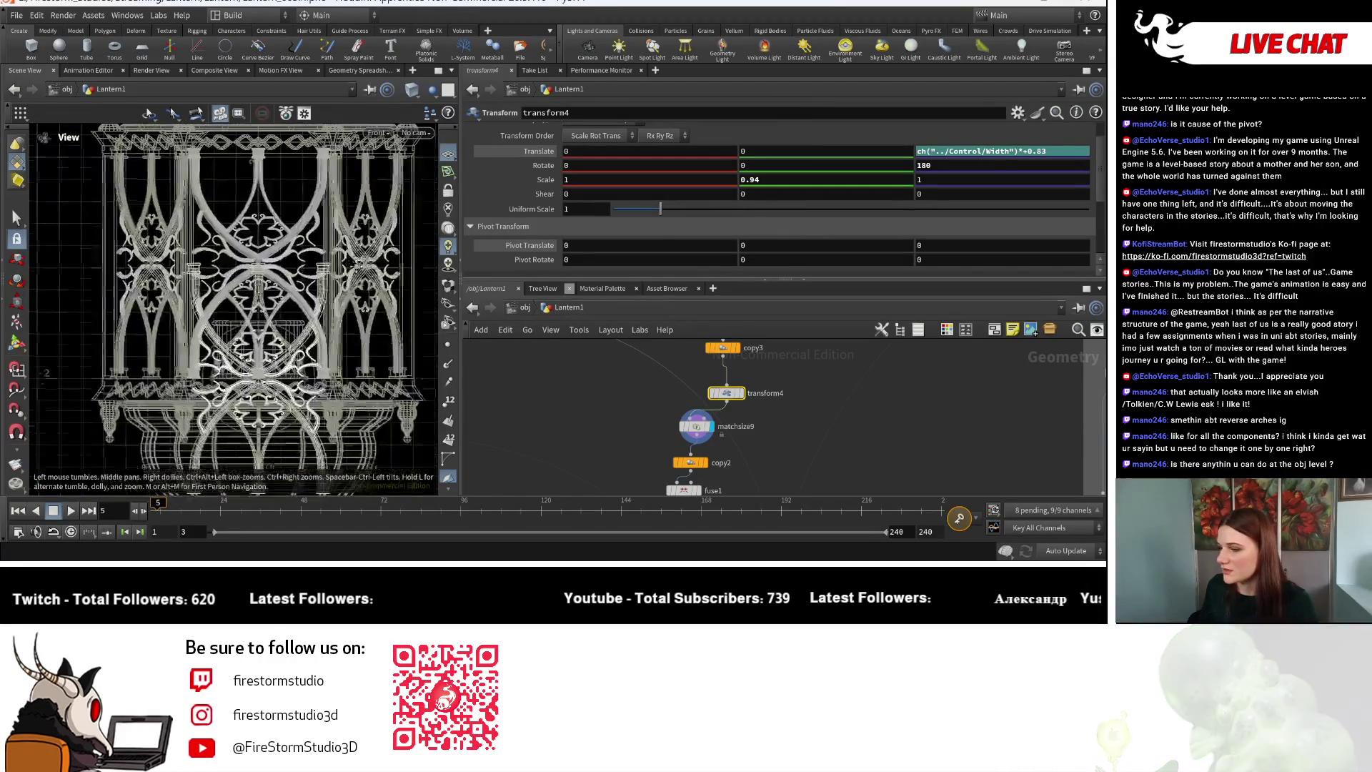
scroll(183, 307, "up", 10)
scroll(265, 291, "down", 8)
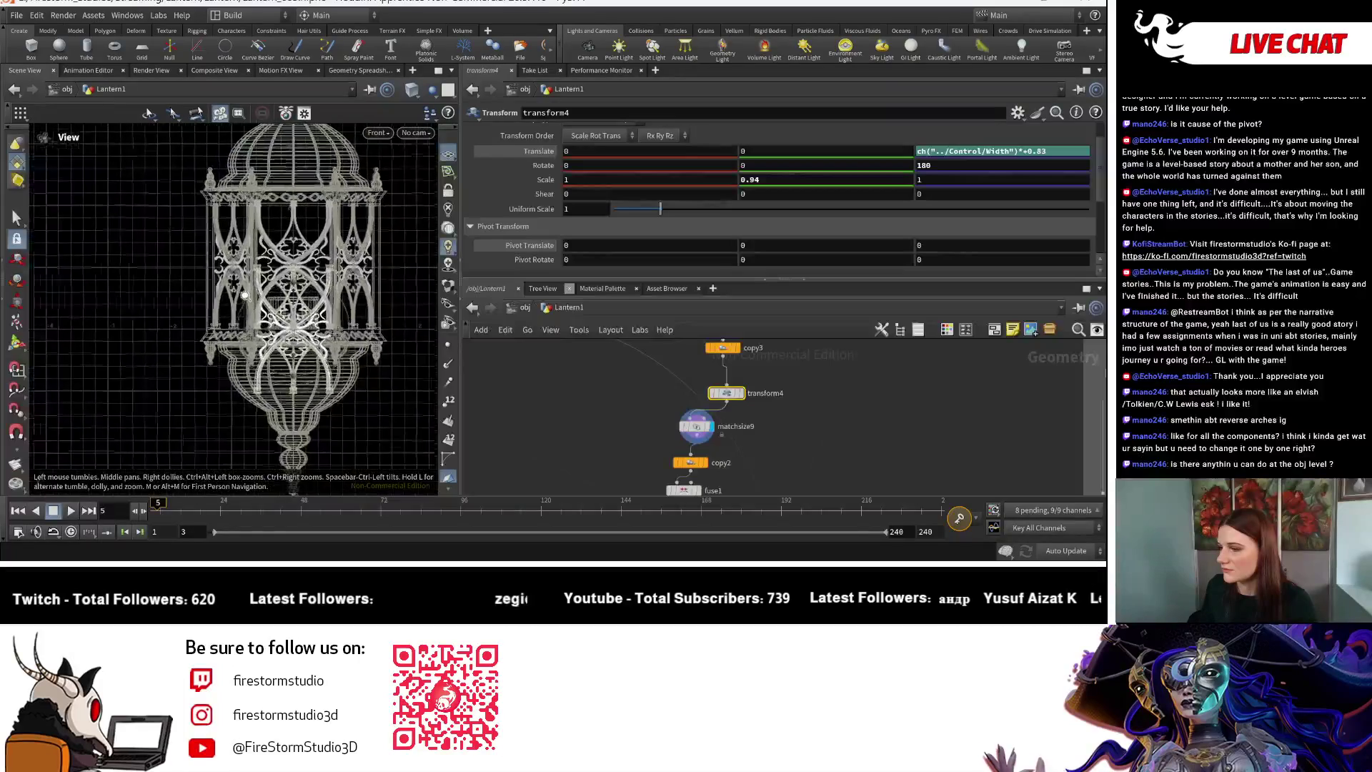
scroll(265, 290, "up", 8)
scroll(339, 278, "down", 3)
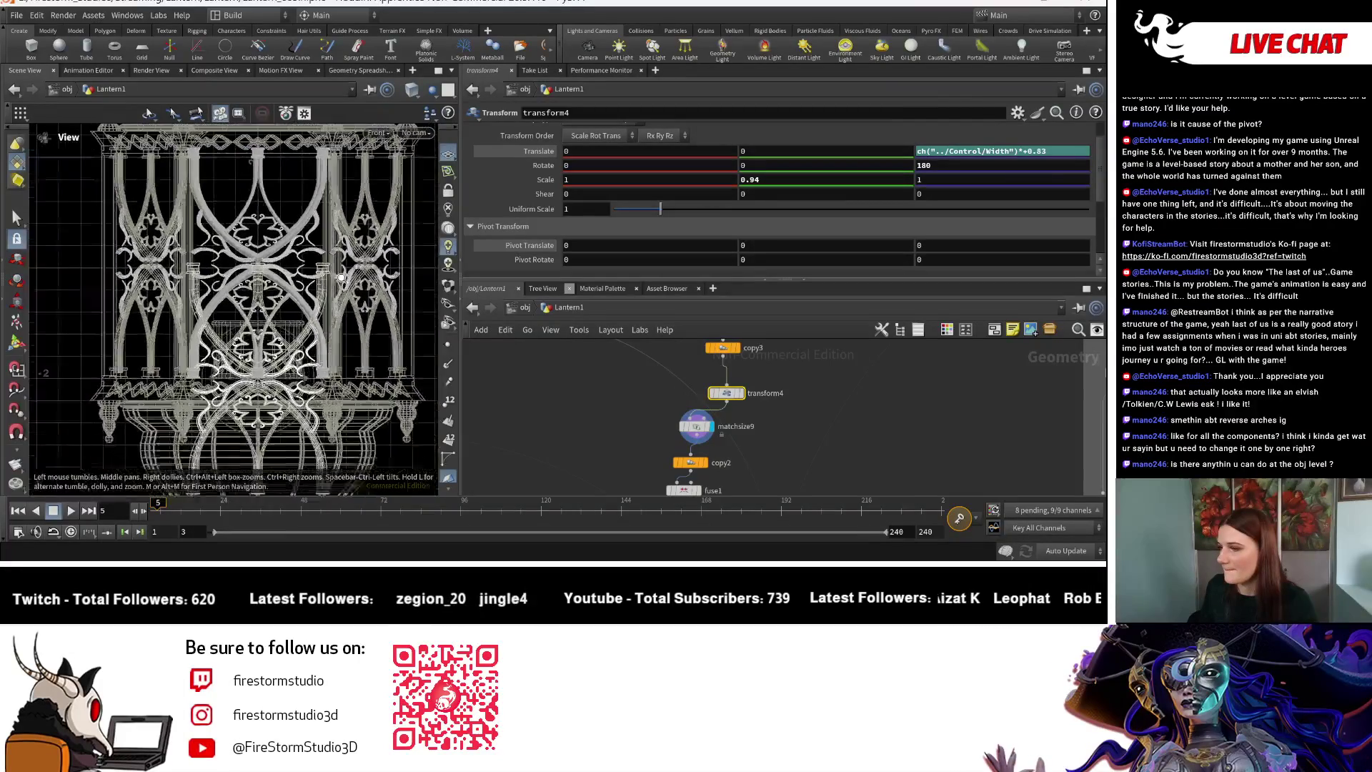
scroll(339, 278, "up", 2)
Select the Control null, showing Height 2.036 and Width 1.345.
key("t")
scroll(624, 399, "down", 5)
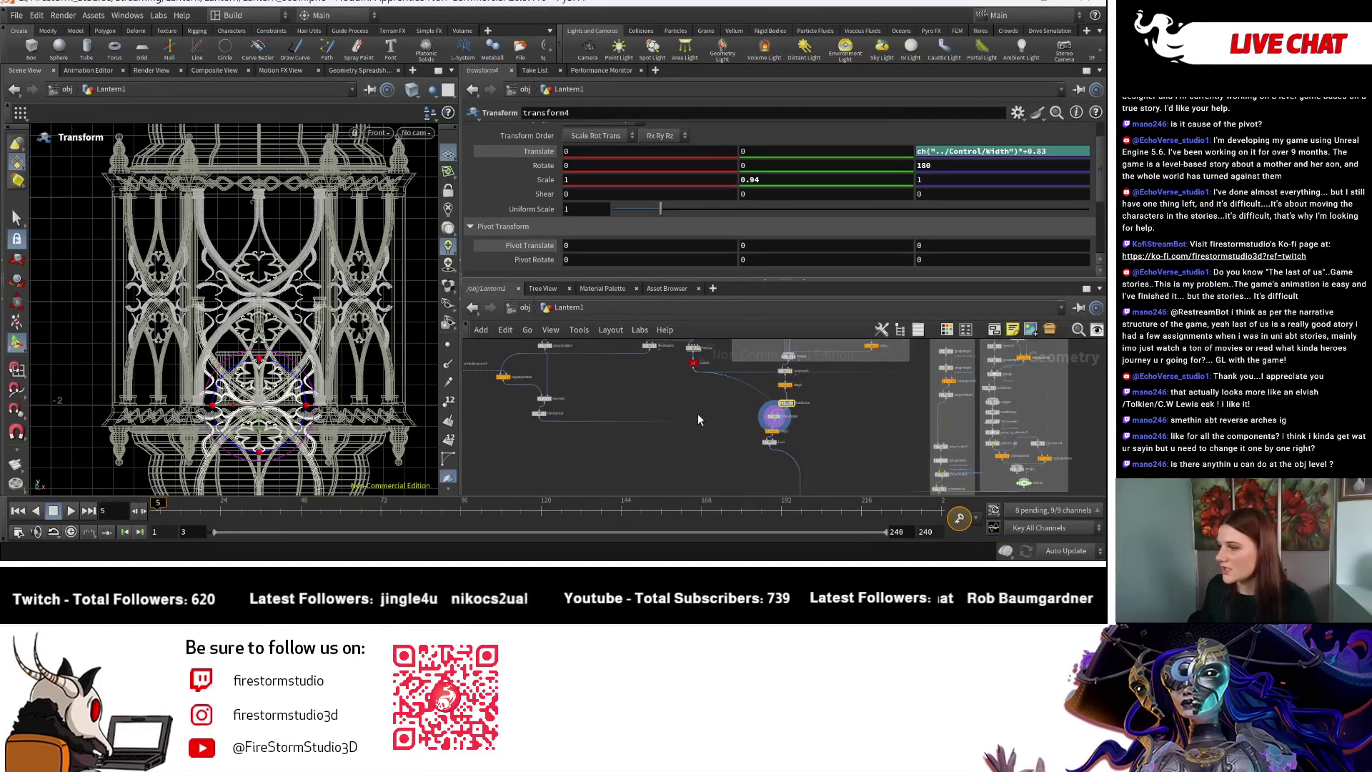
scroll(680, 386, "up", 5)
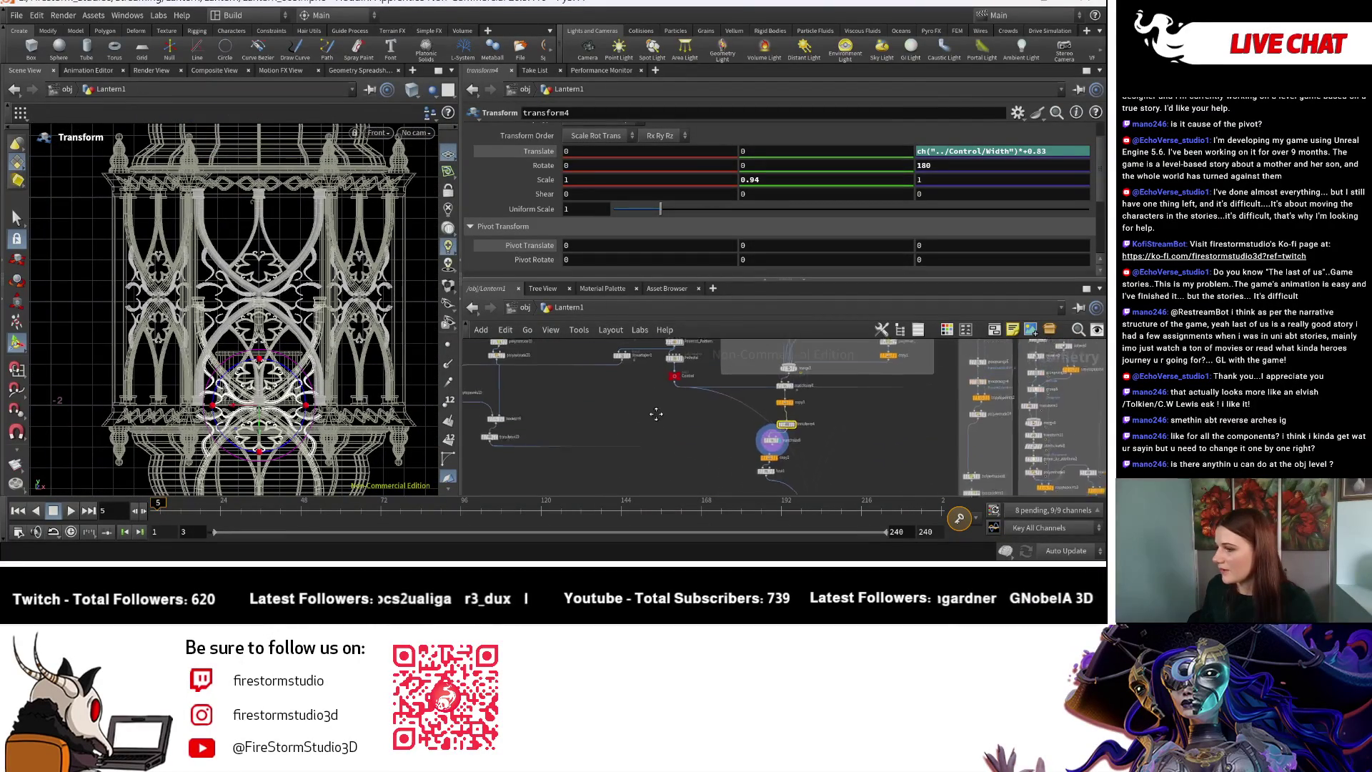
scroll(680, 386, "up", 2)
left_click(670, 384)
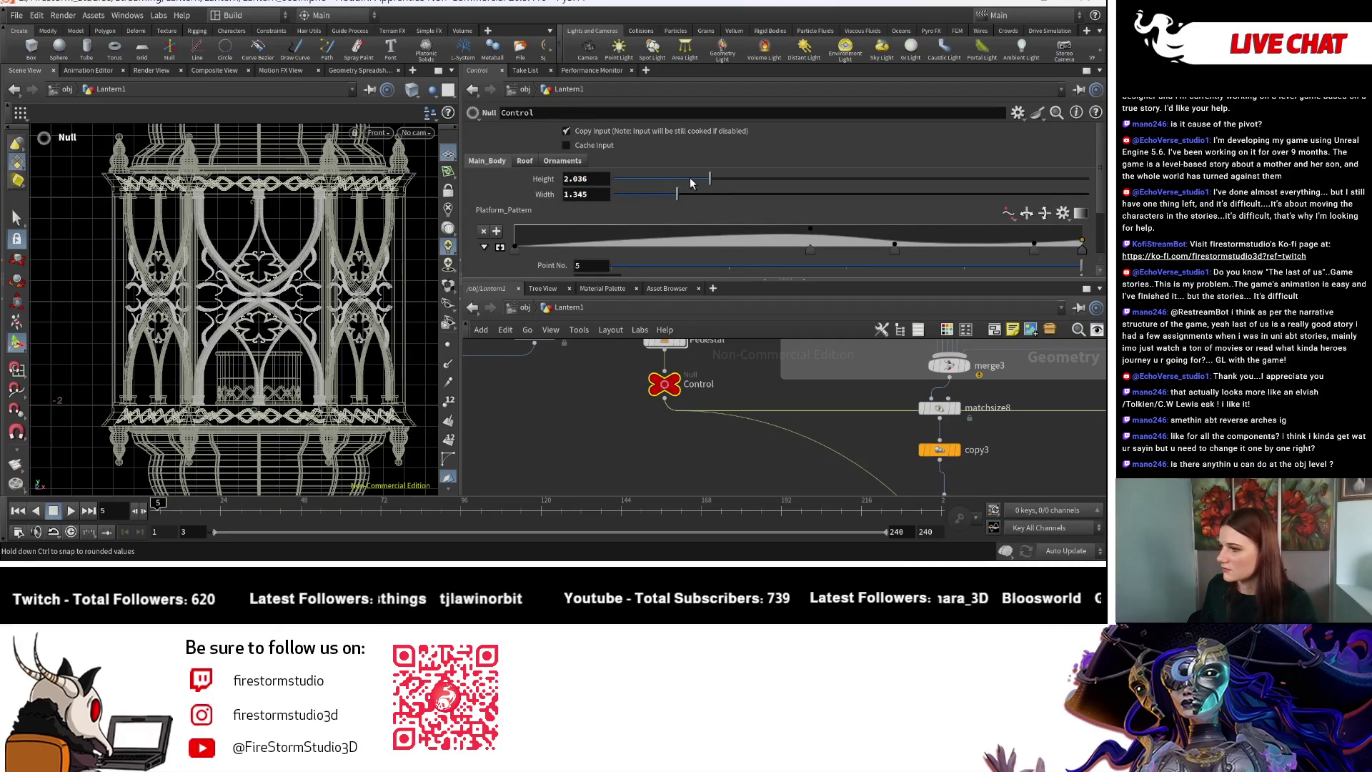
Undo the Height change back to 2.036 and browse the network to merge2.
key("ctrl+z")
scroll(539, 406, "down", 5)
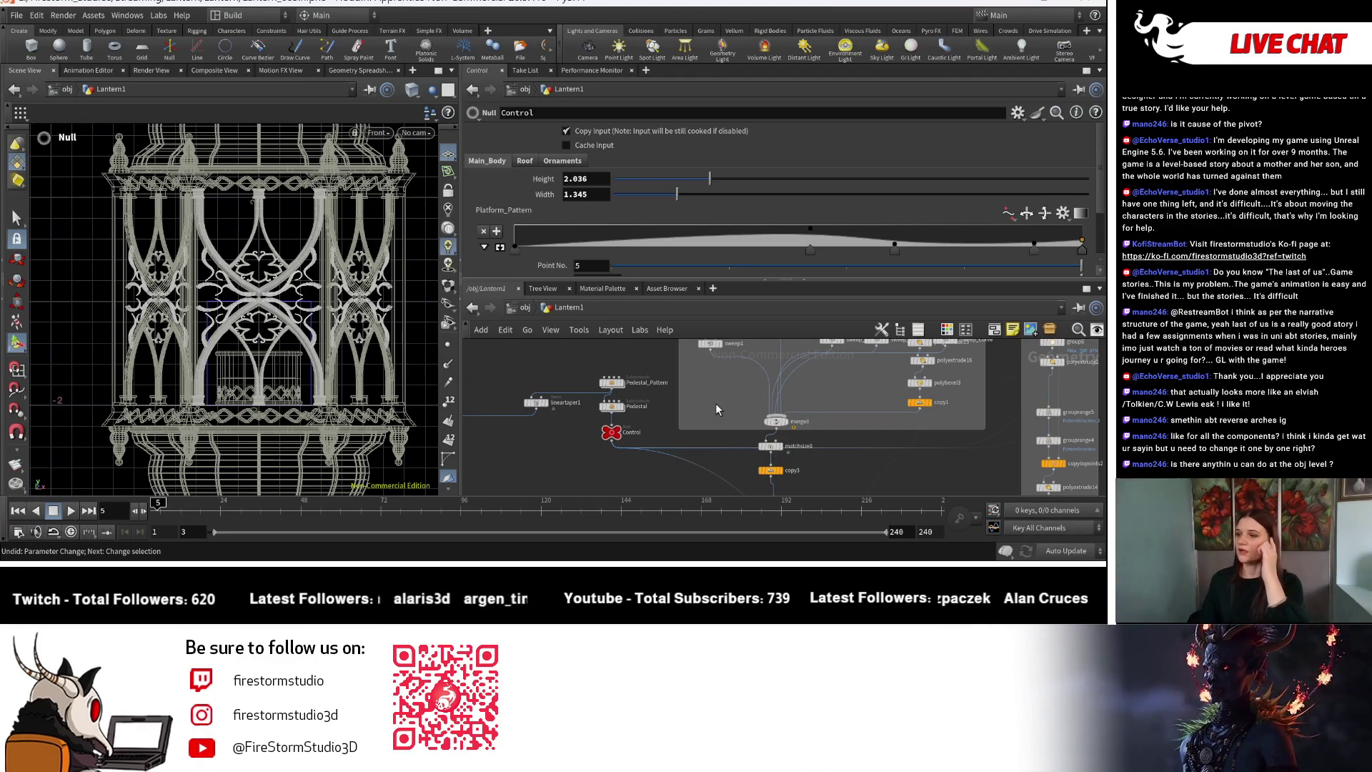
middle_click_drag(755, 389, 697, 437)
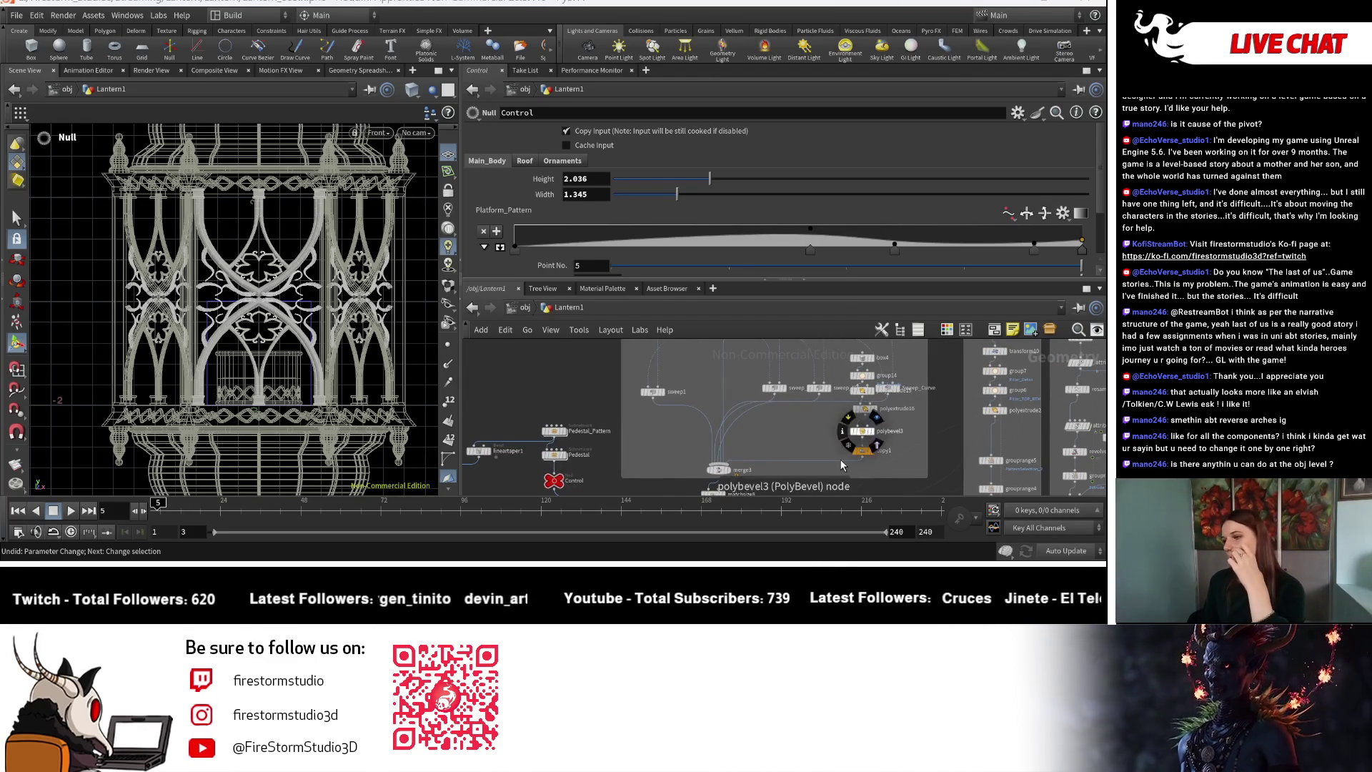
scroll(744, 426, "down", 5)
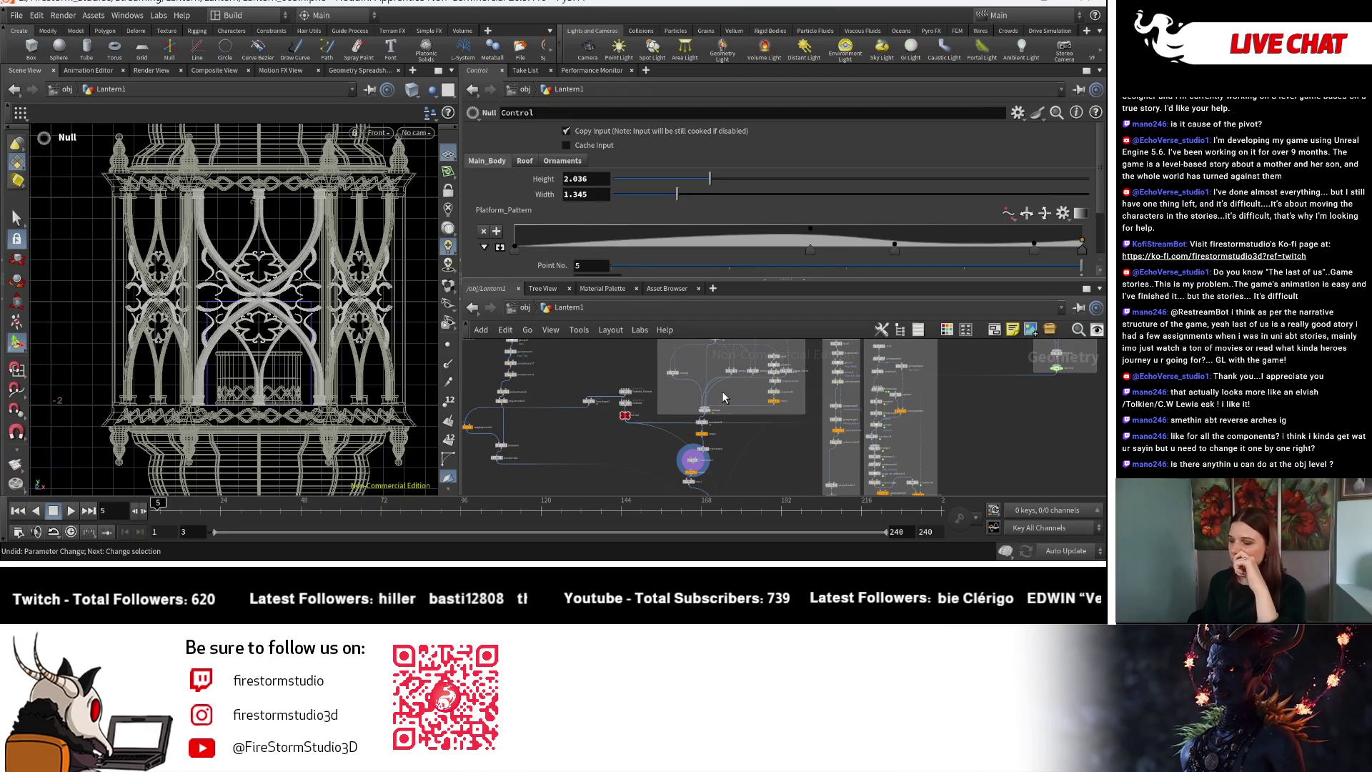
scroll(722, 392, "up", 4)
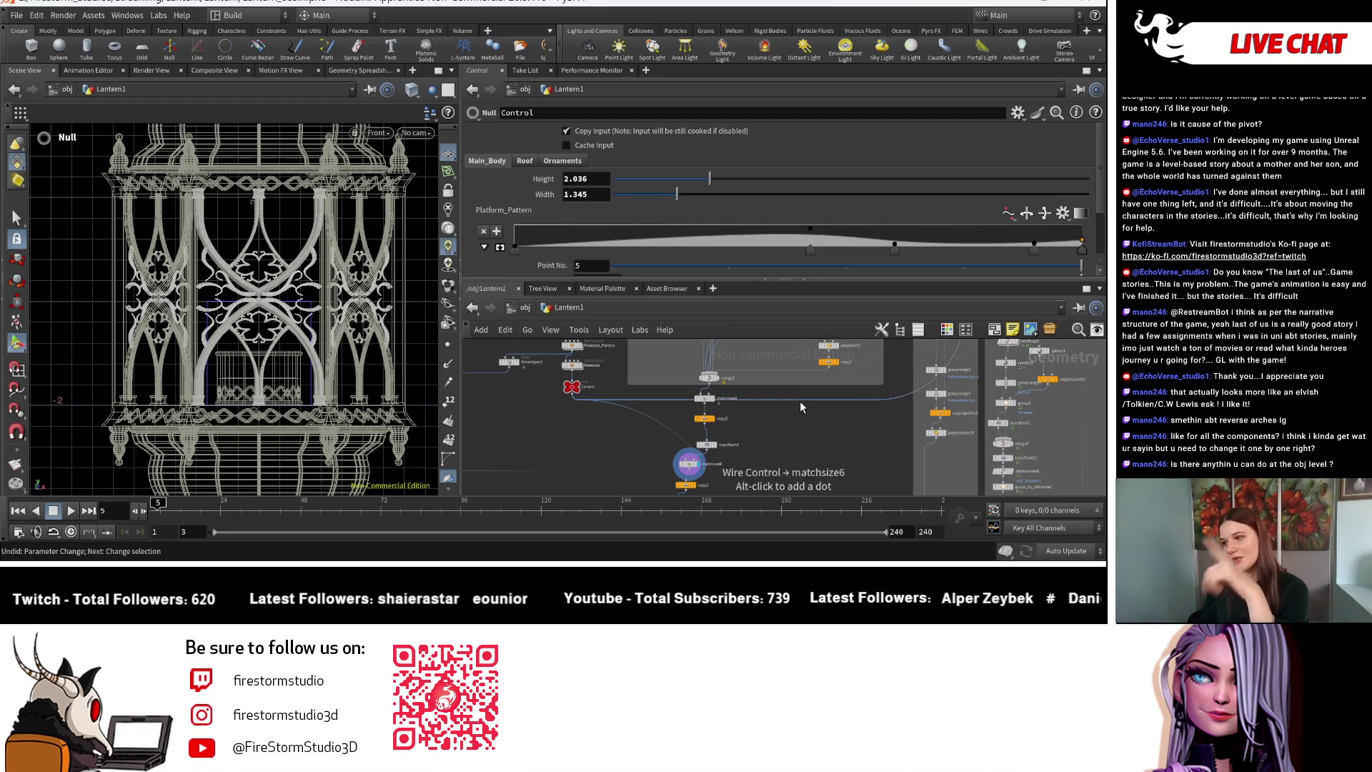
middle_click_drag(797, 420, 794, 450)
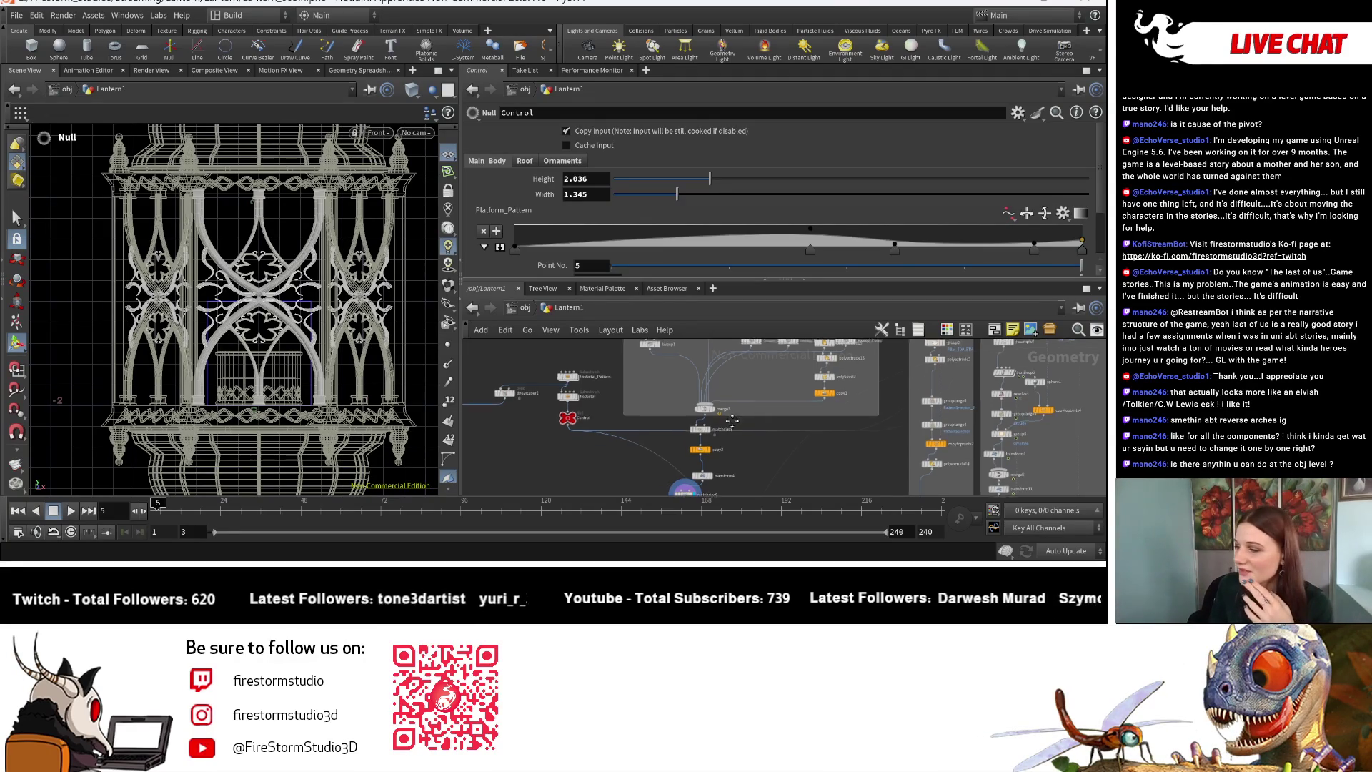
scroll(666, 436, "down", 3)
scroll(666, 436, "up", 2)
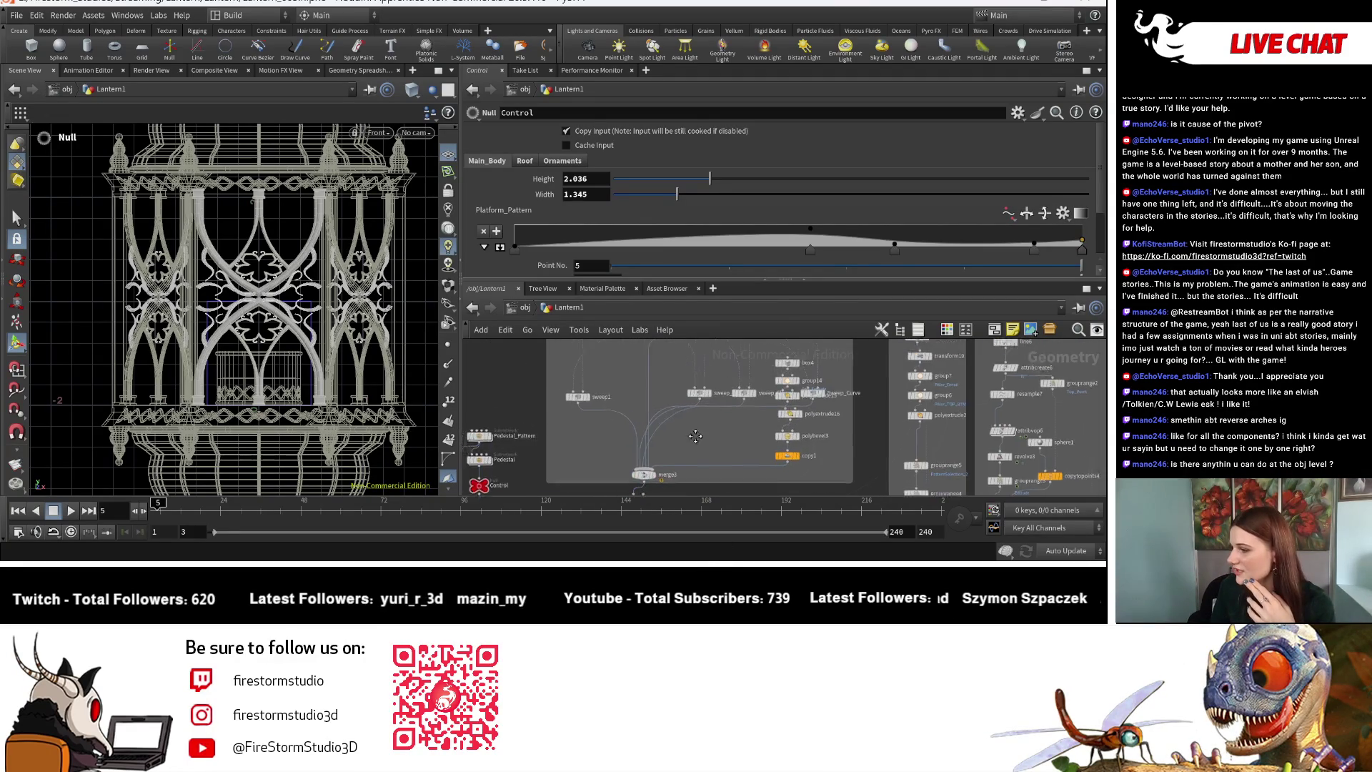
scroll(682, 381, "up", 2)
middle_click_drag(682, 385, 679, 502)
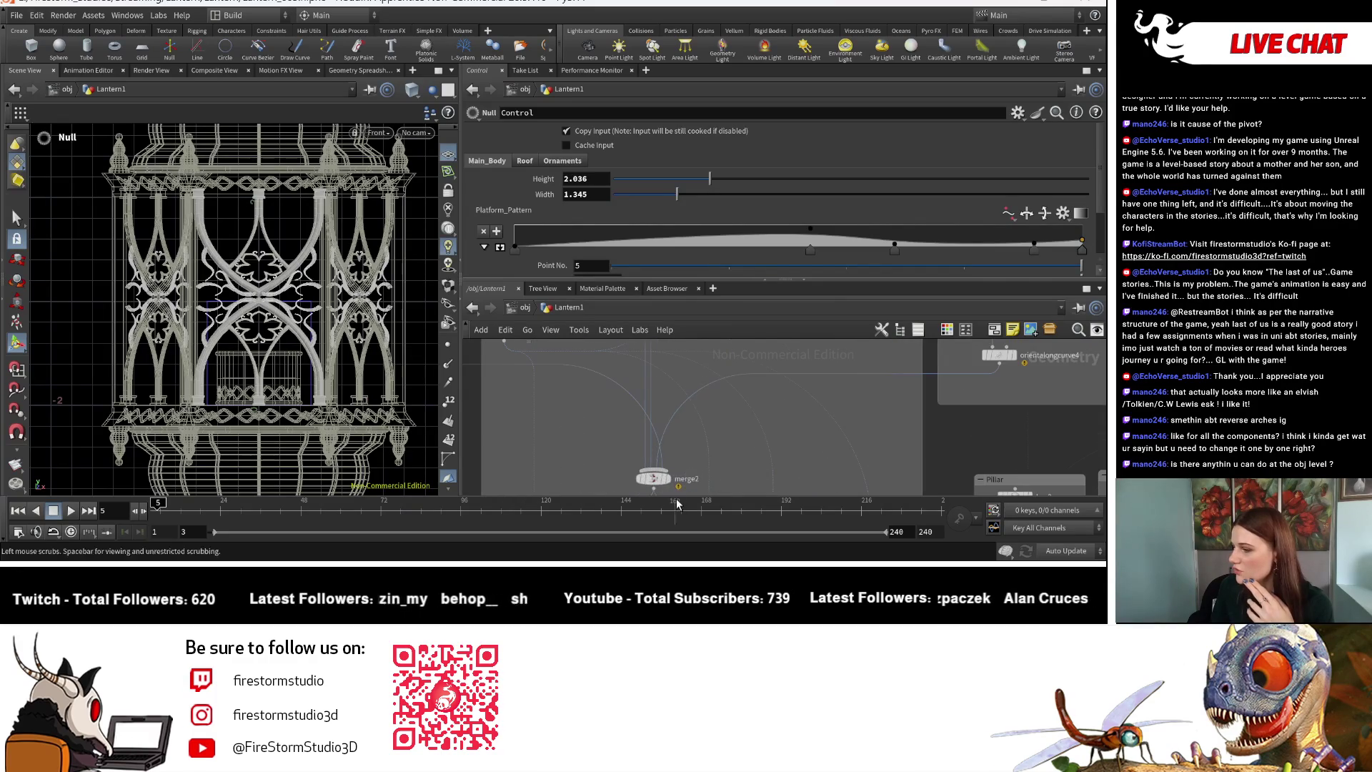
Display merge2's merged lantern and zoom out to view it whole.
left_click(672, 461)
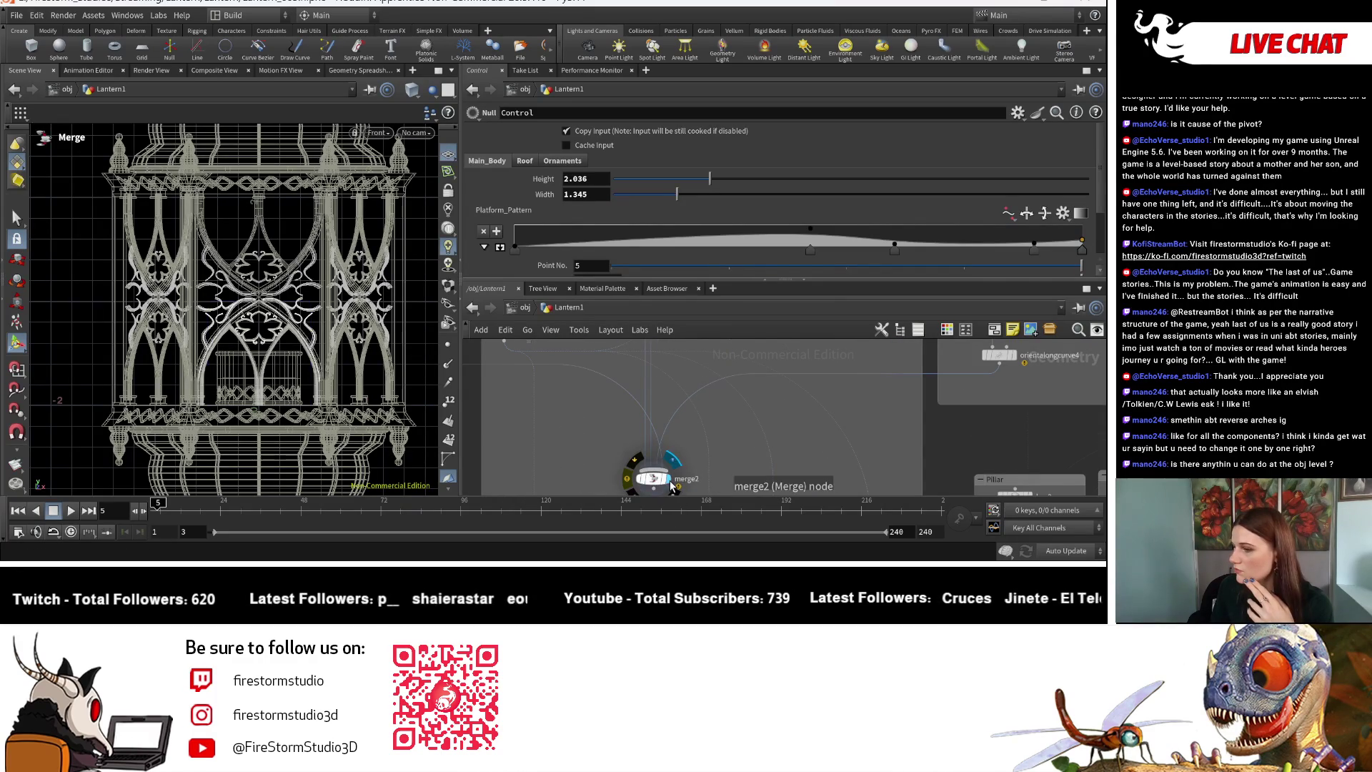
key("Escape")
scroll(314, 365, "up", 4)
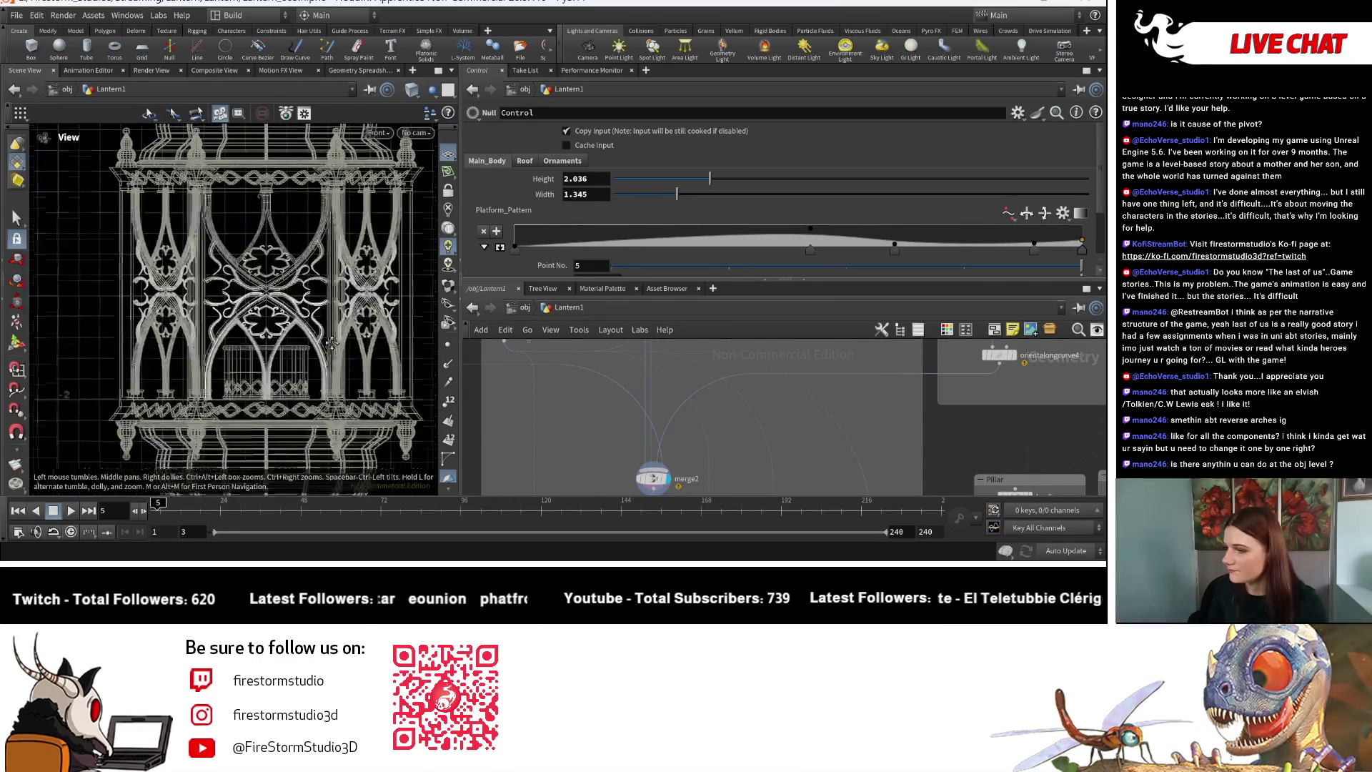
scroll(340, 379, "down", 3)
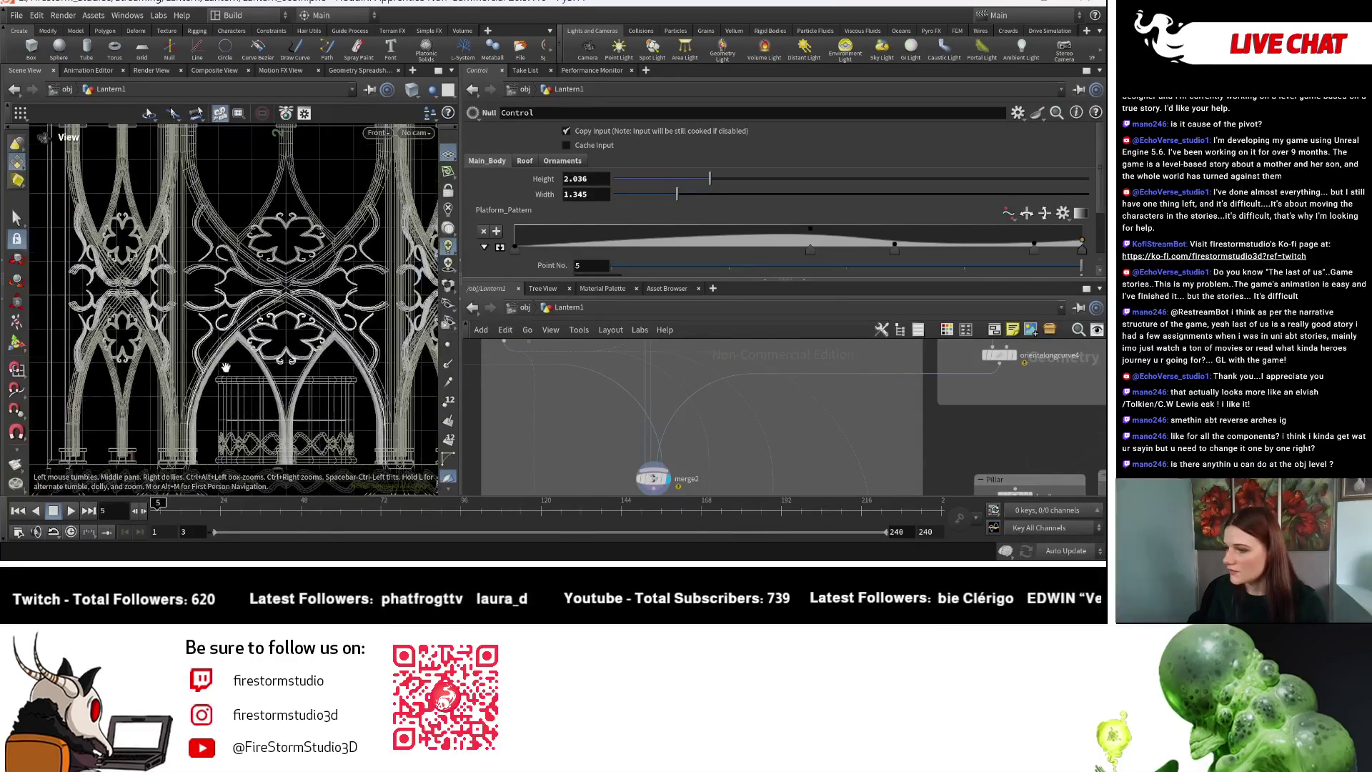
middle_click_drag(206, 336, 209, 338)
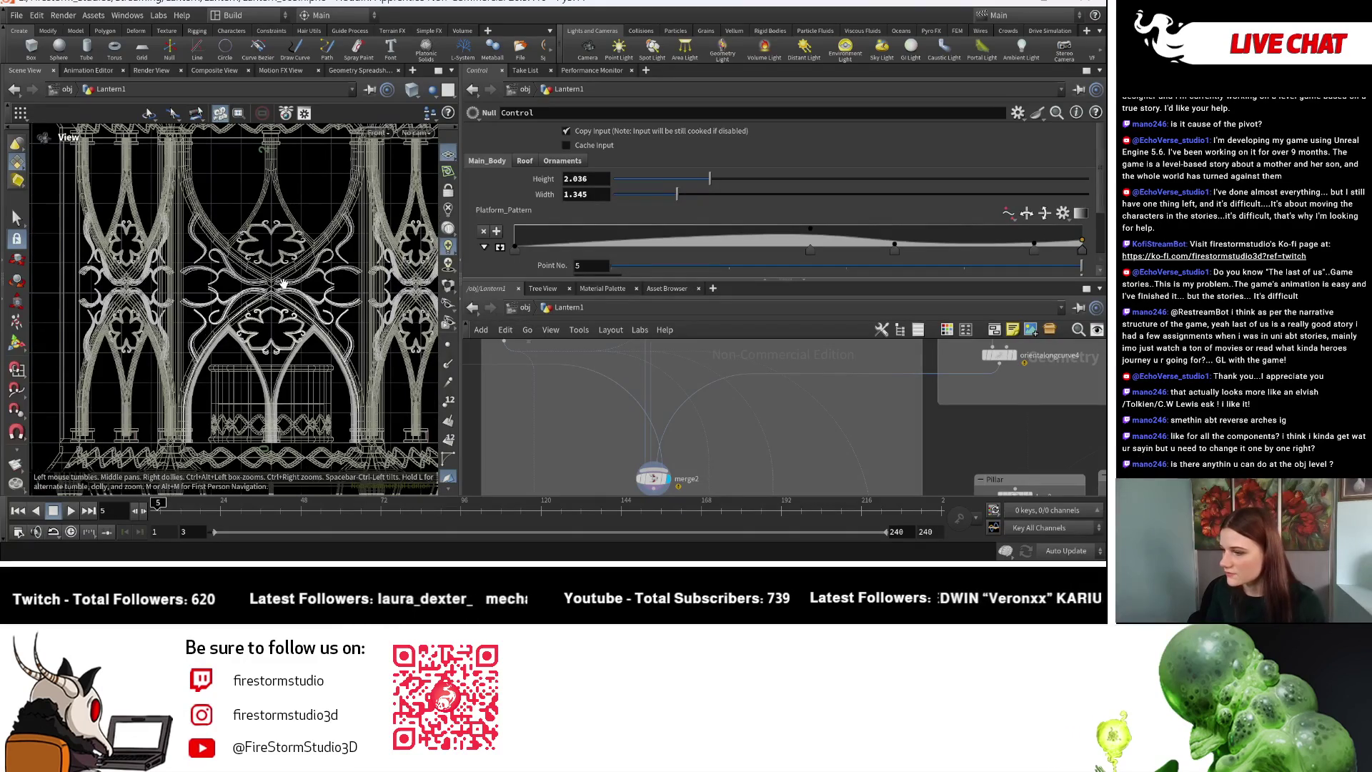
right_click_drag(253, 325, 91, 308)
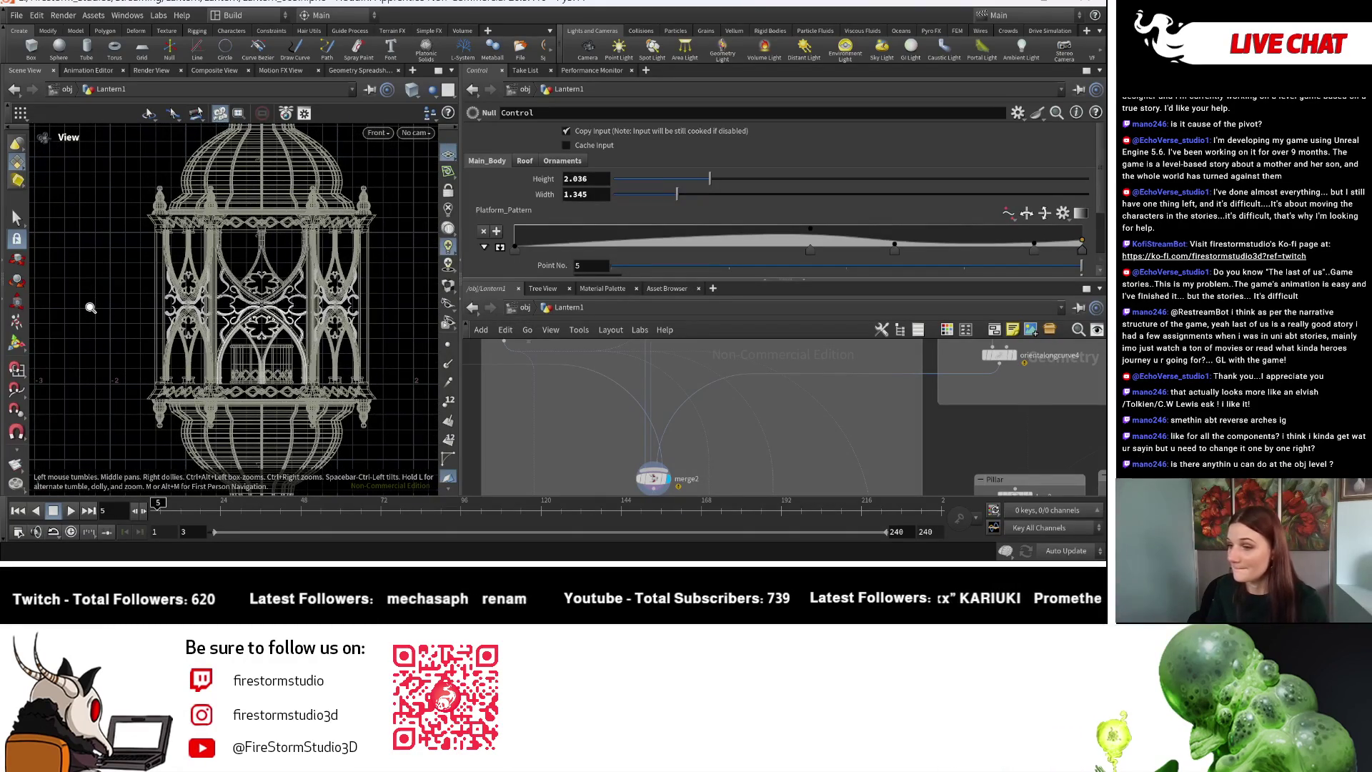
Browse past the Sweep_Profile nodes and select transform20.
mouse_move(786, 335)
middle_mouse_down()
mouse_move(729, 361)
mouse_move(723, 407)
mouse_move(719, 449)
mouse_move(766, 509)
middle_mouse_up()
mouse_move(665, 425)
middle_mouse_down()
mouse_move(673, 458)
mouse_move(667, 426)
middle_mouse_up()
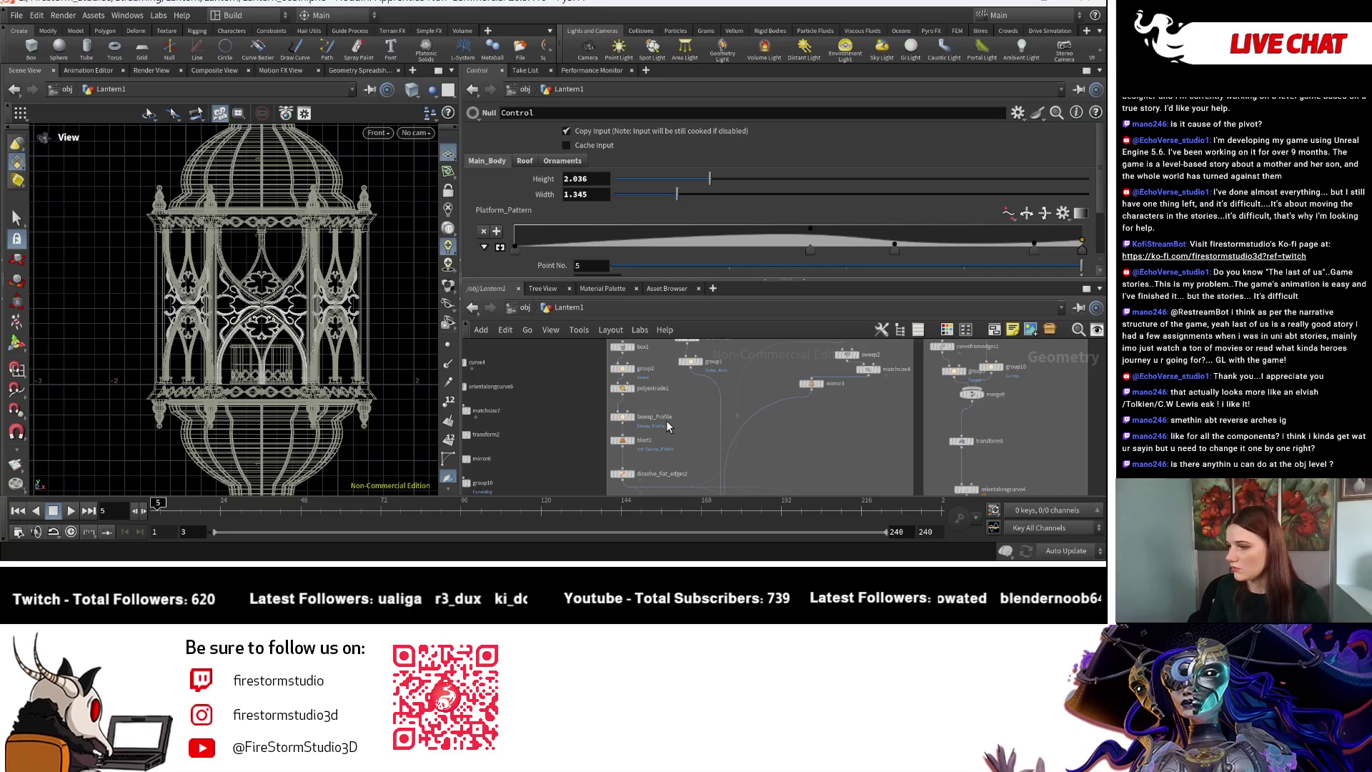
scroll(666, 421, "up", 5)
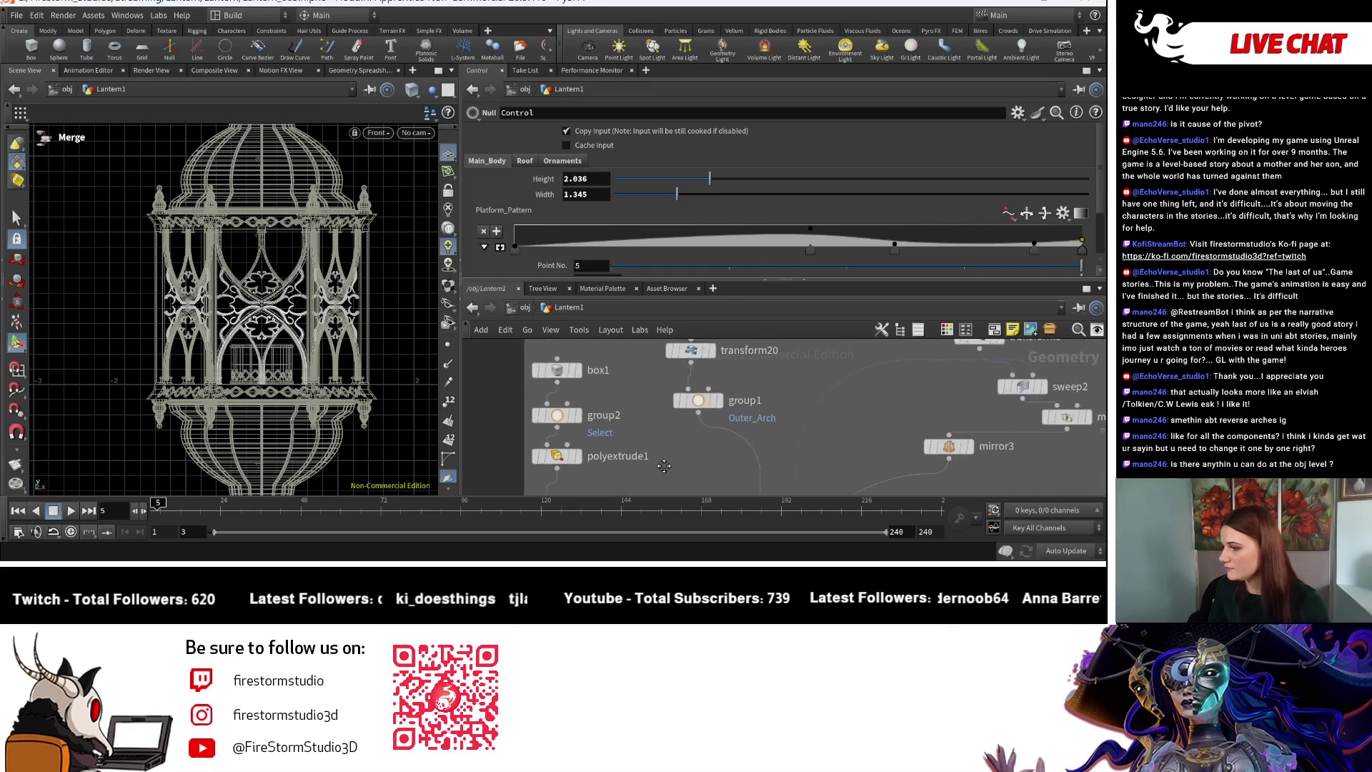
scroll(641, 363, "down", 5)
middle_click_drag(636, 366, 630, 425)
scroll(627, 424, "up", 3)
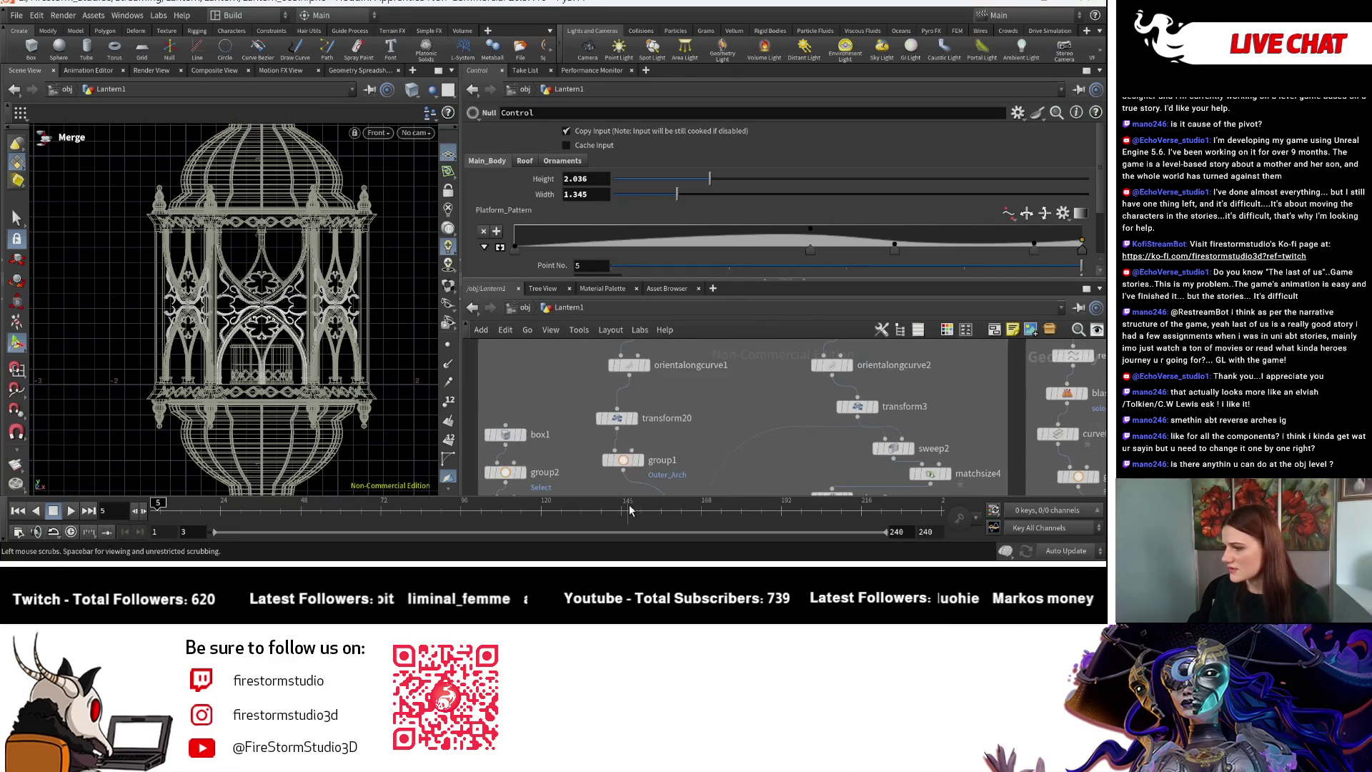
left_click(618, 424)
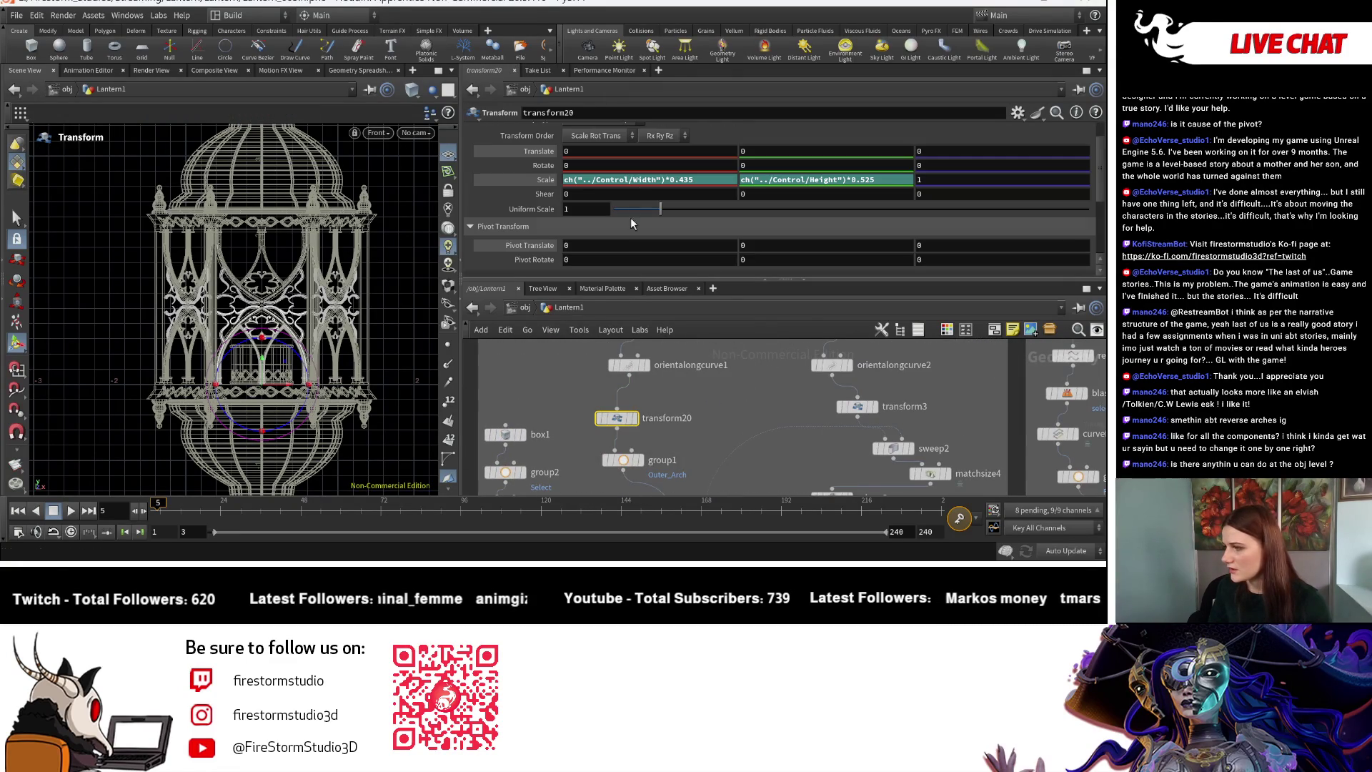
Change transform20's Scale Y expression to ch("../Control/Height")*0.5.
left_click(868, 182)
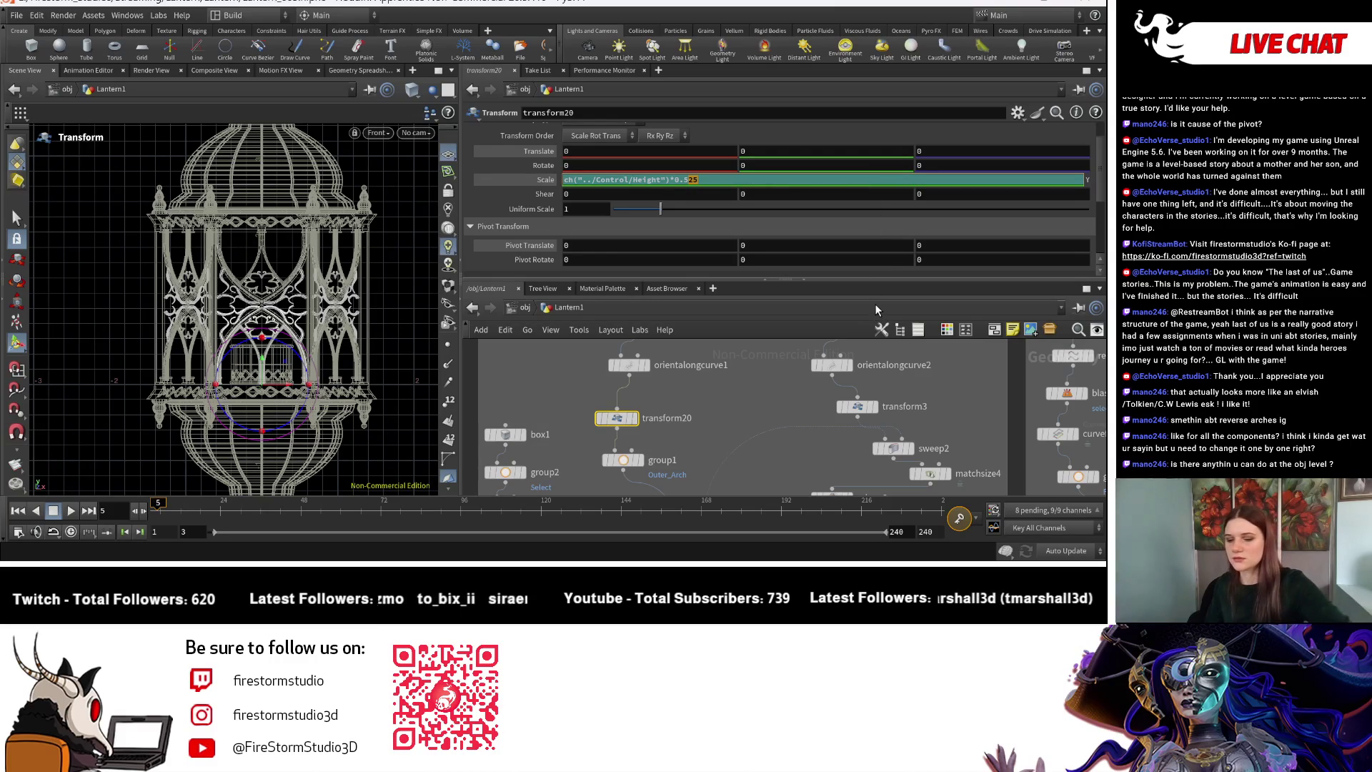
key("BackSpace")
key("Return")
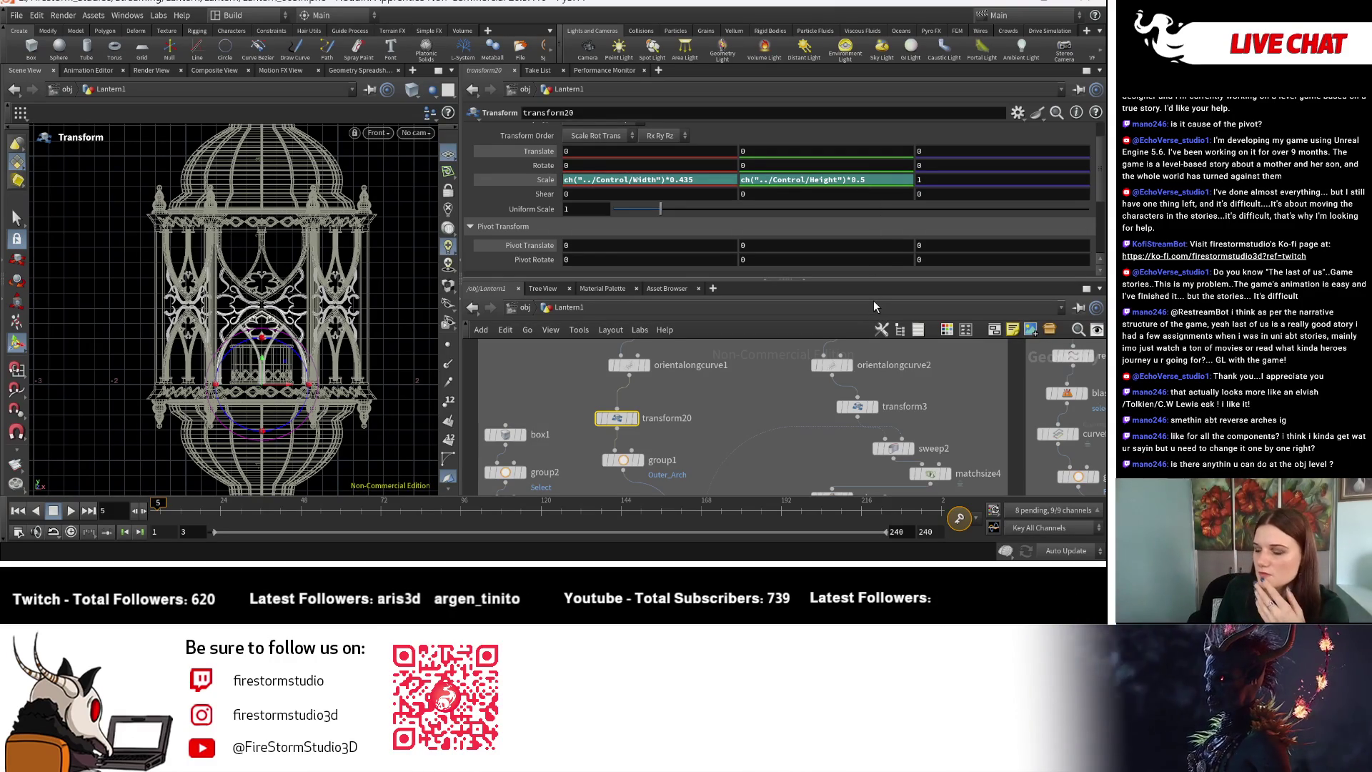
scroll(791, 483, "down", 3)
scroll(743, 372, "down", 3)
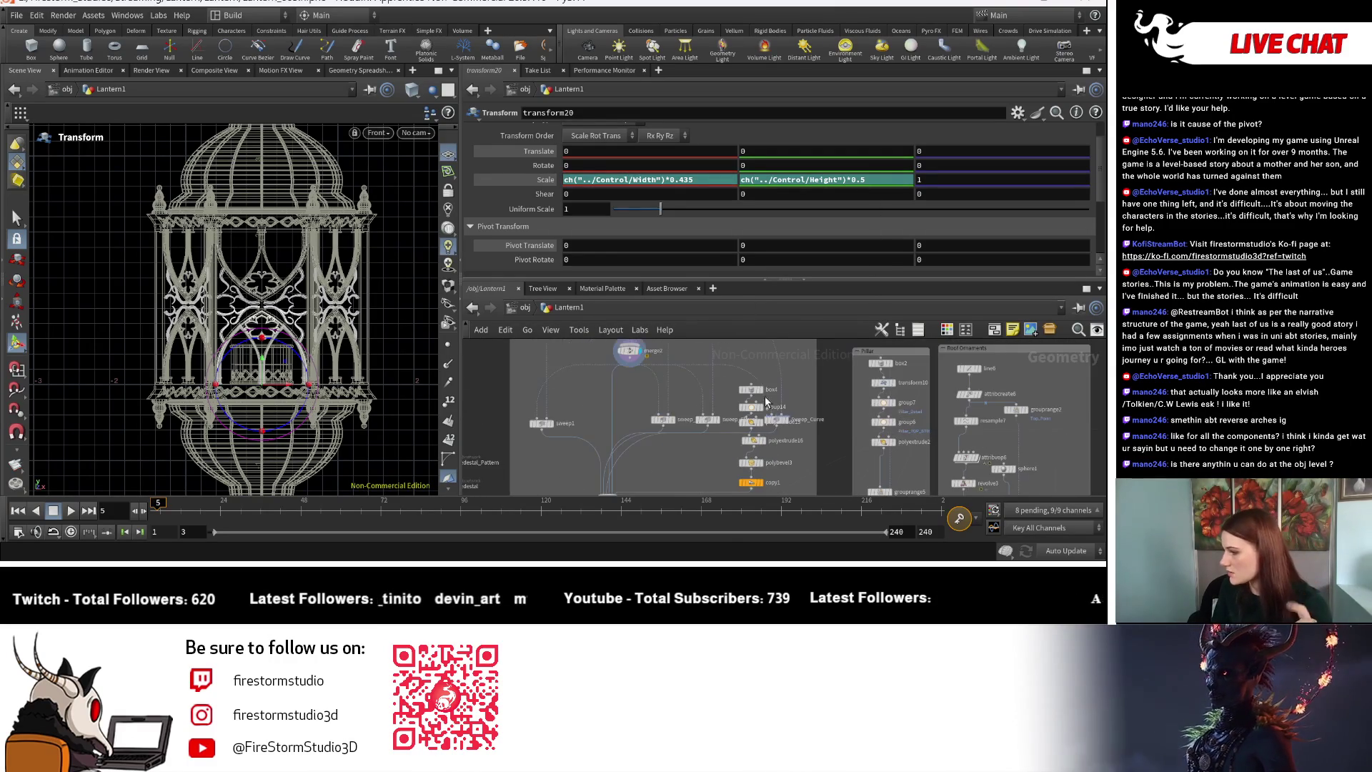
scroll(679, 400, "up", 4)
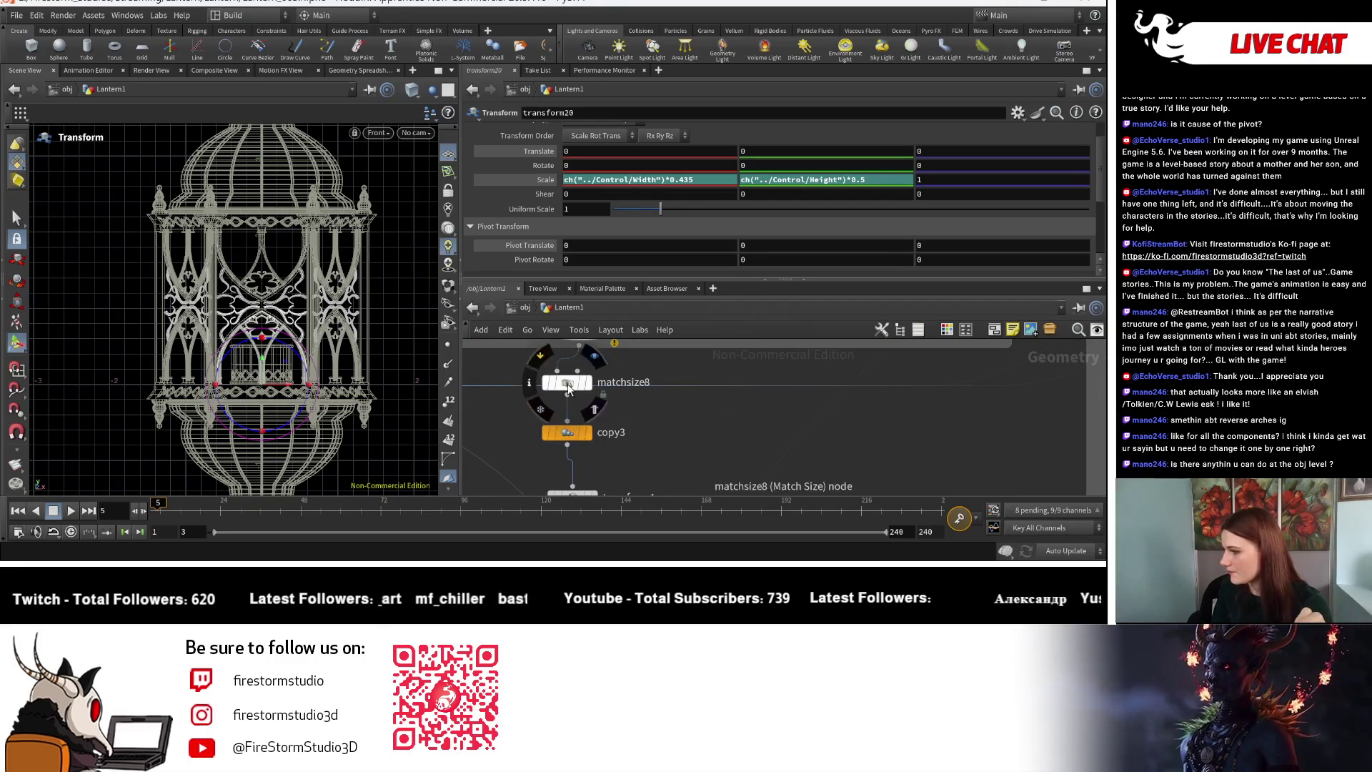
Set matchsize8's Justify Y Offset to 0 and inspect the result.
left_click(567, 382)
double_click(731, 188)
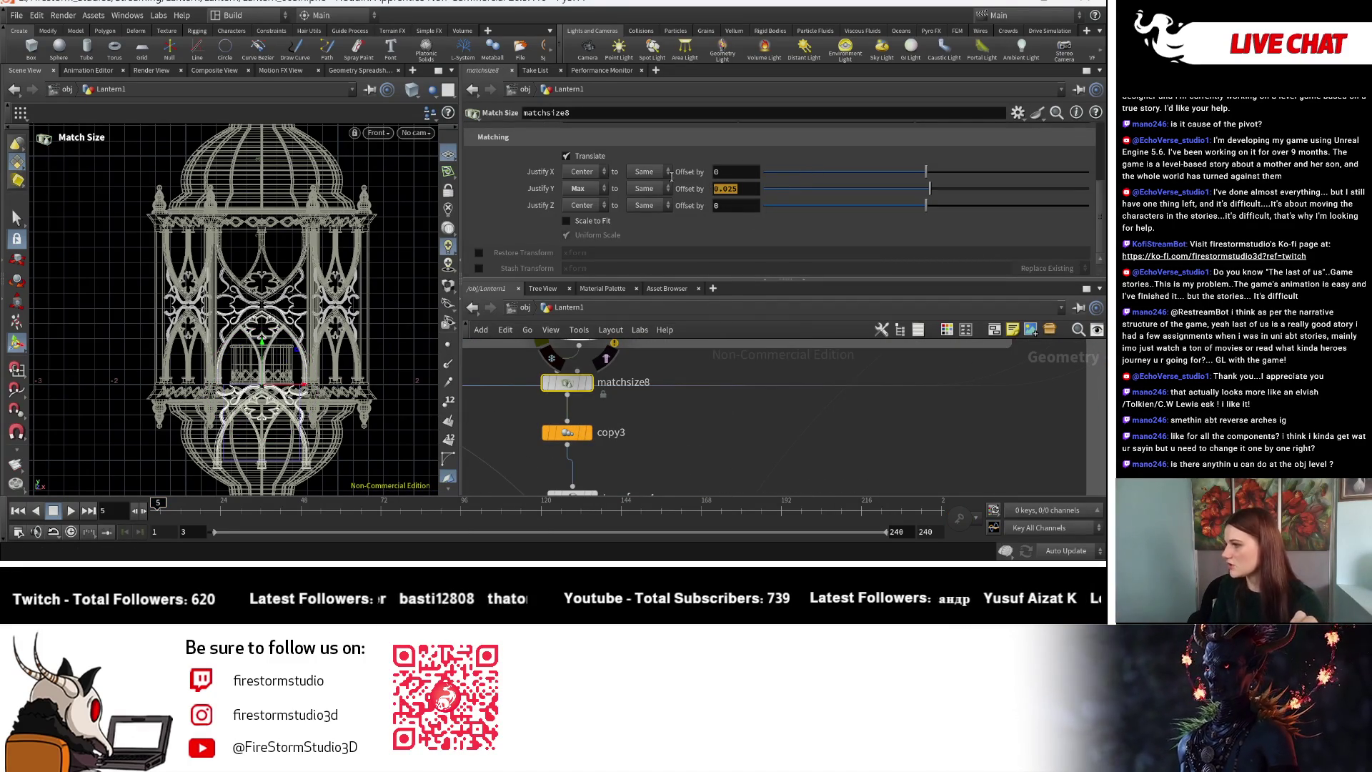
type("0")
key("Return")
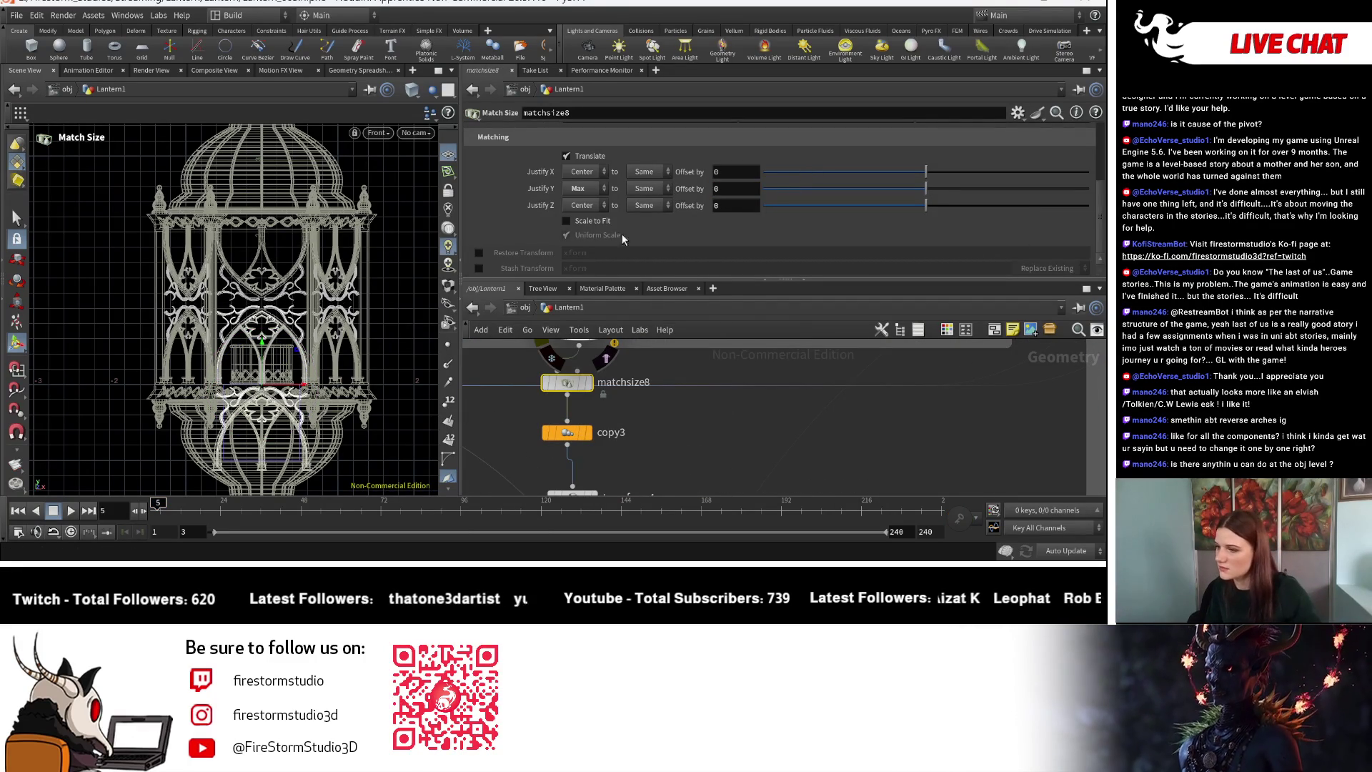
key("Escape")
scroll(307, 243, "up", 5)
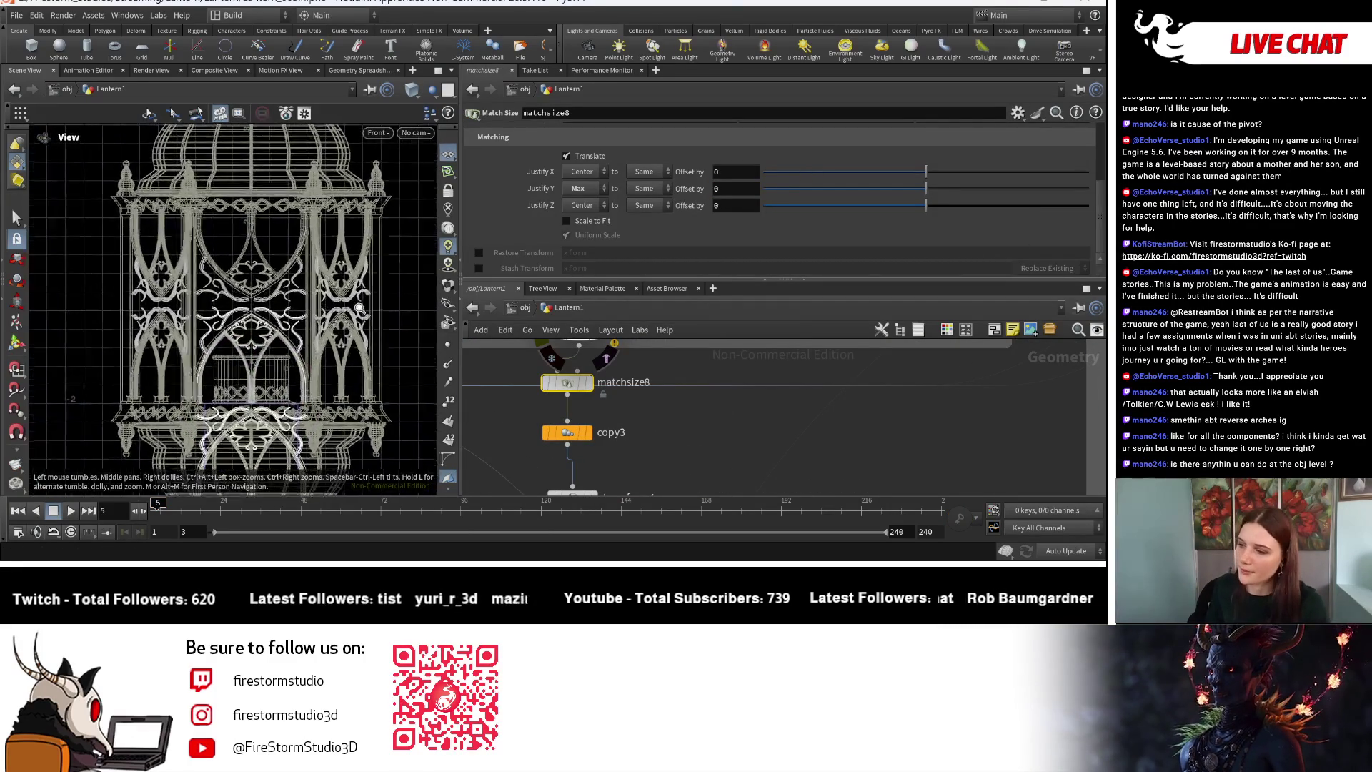
scroll(306, 226, "up", 4)
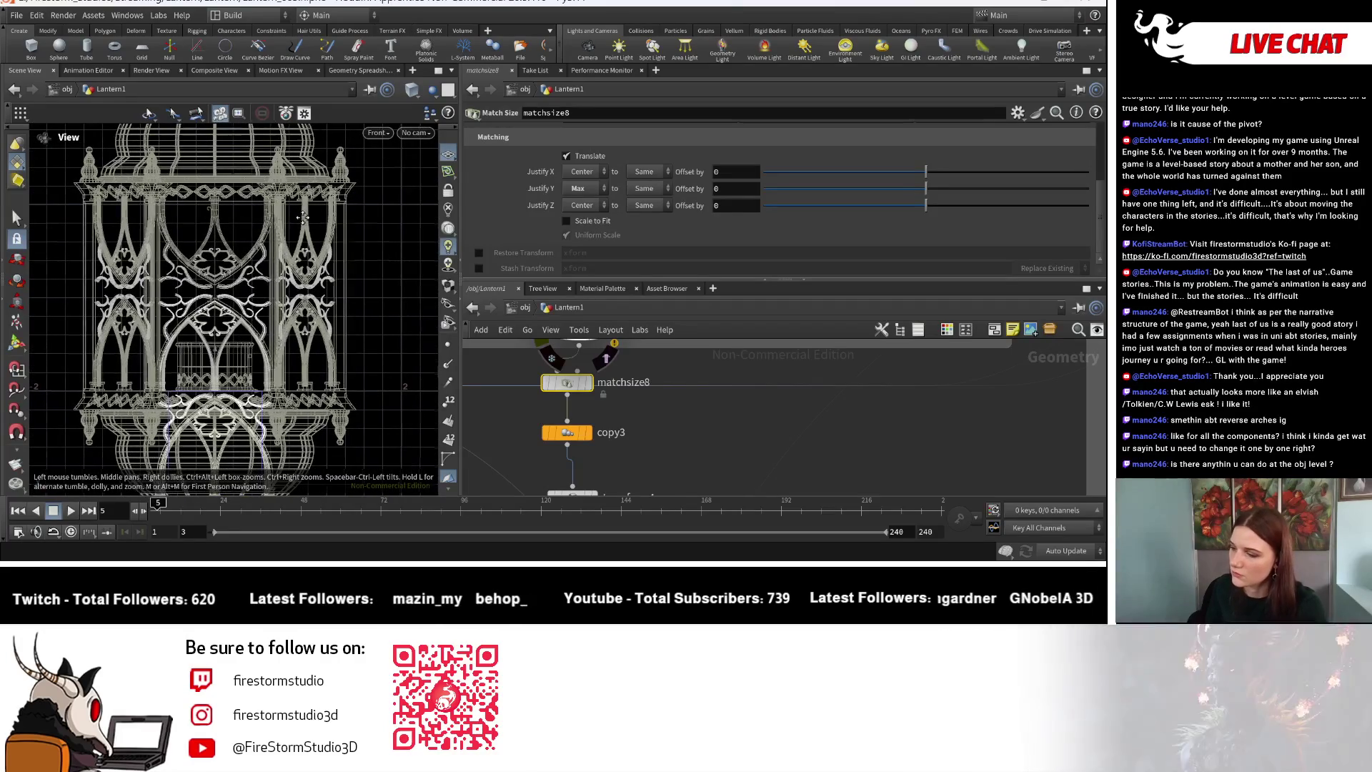
scroll(314, 225, "up", 5)
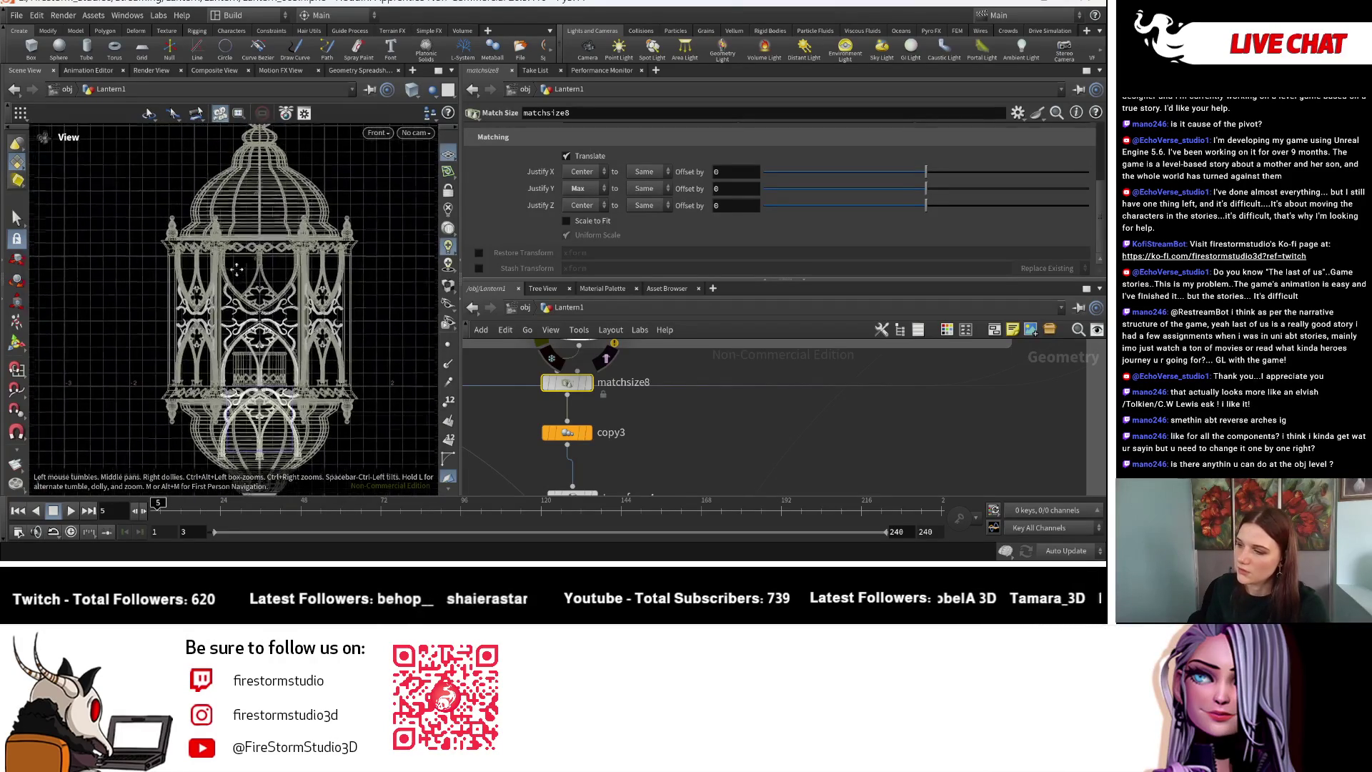
scroll(292, 279, "up", 2)
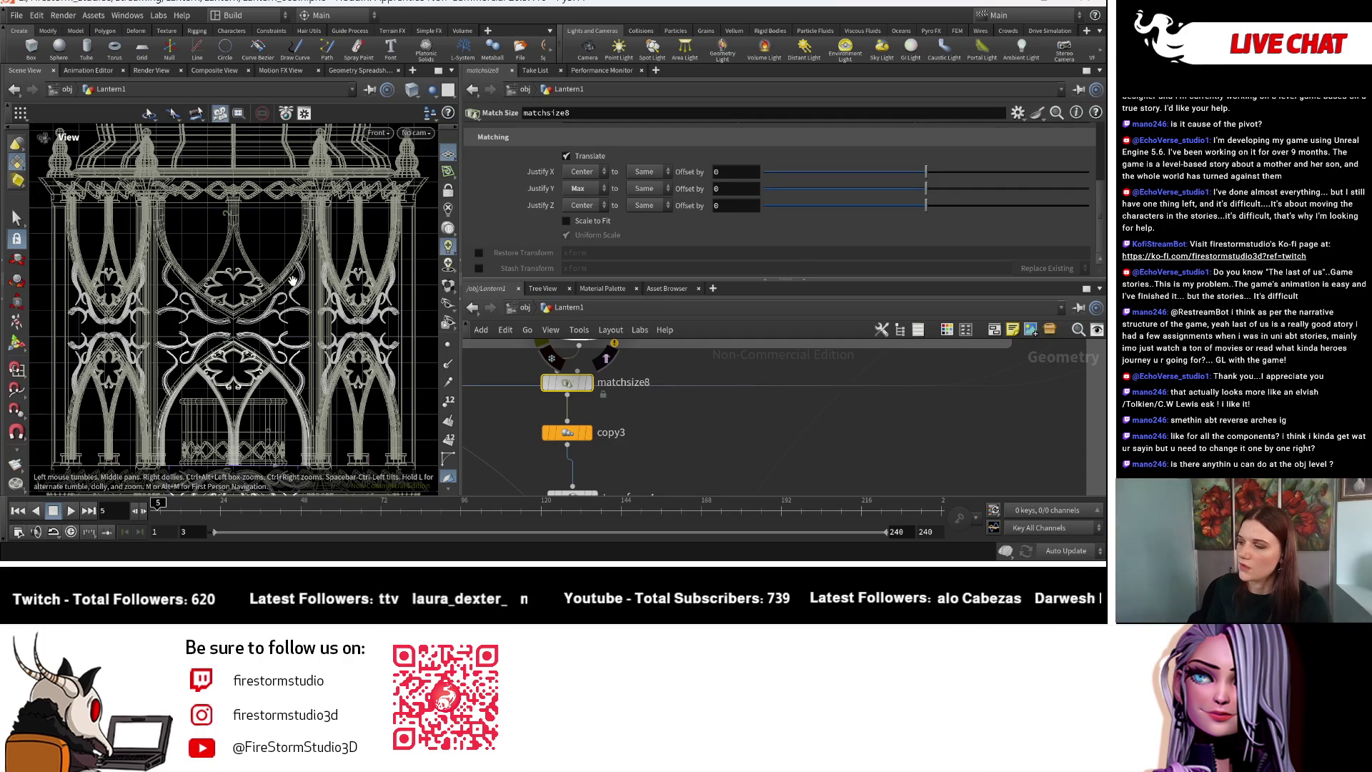
key("Return")
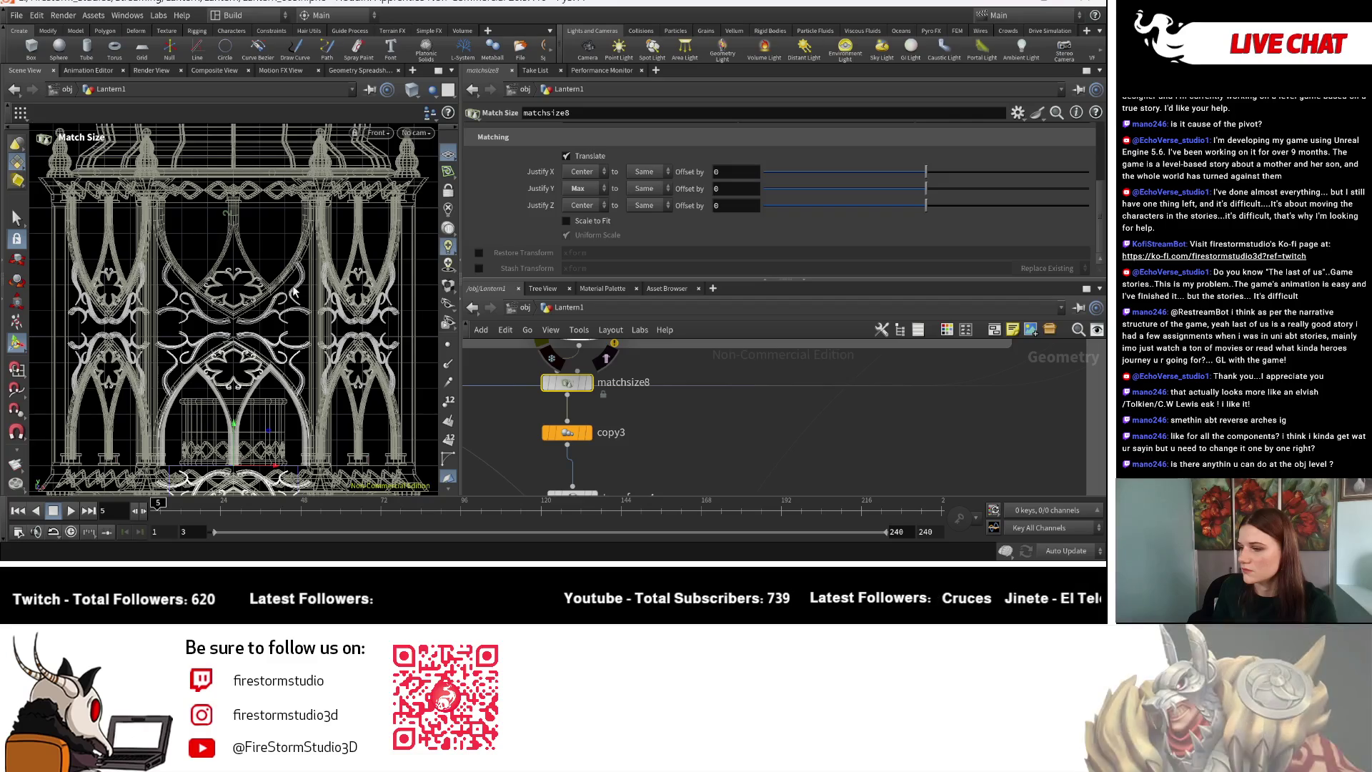
Select transform4 to review its Scale Y of 0.94 and Rotate Z of 180.
scroll(572, 408, "down", 5)
scroll(513, 399, "up", 5)
left_click(514, 402)
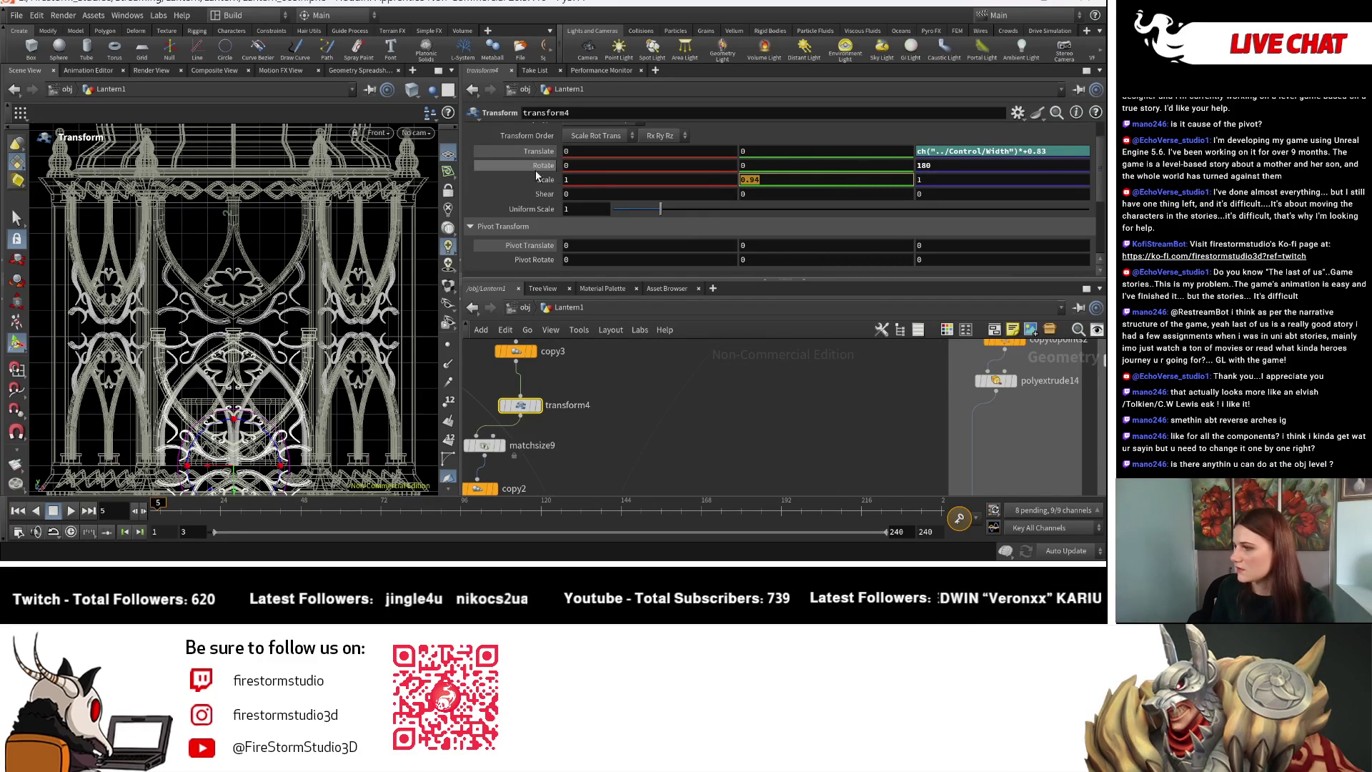
Set matchsize9's Justify Y to None after browsing copy3 and matchsize8.
type("1")
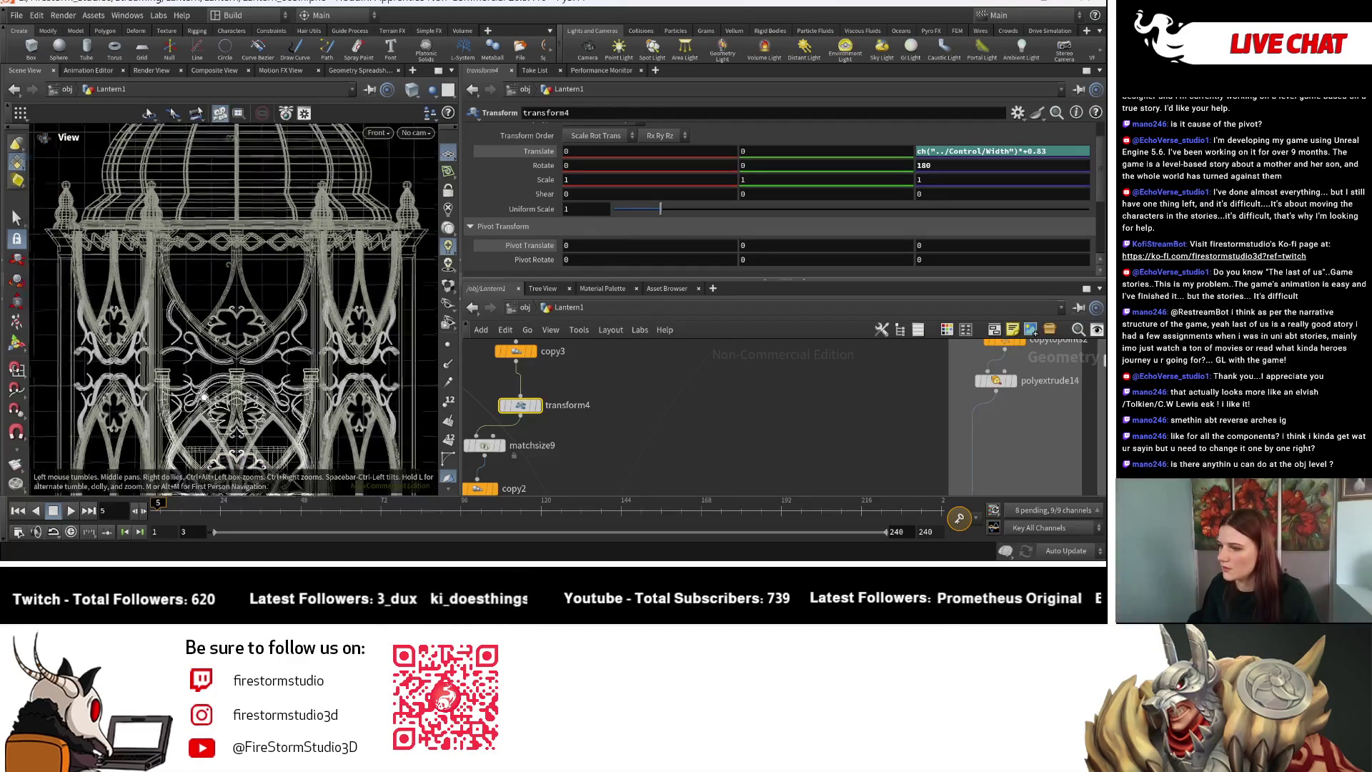
scroll(551, 407, "down", 2)
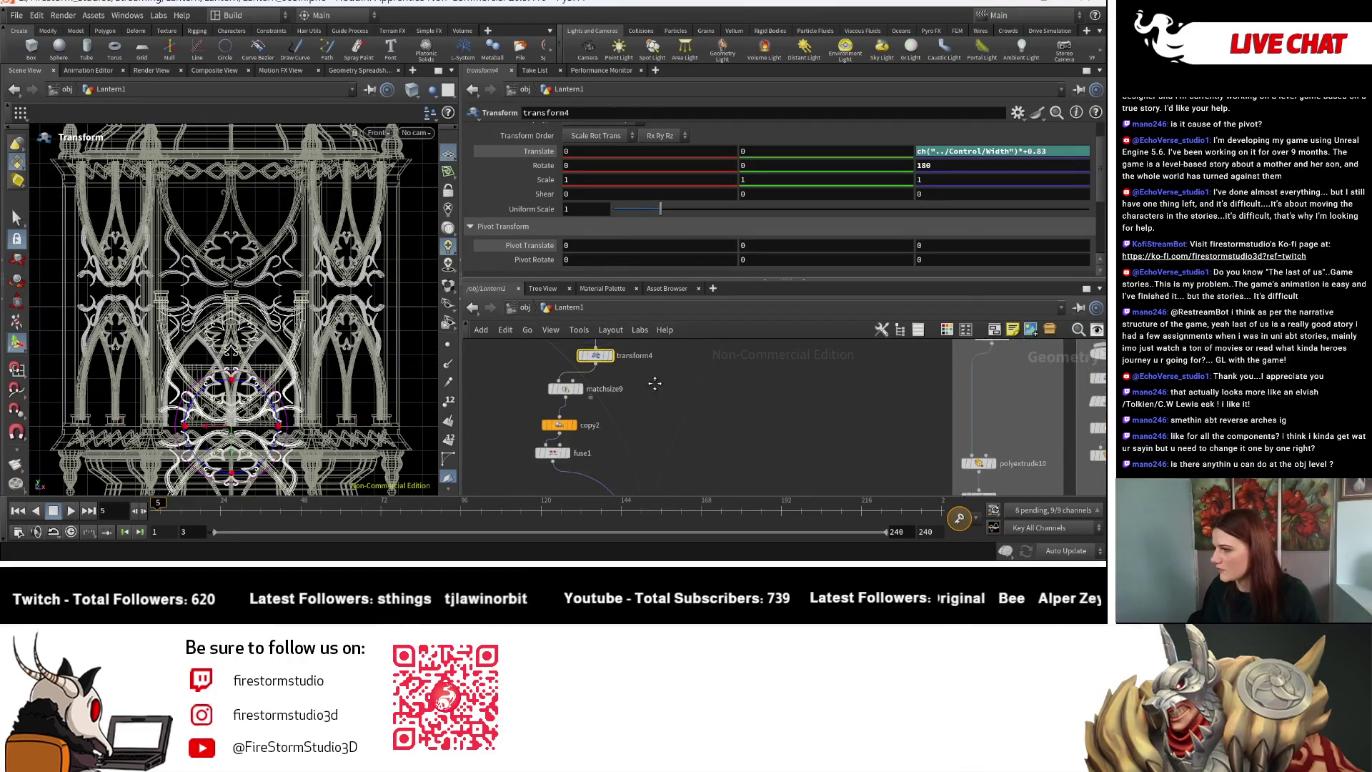
scroll(675, 430, "up", 2)
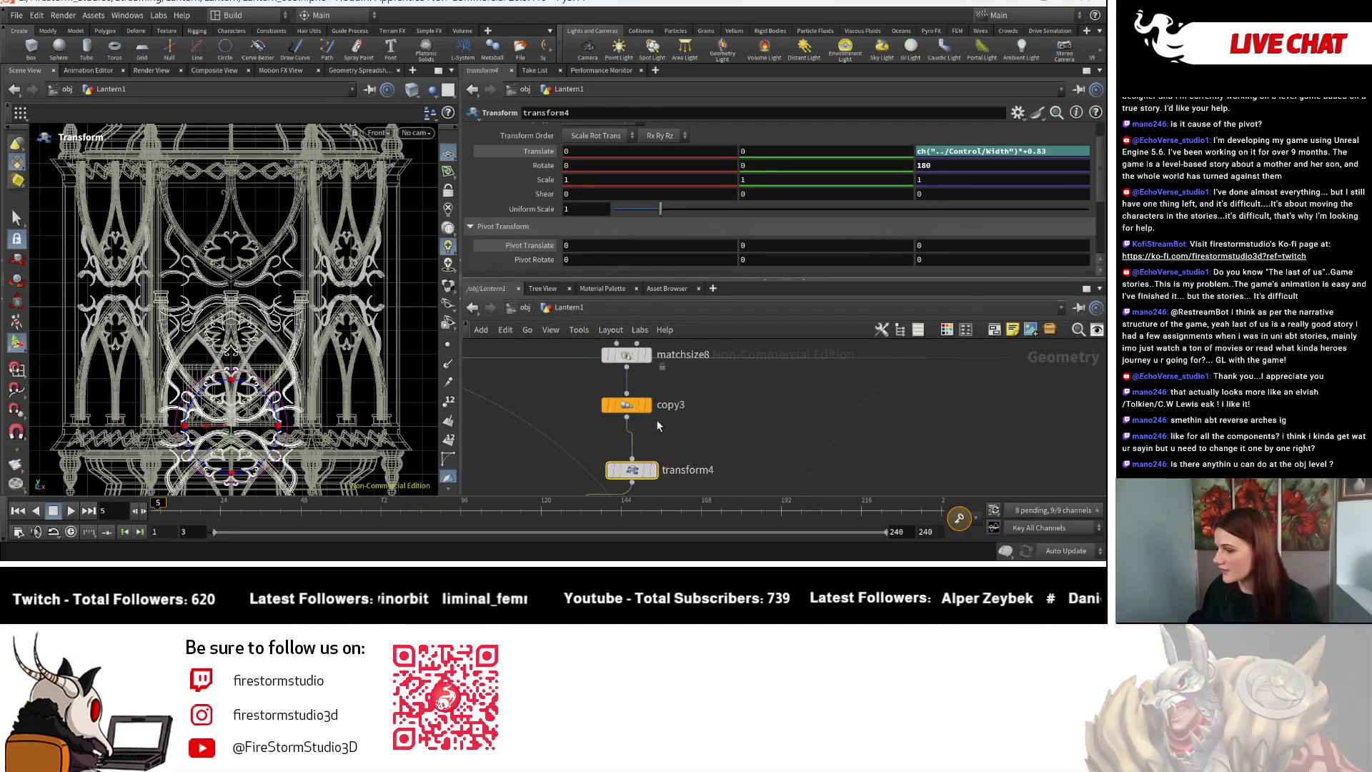
left_click(627, 404)
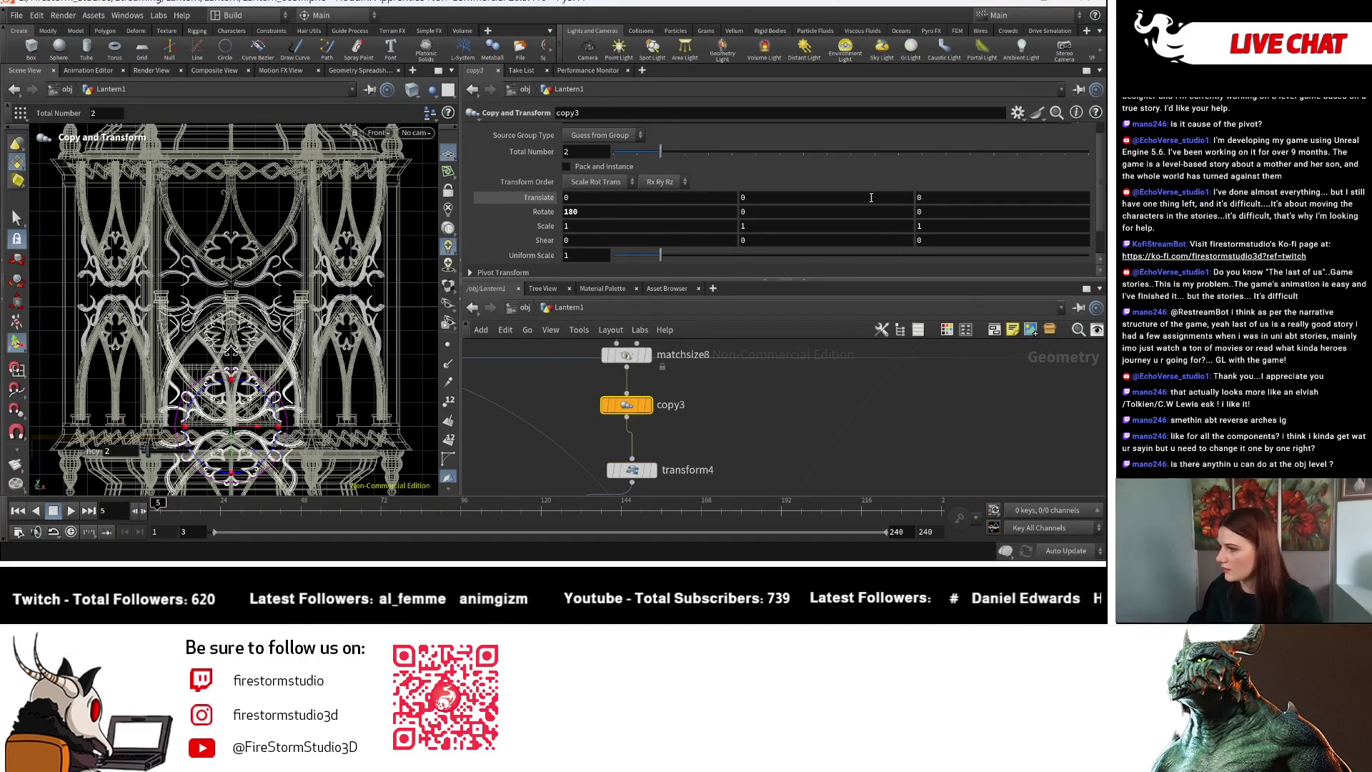
left_click(626, 355)
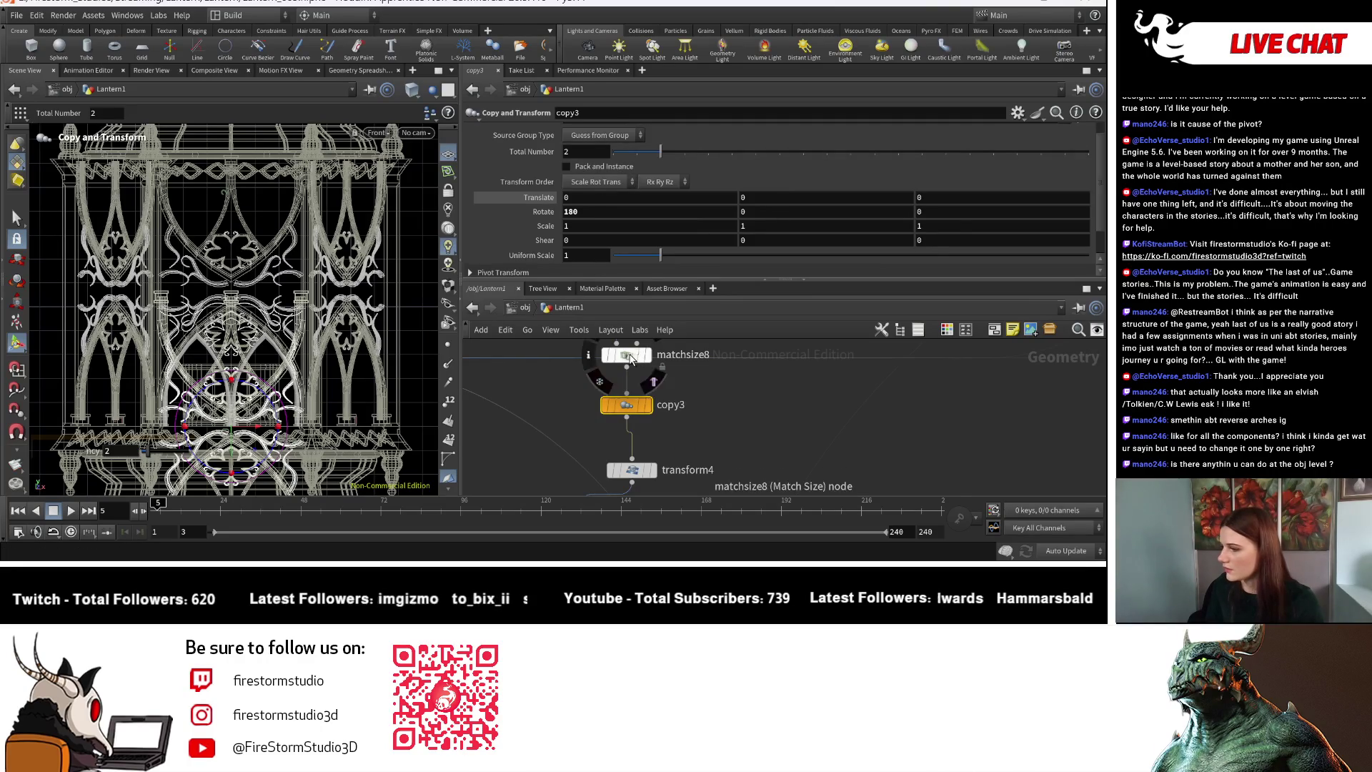
middle_click_drag(742, 368, 615, 414)
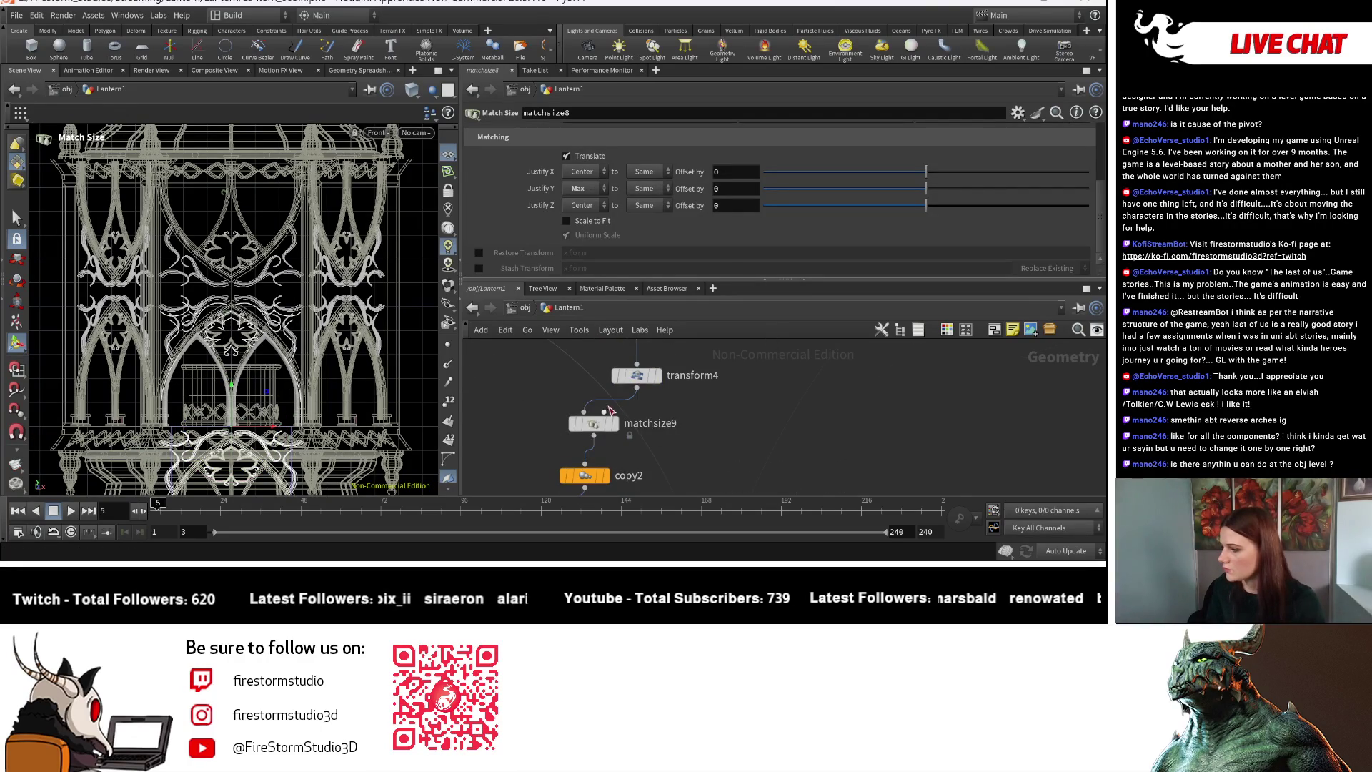
left_click(600, 430)
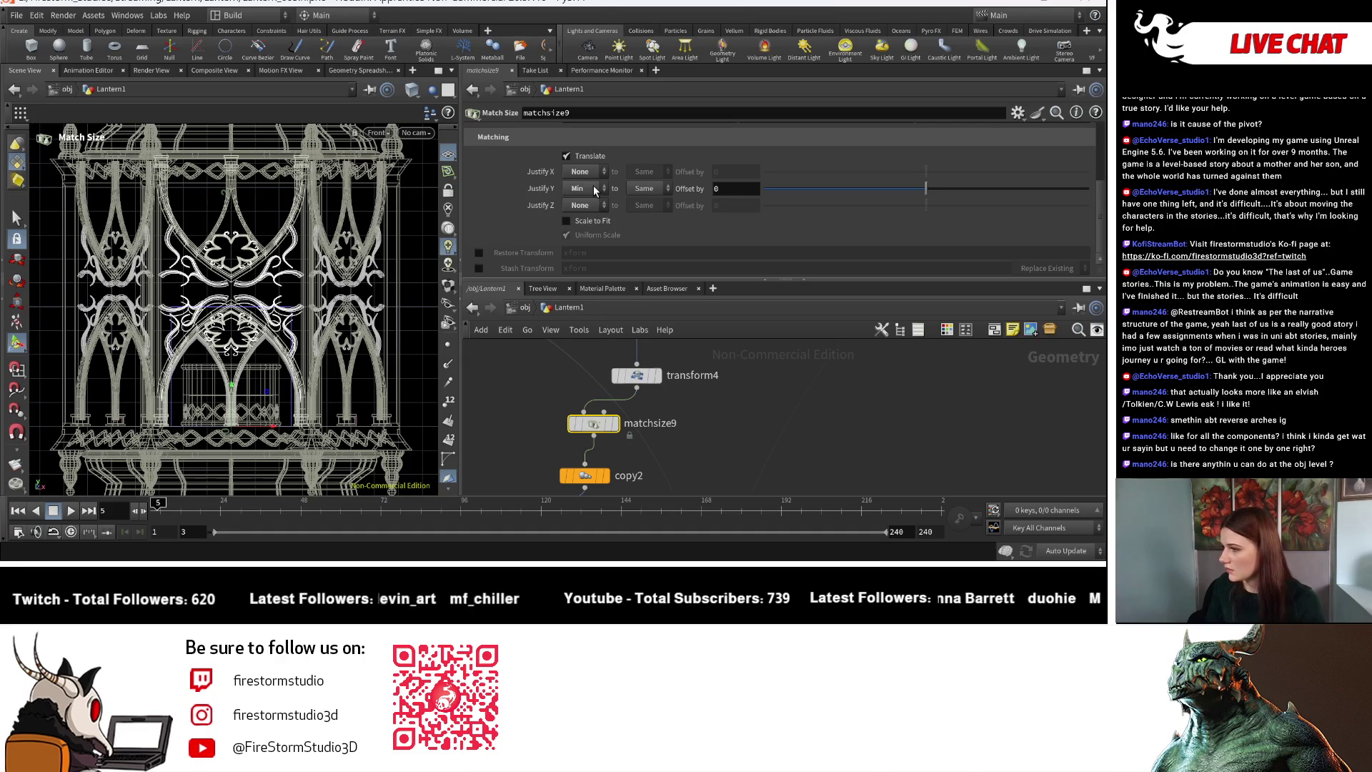
left_click(593, 186)
left_click(581, 207)
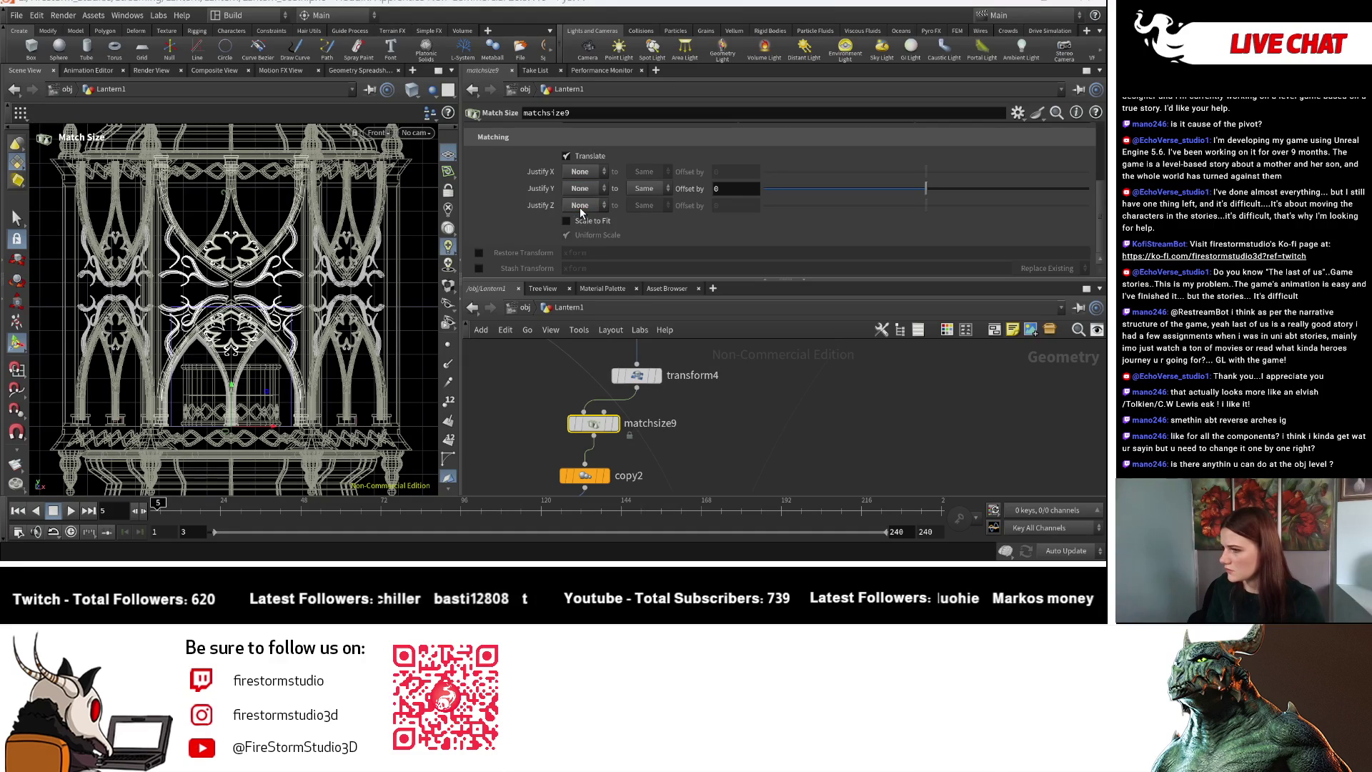
Tumble and zoom in on the lantern frame to check matchsize9's result.
key("Escape")
mouse_move(236, 307)
left_mouse_down()
mouse_move(250, 275)
mouse_move(256, 326)
left_mouse_up()
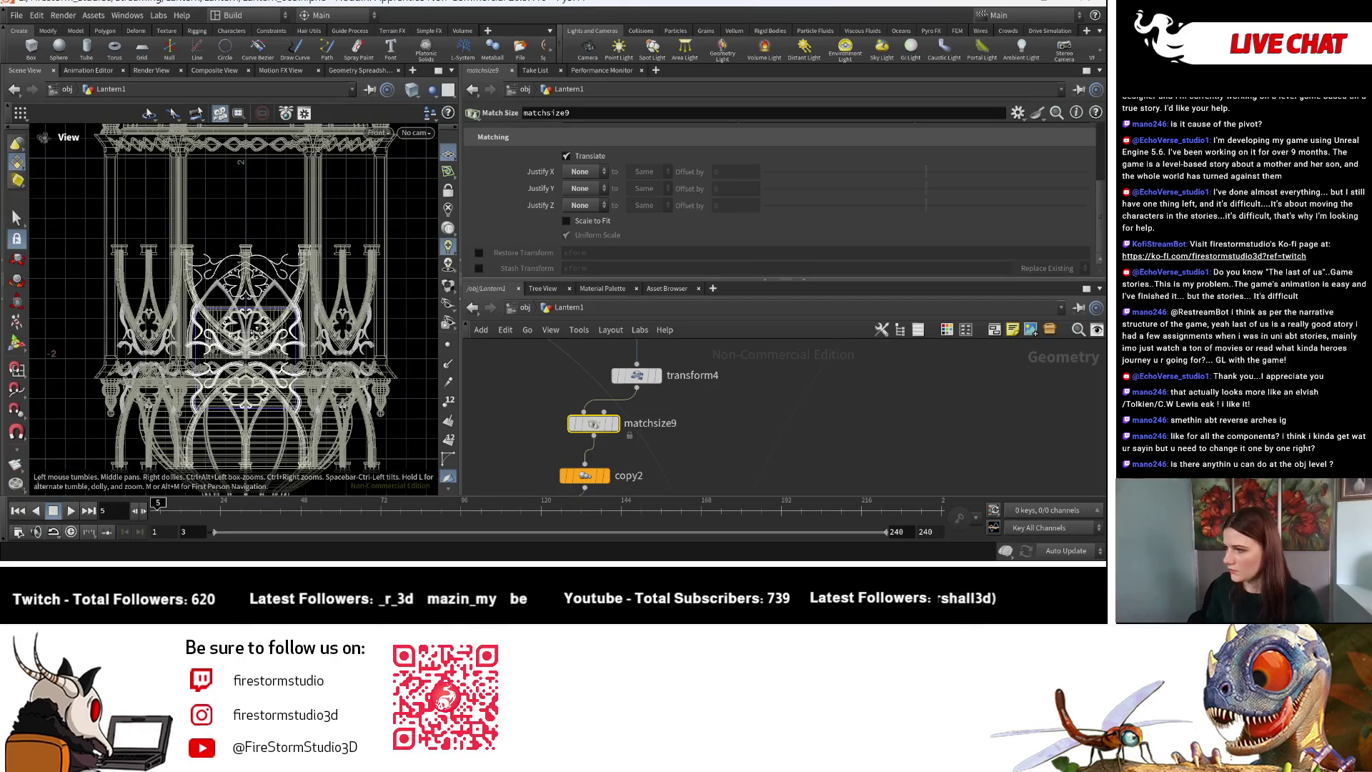
key("Return")
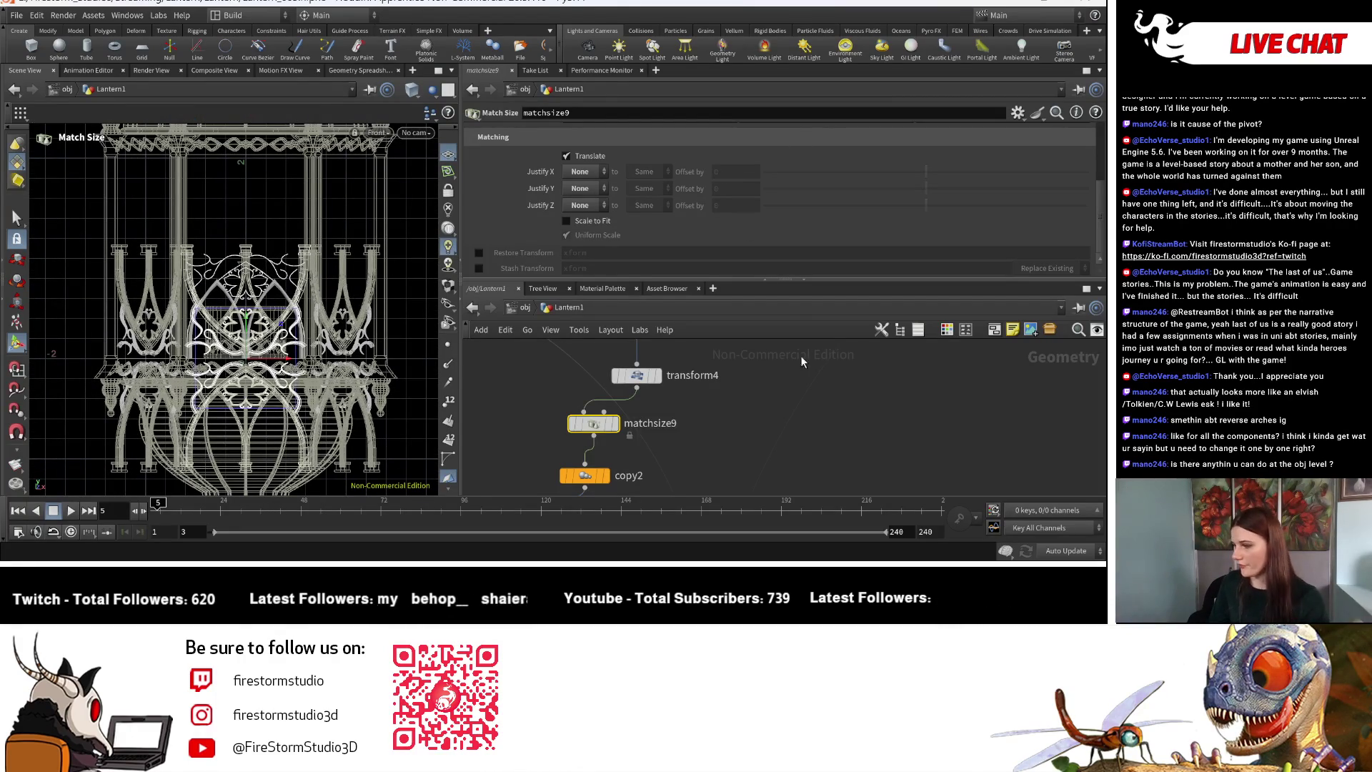
scroll(768, 410, "down", 3)
scroll(657, 406, "up", 3)
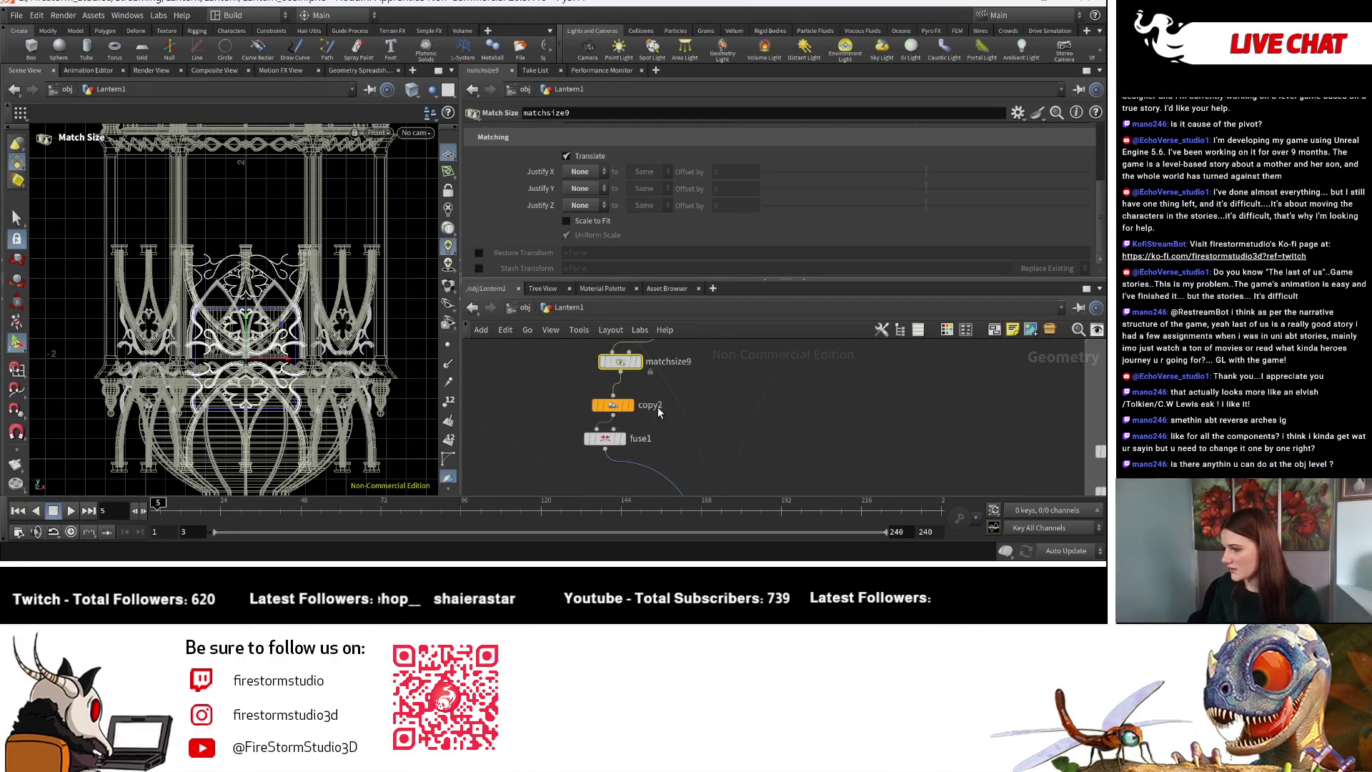
Review copy2's Copy and Transform settings, then select matchsize8.
left_click(618, 413)
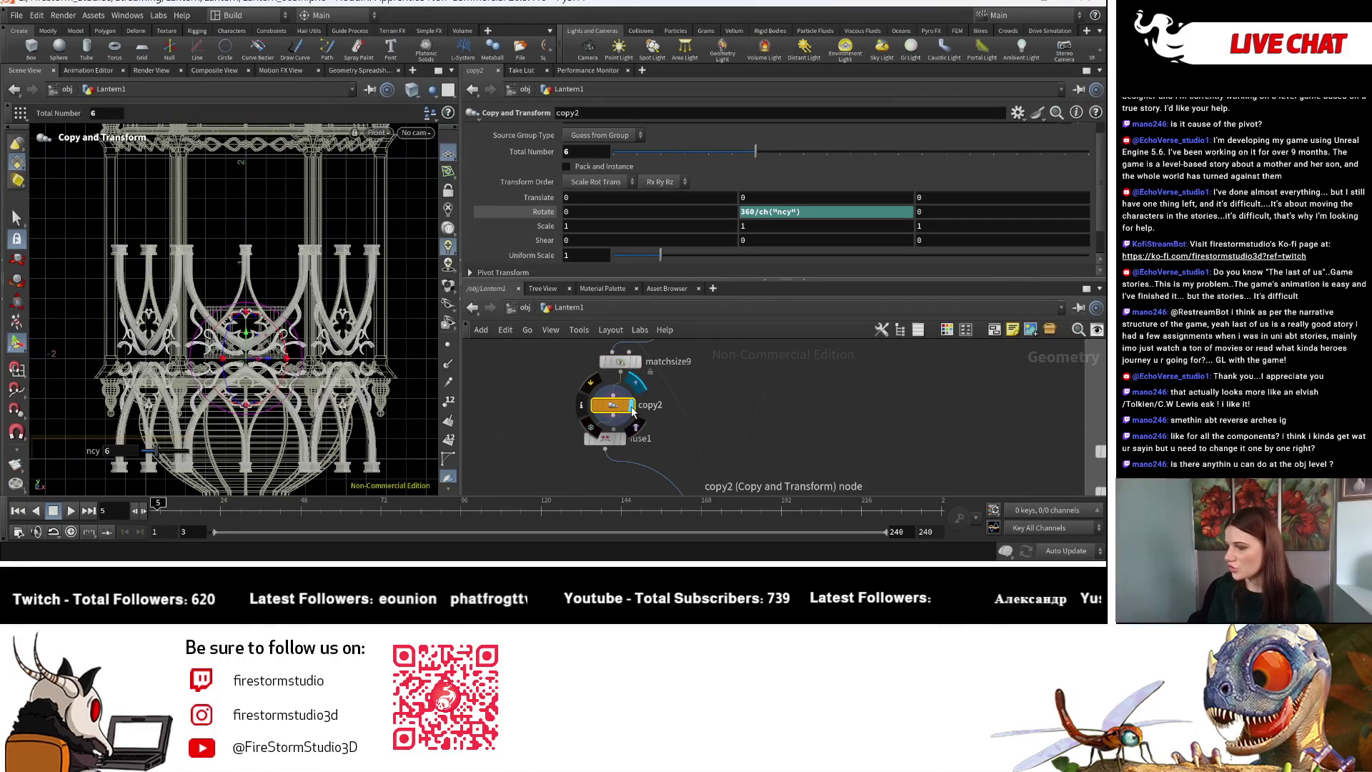
scroll(765, 386, "down", 5)
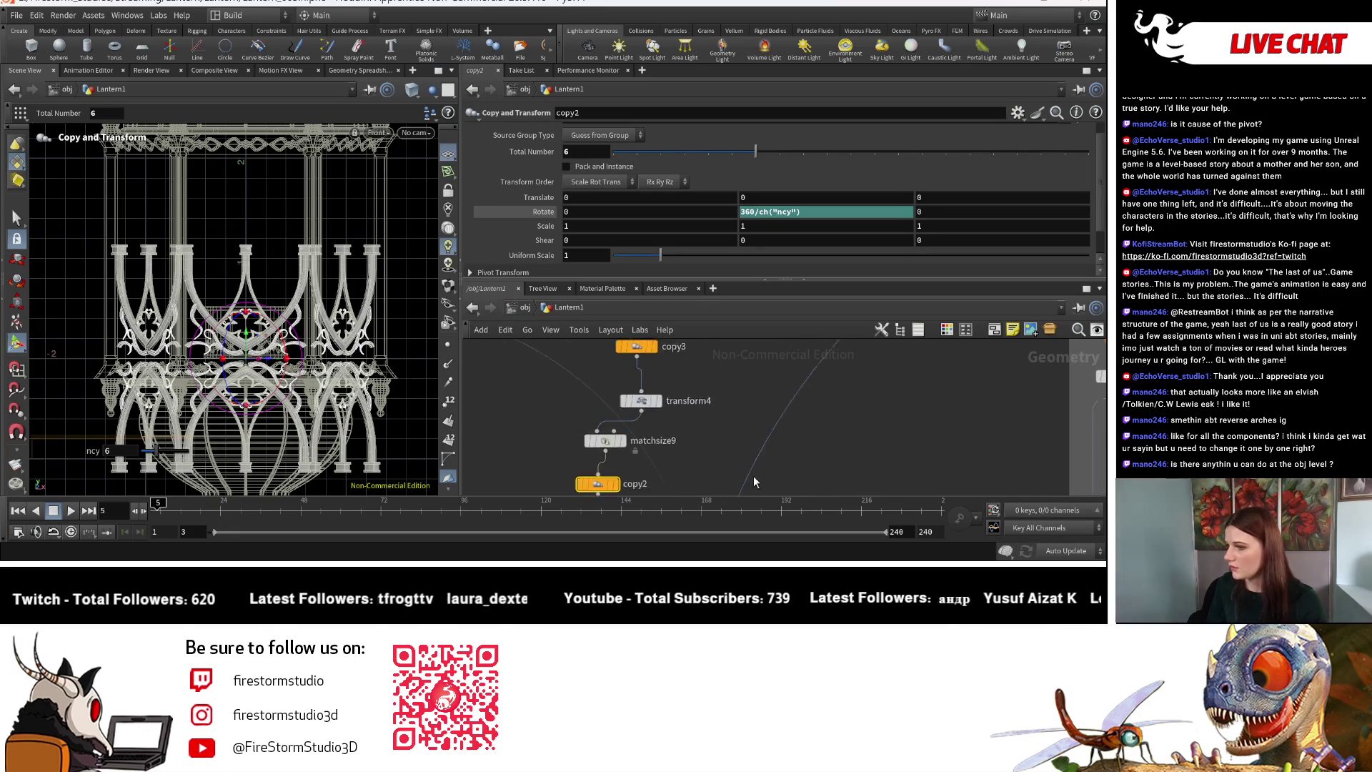
scroll(714, 438, "up", 5)
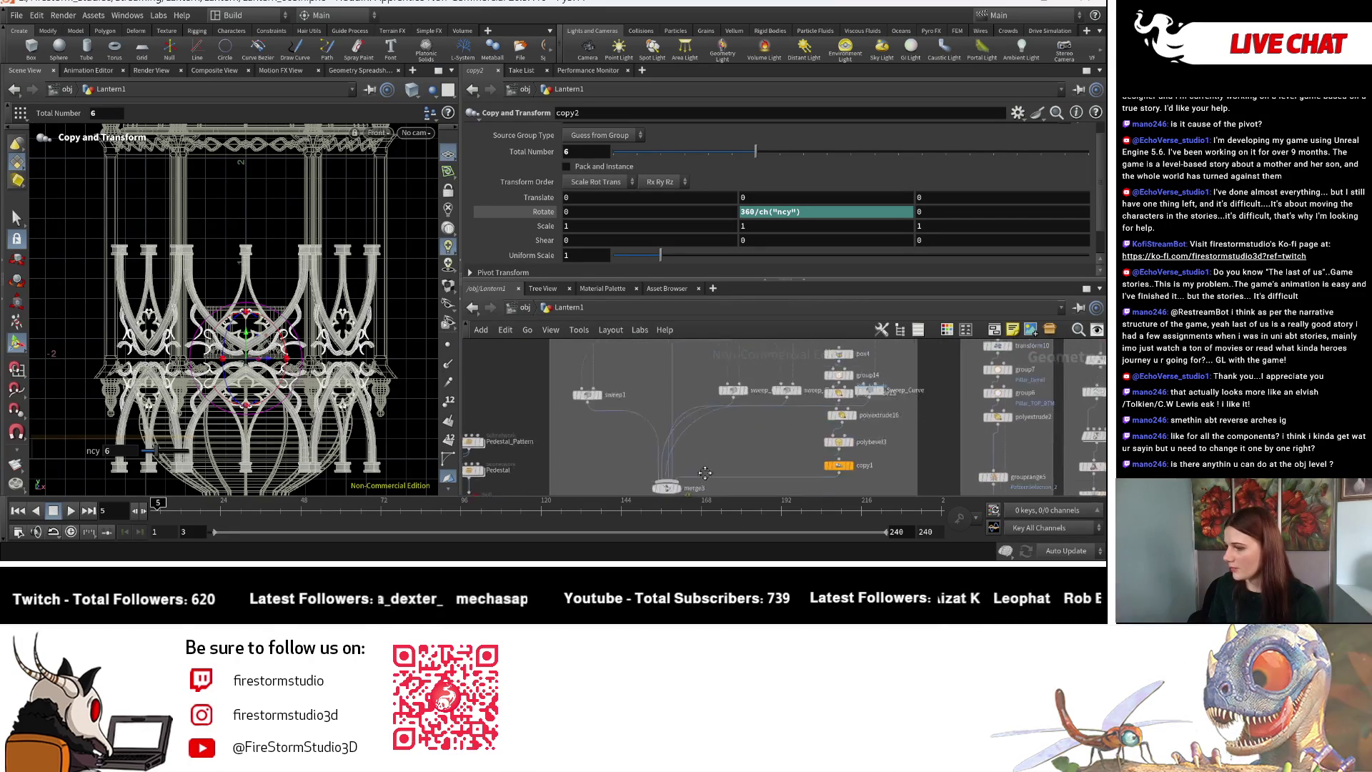
scroll(620, 437, "down", 4)
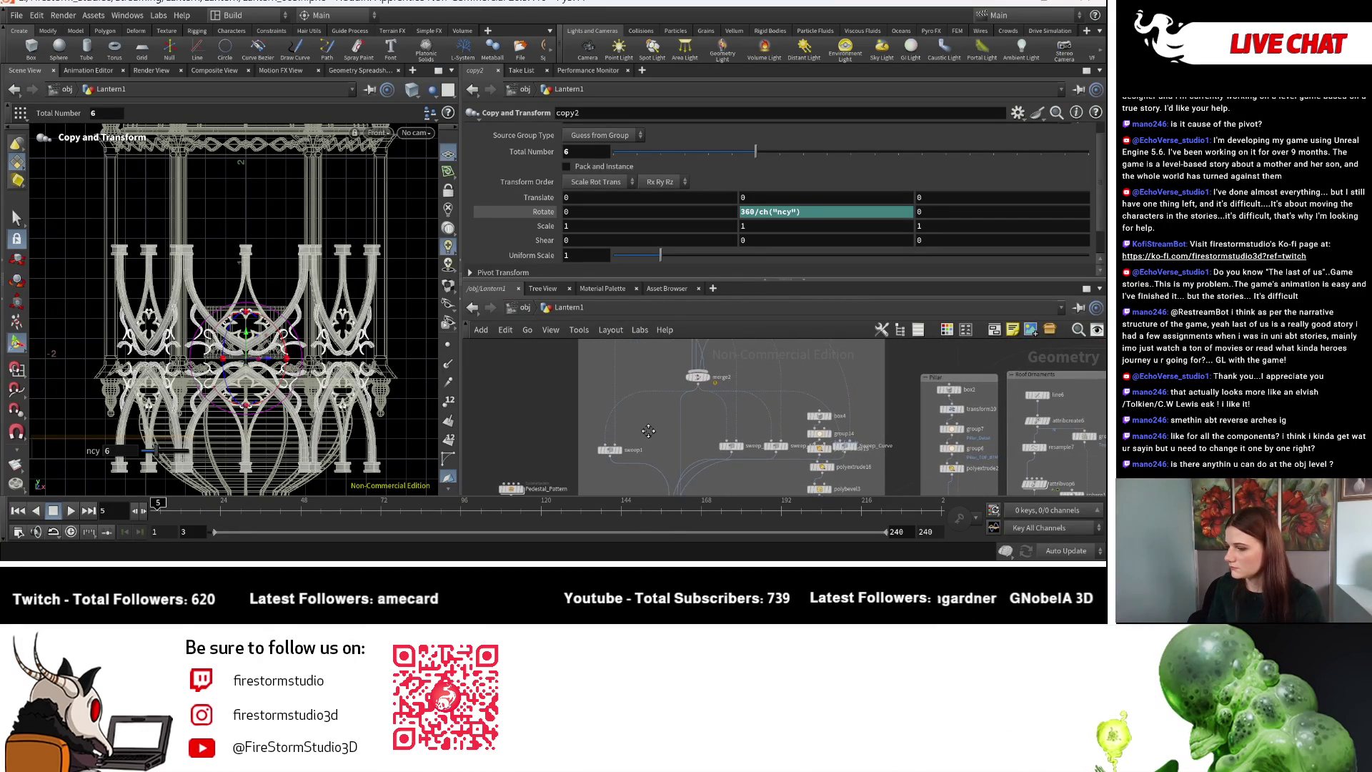
middle_click_drag(648, 430, 638, 398)
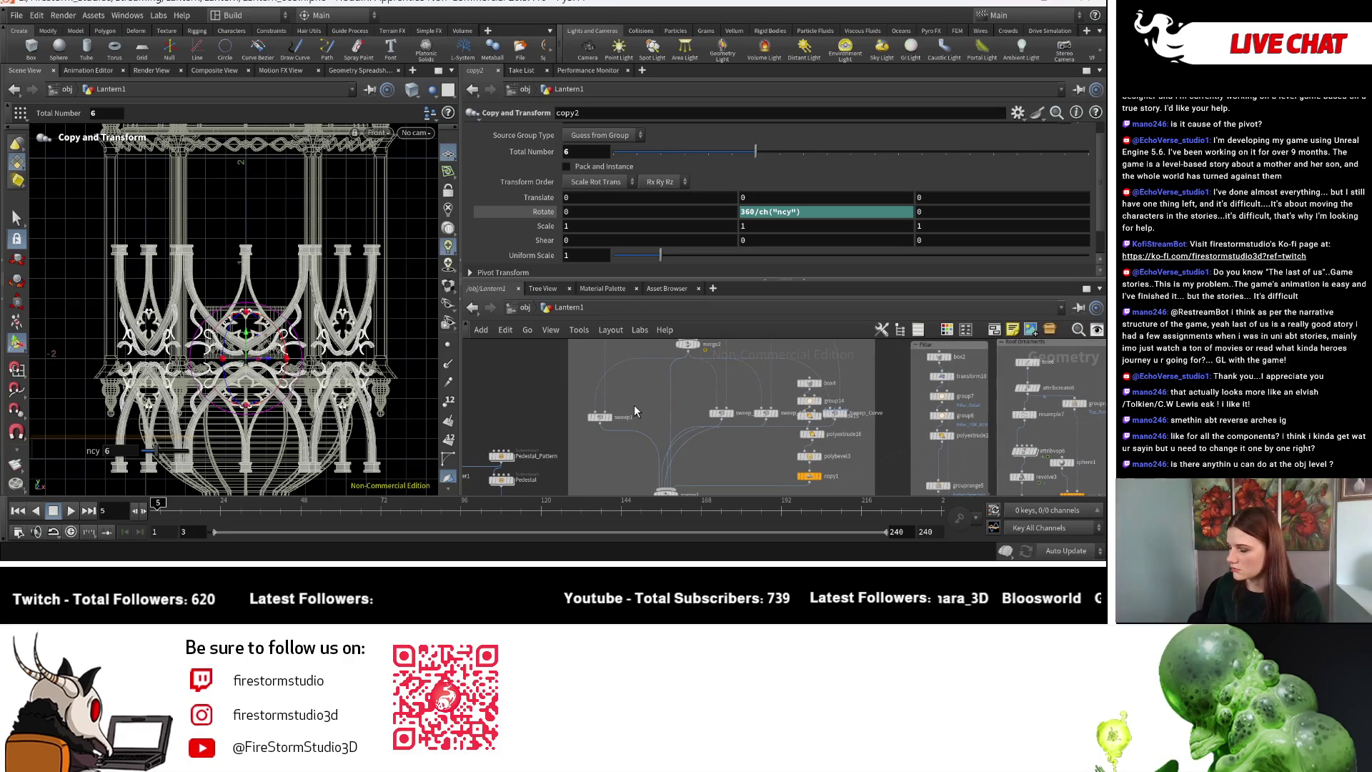
scroll(621, 429, "up", 3)
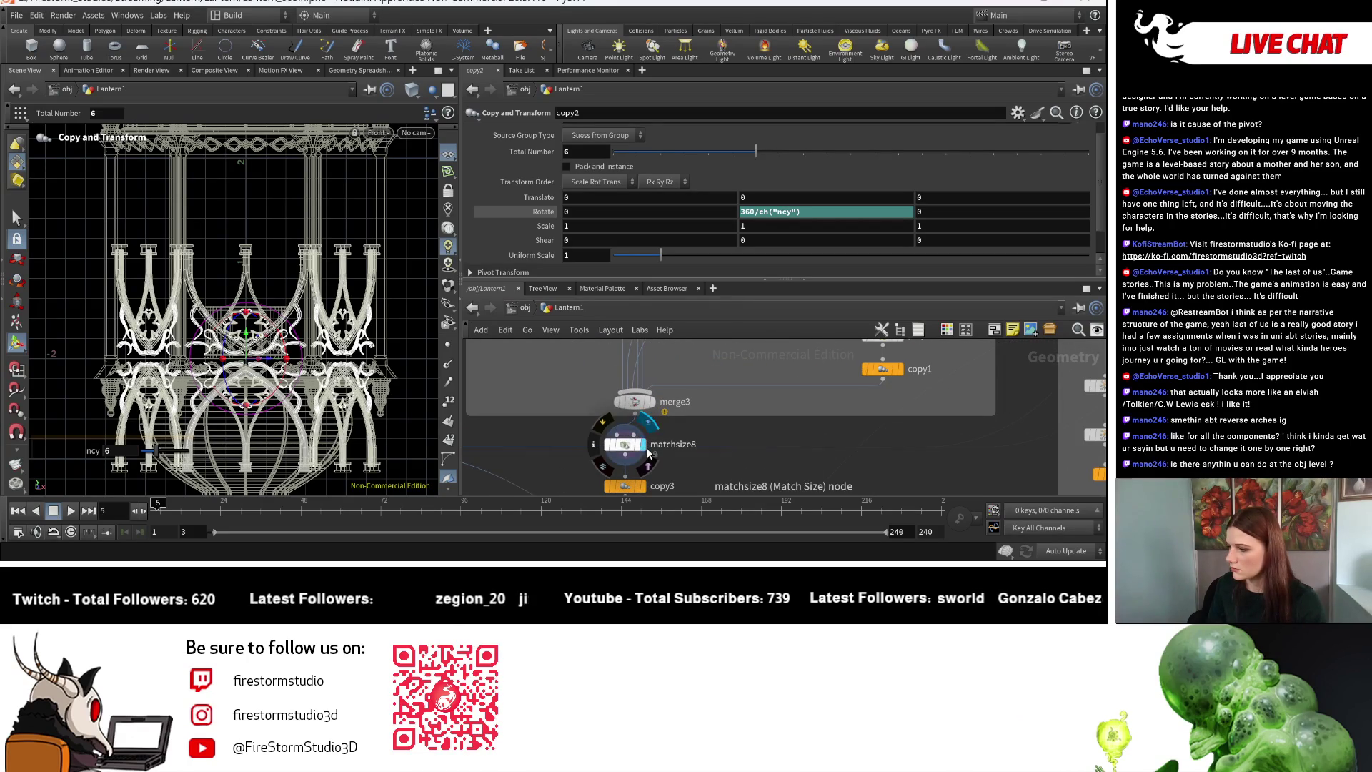
left_click(631, 450)
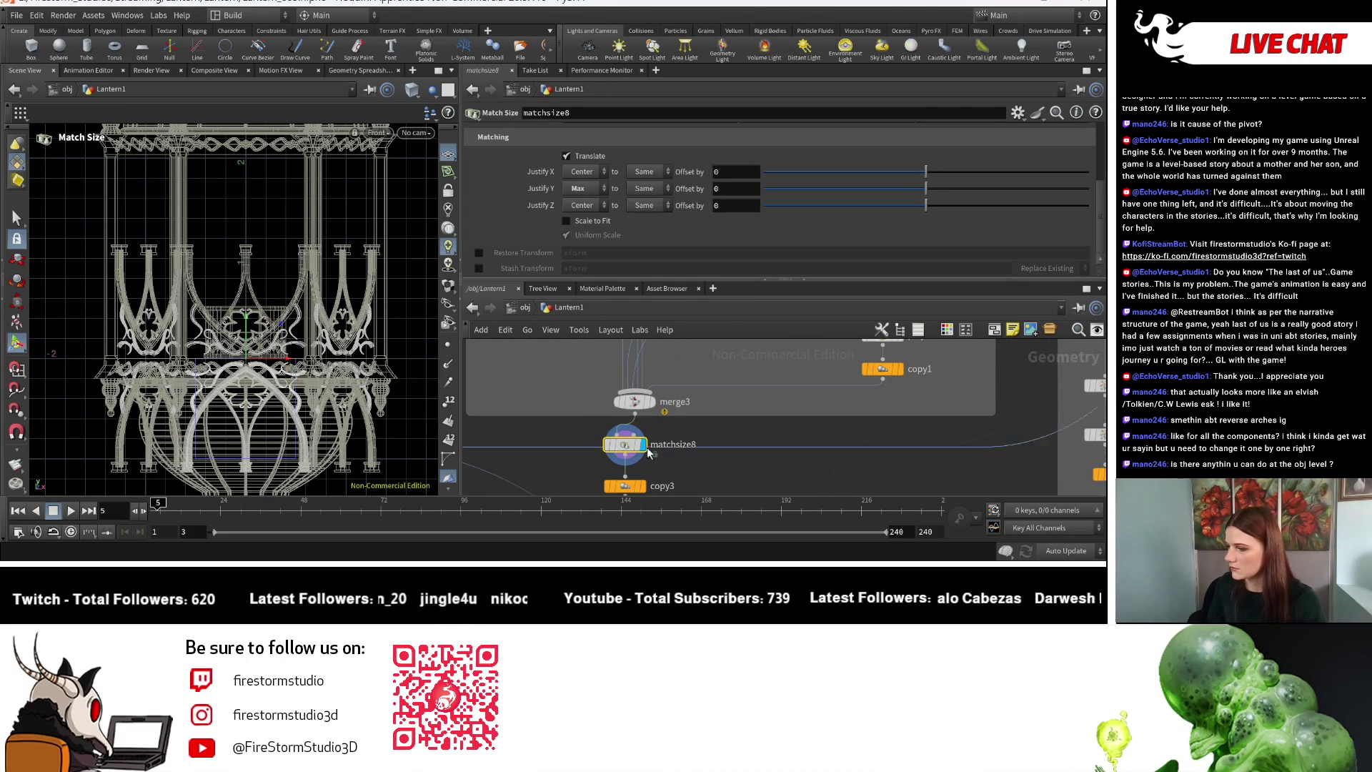
Set matchsize8's Justify Y to Max, matching against the target's Max.
key("Escape")
mouse_move(338, 443)
middle_mouse_down()
mouse_move(328, 345)
mouse_move(329, 365)
middle_mouse_up()
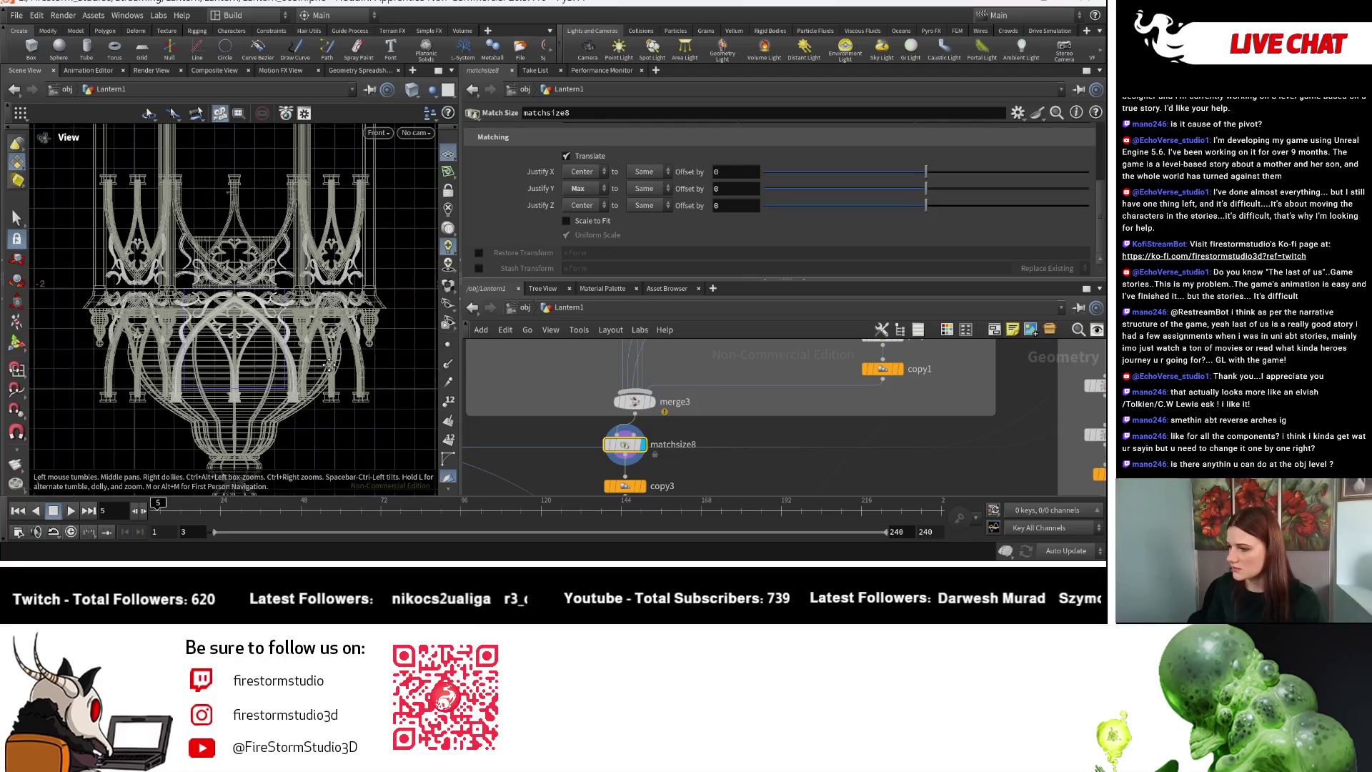
key("Return")
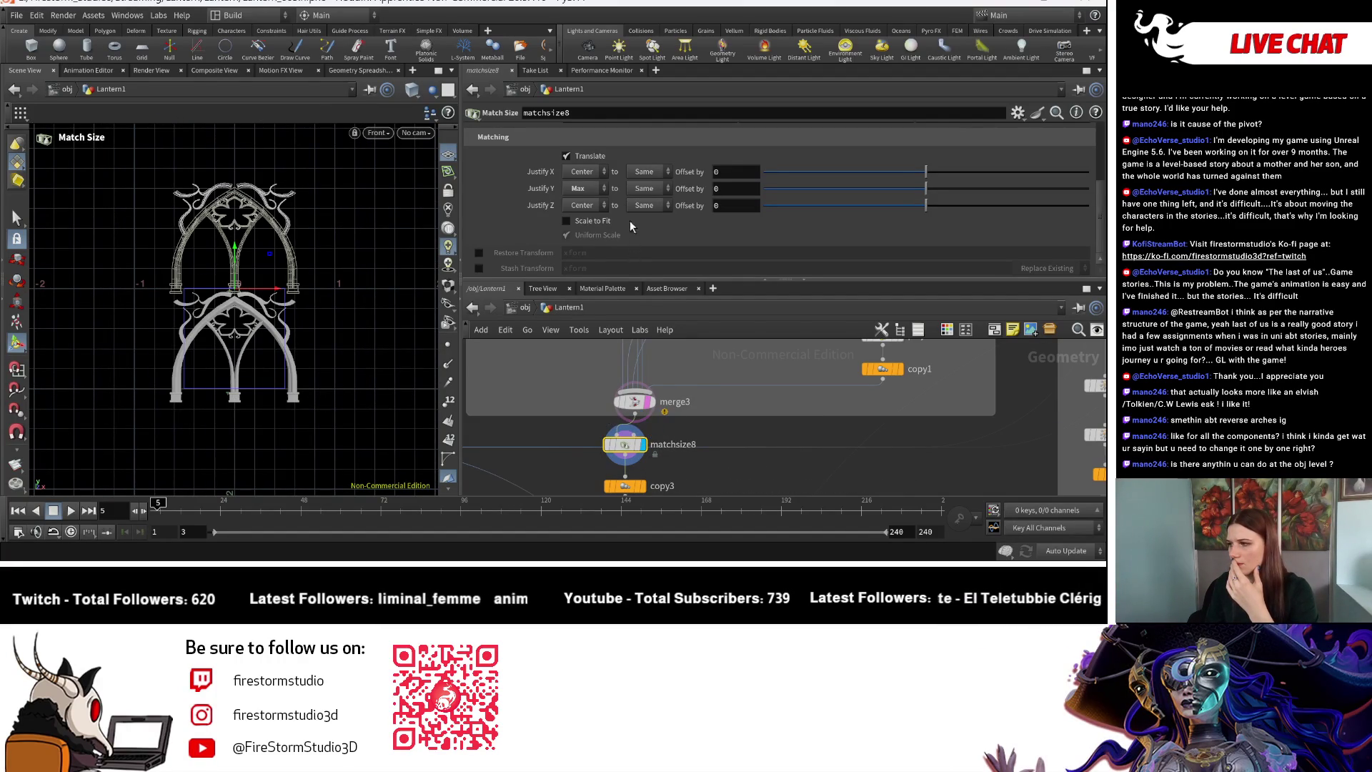
left_click(588, 190)
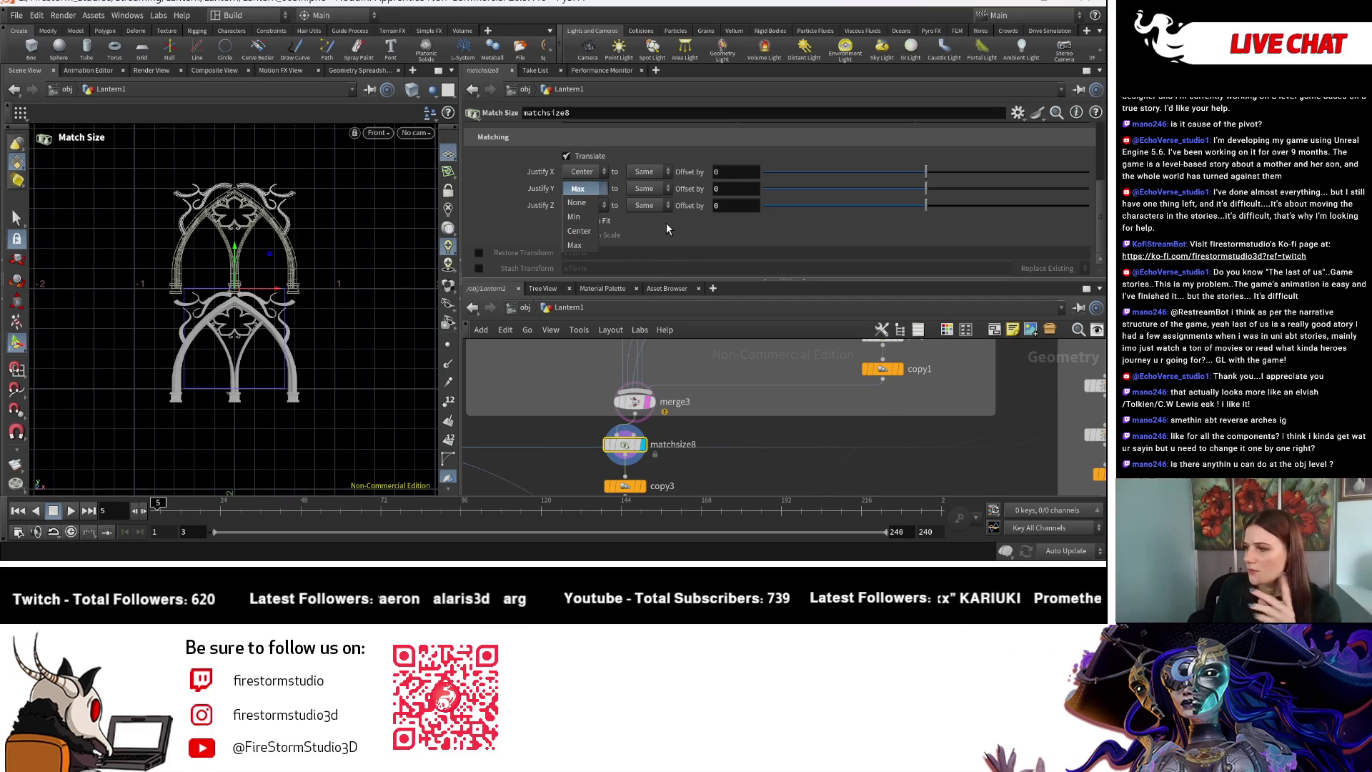
left_click(650, 183)
left_click(647, 188)
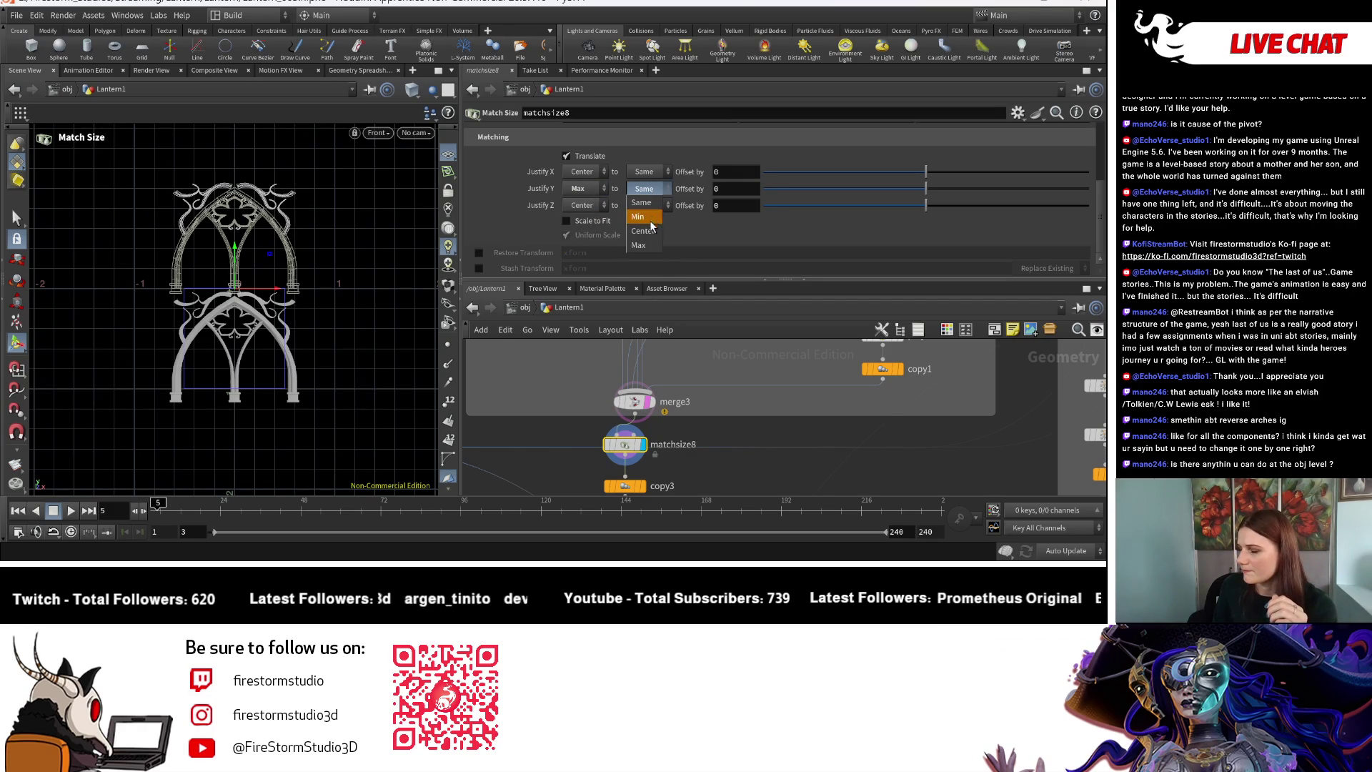
left_click(649, 243)
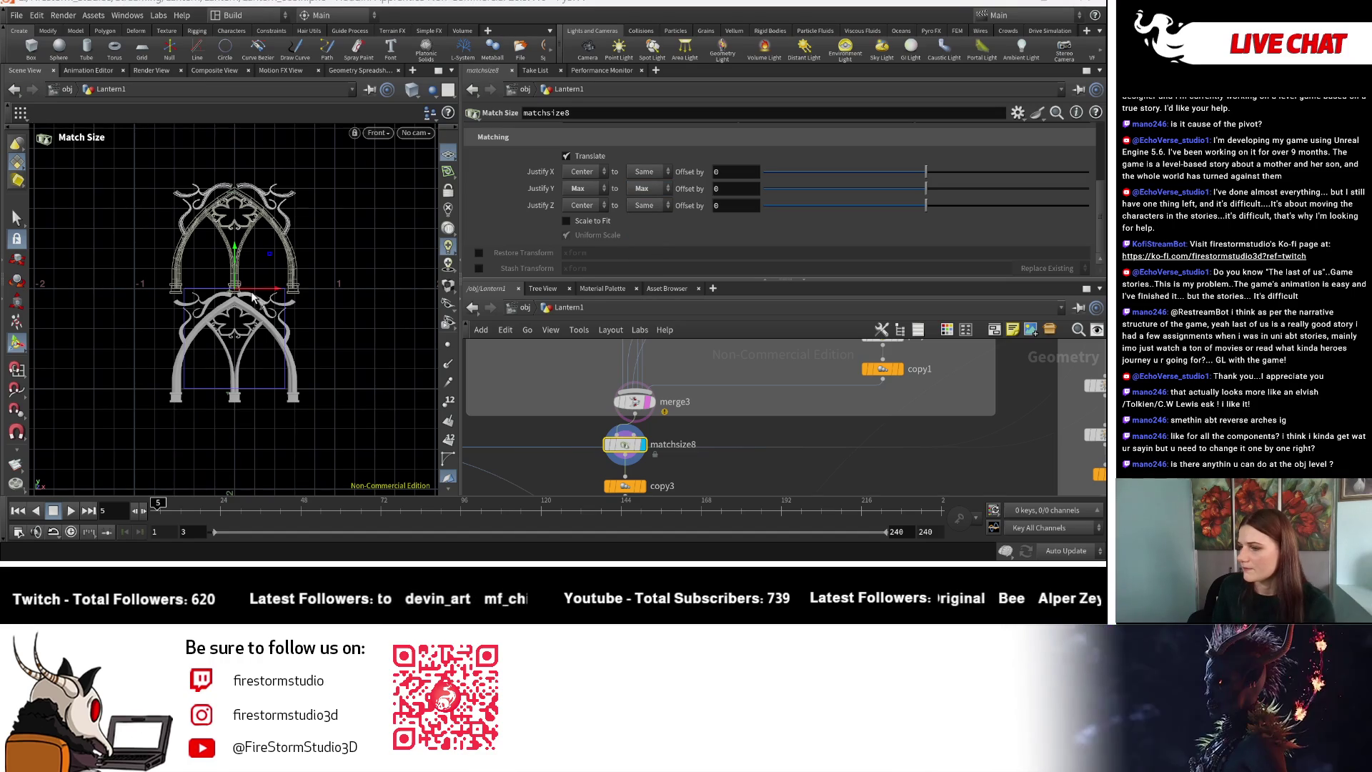
Inspect the arch junction in the viewport and move matchsize8 down just above copy3.
key("Escape")
scroll(252, 296, "up", 6)
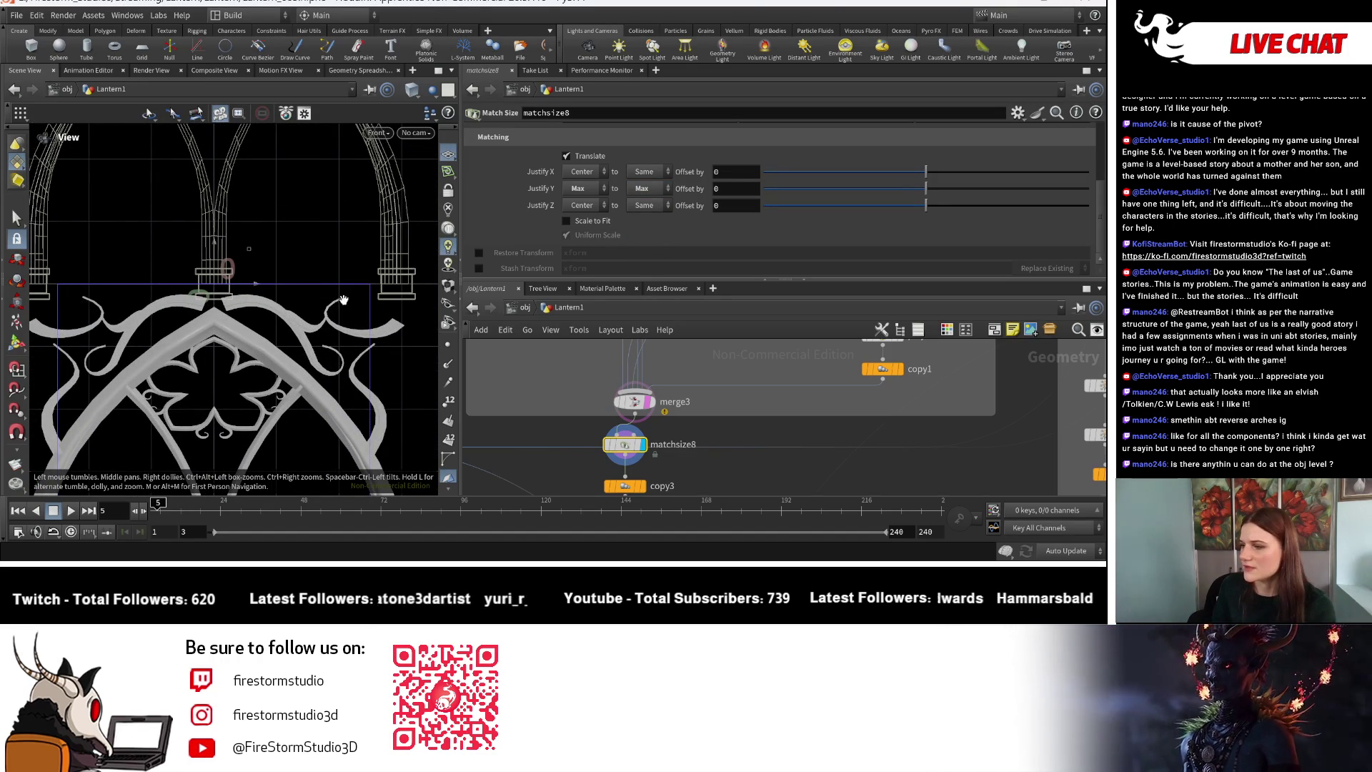
scroll(341, 301, "down", 4)
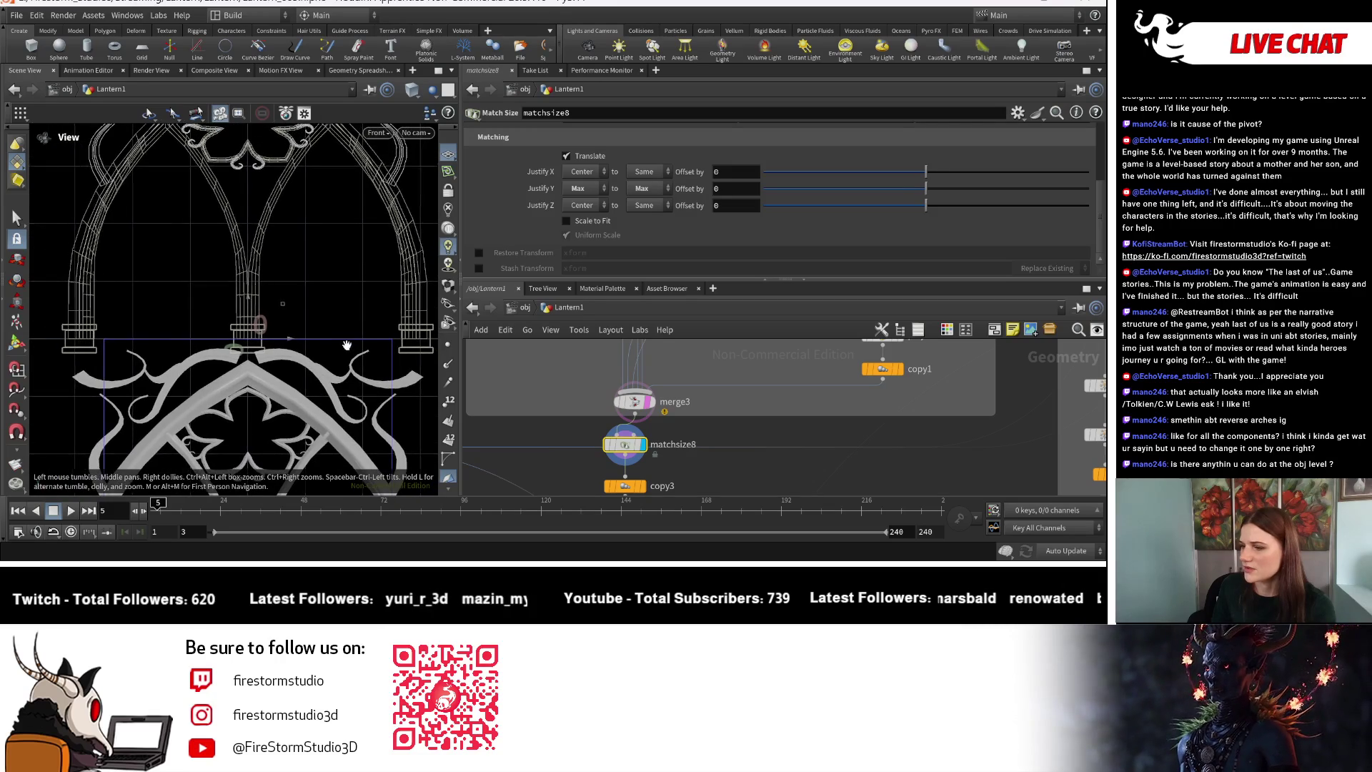
scroll(347, 346, "down", 8)
middle_click_drag(178, 350, 196, 382)
scroll(316, 414, "up", 3)
key("Return")
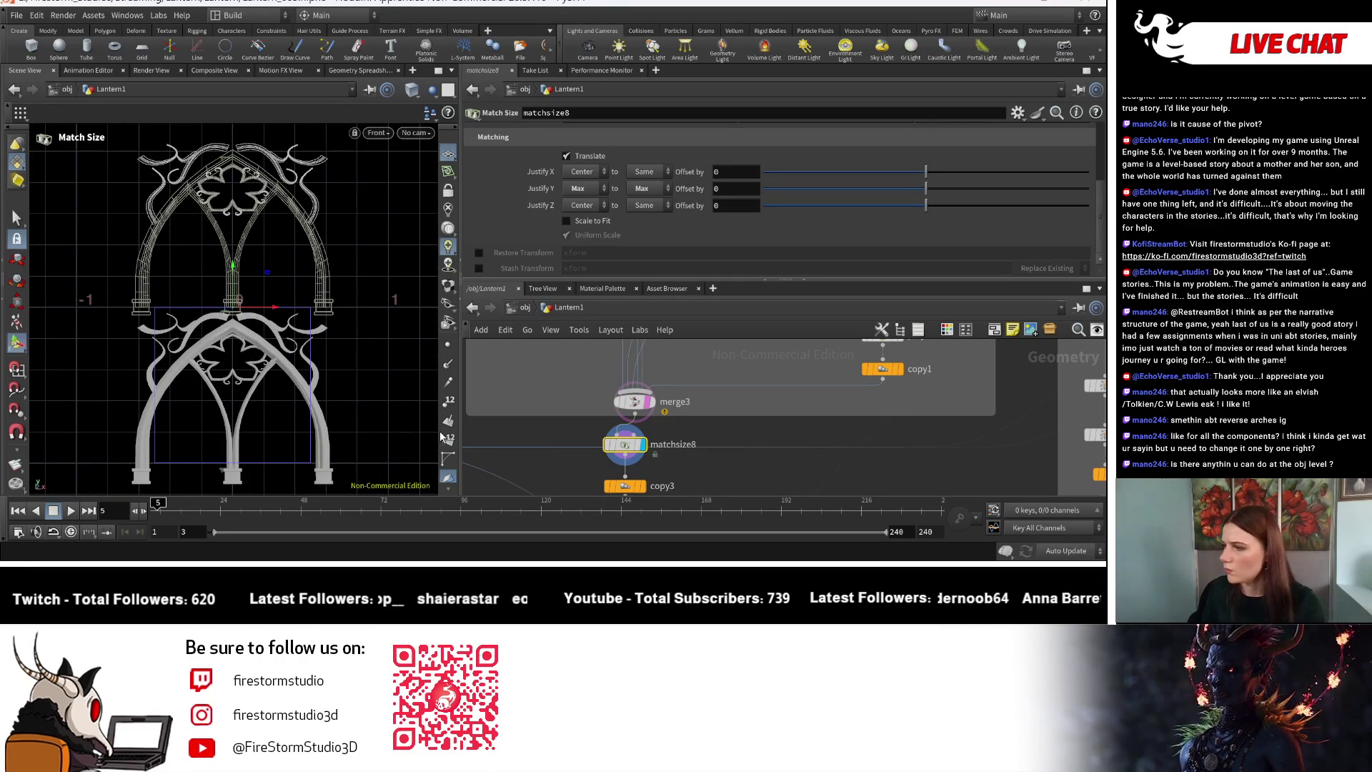
scroll(683, 390, "down", 4)
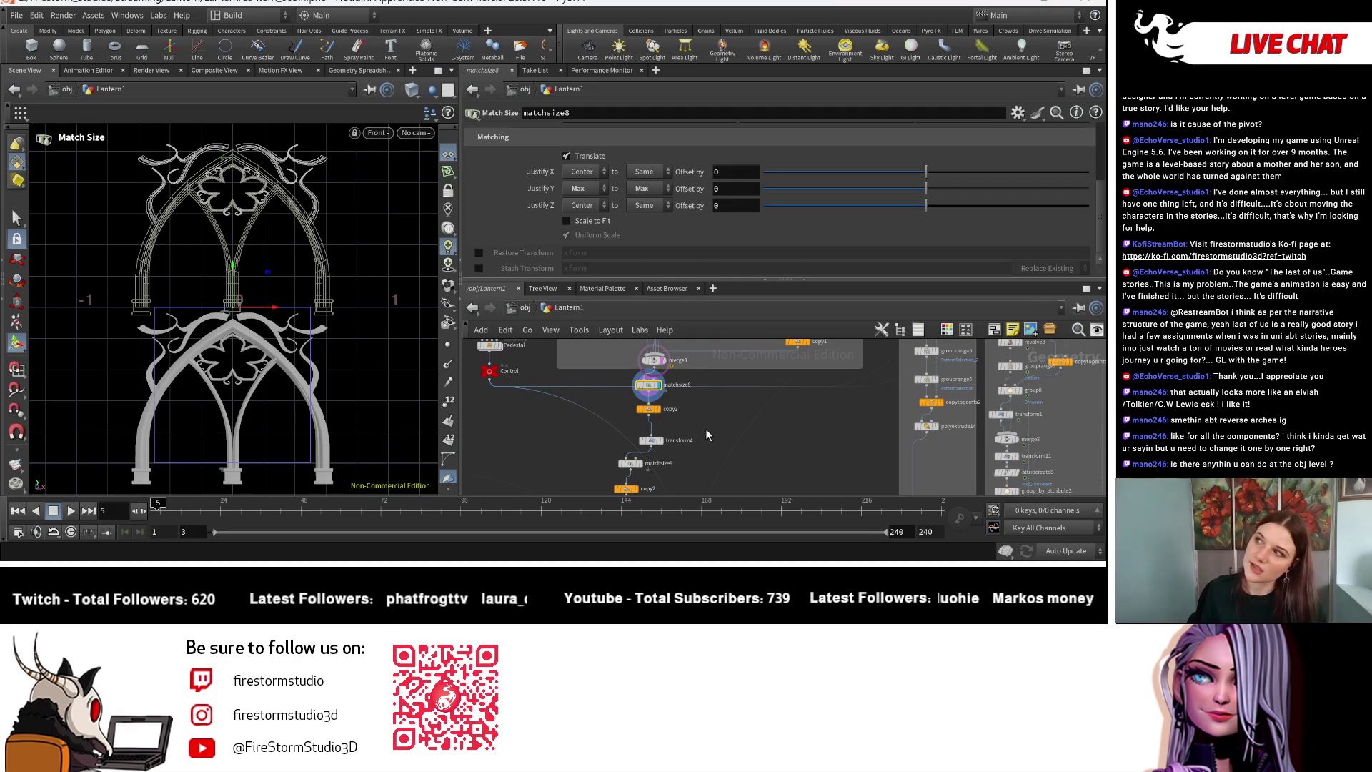
scroll(753, 433, "up", 4)
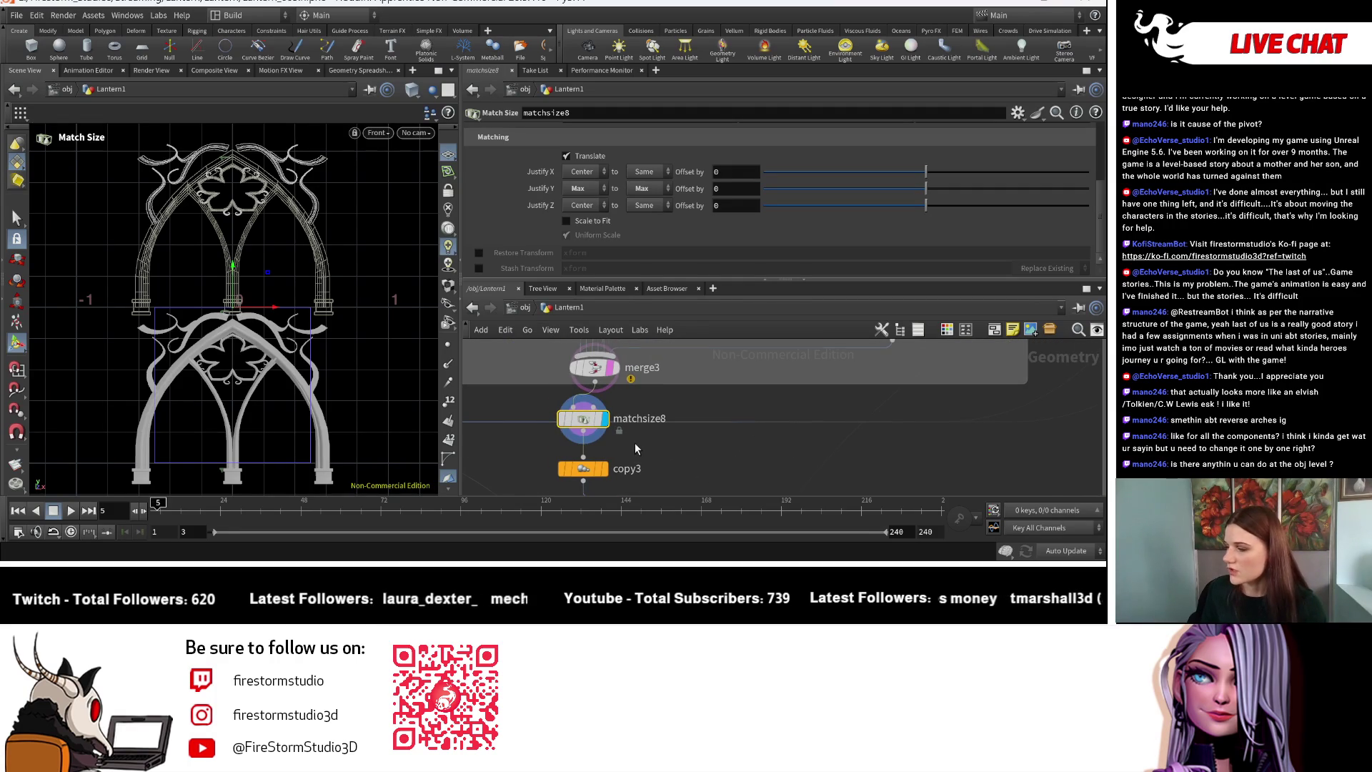
scroll(636, 448, "down", 1)
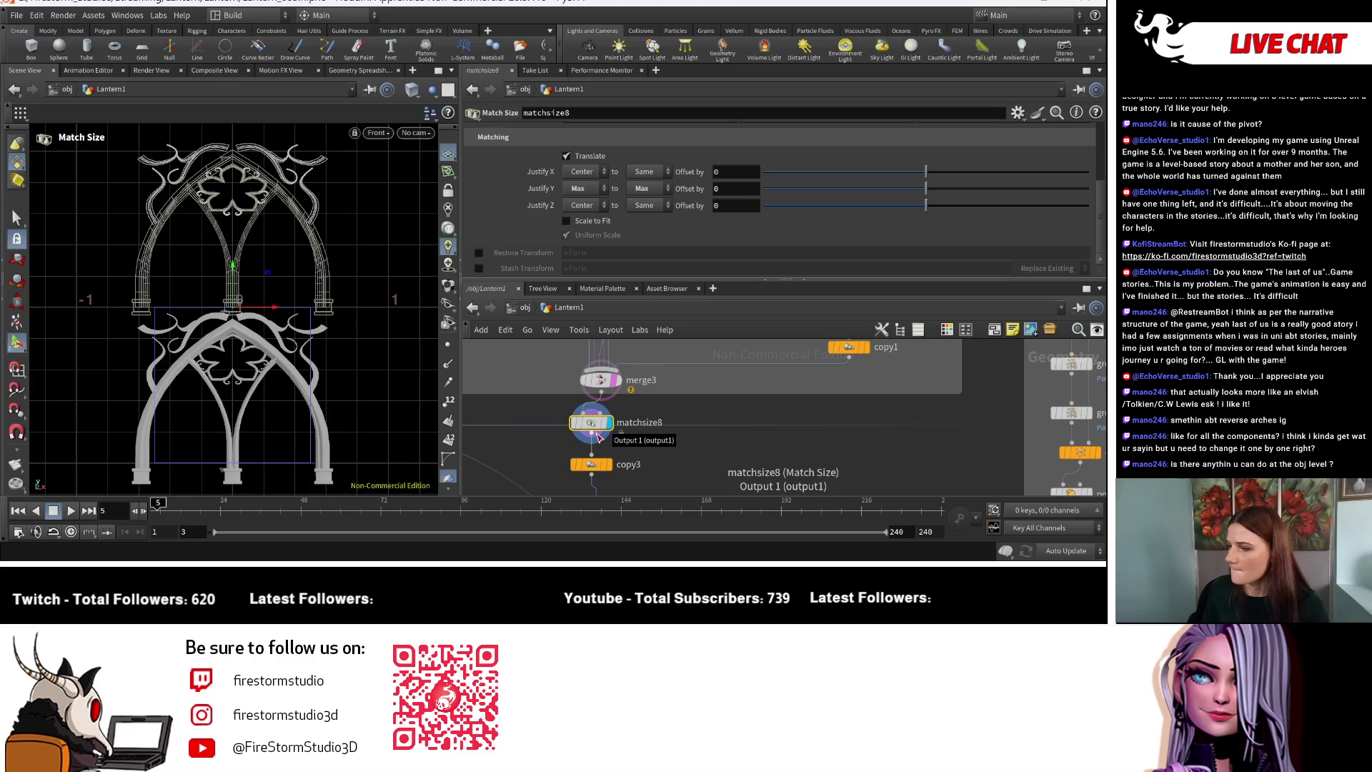
key("Escape")
middle_click_drag(414, 373, 392, 306)
key("Return")
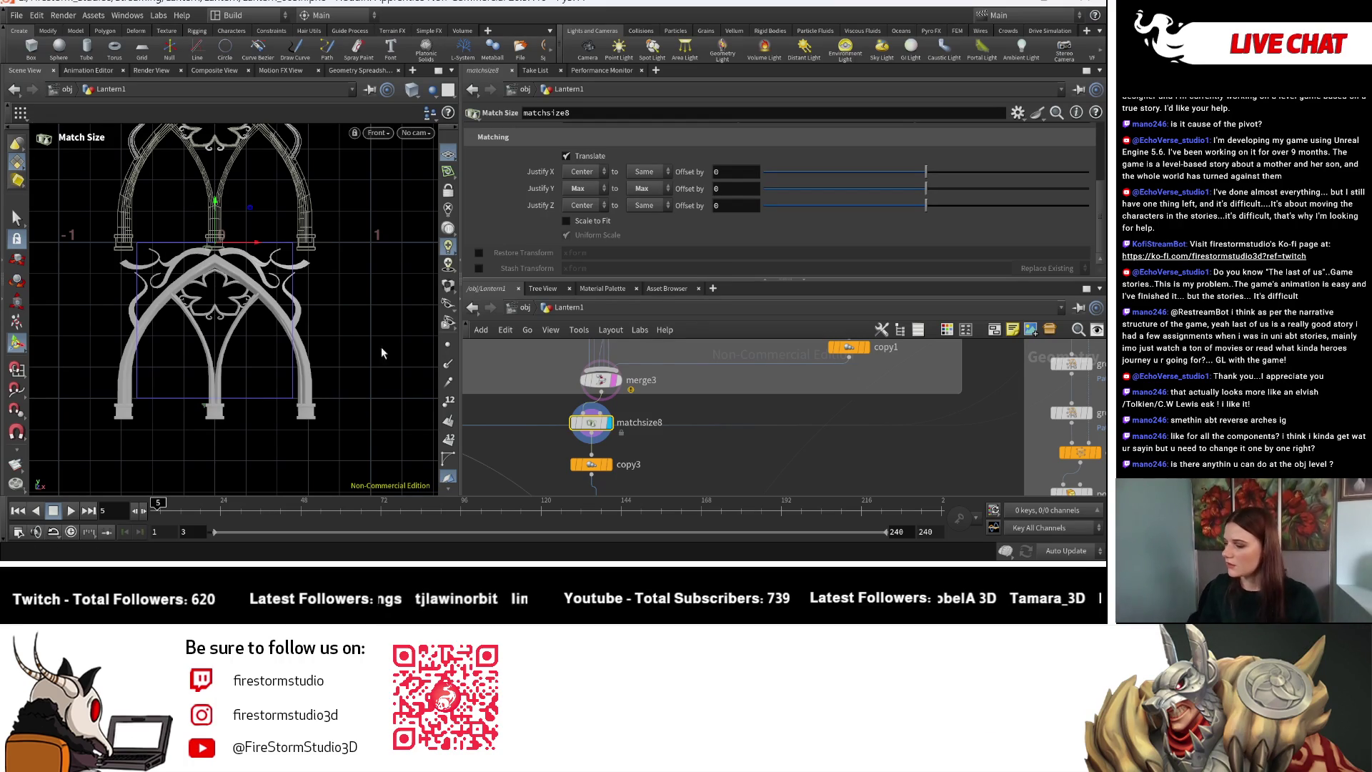
left_click_drag(588, 429, 596, 488)
Insert transform21 between merge3 and matchsize8 with a Z rotation of 180.
left_click(590, 465, "shift")
left_click_drag(630, 433, 639, 435)
key("Tab")
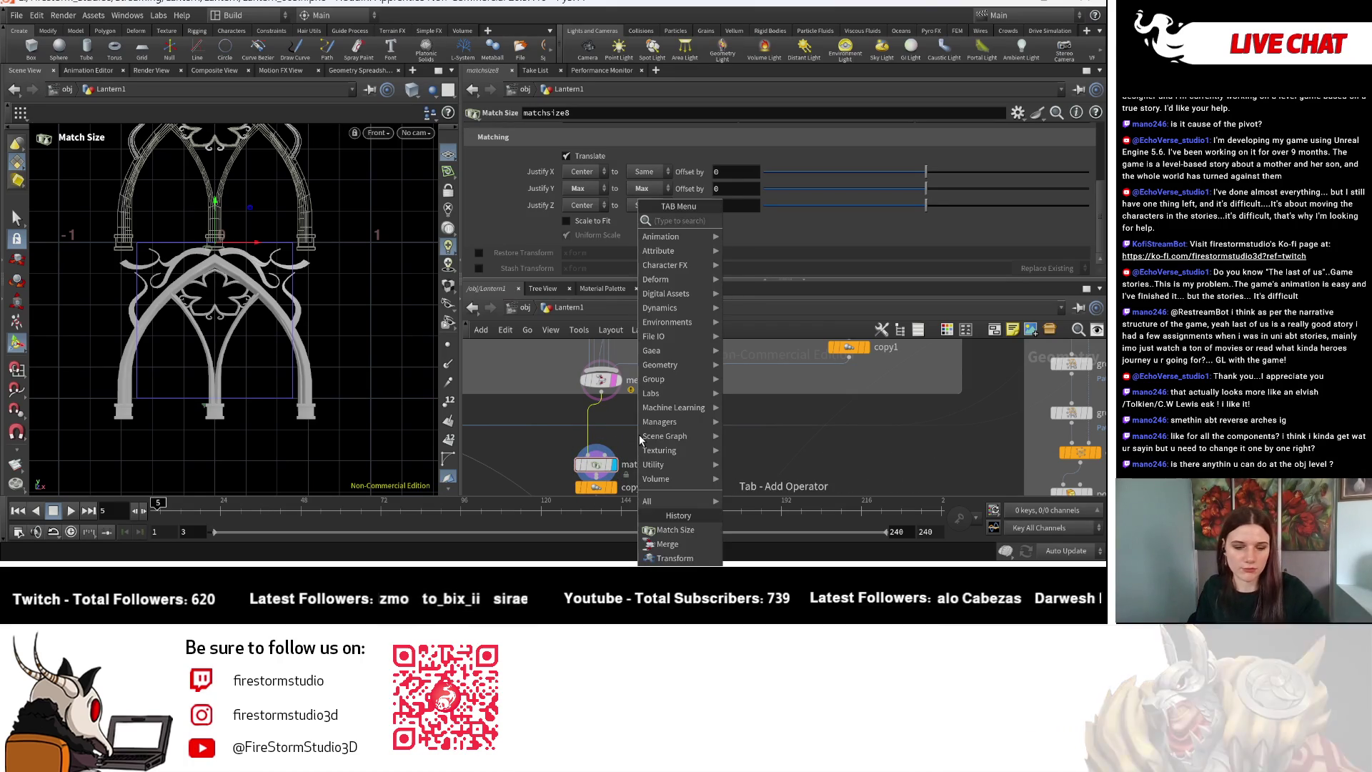
type("trans")
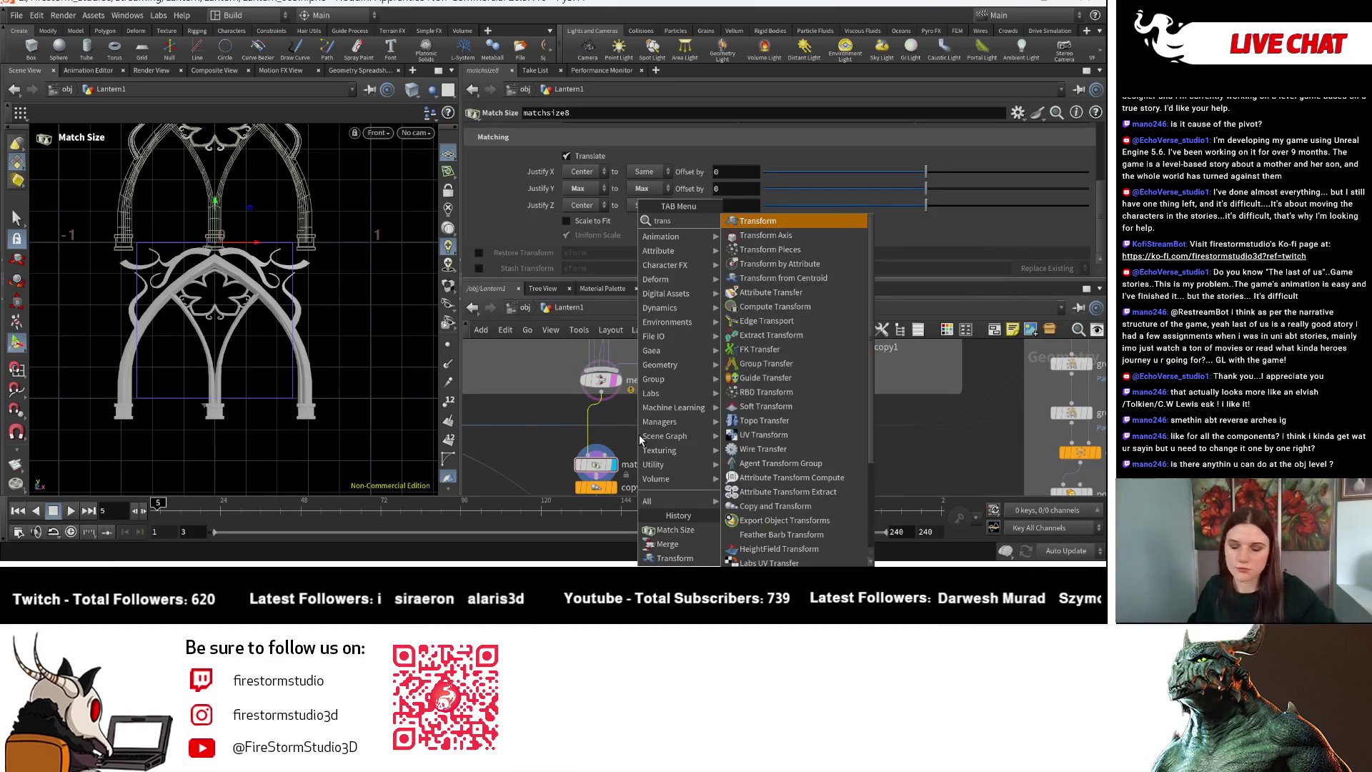
left_click(757, 220)
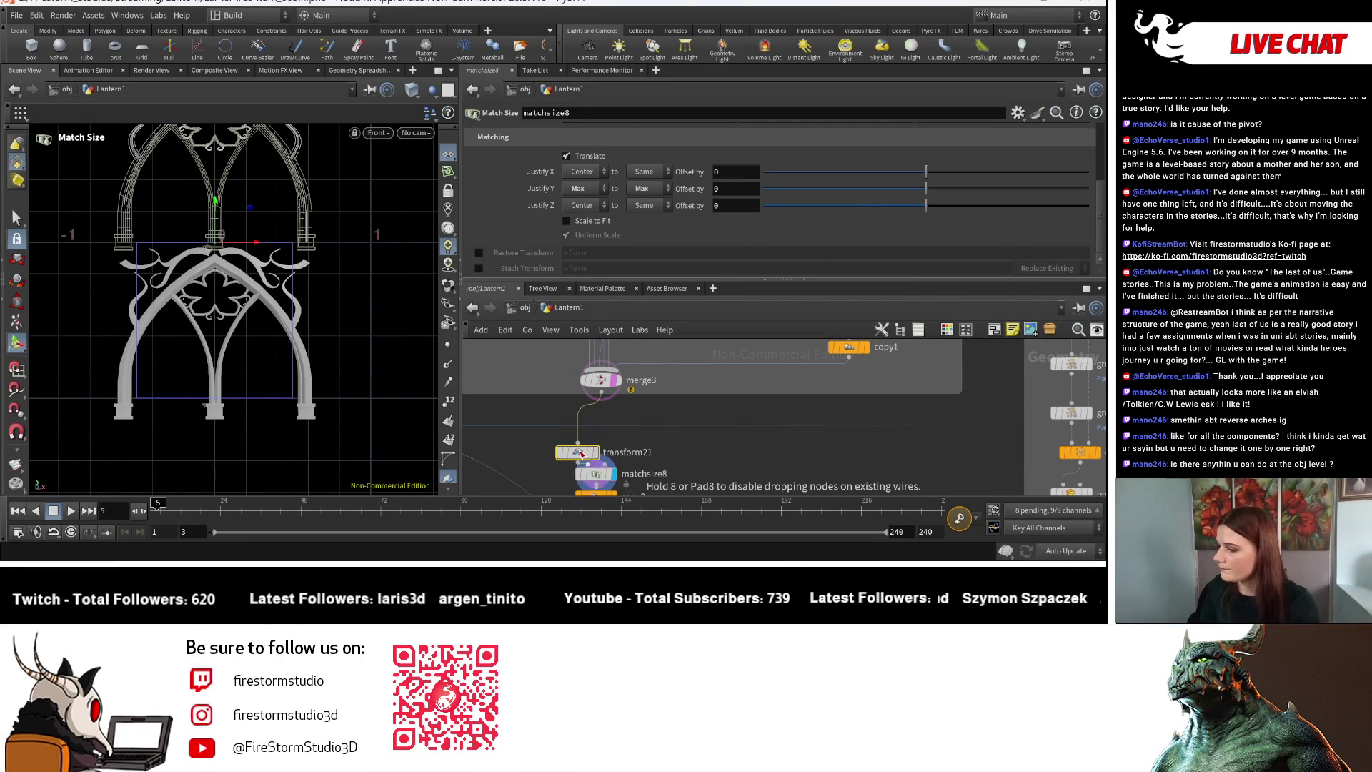
left_click(583, 450)
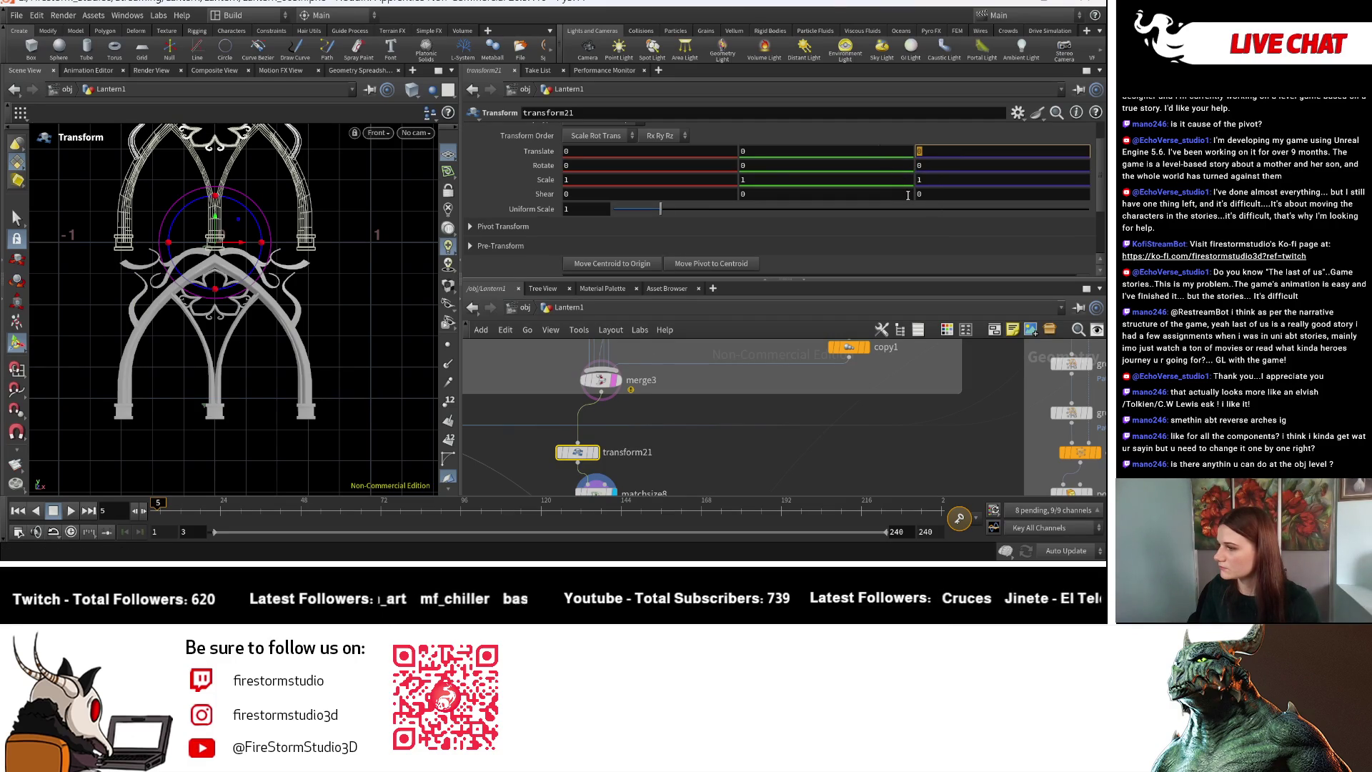
left_click(947, 166)
type("180")
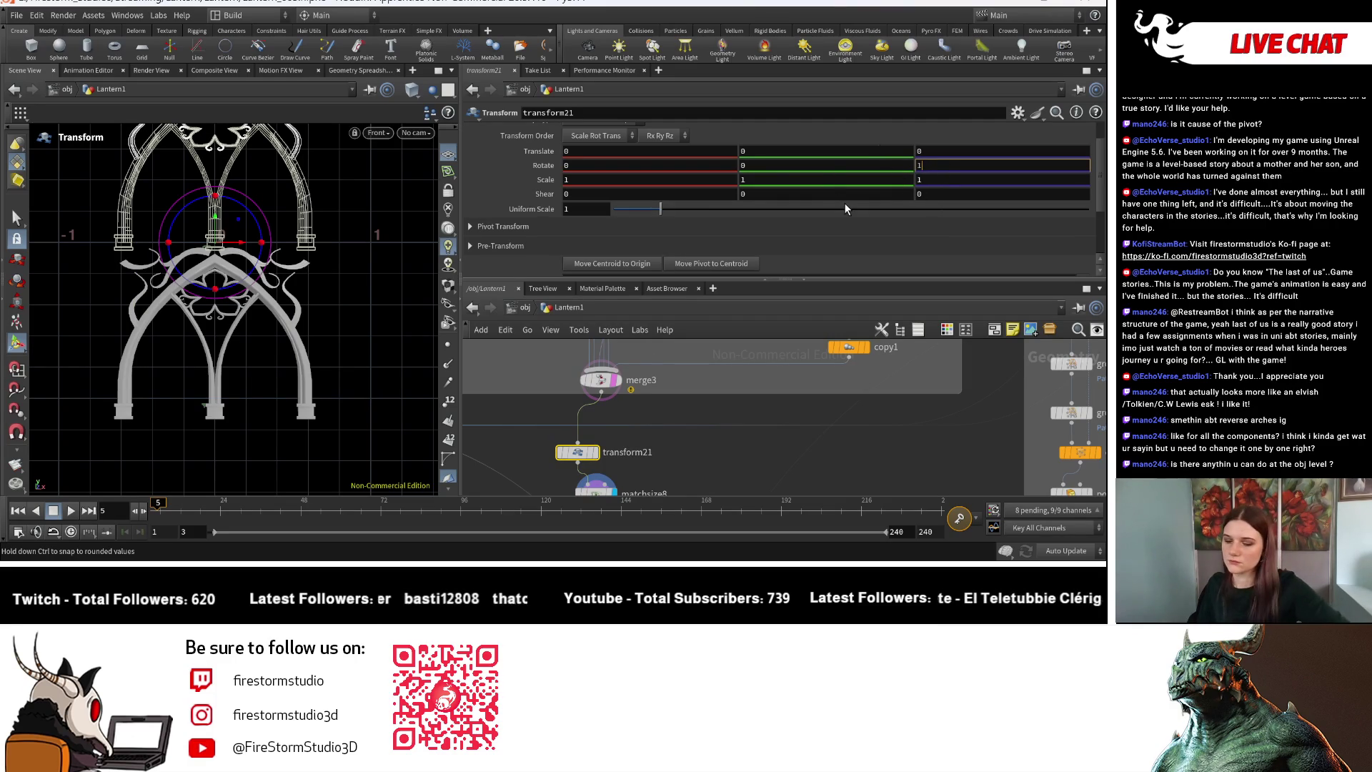
key("Return")
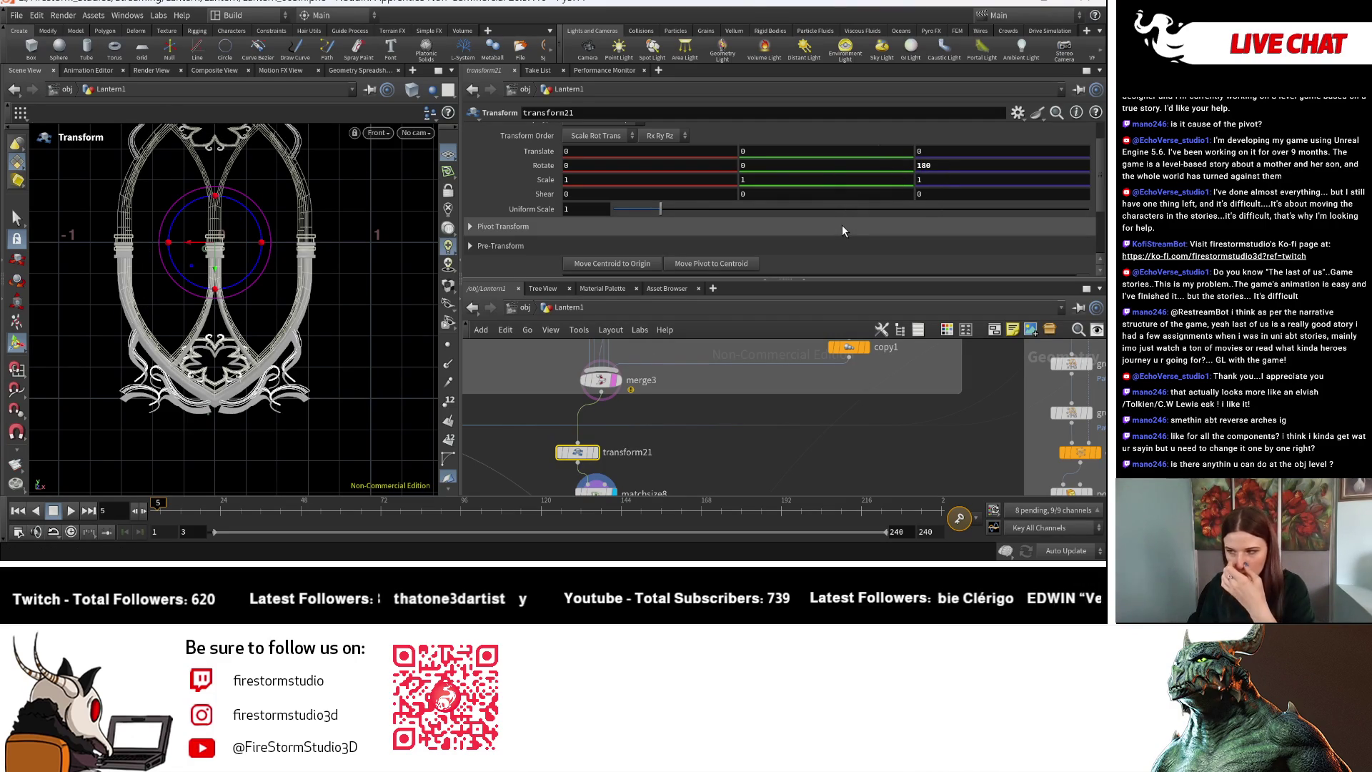
Move the display flag from transform21 through matchsize8 to copy3.
left_click(600, 450)
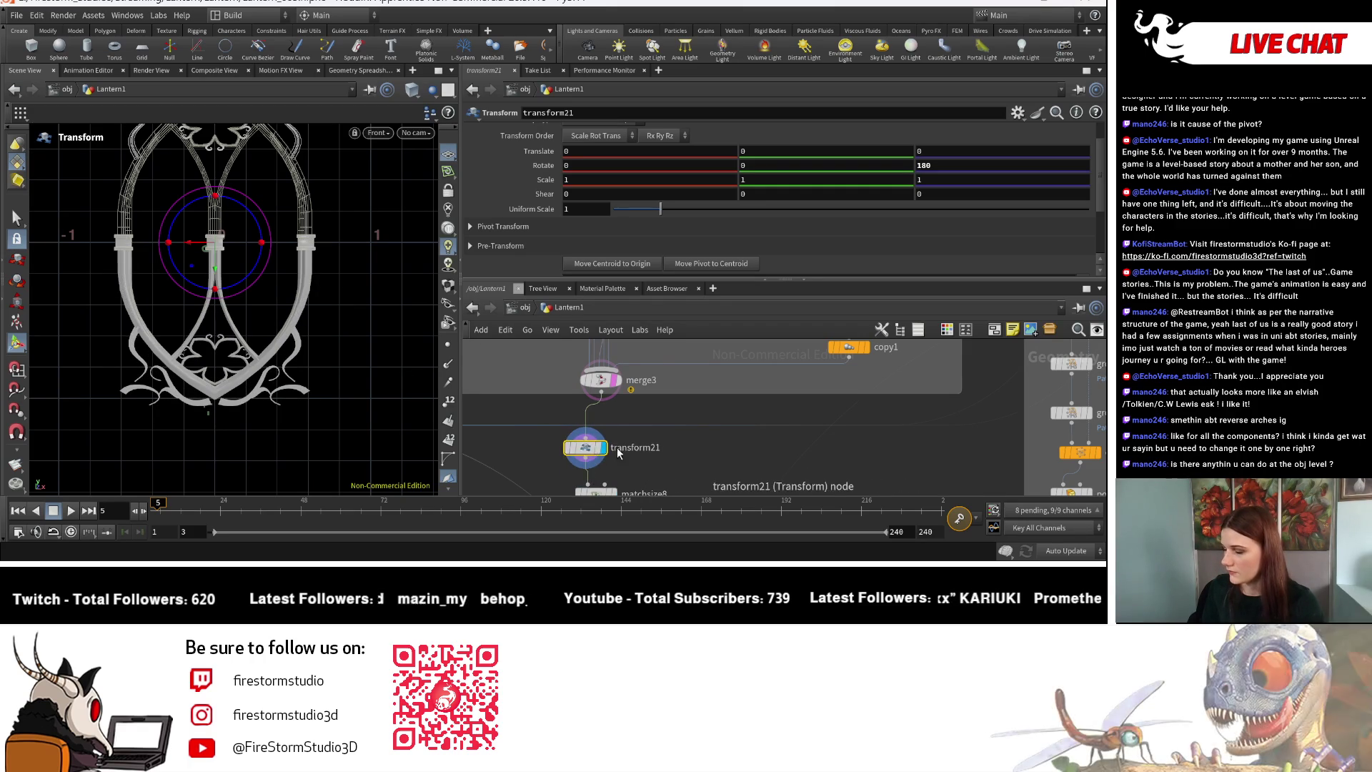
middle_click_drag(601, 454, 594, 411)
left_click(604, 454)
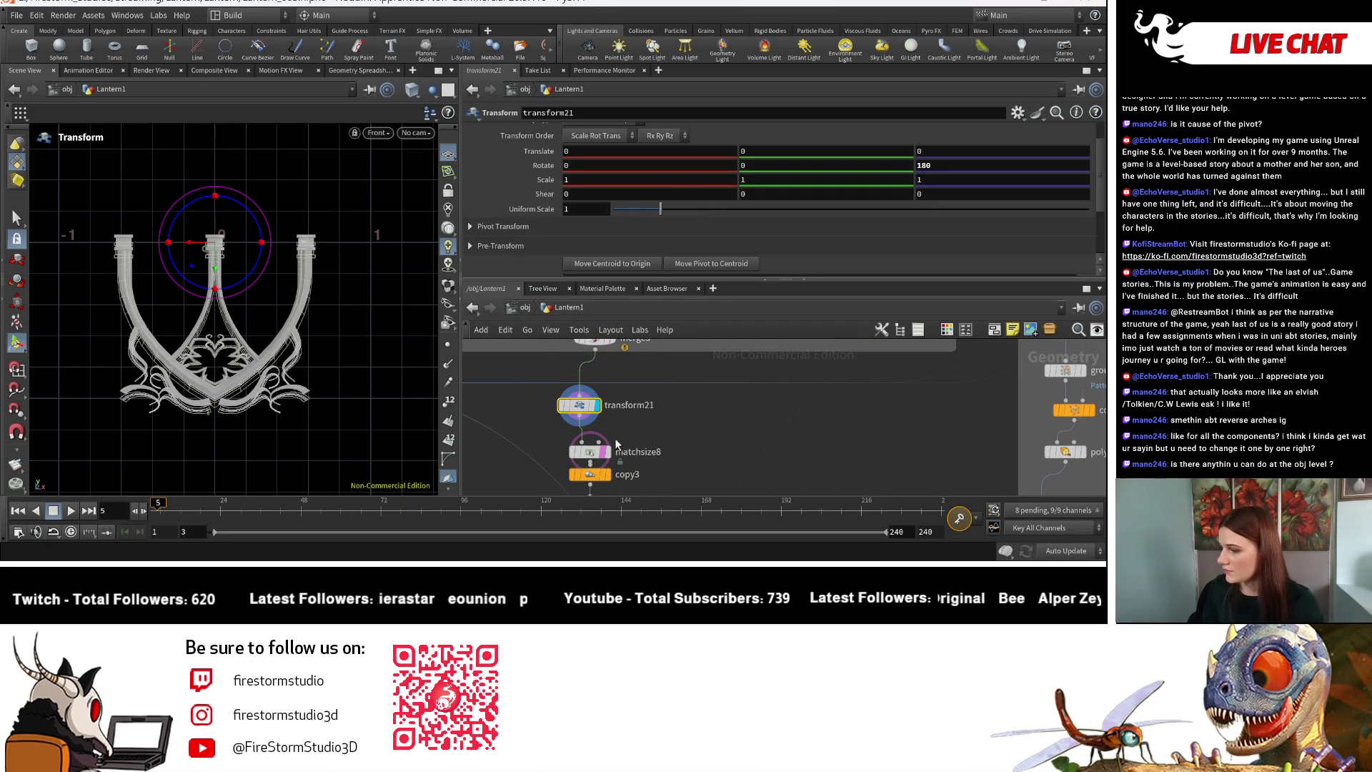
left_click(608, 452)
middle_click_drag(631, 454, 628, 413)
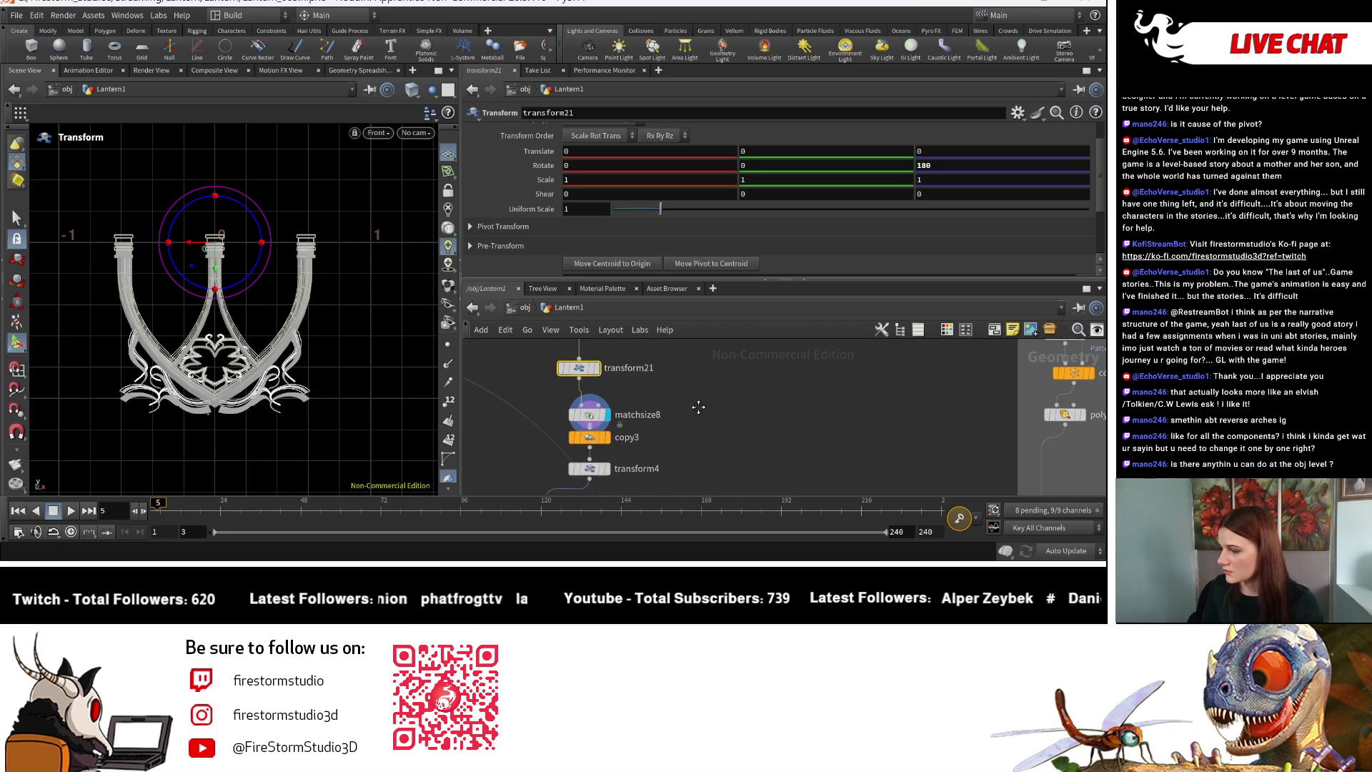
left_click(612, 435)
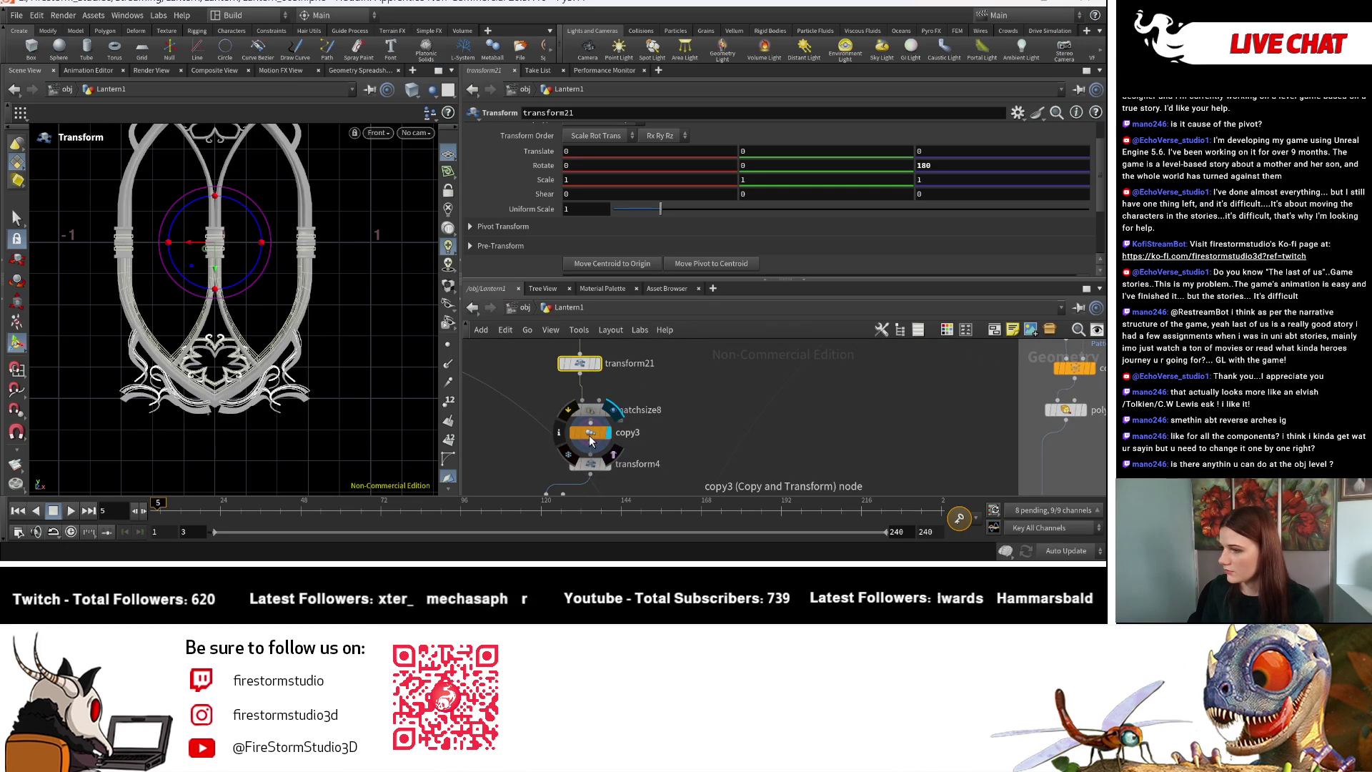
left_click(589, 435)
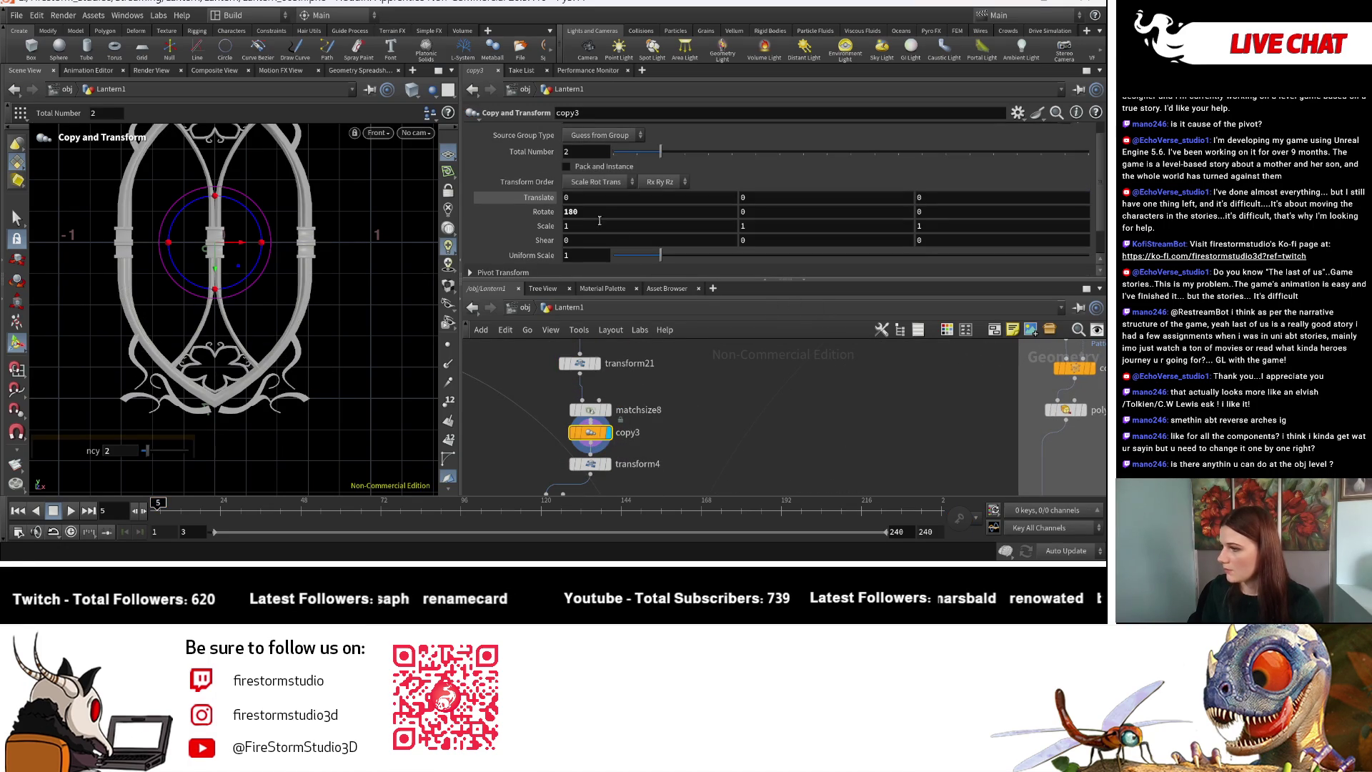
Set copy3's Rotate X to 0 after undoing an accidental reset.
key("Escape")
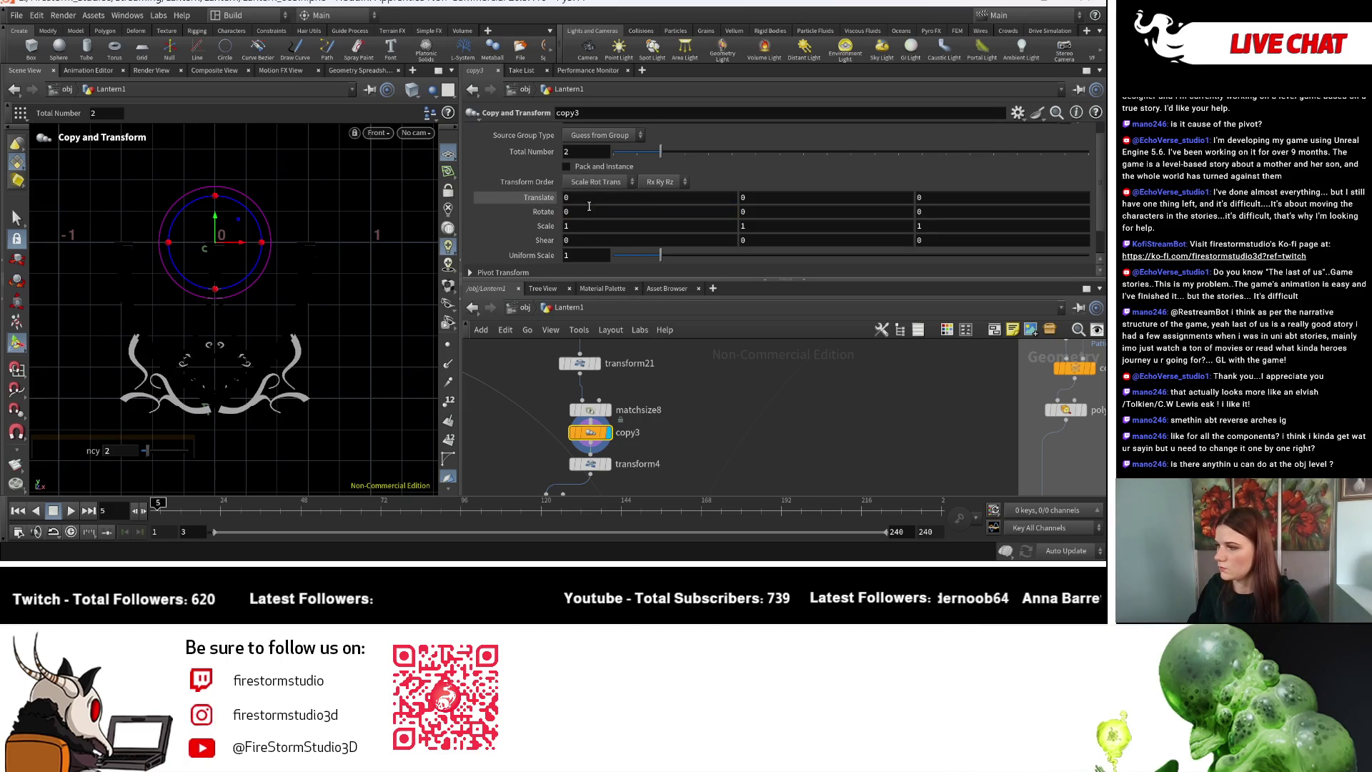
scroll(272, 364, "down", 5)
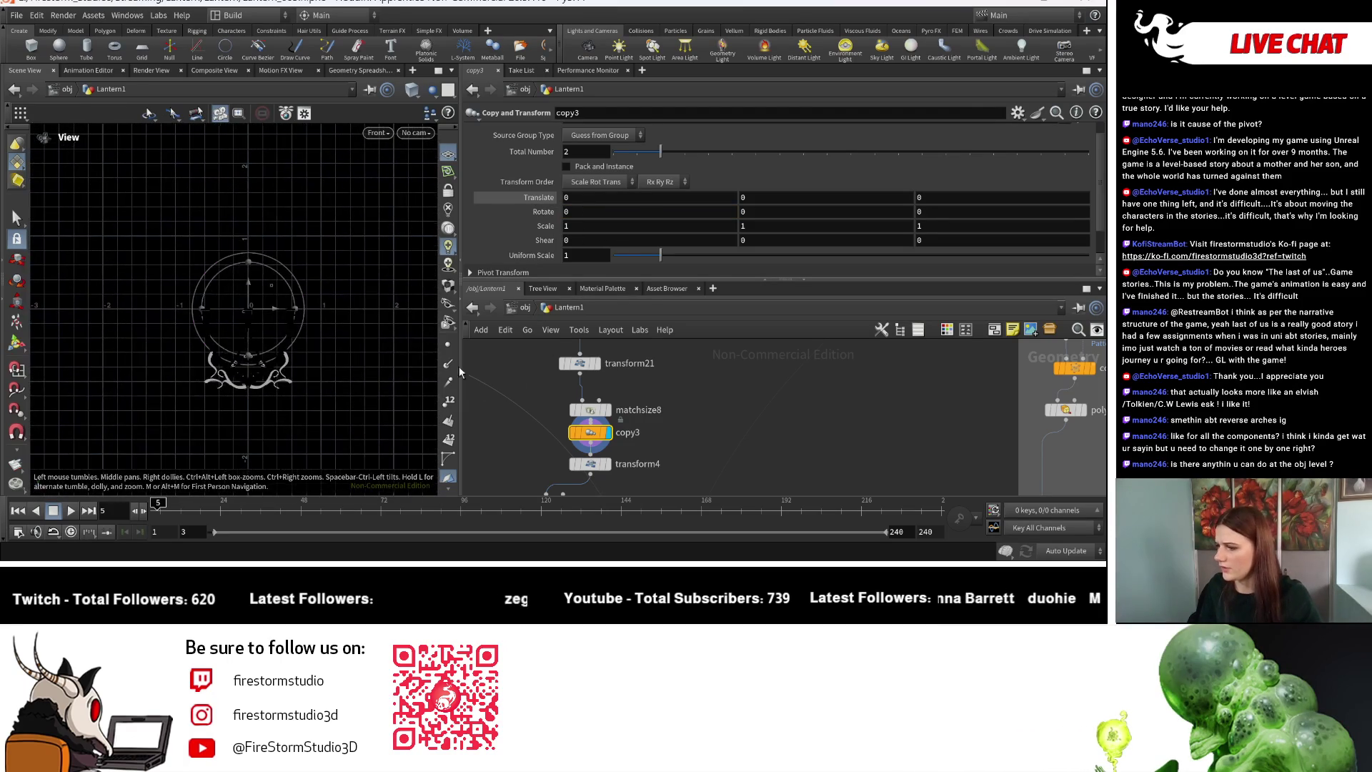
key("ctrl+z")
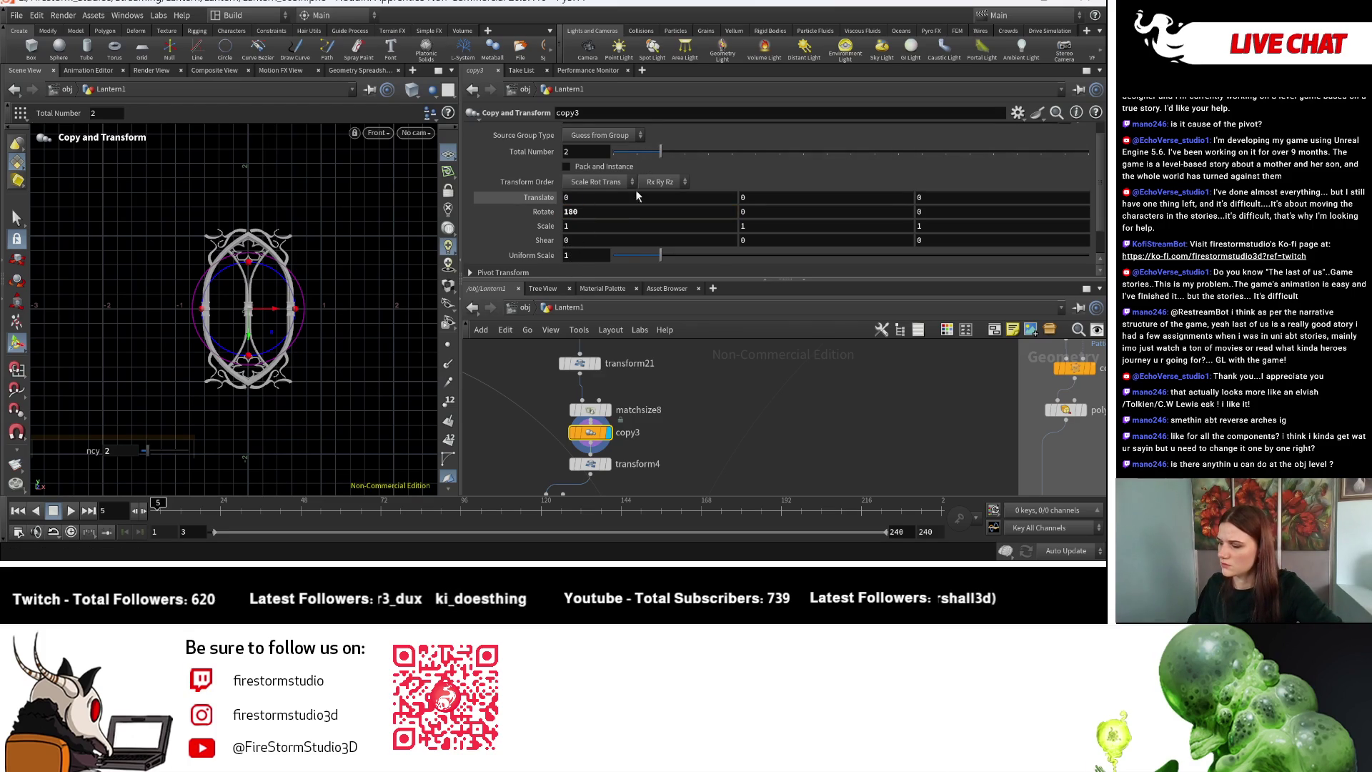
type("0")
key("Return")
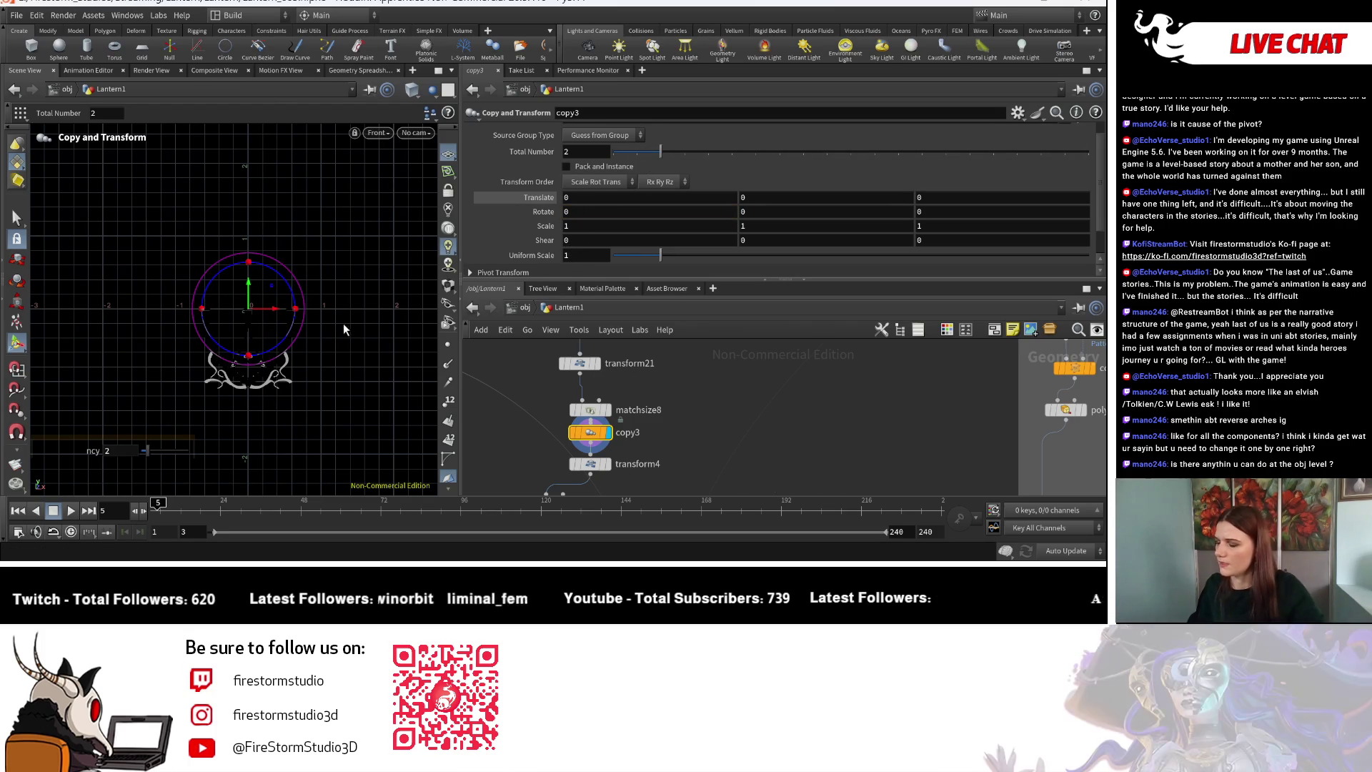
key("Escape")
scroll(340, 323, "down", 5)
scroll(319, 353, "up", 3)
scroll(118, 326, "down", 5)
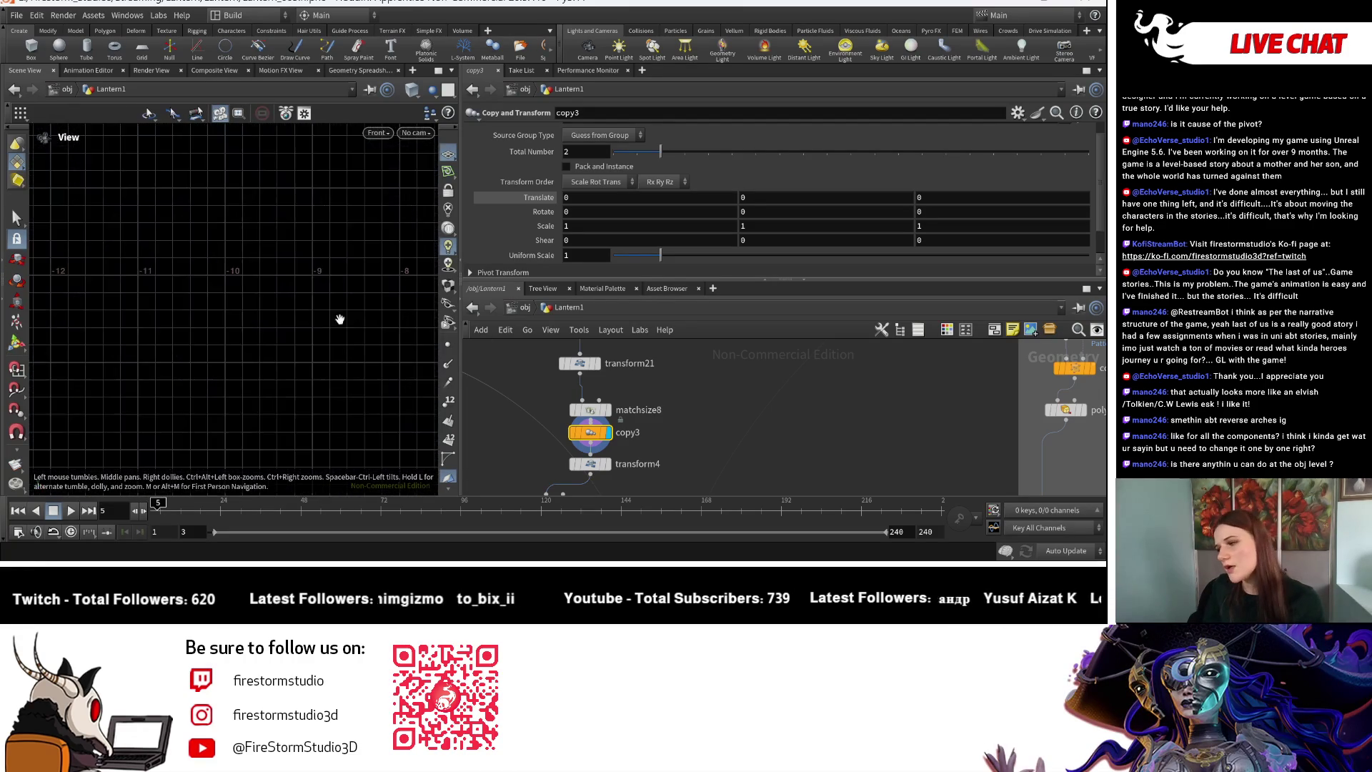
key("Return")
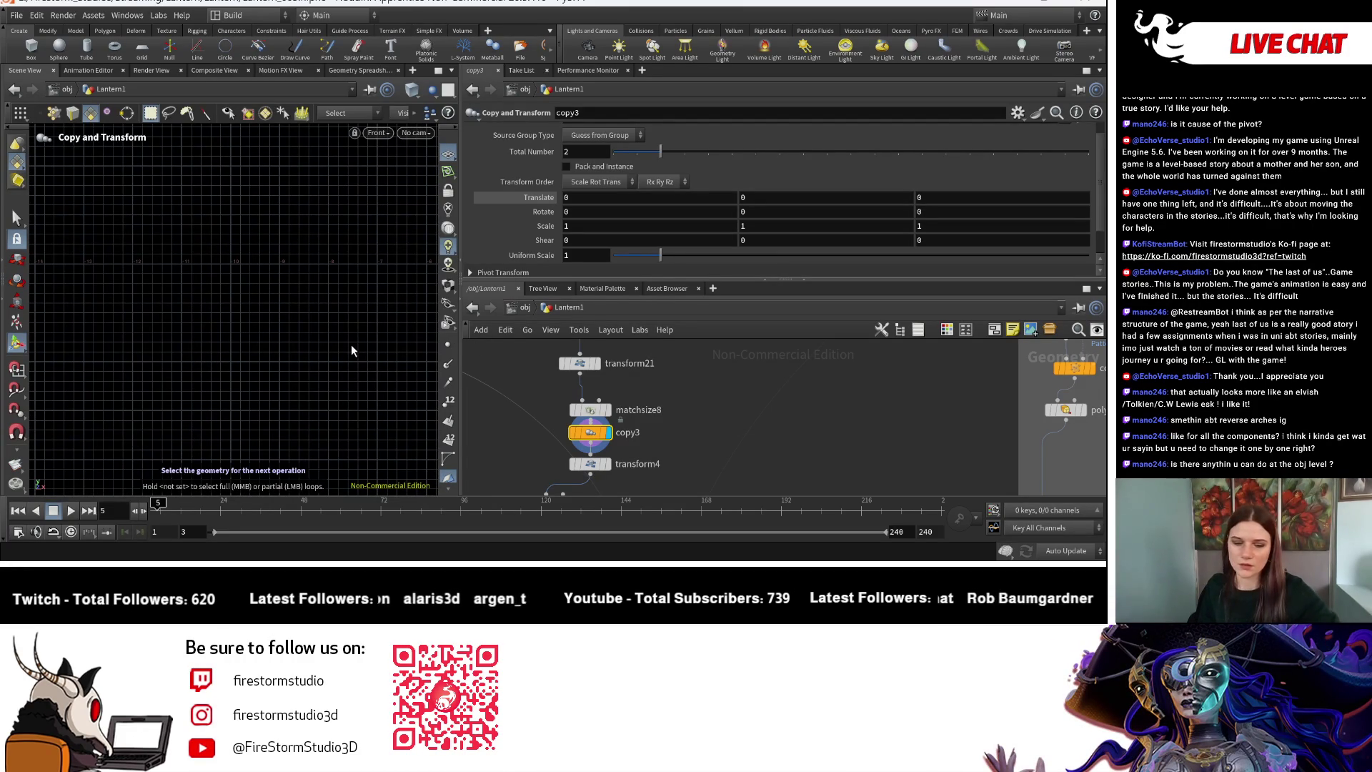
scroll(606, 386, "up", 2)
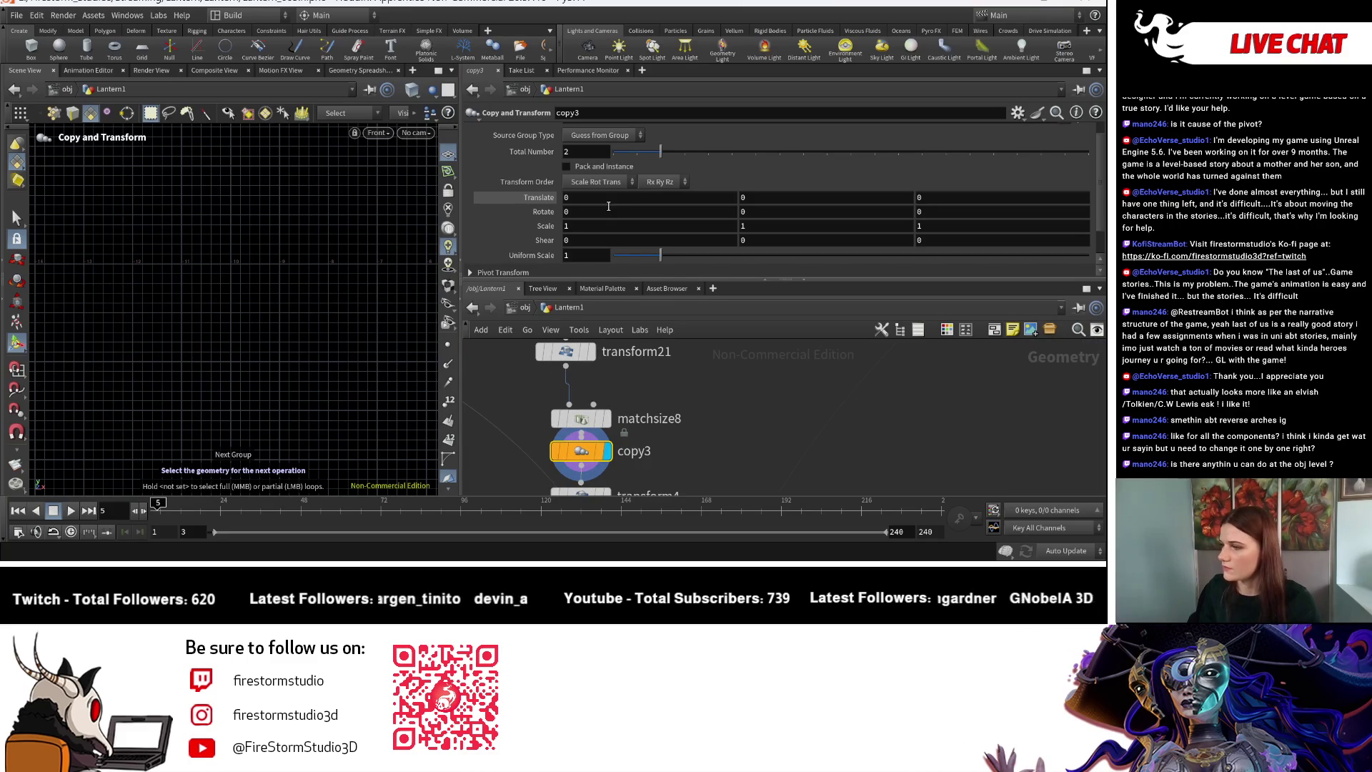
Display matchsize8's output, then set copy3's Rotate X to 180.
left_click(608, 418)
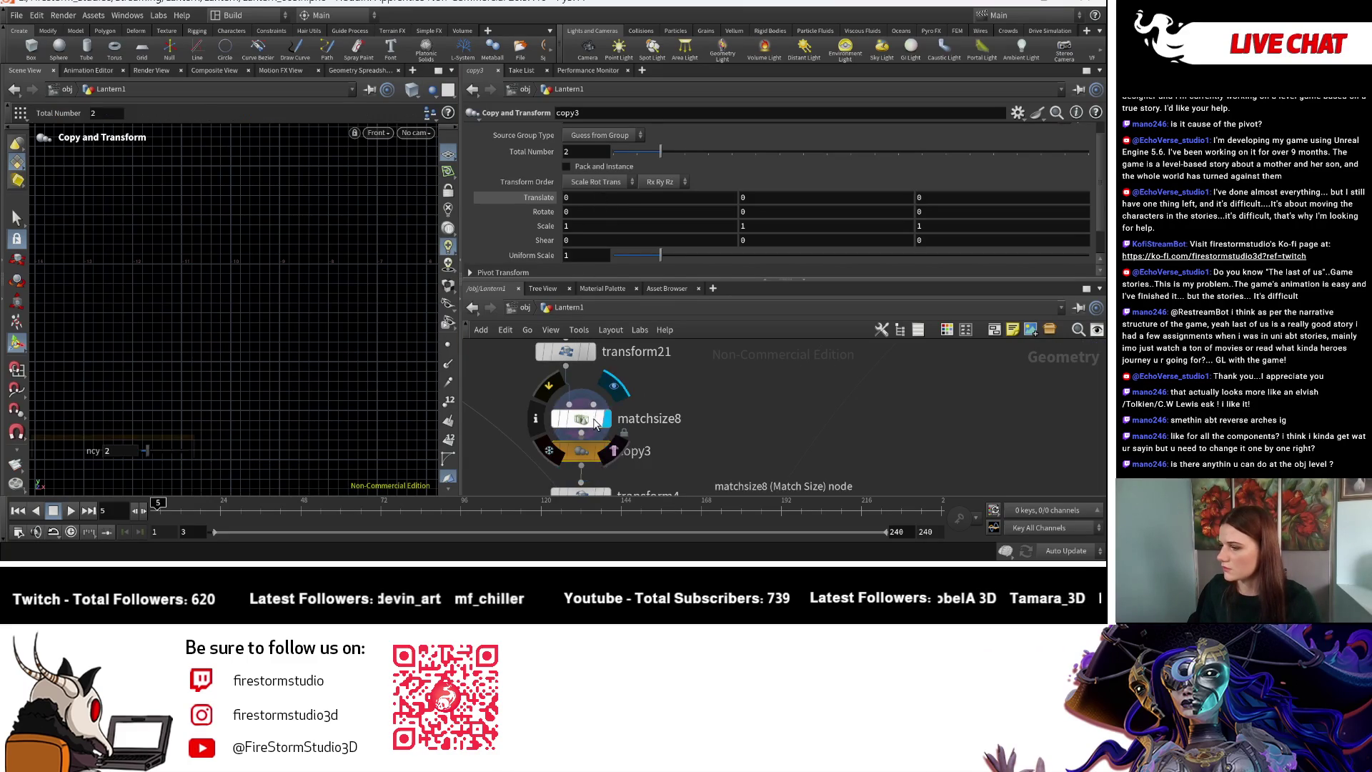
left_click(580, 419)
mouse_move(299, 376)
middle_mouse_down()
mouse_move(183, 374)
mouse_move(343, 319)
mouse_move(176, 395)
middle_mouse_up()
key("Return")
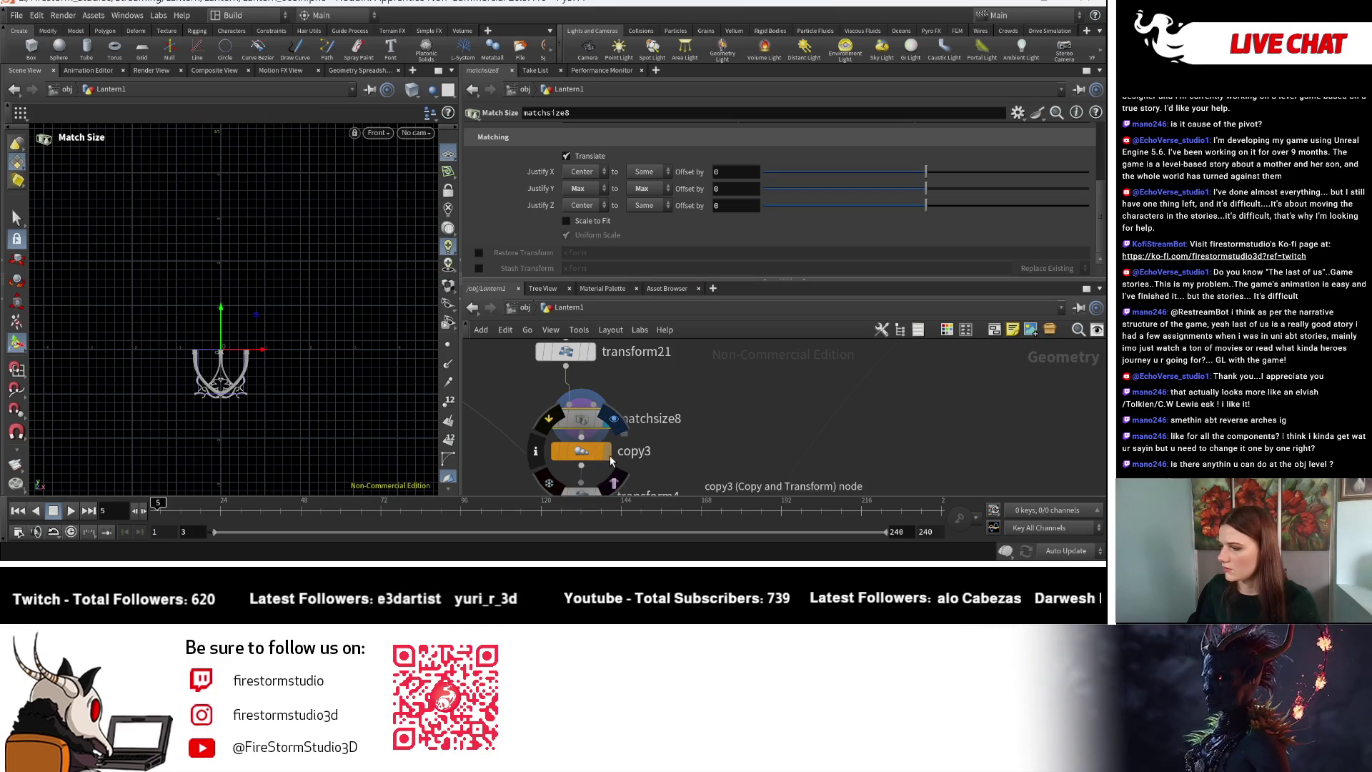
left_click(581, 458)
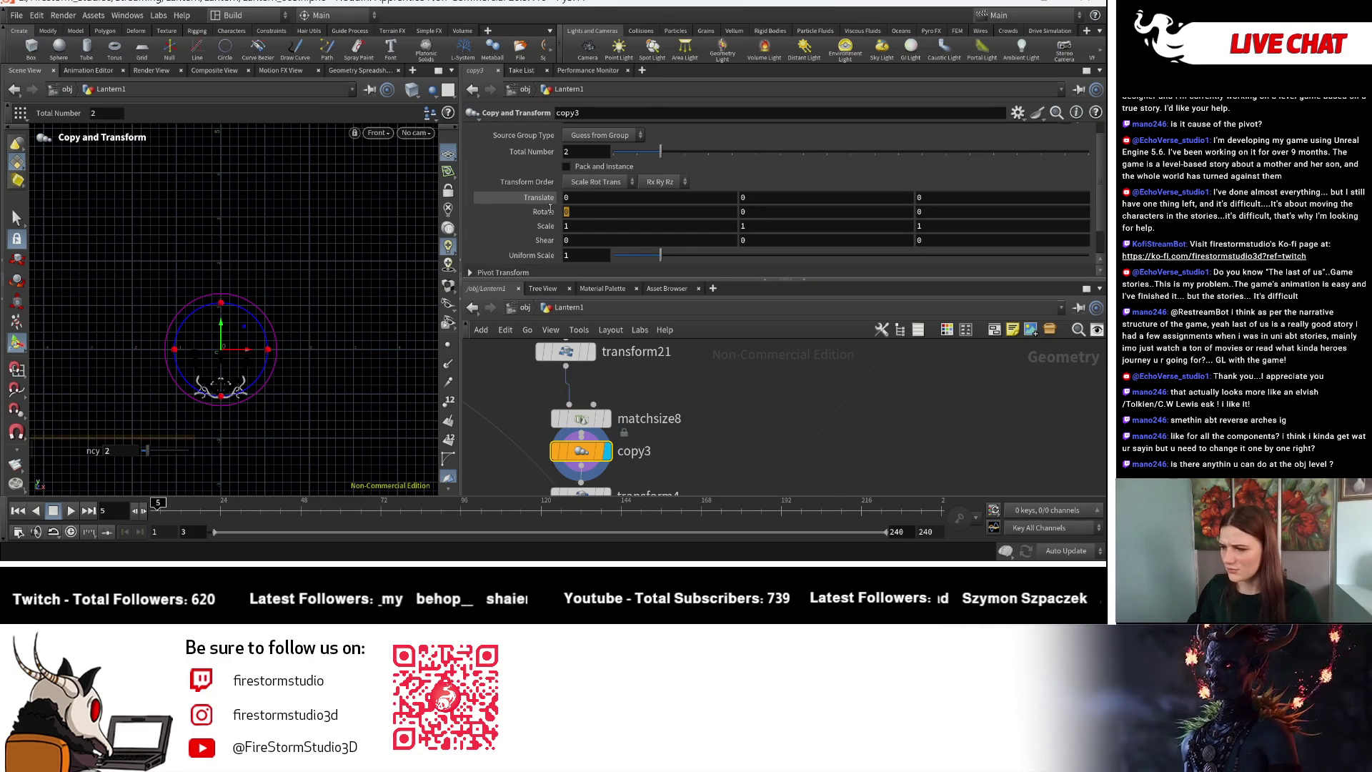
type("18")
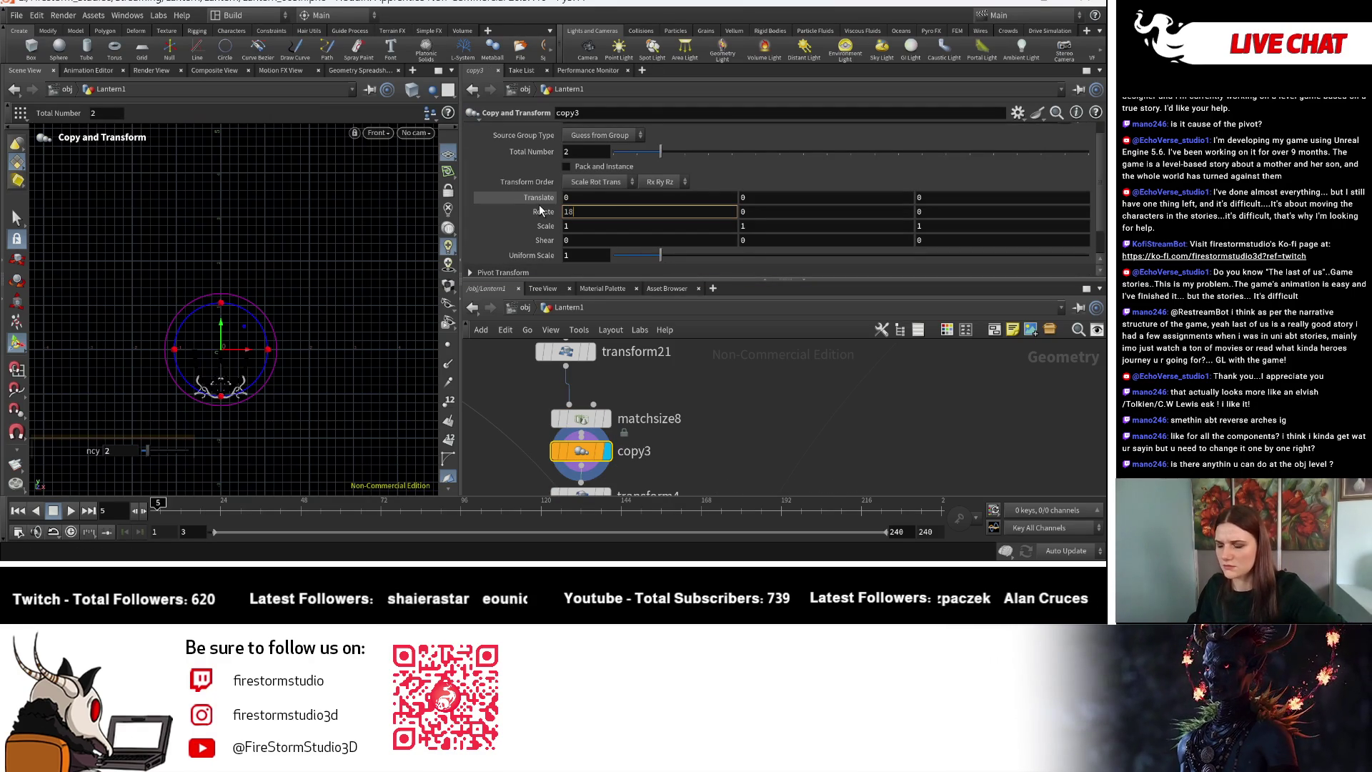
type("0")
key("Return")
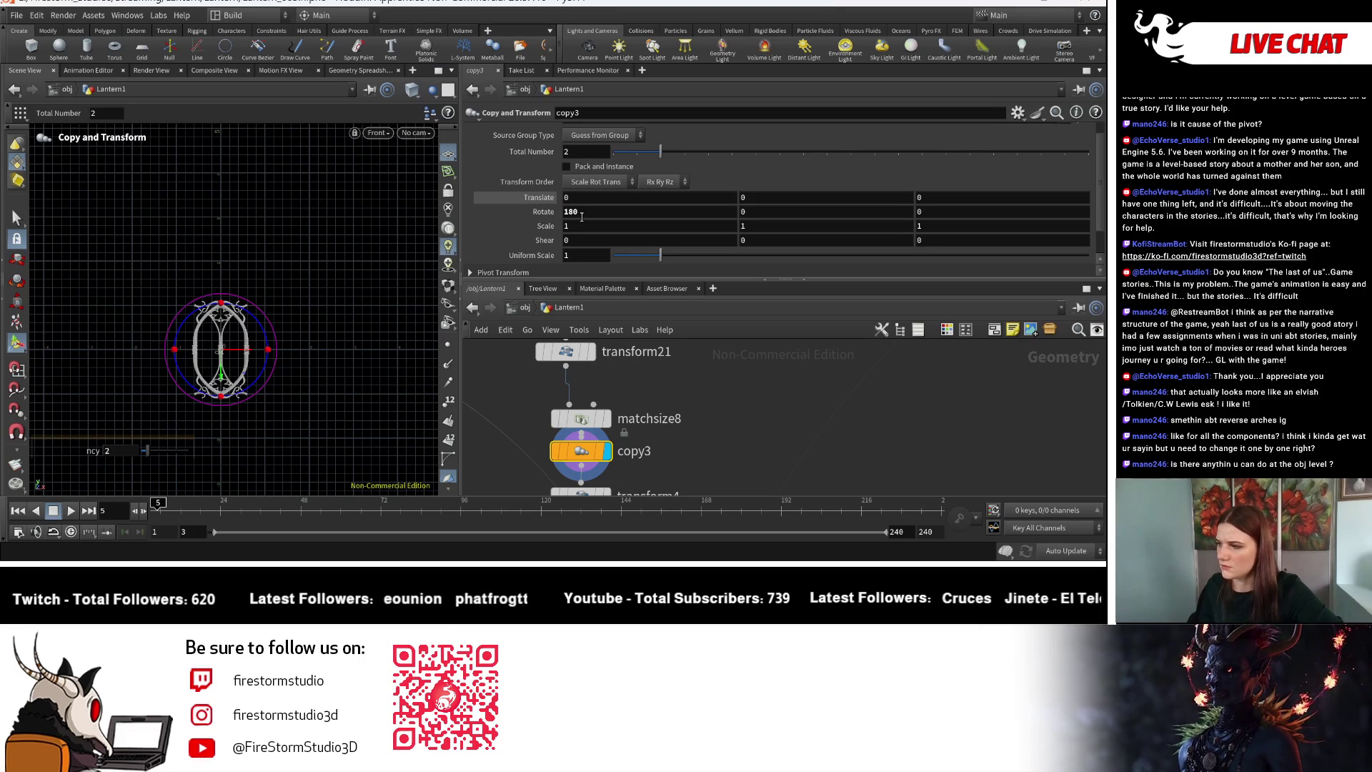
Scrub copy3's Rotate X past 180, reset it to 0, and undo a Translate Y handle drag.
middle_click_drag(582, 216, 590, 215)
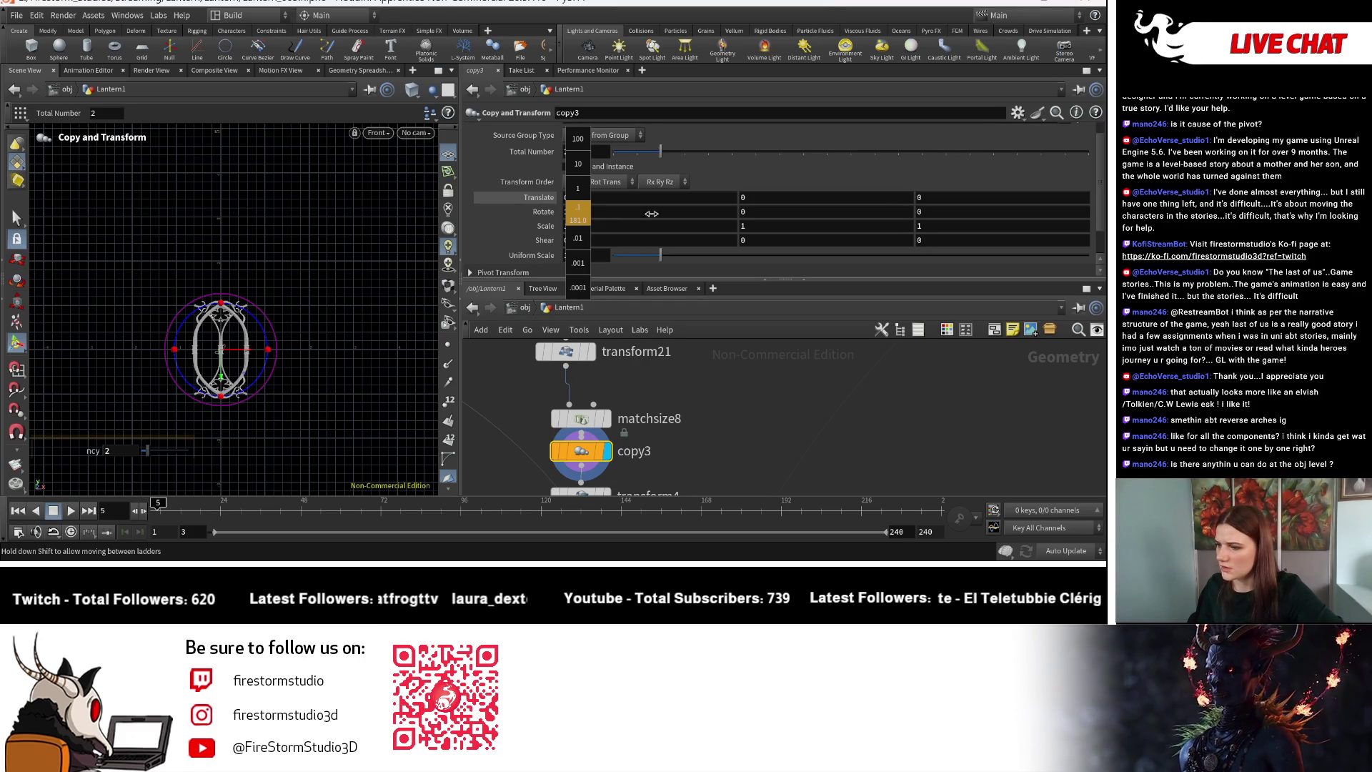
middle_click_drag(853, 206, 1100, 202)
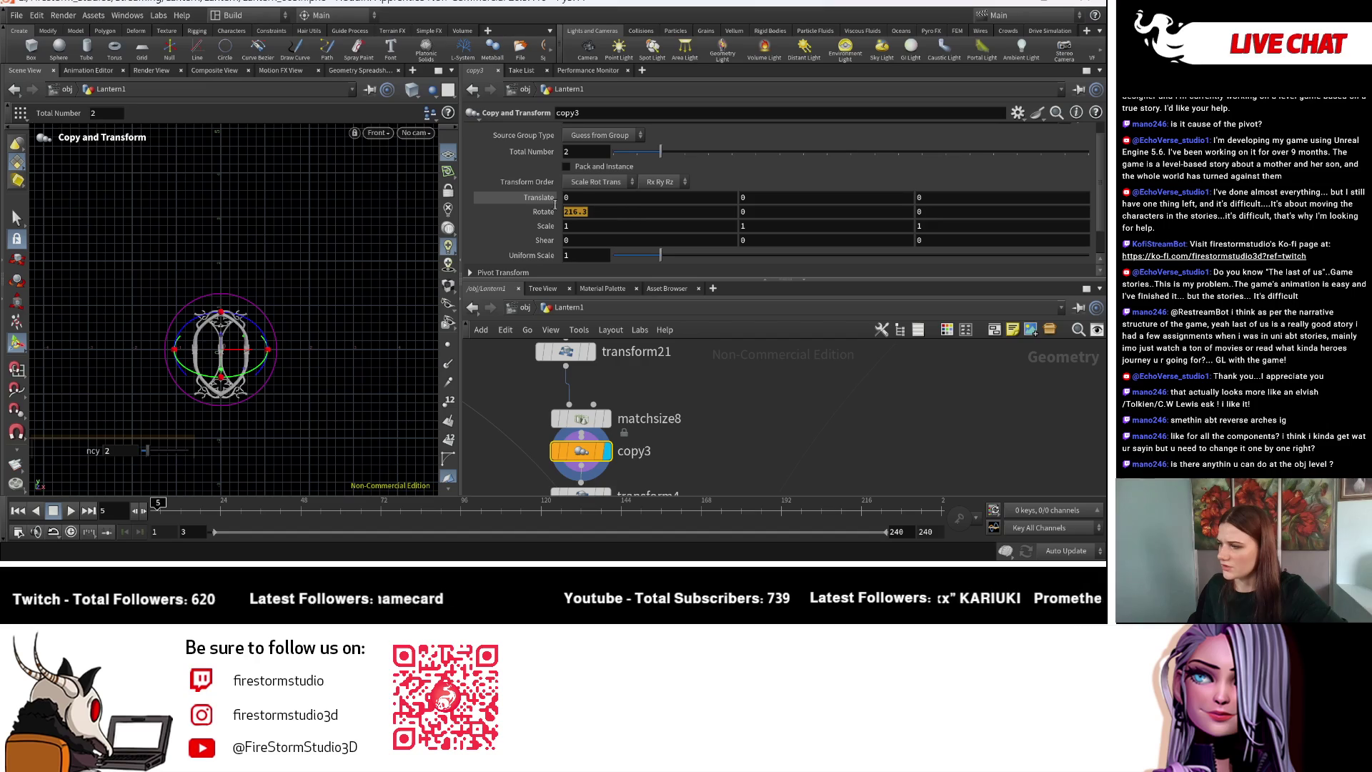
left_click_drag(574, 206, 539, 199)
type("0")
key("Return")
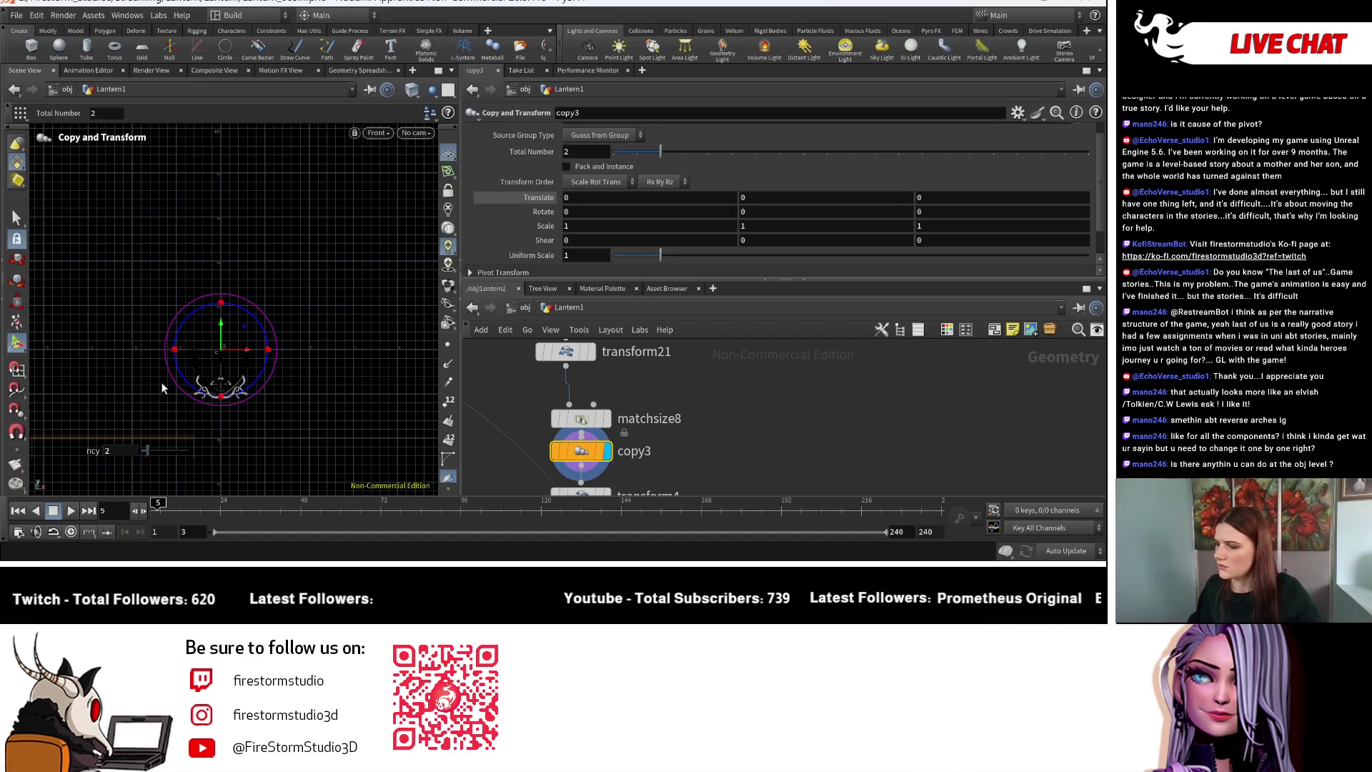
left_click_drag(222, 323, 242, 265)
key("ctrl+z")
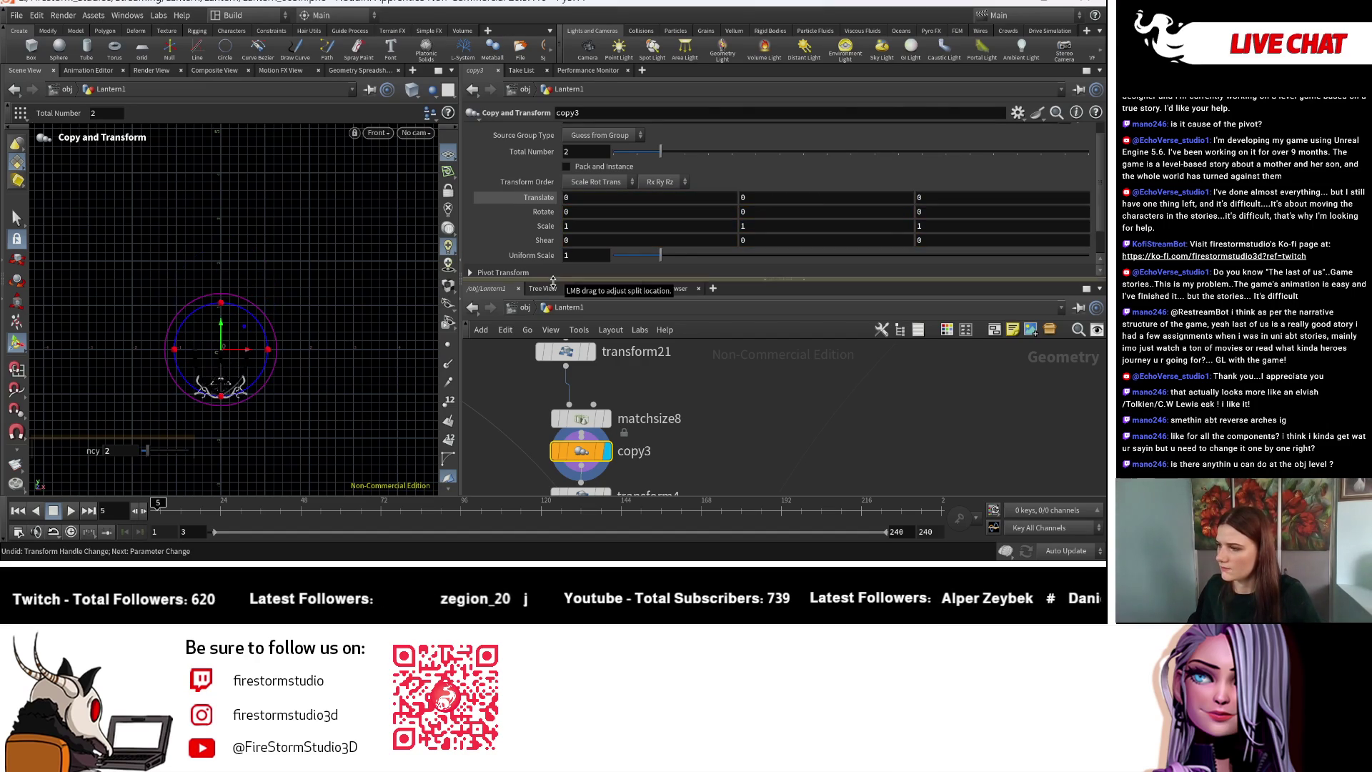
key("Escape")
scroll(254, 352, "up", 5)
key("Return")
scroll(679, 220, "down", 2)
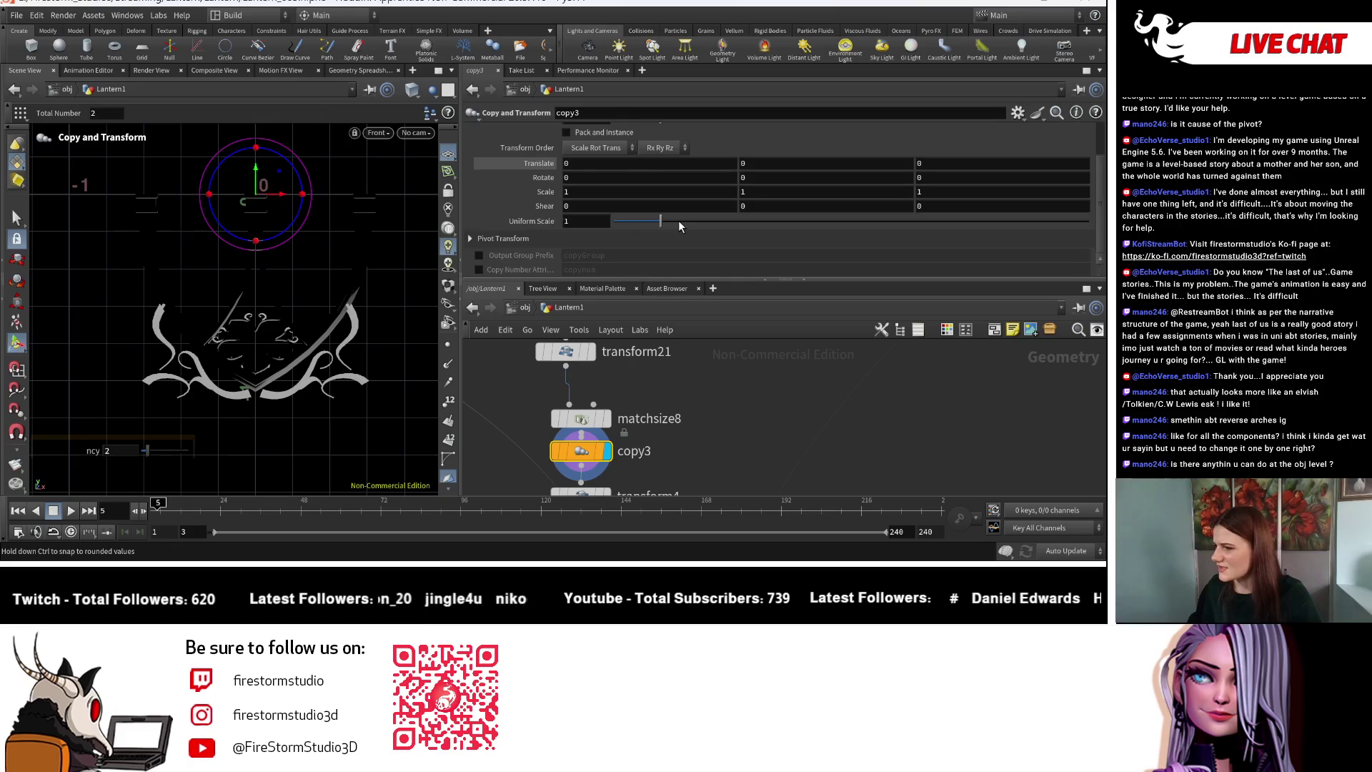
scroll(400, 186, "down", 3)
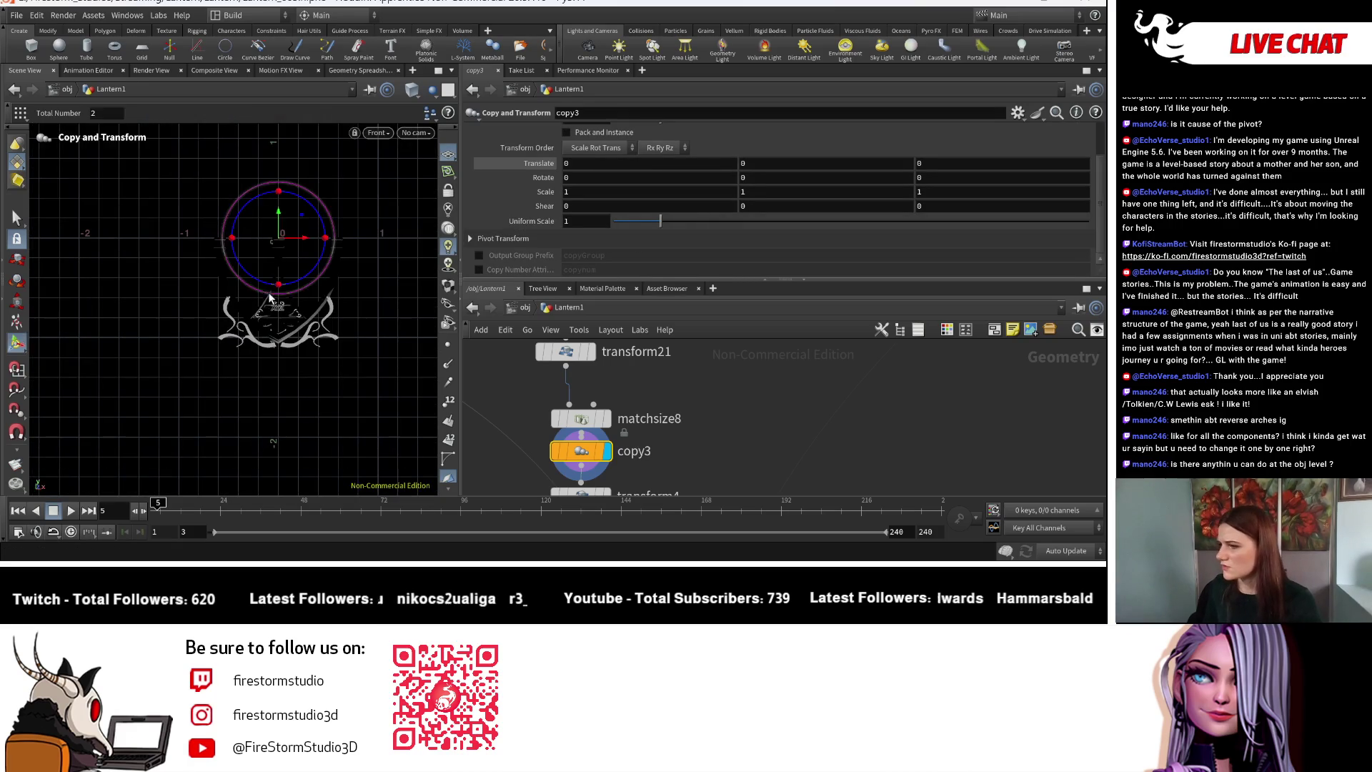
left_click(379, 135)
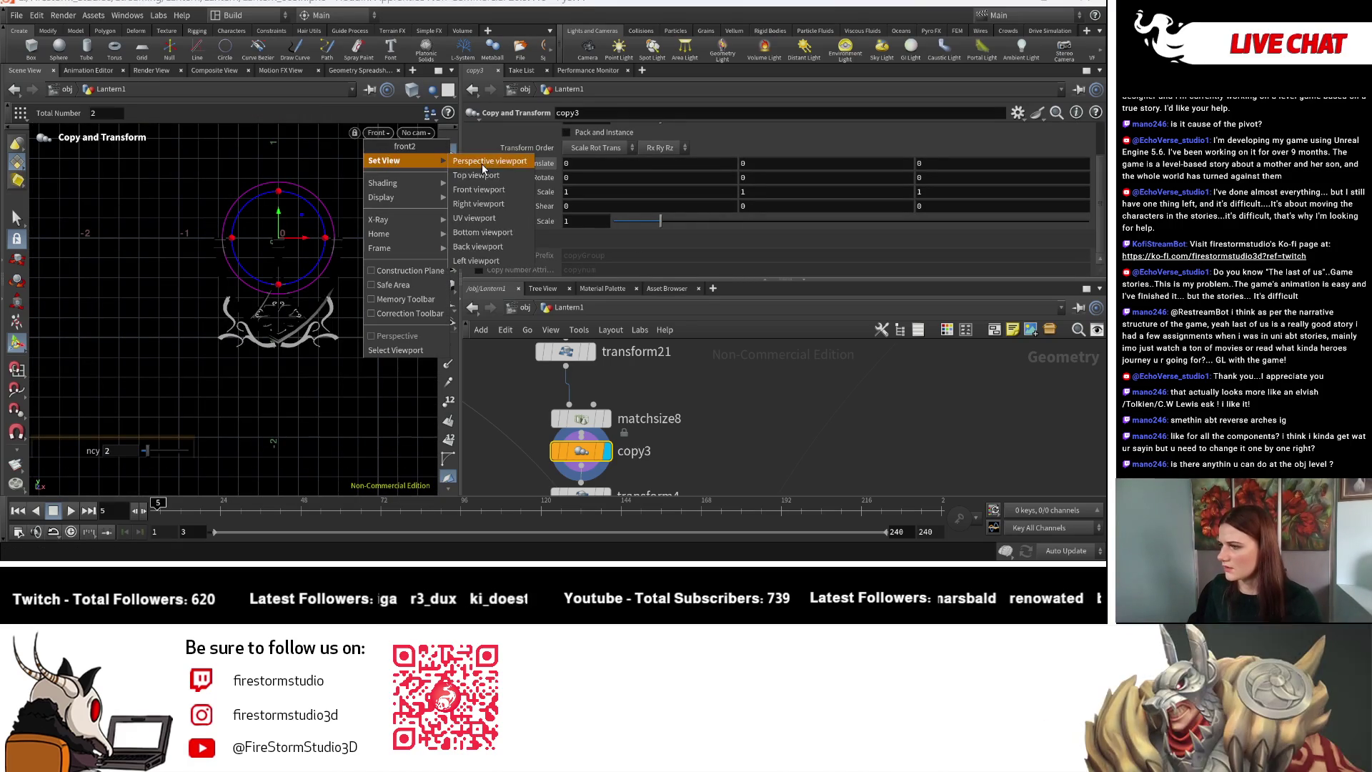
Switch to perspective, view the lantern from below, and set copy3's Rotate Z to 180.
left_click(481, 164)
mouse_move(178, 386)
left_mouse_down()
mouse_move(215, 414)
mouse_move(239, 392)
mouse_move(236, 453)
mouse_move(276, 429)
mouse_move(307, 364)
mouse_move(291, 429)
mouse_move(271, 436)
mouse_move(327, 331)
left_mouse_up()
type("180")
key("Return")
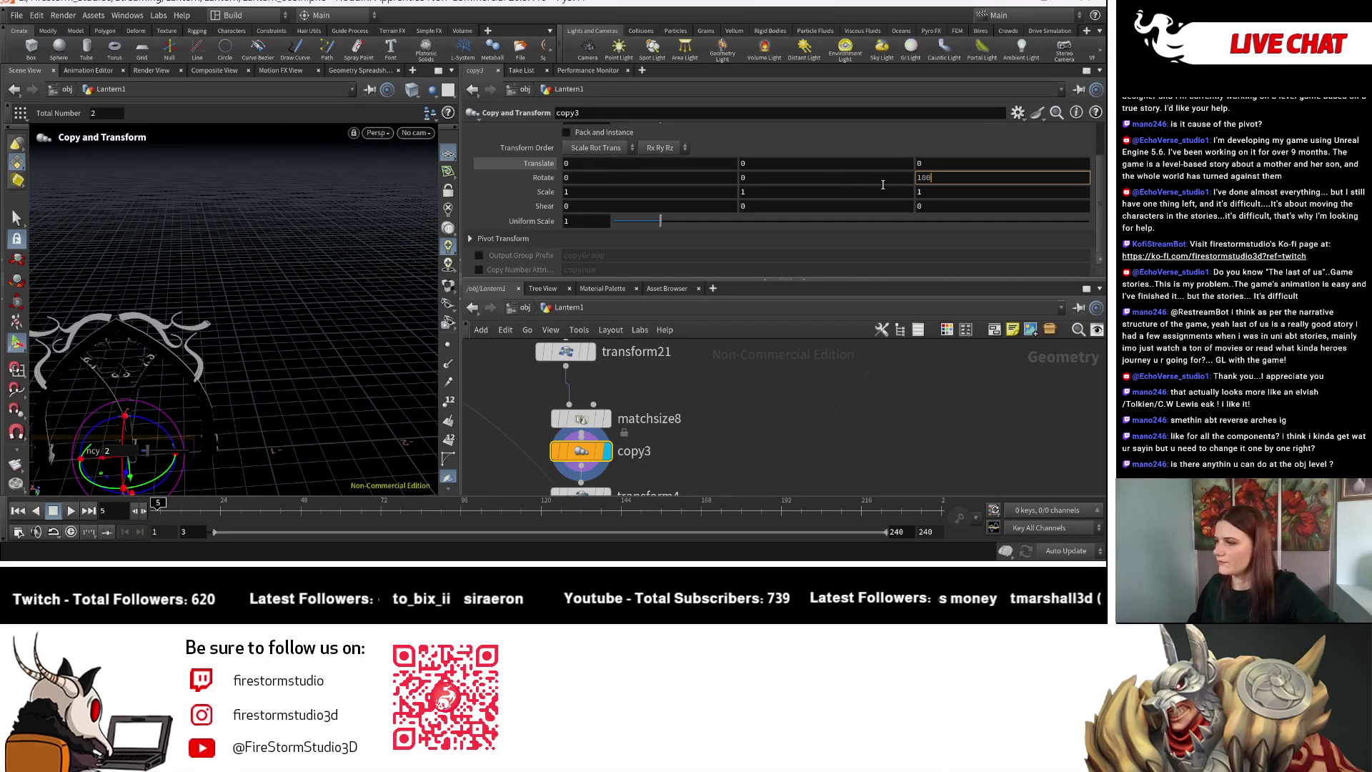
key("Return")
key("Escape")
key("h")
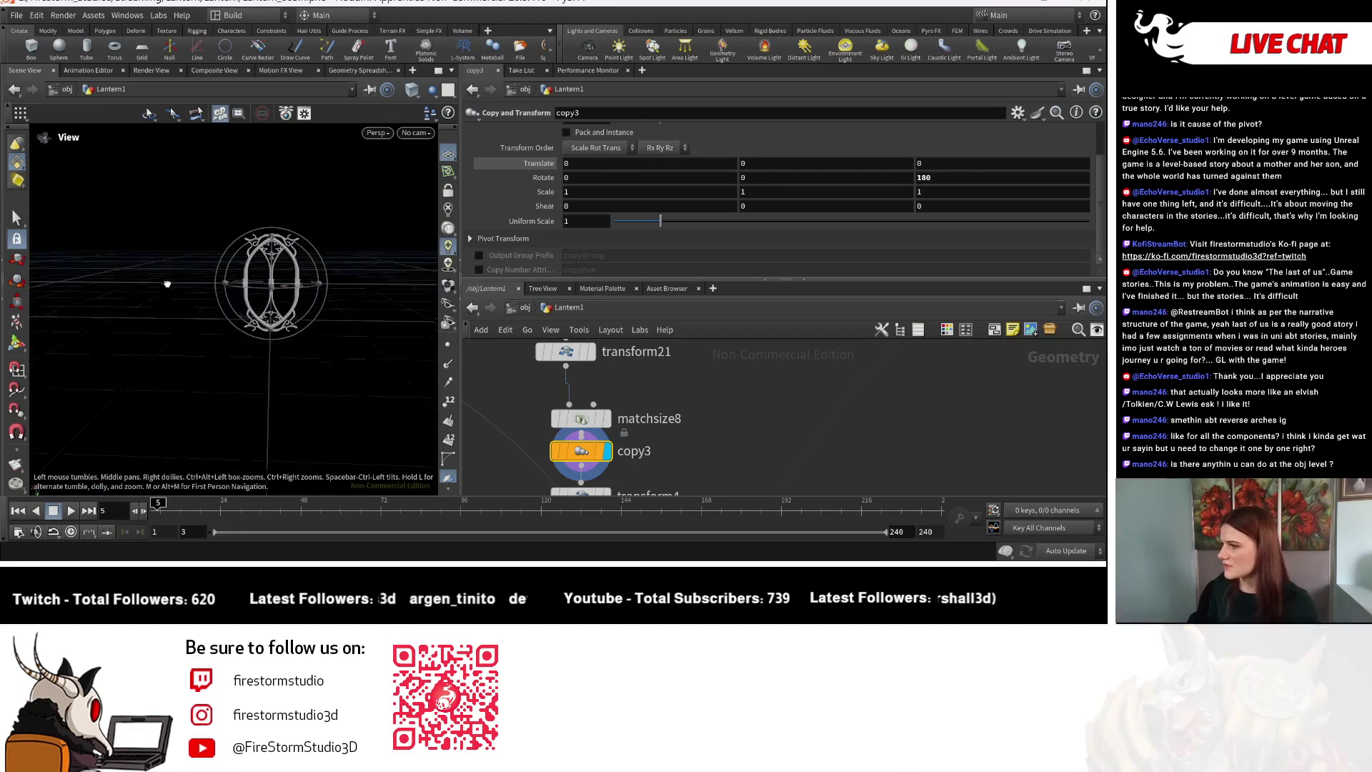
key("Return")
Set copy3's Translate Y to -1 and orbit to check the stacked frames.
left_click(927, 178)
mouse_move(274, 262)
left_mouse_down()
mouse_move(684, 218)
mouse_move(526, 192)
left_mouse_up()
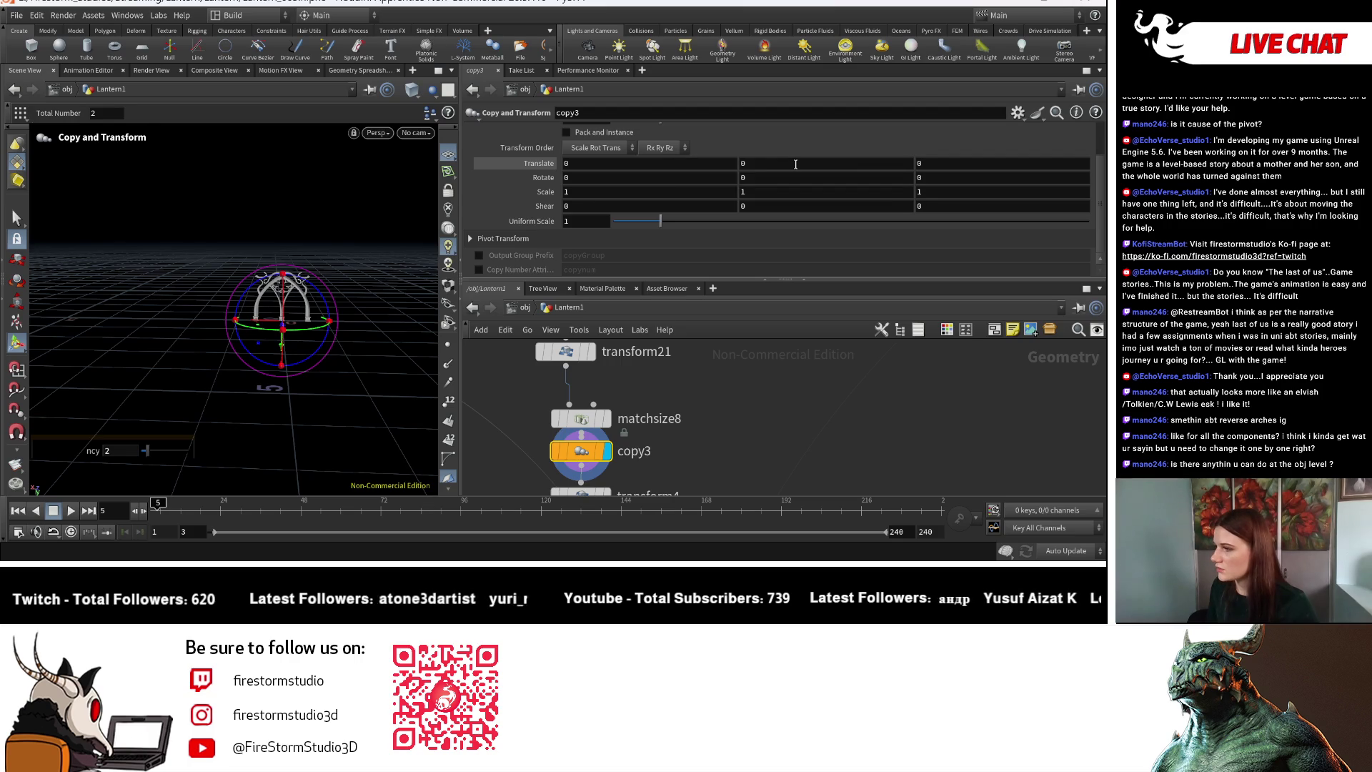
type("1")
key("Return")
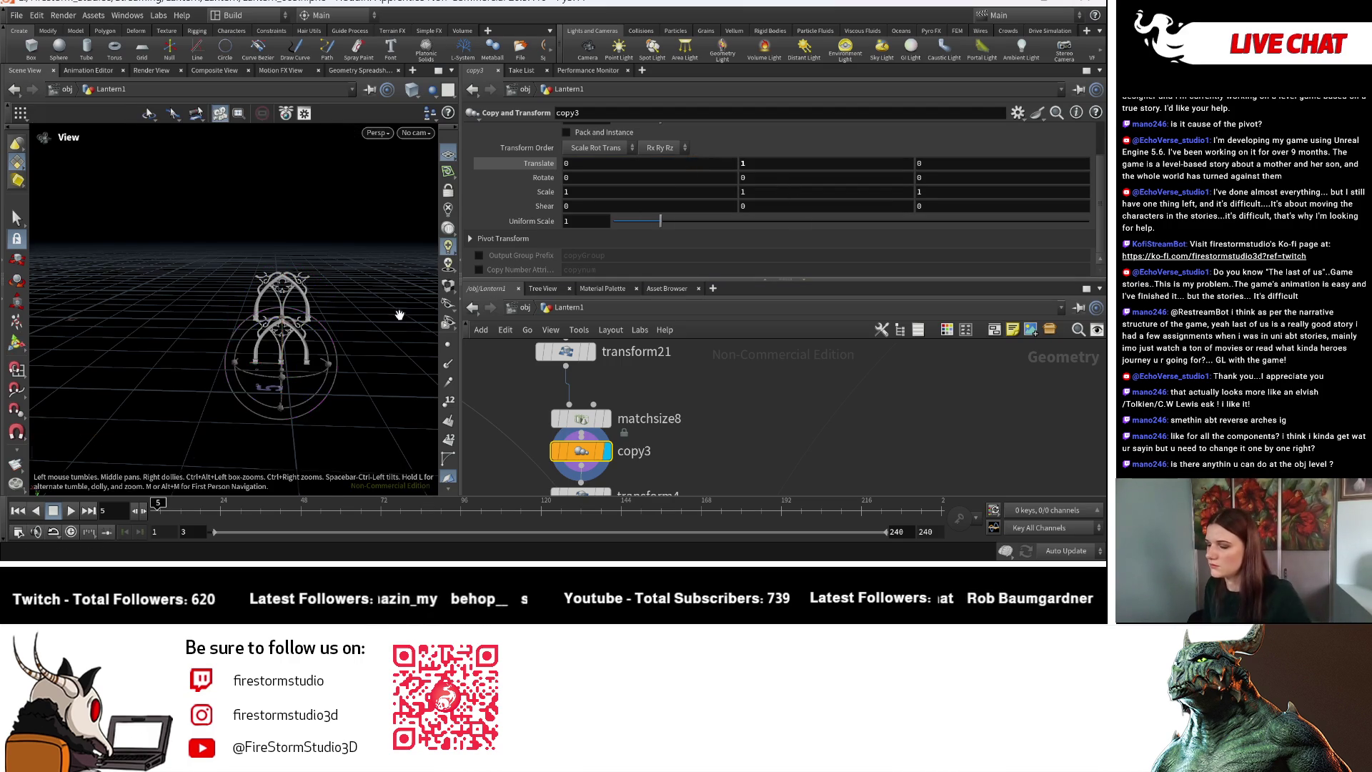
left_click_drag(399, 320, 378, 358)
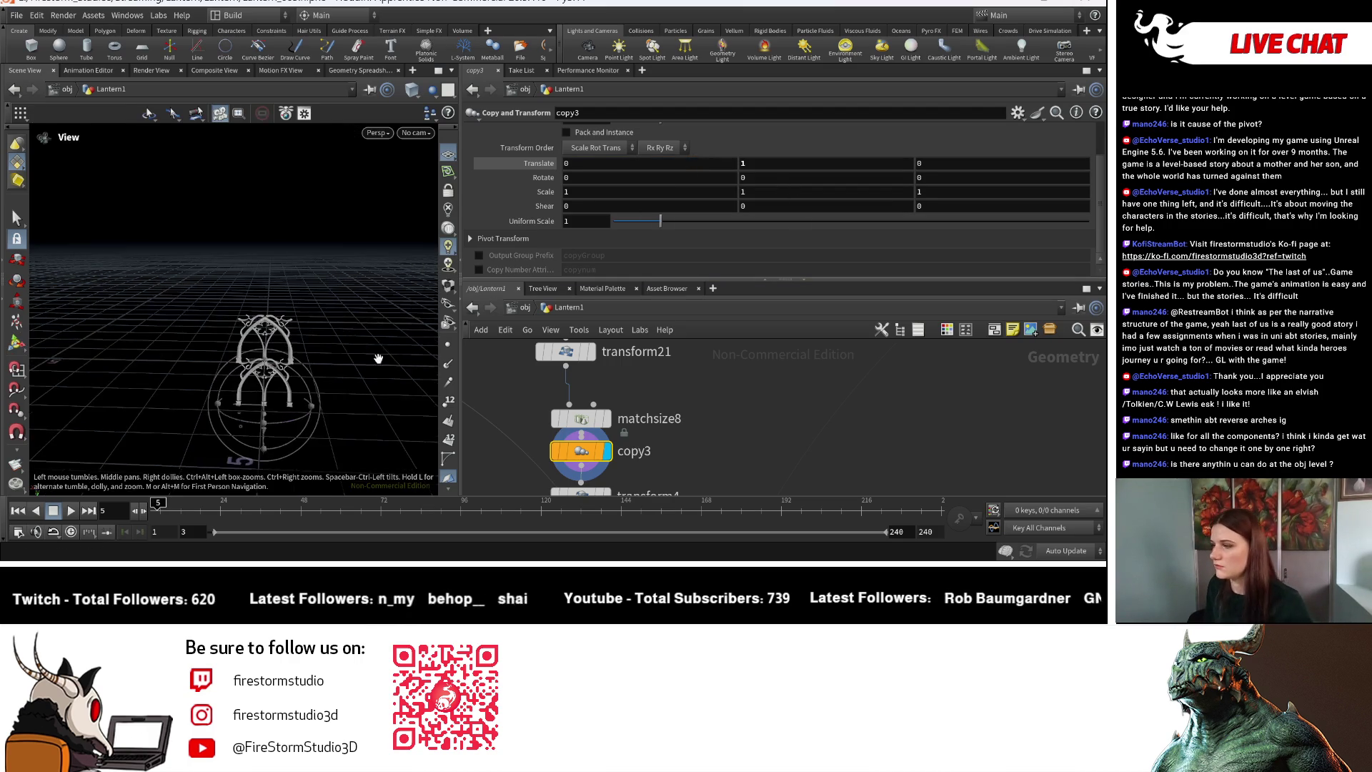
left_click(743, 164)
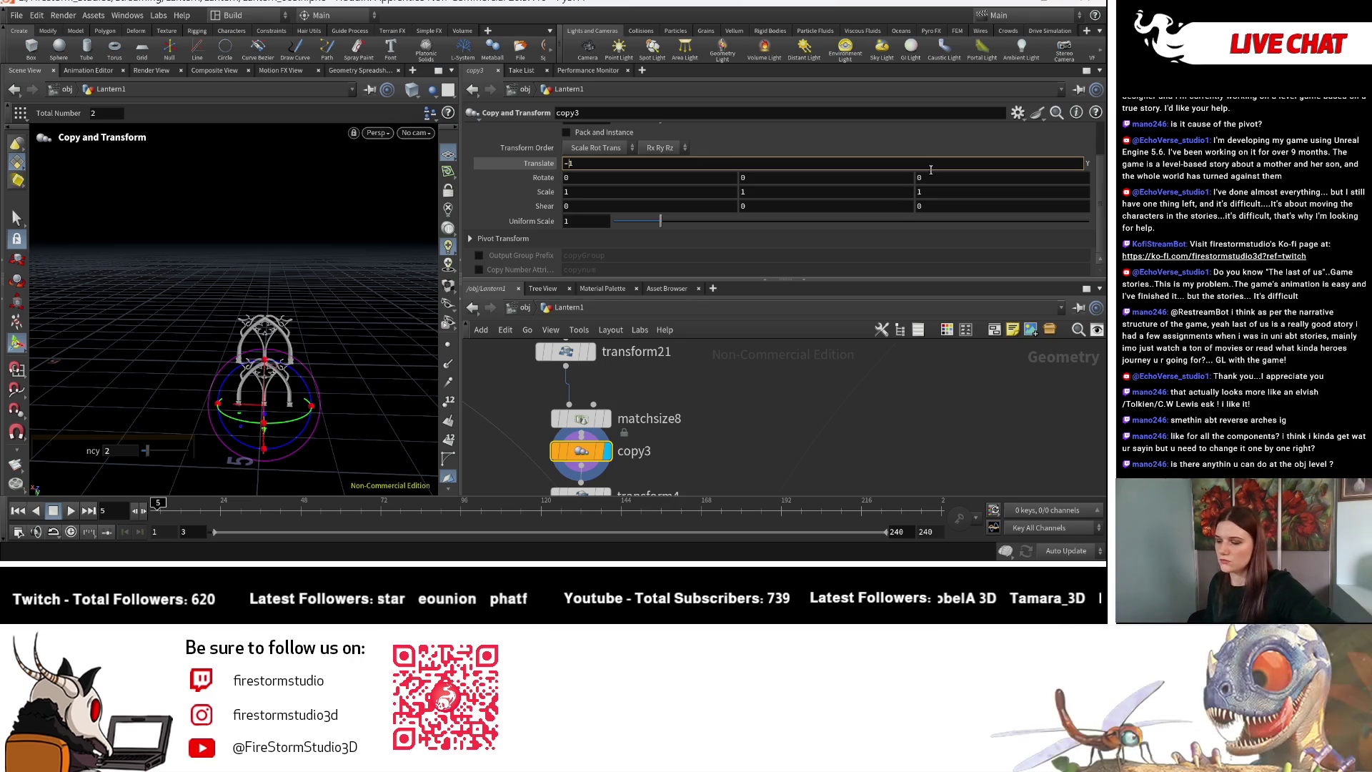
key("Return")
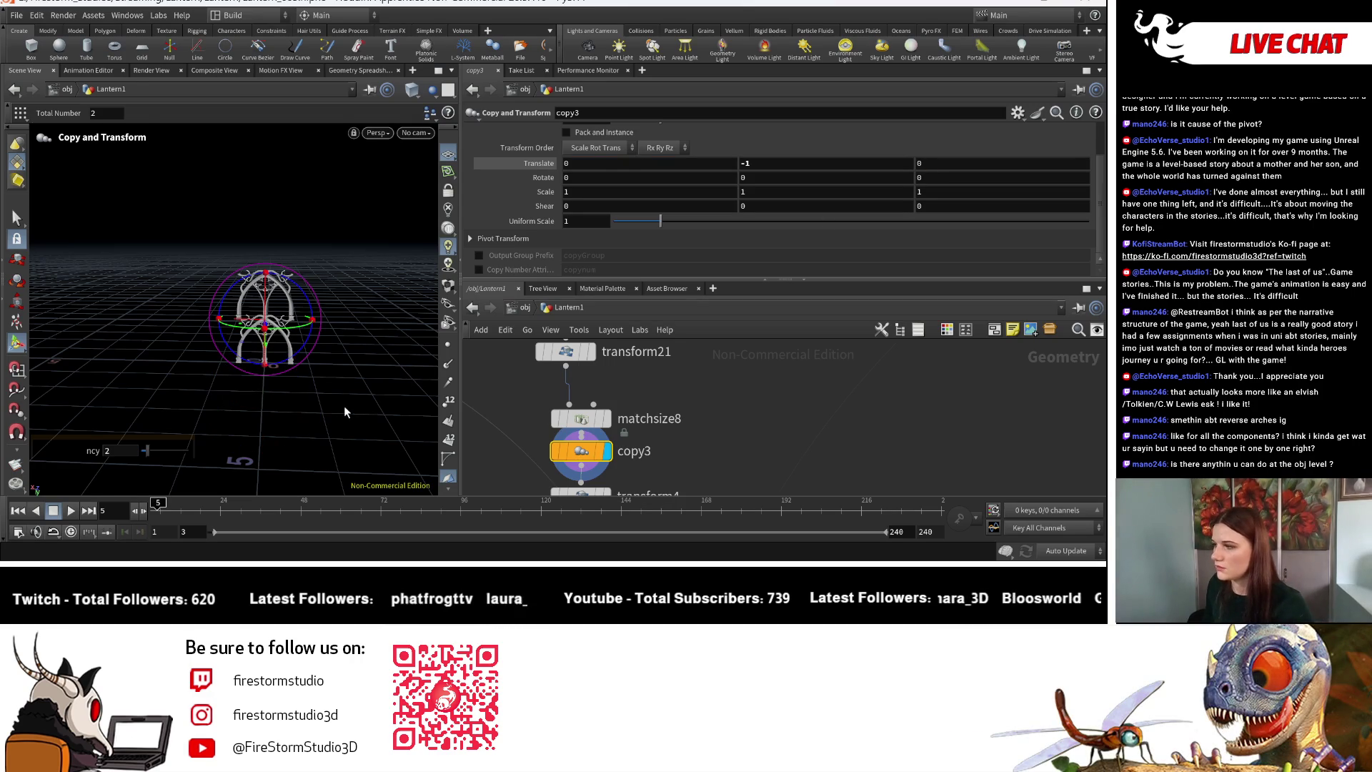
key("Escape")
mouse_move(343, 401)
left_mouse_down()
mouse_move(343, 414)
mouse_move(303, 389)
mouse_move(336, 392)
mouse_move(328, 371)
mouse_move(102, 390)
mouse_move(153, 366)
left_mouse_up()
mouse_move(385, 331)
left_mouse_down()
mouse_move(400, 329)
mouse_move(342, 326)
left_mouse_up()
scroll(392, 334, "up", 5)
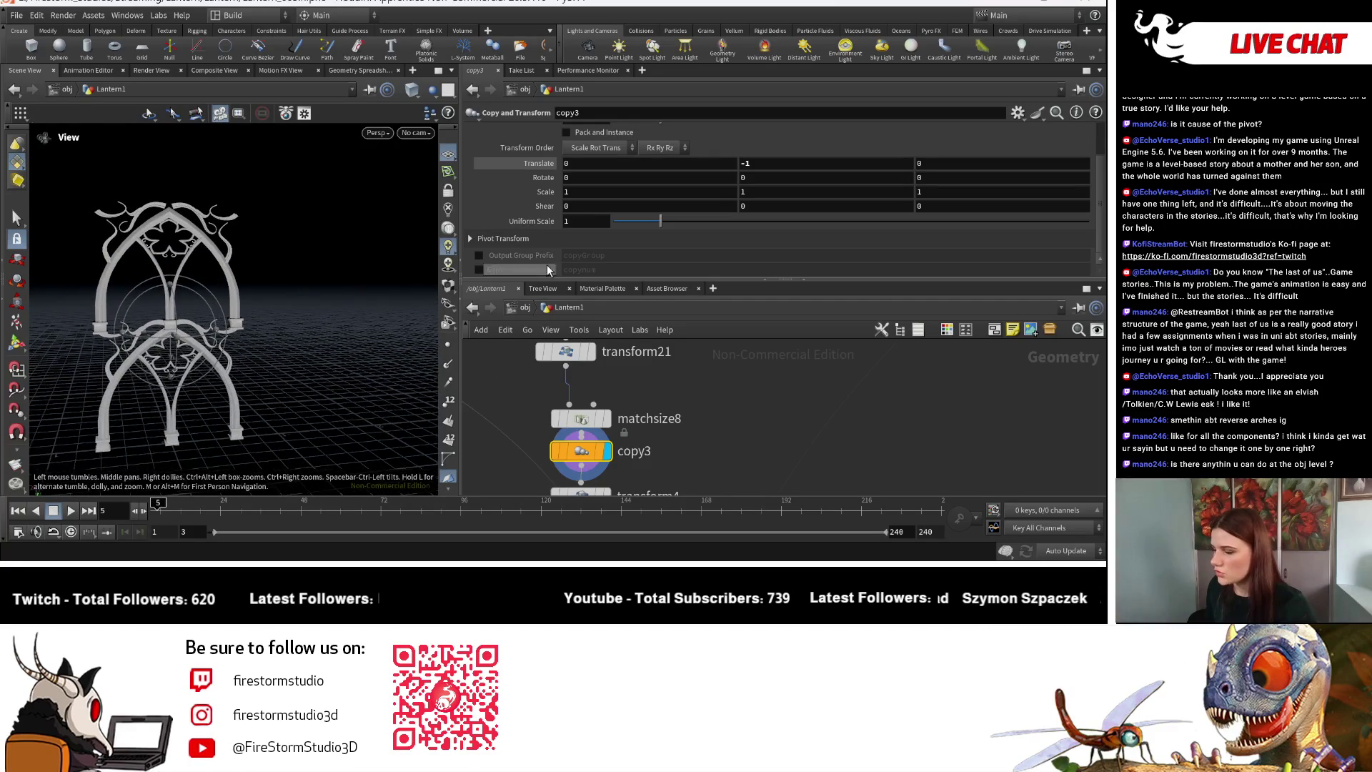
Try 180° X and Y rotations on copy3, undoing both back to 0.
key("Return")
left_click(620, 180)
type("1")
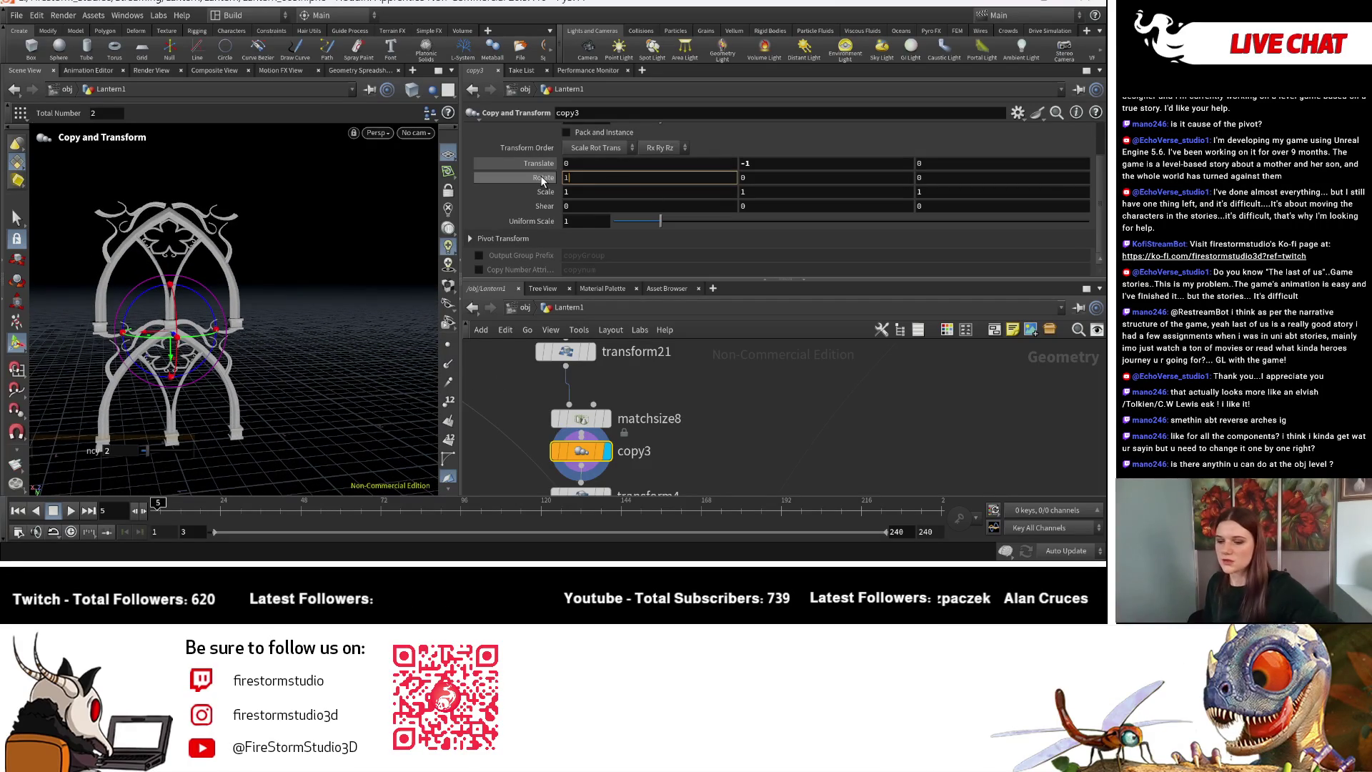
type("8")
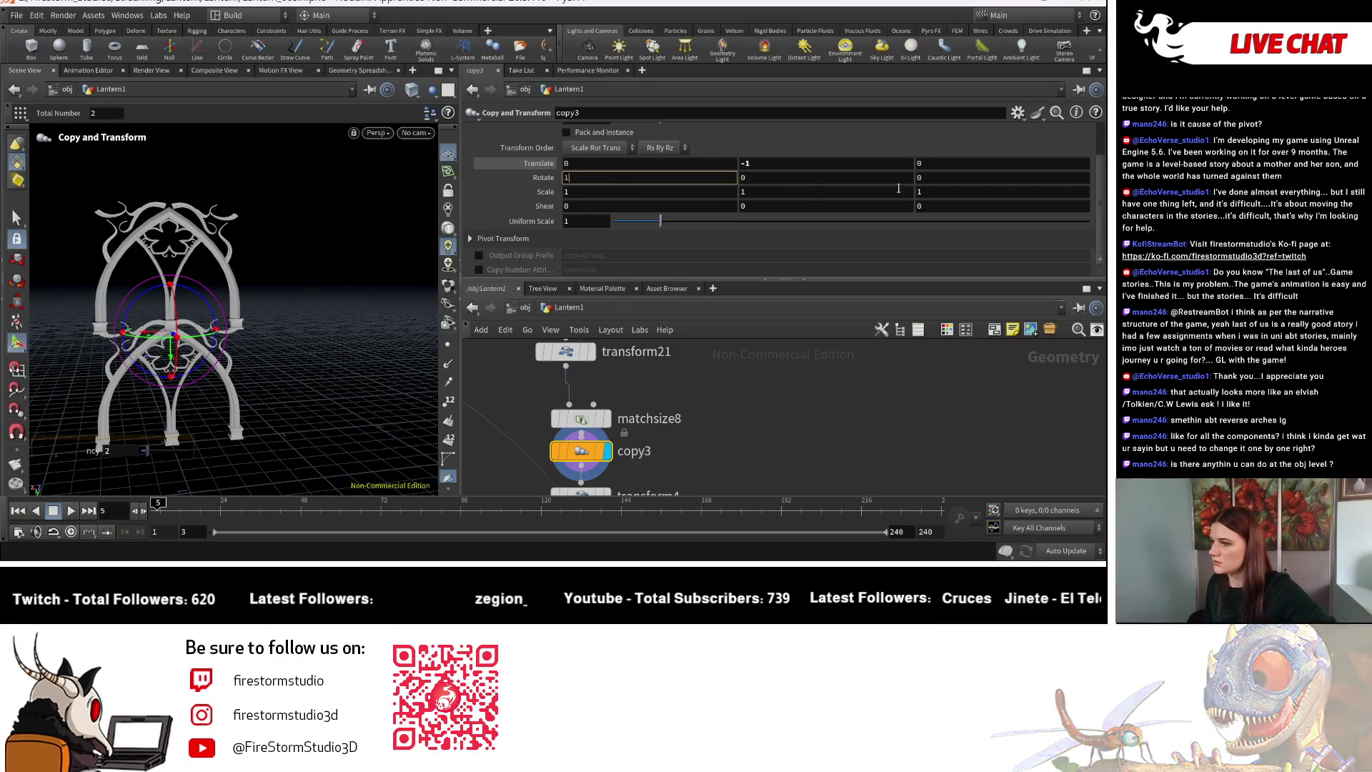
type("0")
key("Return")
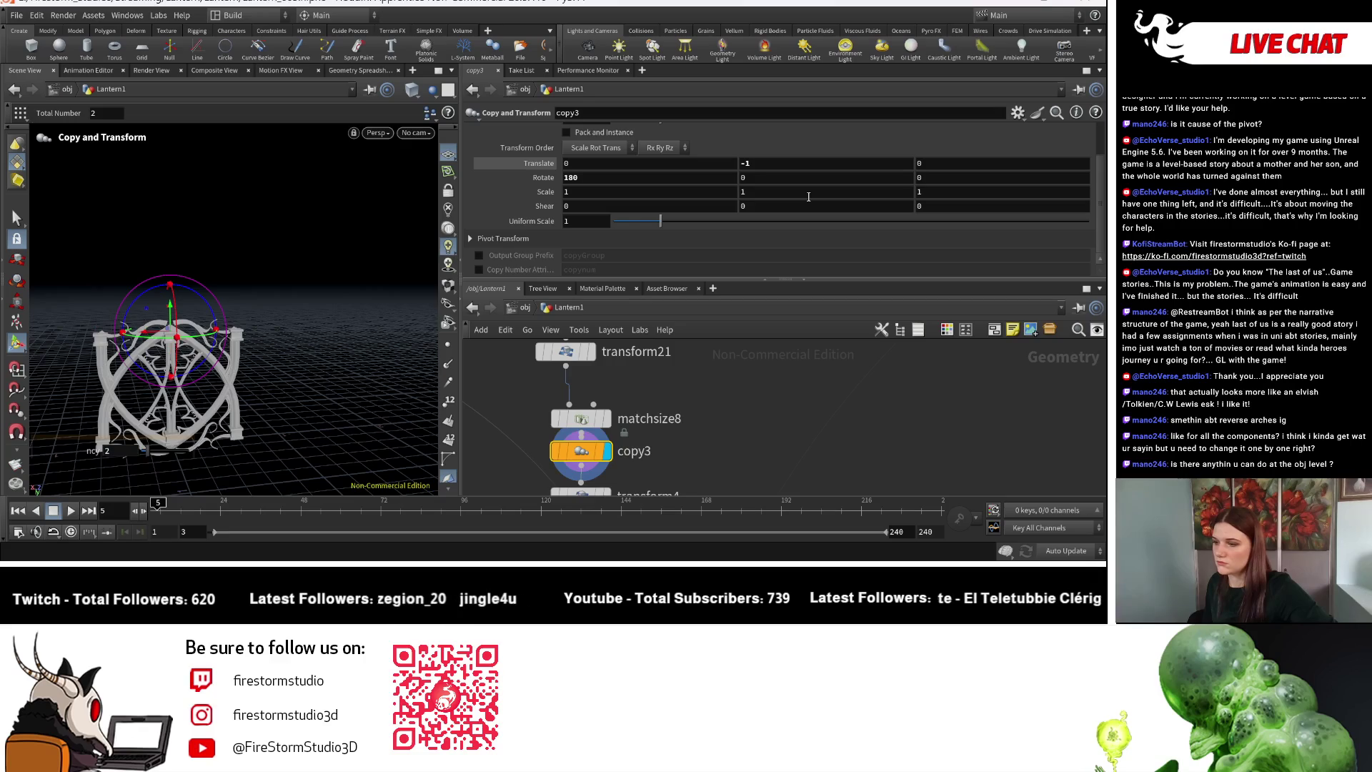
key("ctrl+z")
type("18")
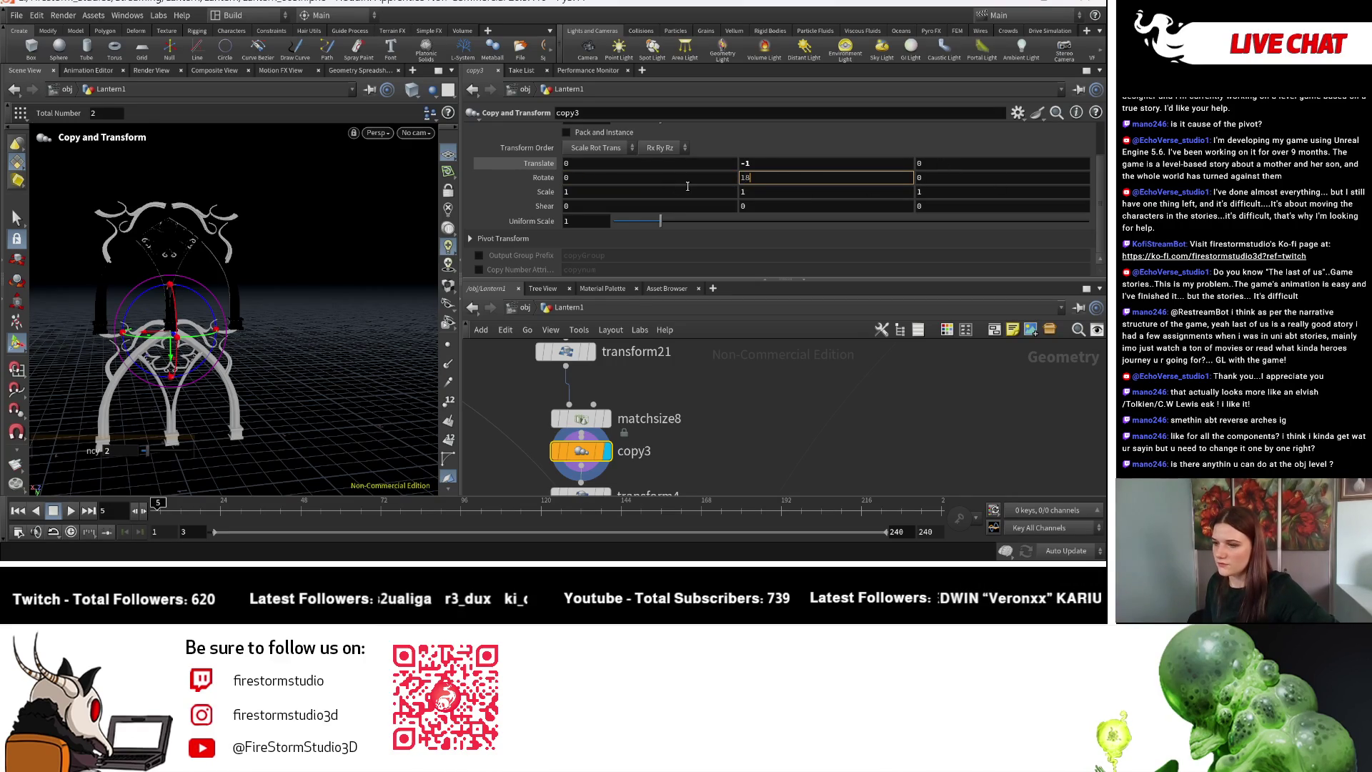
type("0")
key("Return")
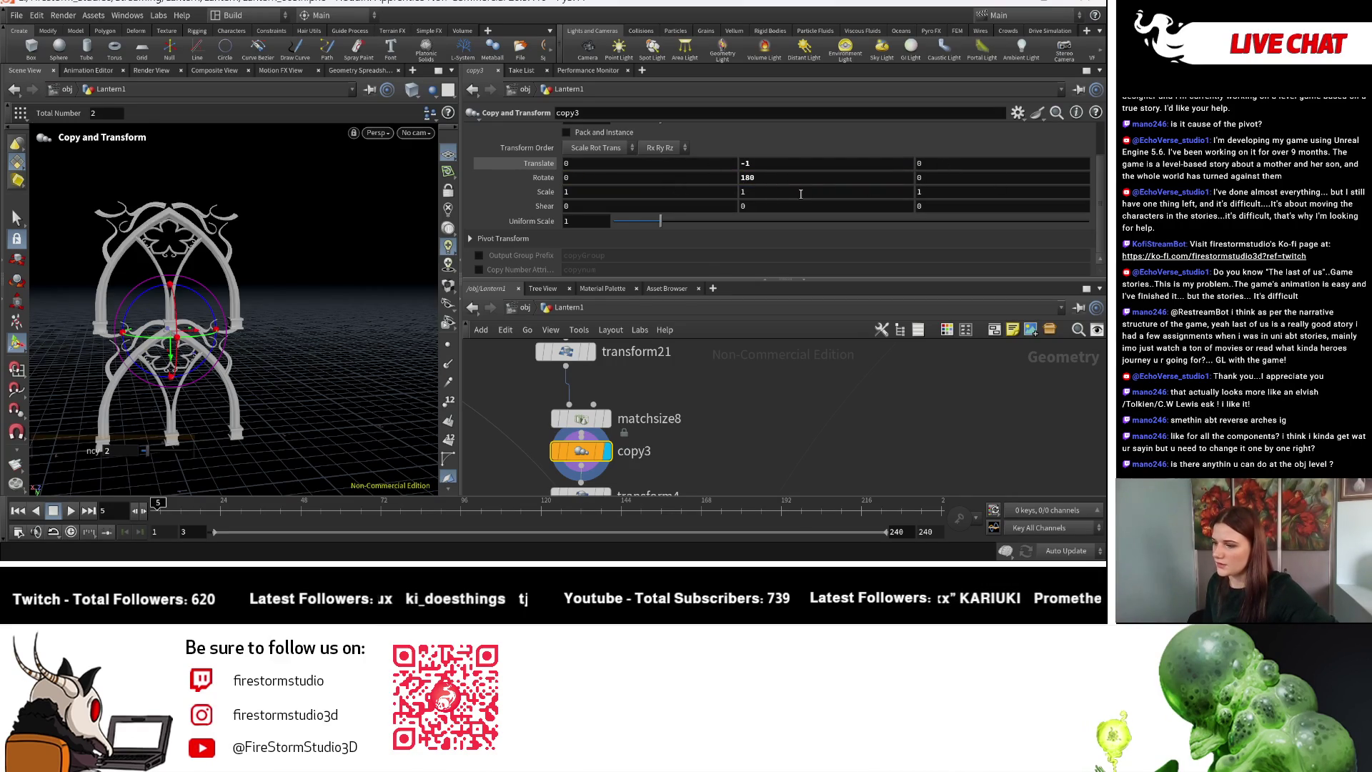
key("ctrl+z")
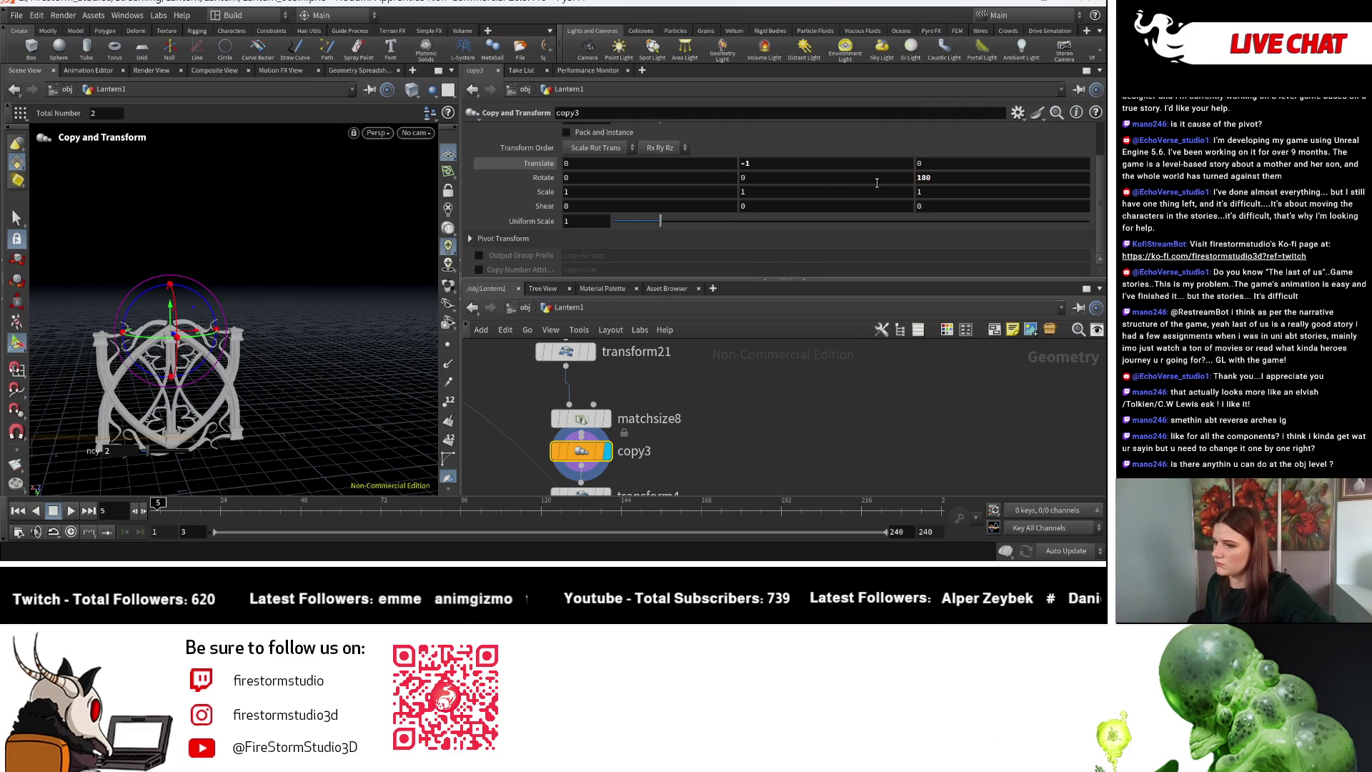
Try copy3 Translate Y values of 1 and then -2, orbiting to inspect the arches.
left_click(747, 163)
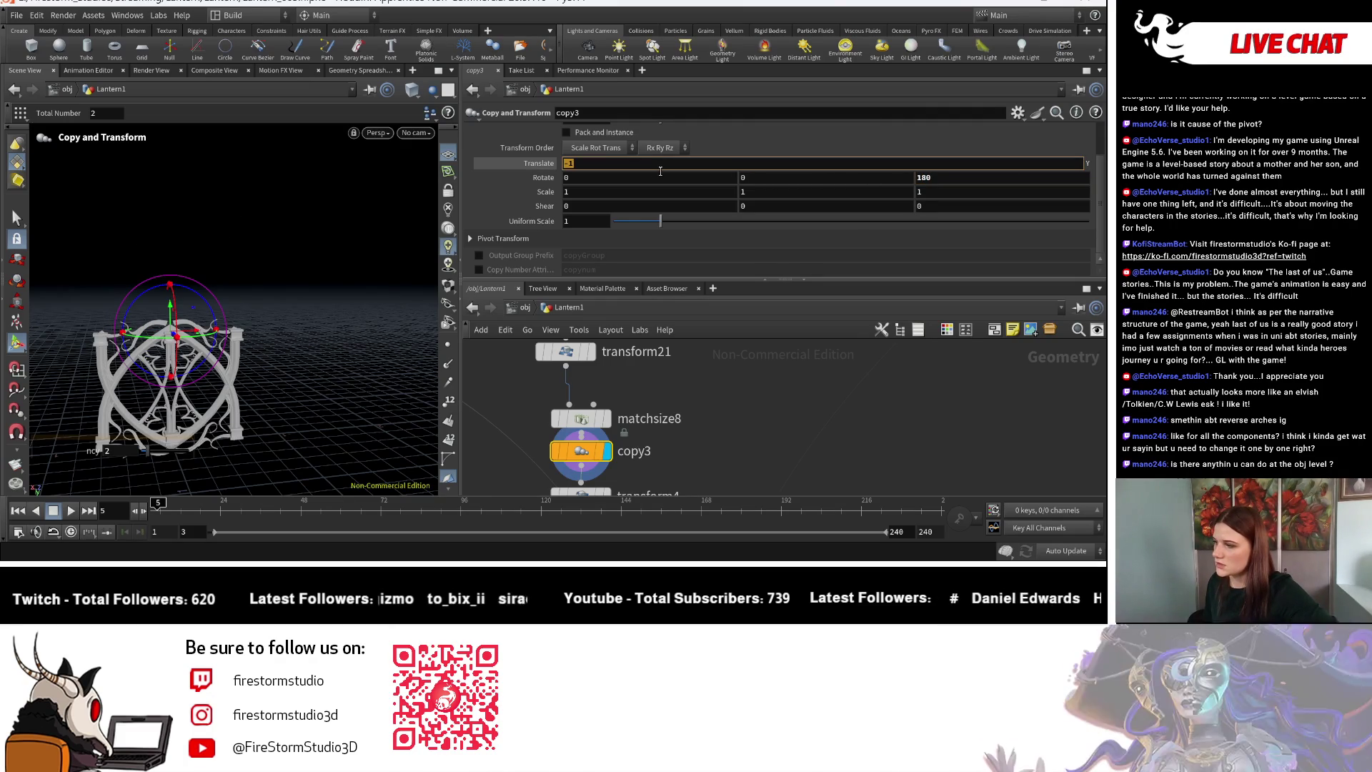
type("1")
key("Return")
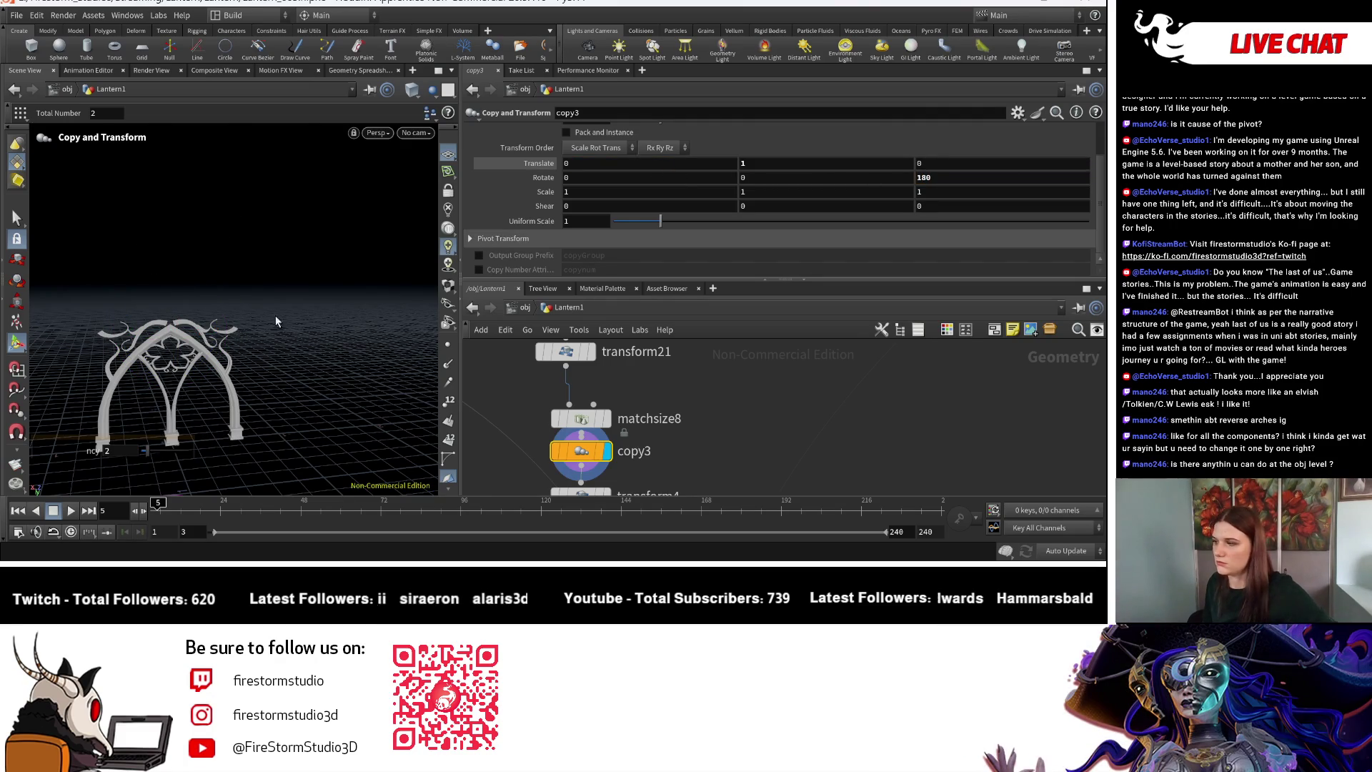
key("Escape")
left_click_drag(337, 319, 769, 216)
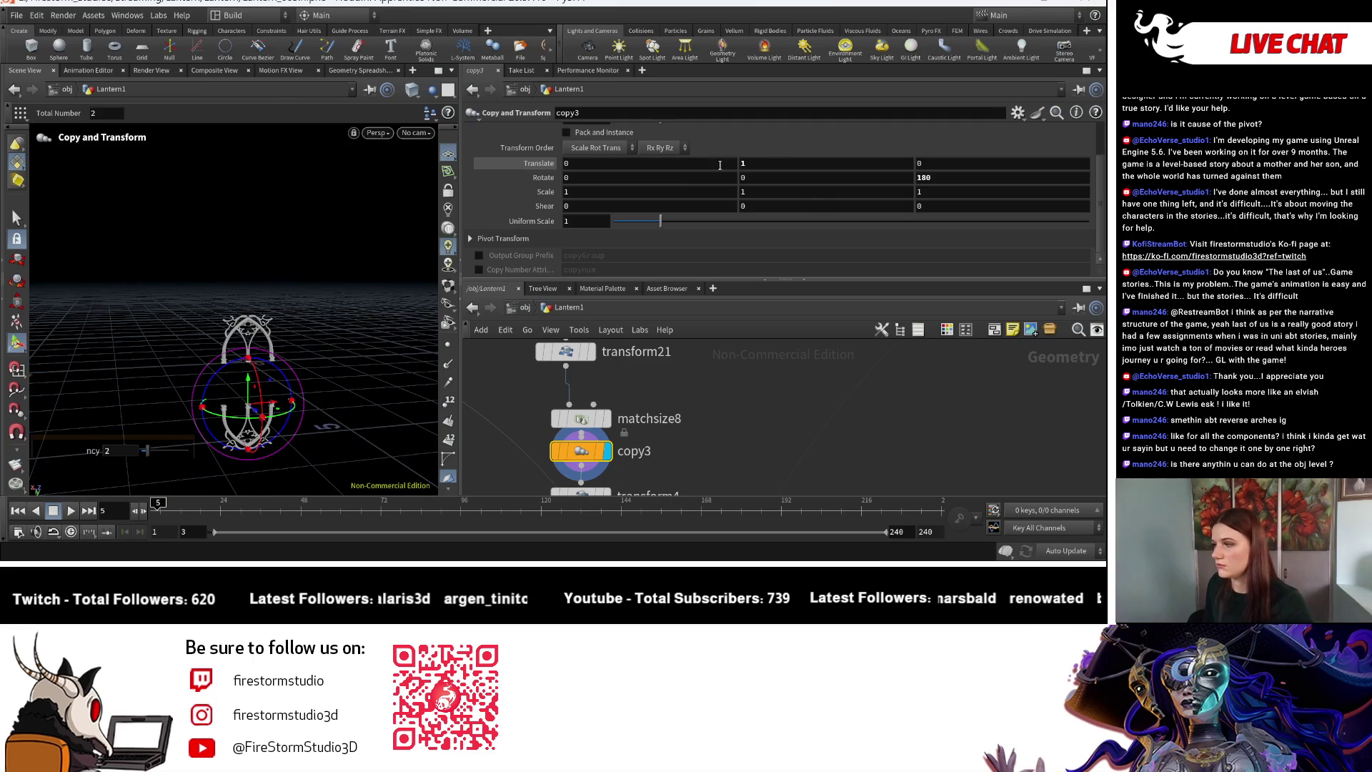
left_click(743, 165)
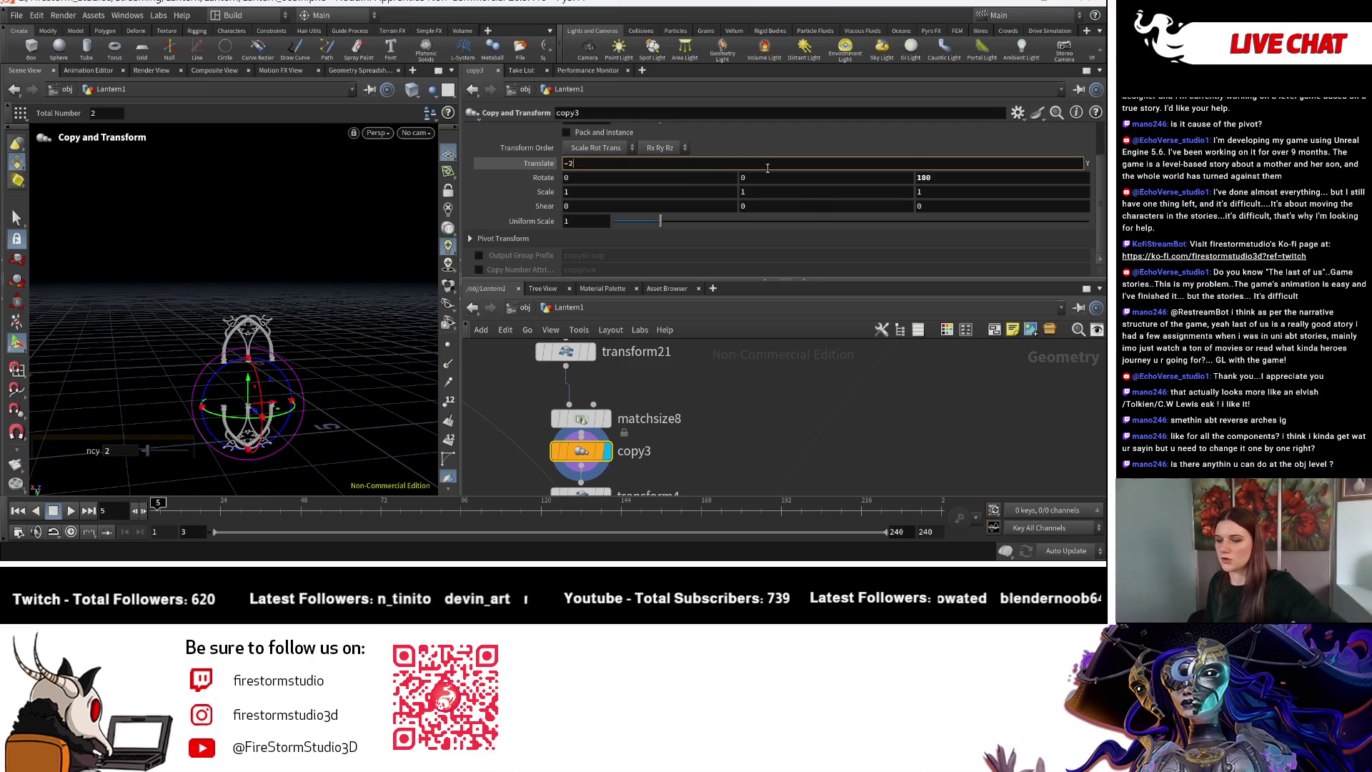
key("Return")
key("Escape")
scroll(276, 245, "up", 6)
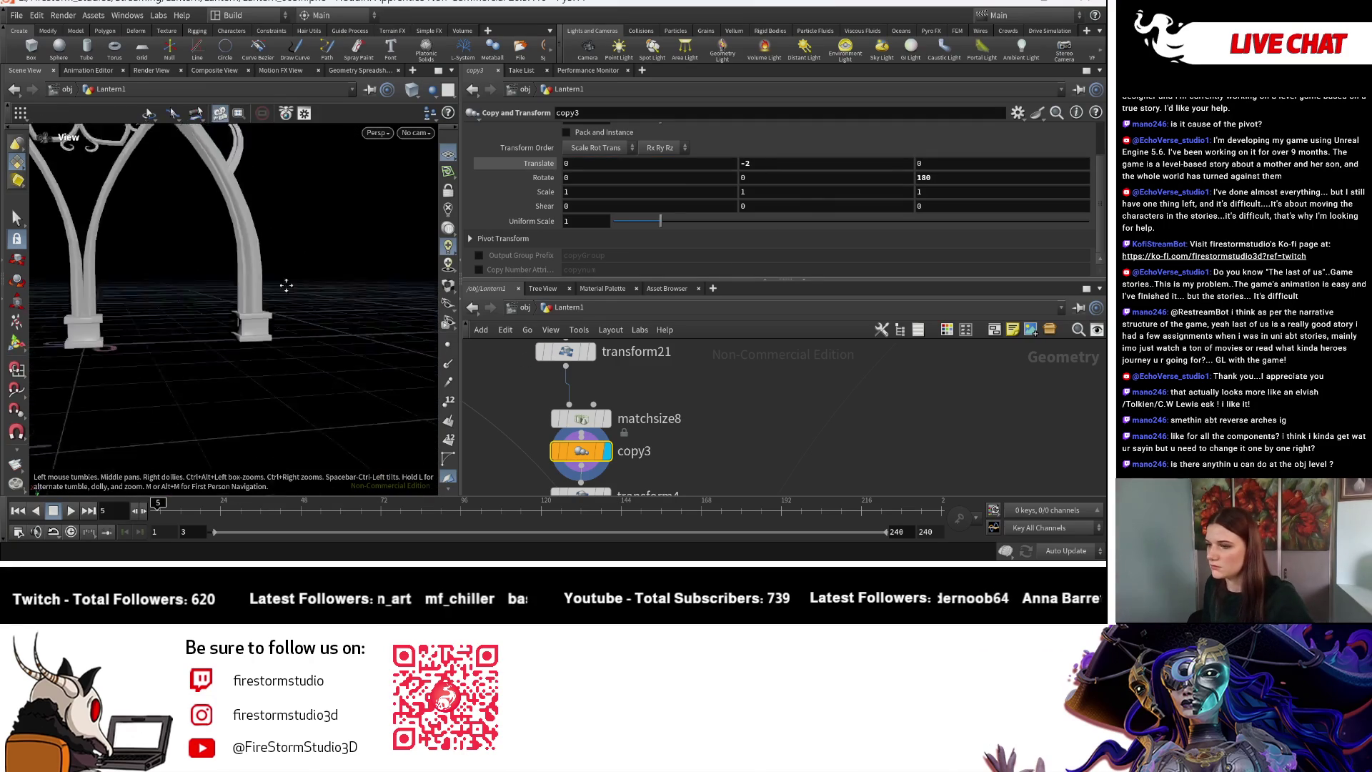
Refine copy3's Translate Y through -2.5 and -2.25 to settle on -2.1.
left_click(770, 163)
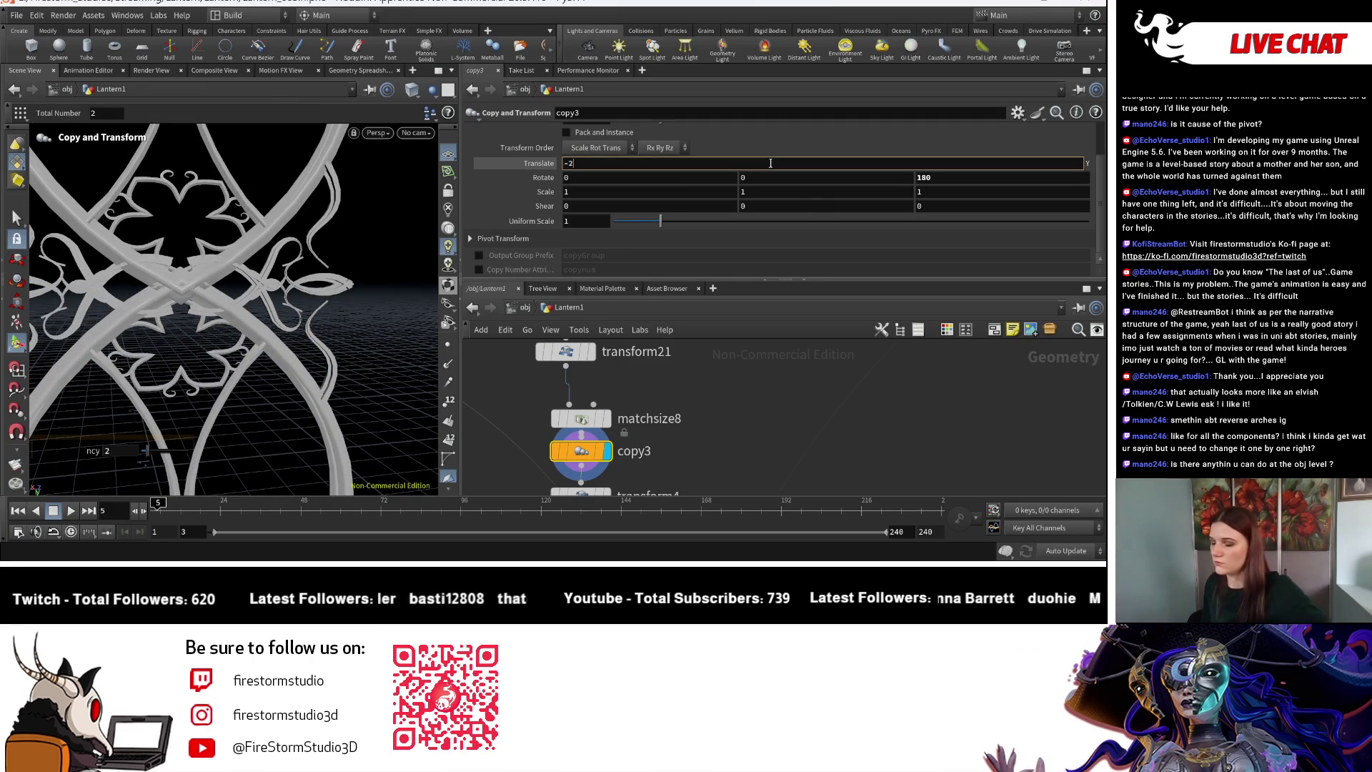
type(".5")
key("Return")
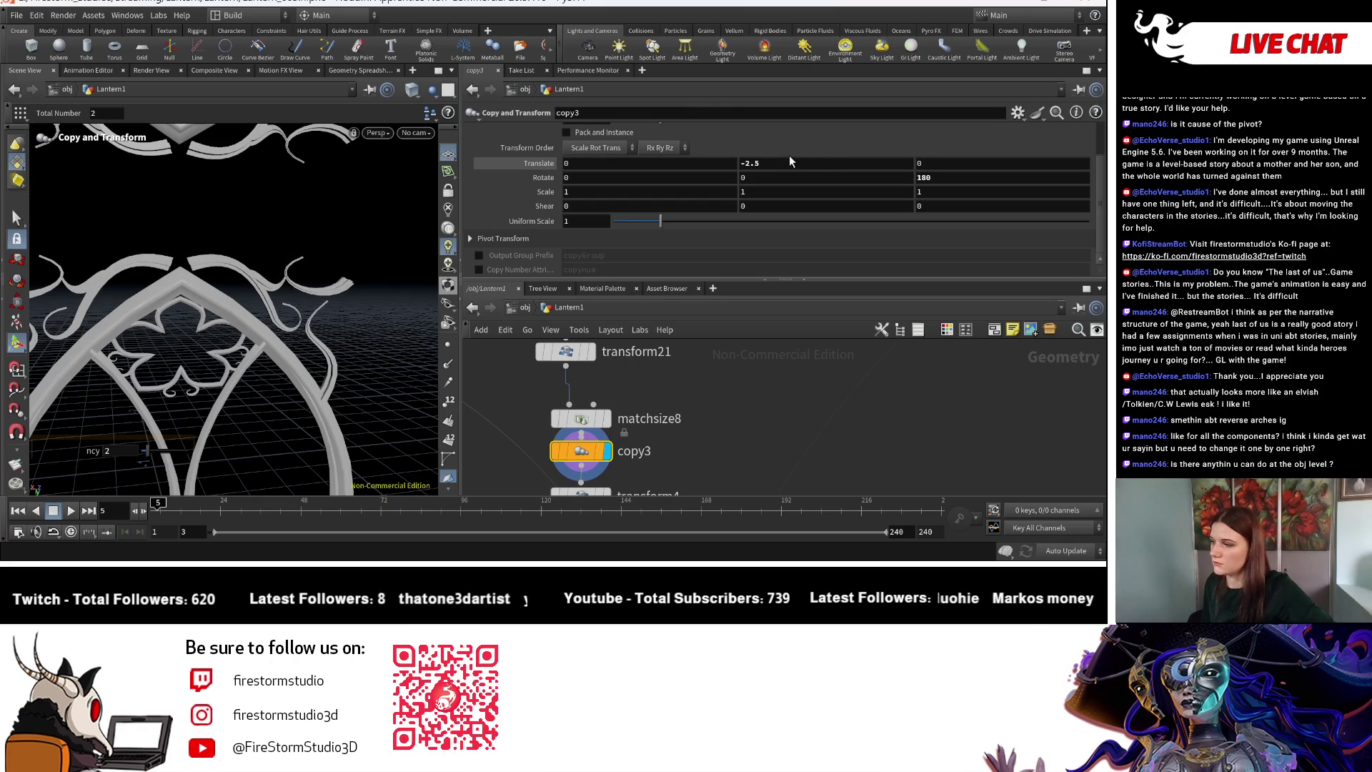
left_click(757, 165)
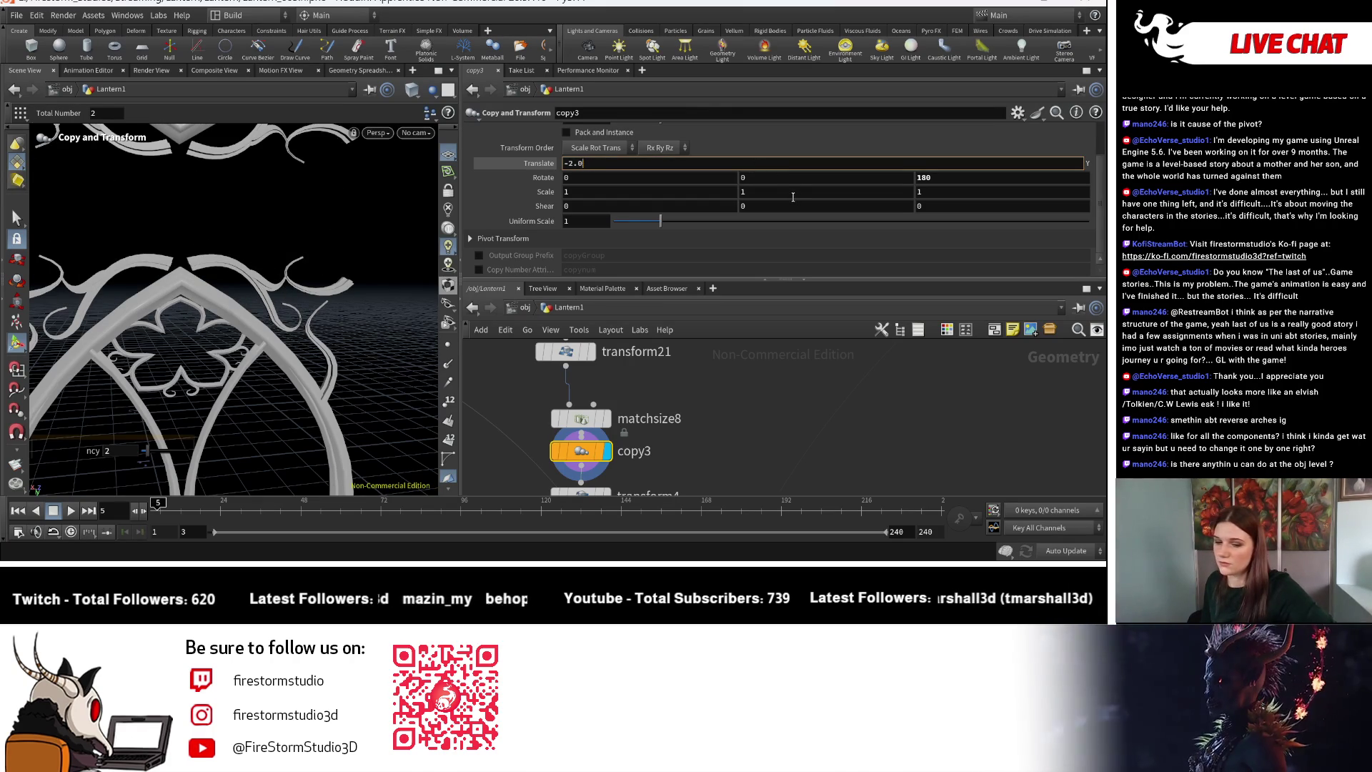
type("5")
key("Return")
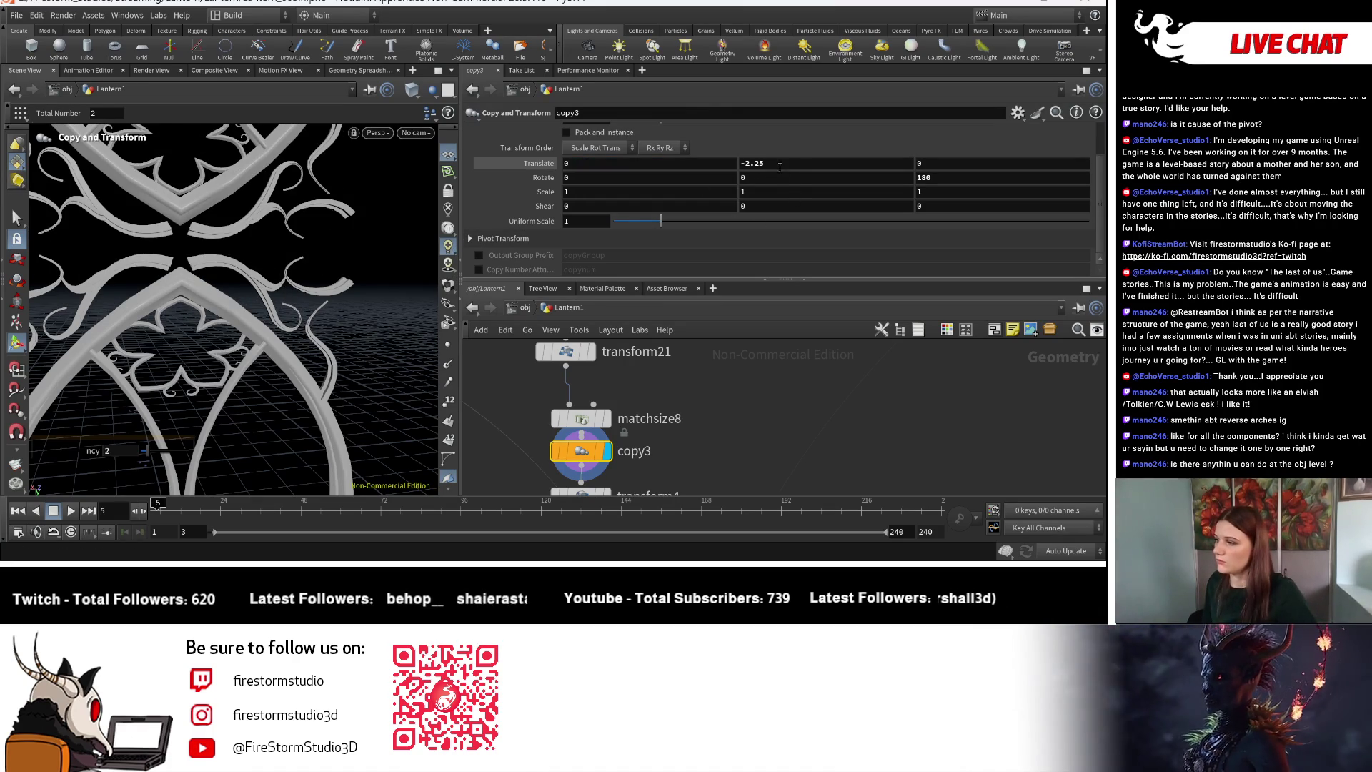
double_click(762, 169)
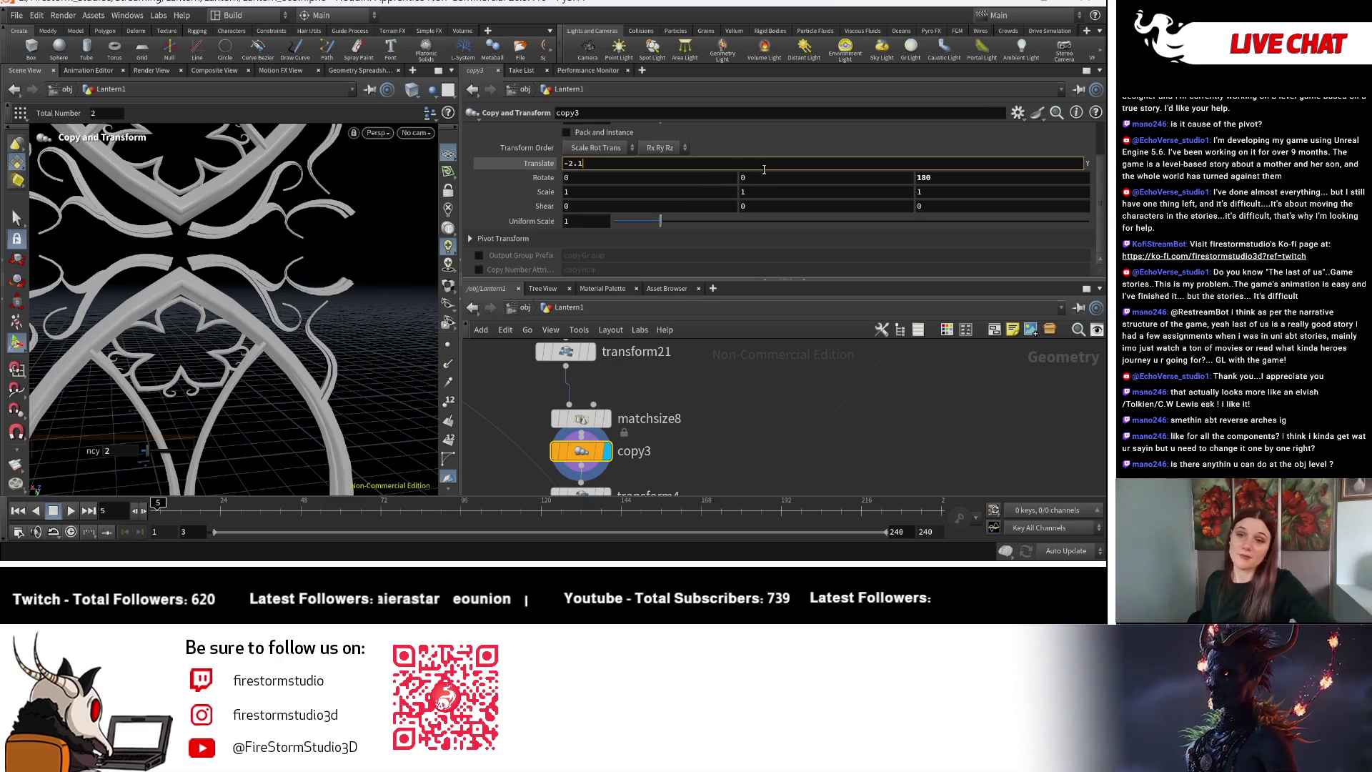
key("Return")
Zoom in and out to inspect the two arch frames stacked into one lantern frame.
key("Escape")
scroll(321, 285, "down", 5)
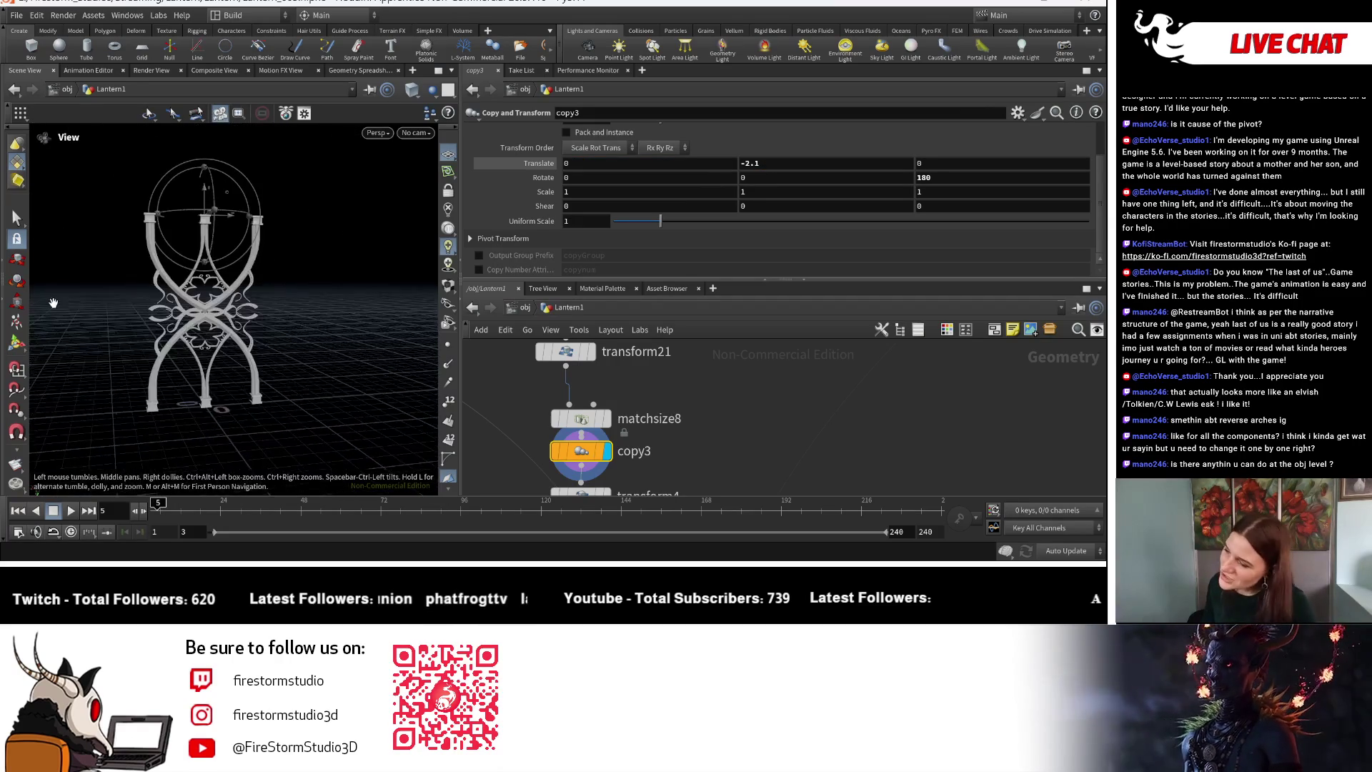
scroll(388, 329, "up", 8)
scroll(388, 330, "down", 5)
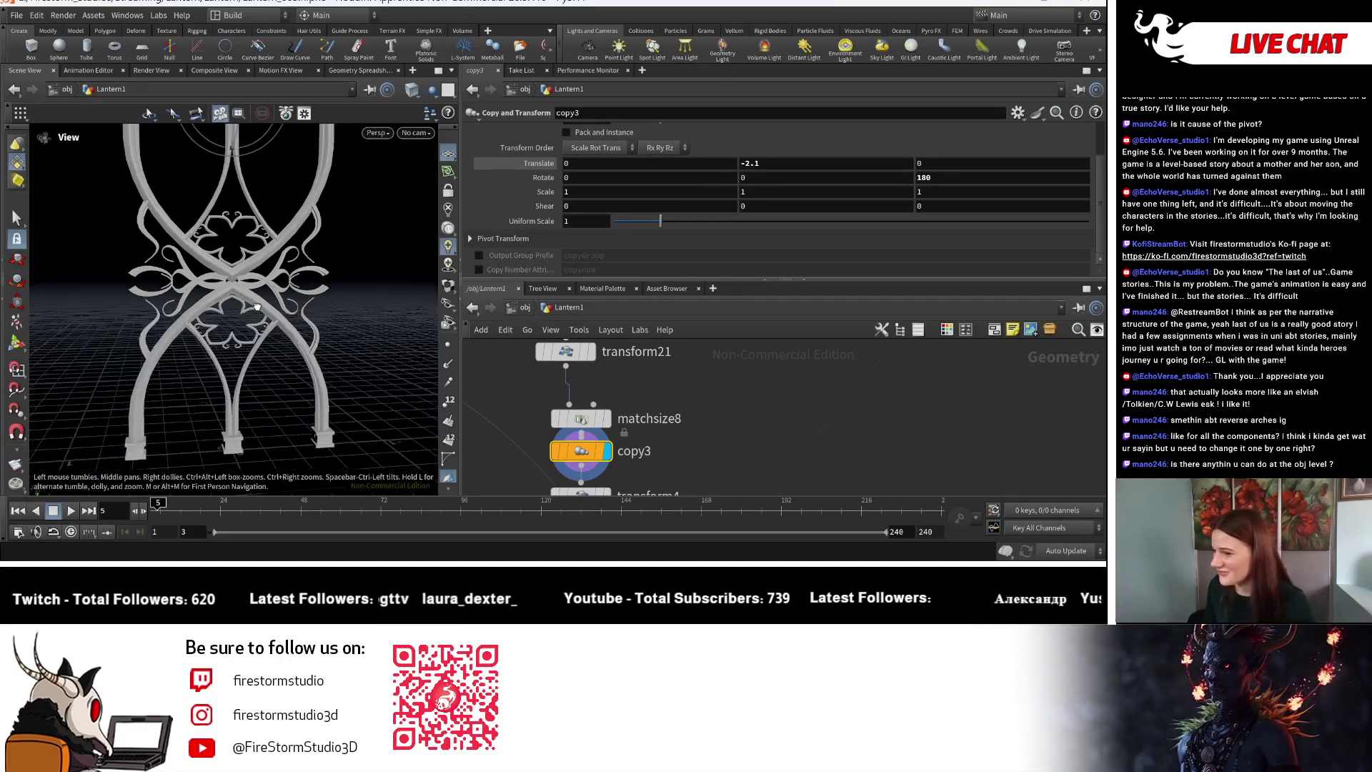
scroll(405, 286, "up", 8)
scroll(303, 270, "down", 3)
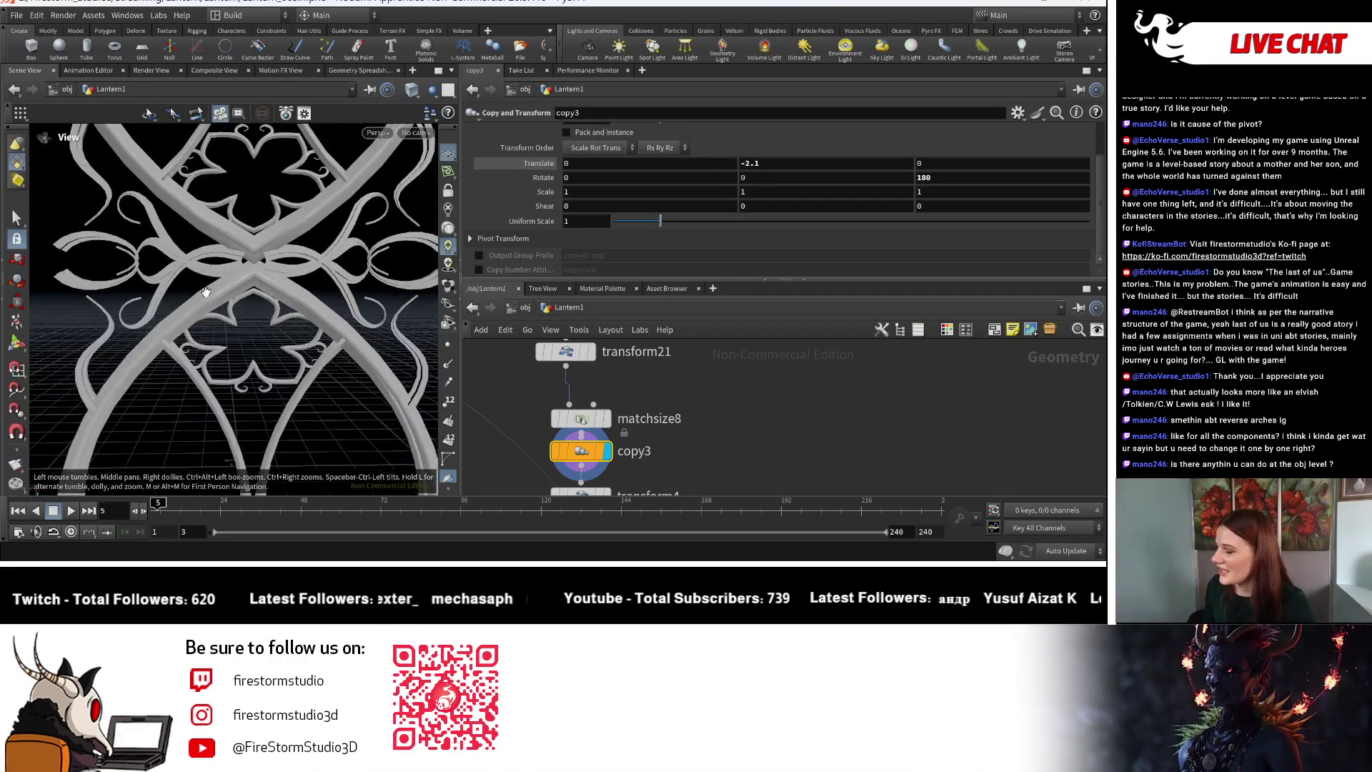
scroll(303, 270, "down", 5)
scroll(303, 270, "up", 3)
Display transform4's result in the viewport and select it to show its parameters.
key("Return")
scroll(688, 443, "down", 2)
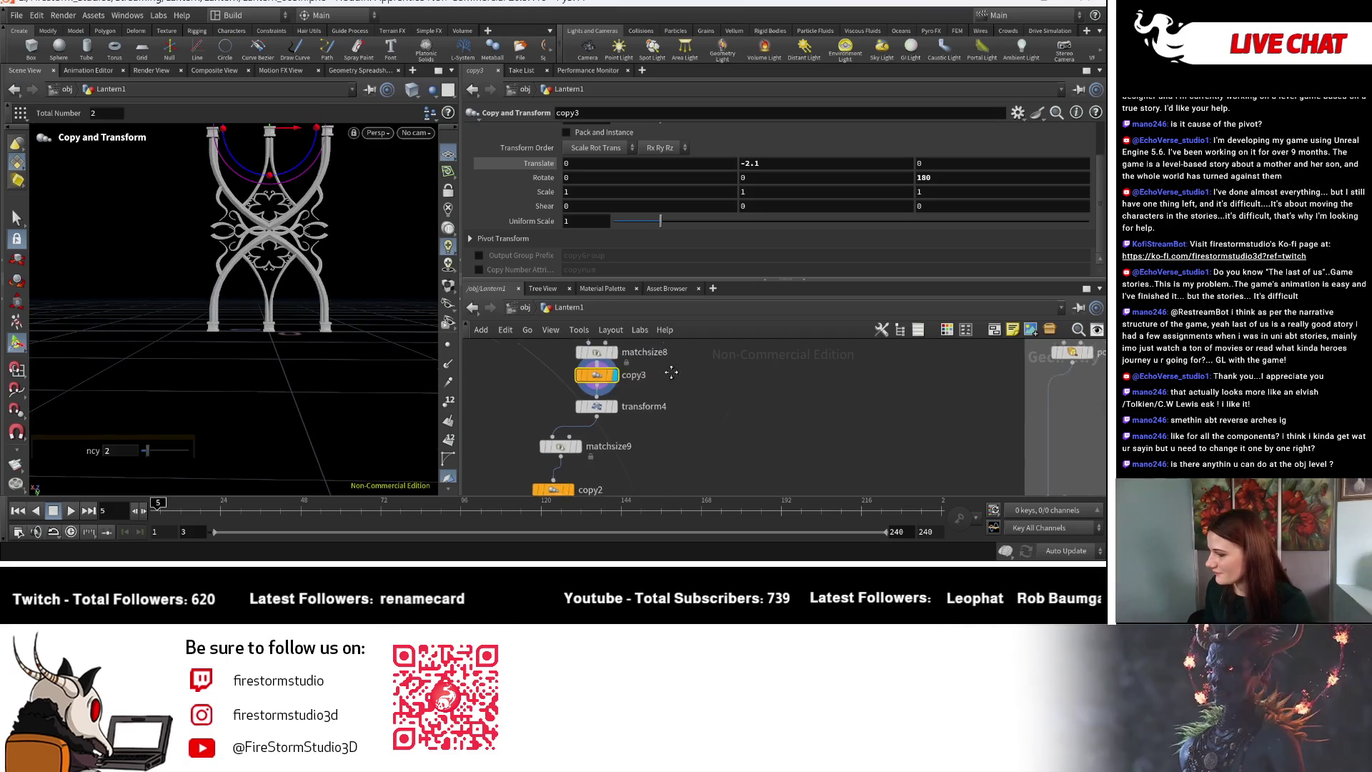
left_click(615, 410)
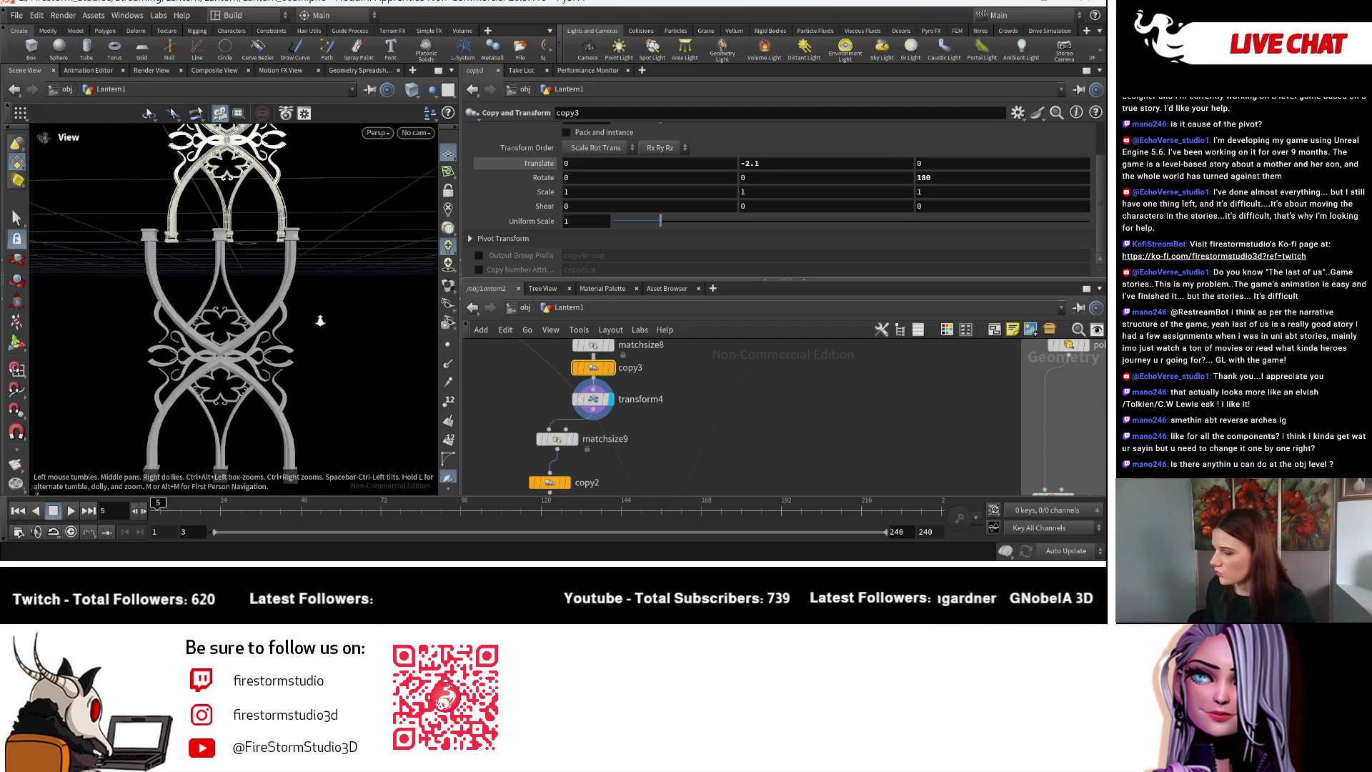
left_click(598, 403)
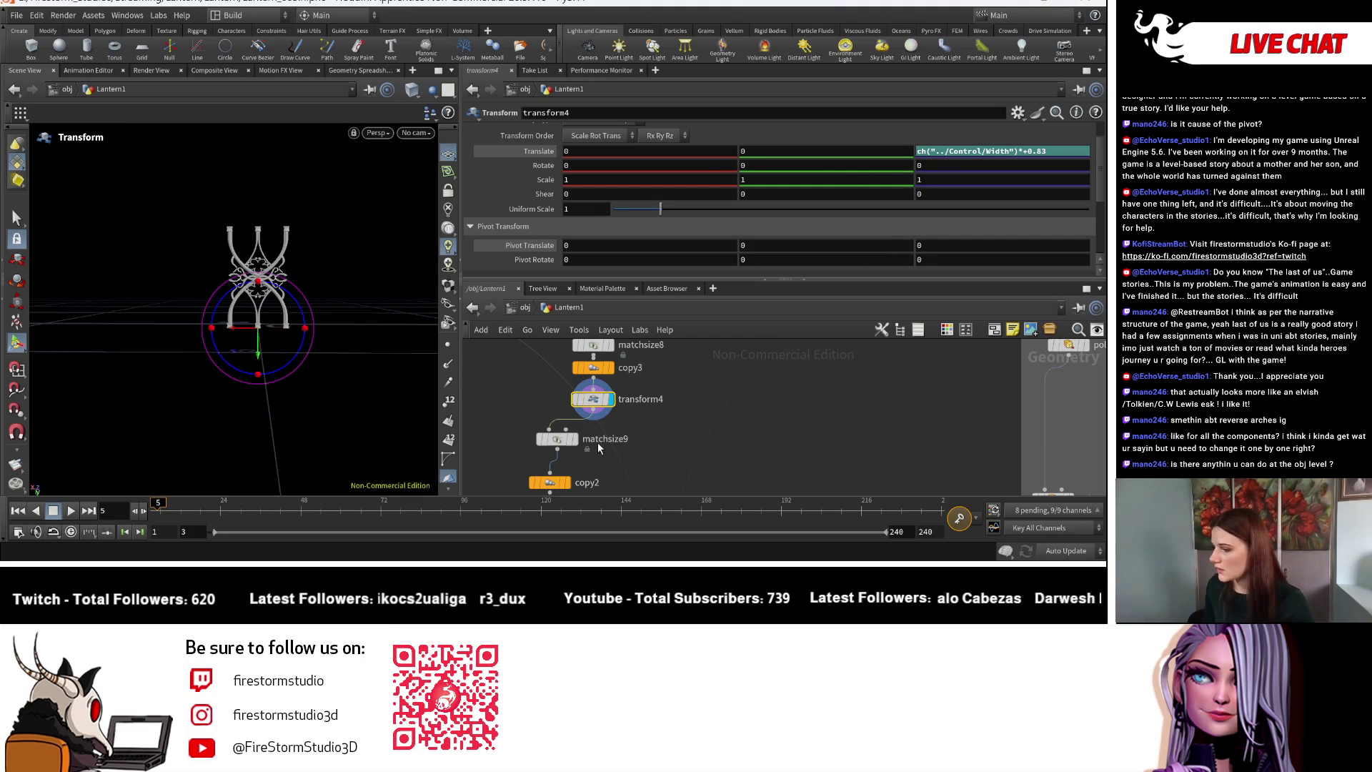
Bypass matchsize9 and display copy2 to show the crown in perspective.
mouse_move(572, 434)
left_click(536, 416)
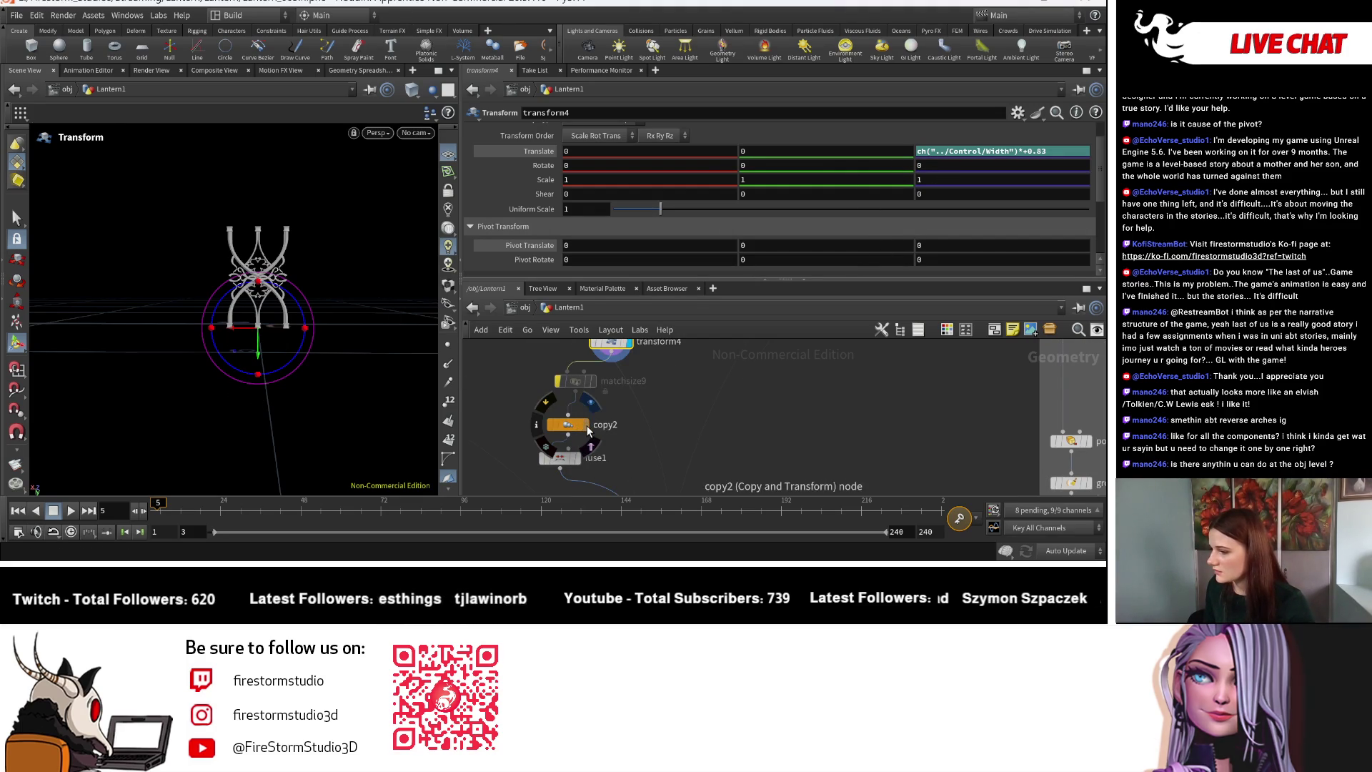
left_click(586, 426)
key("Escape")
left_click_drag(299, 337, 353, 373)
key("t")
scroll(353, 372, "up", 5)
scroll(643, 414, "up", 5)
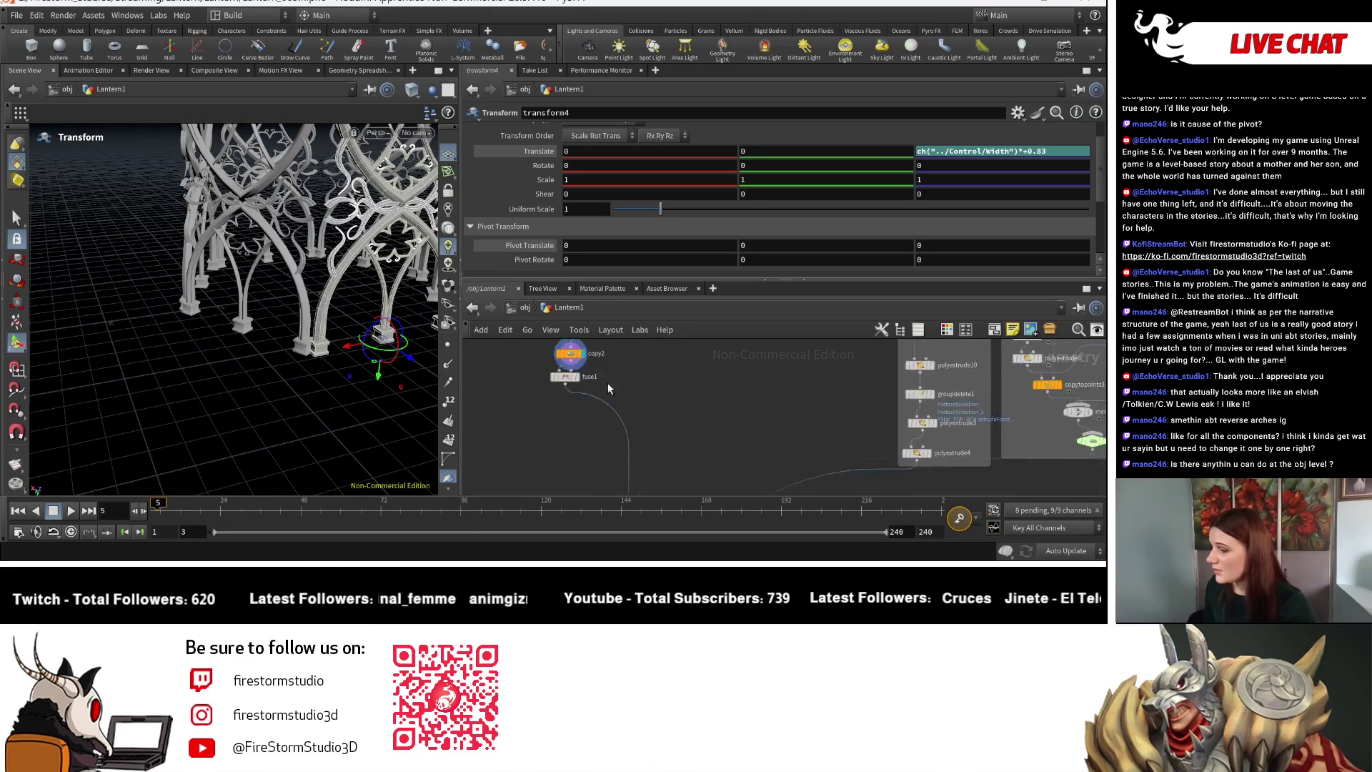
scroll(689, 409, "down", 5)
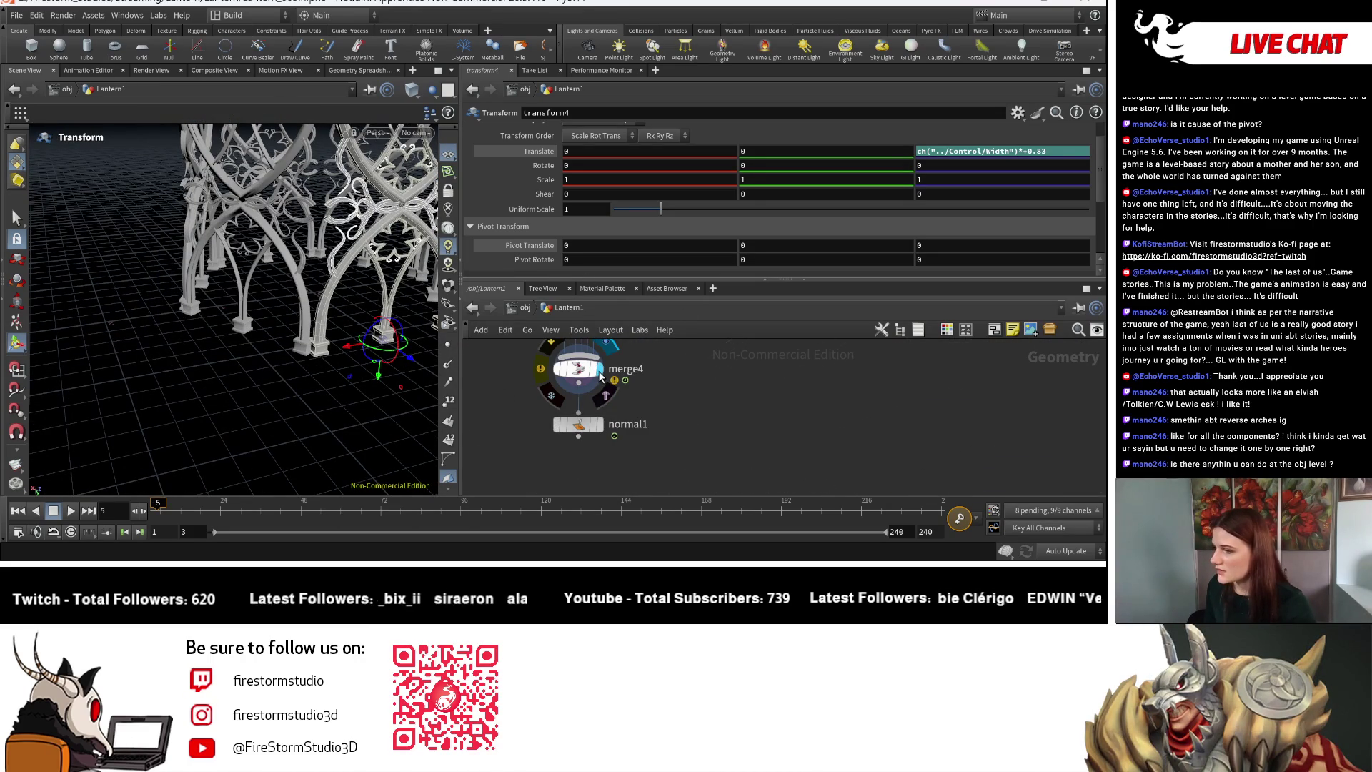
Display merge4 and orbit around the whole merged lantern with its mirrored arches.
left_click(605, 351)
key("Escape")
mouse_move(215, 308)
left_mouse_down()
mouse_move(164, 342)
mouse_move(147, 314)
mouse_move(136, 272)
mouse_move(168, 215)
mouse_move(88, 317)
mouse_move(135, 229)
mouse_move(262, 274)
left_mouse_up()
mouse_move(624, 315)
middle_mouse_down()
mouse_move(635, 385)
mouse_move(732, 392)
mouse_move(734, 357)
mouse_move(708, 485)
middle_mouse_up()
key("Return")
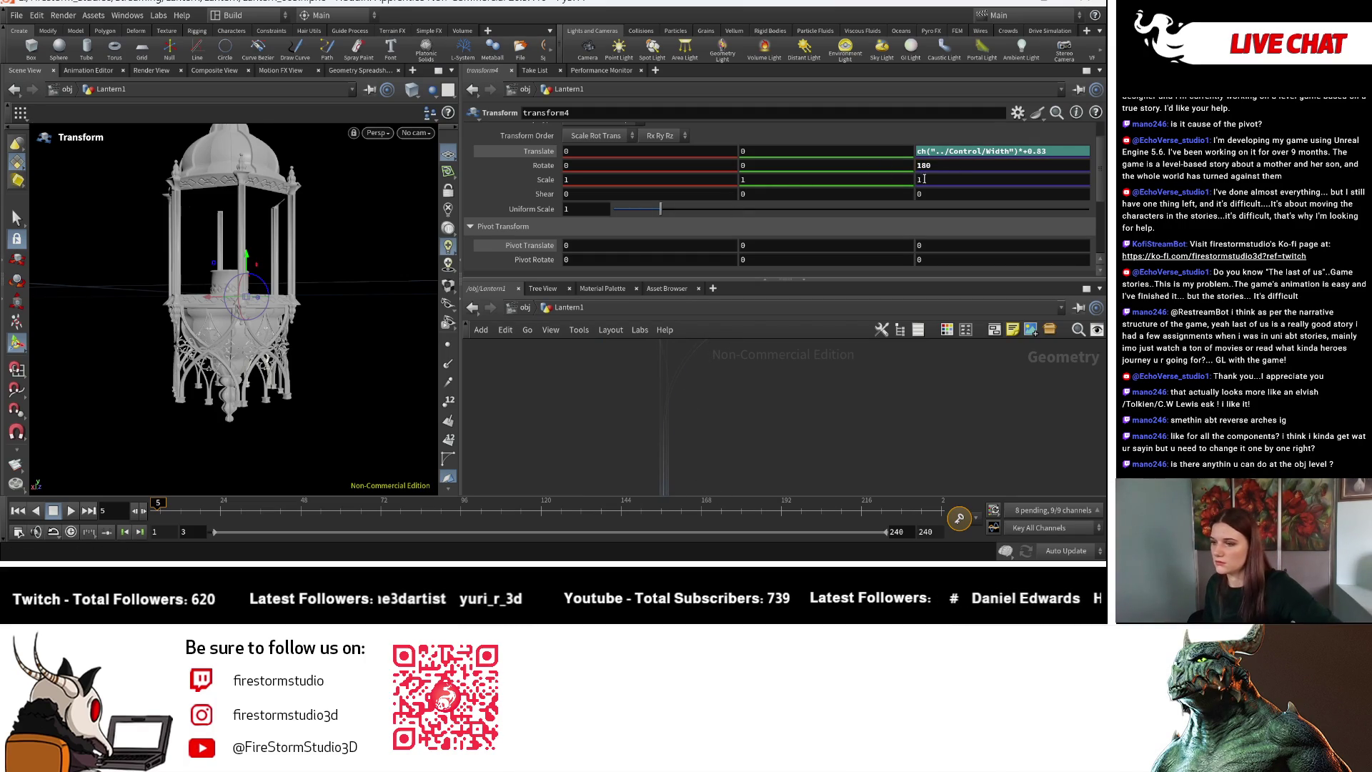
Orbit closer to the lantern and dive into the Lantern1 node network.
key("Escape")
mouse_move(318, 275)
left_mouse_down()
mouse_move(330, 364)
mouse_move(411, 352)
mouse_move(367, 358)
mouse_move(315, 278)
mouse_move(294, 331)
mouse_move(358, 329)
mouse_move(429, 358)
left_mouse_up()
double_click(678, 455)
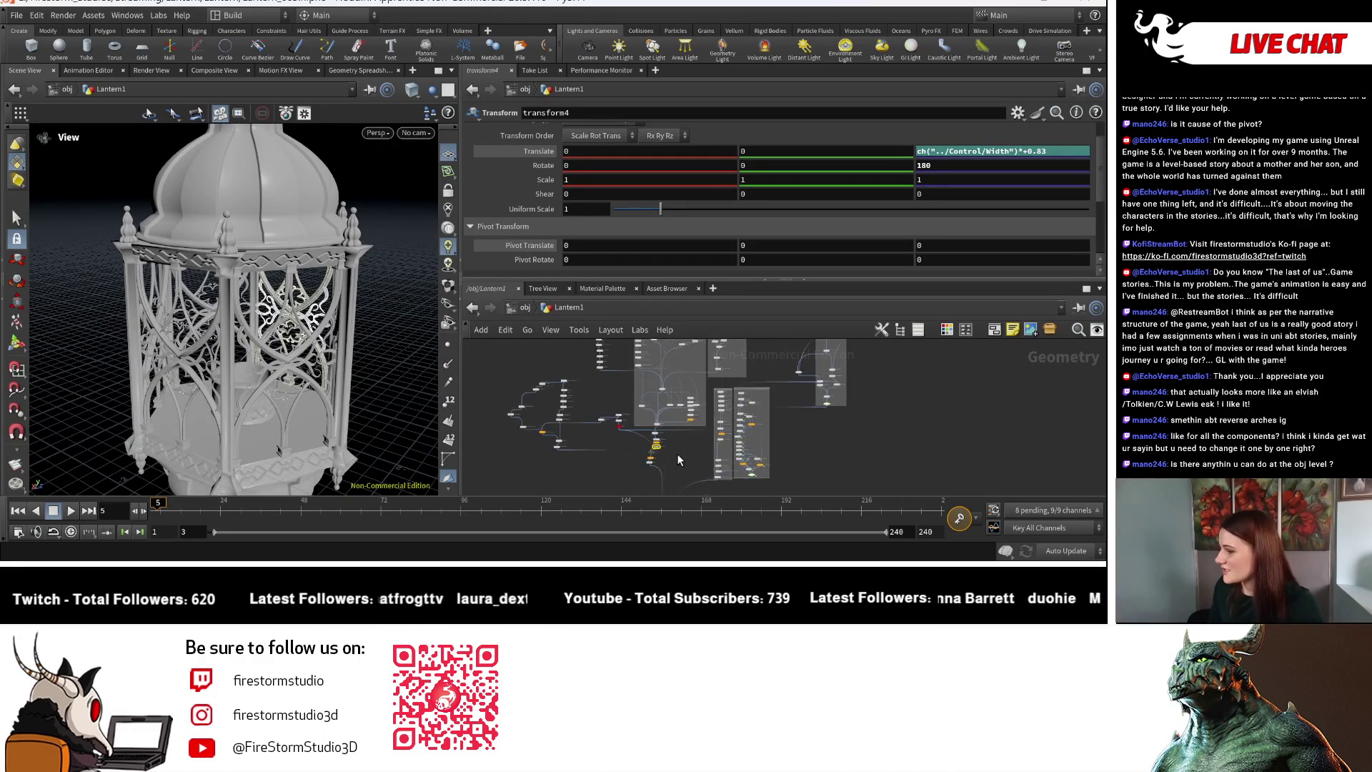
scroll(690, 394, "up", 10)
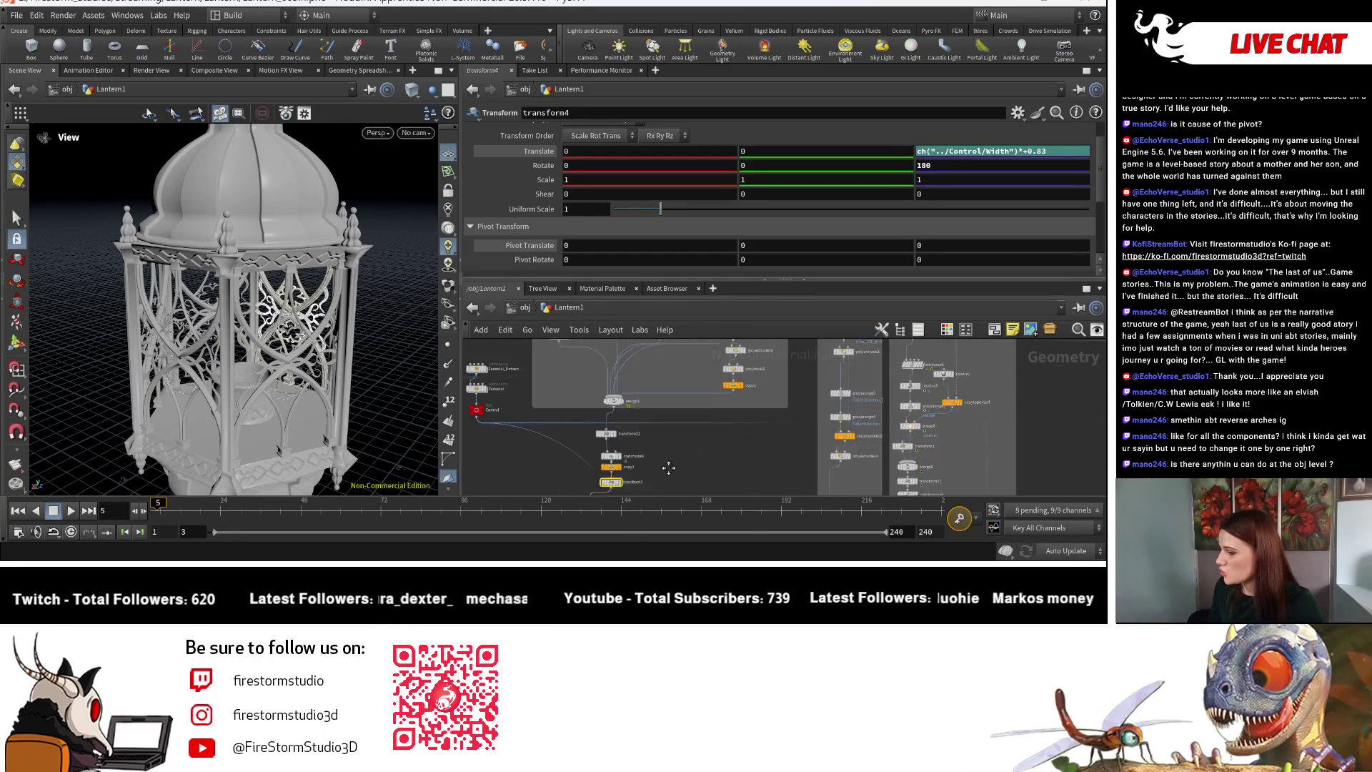
Delete matchsize9, tidy the remaining node layout, and select transform21.
mouse_move(647, 372)
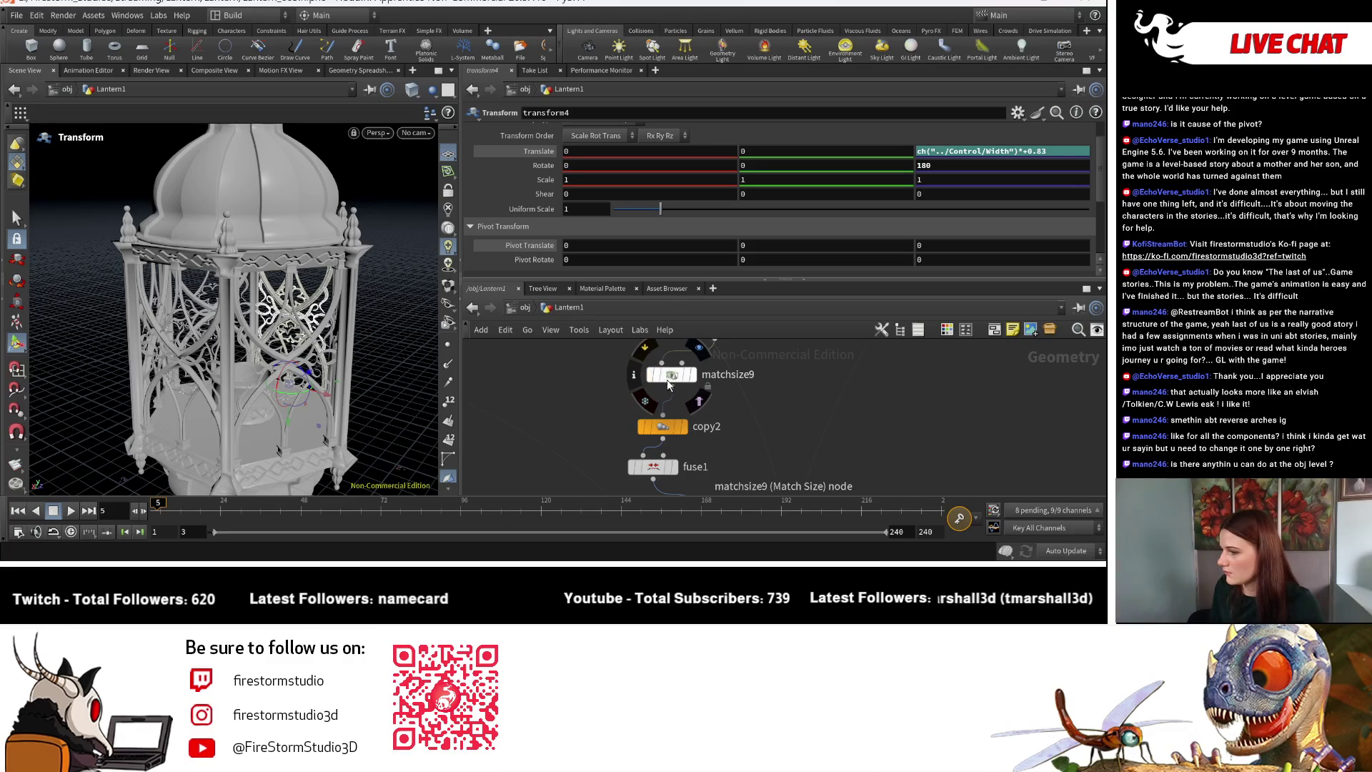
left_click(673, 374)
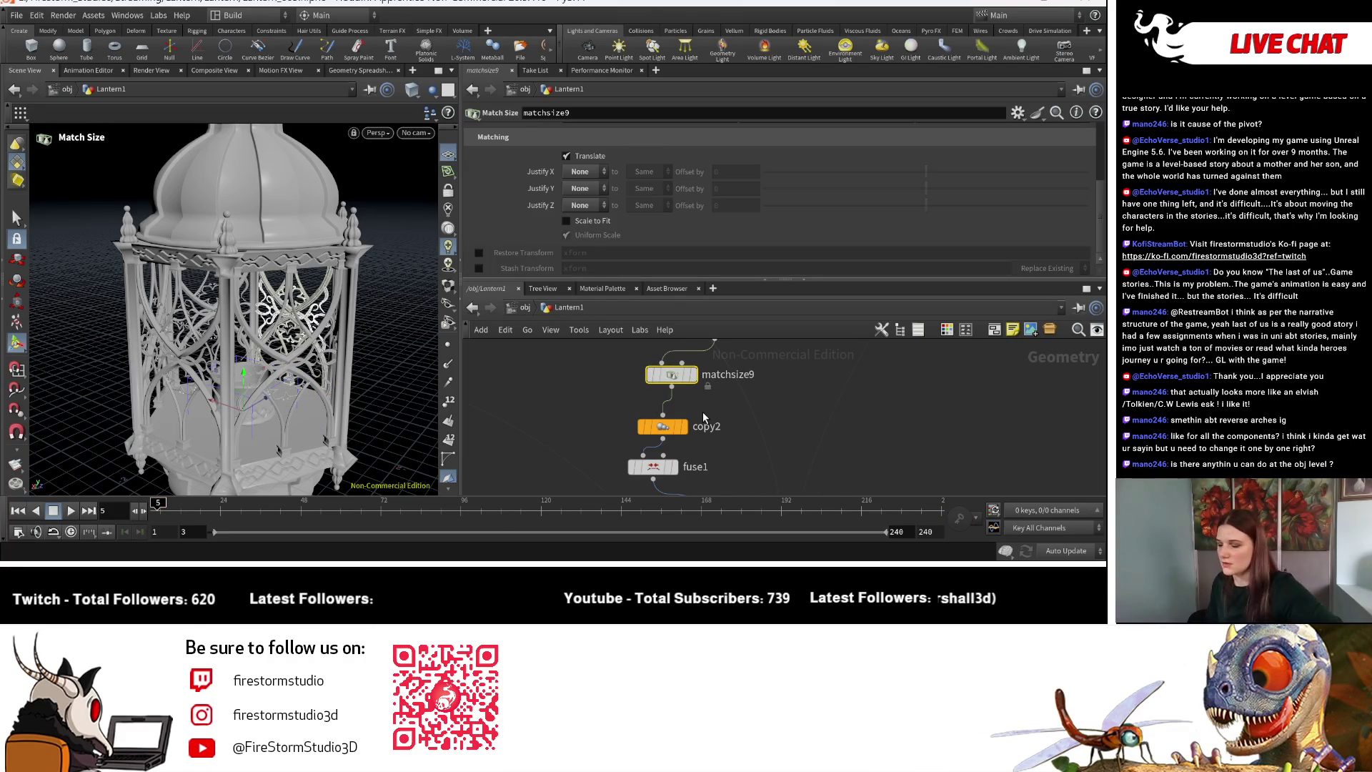
key("Delete")
mouse_move(672, 436)
key("l")
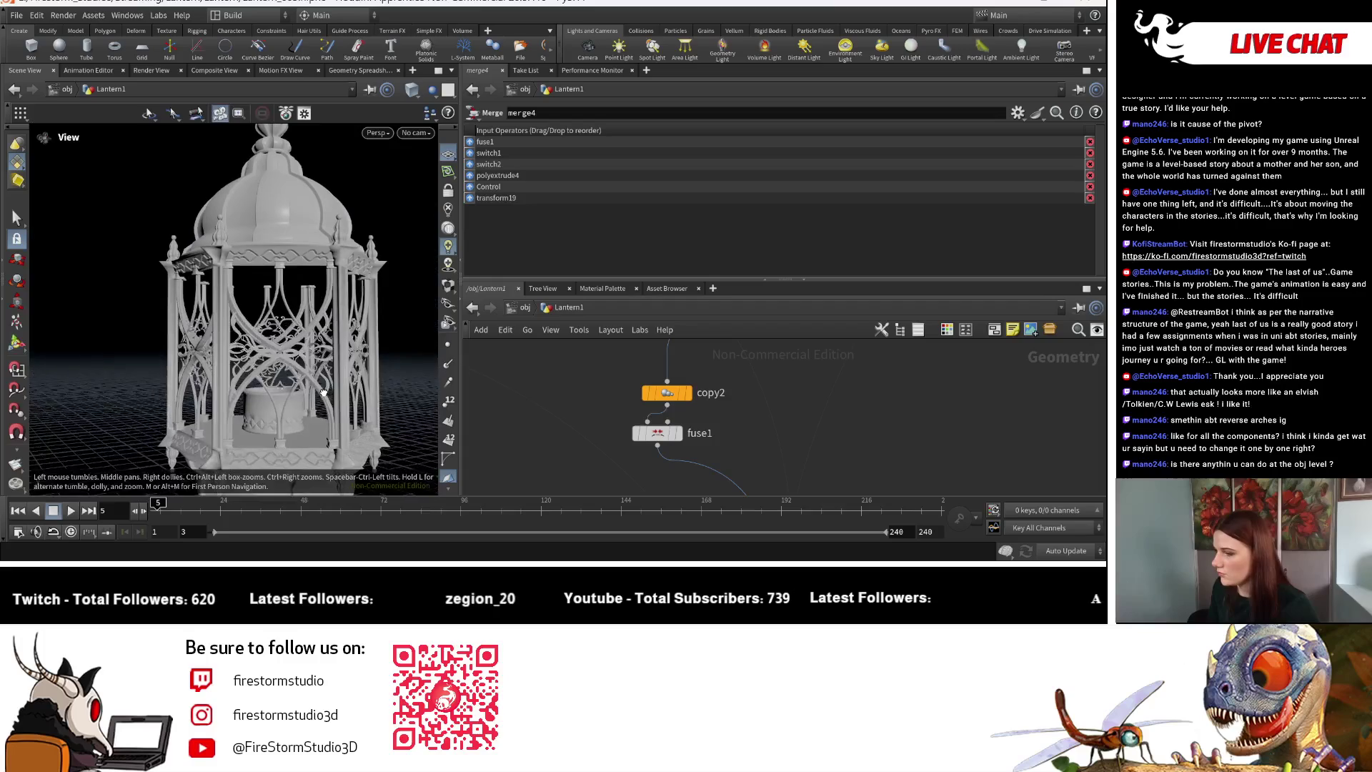
scroll(707, 491, "down", 8)
scroll(722, 436, "up", 5)
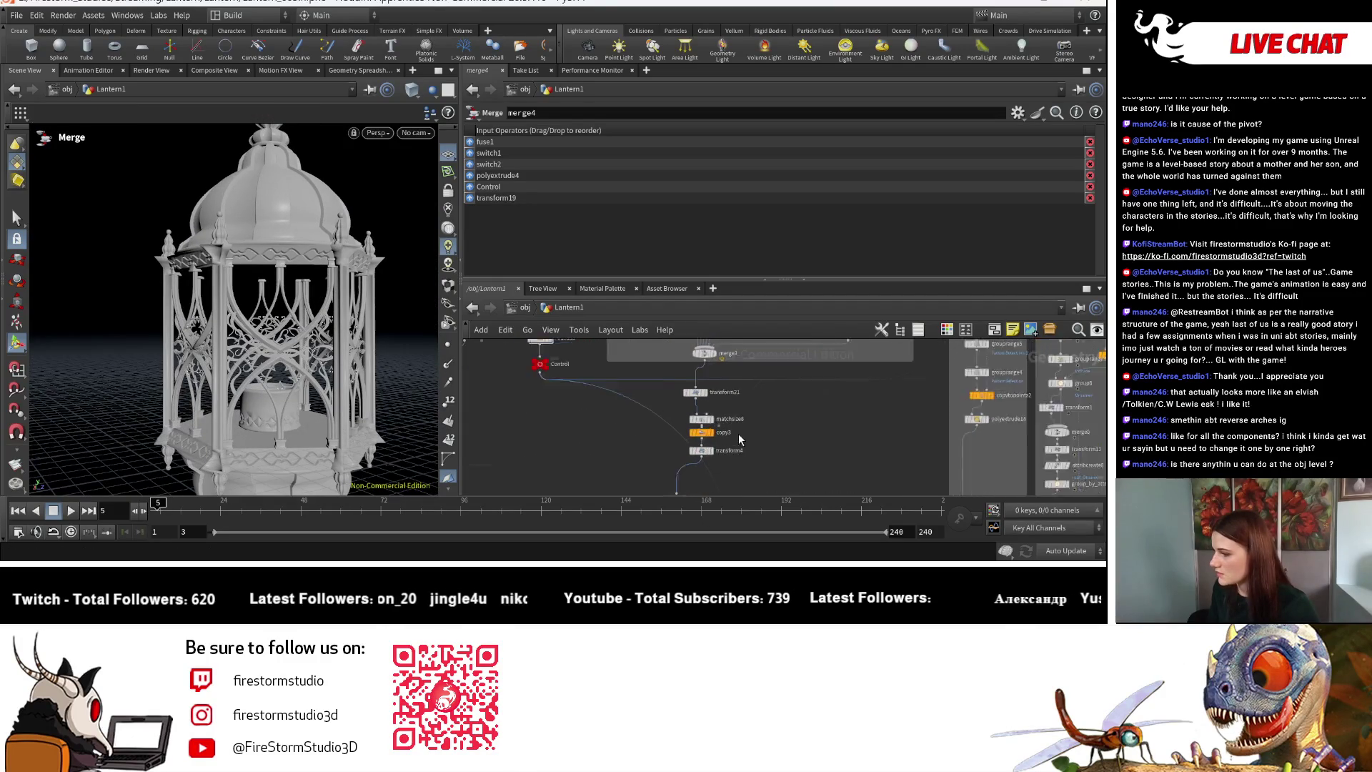
left_click(667, 364)
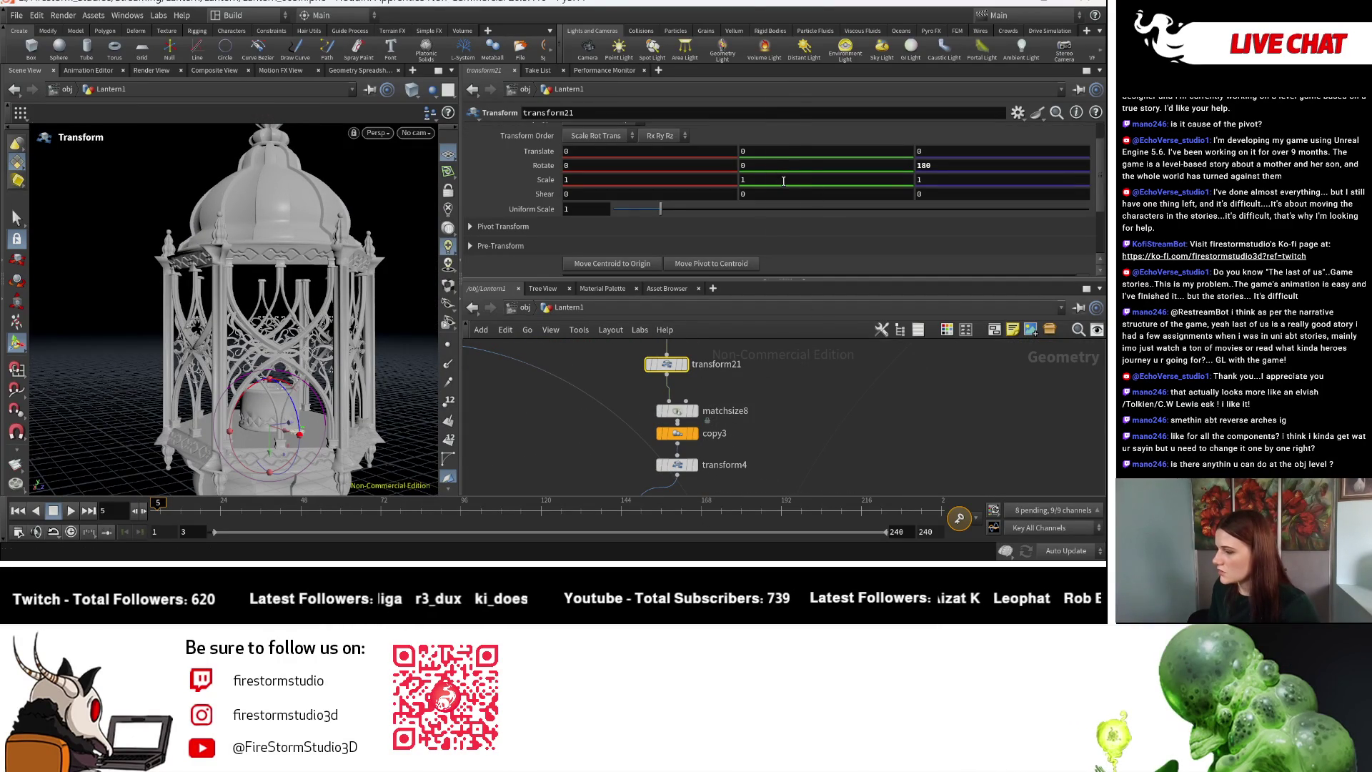
Try lowering transform21's Y scale, undo it, then set transform4's Scale Y to 0.97.
middle_click_drag(783, 181, 782, 179)
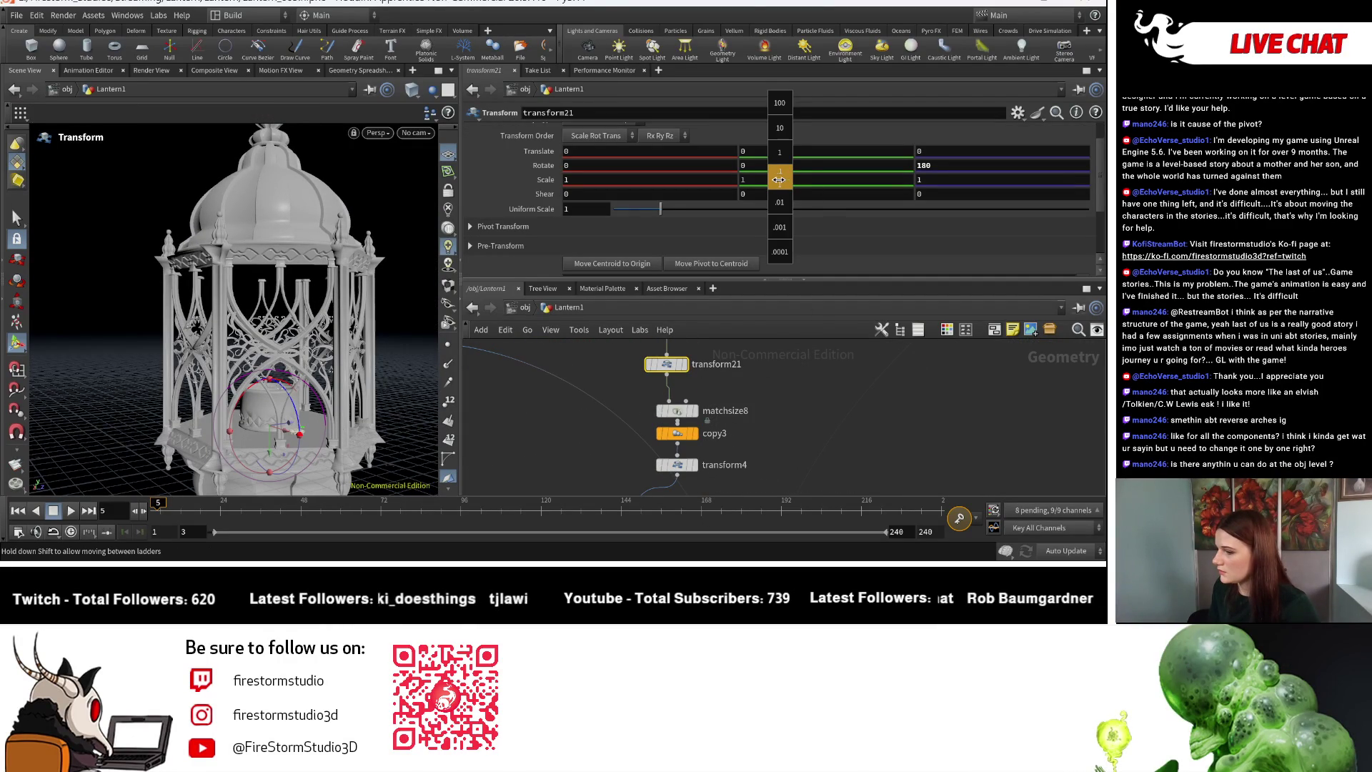
middle_click_drag(759, 179, 770, 231)
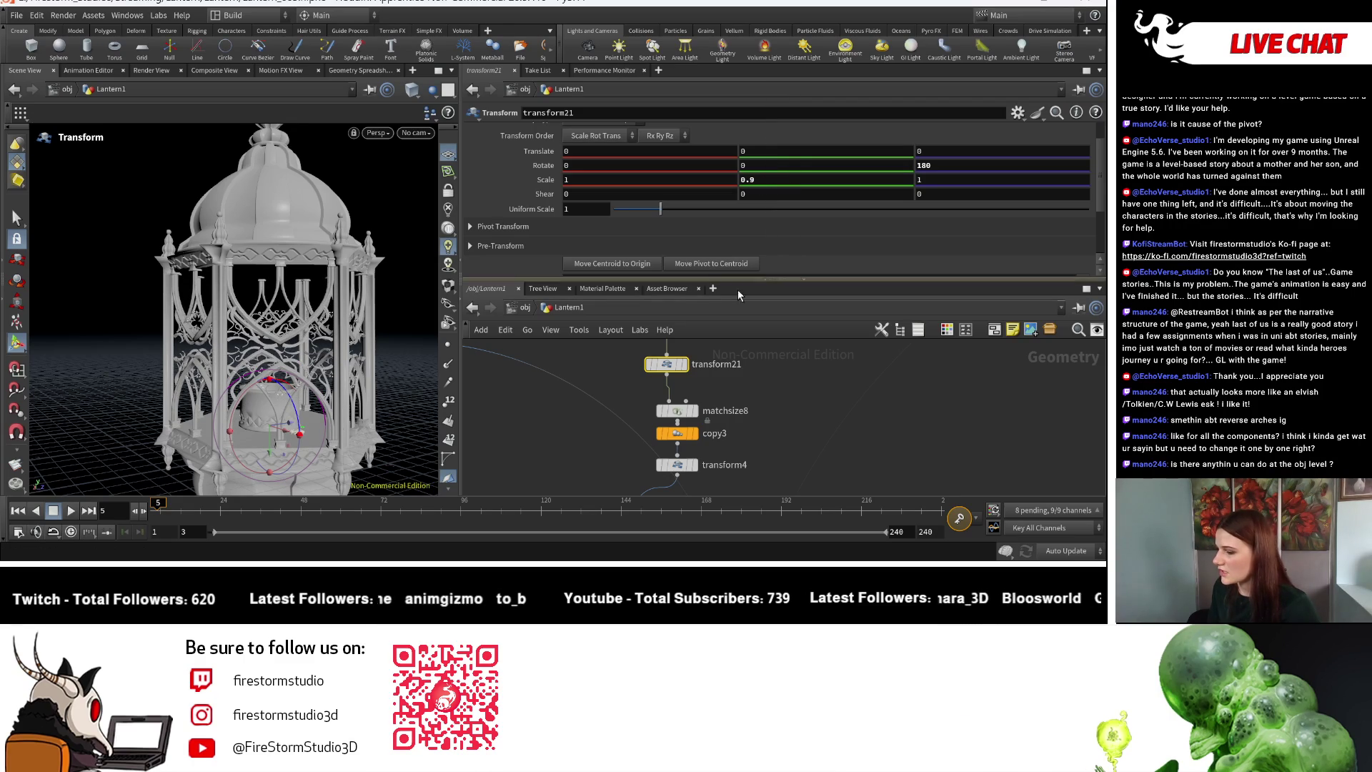
key("ctrl+z")
key("ctrl+z")
scroll(786, 429, "down", 2)
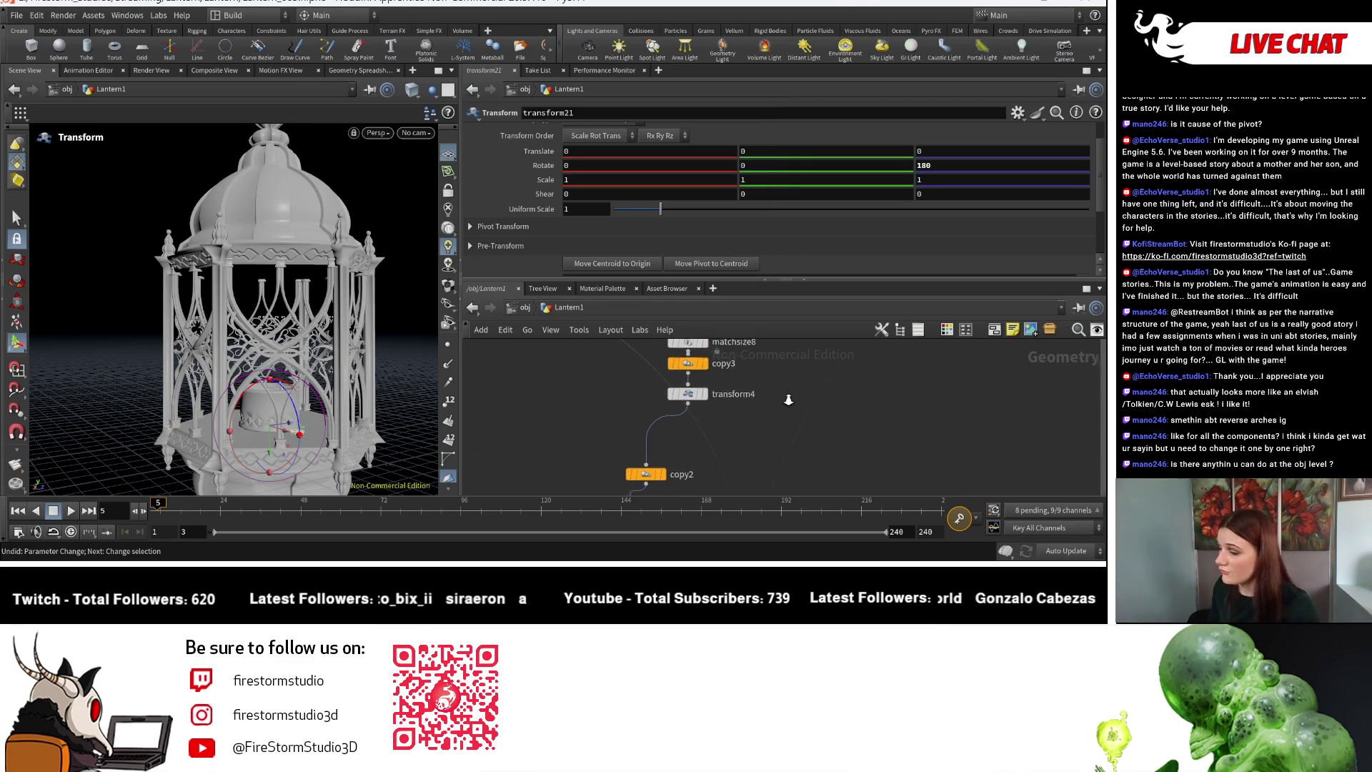
left_click(705, 393)
mouse_move(770, 181)
middle_mouse_down()
mouse_move(746, 180)
mouse_move(771, 181)
mouse_move(767, 204)
mouse_move(735, 200)
middle_mouse_up()
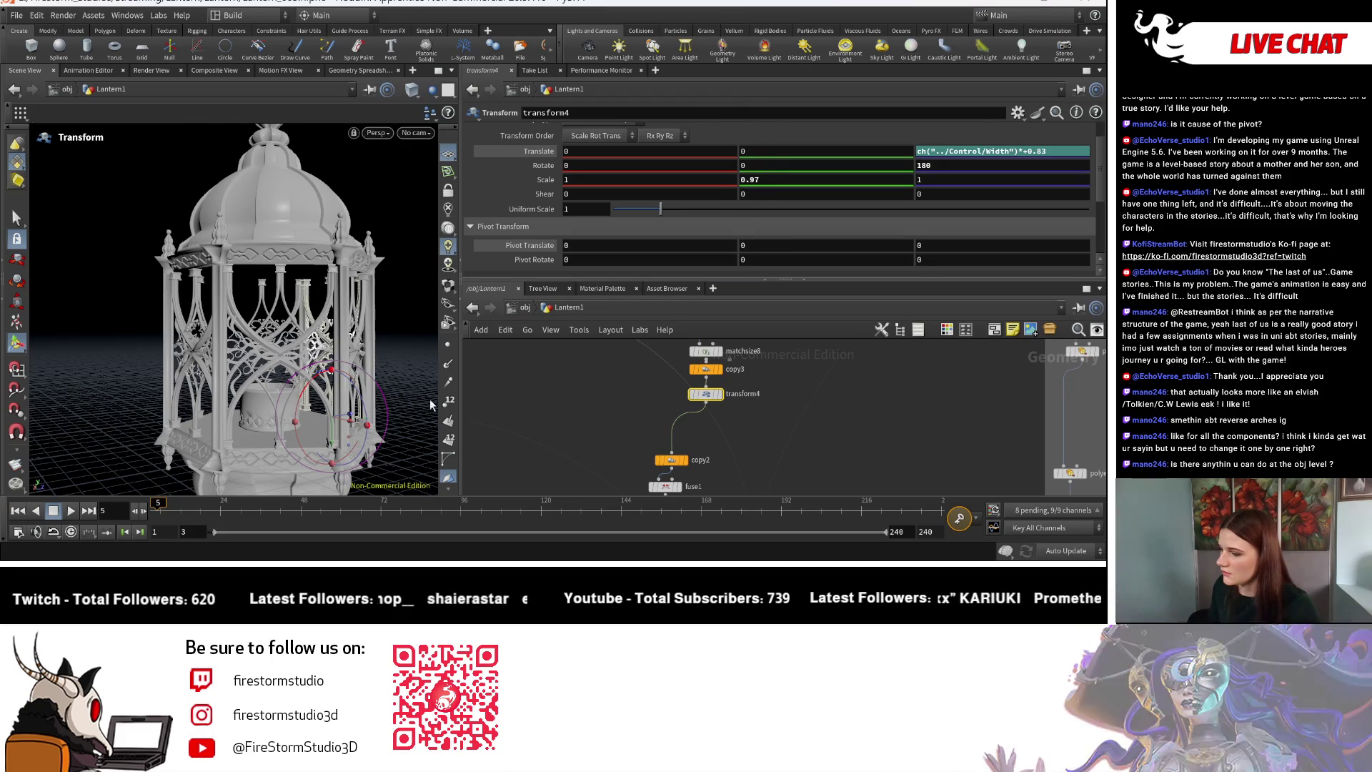
Orbit around the shortened lantern and bring the Control null into view.
key("Escape")
mouse_move(335, 378)
left_mouse_down()
mouse_move(384, 380)
mouse_move(395, 319)
mouse_move(357, 336)
left_mouse_up()
scroll(264, 376, "down", 5)
left_click_drag(264, 376, 300, 372)
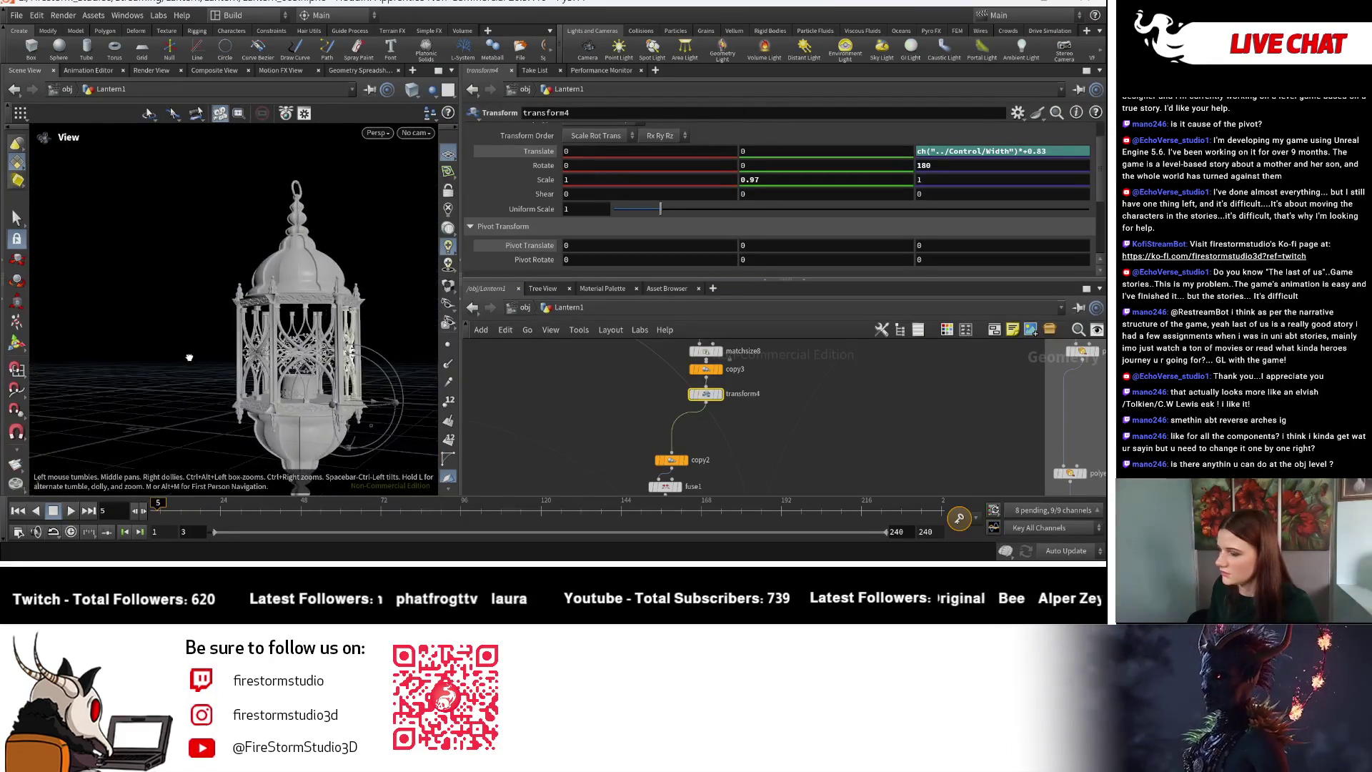
key("t")
scroll(634, 408, "down", 3)
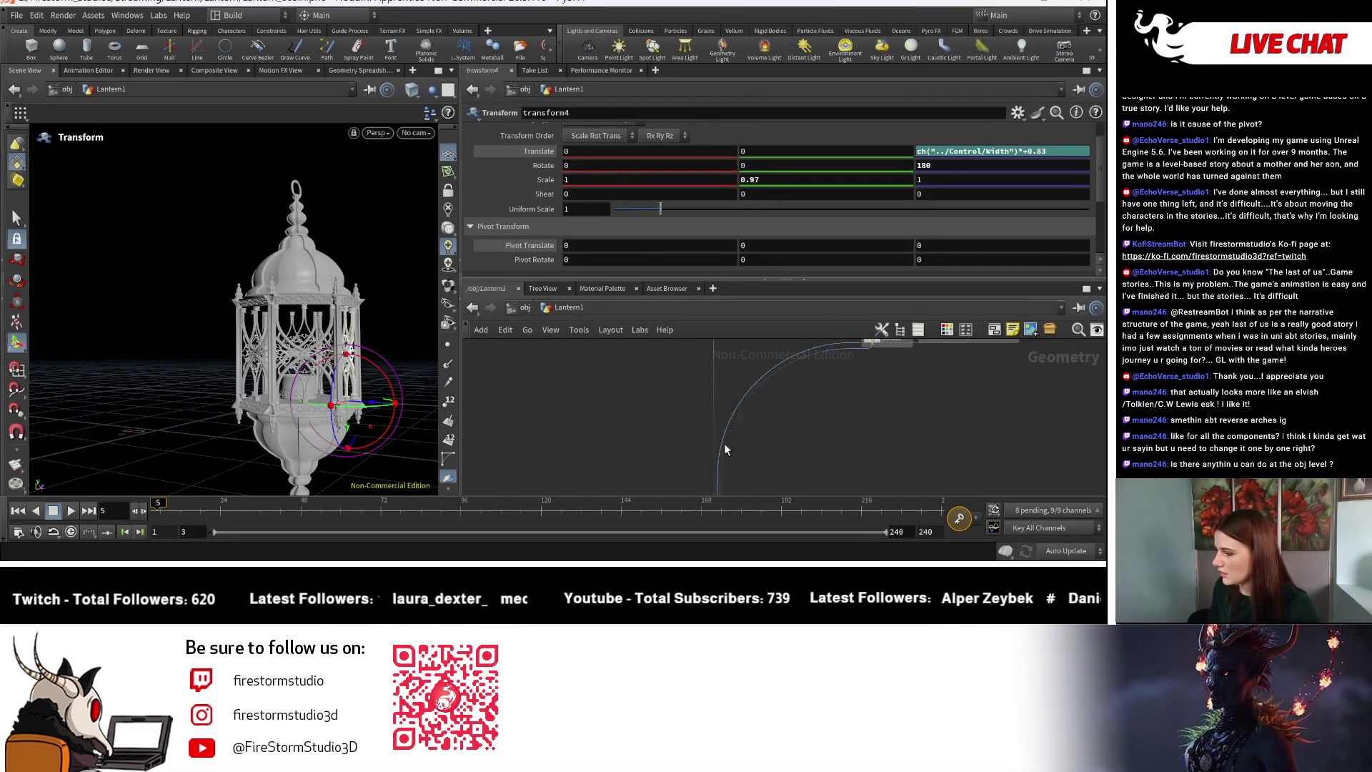
scroll(719, 418, "down", 3)
scroll(817, 444, "up", 3)
middle_click_drag(817, 444, 626, 363)
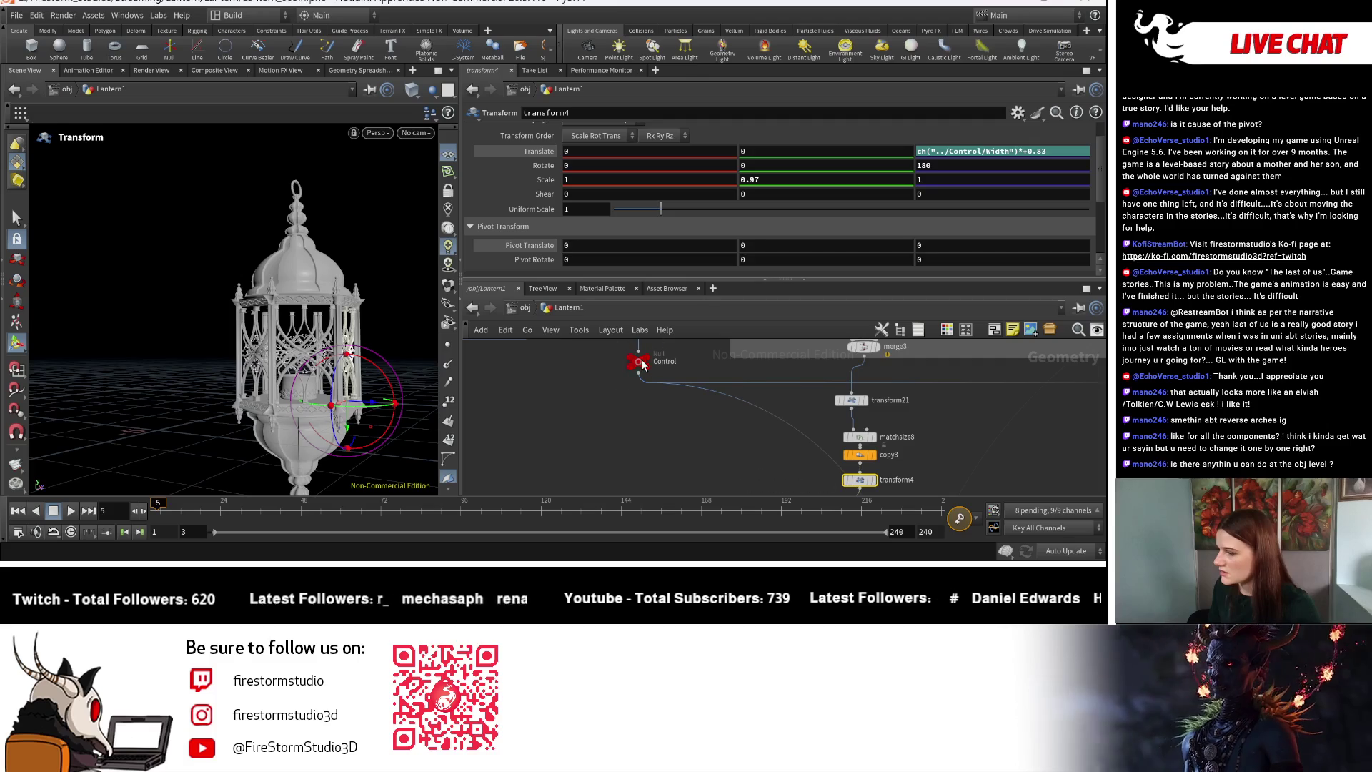
Raise the Control null's Height to 2.427, keep Width at 1.345, and inspect the taller lantern.
left_click(638, 362)
left_click_drag(668, 194, 694, 192)
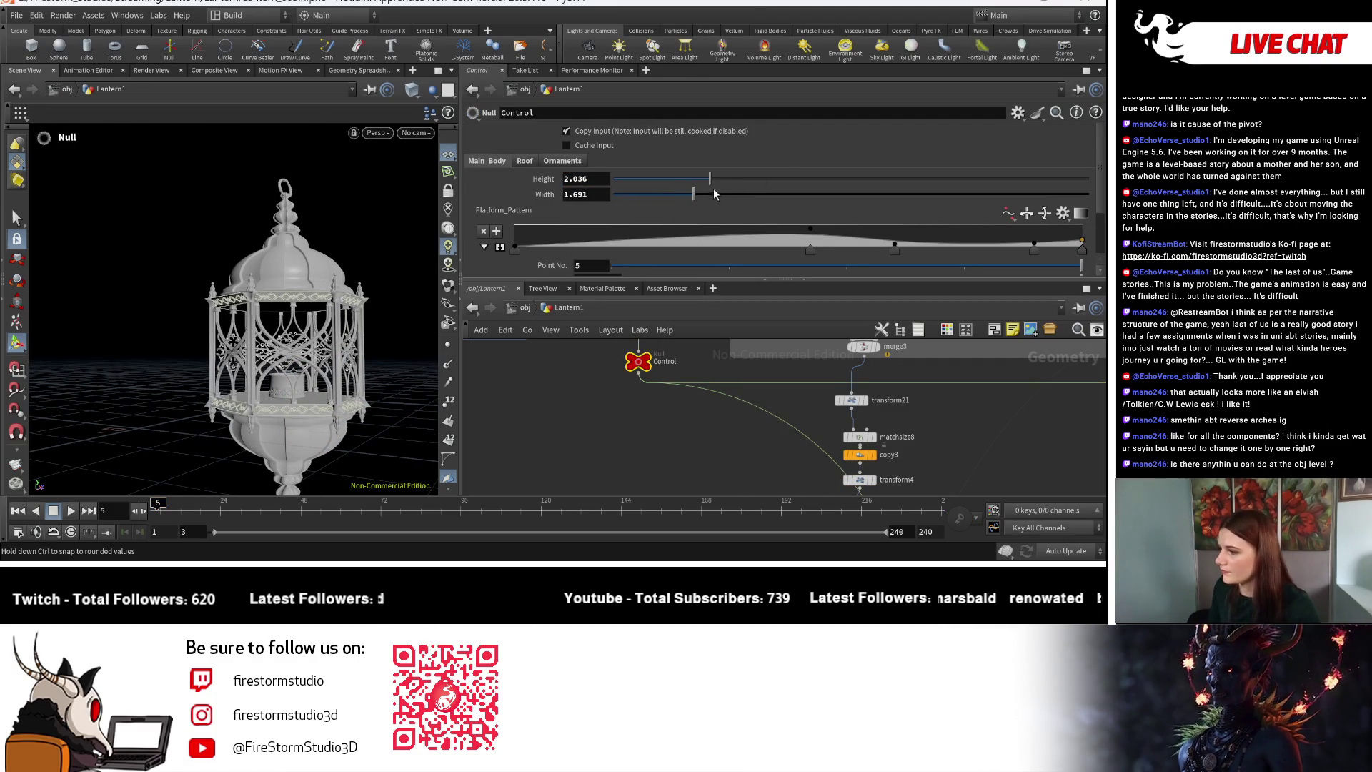
key("ctrl+z")
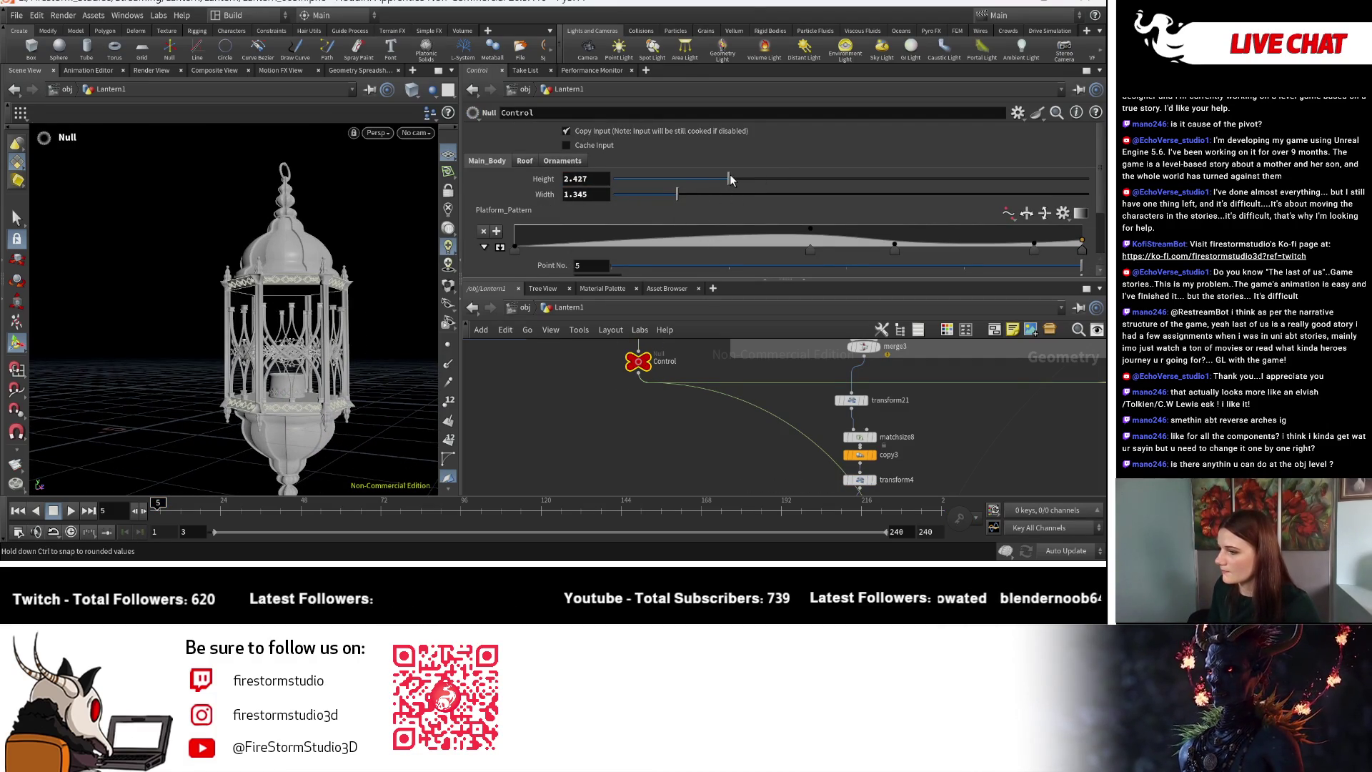
key("Escape")
left_click_drag(342, 318, 319, 353)
mouse_move(296, 390)
left_mouse_down()
mouse_move(295, 353)
mouse_move(292, 393)
left_mouse_up()
scroll(629, 454, "down", 3)
scroll(629, 454, "down", 2)
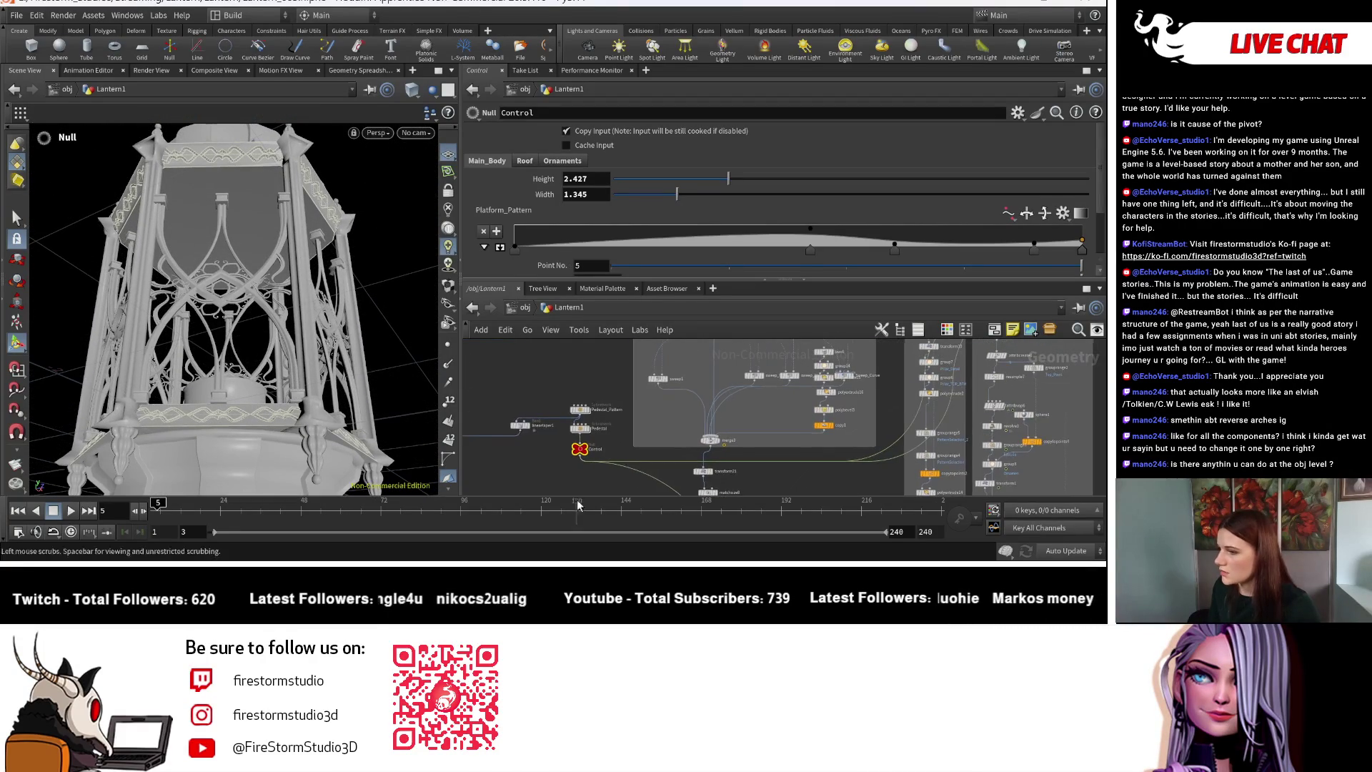
scroll(568, 407, "up", 2)
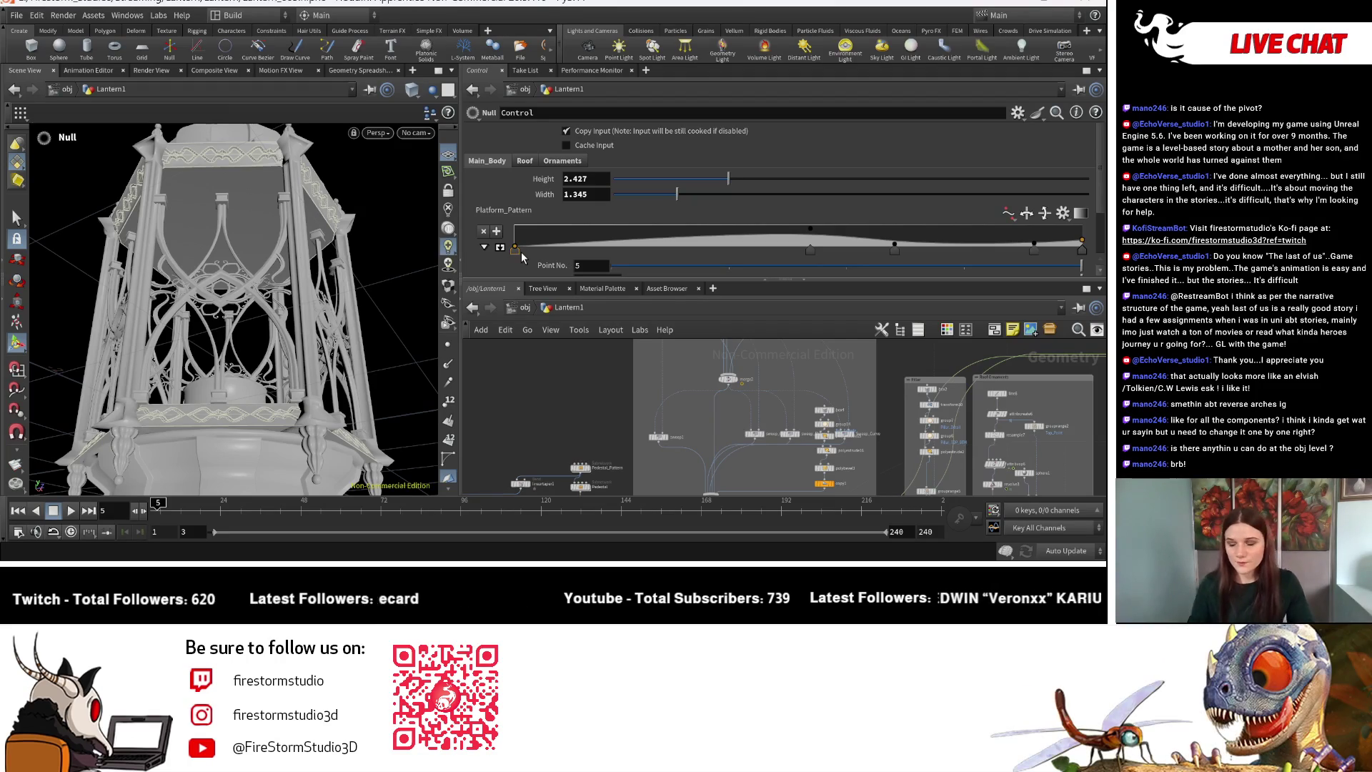
Frame the Lantern1 network, select transform4 again, and orbit for a wider lantern view.
key("h")
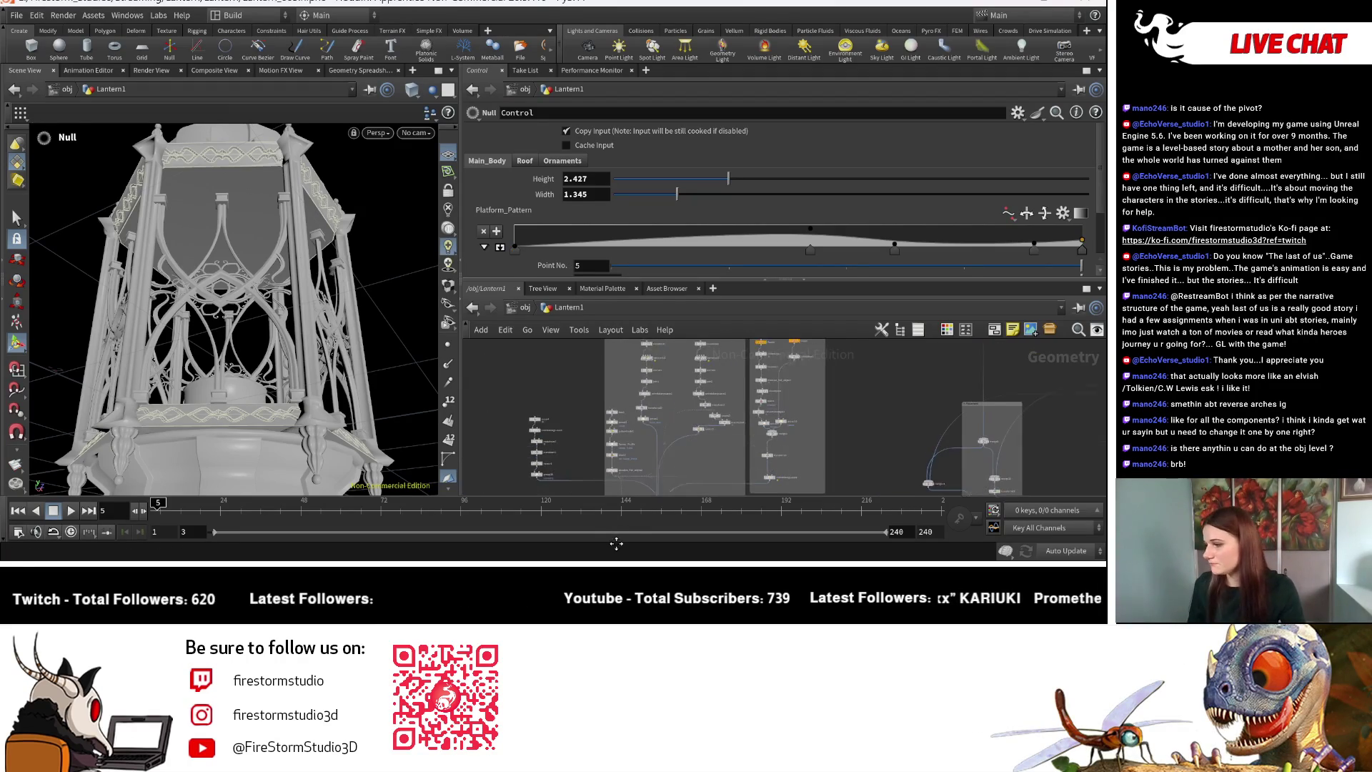
scroll(645, 393, "up", 4)
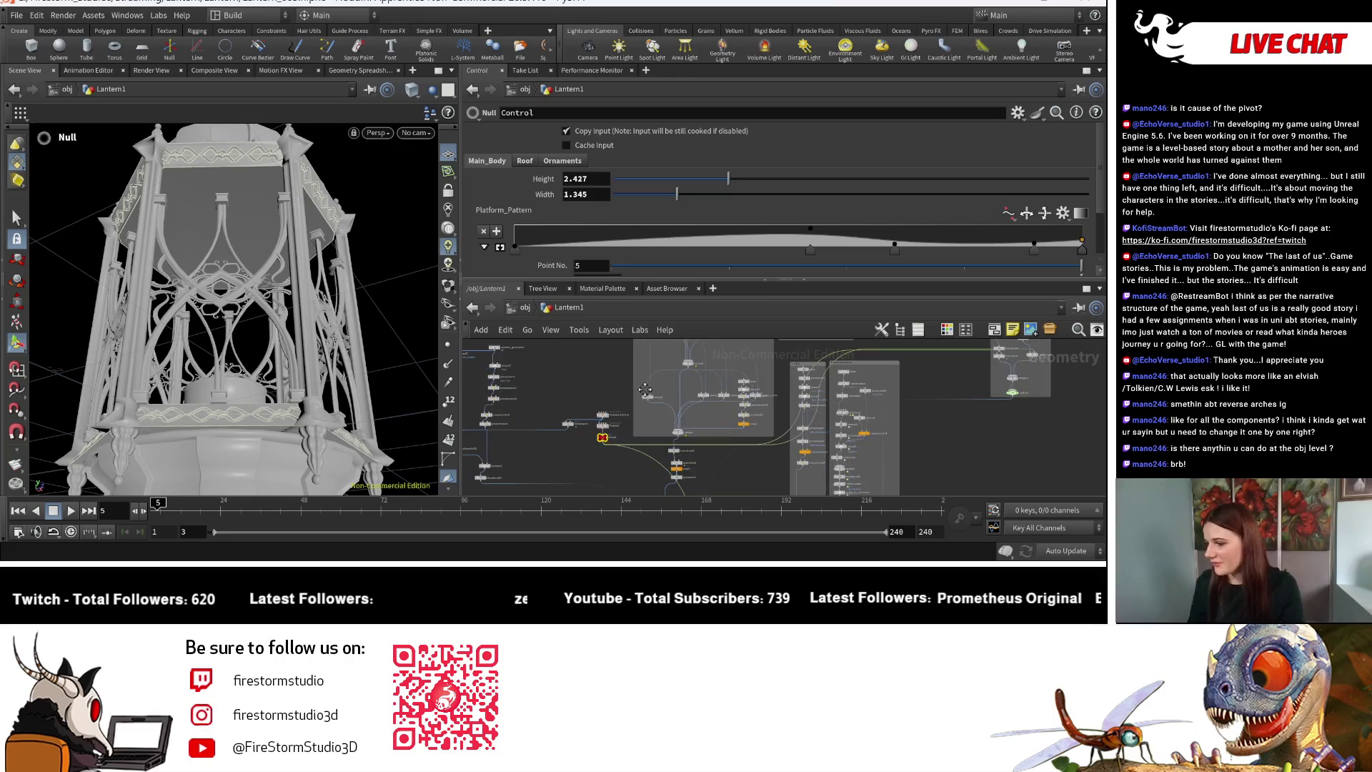
scroll(645, 393, "up", 4)
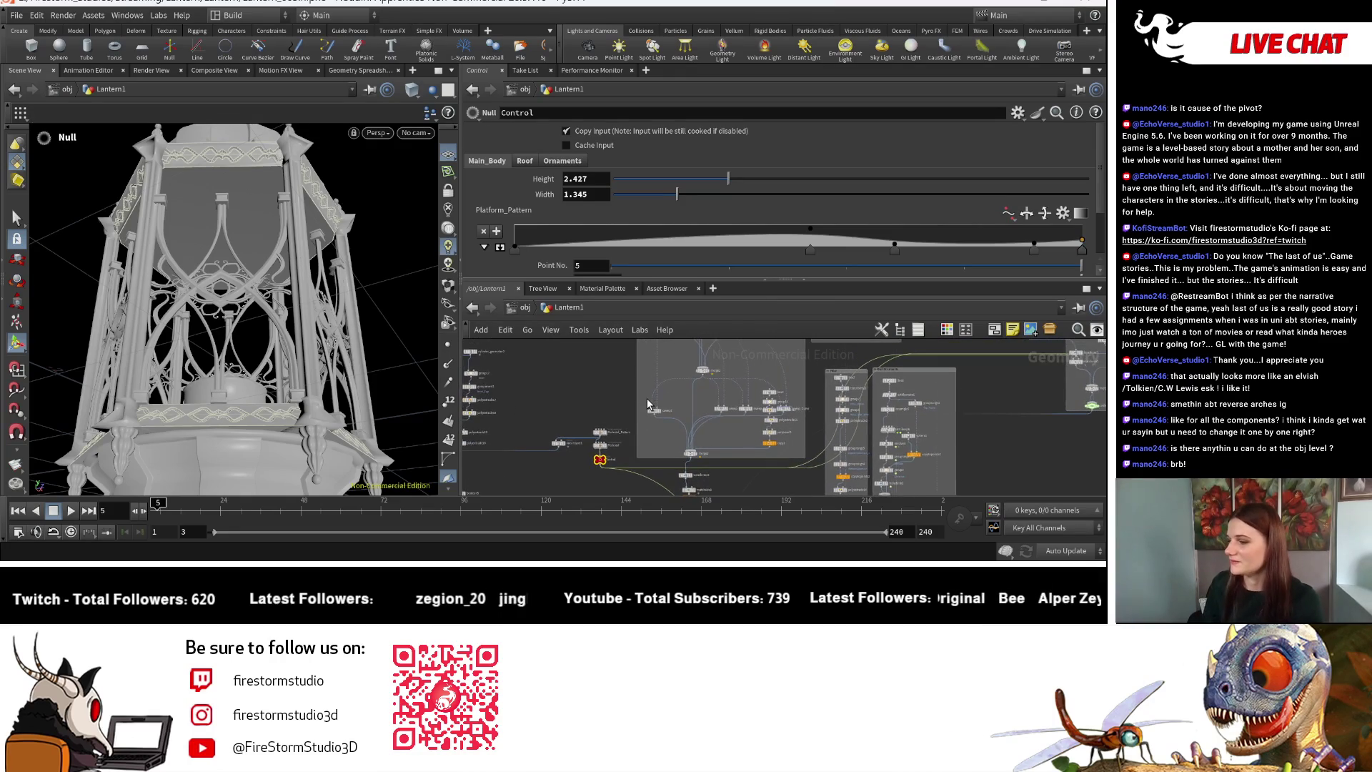
middle_click_drag(718, 444, 721, 457)
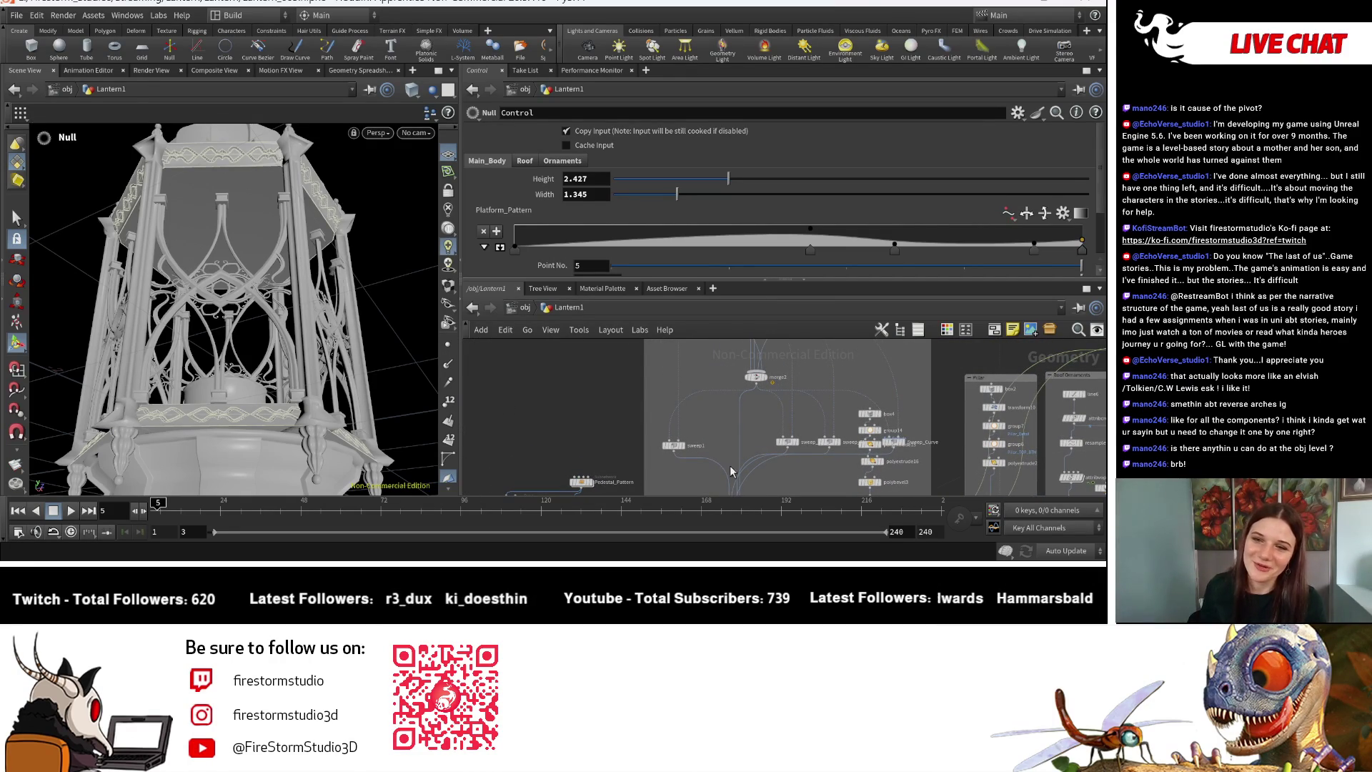
scroll(722, 450, "down", 3)
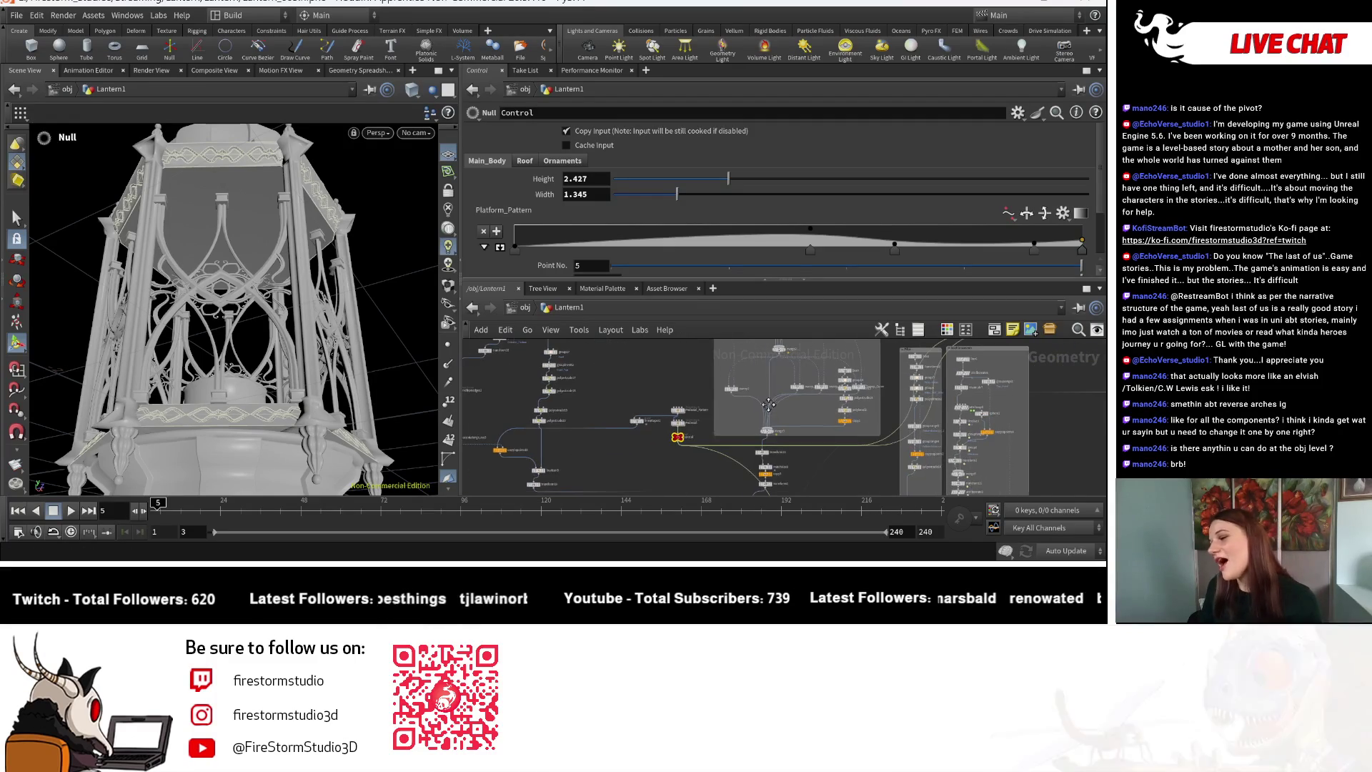
scroll(718, 439, "up", 2)
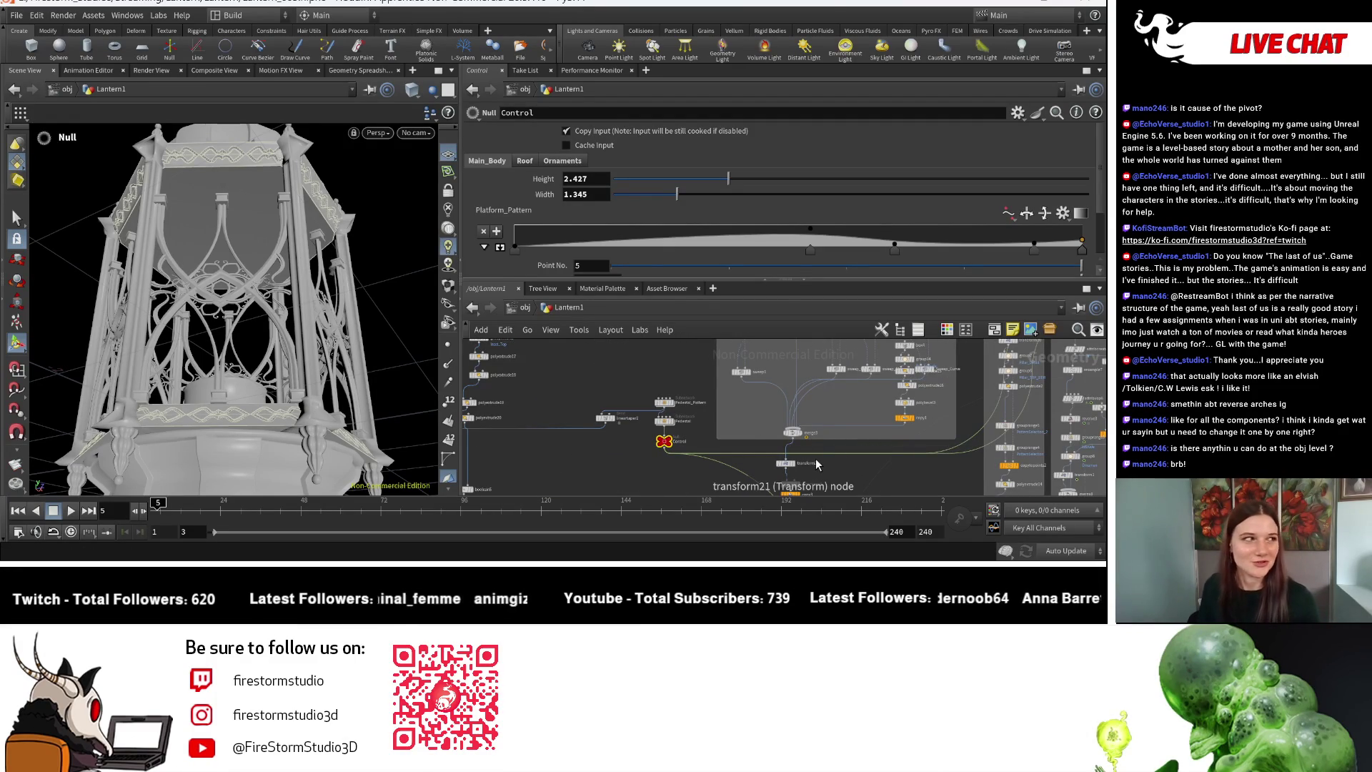
scroll(816, 465, "down", 2)
left_click(668, 435)
left_click_drag(214, 322, 314, 414)
middle_click_drag(820, 473, 699, 389)
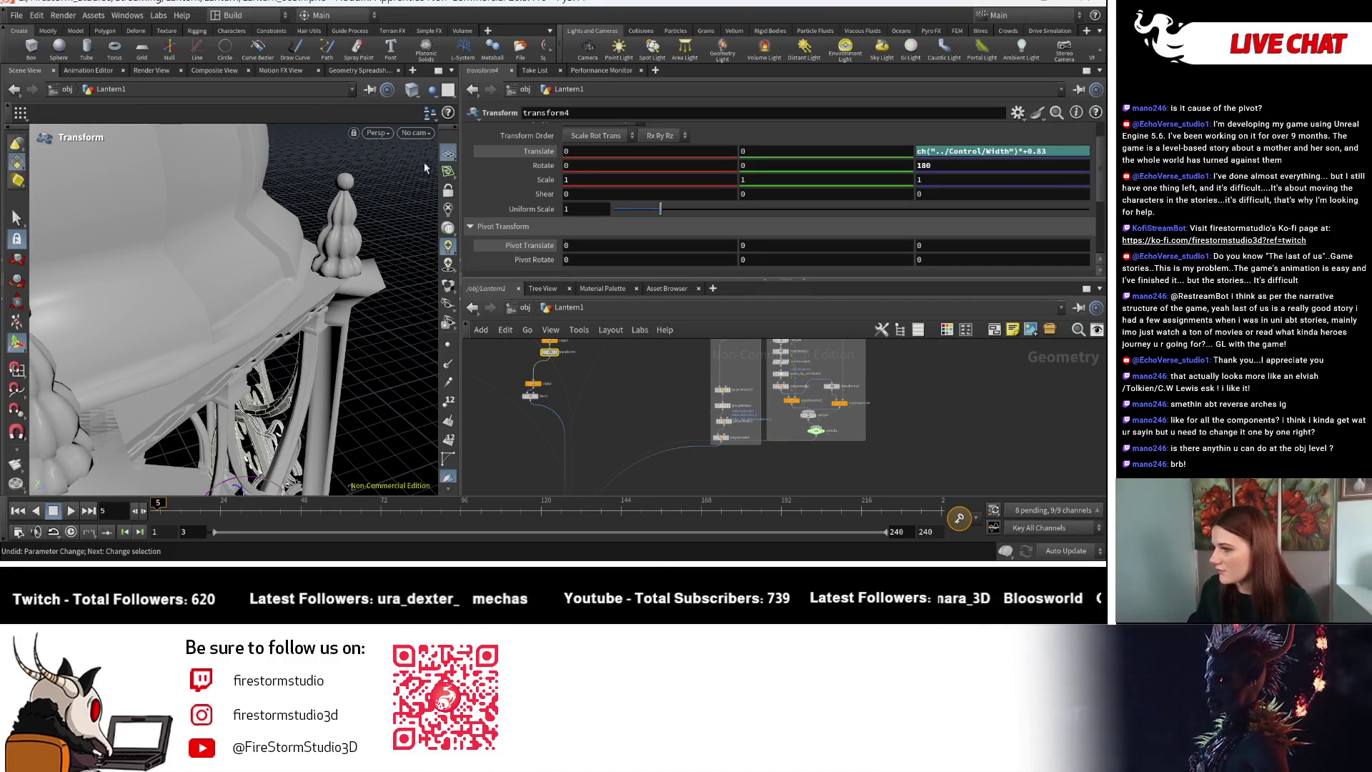
left_click(419, 89)
left_click(458, 235)
mouse_move(307, 285)
left_mouse_down()
mouse_move(265, 320)
mouse_move(328, 312)
mouse_move(304, 257)
mouse_move(416, 320)
left_mouse_up()
key("t")
mouse_move(696, 470)
middle_mouse_down()
mouse_move(750, 400)
mouse_move(709, 417)
middle_mouse_up()
scroll(709, 417, "up", 5)
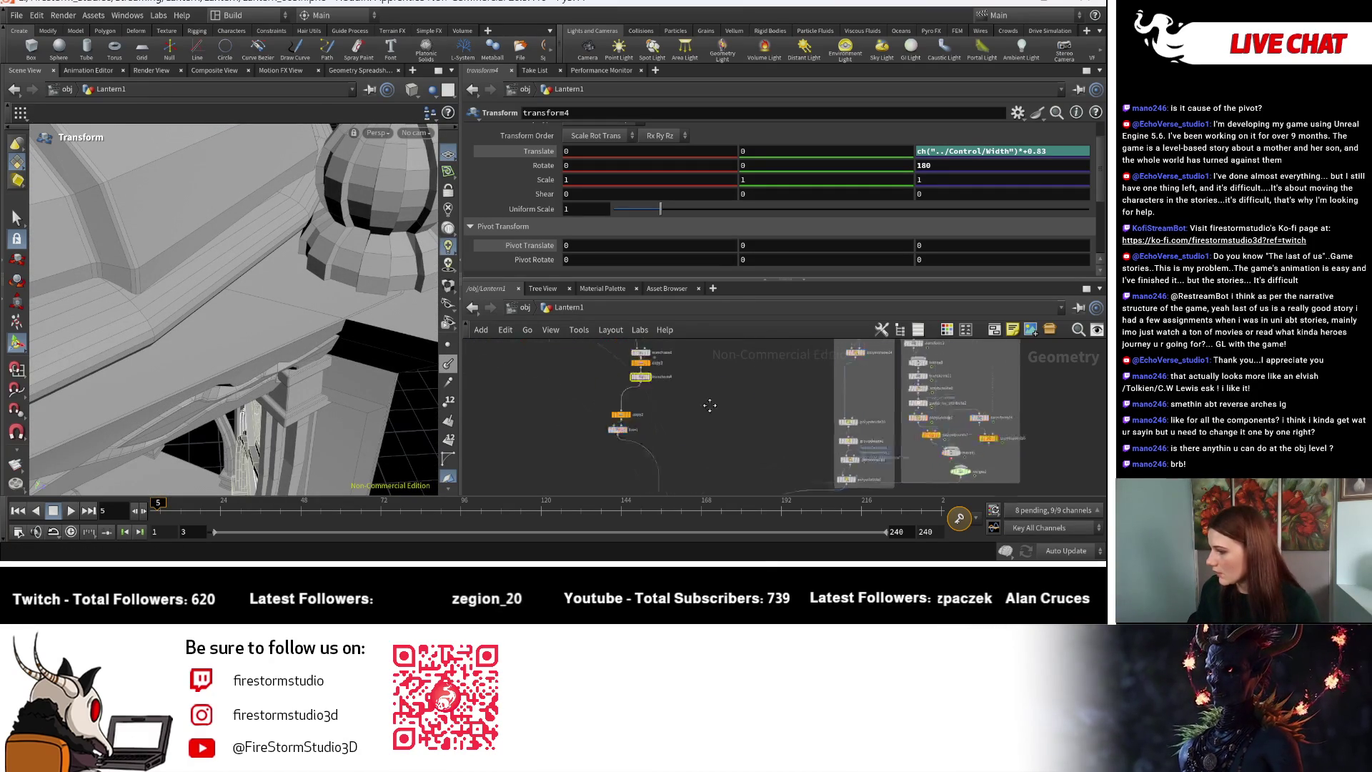
scroll(777, 467, "down", 3)
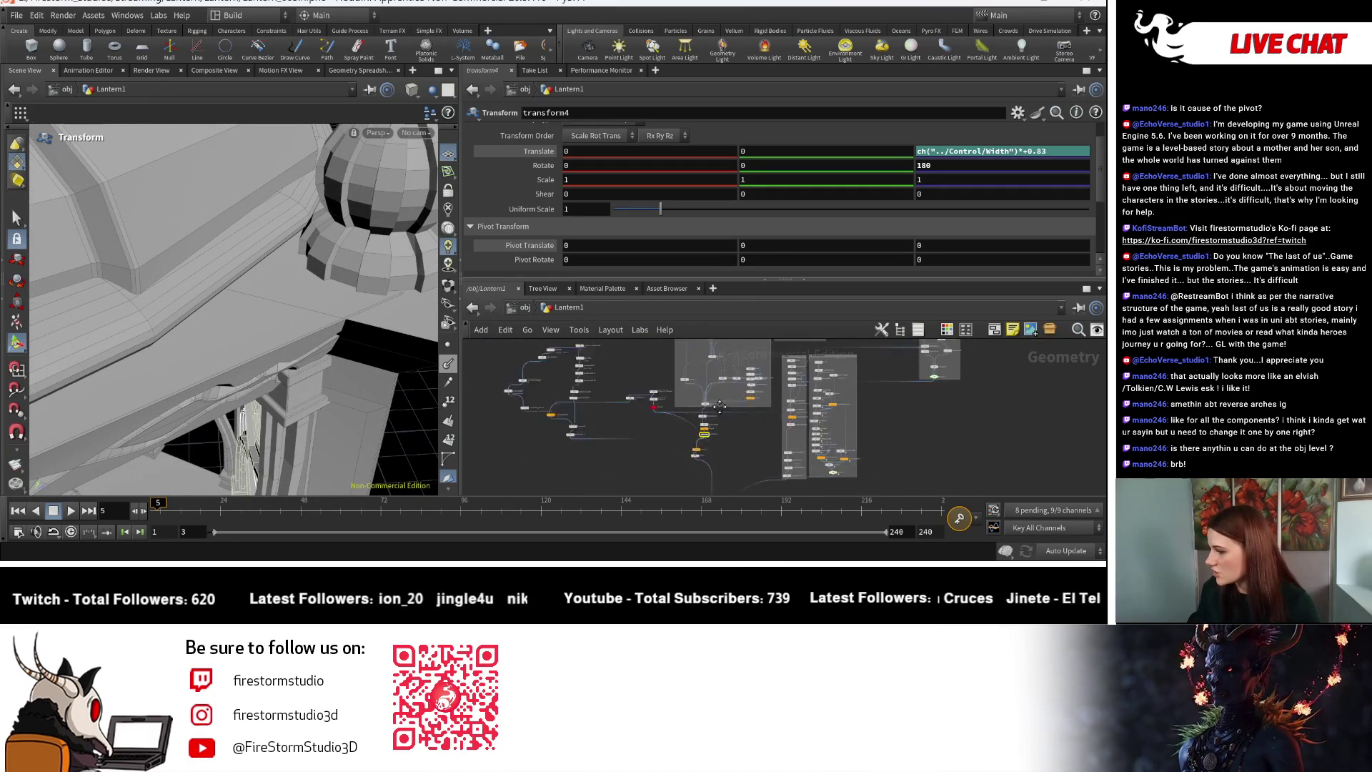
scroll(703, 427, "up", 3)
mouse_move(703, 427)
middle_mouse_down()
mouse_move(592, 517)
mouse_move(543, 500)
middle_mouse_up()
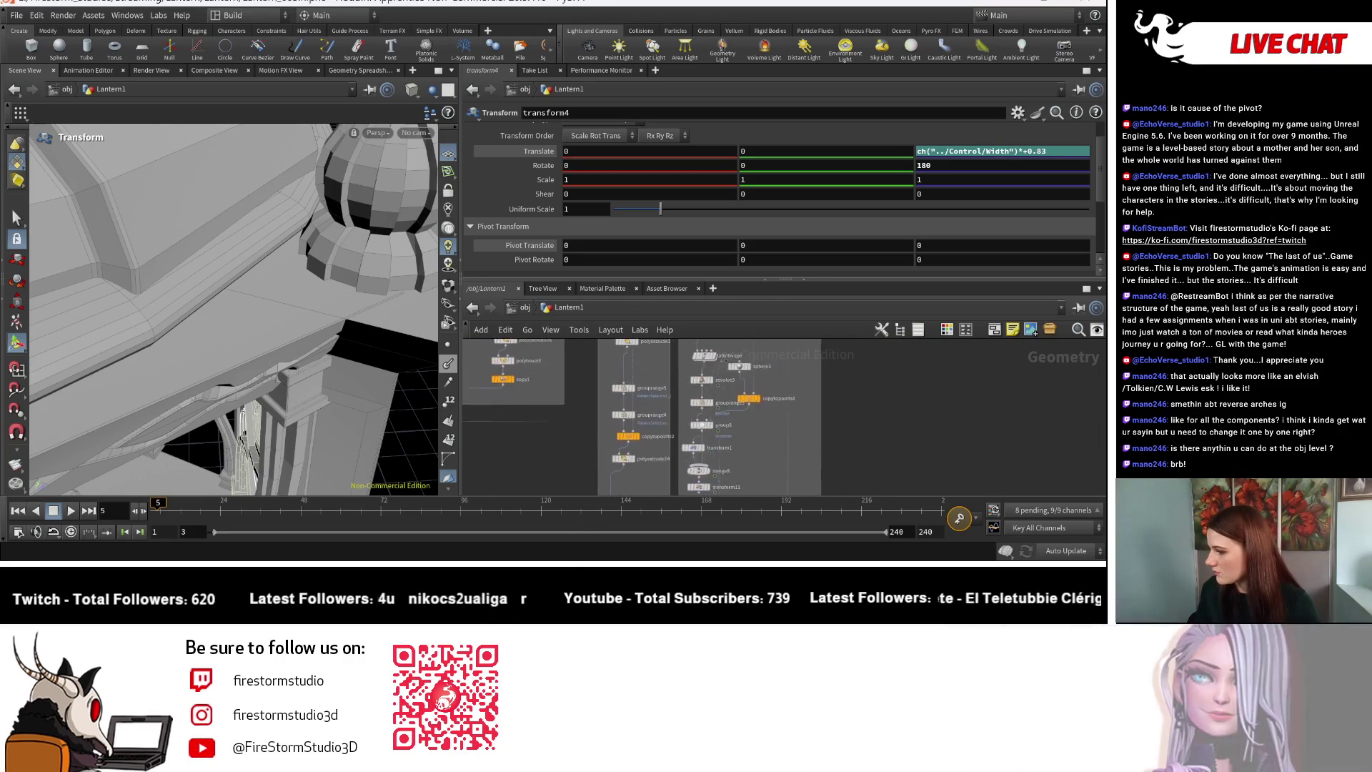
scroll(767, 365, "down", 2)
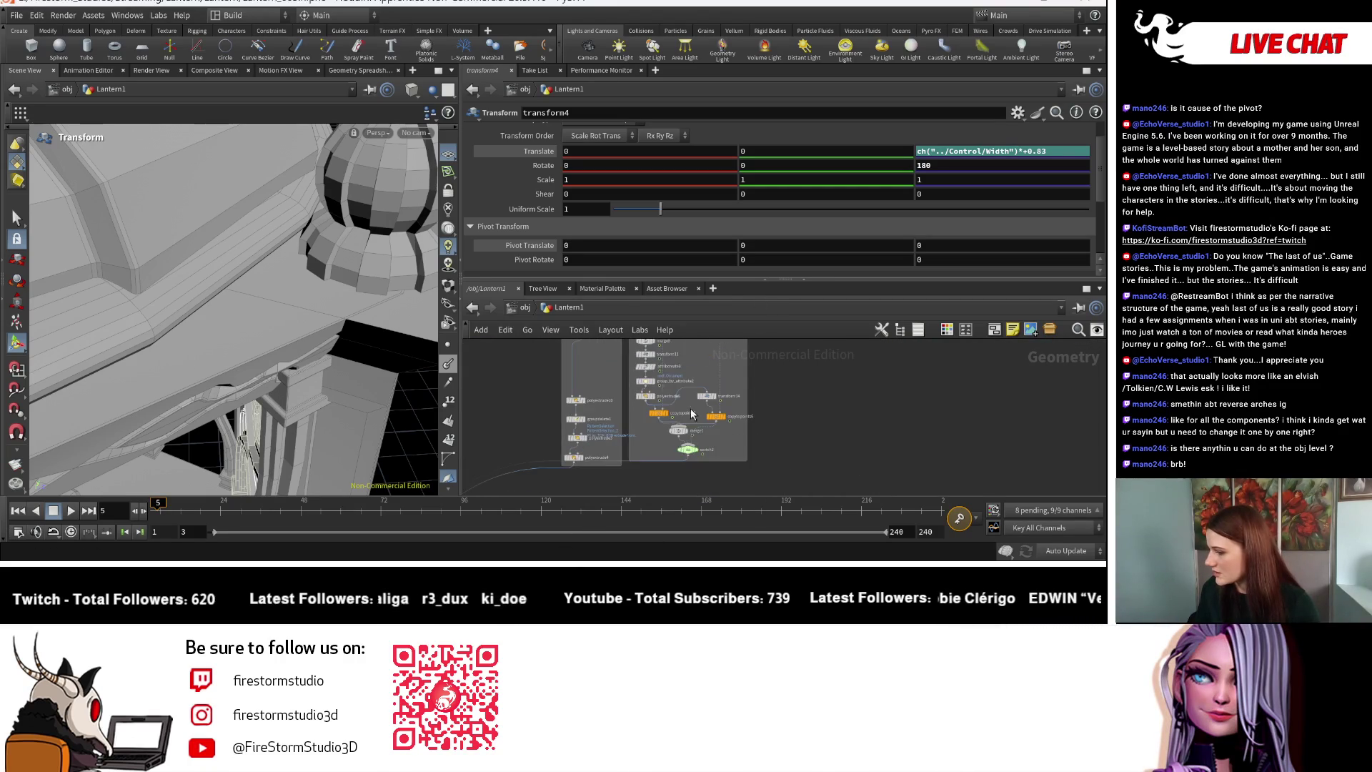
scroll(701, 379, "down", 3)
scroll(739, 477, "up", 3)
scroll(738, 477, "down", 3)
scroll(658, 483, "up", 4)
scroll(675, 417, "up", 3)
scroll(551, 411, "down", 3)
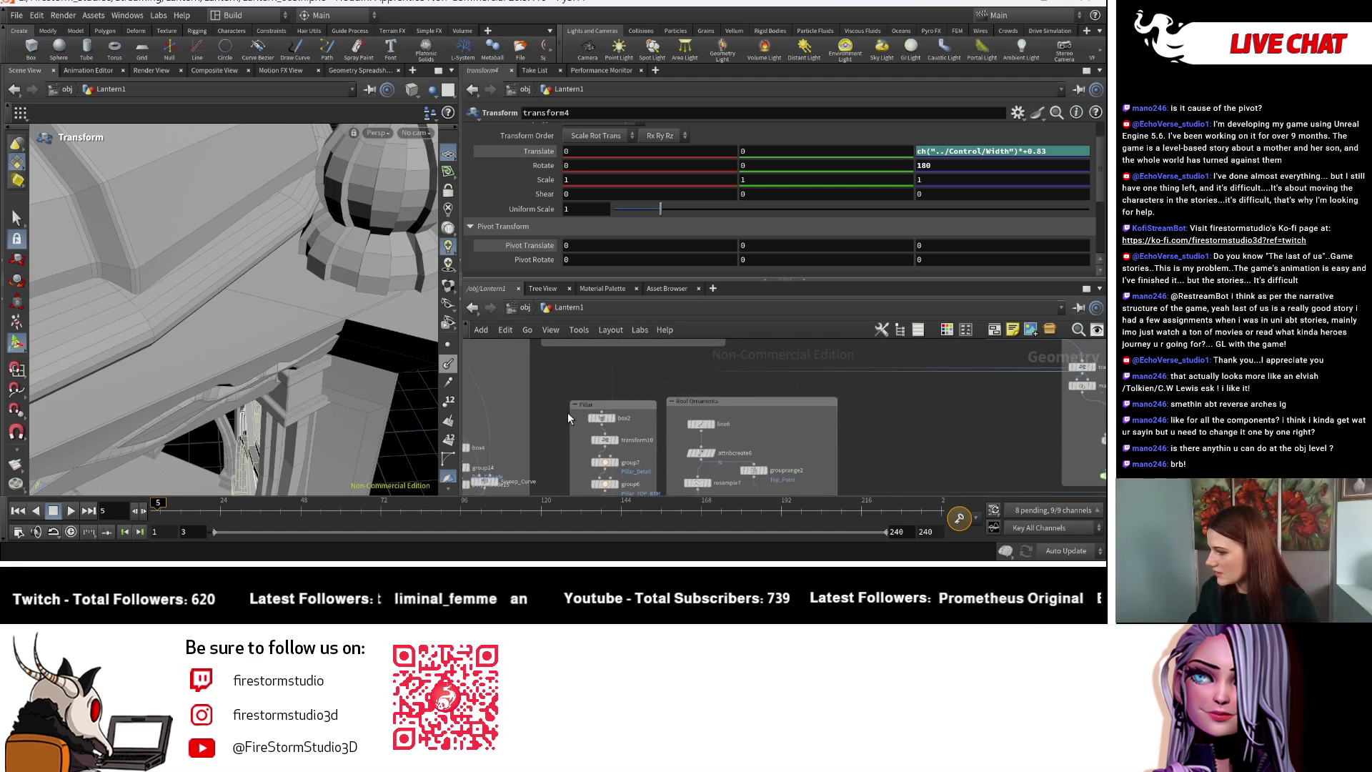
scroll(567, 413, "down", 5)
scroll(576, 378, "down", 2)
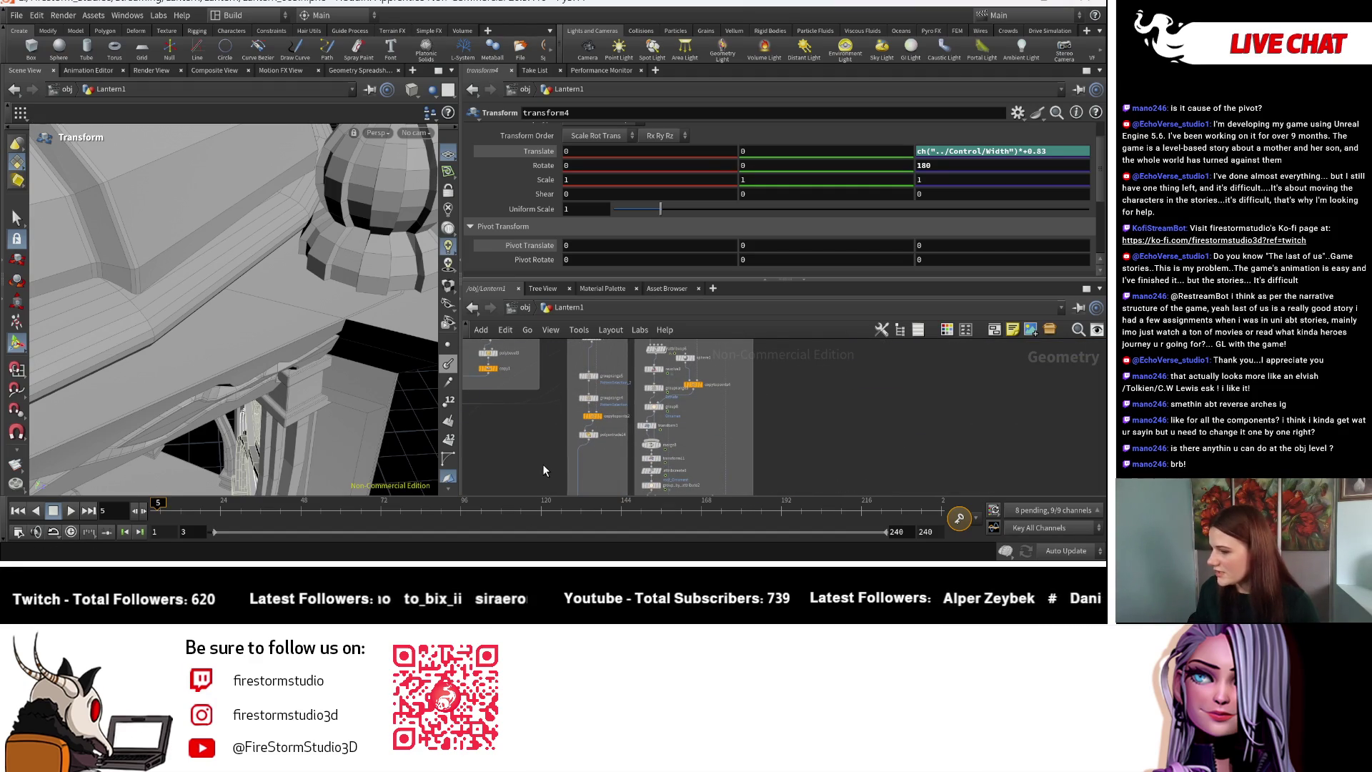
left_click_drag(539, 455, 534, 384)
scroll(641, 448, "down", 3)
middle_click_drag(641, 448, 572, 437)
scroll(631, 408, "up", 5)
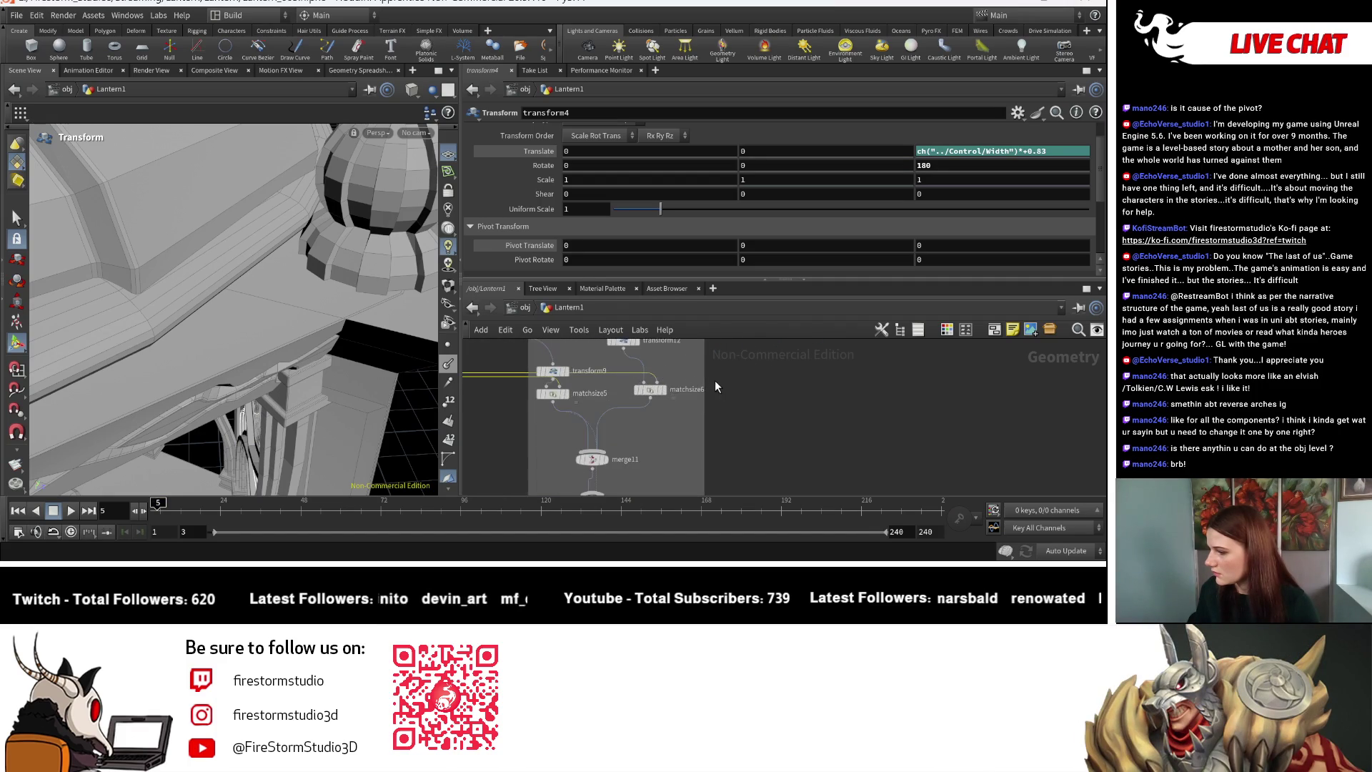
scroll(668, 443, "down", 5)
mouse_move(581, 448)
middle_mouse_down()
mouse_move(646, 428)
mouse_move(758, 444)
middle_mouse_up()
scroll(627, 398, "up", 5)
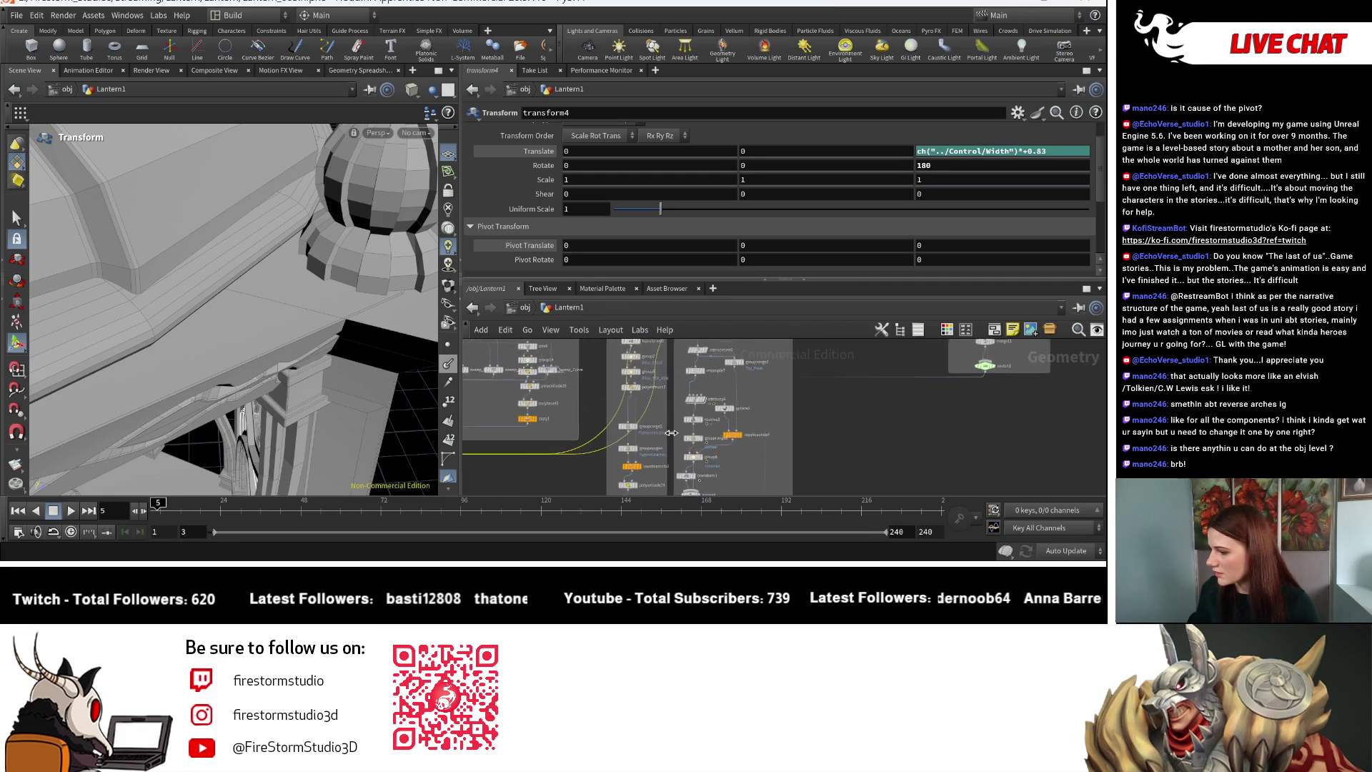
mouse_move(627, 398)
middle_mouse_down()
mouse_move(615, 358)
mouse_move(600, 406)
middle_mouse_up()
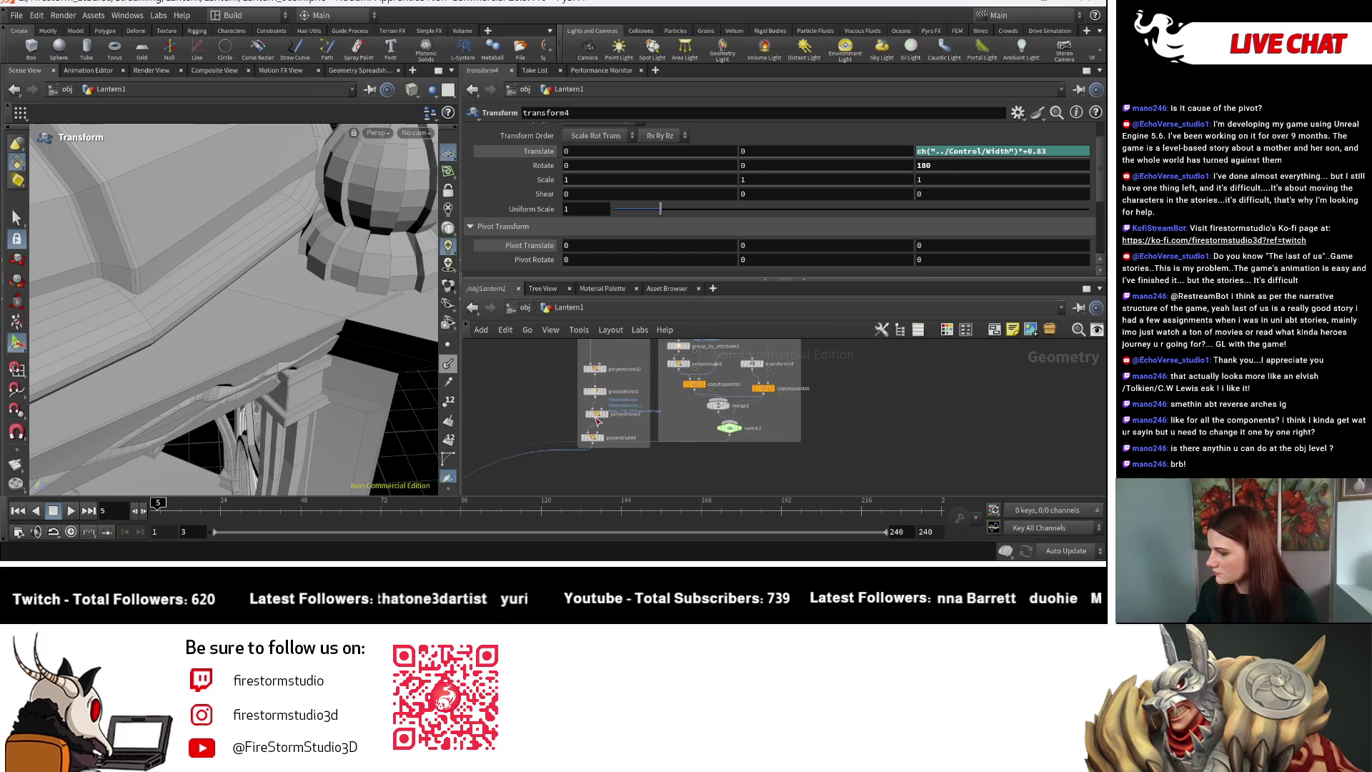
mouse_move(496, 486)
middle_mouse_down()
mouse_move(728, 383)
mouse_move(689, 443)
middle_mouse_up()
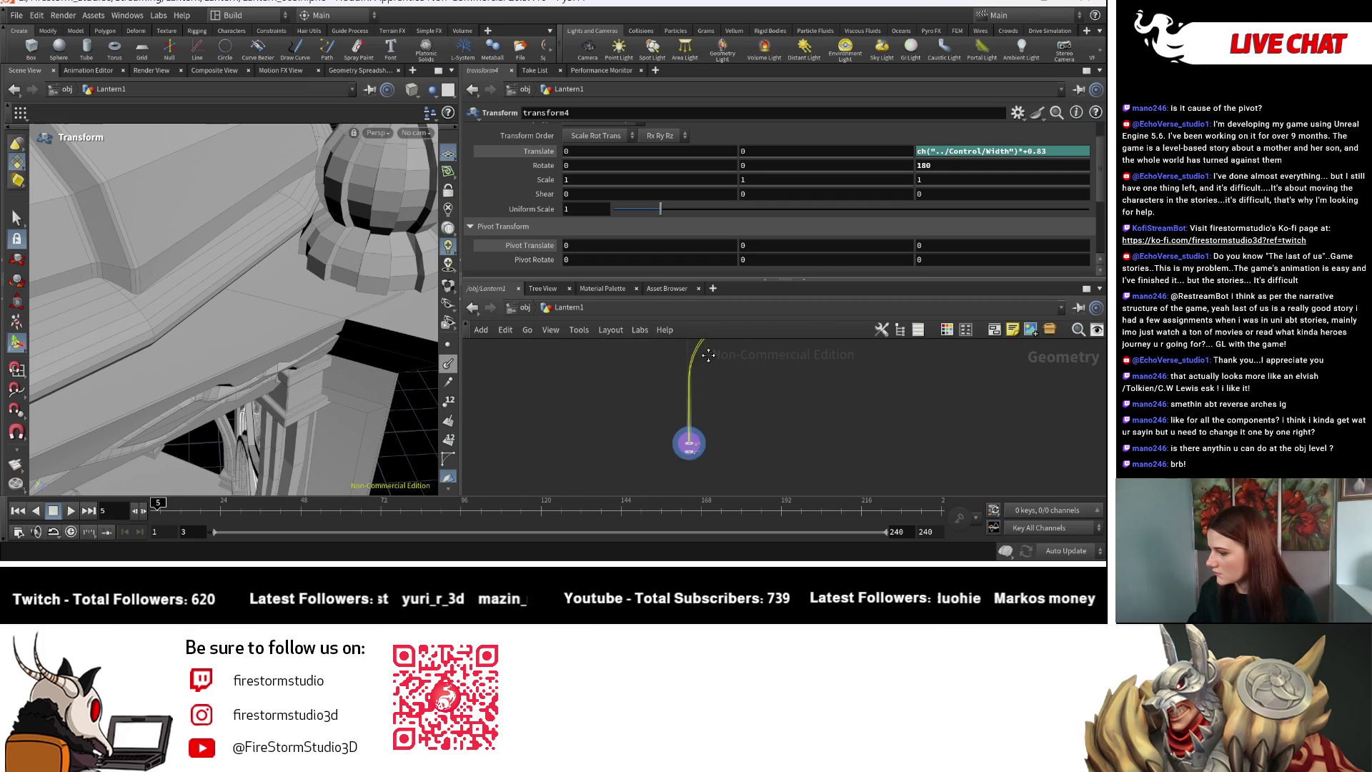
scroll(668, 483, "down", 3)
key("Escape")
mouse_move(345, 400)
left_mouse_down()
mouse_move(372, 386)
mouse_move(335, 400)
mouse_move(328, 422)
mouse_move(350, 415)
mouse_move(275, 402)
mouse_move(369, 388)
left_mouse_up()
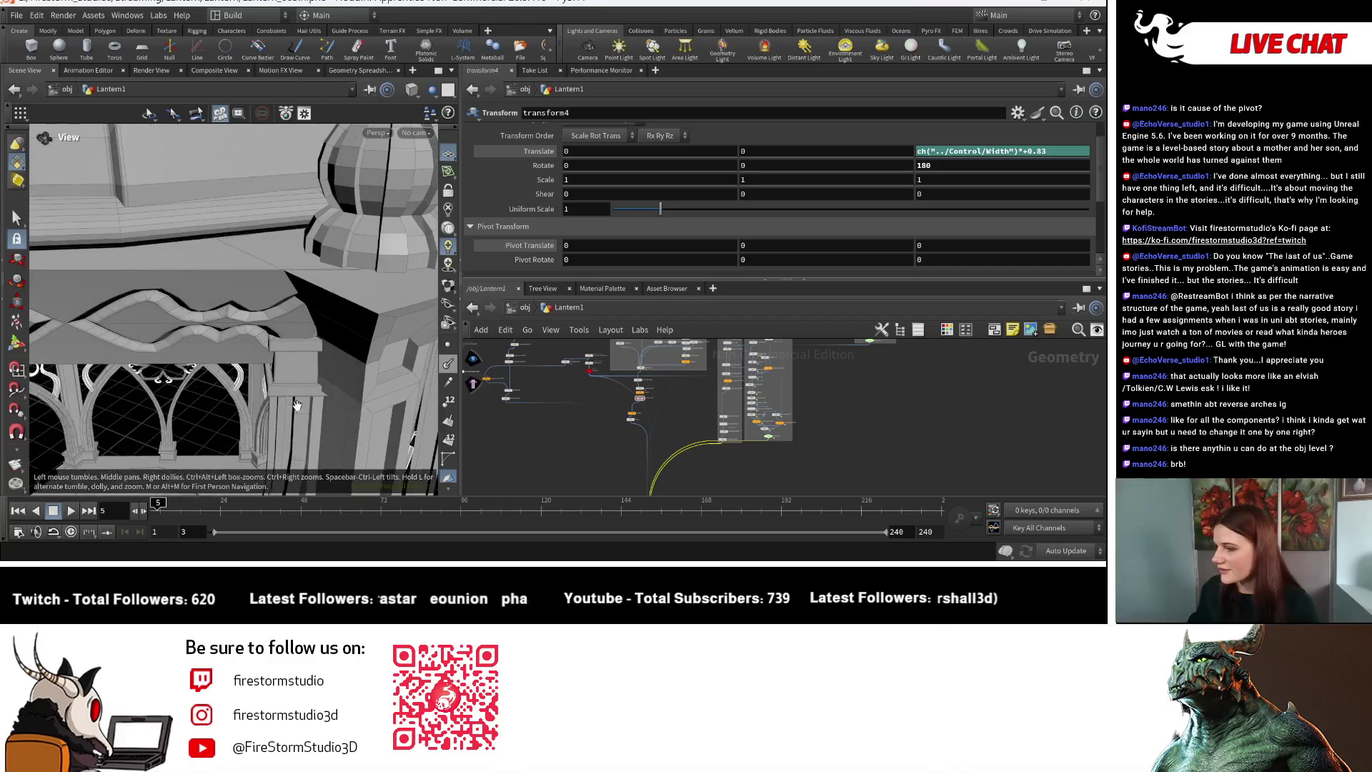
key("t")
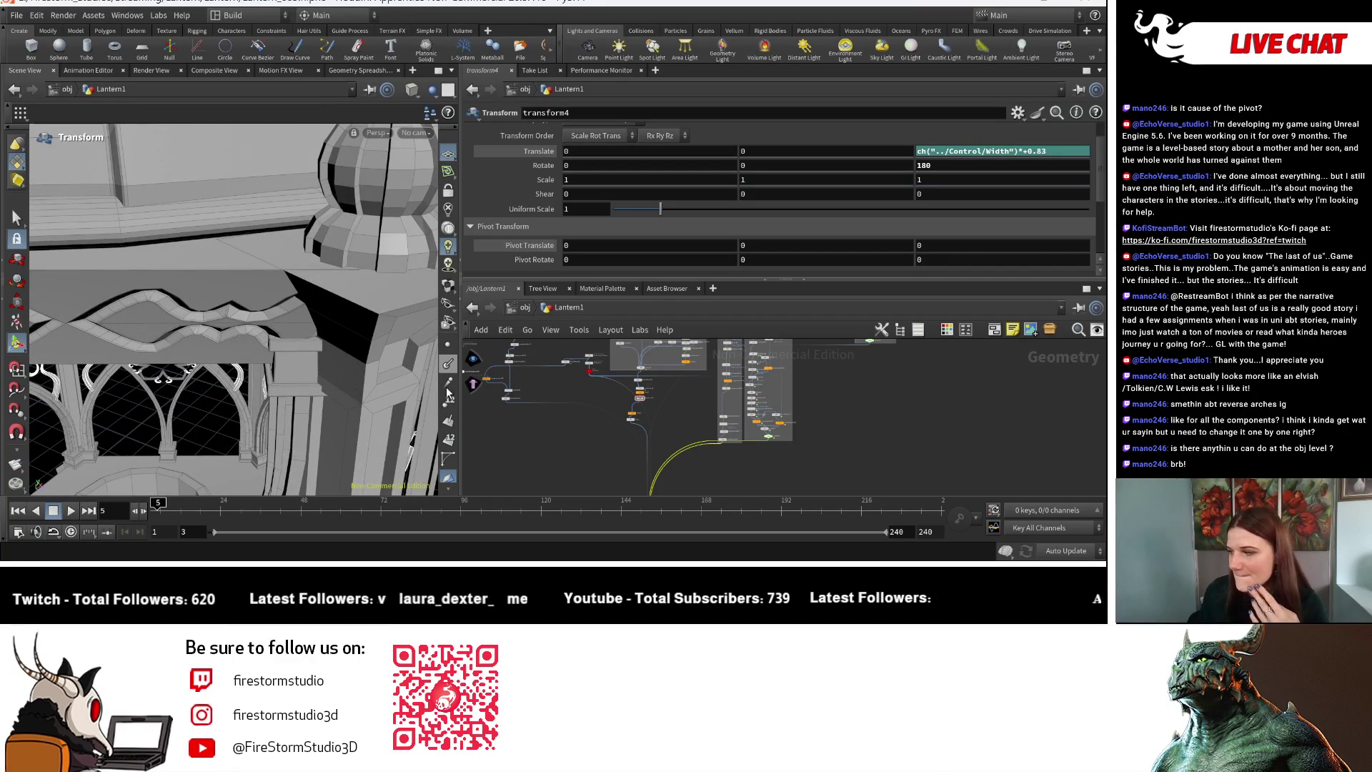
scroll(673, 430, "up", 3)
middle_click_drag(685, 437, 601, 434)
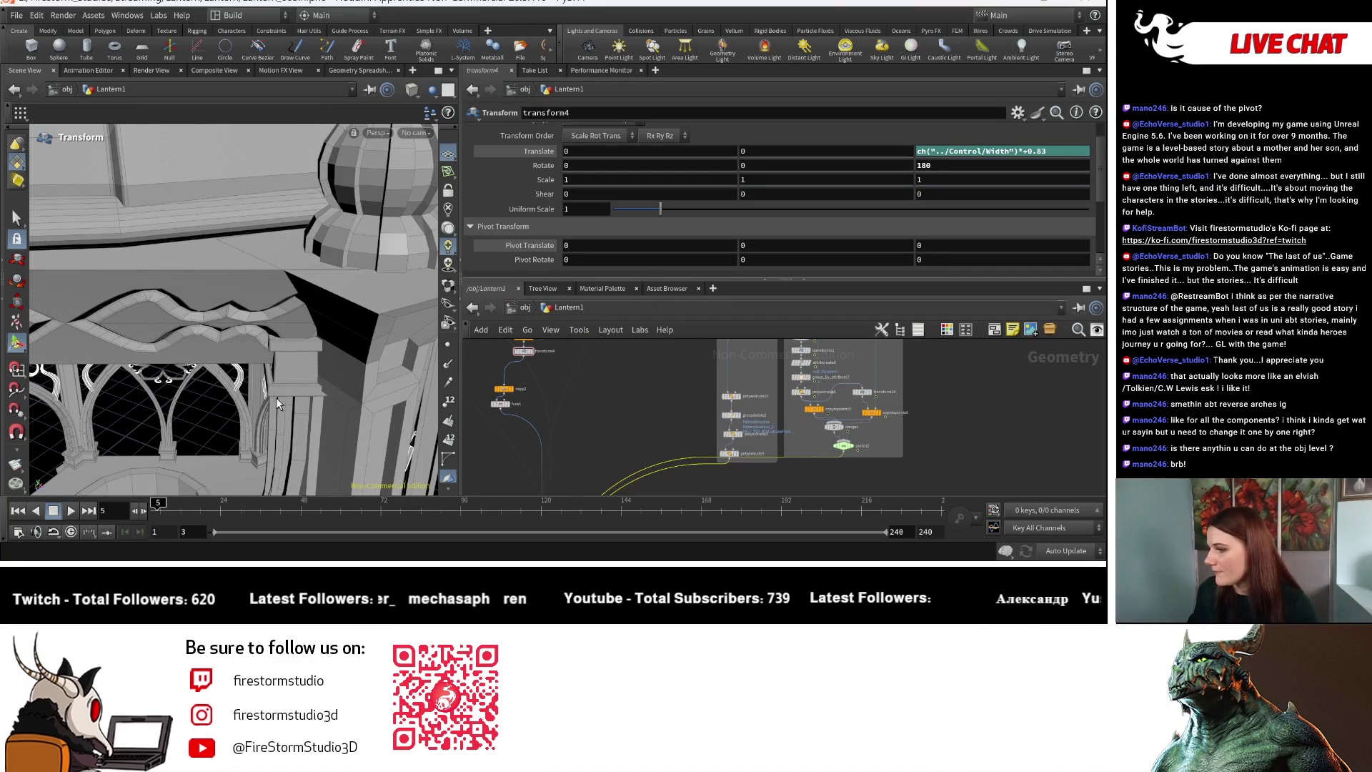
key("Escape")
left_click_drag(379, 424, 363, 394)
scroll(718, 448, "up", 5)
key("Return")
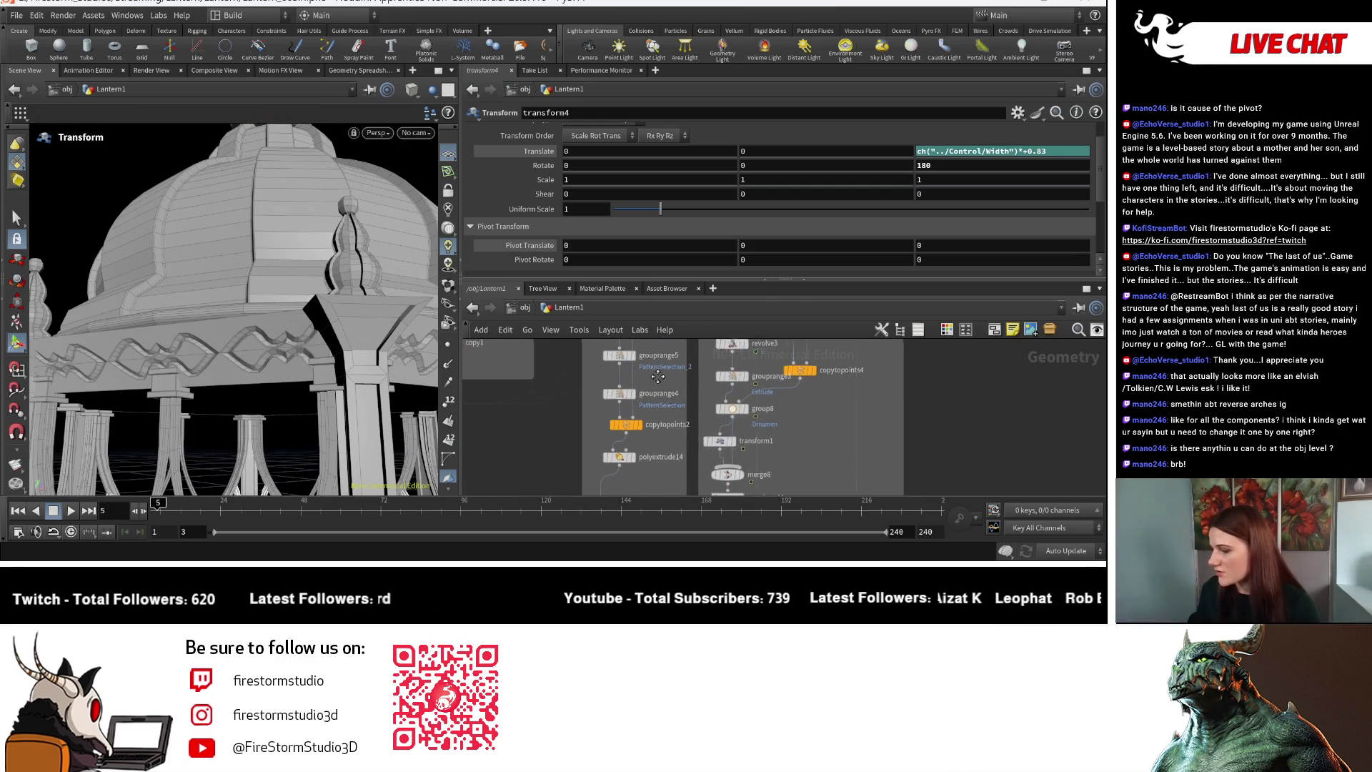
middle_click_drag(658, 381, 652, 350)
key("Escape")
left_click_drag(379, 366, 422, 378)
key("Return")
mouse_move(647, 486)
middle_mouse_down()
mouse_move(646, 300)
mouse_move(644, 375)
middle_mouse_up()
scroll(644, 374, "up", 2)
left_click(599, 398)
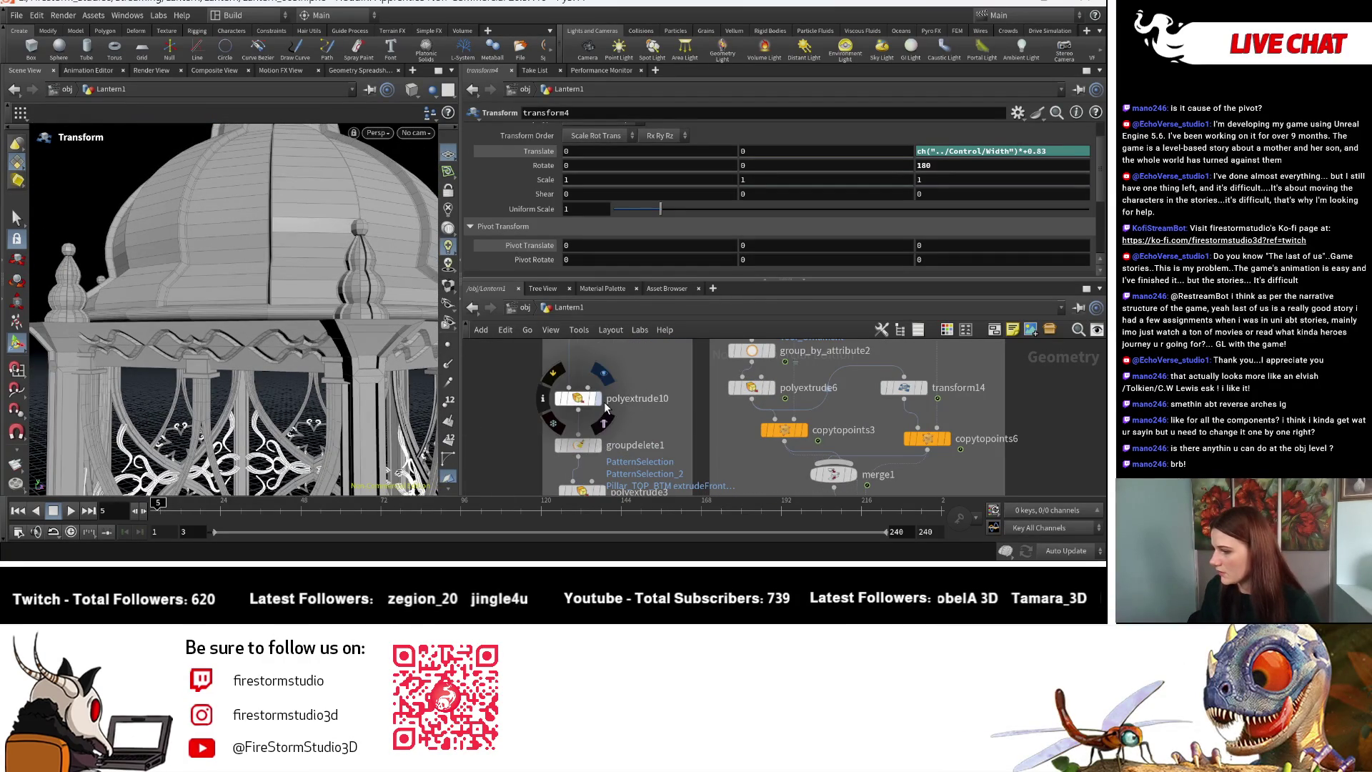
Select polyextrude4 and display the extruded pillars.
middle_click_drag(529, 393, 534, 303)
left_click(586, 452)
key("Return")
left_click(596, 453)
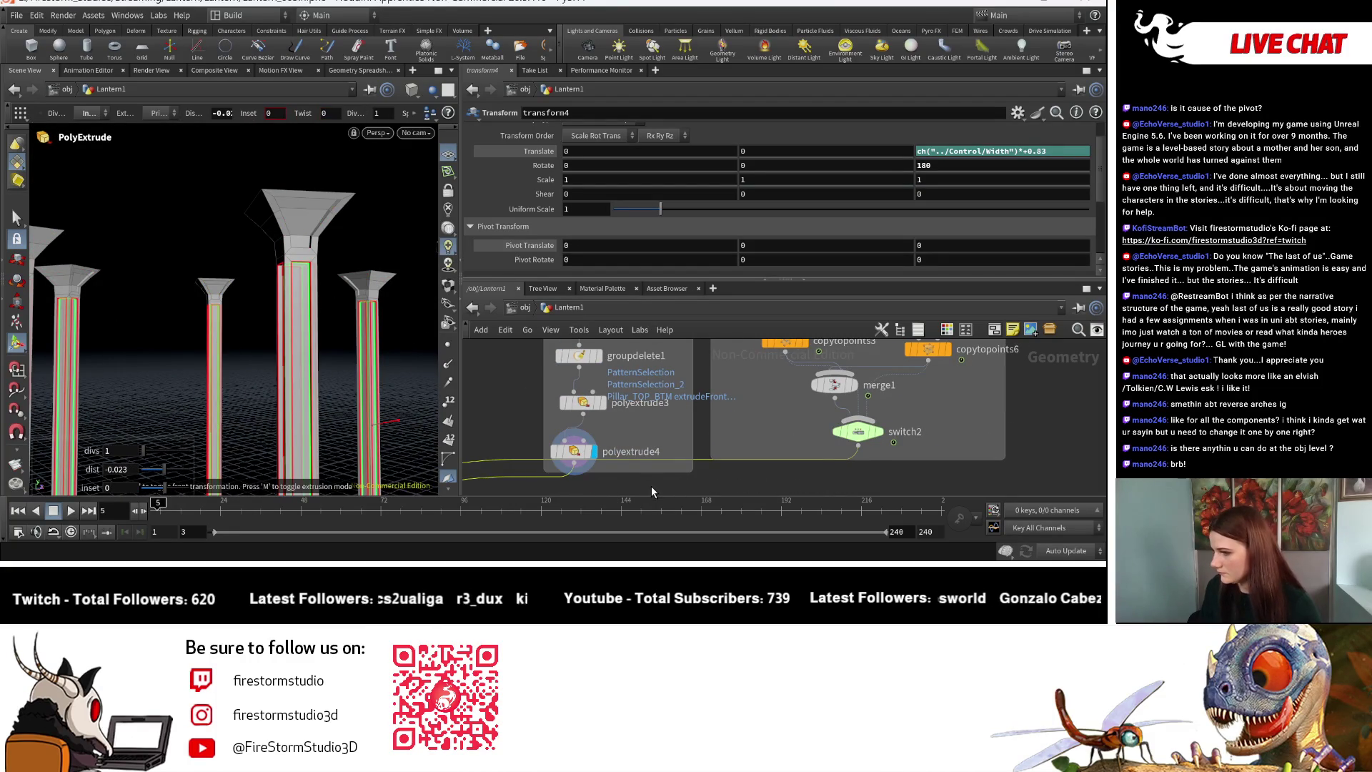
scroll(672, 468, "down", 3)
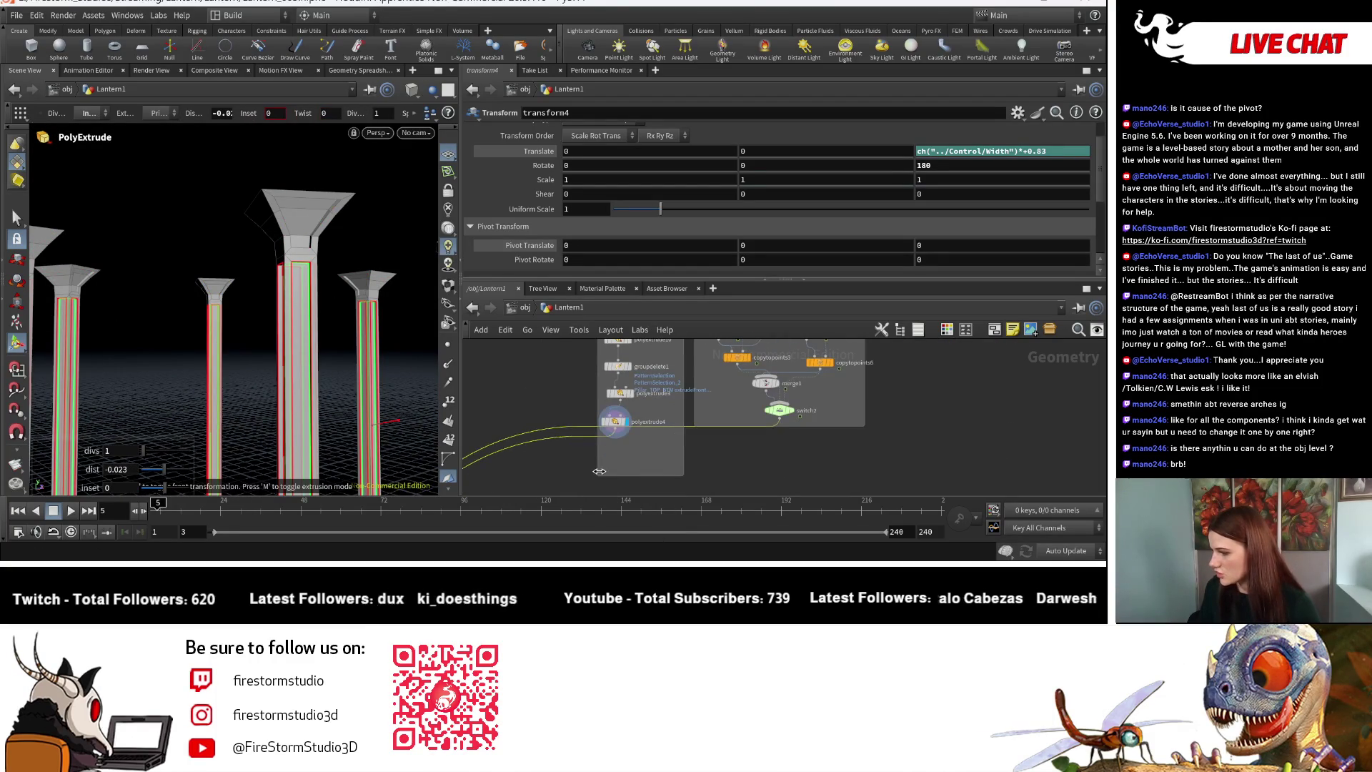
Add a PolyBevel node below polyextrude4, feed it the pillars, and display it.
key("Tab")
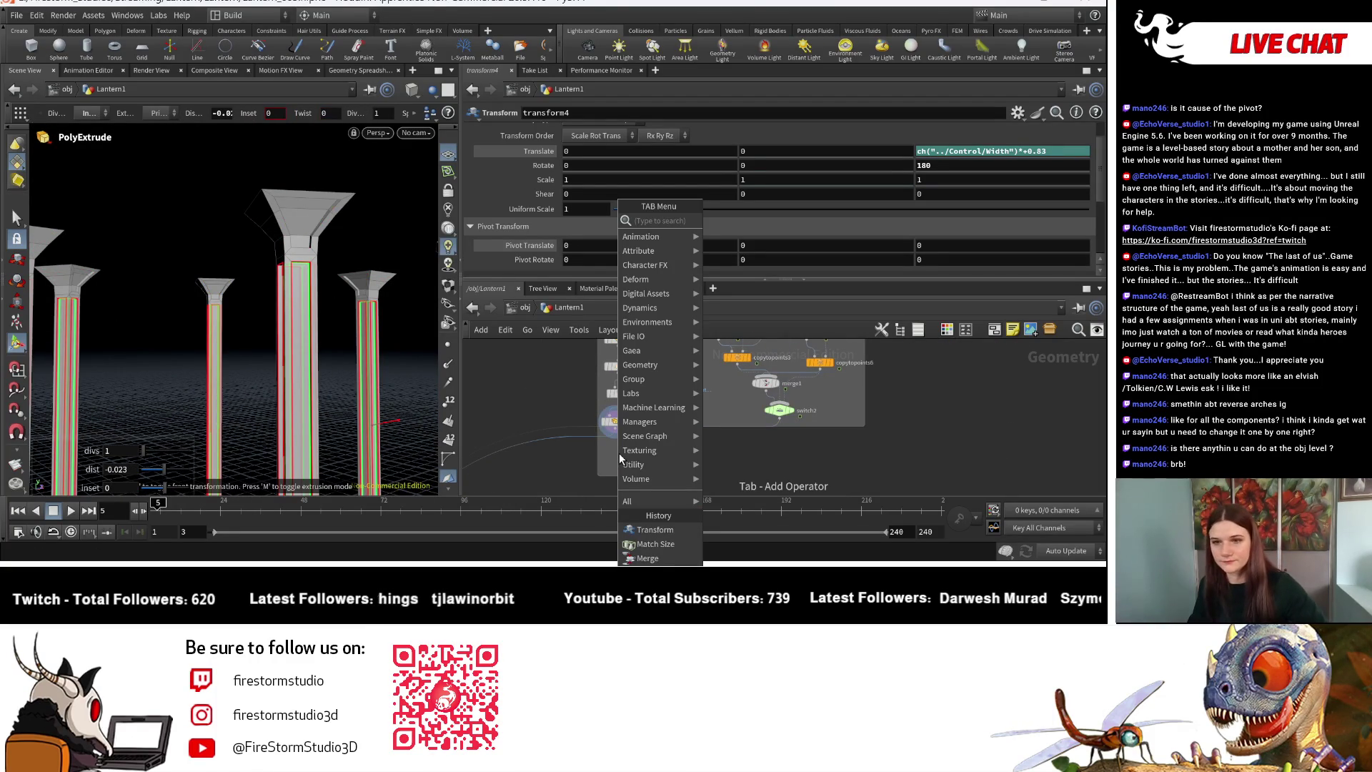
type("beve")
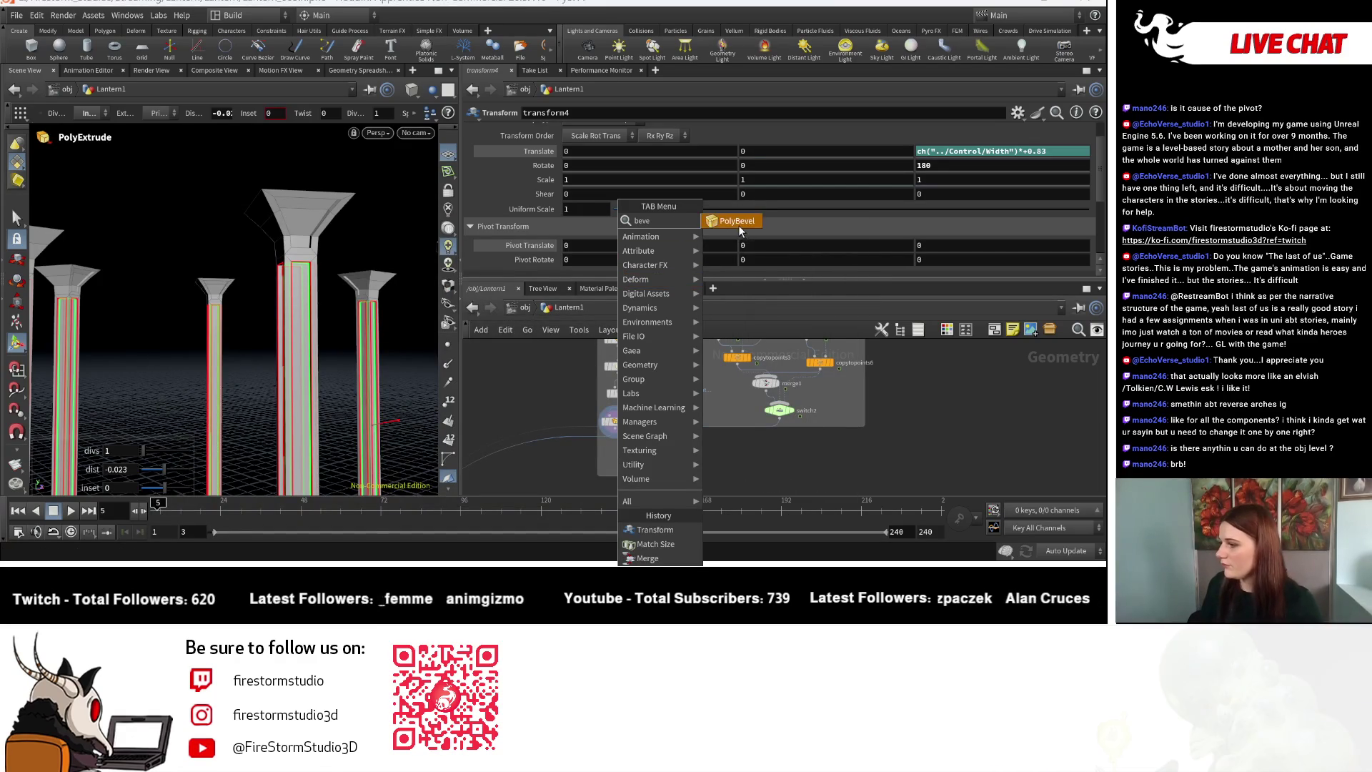
key("Escape")
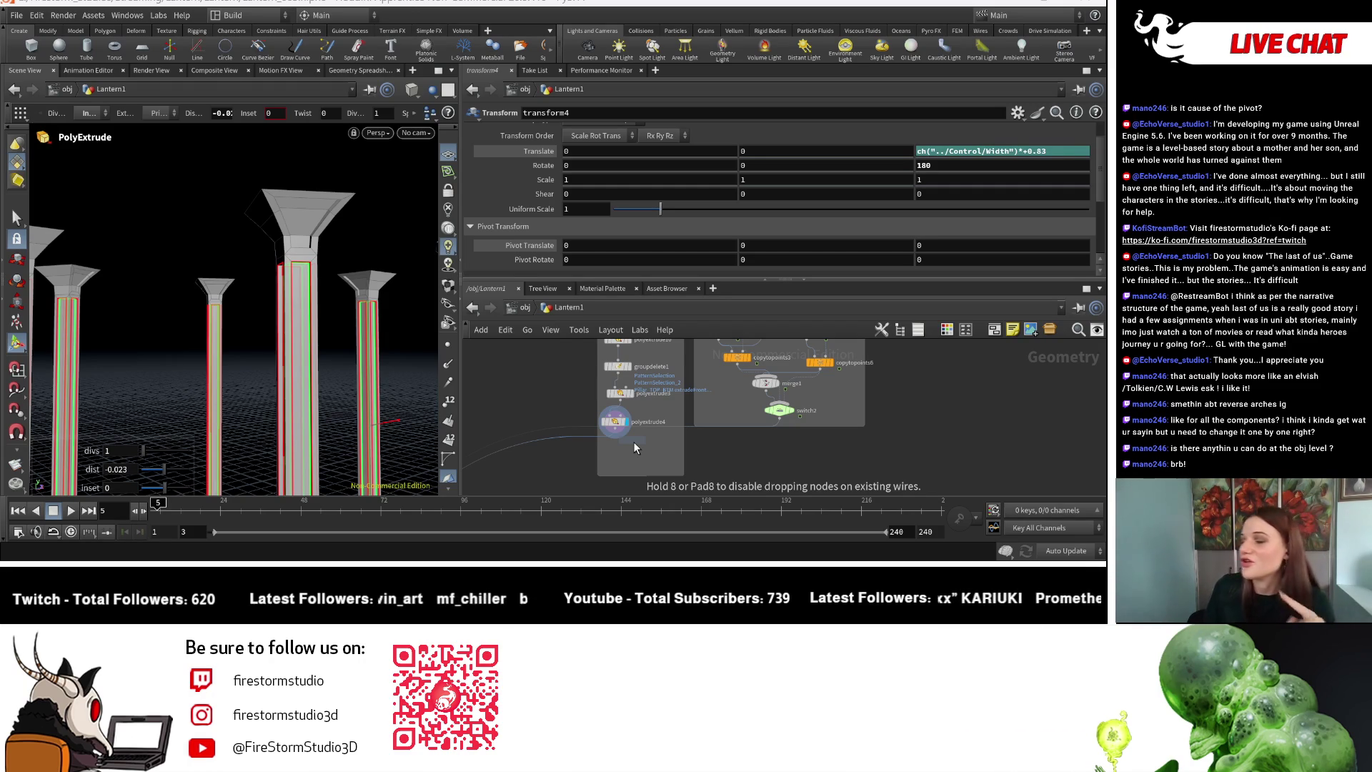
left_click(642, 456)
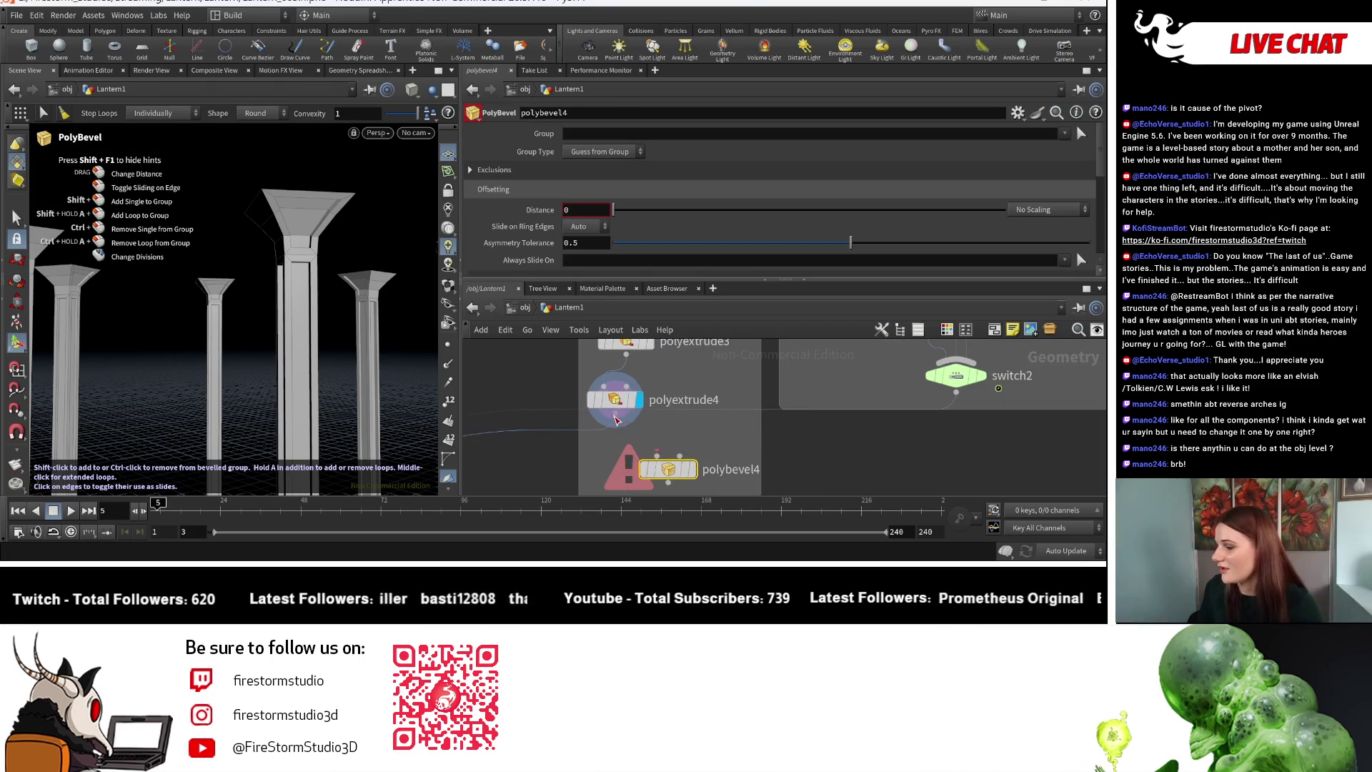
left_click(646, 471)
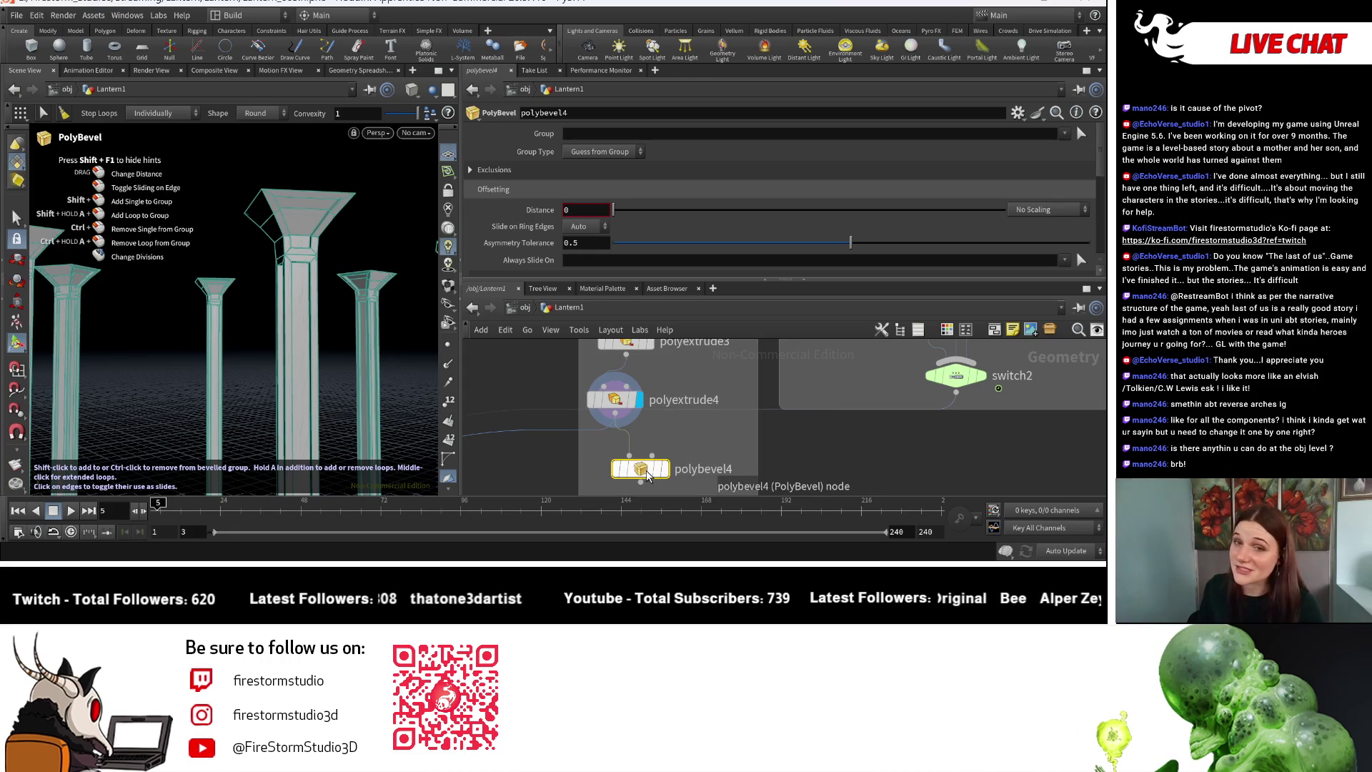
left_click(642, 482)
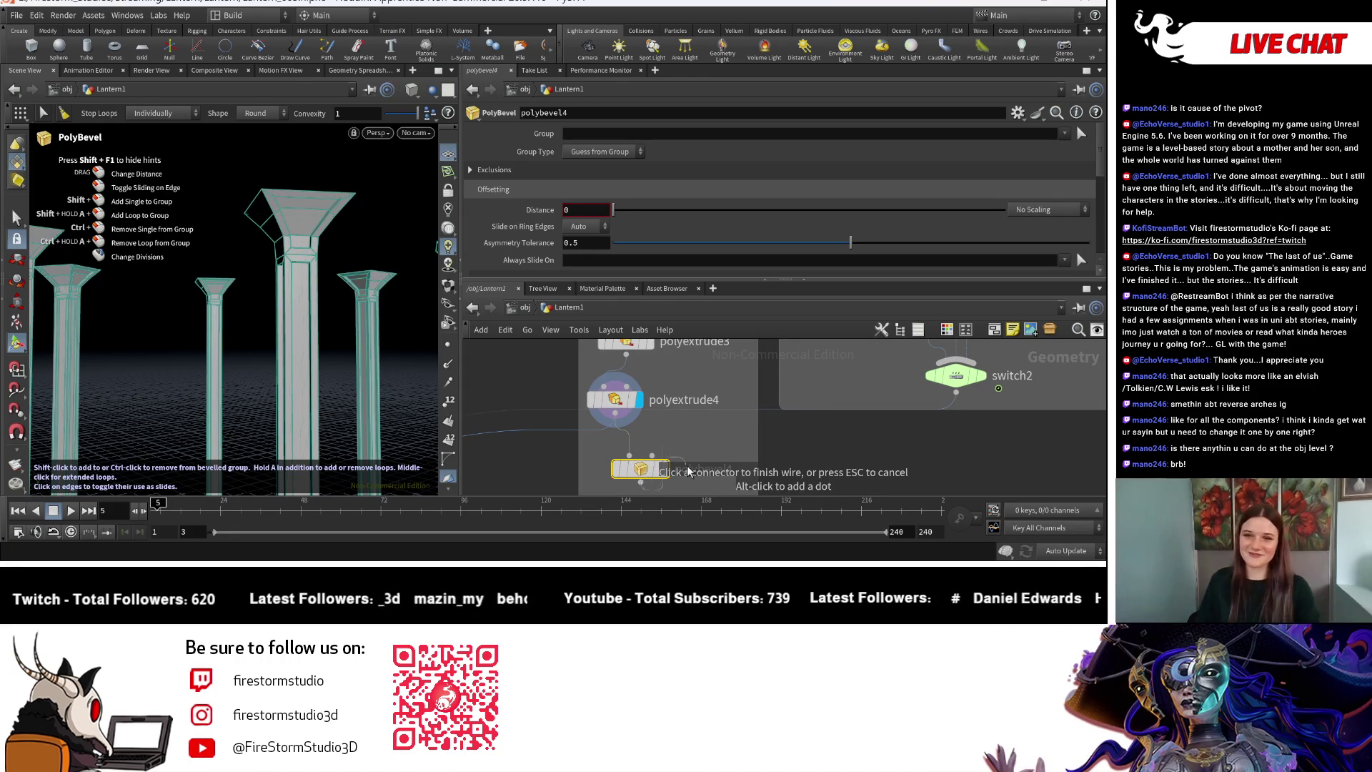
key("Escape")
scroll(704, 457, "up", 2)
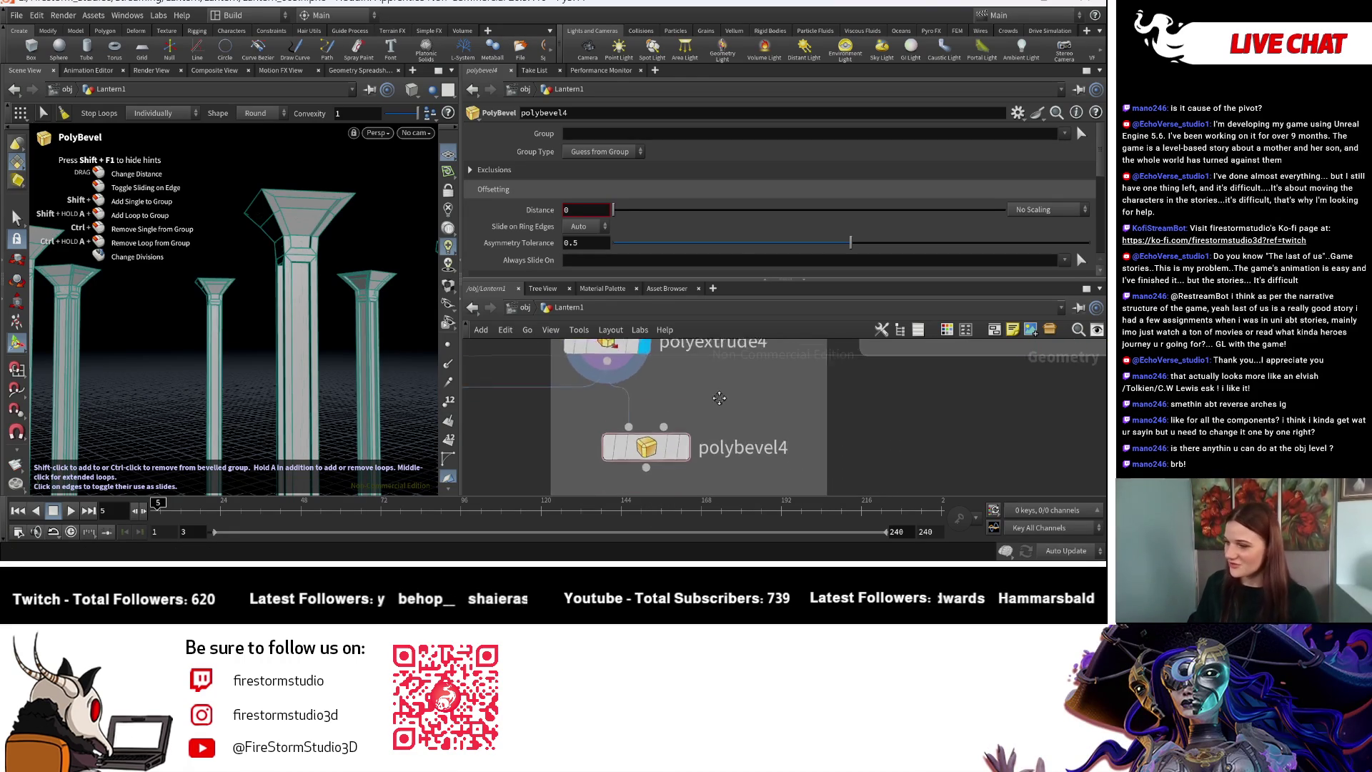
left_click(683, 420)
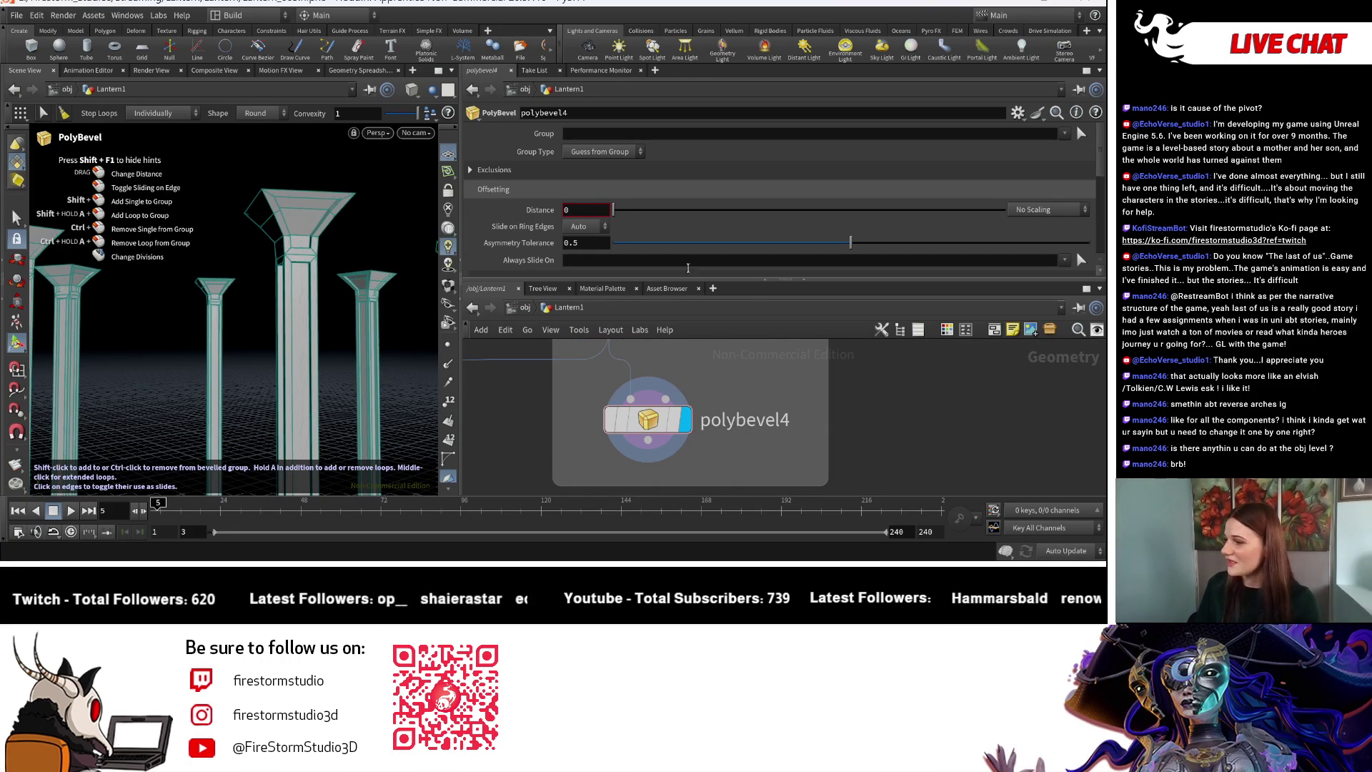
Keep the fillet shape Round and enable Ignore Flat Edges under Exclusions.
scroll(601, 225, "down", 3)
left_click(600, 226)
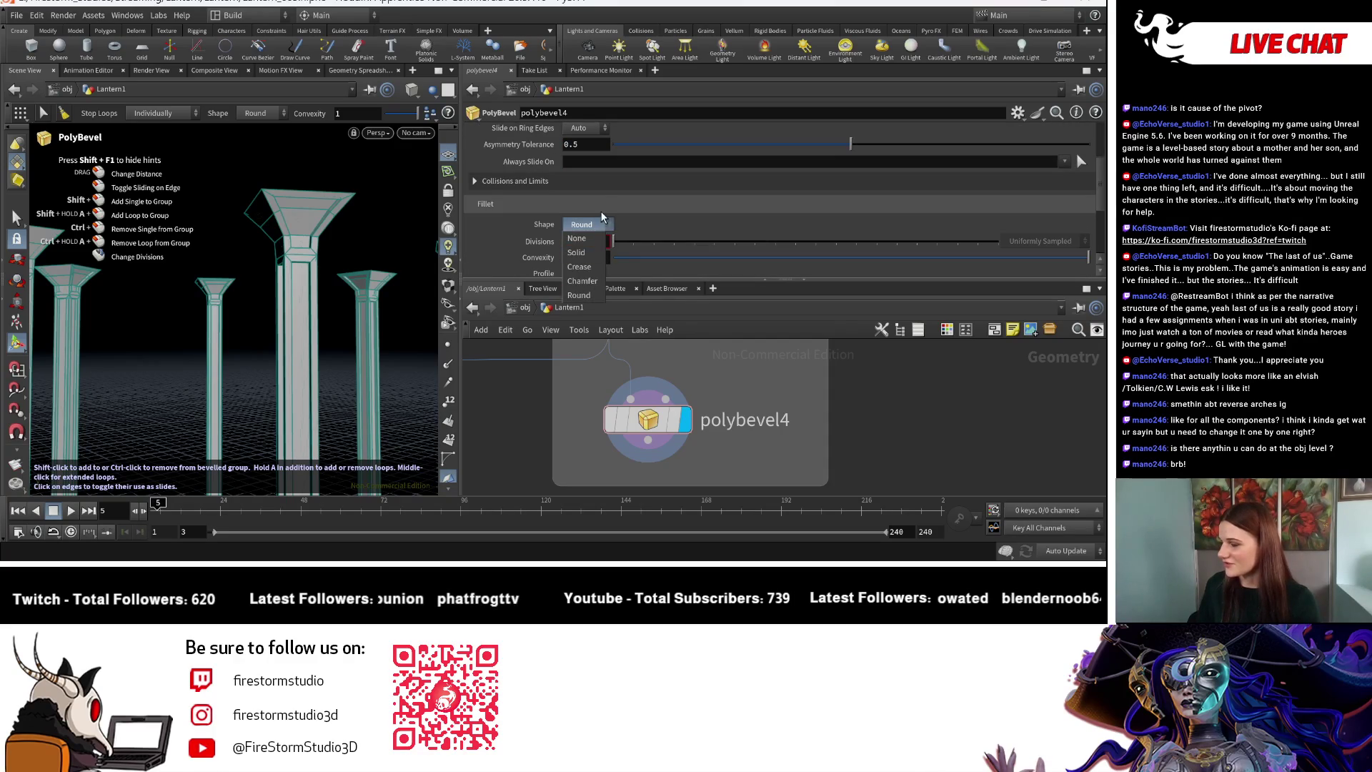
left_click(609, 241)
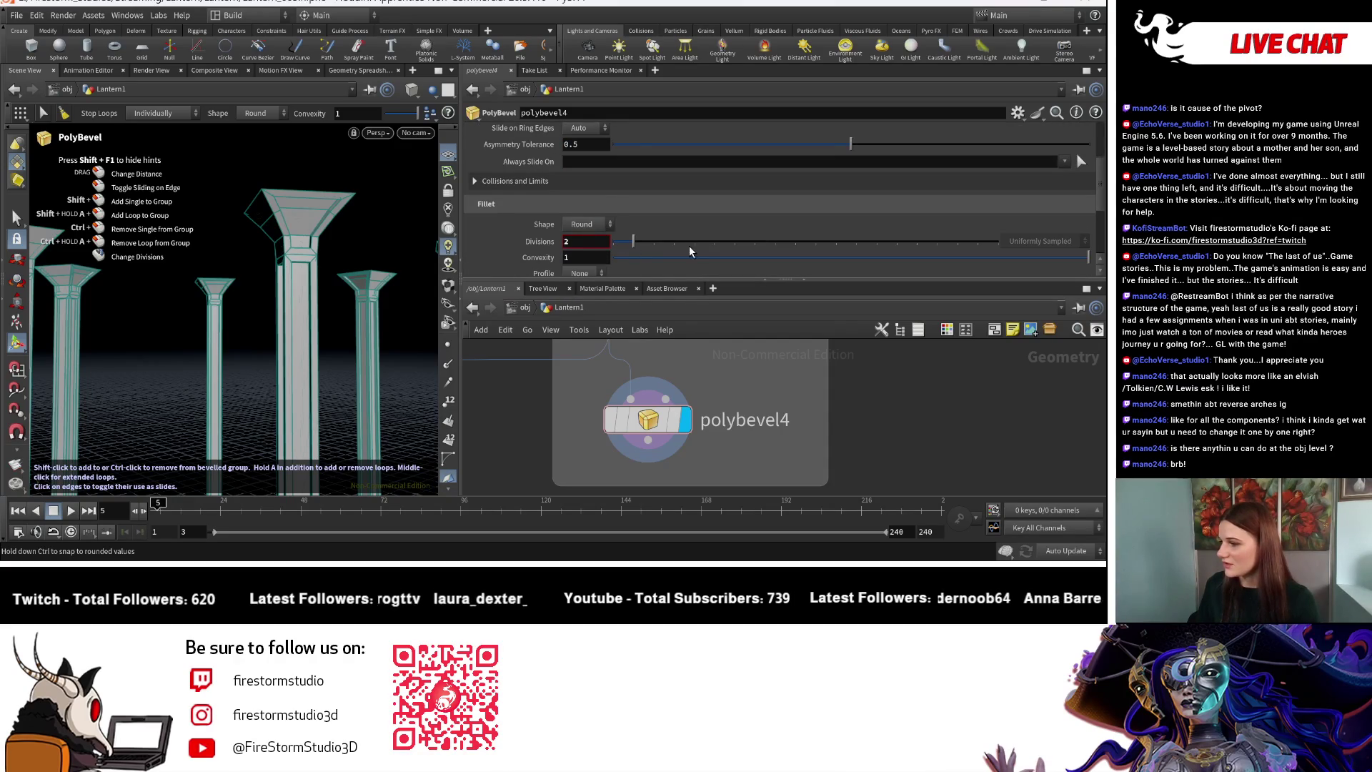
scroll(690, 235, "up", 3)
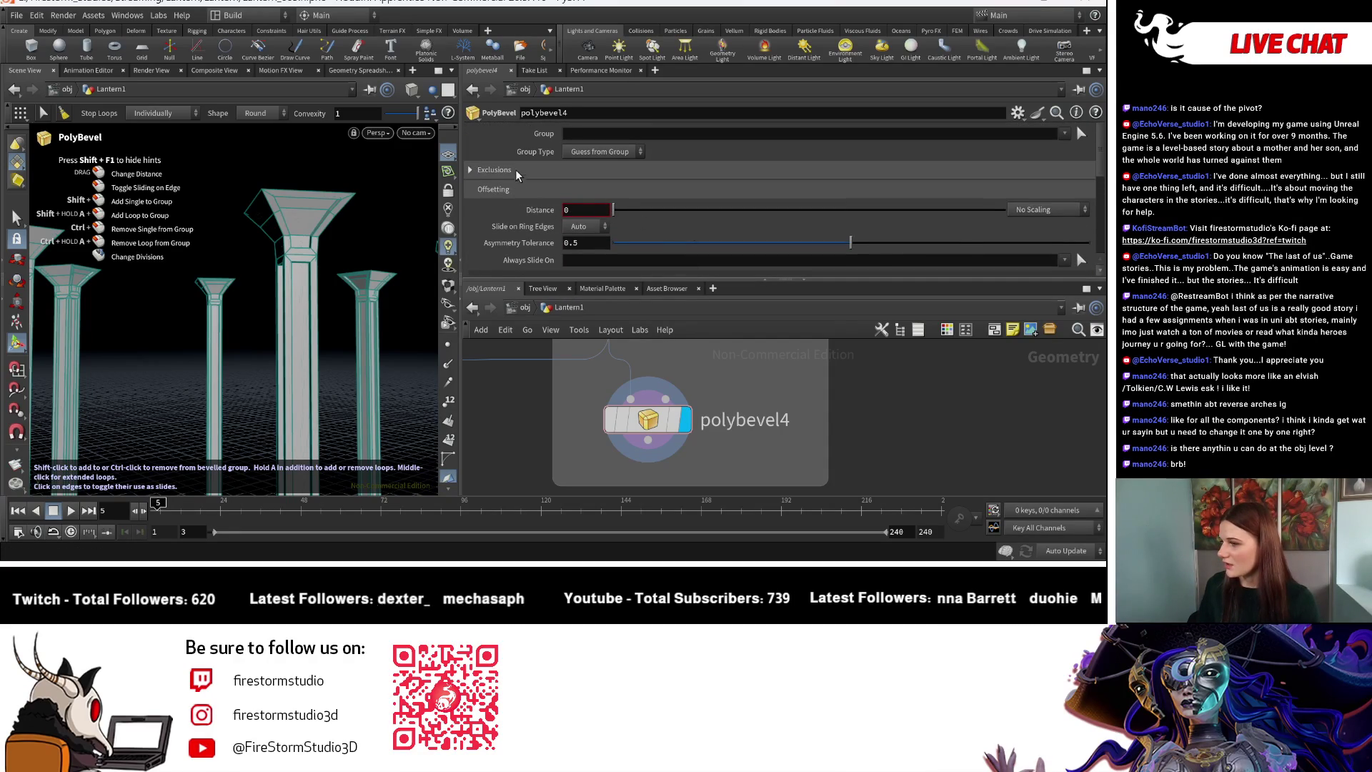
left_click(586, 170)
left_click(571, 190)
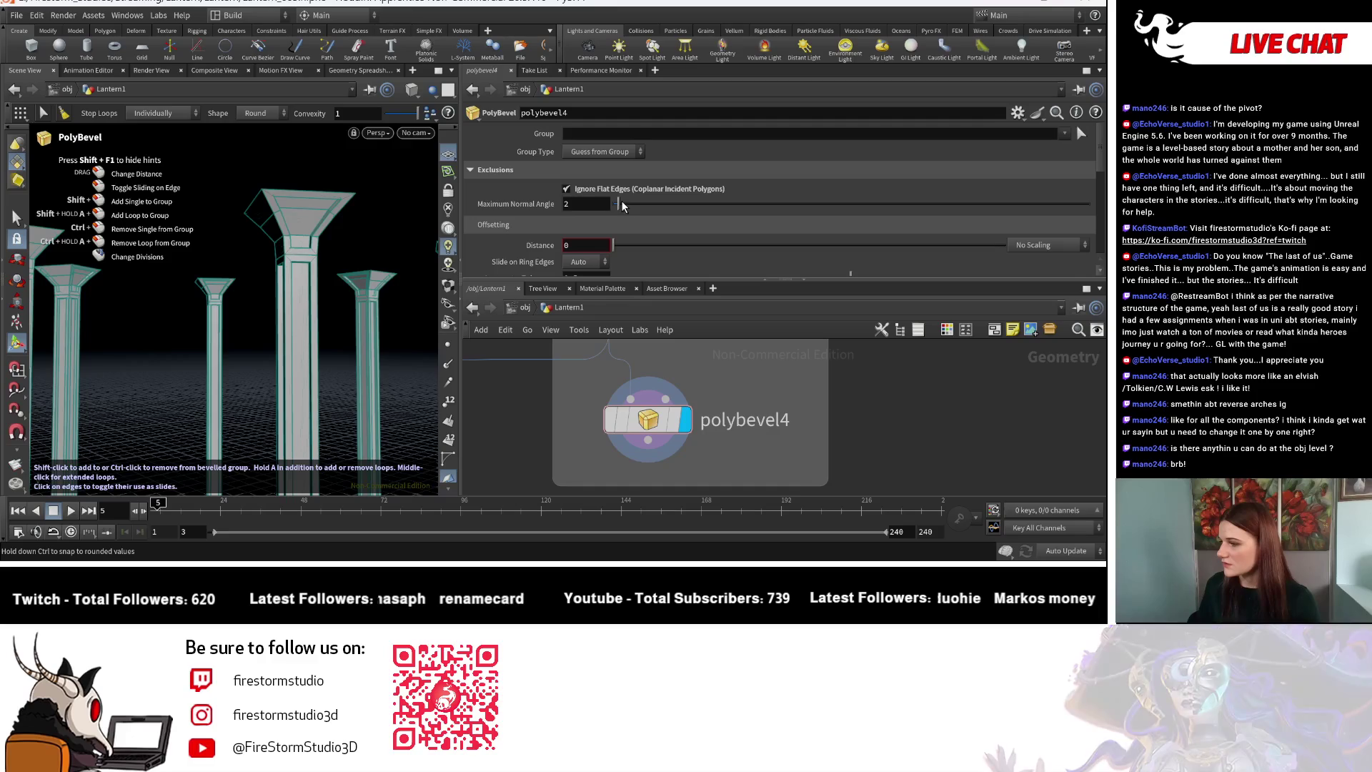
Set the bevel Distance to 0.004 and orbit to inspect the bevelled pillar tops.
key("Escape")
scroll(361, 298, "up", 5)
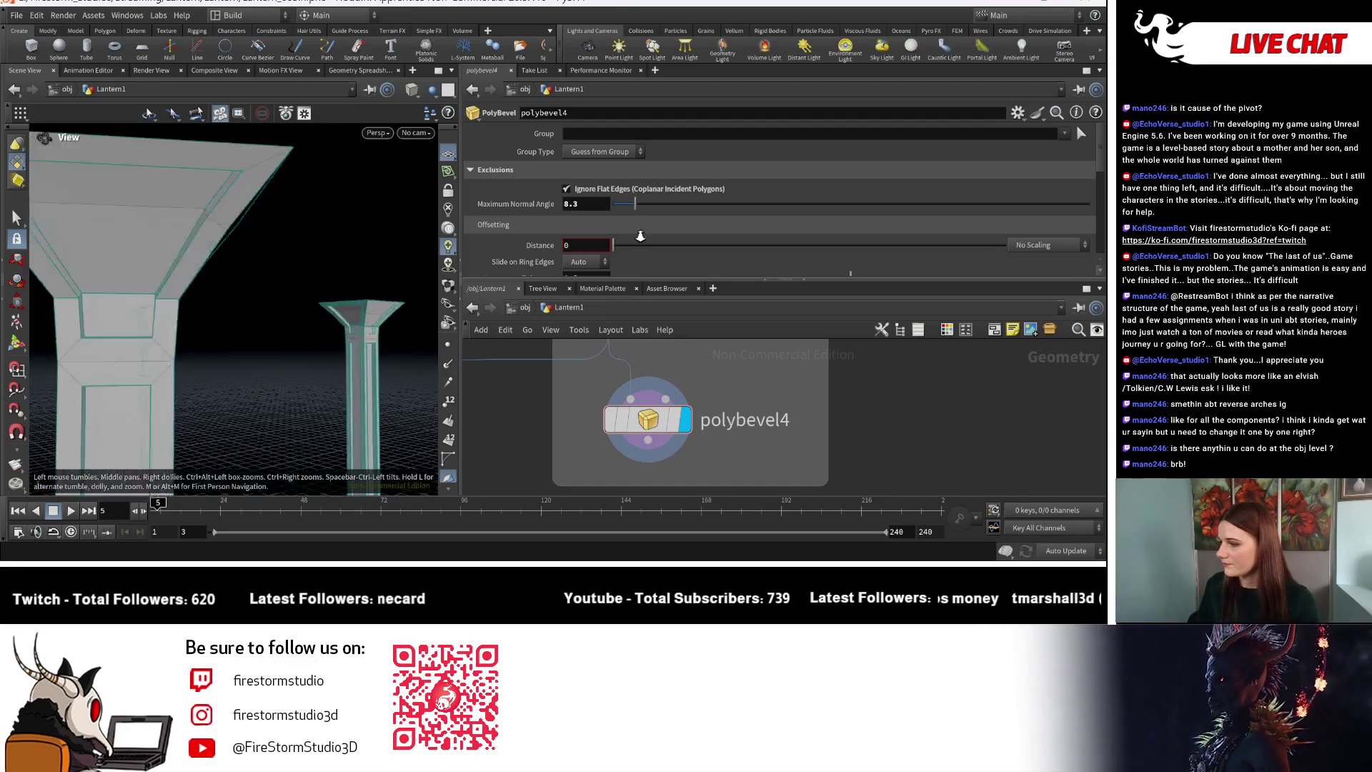
scroll(265, 305, "up", 5)
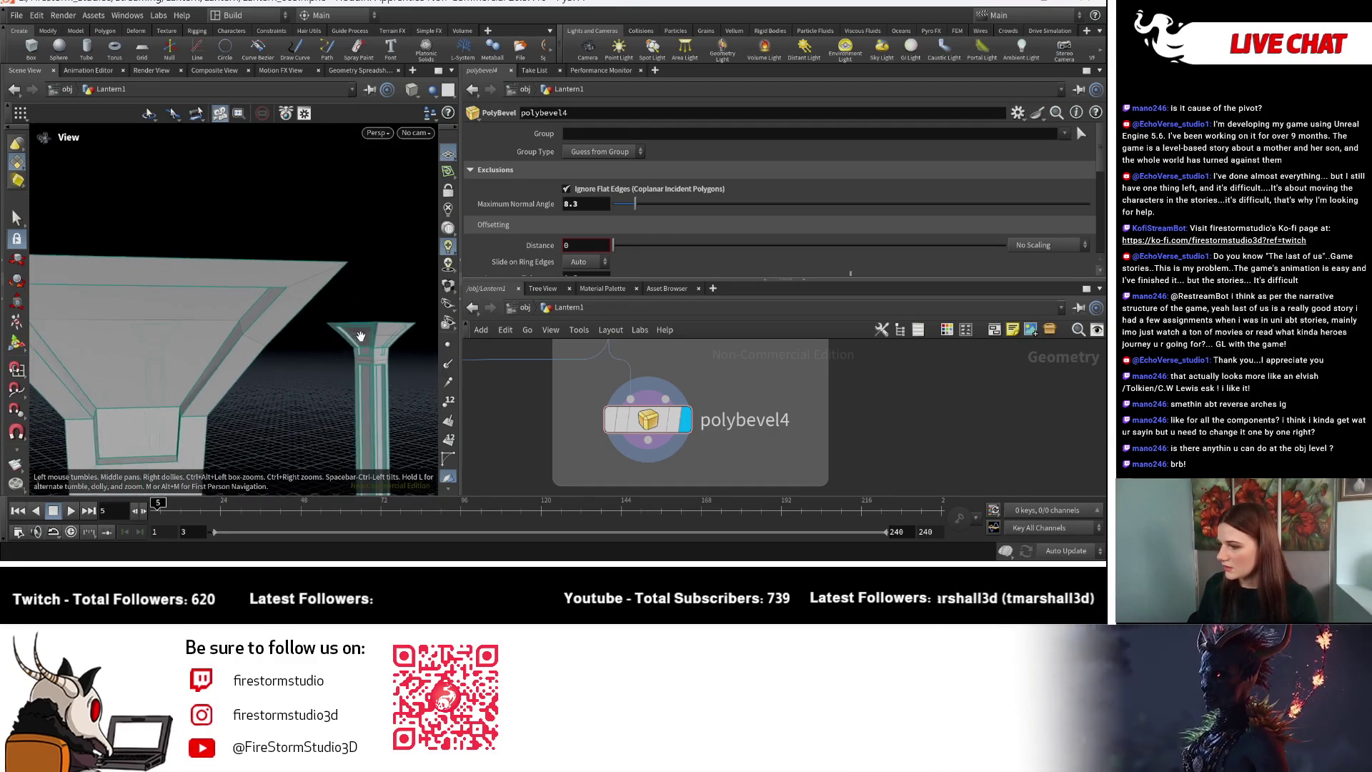
left_click_drag(266, 305, 272, 272)
key("Return")
scroll(607, 243, "down", 2)
left_click_drag(613, 213, 619, 218)
key("Escape")
mouse_move(308, 343)
left_mouse_down()
mouse_move(314, 372)
mouse_move(293, 379)
mouse_move(306, 387)
mouse_move(351, 351)
mouse_move(335, 361)
left_mouse_up()
key("Return")
scroll(570, 459, "down", 2)
scroll(570, 460, "down", 2)
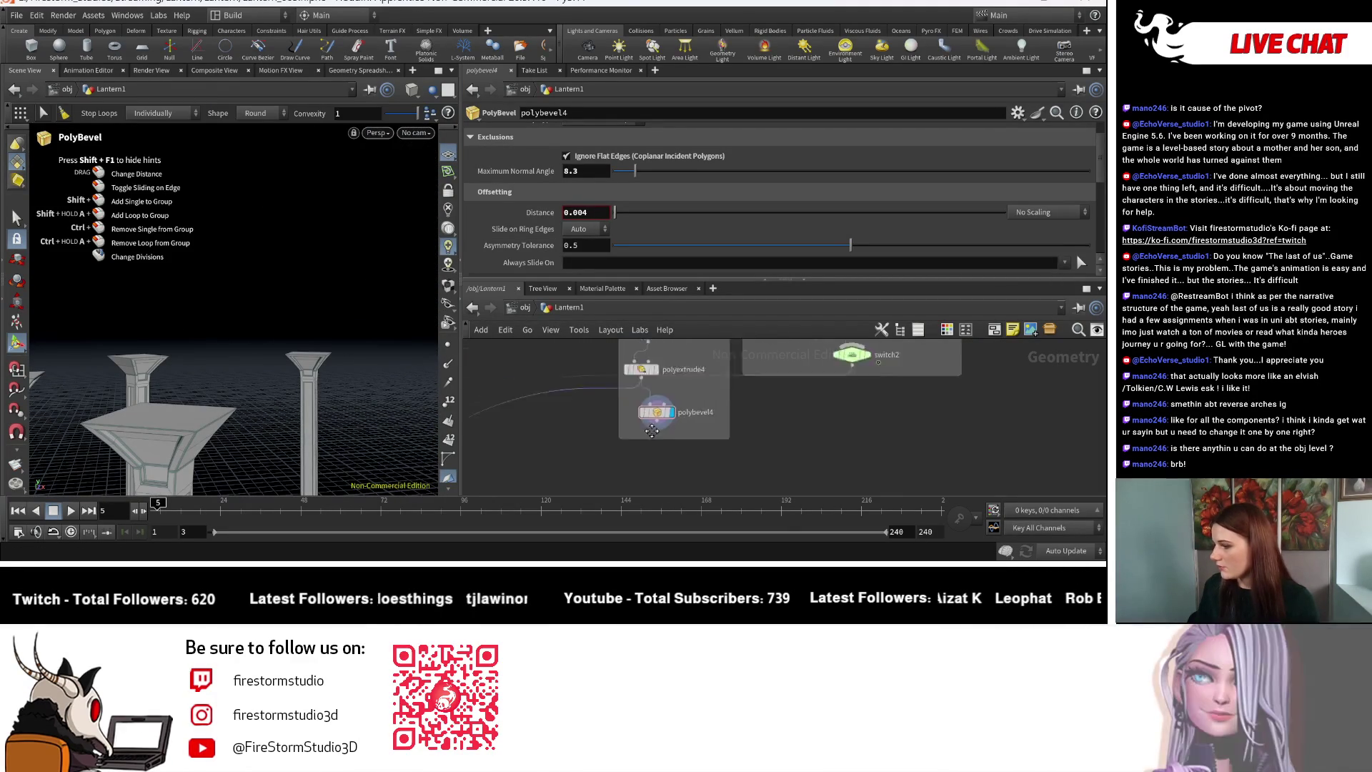
Wire polybevel4's output into the downstream network.
mouse_move(686, 408)
left_mouse_down()
mouse_move(690, 389)
mouse_move(621, 379)
mouse_move(694, 400)
left_mouse_up()
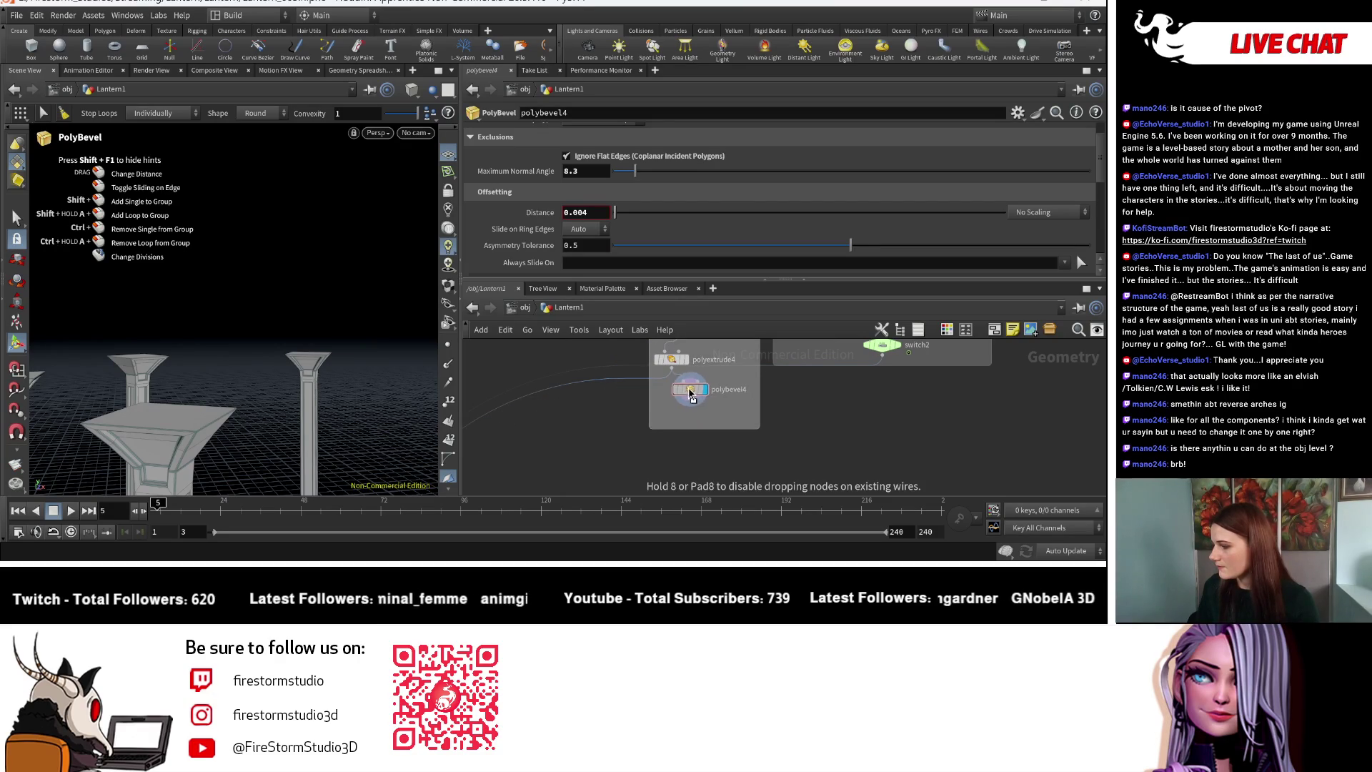
left_click(692, 400)
scroll(636, 400, "up", 3)
left_click(636, 446)
scroll(709, 406, "down", 3)
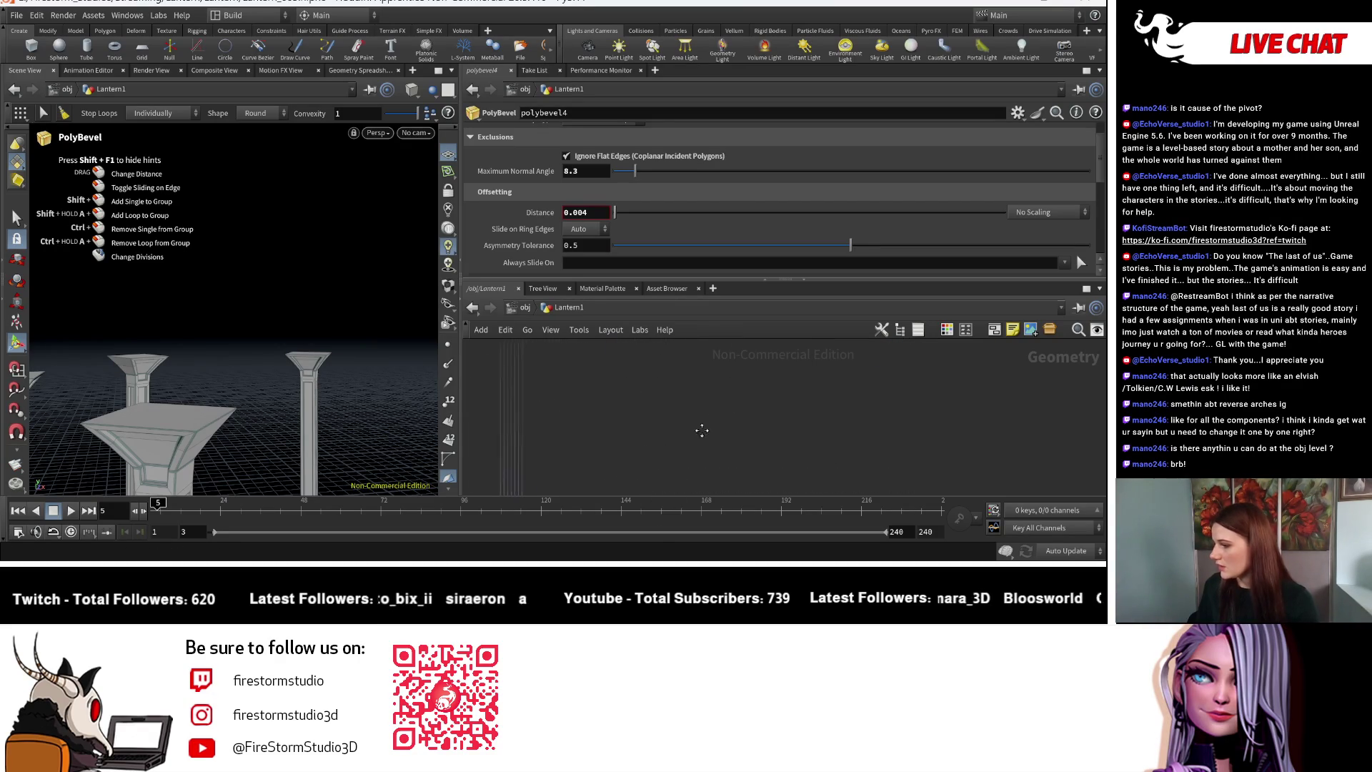
Add a Boolean node and splice it into the wire after polybevel4.
middle_click_drag(710, 406, 695, 468)
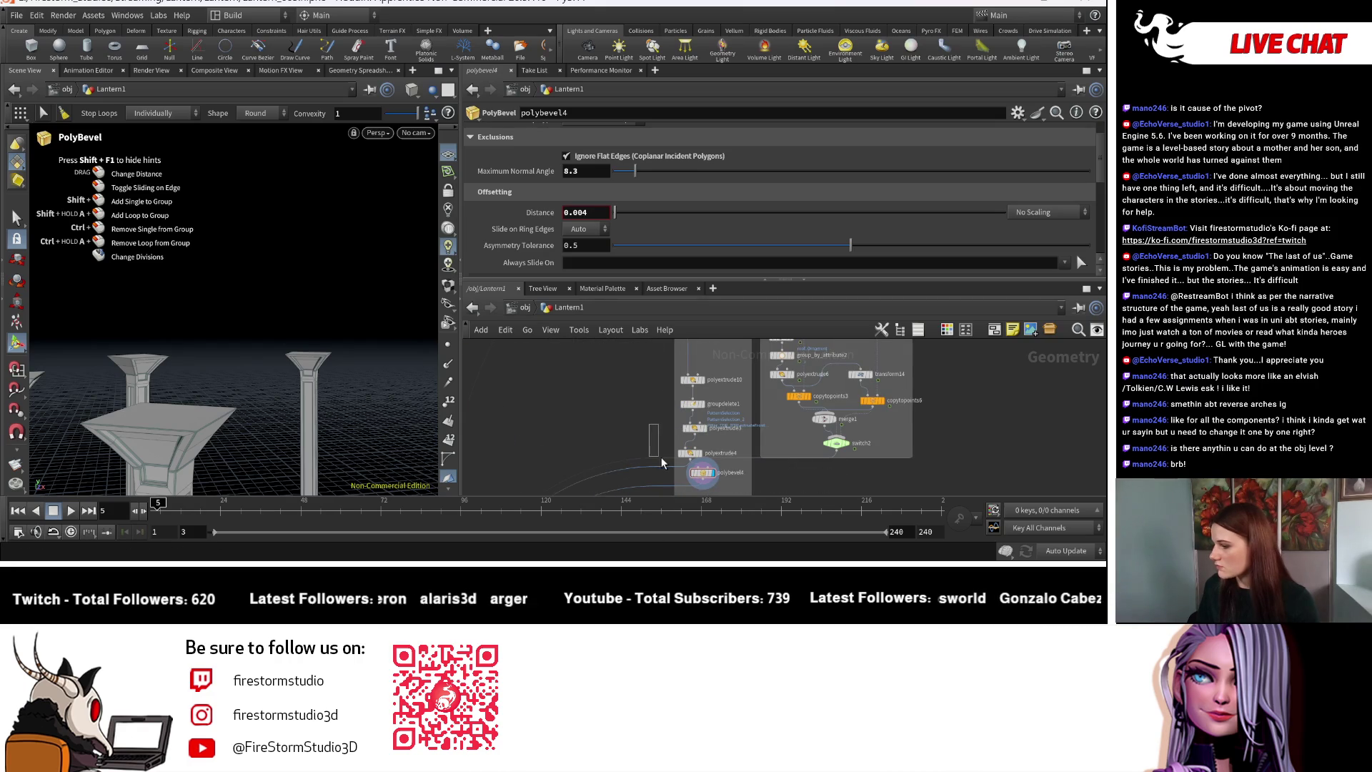
left_click_drag(658, 471, 662, 474)
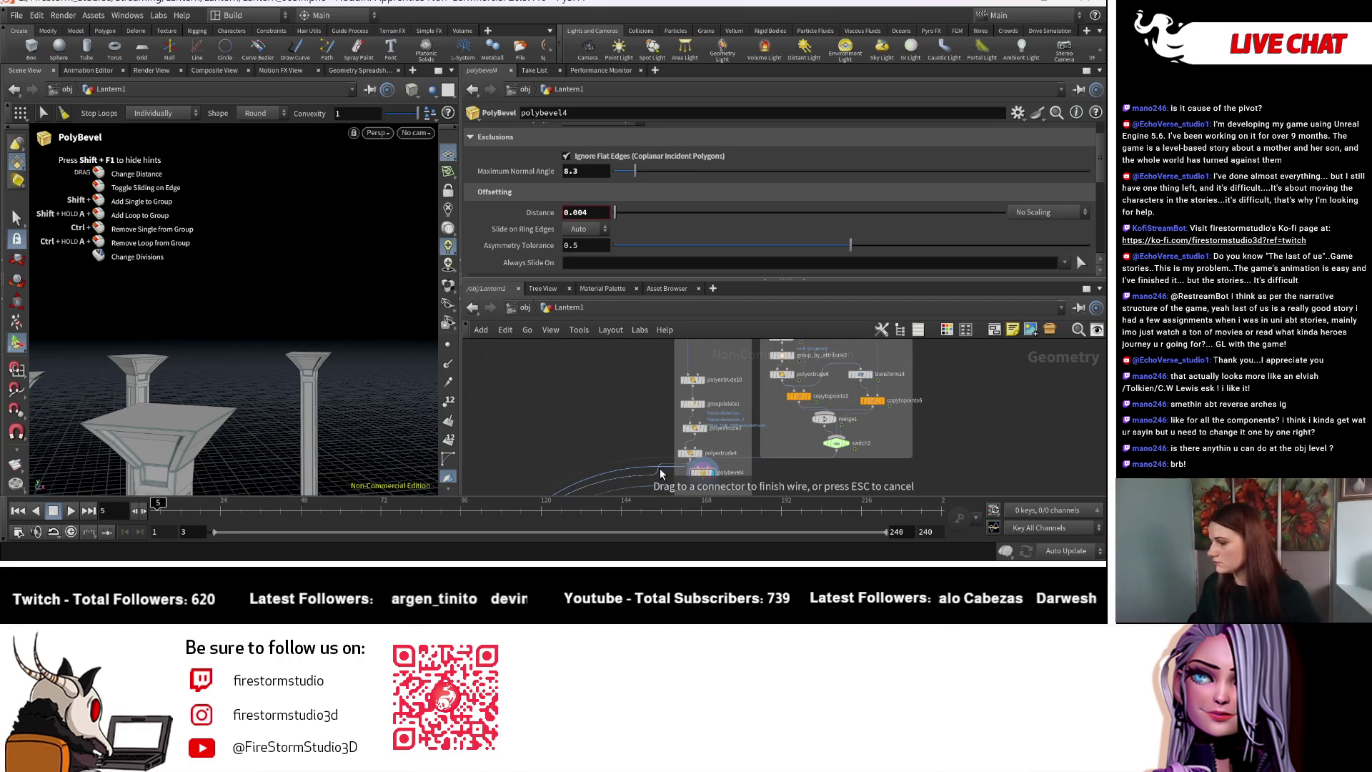
key("Escape")
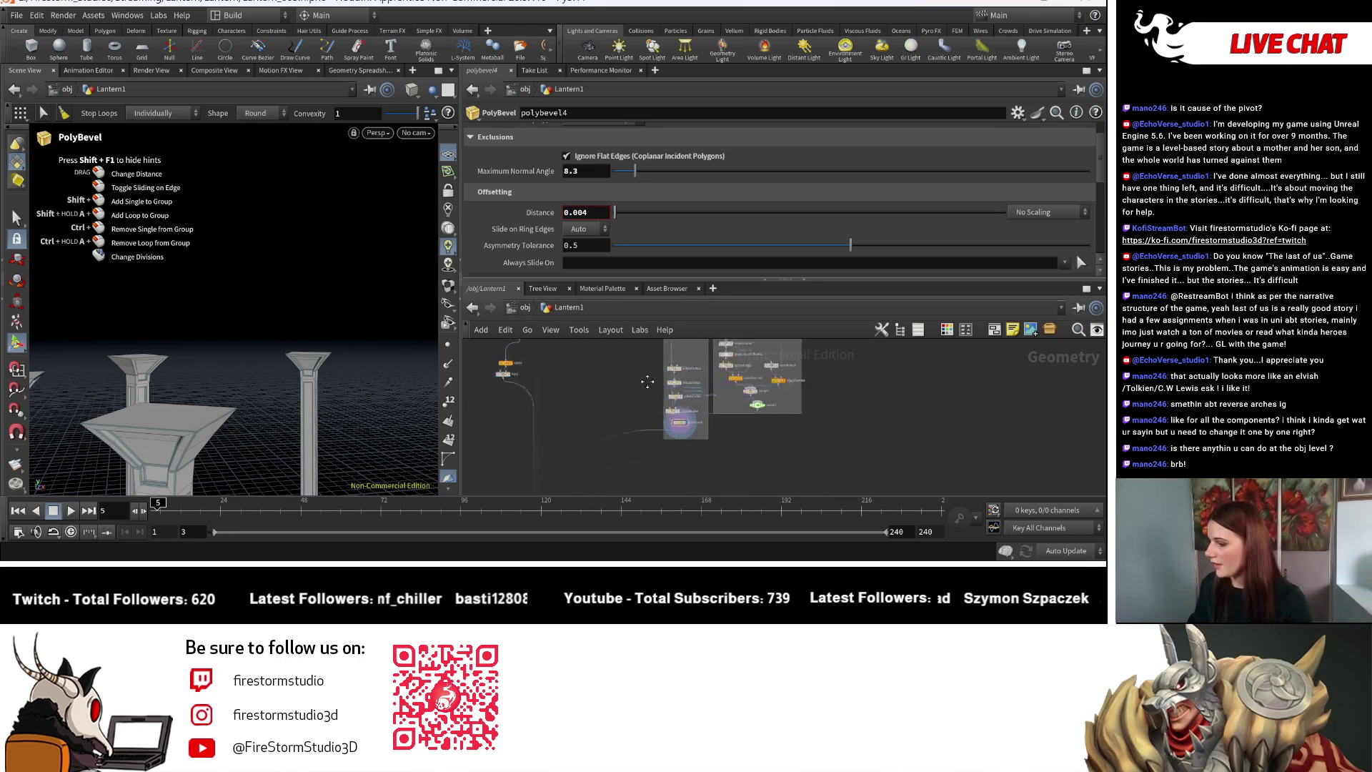
scroll(793, 447, "up", 3)
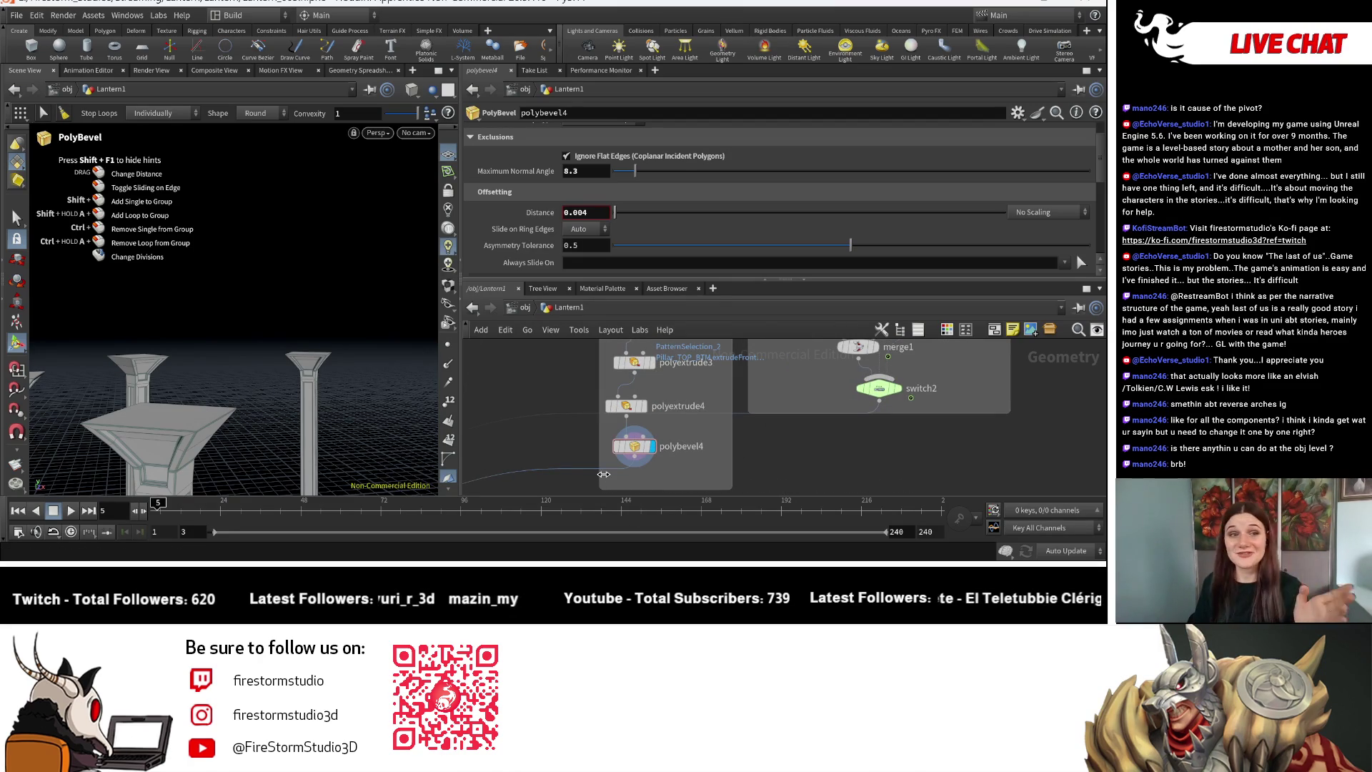
scroll(588, 466, "down", 5)
middle_click_drag(573, 361, 633, 434)
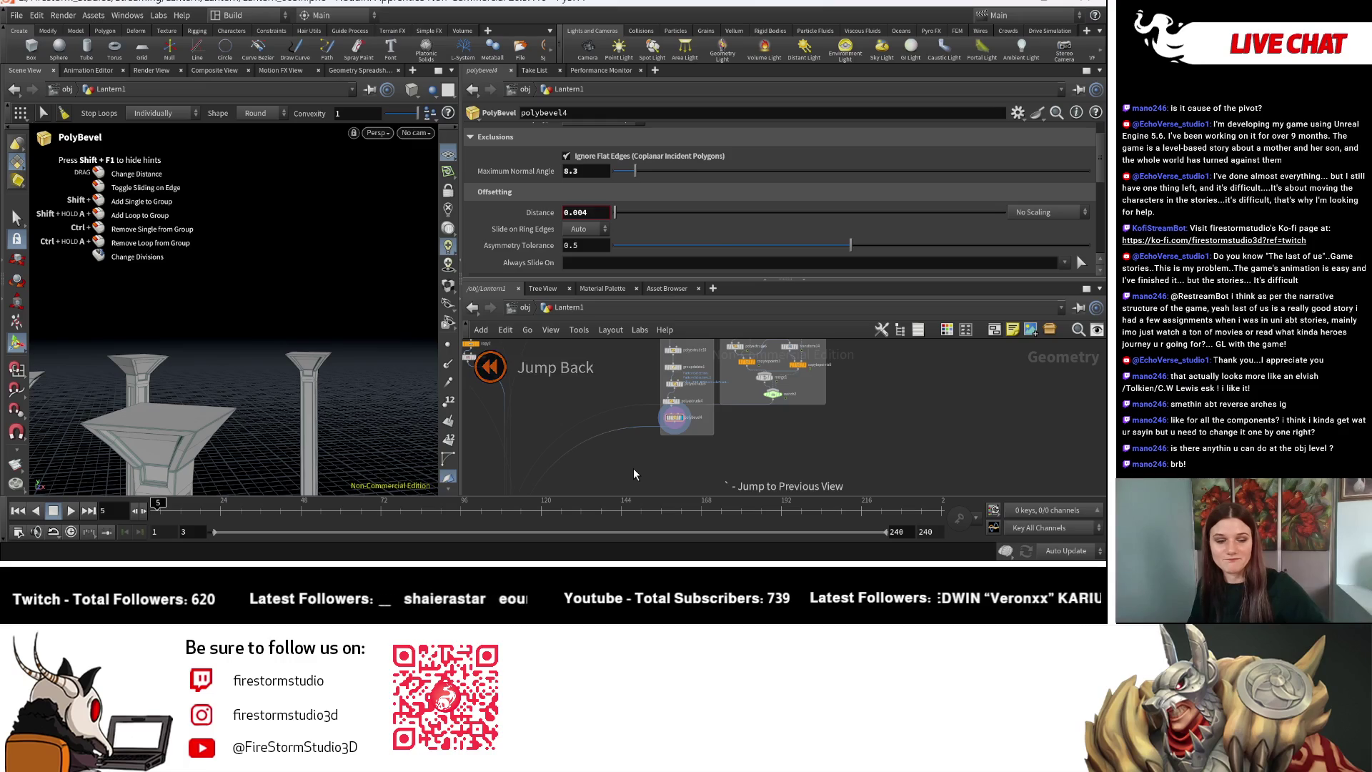
key("Tab")
type("bool")
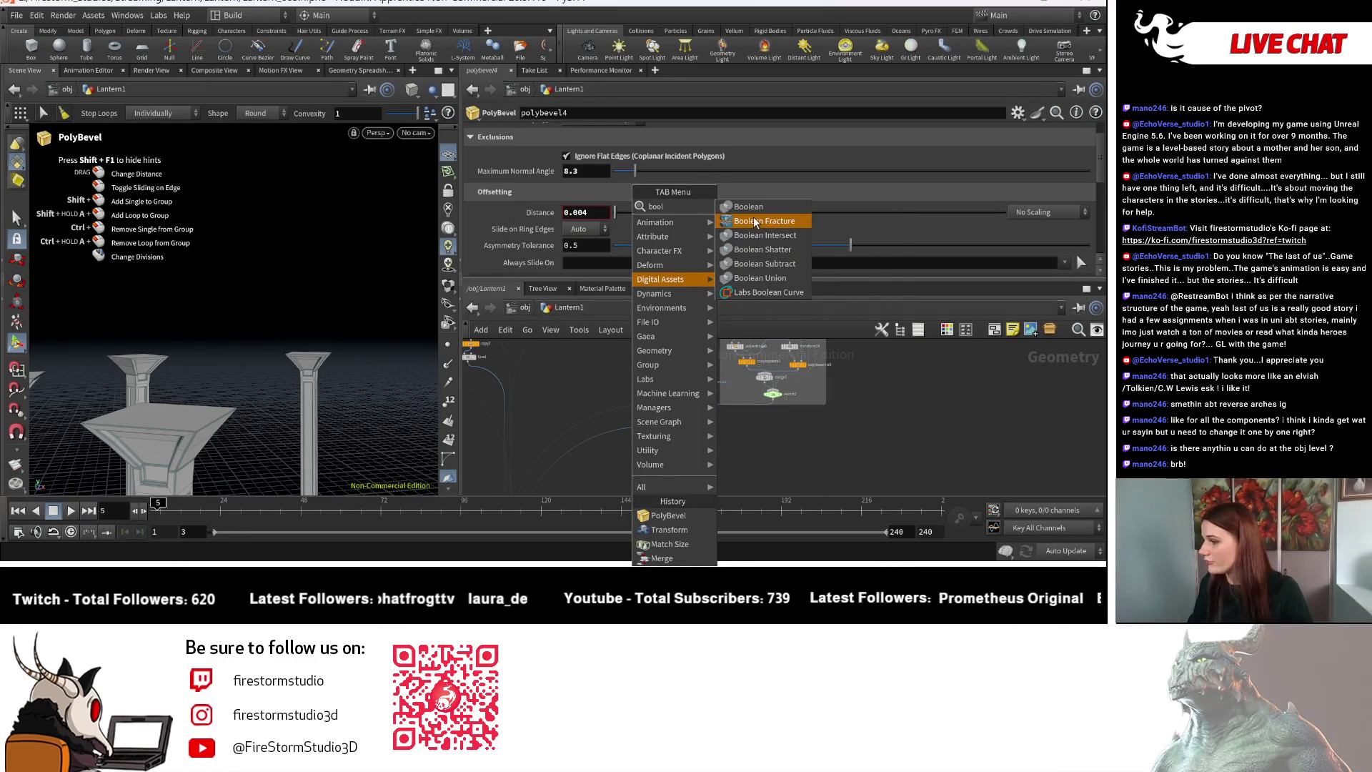
left_click(758, 208)
left_click(630, 450)
left_click_drag(632, 443, 627, 448)
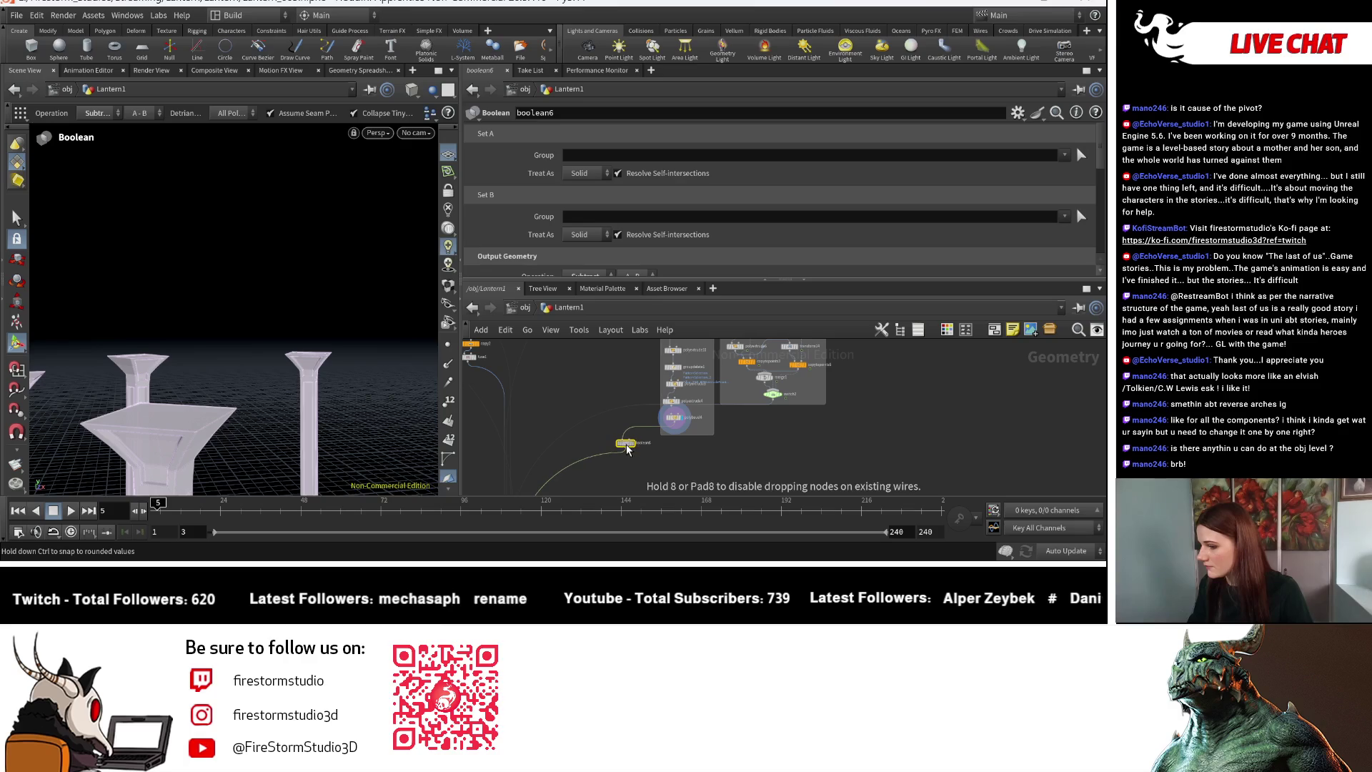
Connect the Control node into boolean6's second input and display boolean6.
scroll(629, 429, "down", 5)
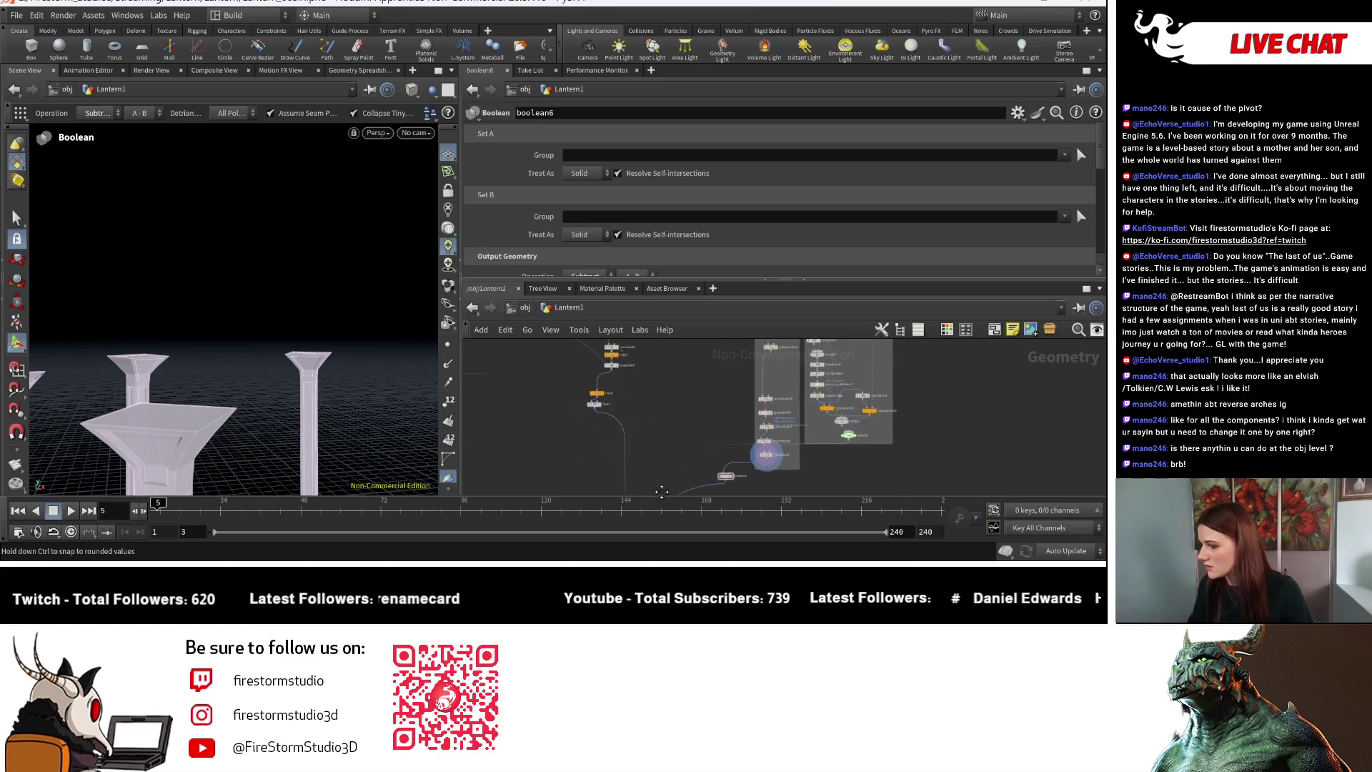
scroll(614, 390, "up", 3)
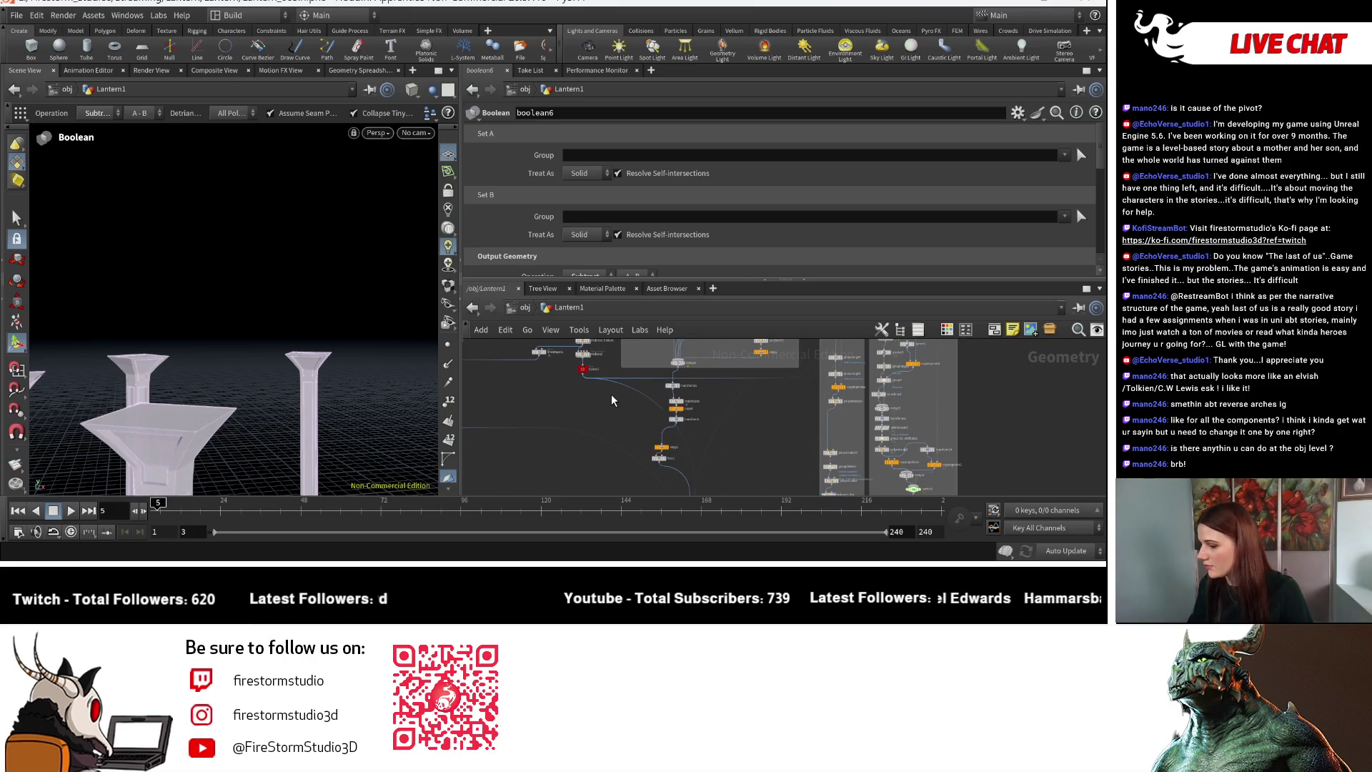
left_click(581, 372)
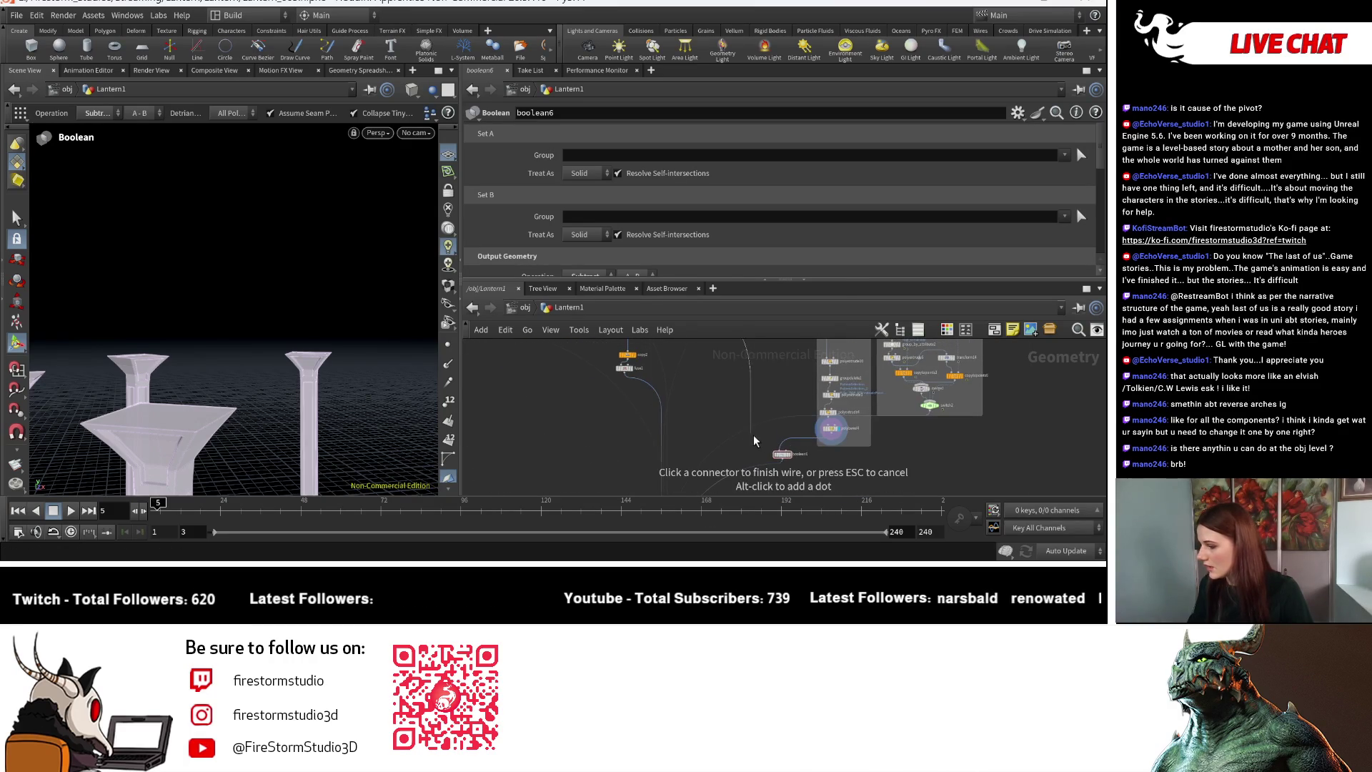
left_click(789, 450)
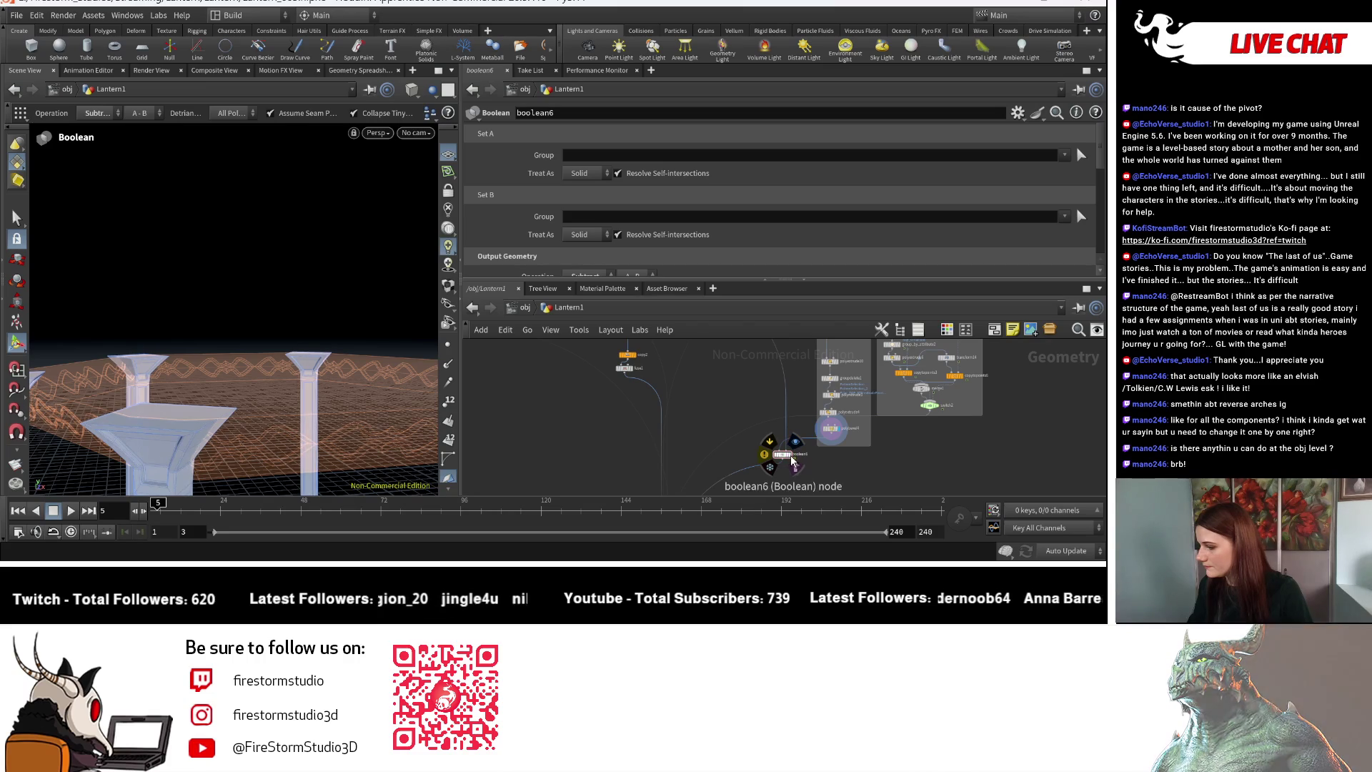
scroll(786, 458, "up", 4)
left_click(713, 434)
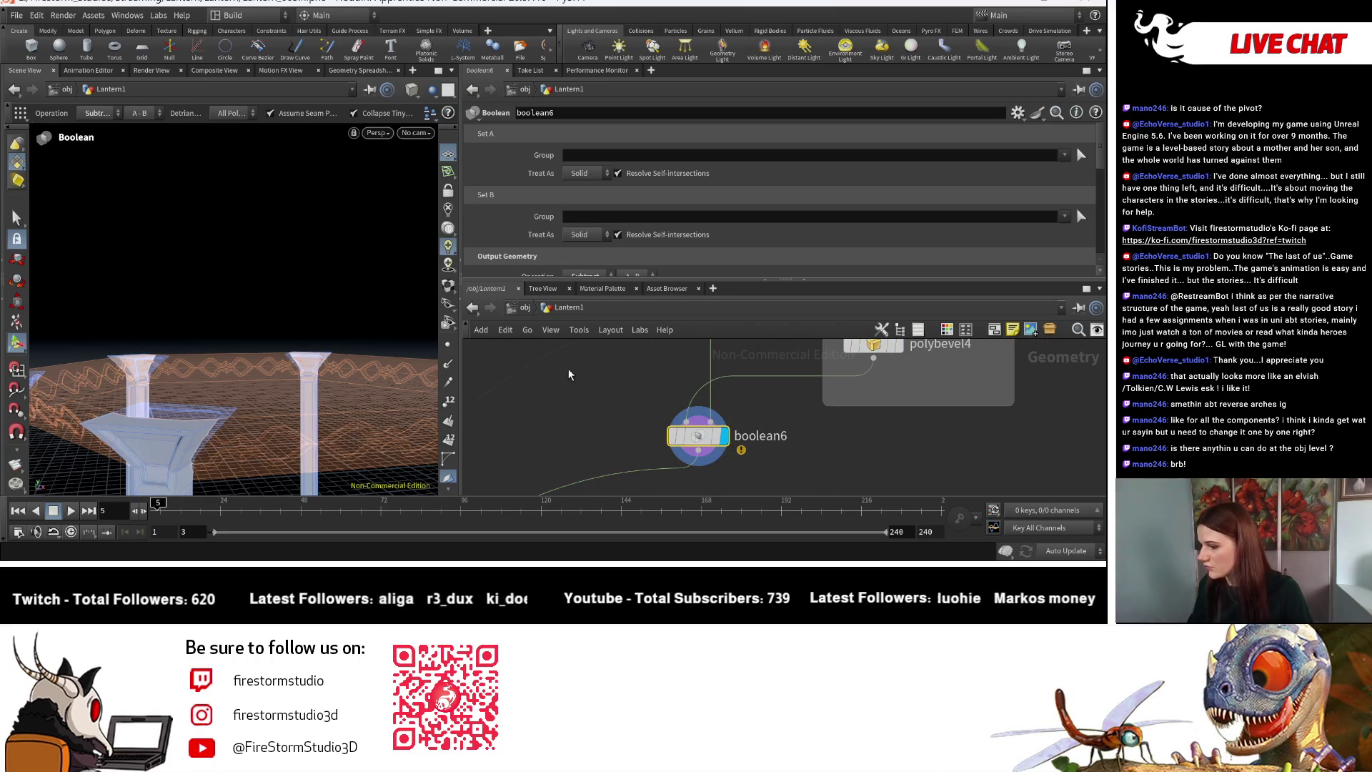
Treat both Set A and Set B as surfaces and switch the operation to Union.
scroll(562, 378, "down", 5)
left_click(590, 202)
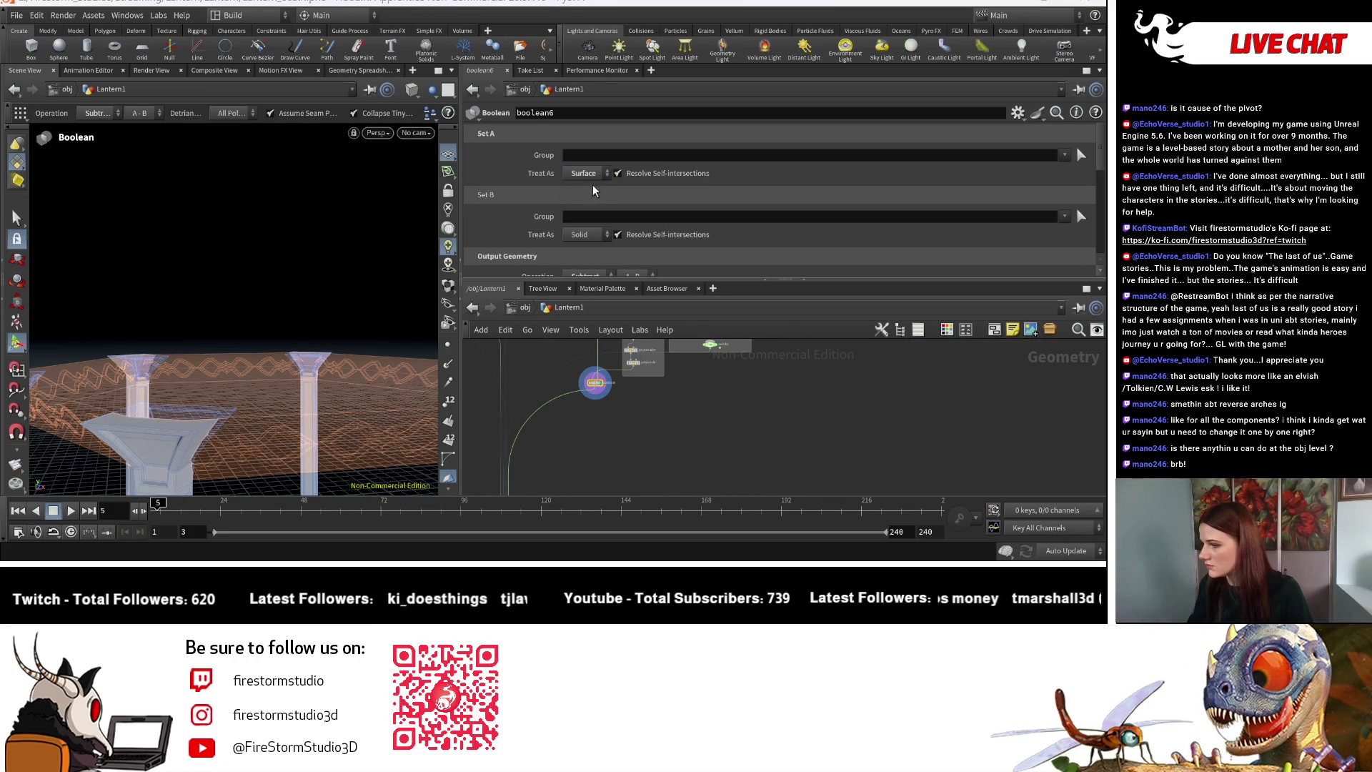
left_click(595, 234)
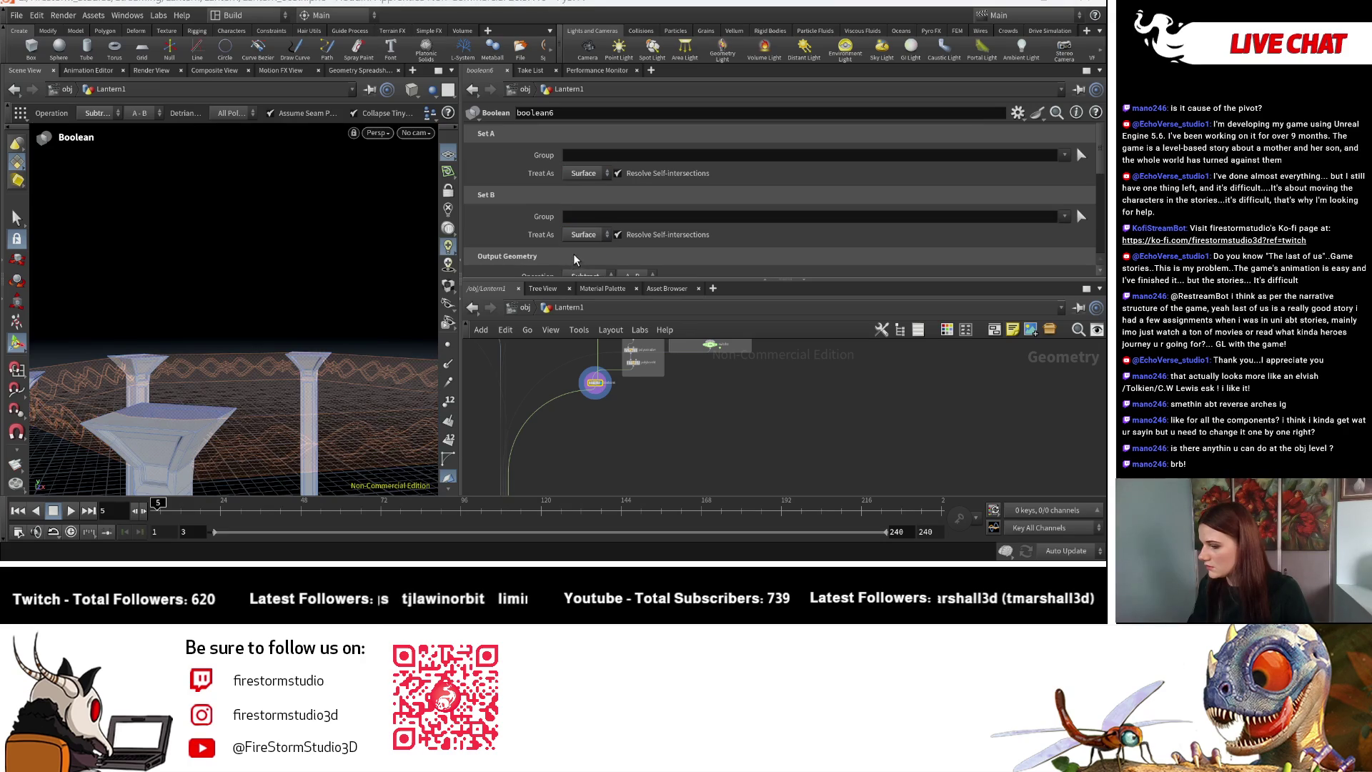
scroll(595, 268, "down", 3)
left_click(591, 213)
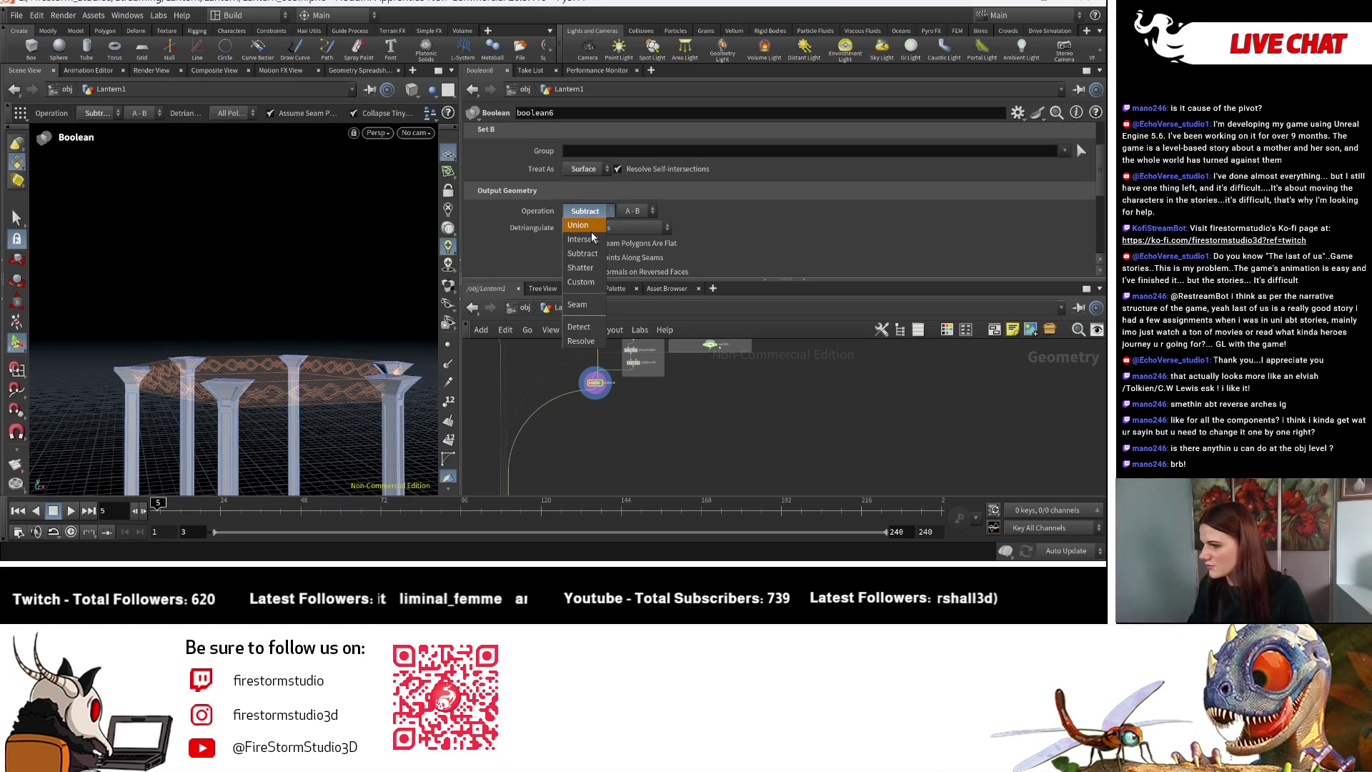
left_click(582, 251)
Enable Collapse Tiny Seam-Adjacent Edges and orbit to inspect the merged frame top.
key("Escape")
scroll(329, 401, "up", 10)
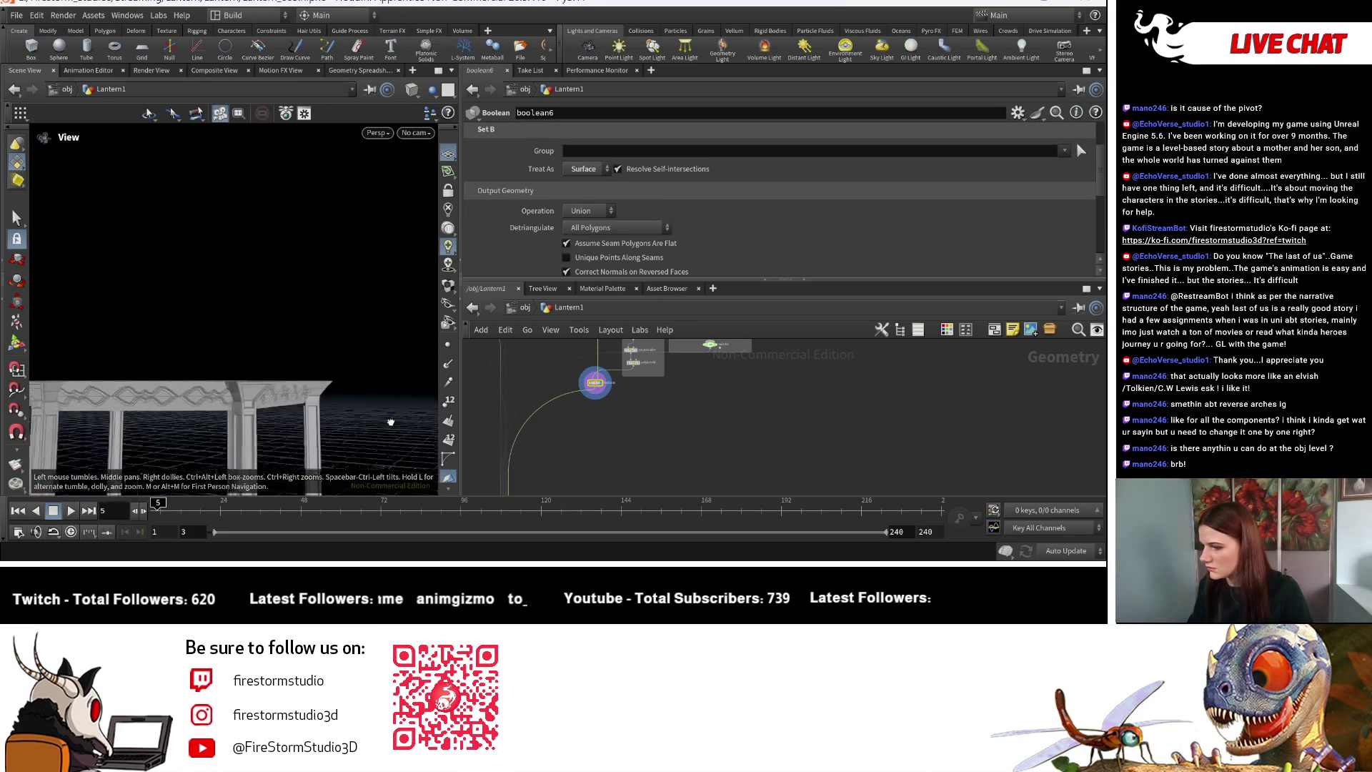
scroll(545, 459, "down", 3)
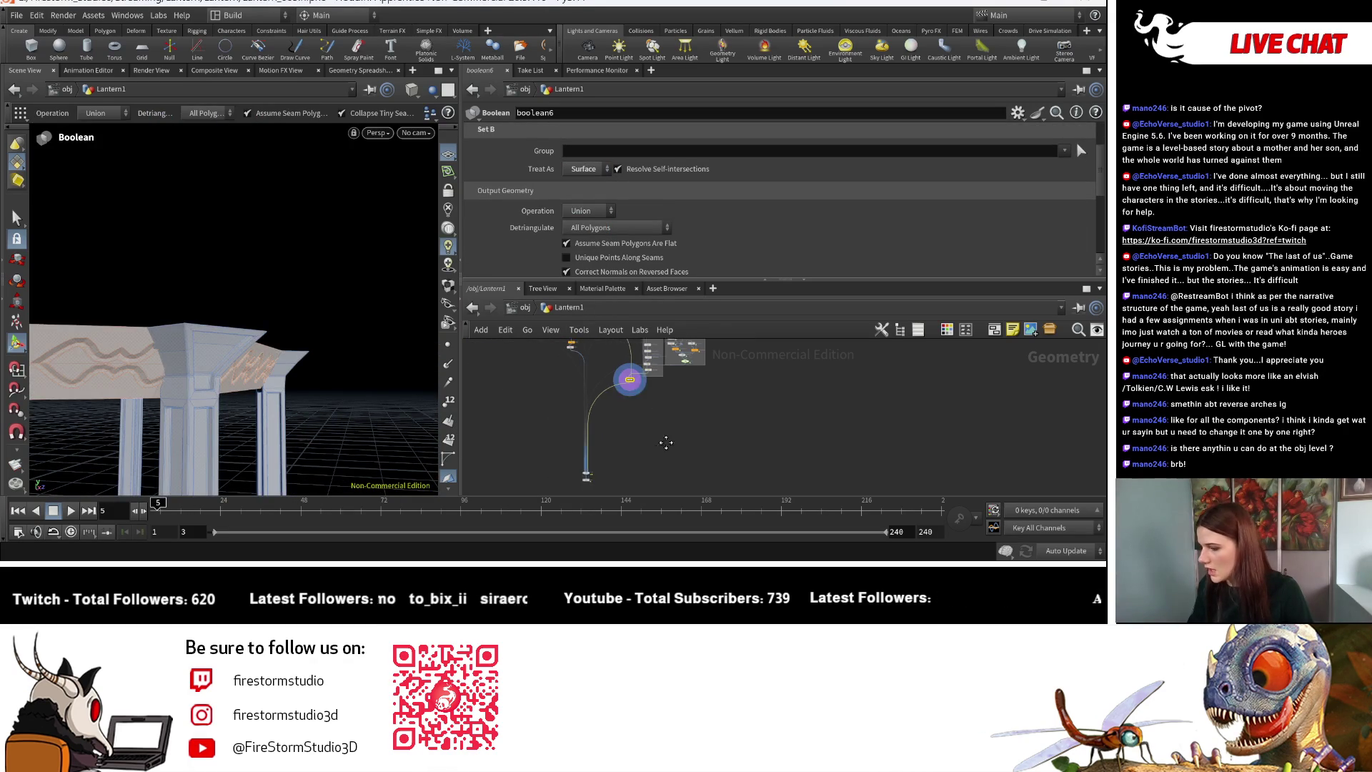
left_click_drag(380, 371, 271, 300)
key("Return")
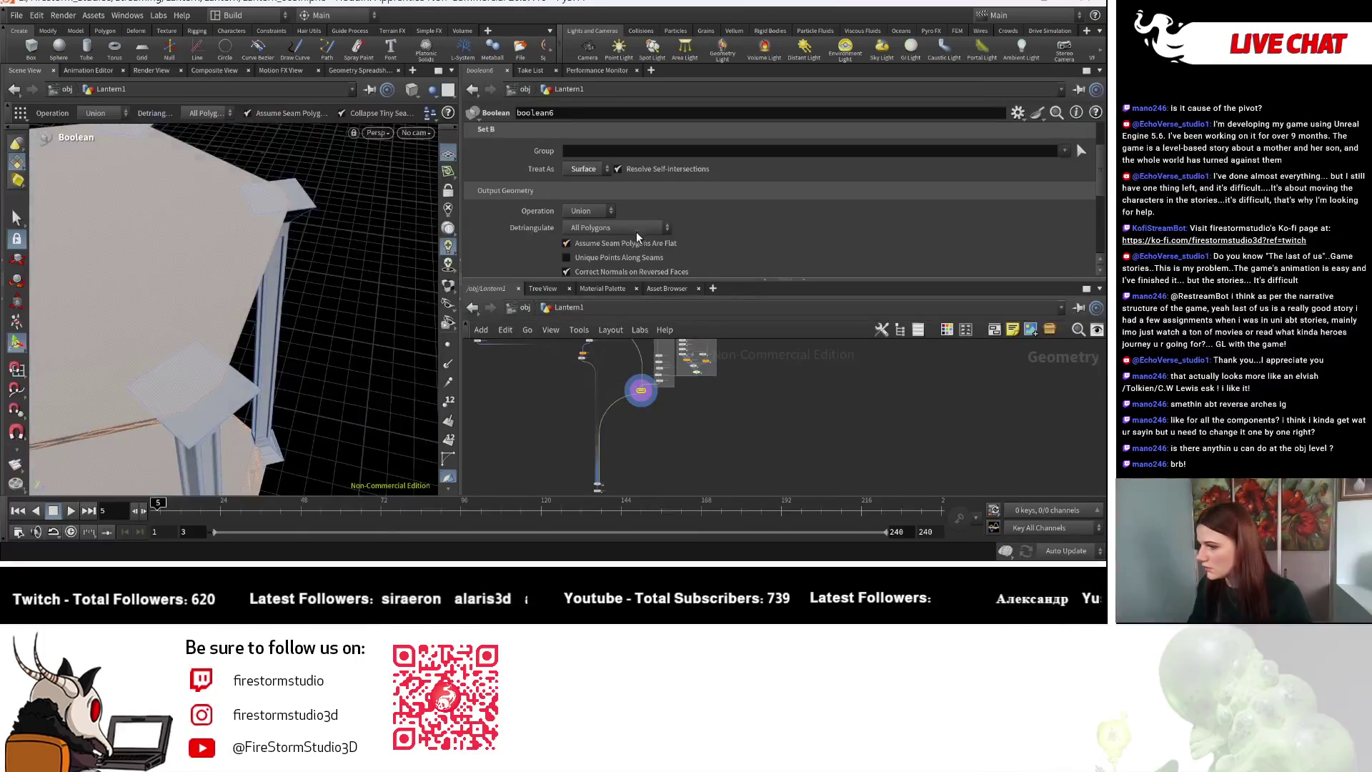
scroll(619, 239, "down", 1)
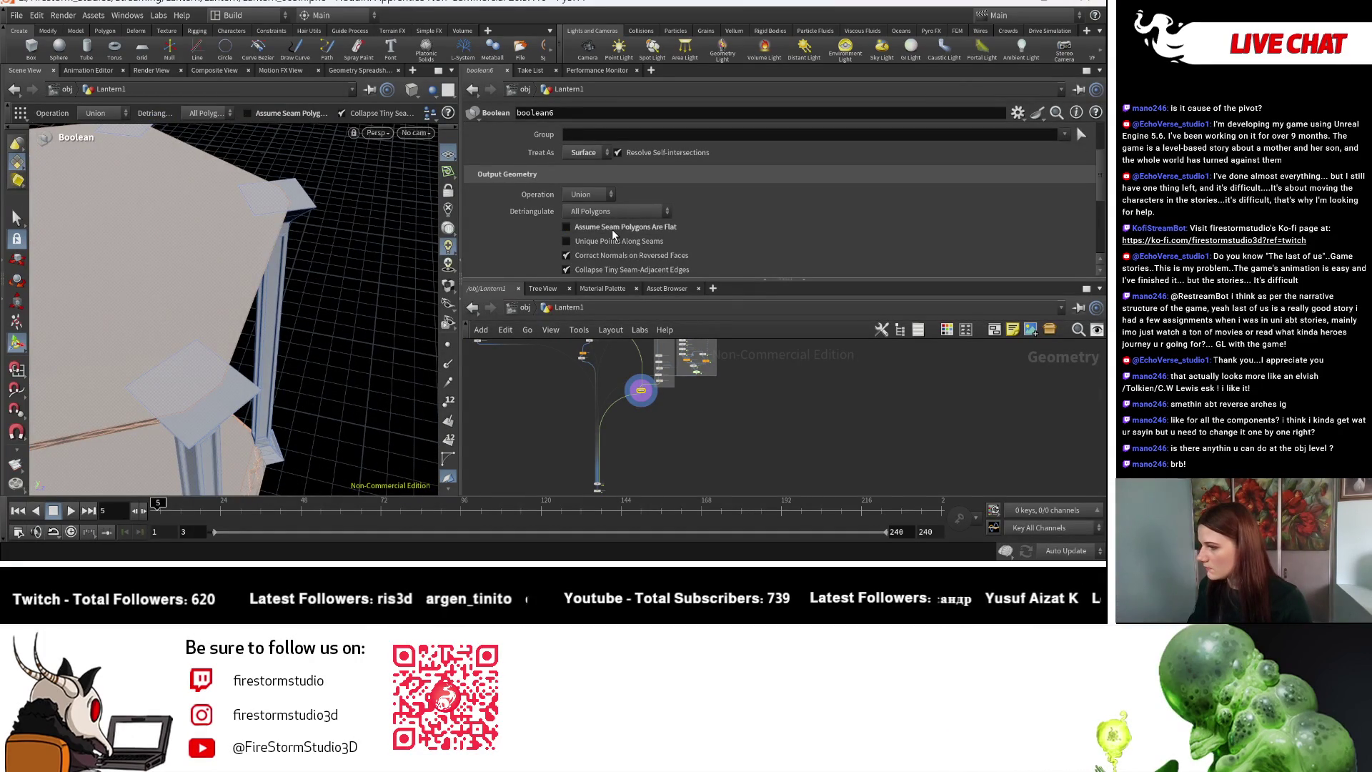
scroll(627, 253, "down", 2)
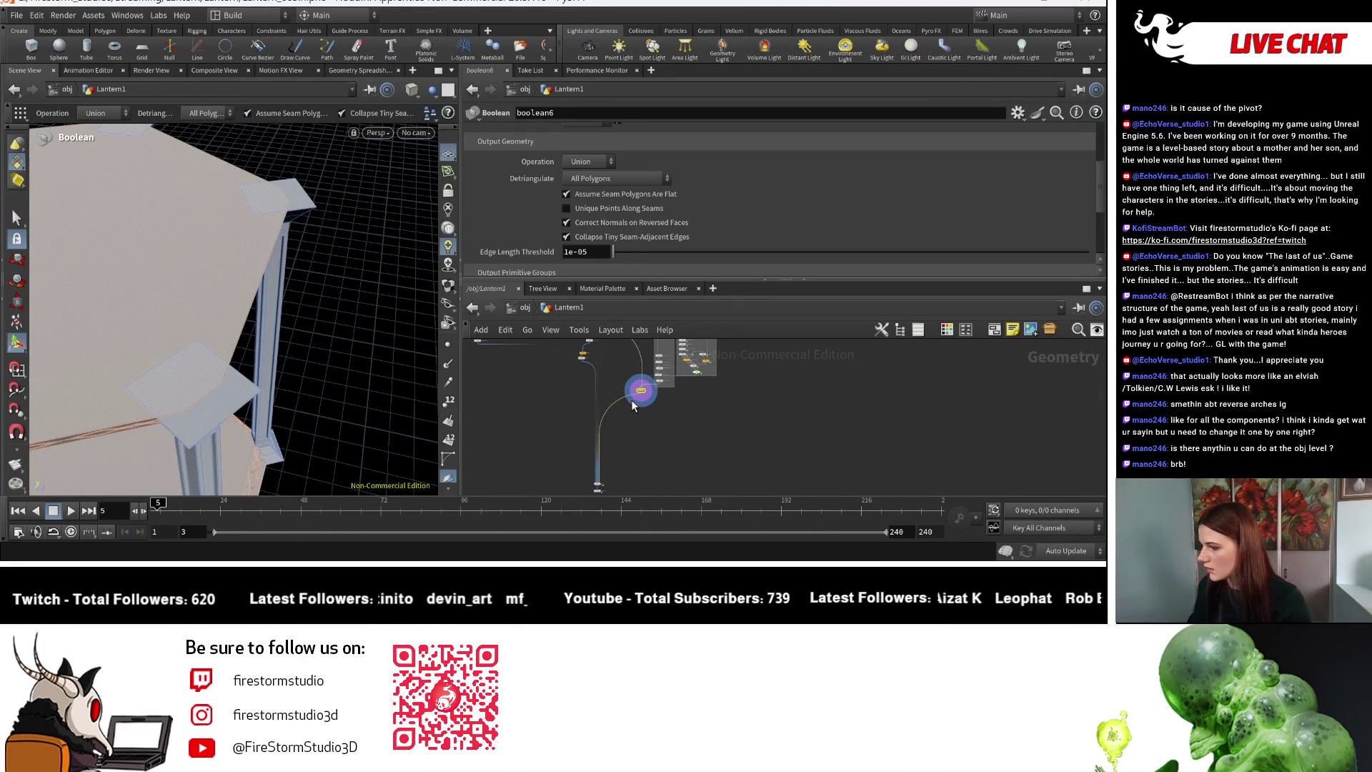
scroll(636, 386, "up", 3)
scroll(626, 237, "down", 3)
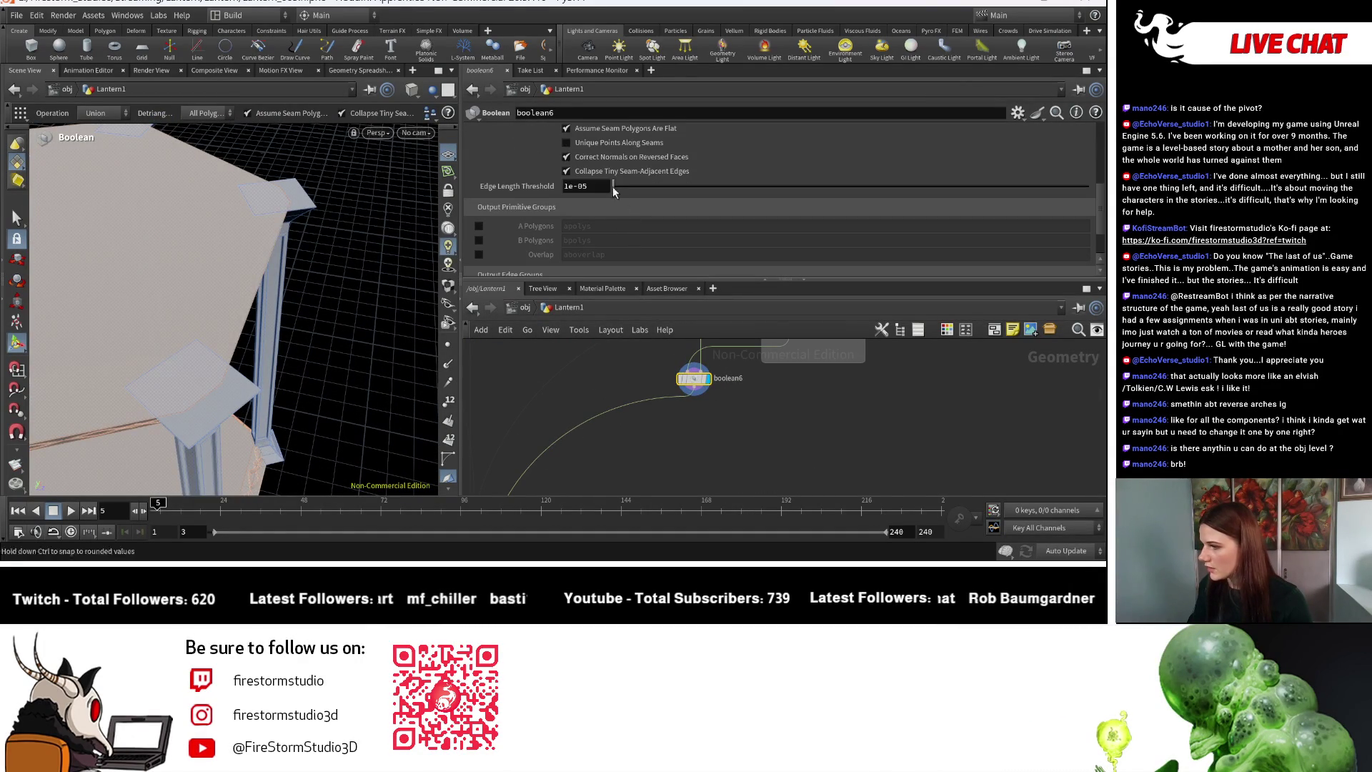
left_click(597, 170)
key("Escape")
left_click_drag(408, 328, 329, 365)
key("Return")
scroll(663, 432, "up", 2)
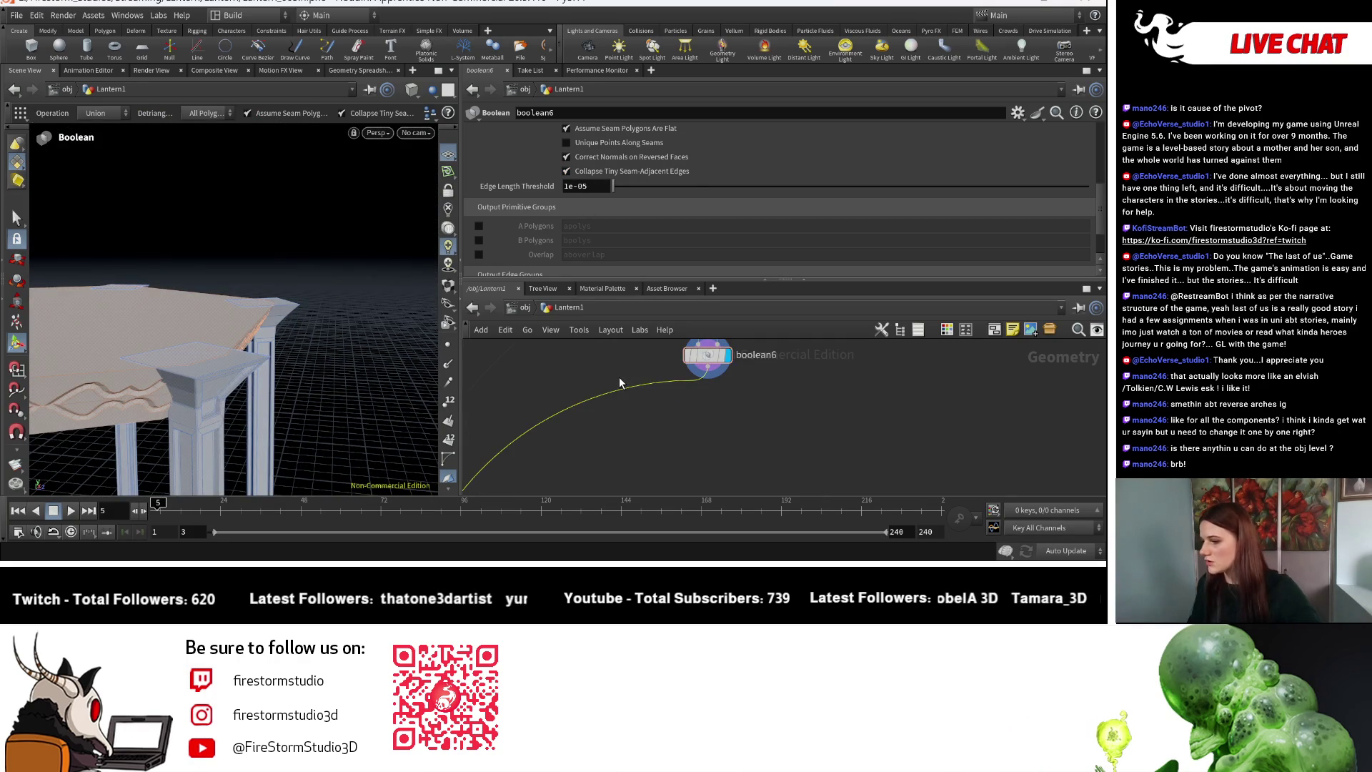
key("Tab")
type("dis")
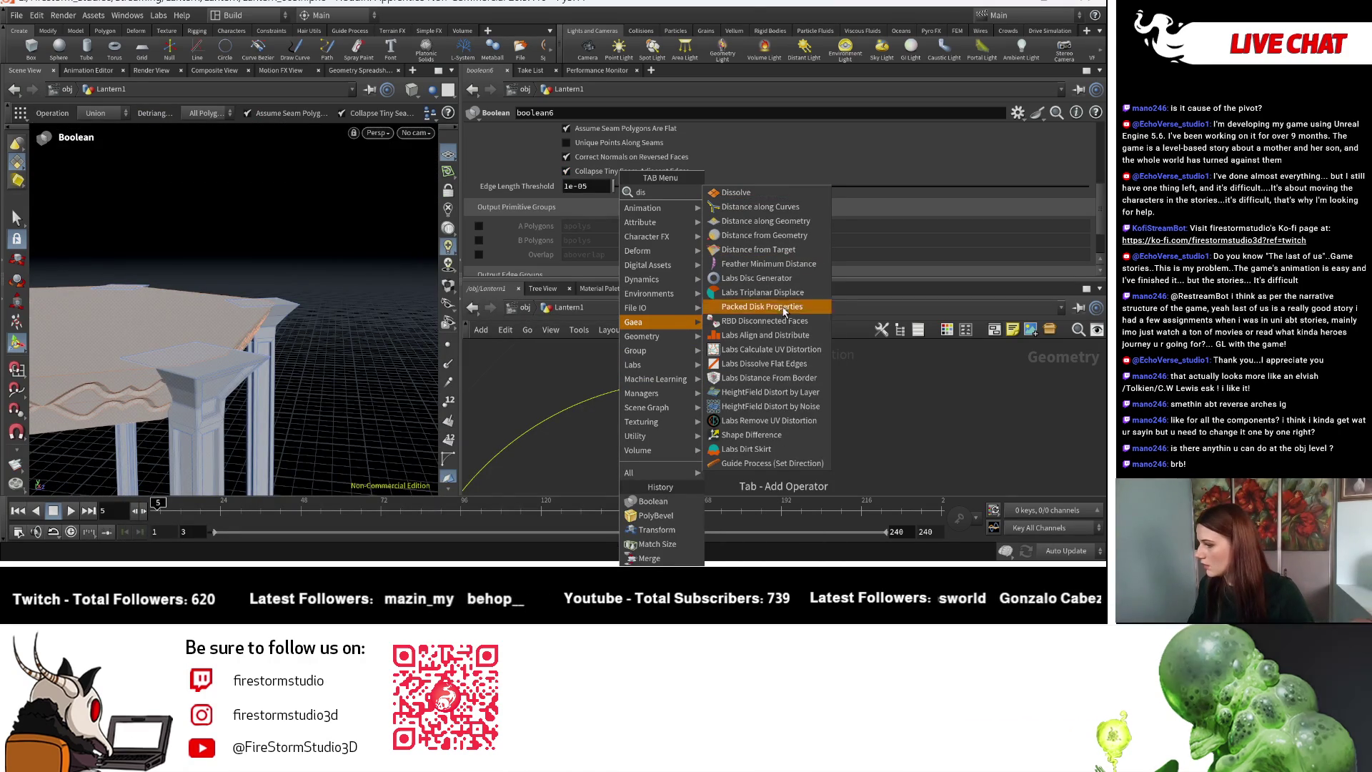
left_click(778, 365)
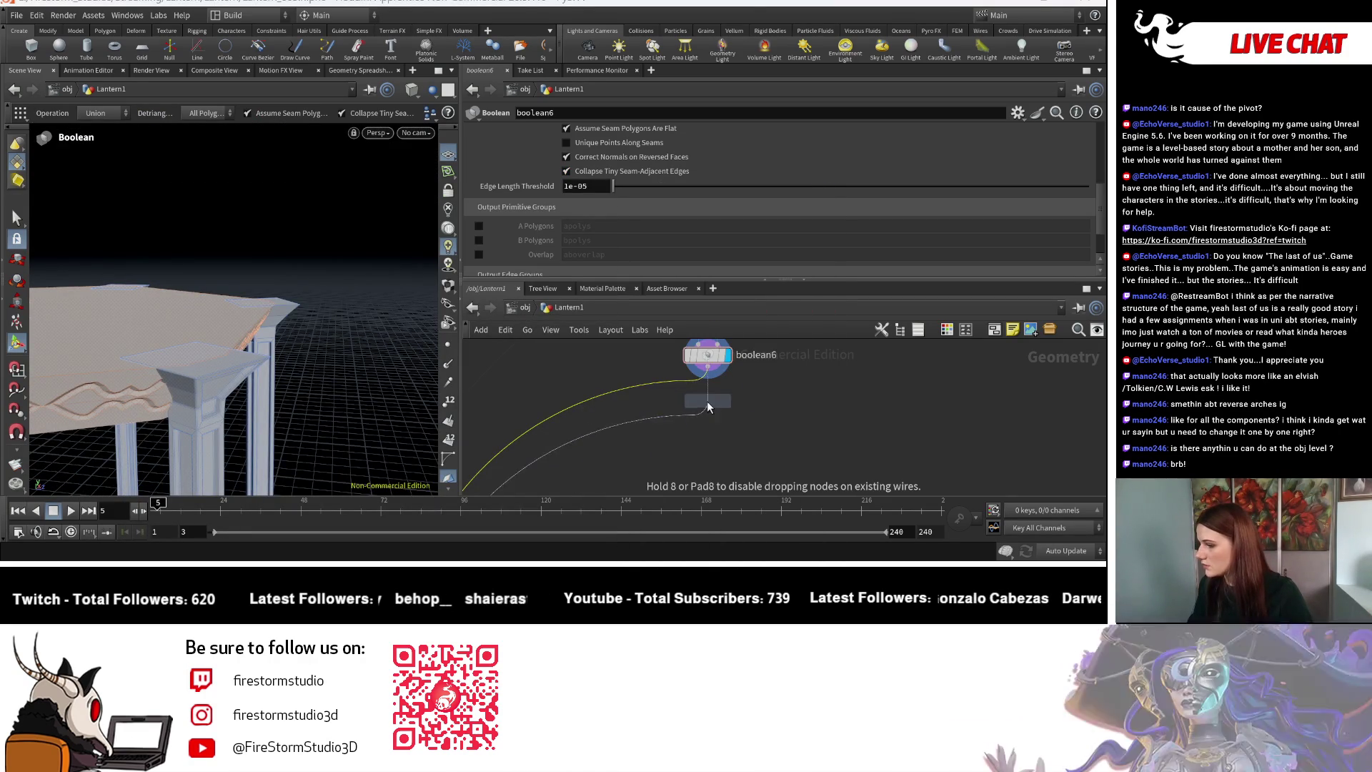
left_click(706, 401)
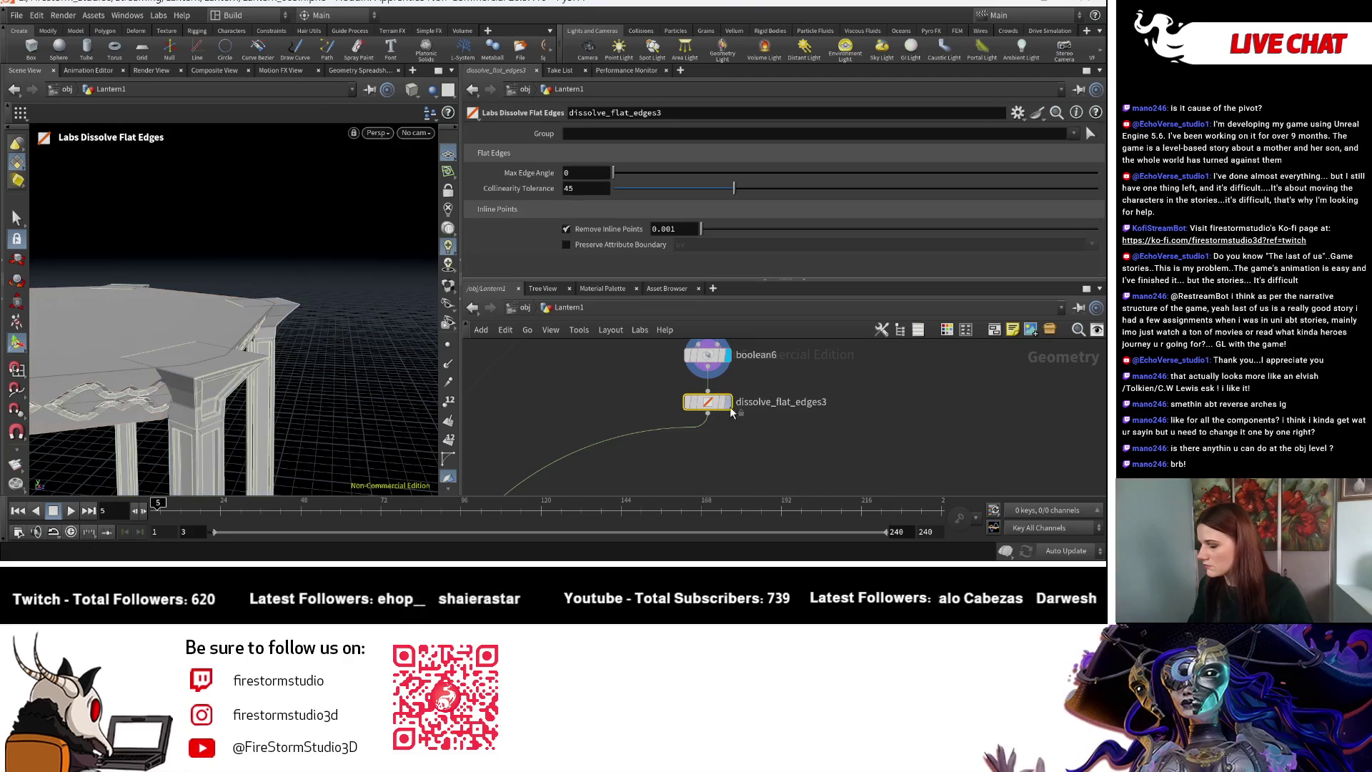
mouse_move(300, 335)
left_mouse_down()
mouse_move(371, 368)
mouse_move(386, 401)
left_mouse_up()
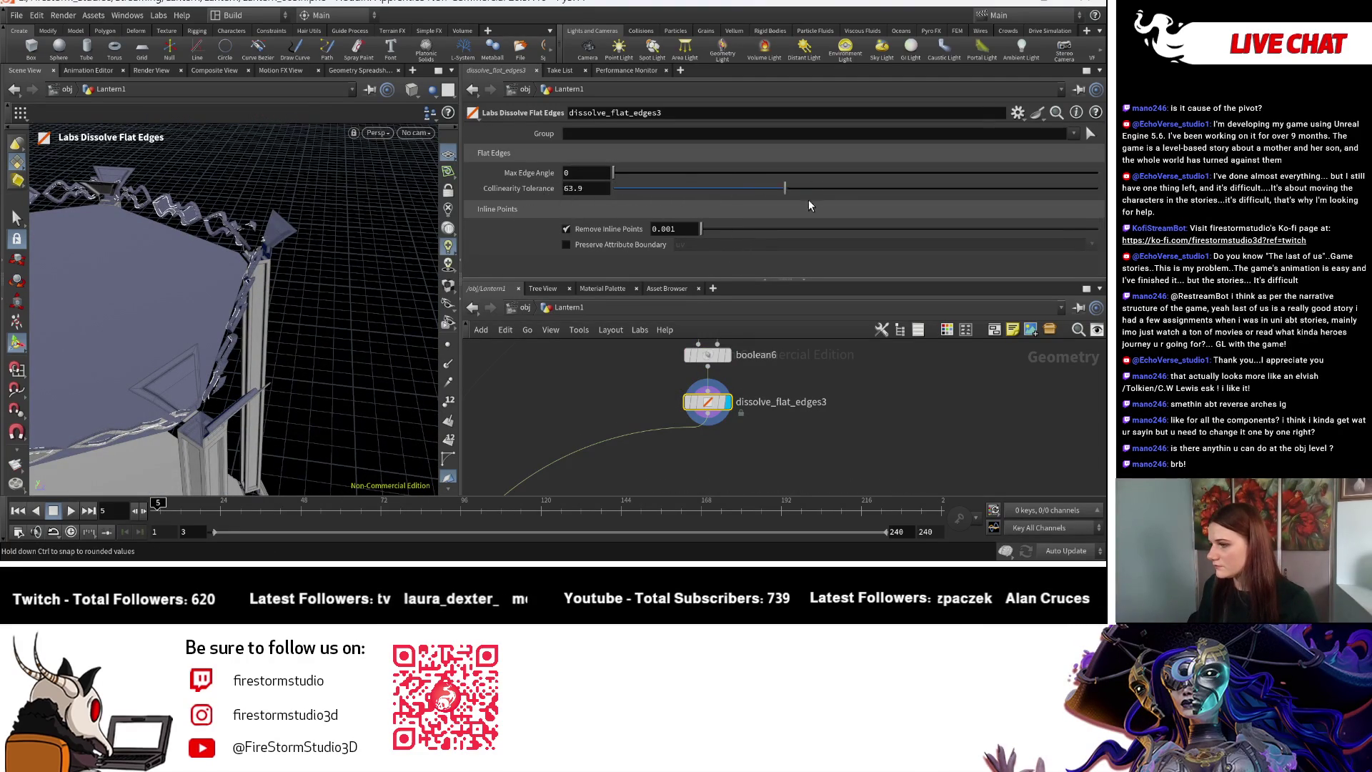
left_click_drag(856, 171, 999, 165)
left_click_drag(627, 173, 604, 173)
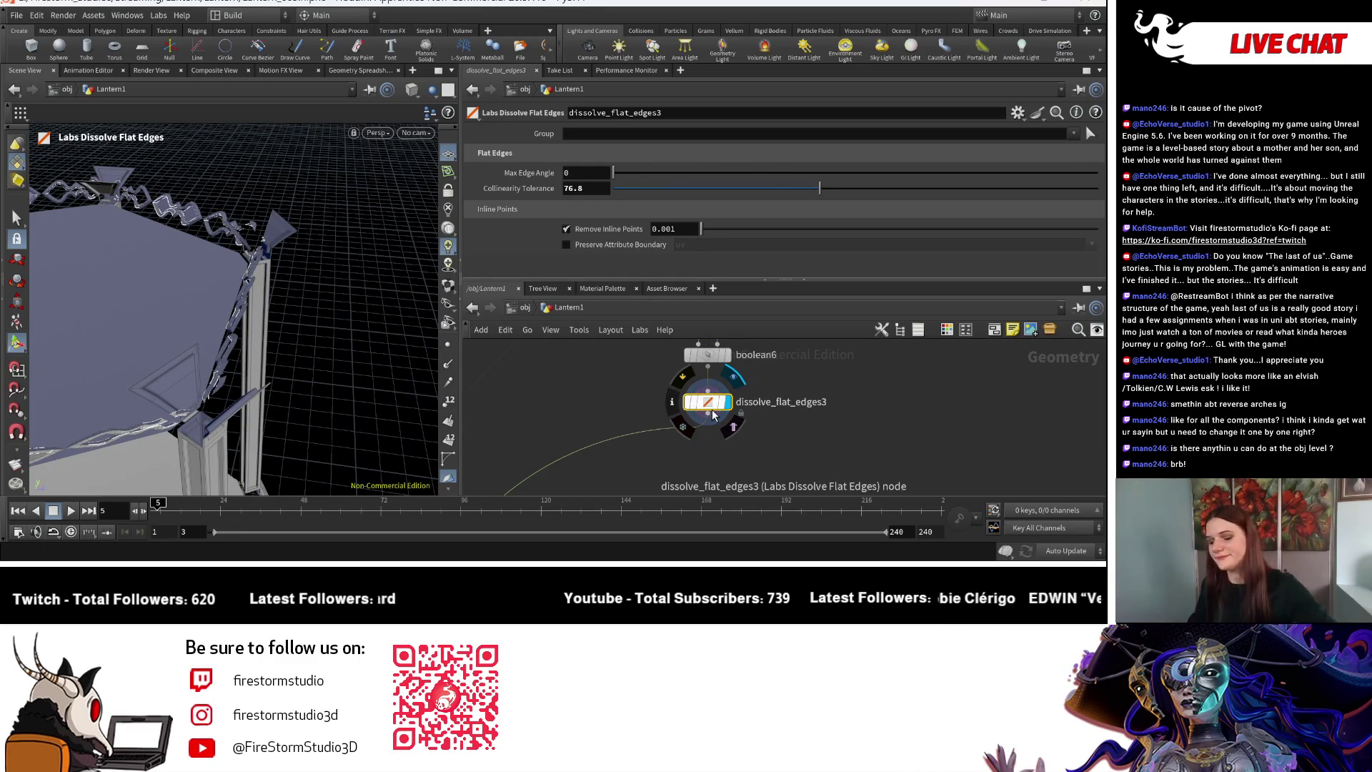
key("Delete")
key("Escape")
mouse_move(352, 352)
left_mouse_down()
mouse_move(401, 319)
mouse_move(343, 406)
mouse_move(358, 331)
mouse_move(282, 362)
mouse_move(385, 335)
mouse_move(358, 361)
mouse_move(367, 337)
left_mouse_up()
key("Return")
left_click(704, 355)
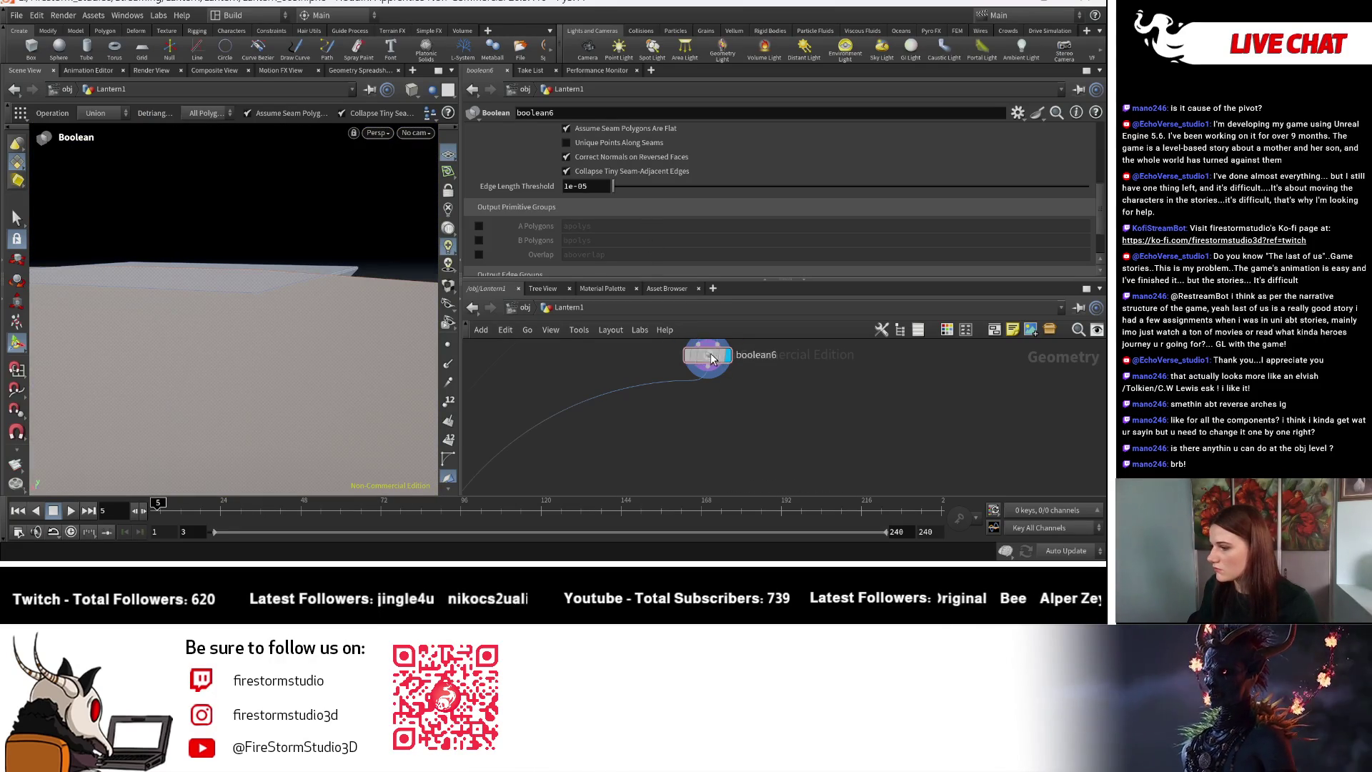
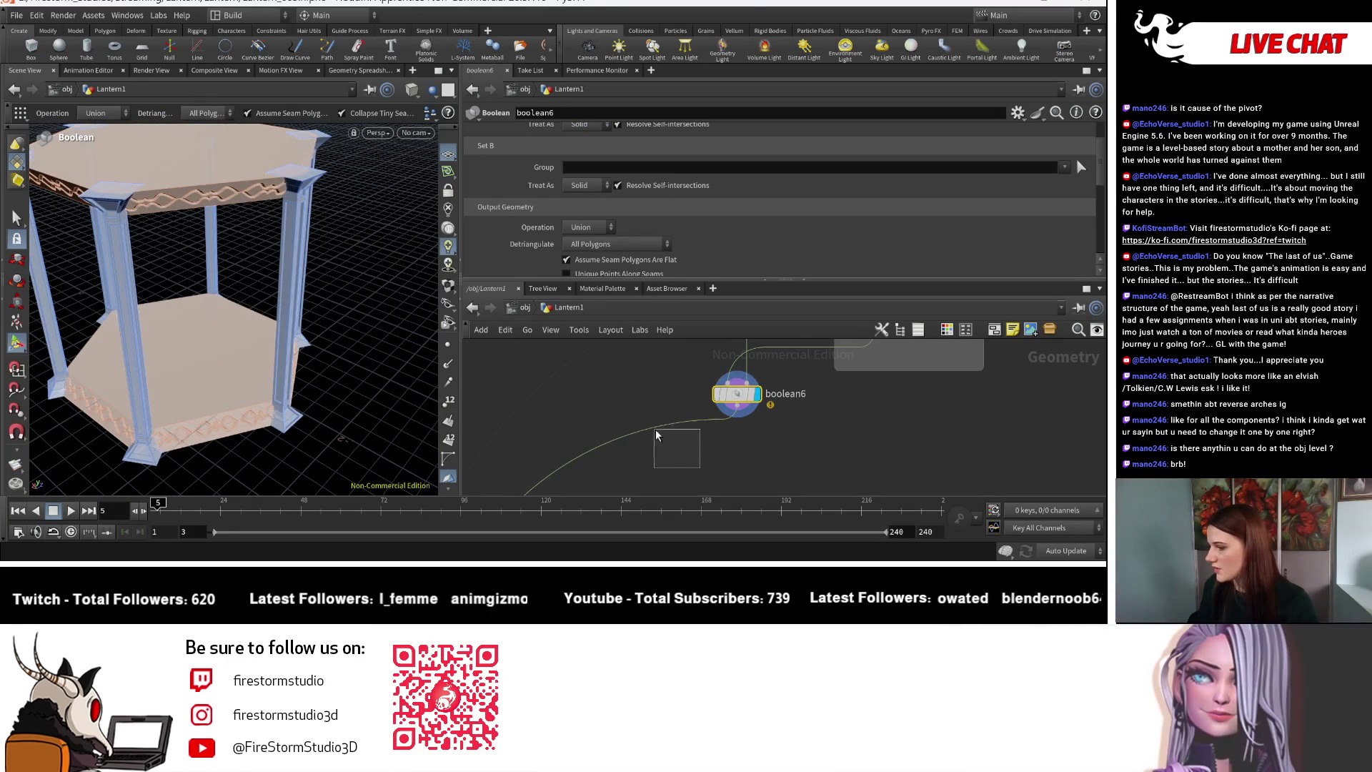
Add a Labs Dissolve Flat Edges node below boolean6.
key("Tab")
type("dis")
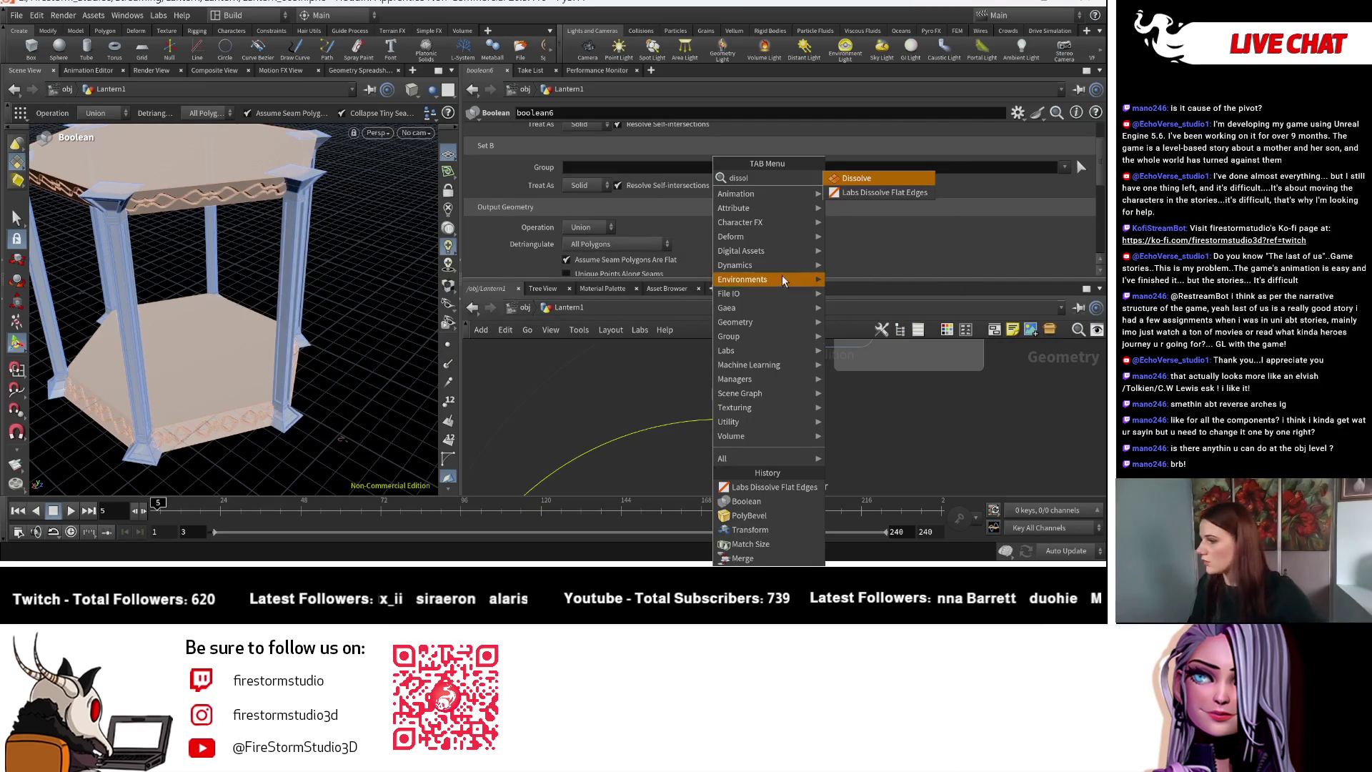
left_click(872, 186)
left_click(768, 460)
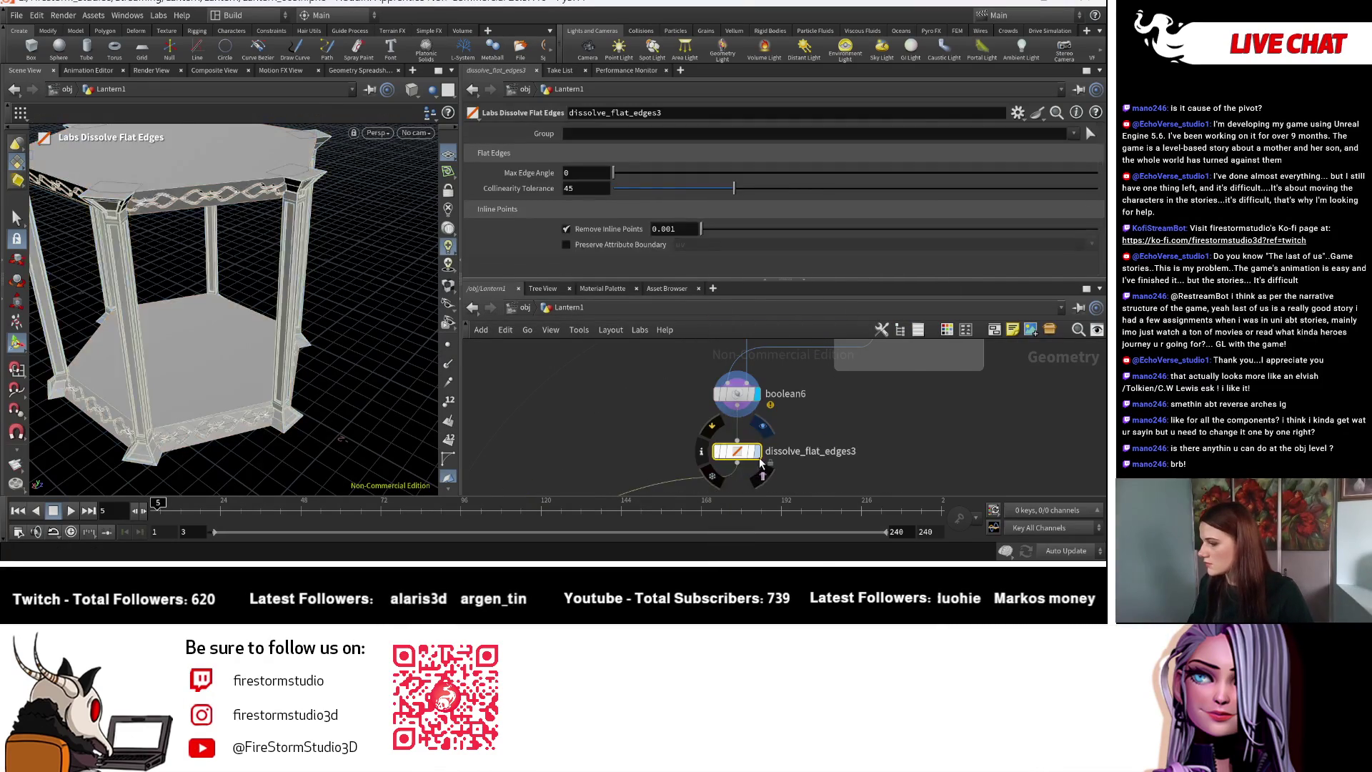
Try a higher Max Edge Angle, then set it back to 0 and Remove Inline Points to 0.
mouse_move(236, 336)
left_mouse_down()
mouse_move(257, 352)
mouse_move(261, 318)
left_mouse_up()
scroll(286, 358, "down", 5)
left_click_drag(312, 392, 338, 385)
scroll(300, 392, "up", 5)
scroll(338, 386, "up", 5)
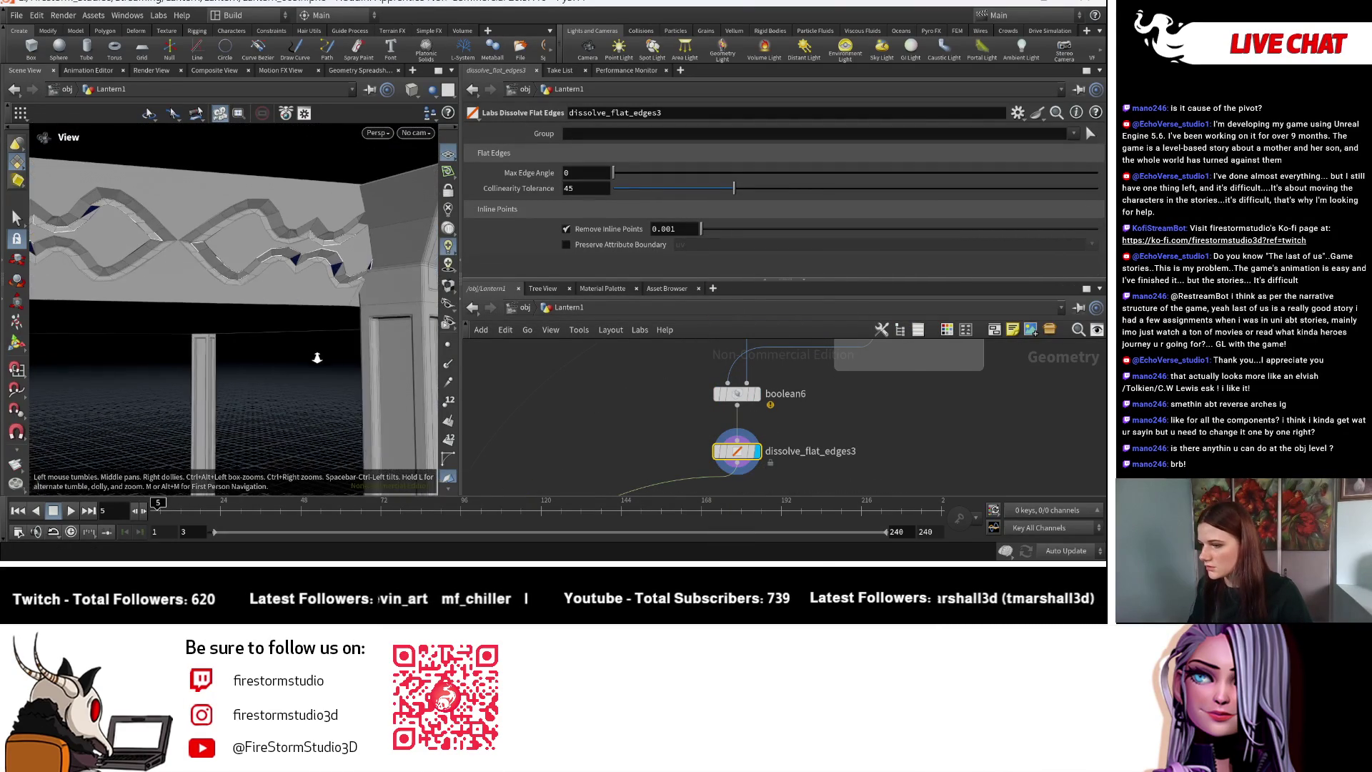
mouse_move(710, 433)
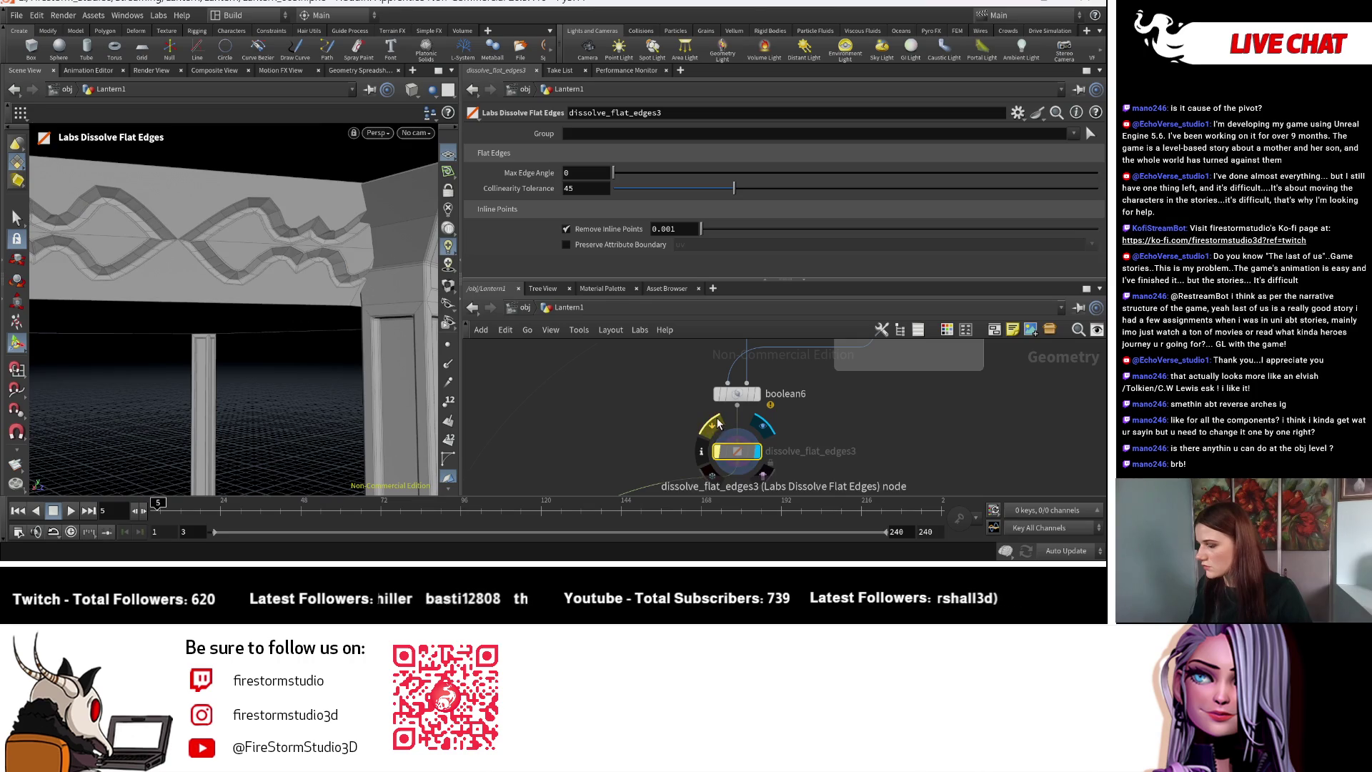
left_click_drag(613, 172, 652, 177)
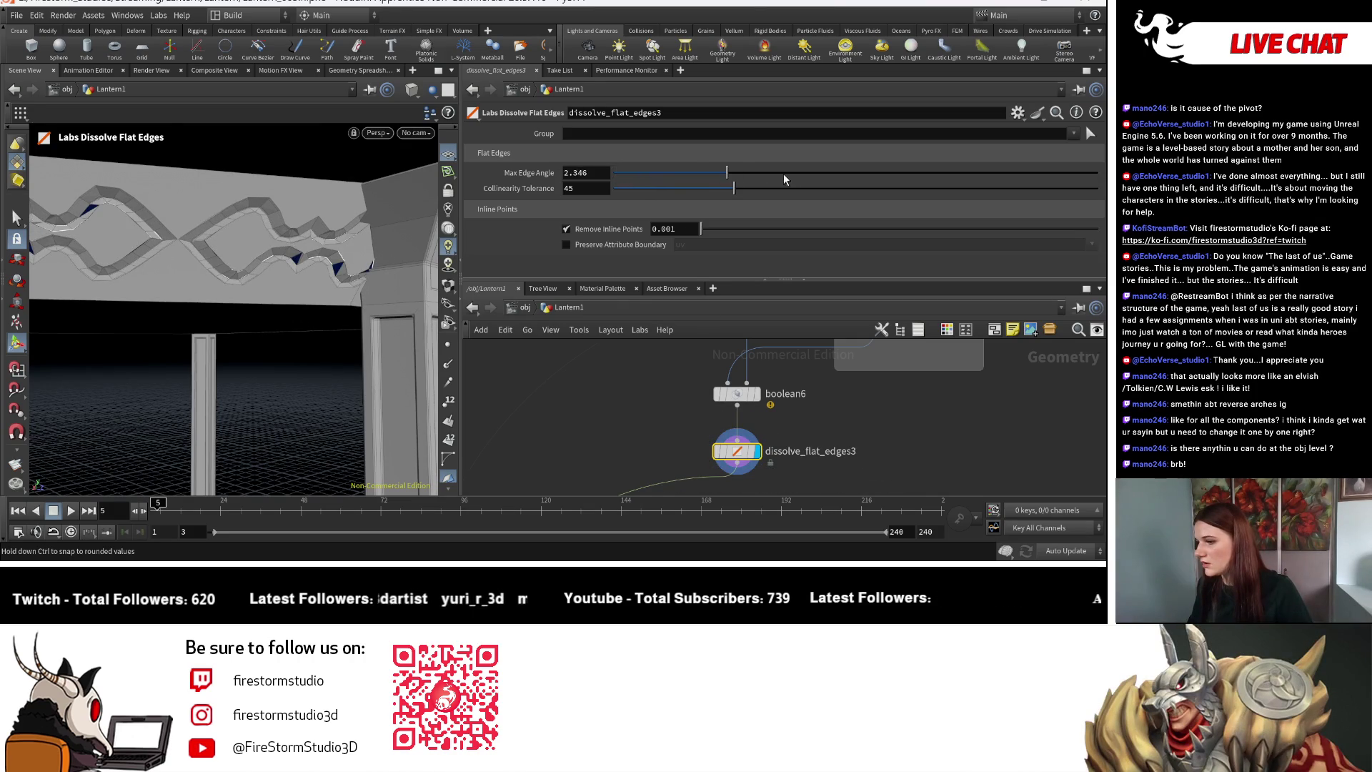
left_click_drag(528, 206, 420, 224)
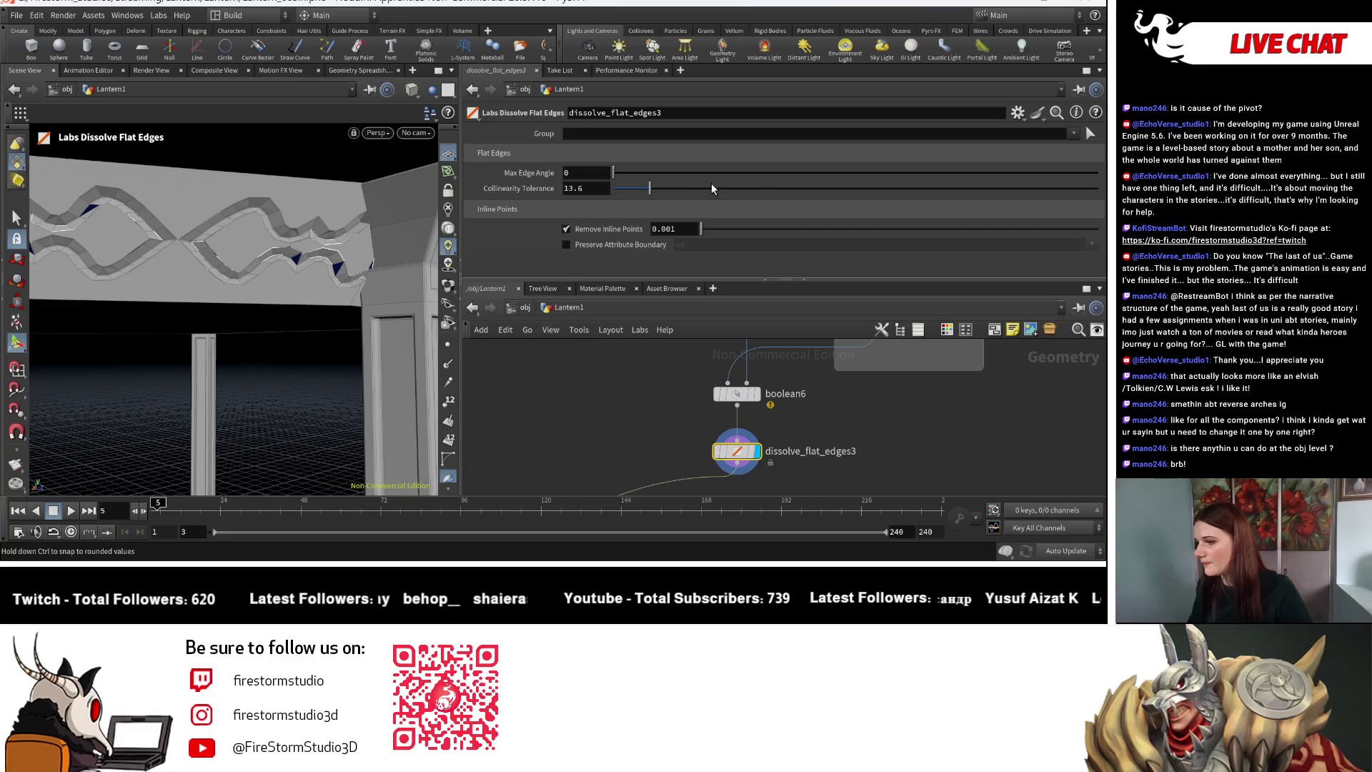
left_click_drag(721, 230, 676, 225)
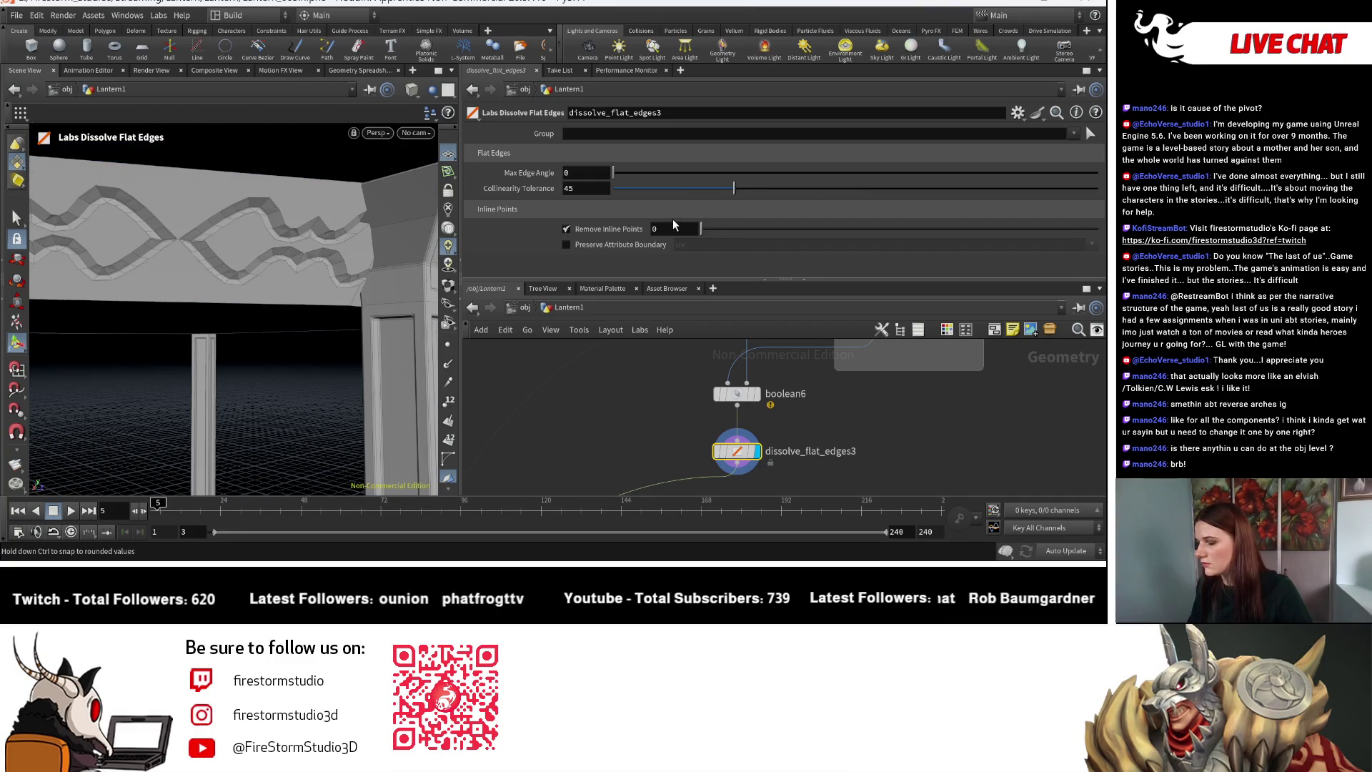
Inspect the band from a lower angle and pan the network to transform4, copy2 and fuse.
key("Escape")
mouse_move(236, 300)
left_mouse_down()
mouse_move(312, 301)
mouse_move(361, 214)
mouse_move(145, 295)
mouse_move(225, 296)
left_mouse_up()
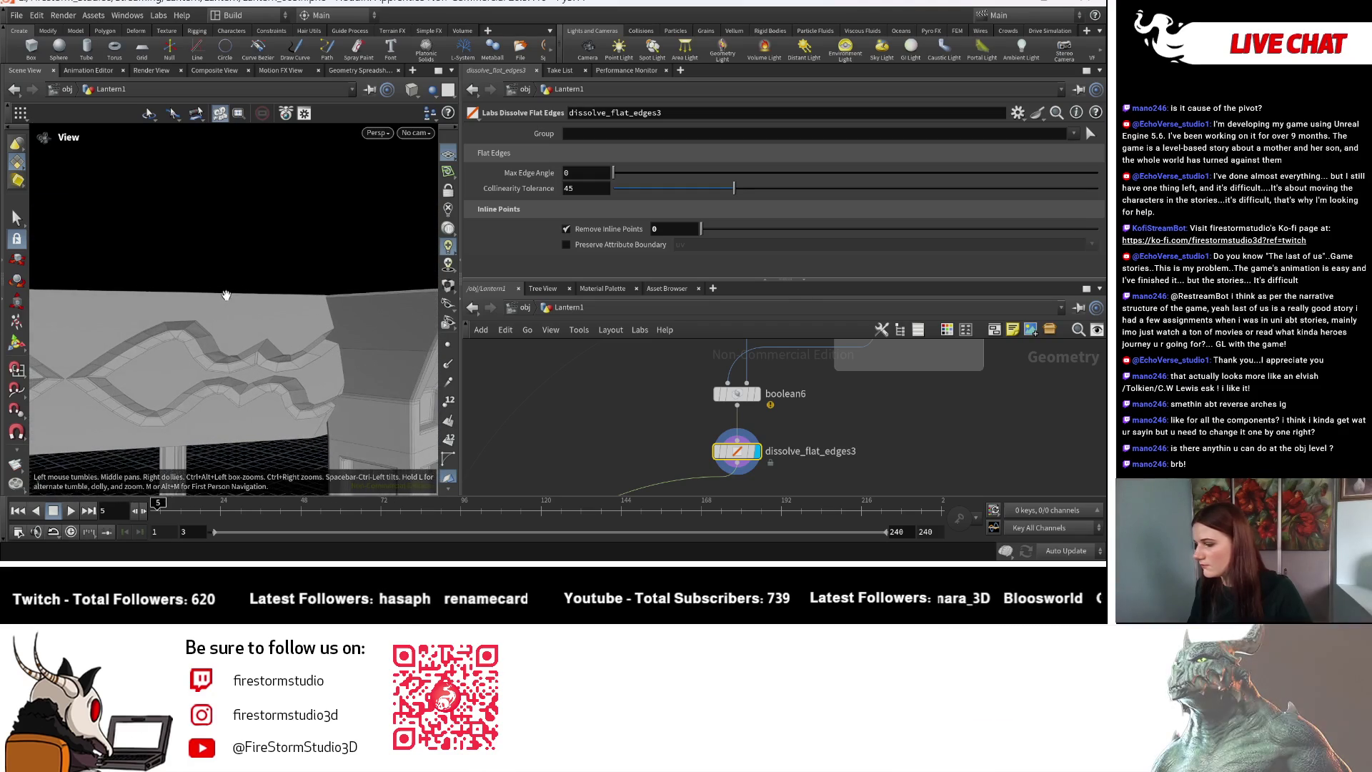
key("Escape")
scroll(686, 488, "down", 10)
middle_click_drag(686, 488, 768, 538)
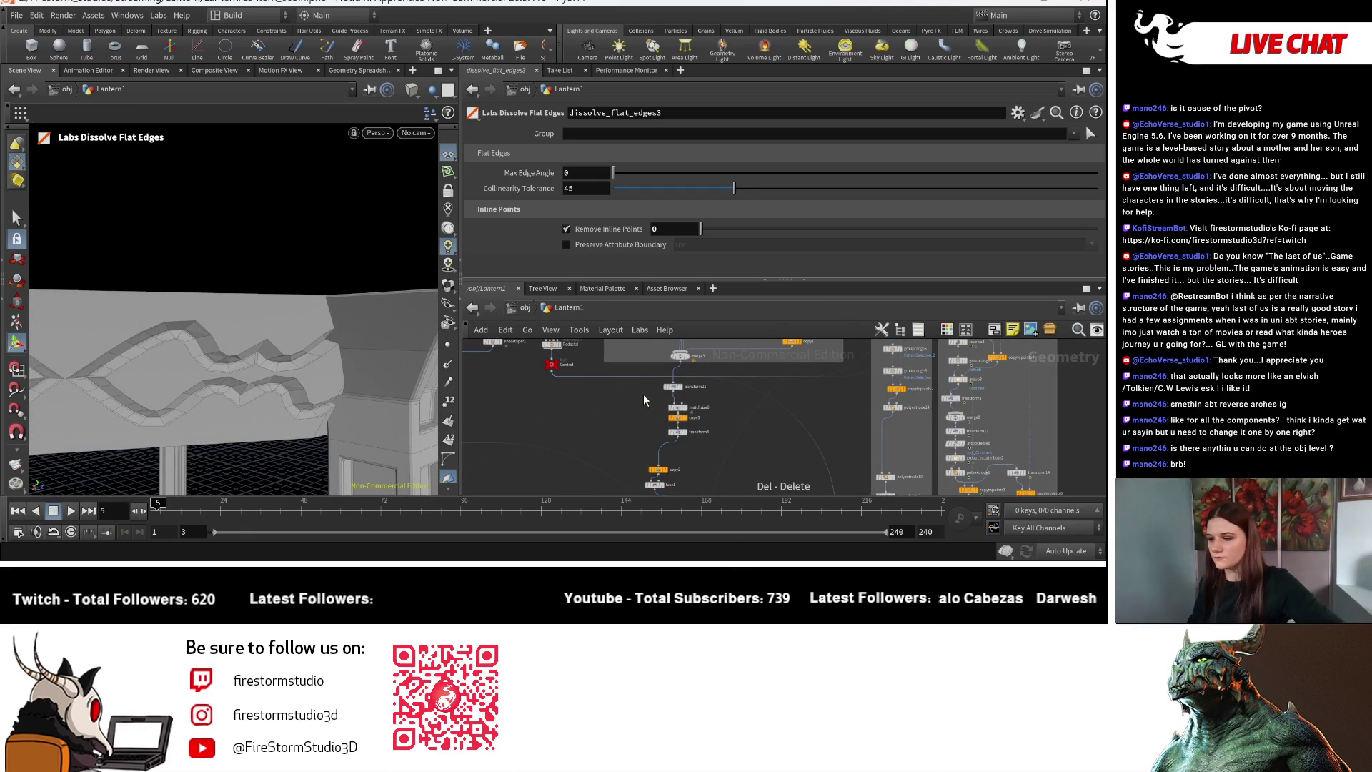
Compare boolean6's output with dissolve_flat_edges3 by switching the display flag between them.
scroll(713, 469, "down", 3)
key("f")
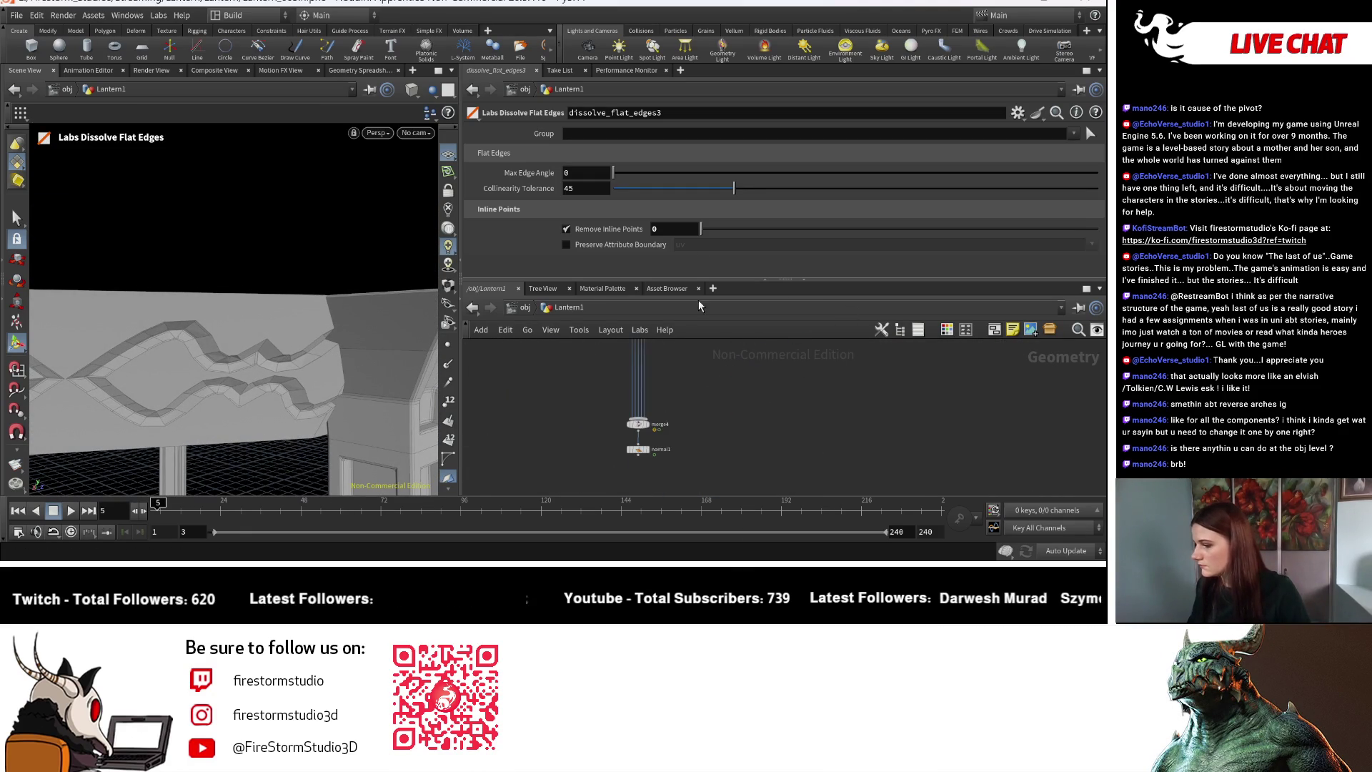
mouse_move(651, 424)
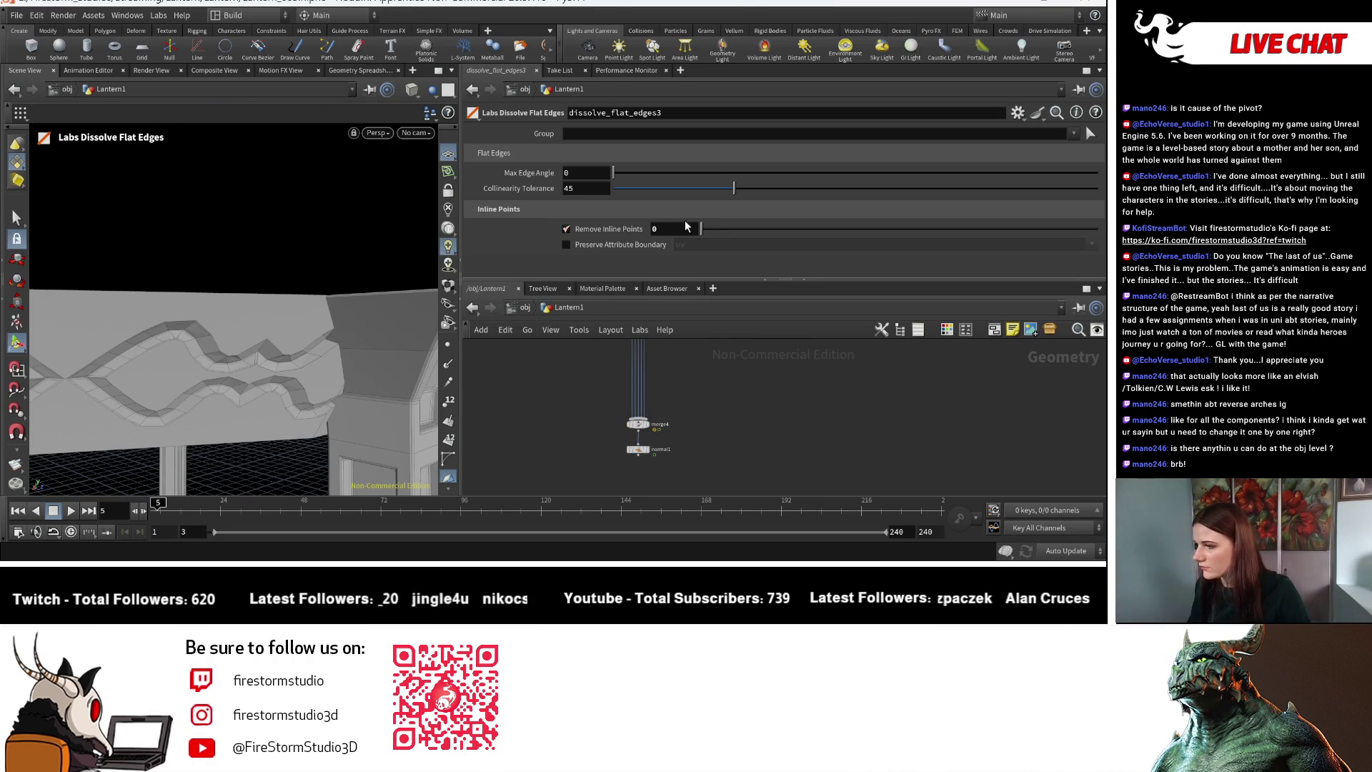
mouse_move(229, 383)
left_mouse_down()
mouse_move(238, 398)
mouse_move(250, 386)
left_mouse_up()
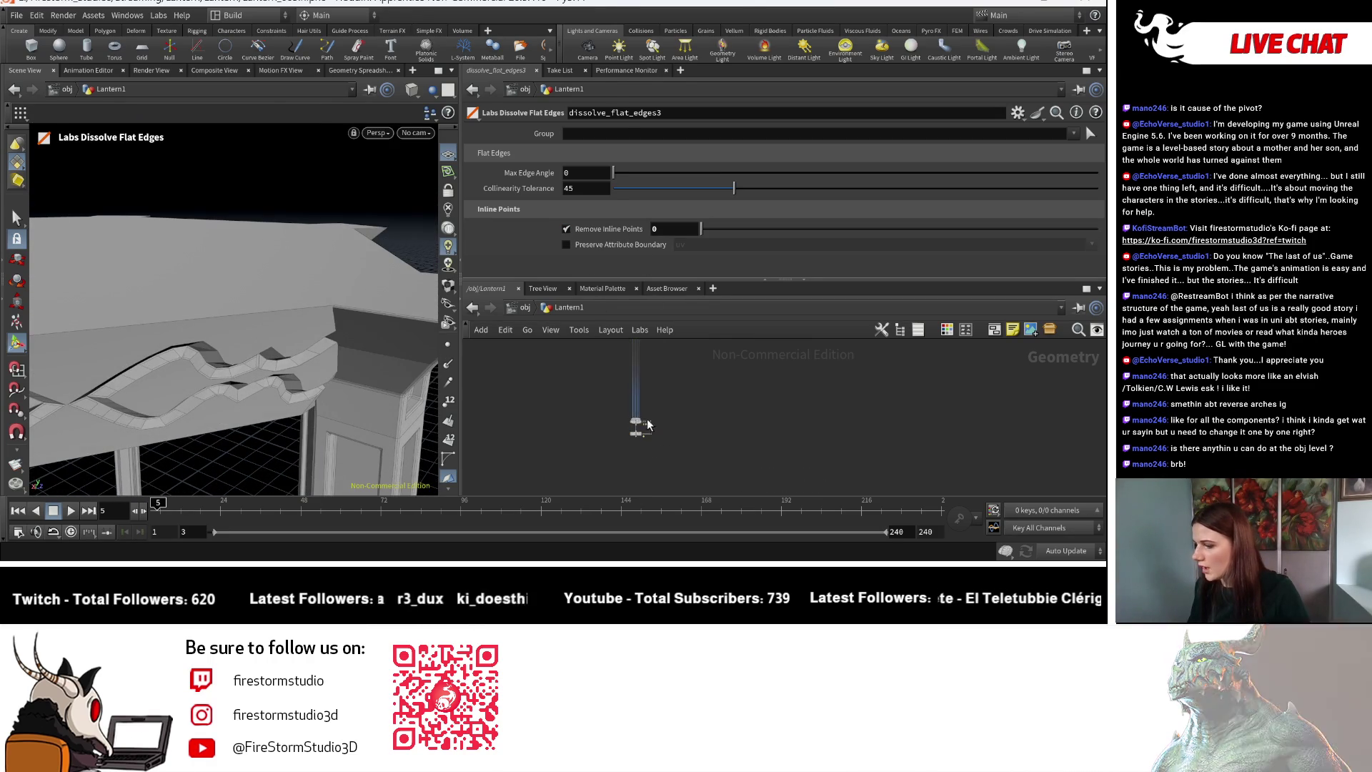
key("f")
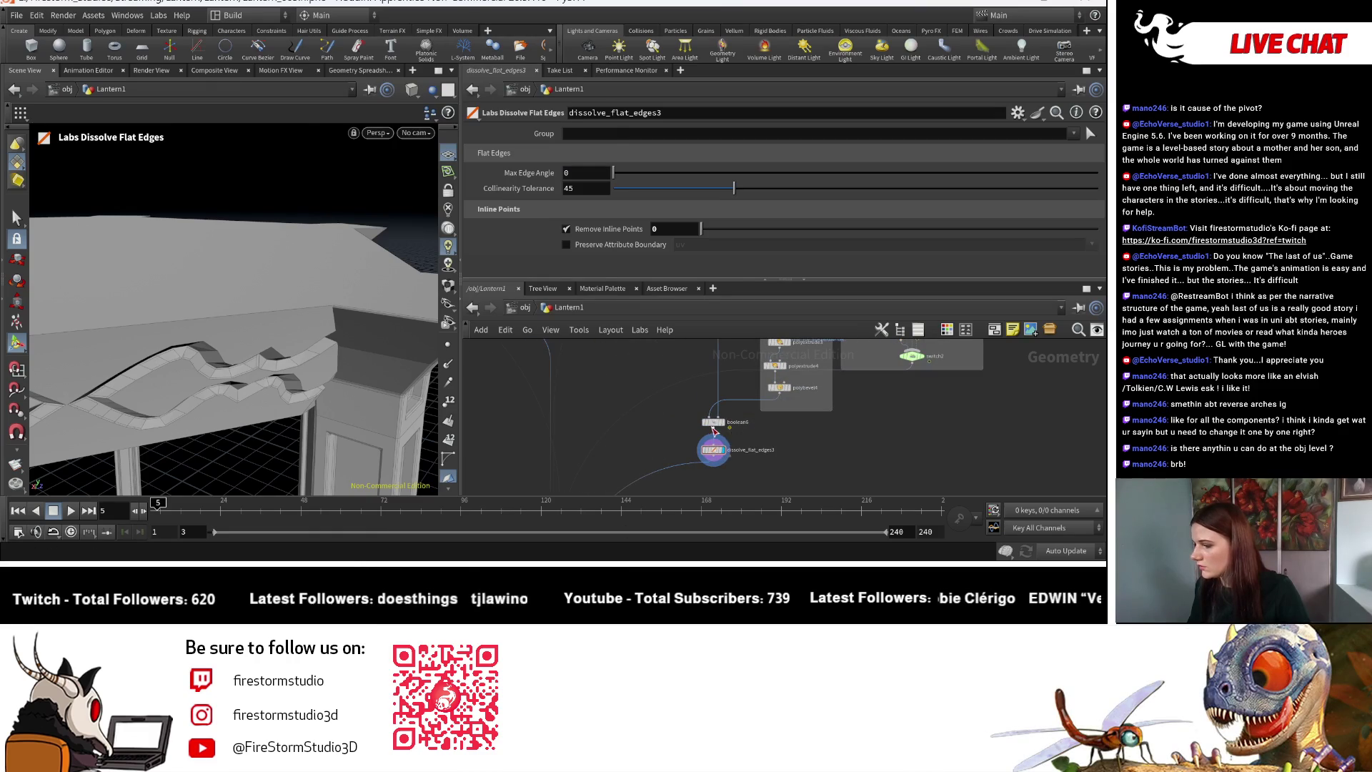
left_click(729, 430)
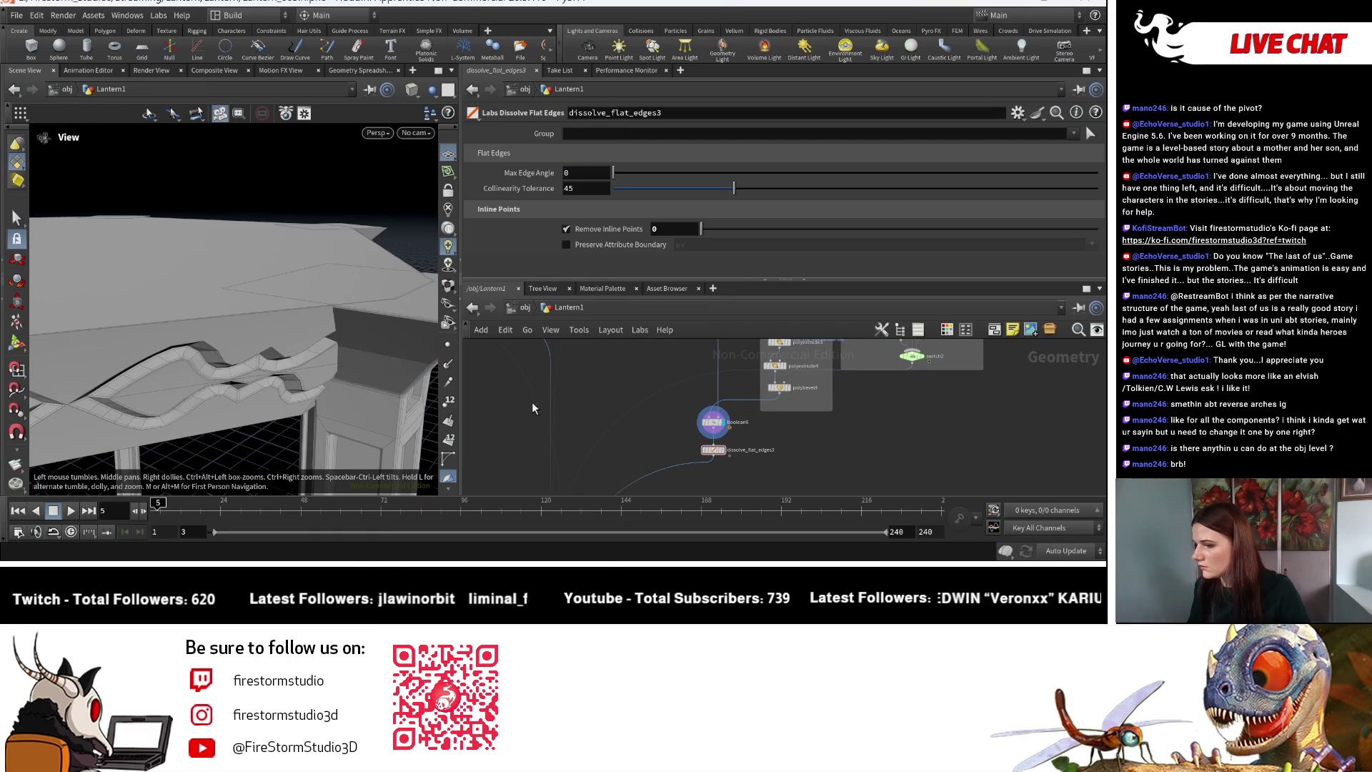
scroll(709, 441, "up", 2)
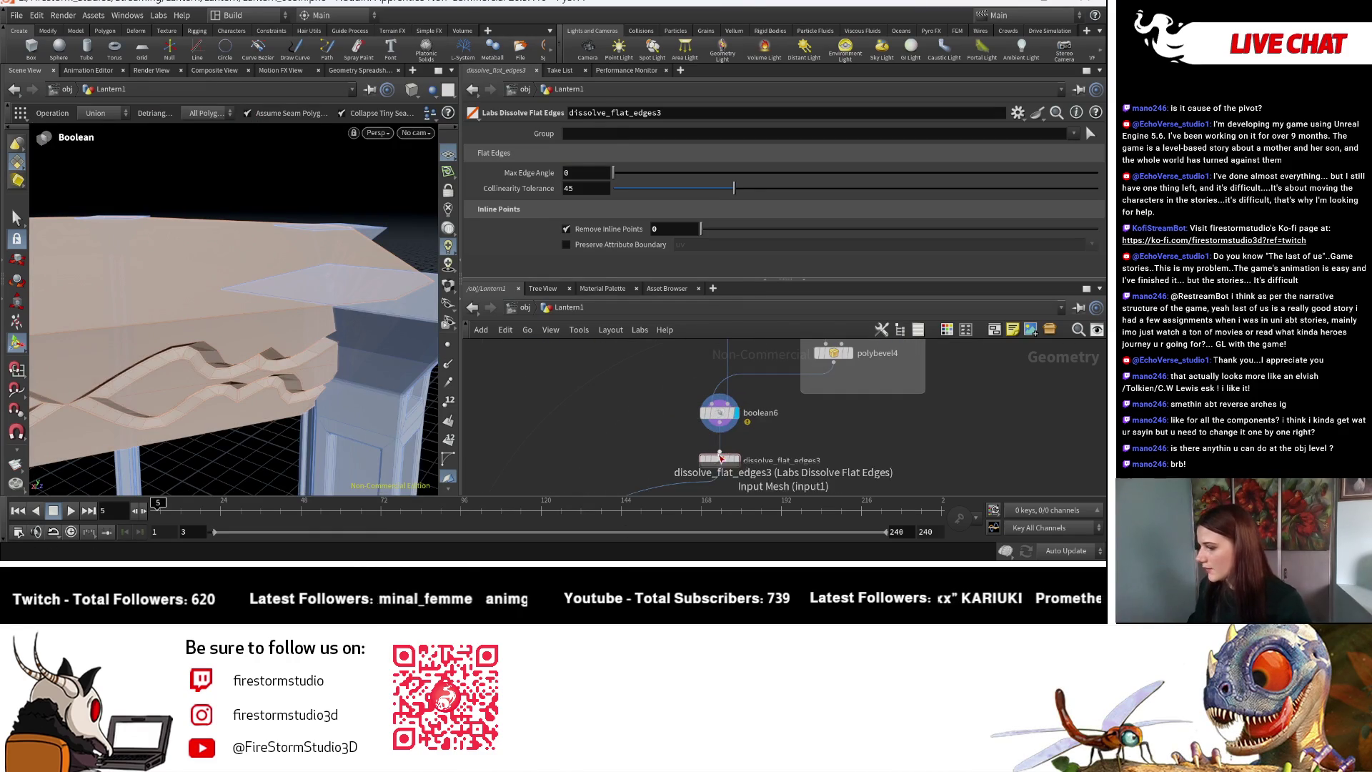
left_click(733, 460)
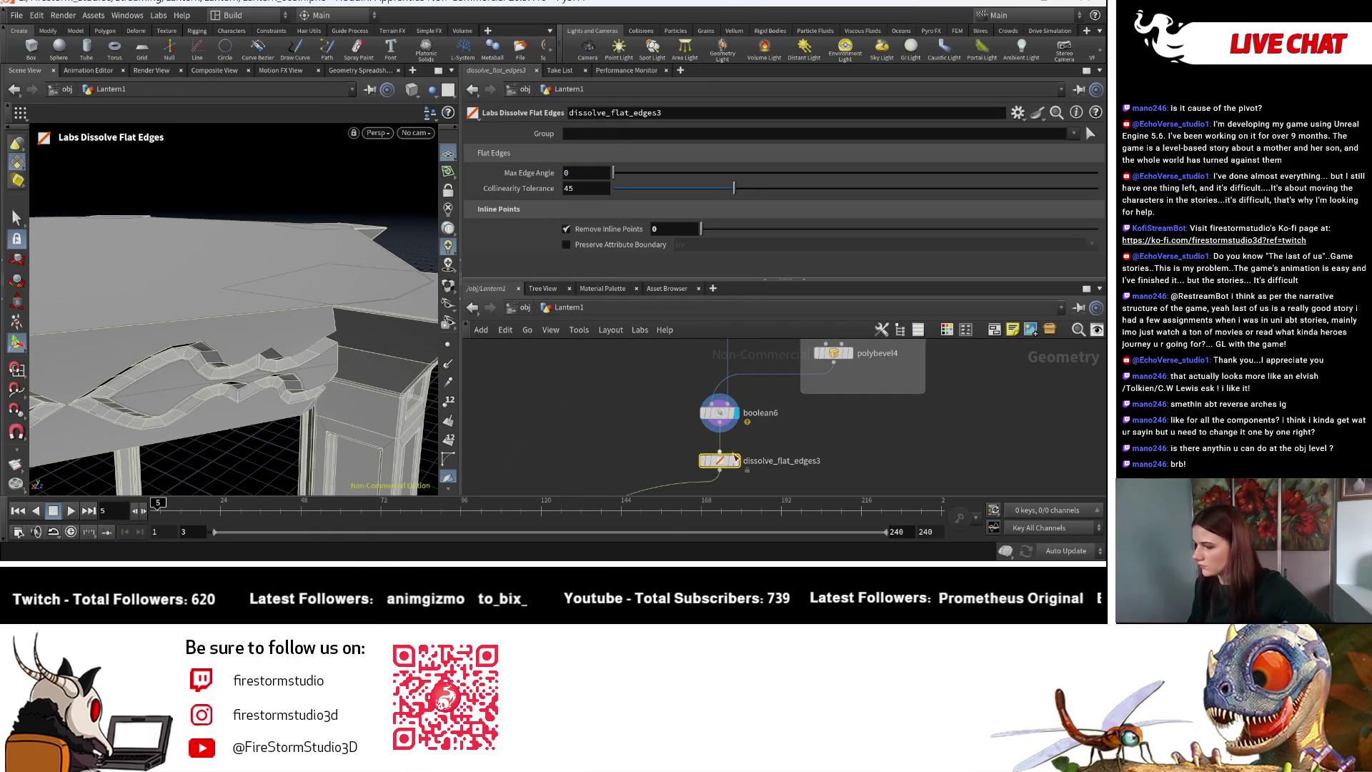
scroll(736, 460, "up", 3)
Try the dissolve node's Collinearity Tolerance at 31, then 51.4.
left_click(719, 484)
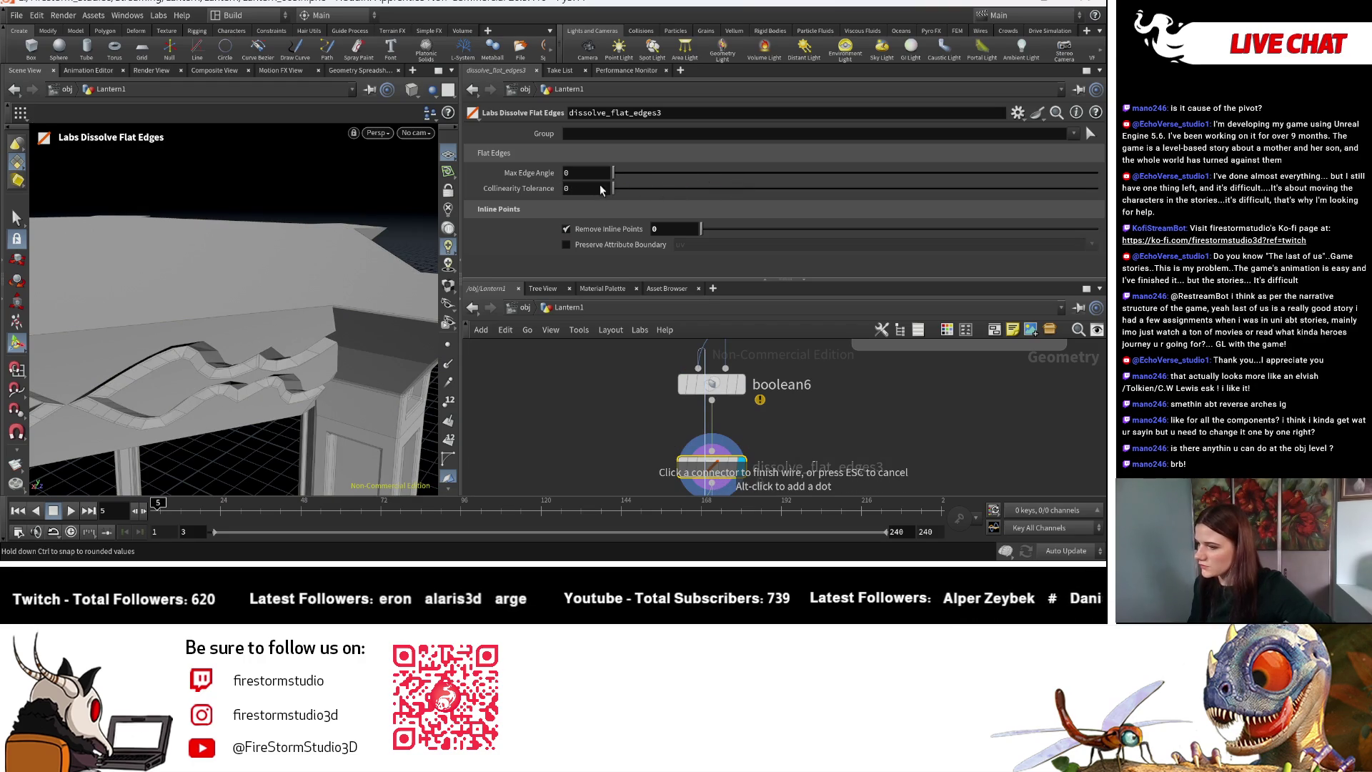
left_click_drag(714, 189, 698, 190)
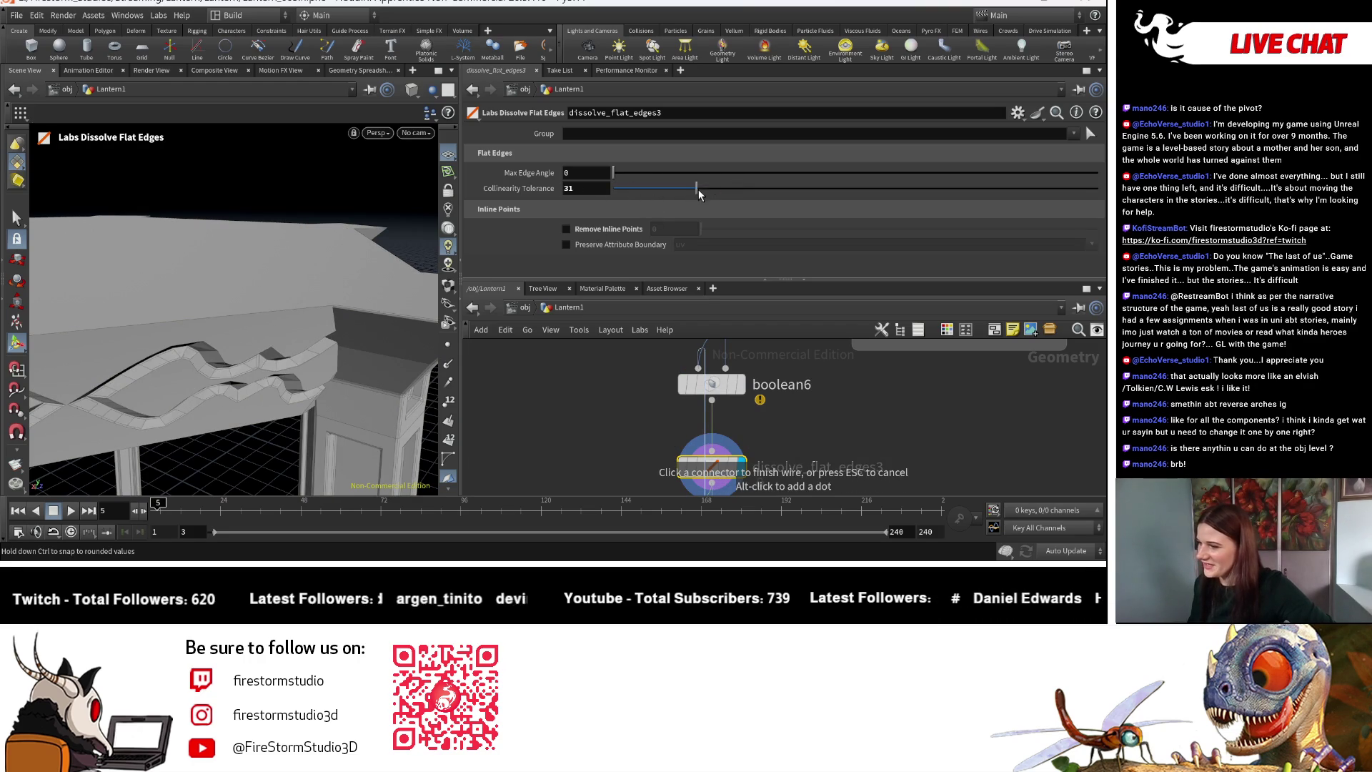
left_click_drag(604, 202, 751, 189)
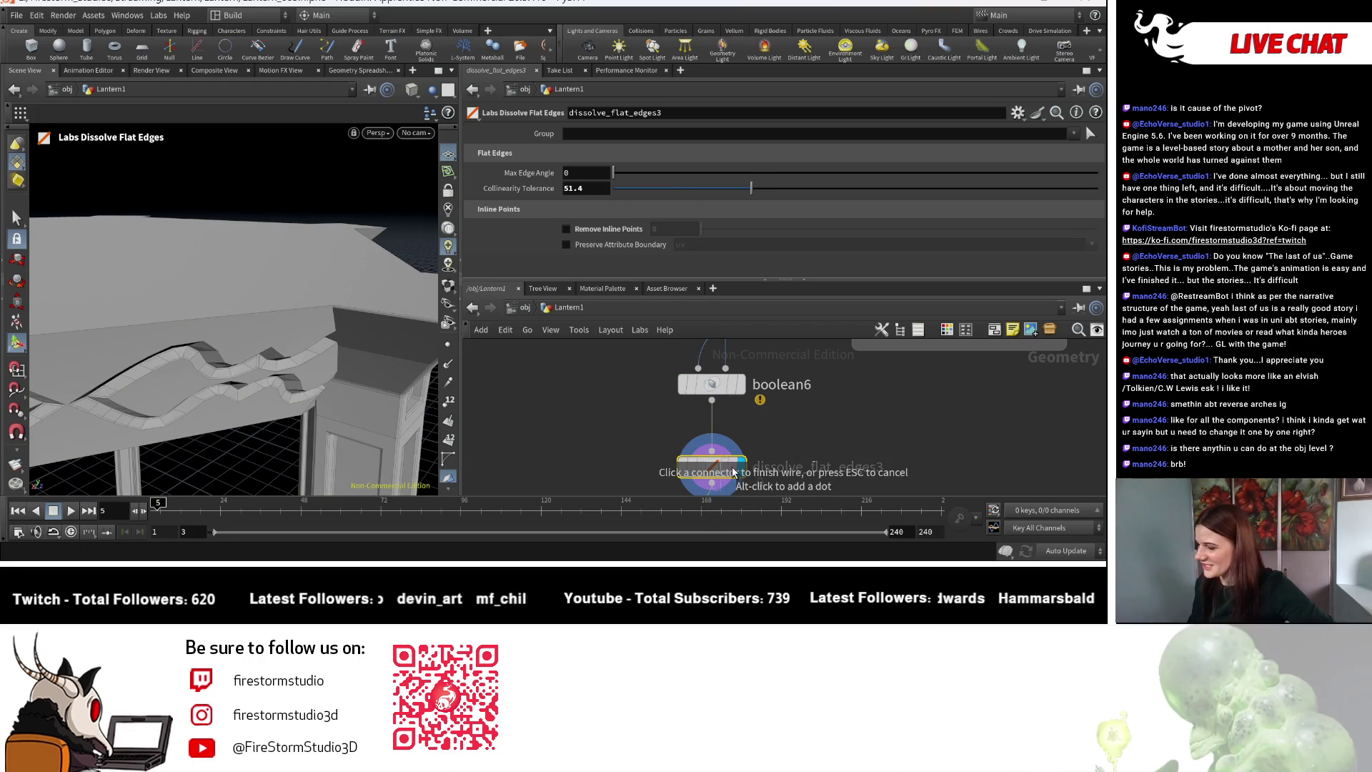
scroll(740, 463, "down", 1)
scroll(739, 463, "down", 1)
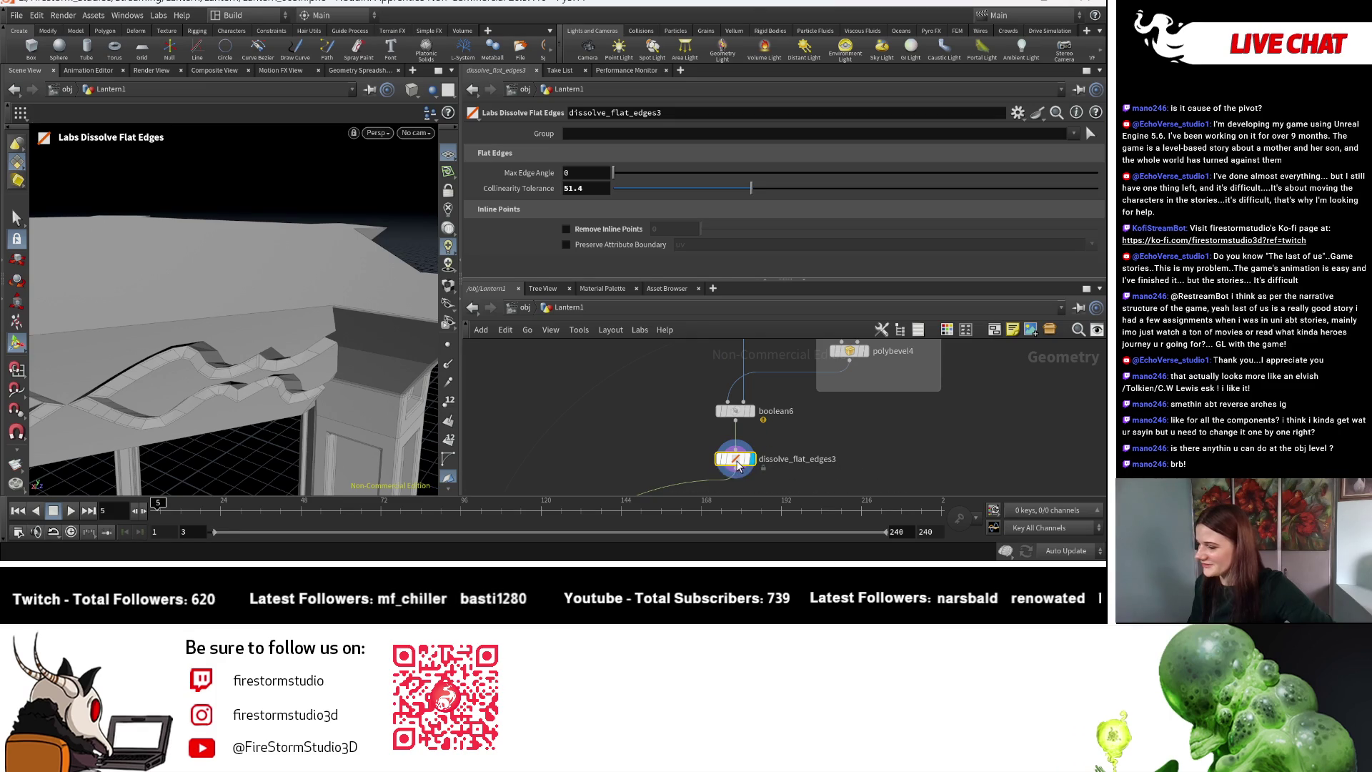
Delete dissolve_flat_edges3 and view the pillar from the side.
key("Delete")
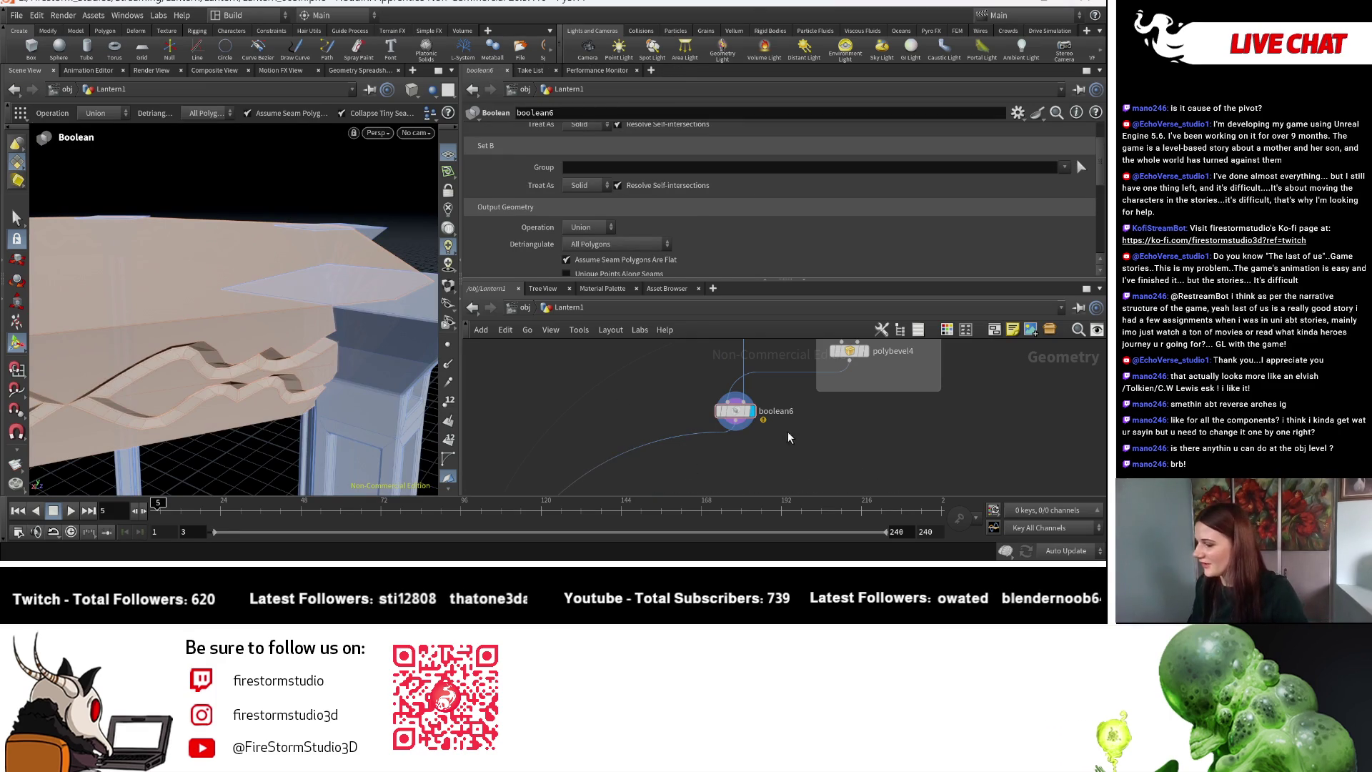
key("Escape")
scroll(271, 450, "up", 5)
mouse_move(271, 450)
left_mouse_down()
mouse_move(75, 250)
mouse_move(159, 230)
mouse_move(174, 312)
mouse_move(202, 204)
mouse_move(227, 214)
mouse_move(242, 272)
left_mouse_up()
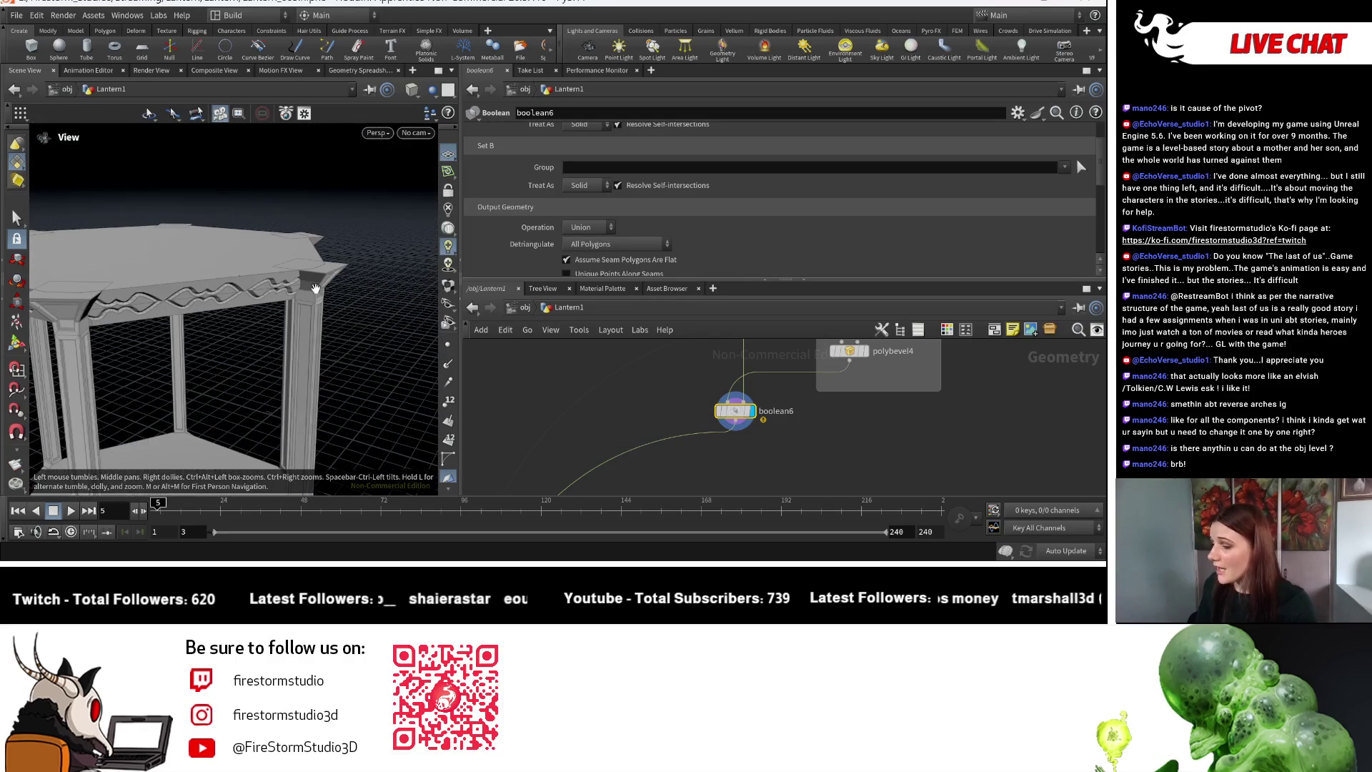
scroll(805, 433, "up", 3)
scroll(757, 432, "up", 5)
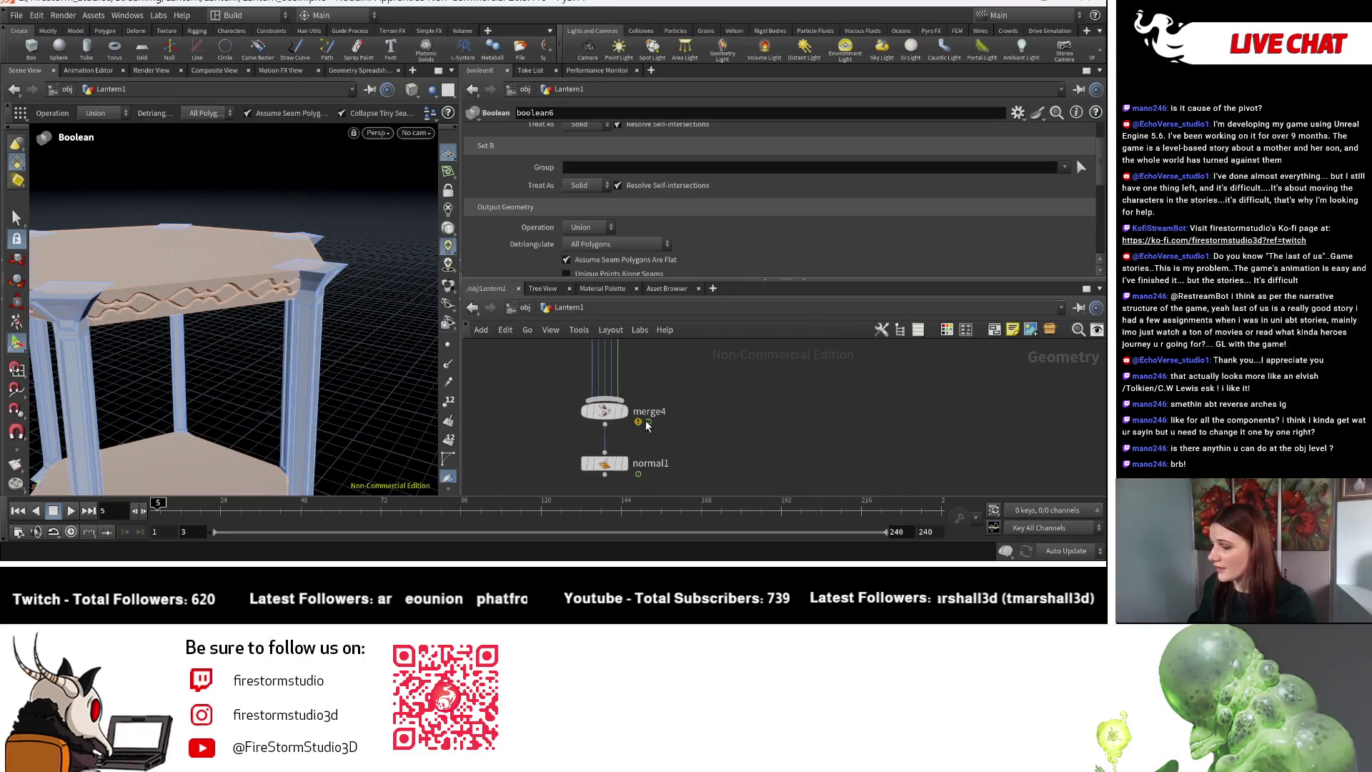
left_click(625, 463)
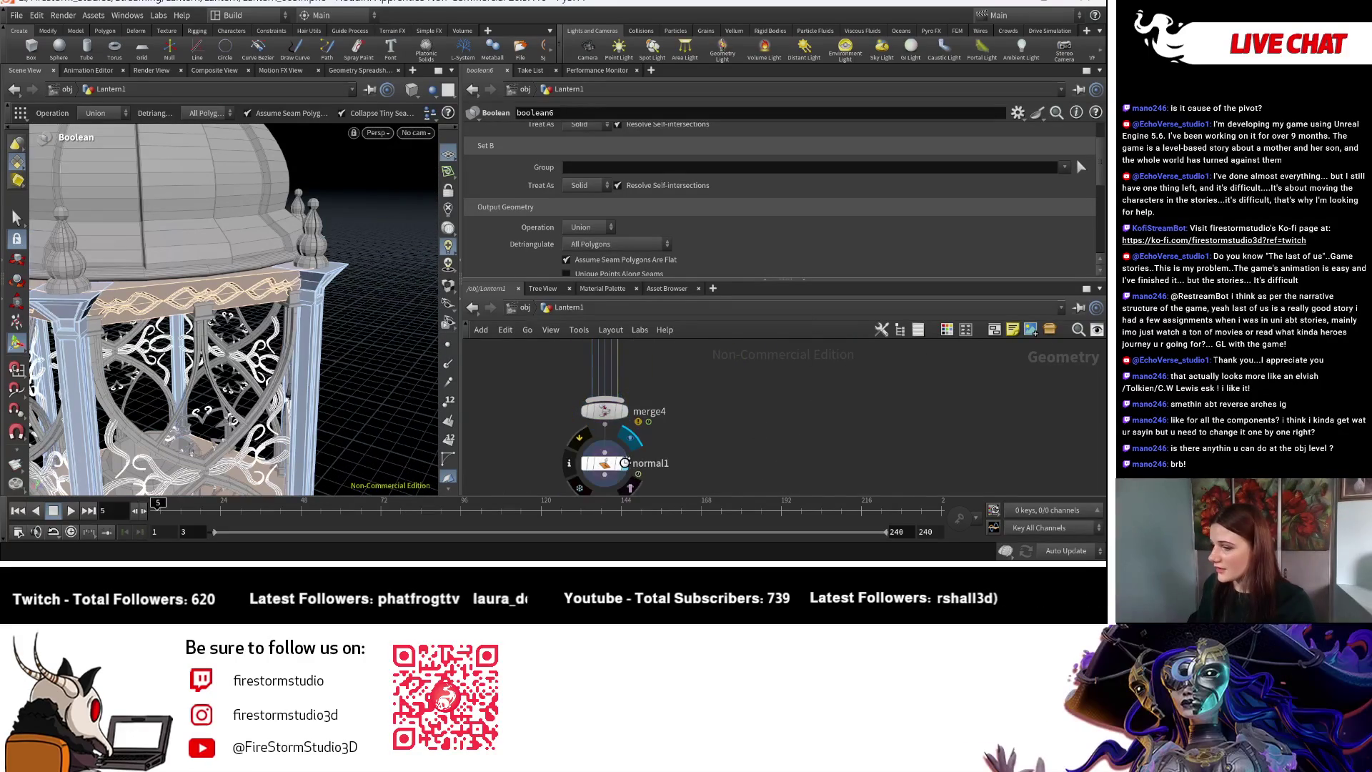
left_click(616, 465)
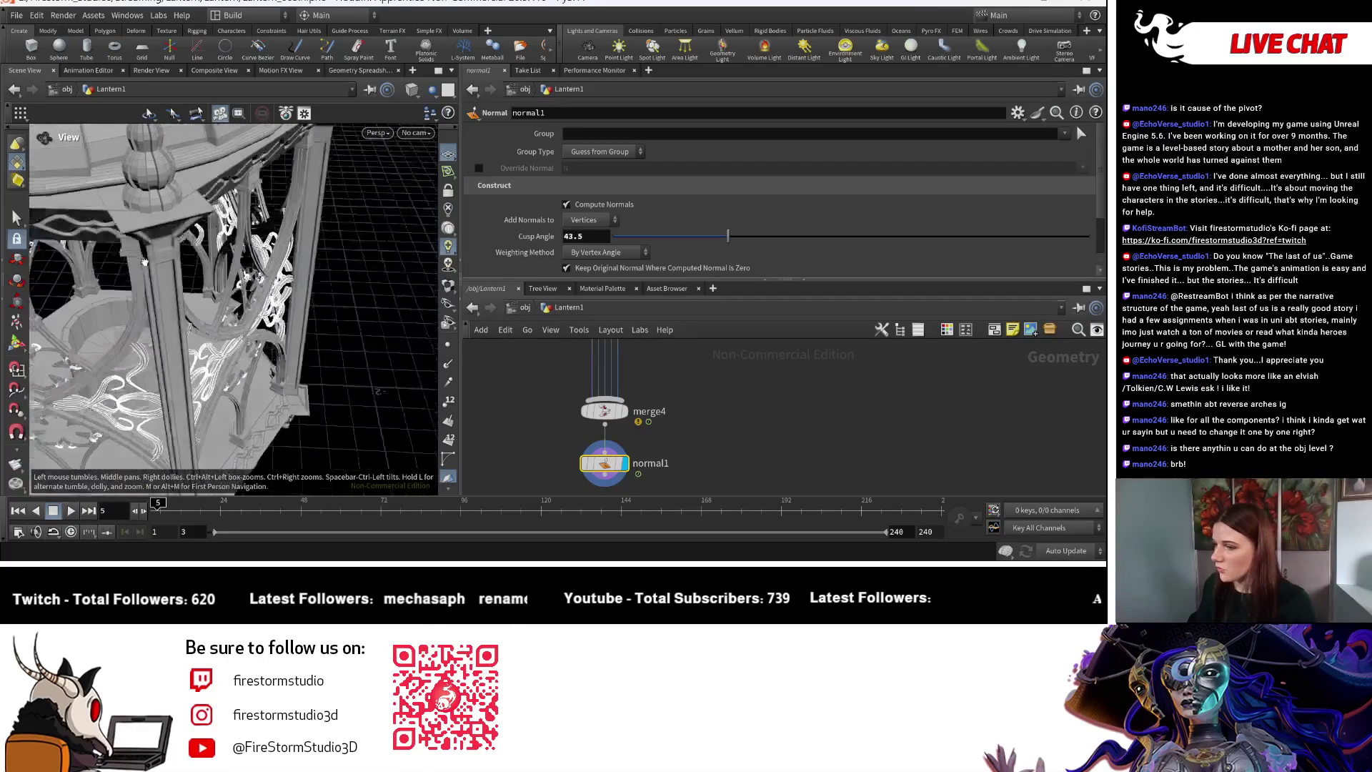
left_click_drag(203, 367, 336, 343)
scroll(336, 343, "up", 5)
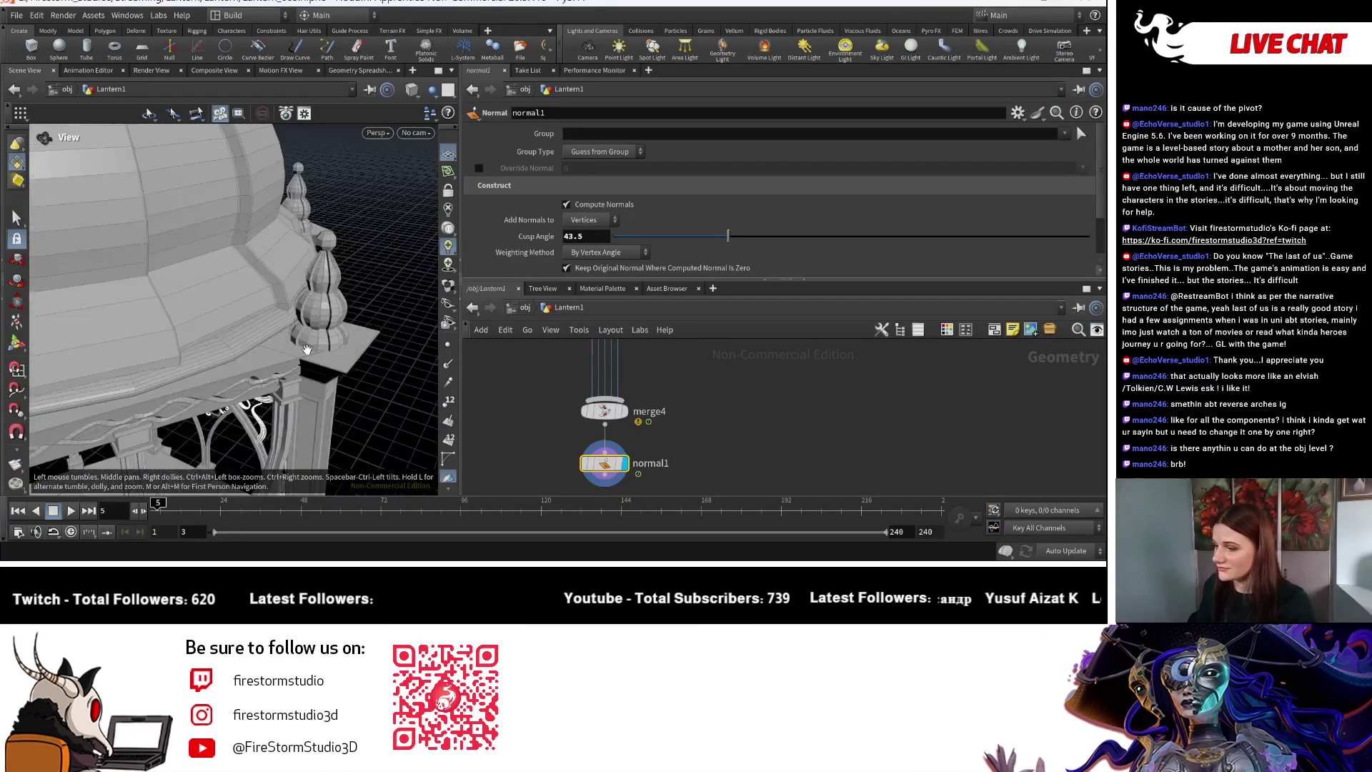
scroll(306, 335, "down", 5)
left_click_drag(306, 335, 290, 373)
scroll(184, 315, "up", 10)
key("Return")
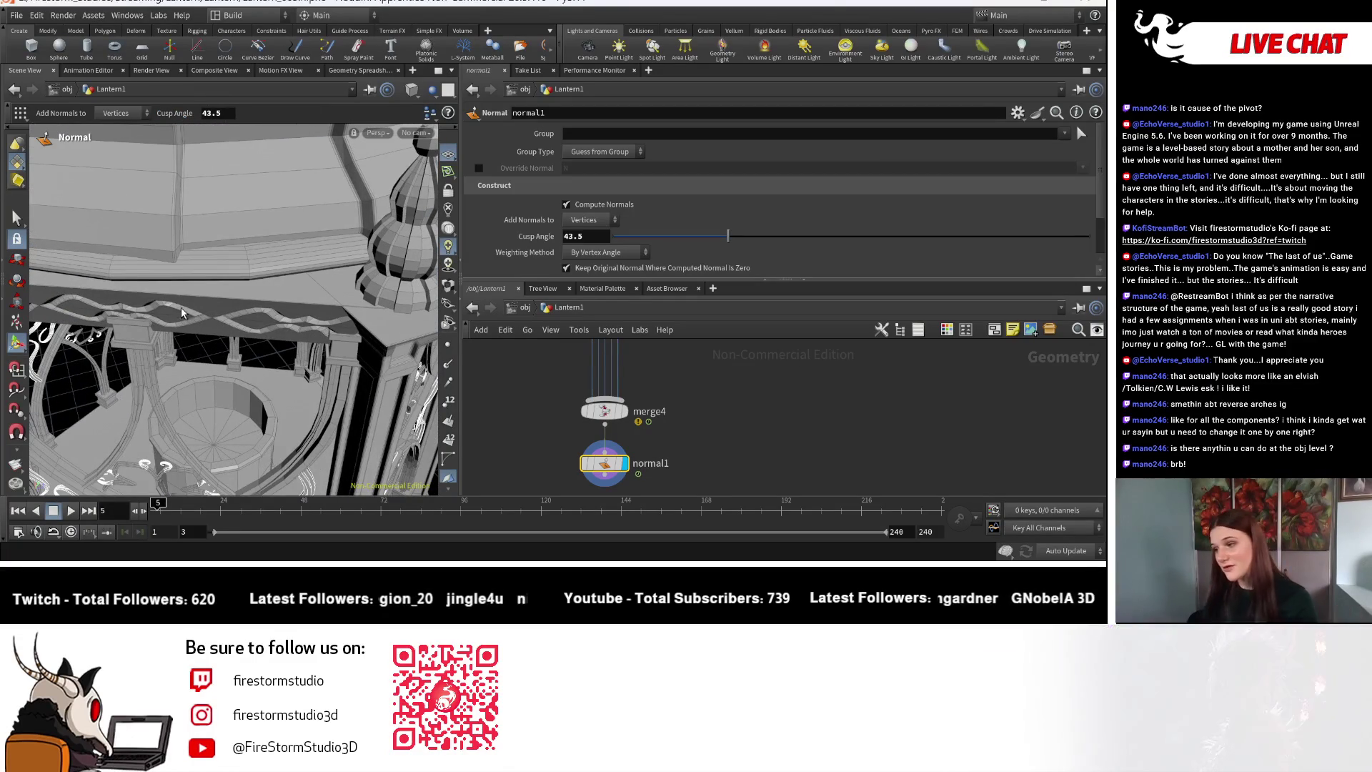
key("Escape")
scroll(215, 336, "down", 5)
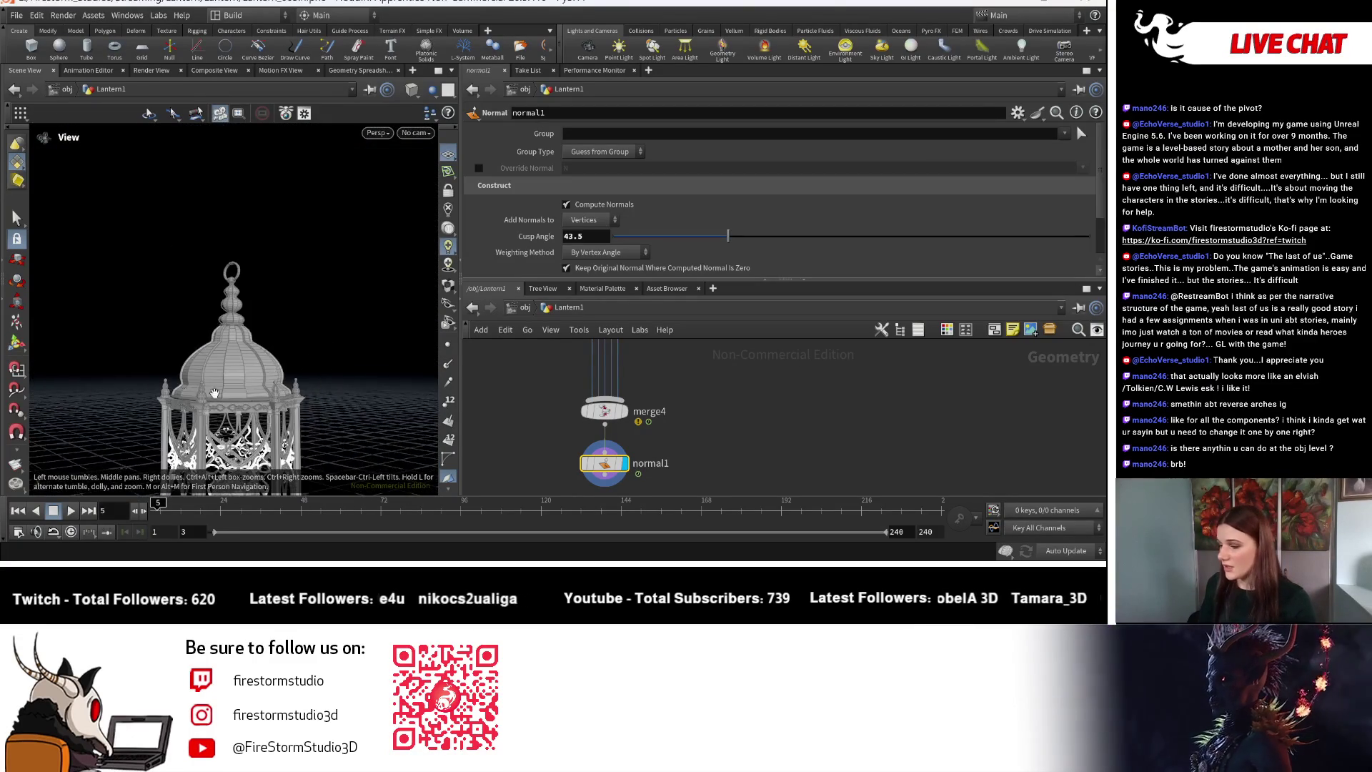
left_click_drag(230, 319, 297, 397)
key("Return")
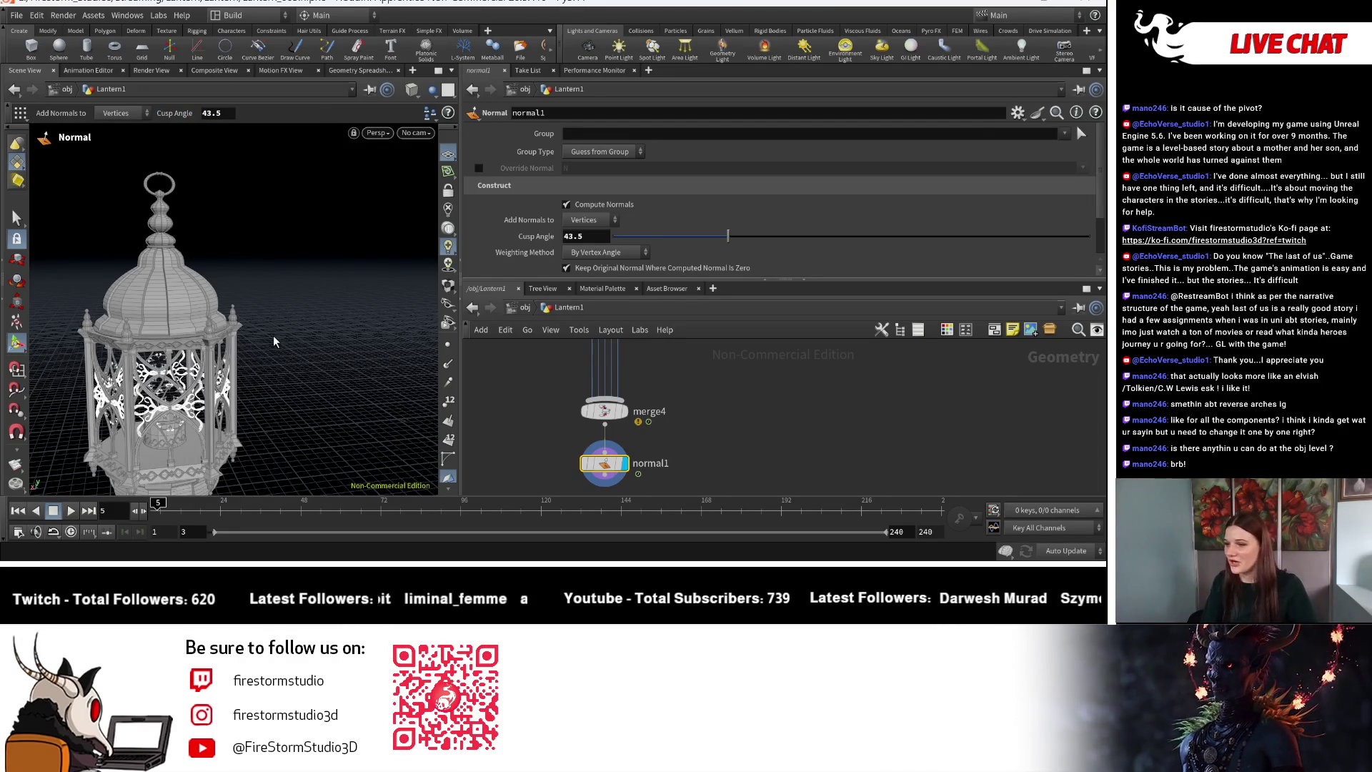
key("Escape")
left_click_drag(318, 399, 256, 337)
scroll(248, 365, "up", 10)
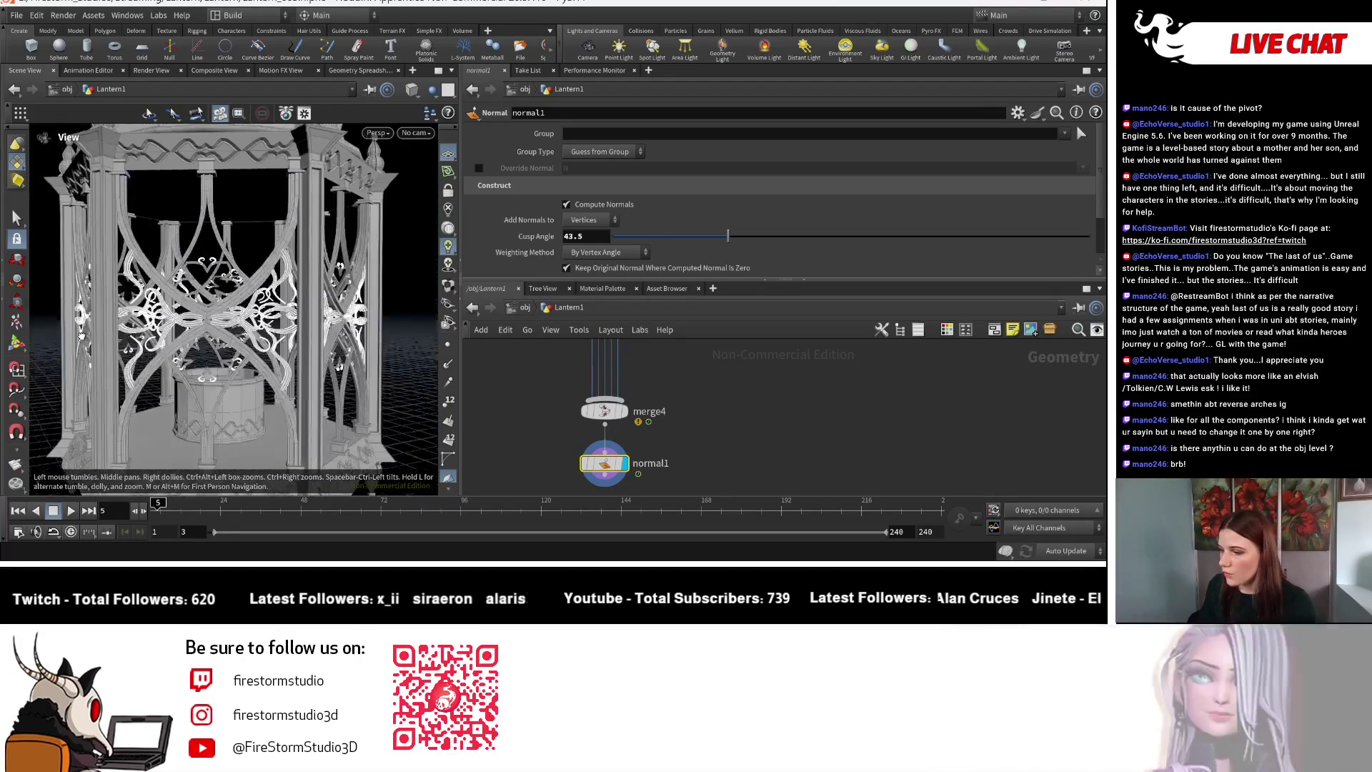
scroll(81, 334, "down", 8)
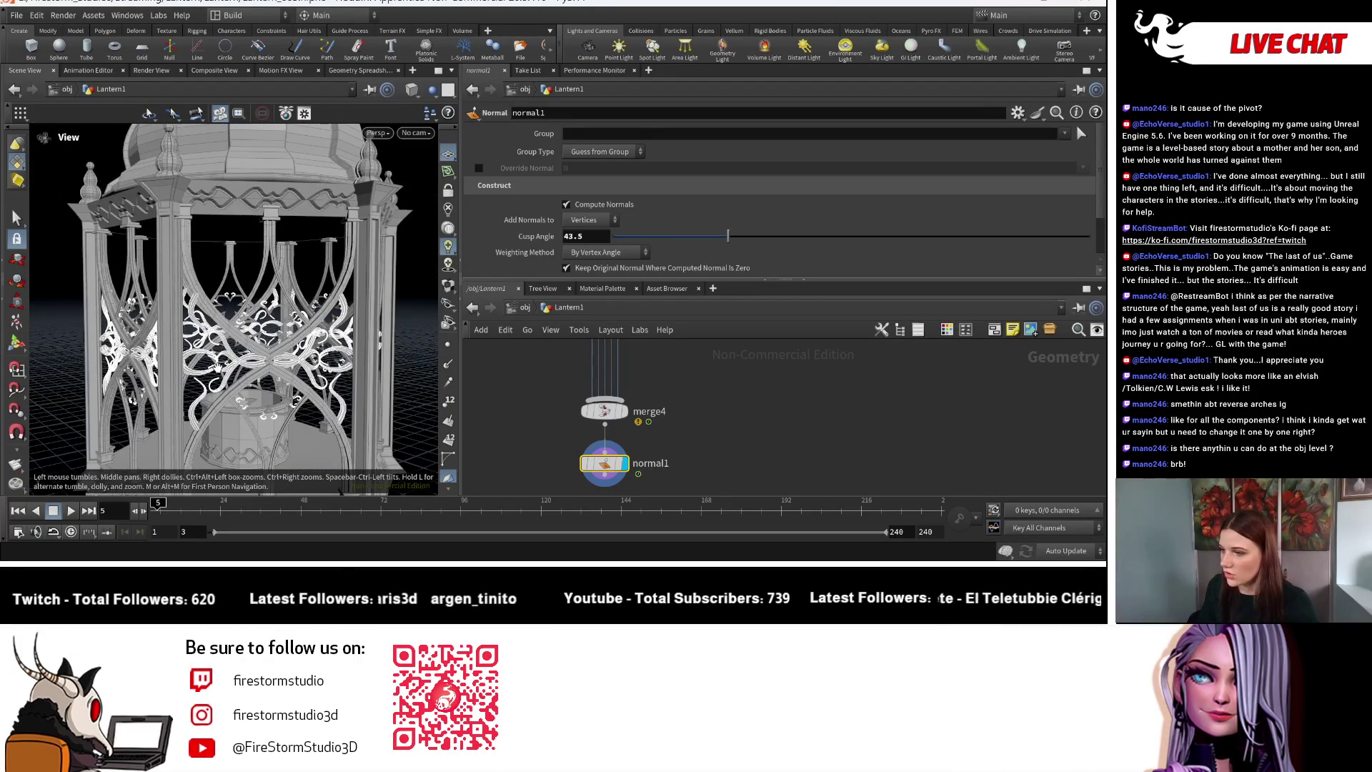
scroll(175, 318, "down", 10)
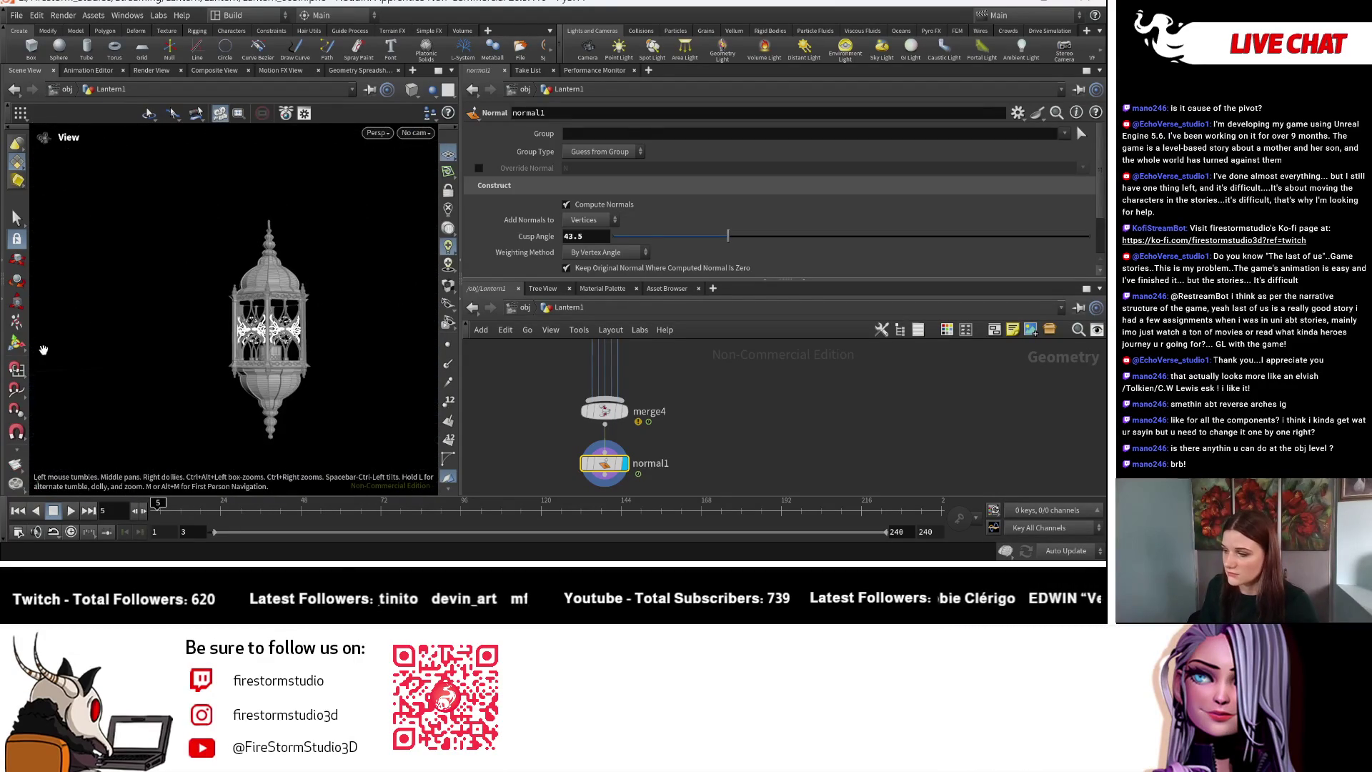
key("Return")
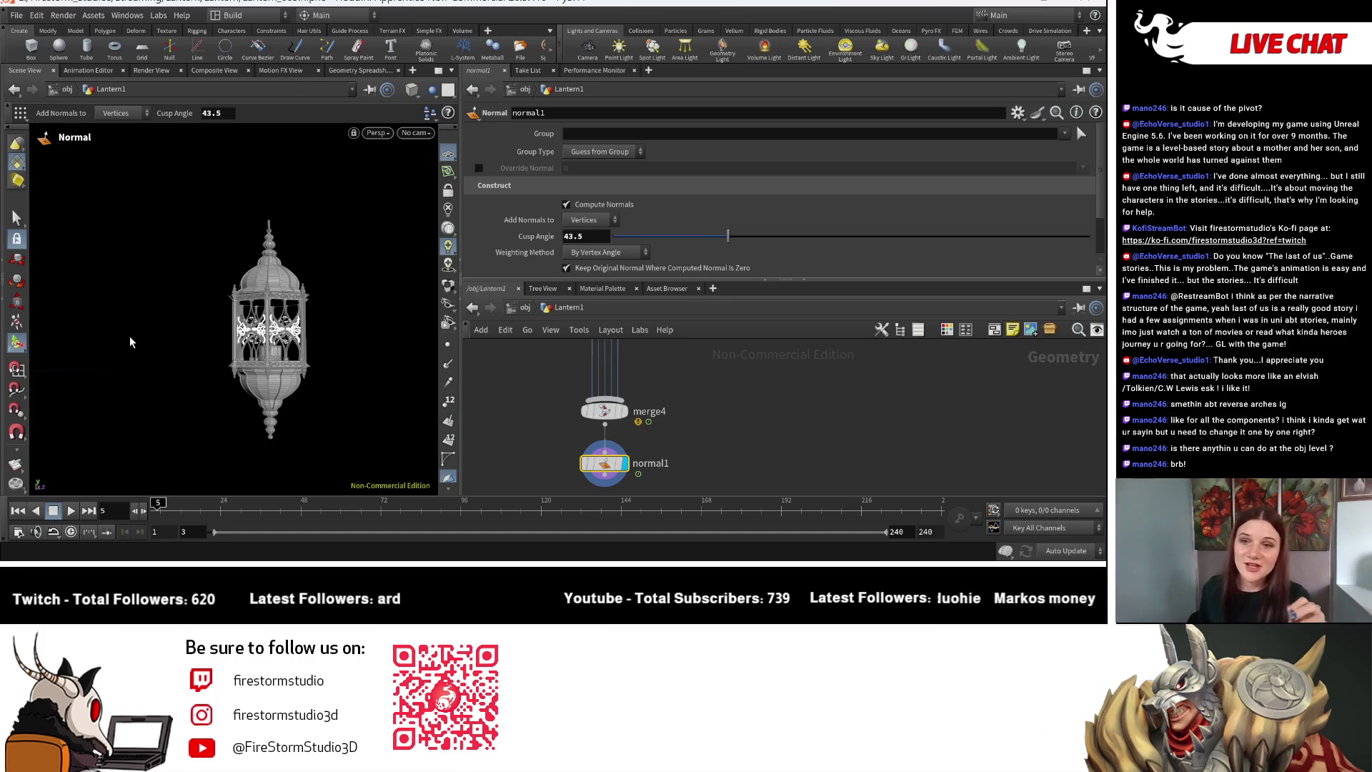
key("Escape")
left_click_drag(208, 325, 246, 228)
key("Return")
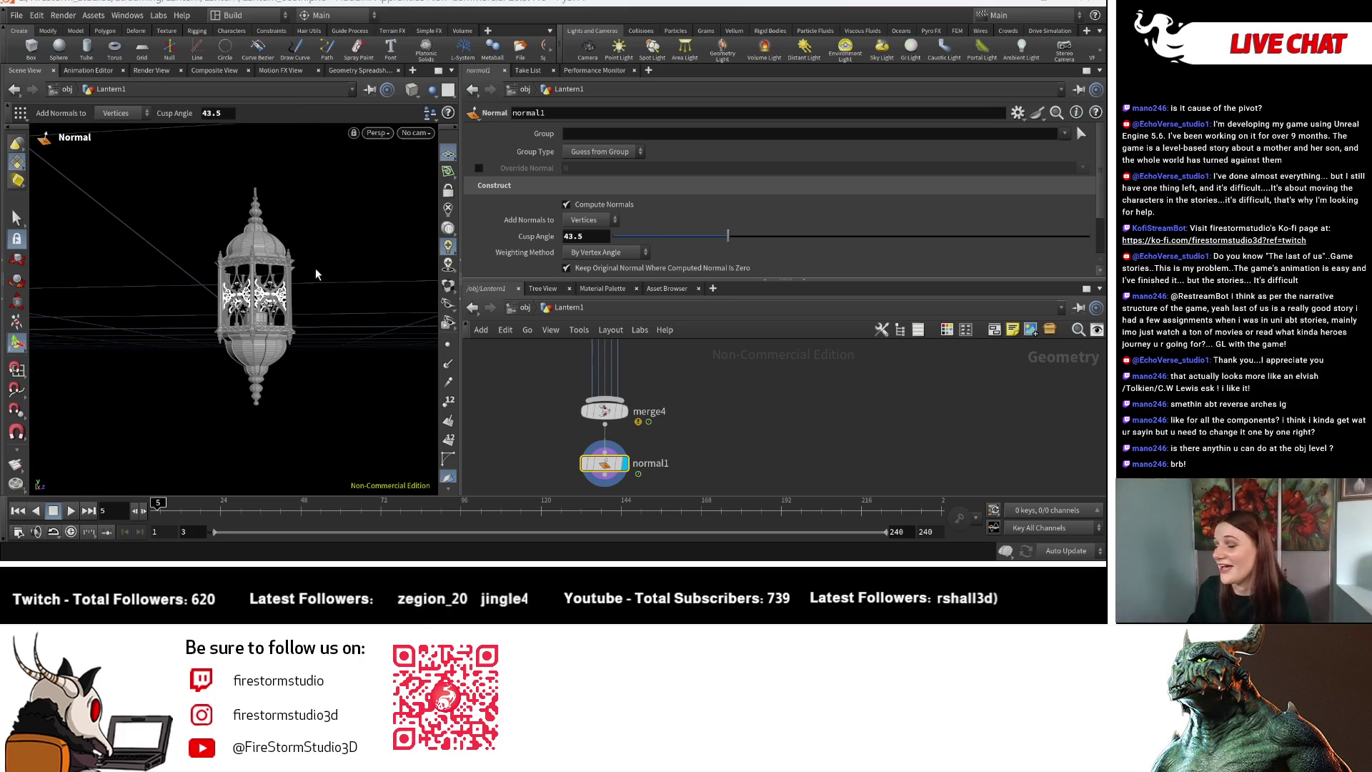
key("Escape")
mouse_move(320, 273)
left_mouse_down()
mouse_move(341, 376)
mouse_move(277, 406)
mouse_move(318, 438)
mouse_move(393, 436)
mouse_move(135, 429)
mouse_move(188, 431)
mouse_move(304, 399)
left_mouse_up()
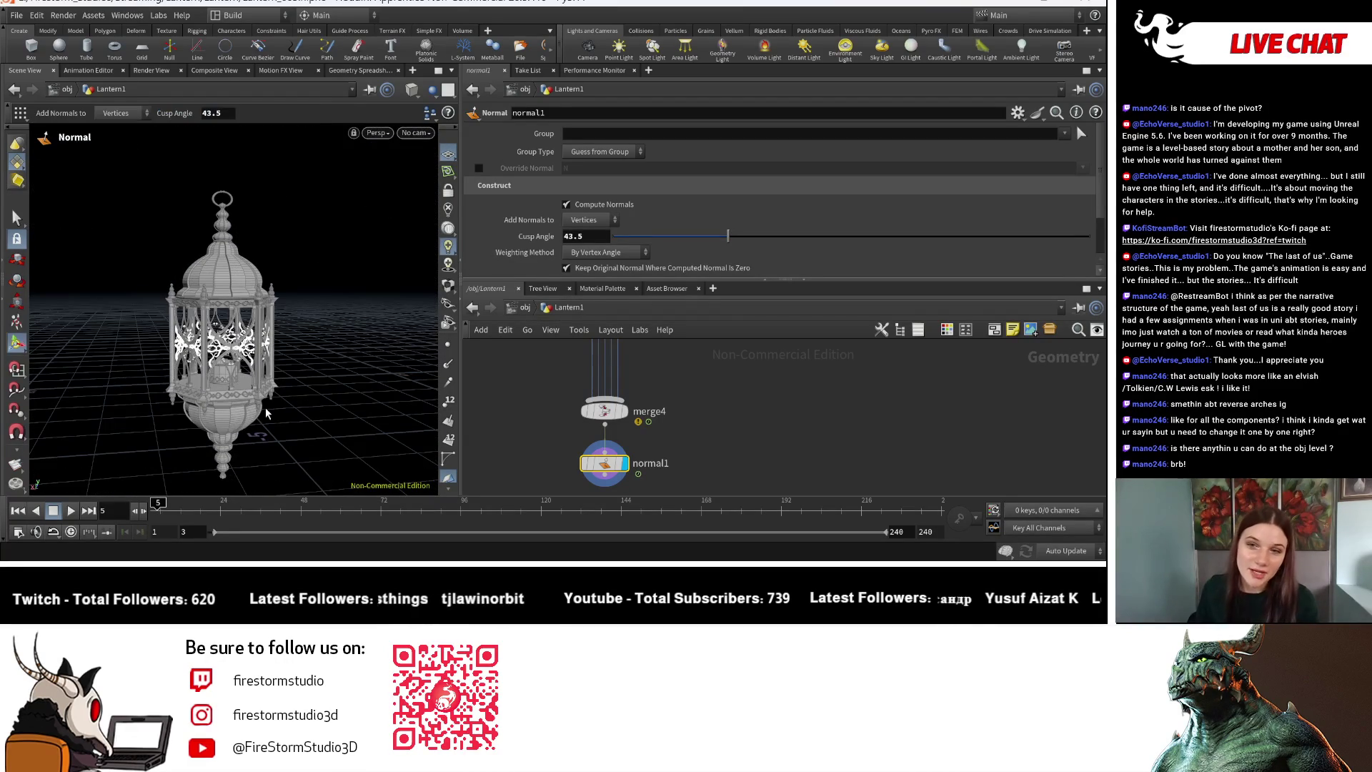
mouse_move(173, 315)
left_mouse_down()
mouse_move(134, 297)
mouse_move(158, 346)
mouse_move(228, 391)
mouse_move(418, 272)
mouse_move(421, 336)
left_mouse_up()
scroll(159, 346, "up", 5)
scroll(429, 372, "up", 5)
scroll(358, 408, "up", 3)
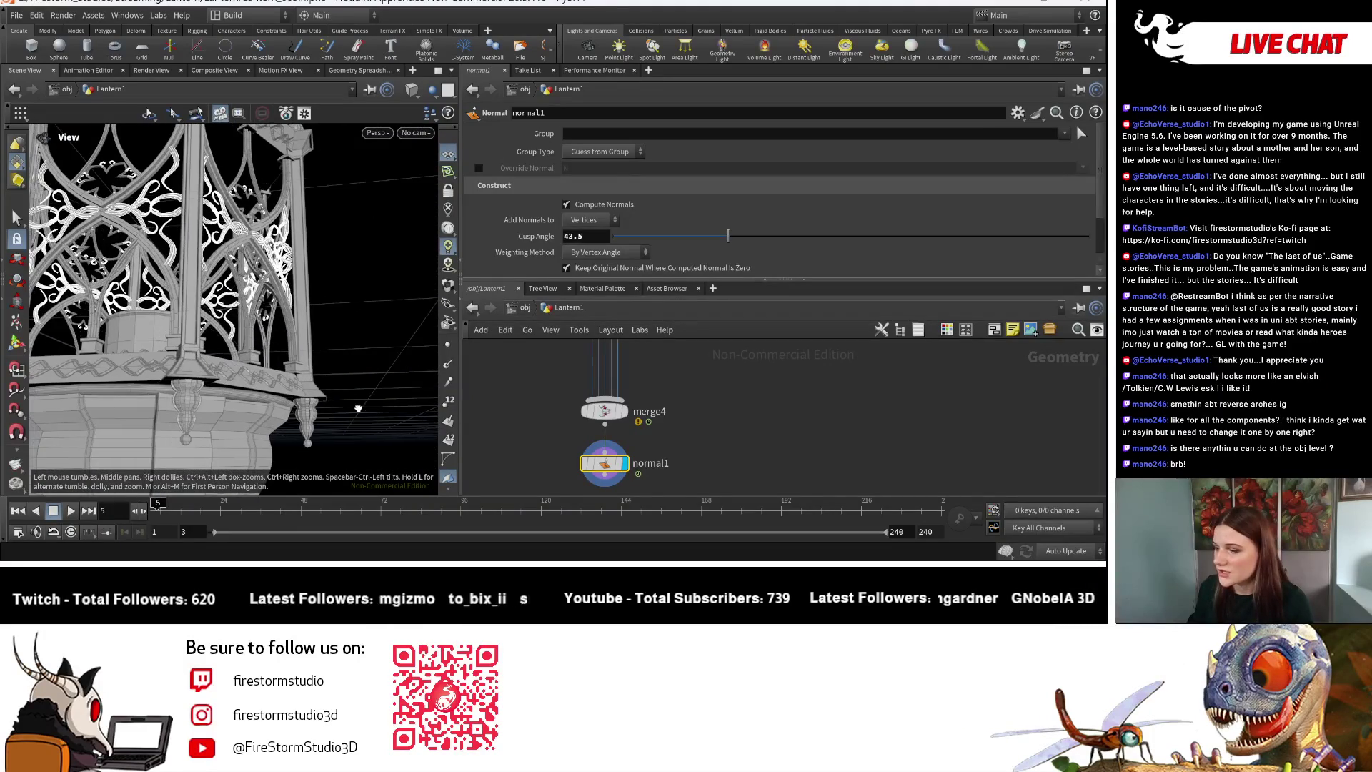
scroll(247, 316, "down", 10)
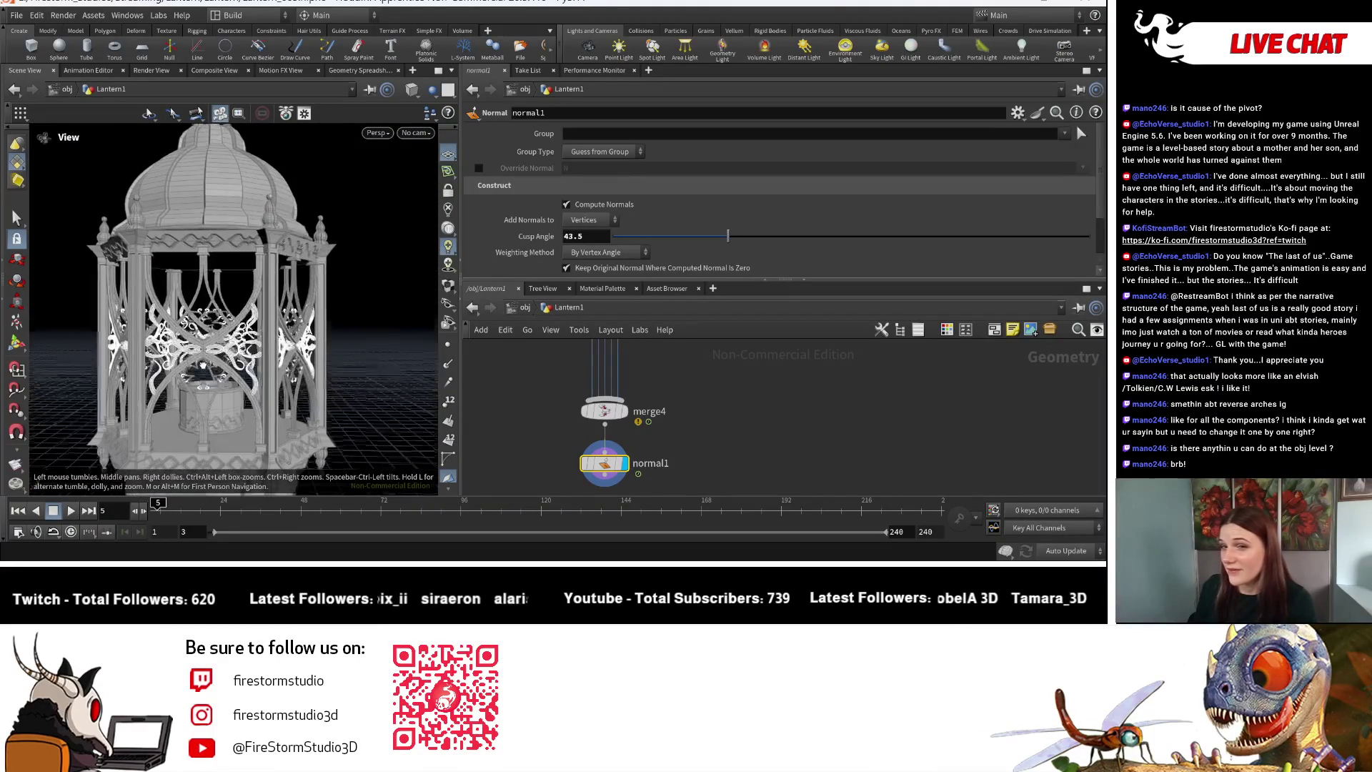
scroll(330, 346, "up", 3)
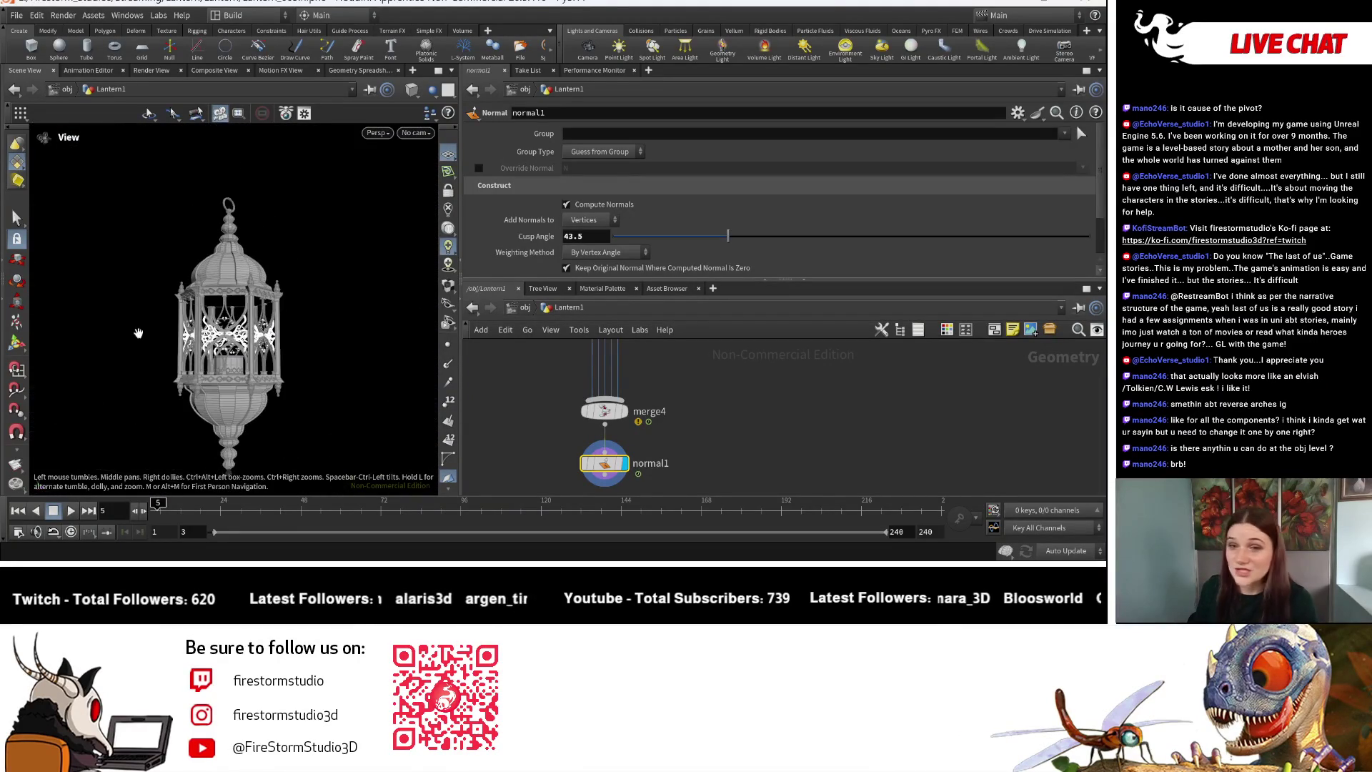
scroll(145, 317, "up", 8)
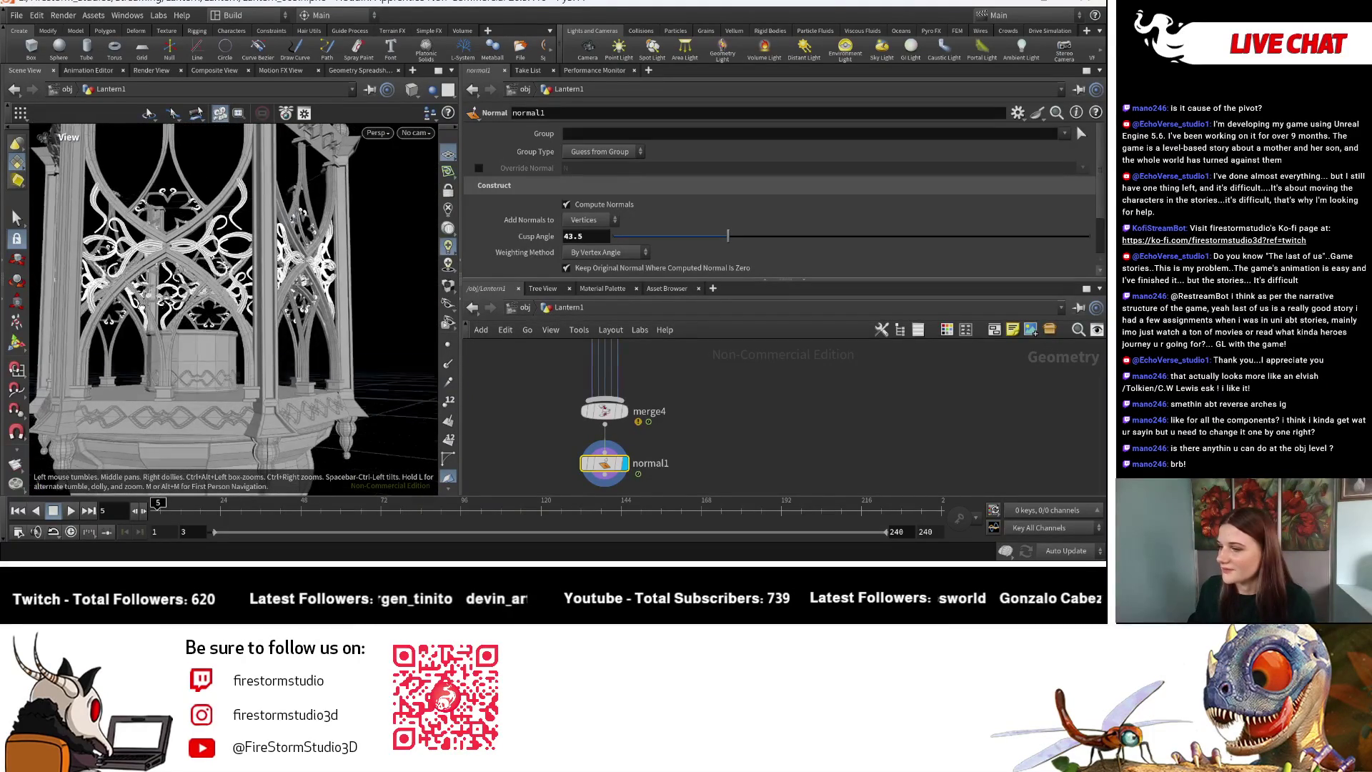
mouse_move(146, 316)
left_mouse_down()
mouse_move(161, 325)
mouse_move(272, 288)
mouse_move(228, 338)
left_mouse_up()
key("Return")
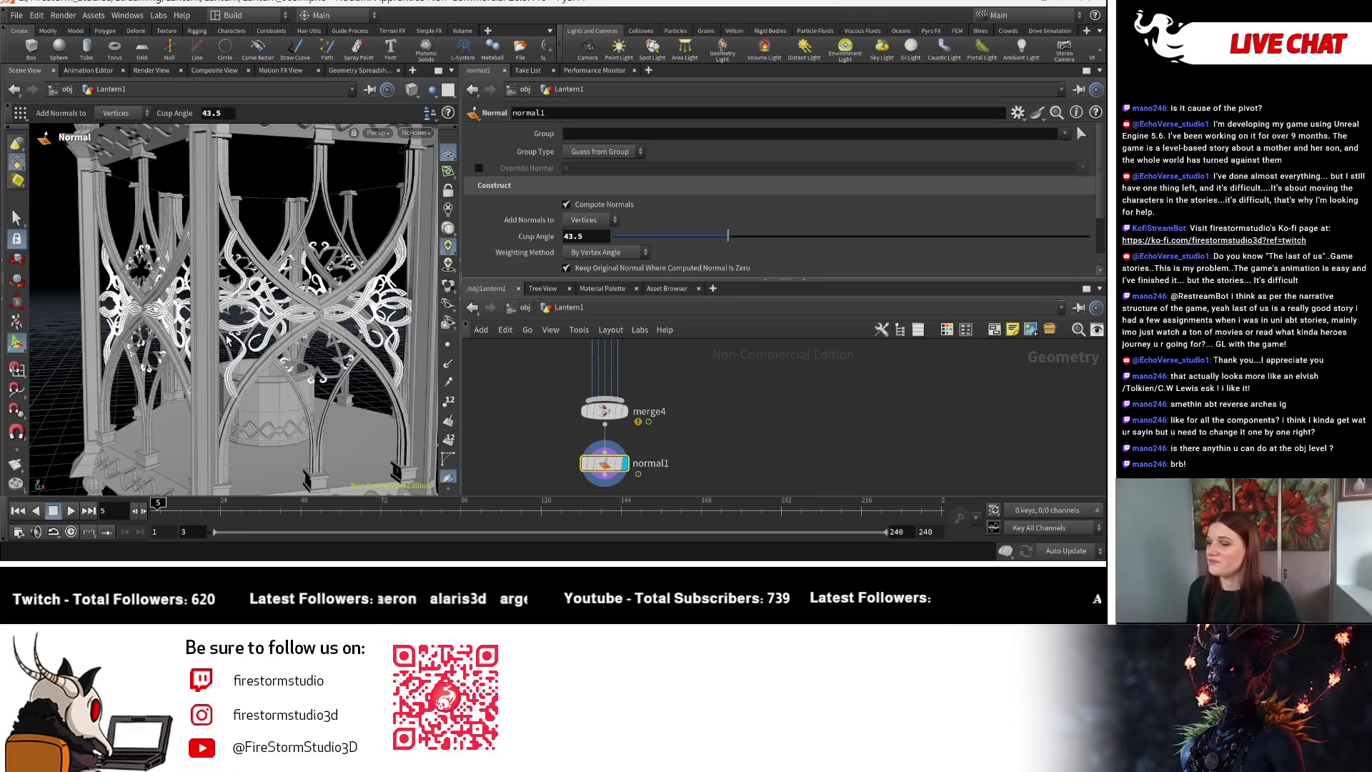
Orbit and zoom the viewport over the dome, top ring and wavy base band.
key("Escape")
scroll(193, 283, "down", 5)
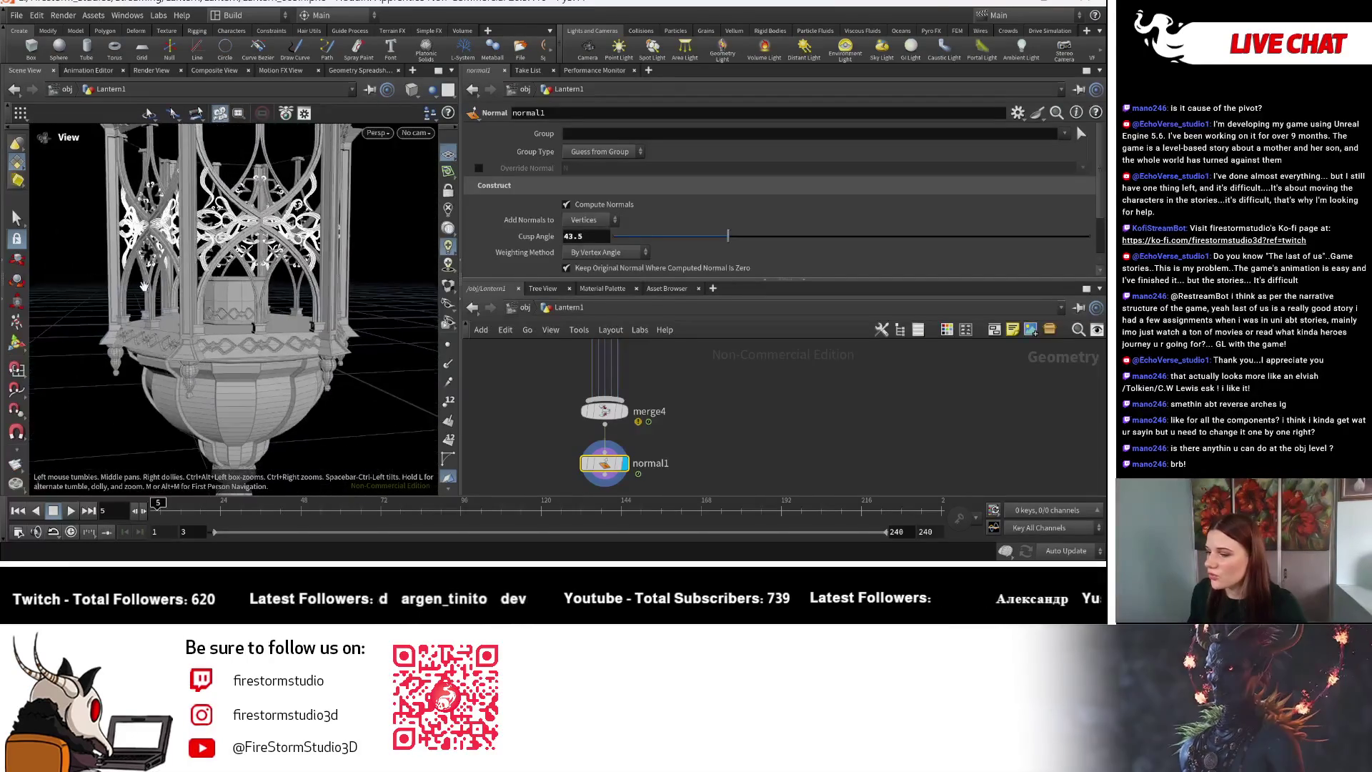
mouse_move(202, 303)
left_mouse_down()
mouse_move(210, 411)
mouse_move(279, 314)
left_mouse_up()
scroll(280, 314, "up", 5)
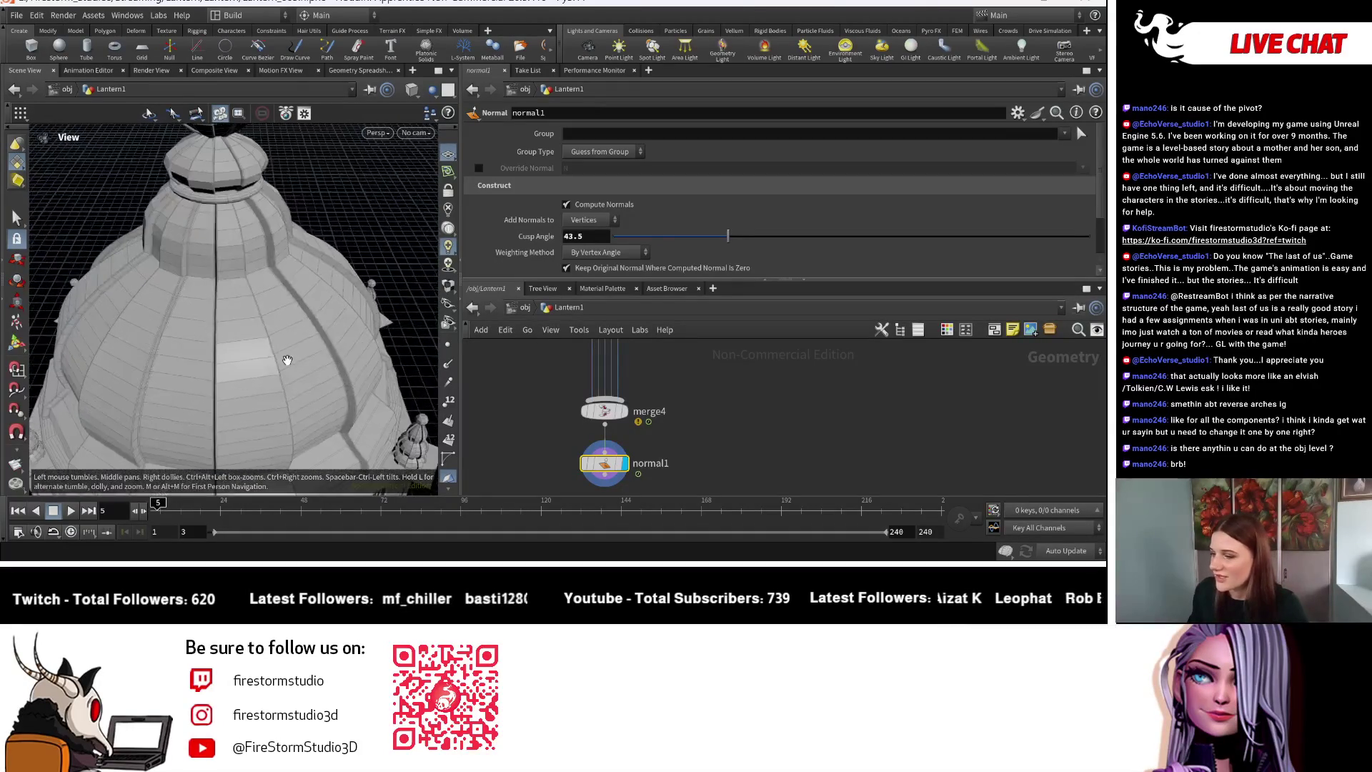
scroll(280, 314, "down", 4)
mouse_move(229, 398)
left_mouse_down()
mouse_move(224, 429)
mouse_move(351, 435)
mouse_move(347, 396)
mouse_move(138, 429)
mouse_move(190, 383)
left_mouse_up()
scroll(294, 324, "up", 3)
scroll(295, 324, "up", 5)
scroll(236, 350, "down", 4)
scroll(210, 364, "up", 3)
scroll(210, 364, "up", 8)
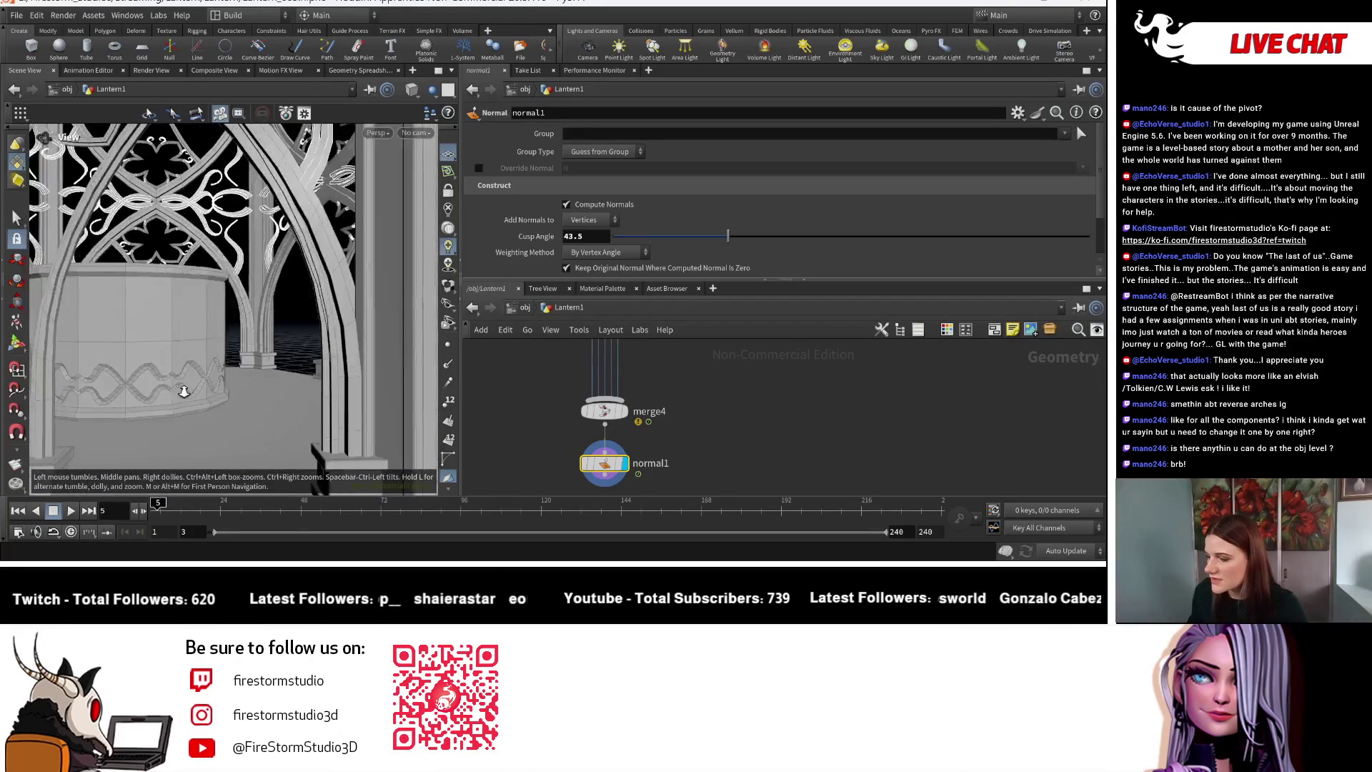
scroll(315, 378, "down", 5)
Return to the Normal viewport state and zoom the network onto boolean5 and transform19.
key("Return")
scroll(743, 466, "down", 10)
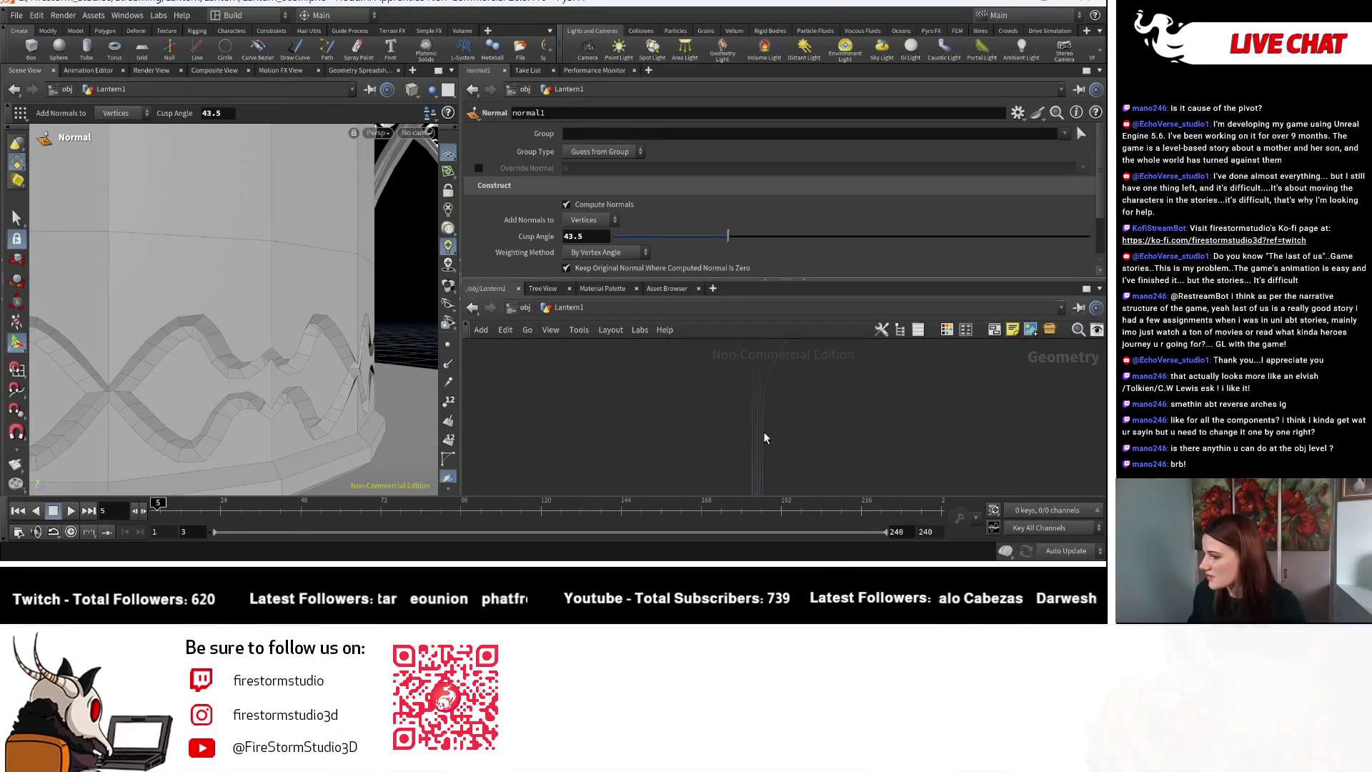
scroll(723, 483, "up", 10)
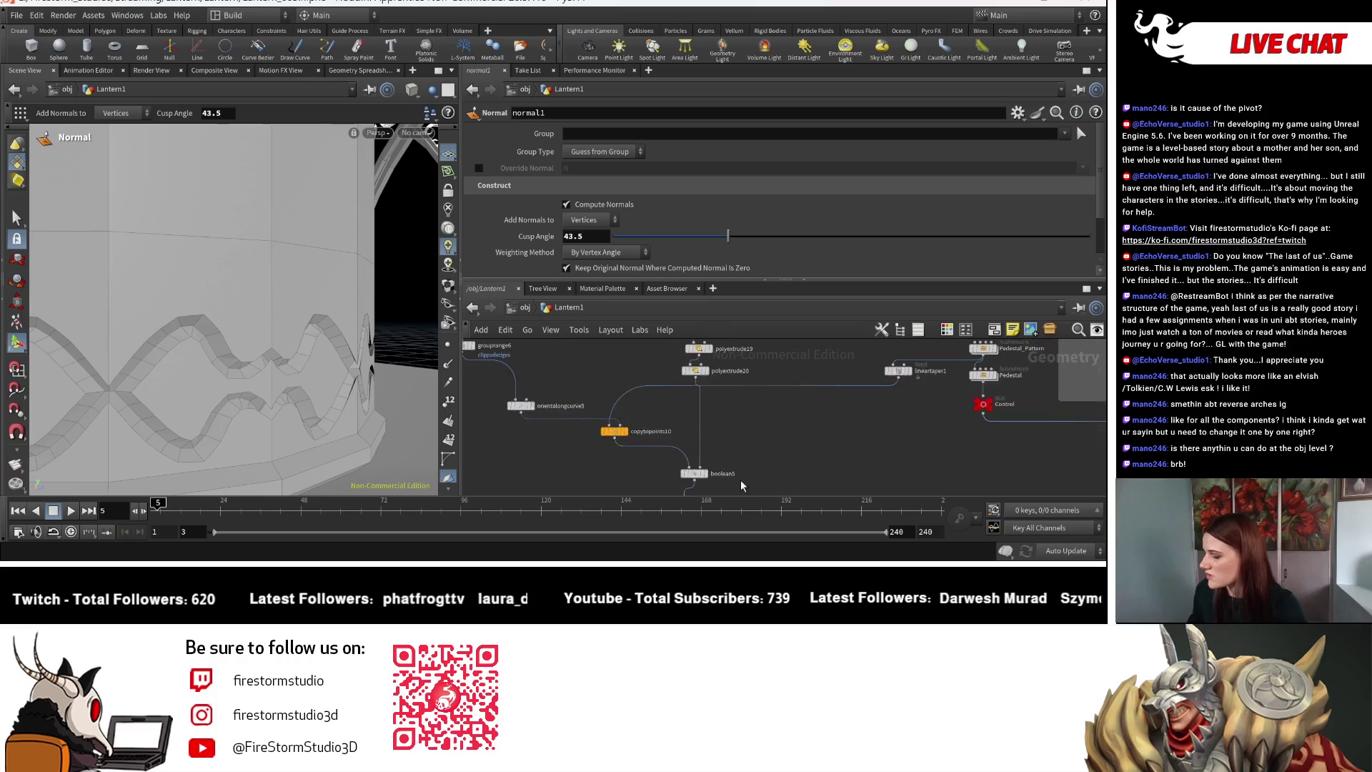
scroll(715, 393, "up", 3)
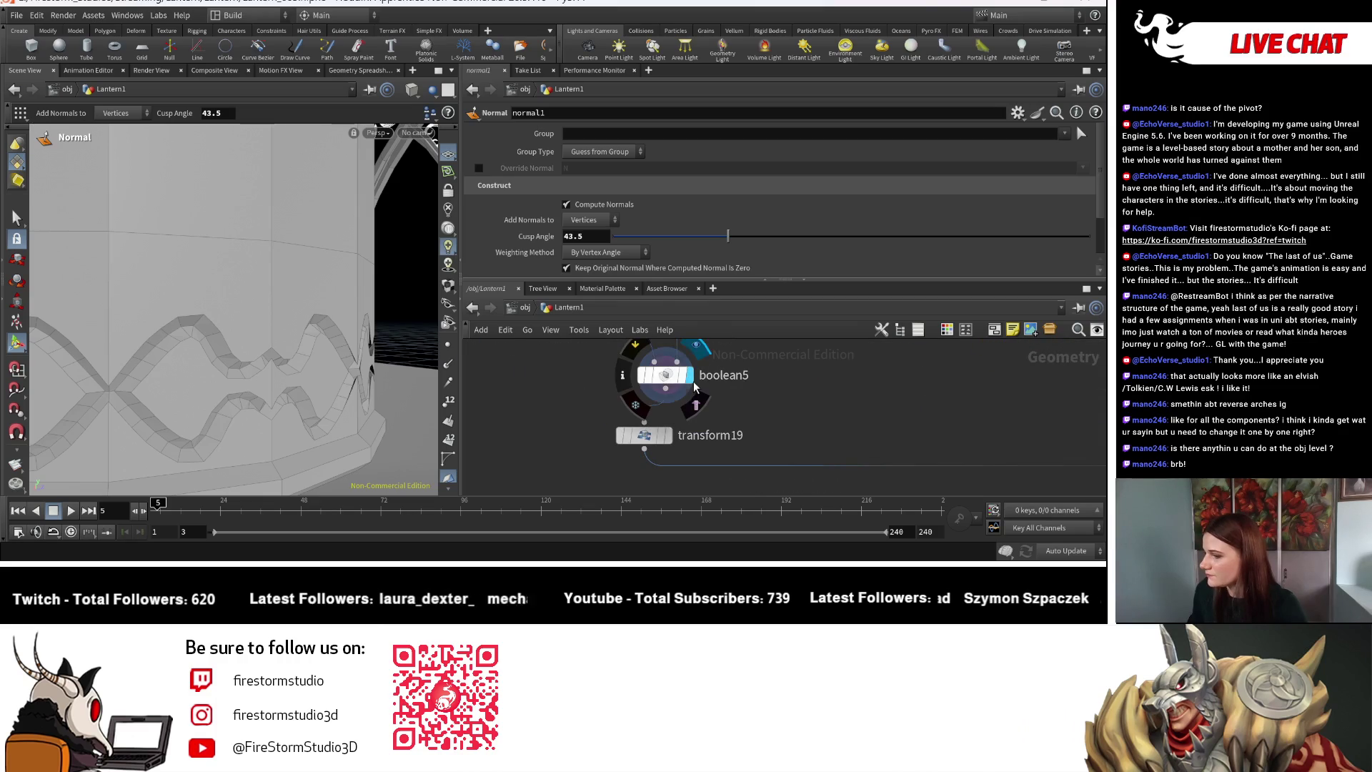
Insert a PolyBevel node (polybevel5) between boolean5 and transform19 and display it.
left_click(698, 405)
left_click_drag(633, 430, 651, 464)
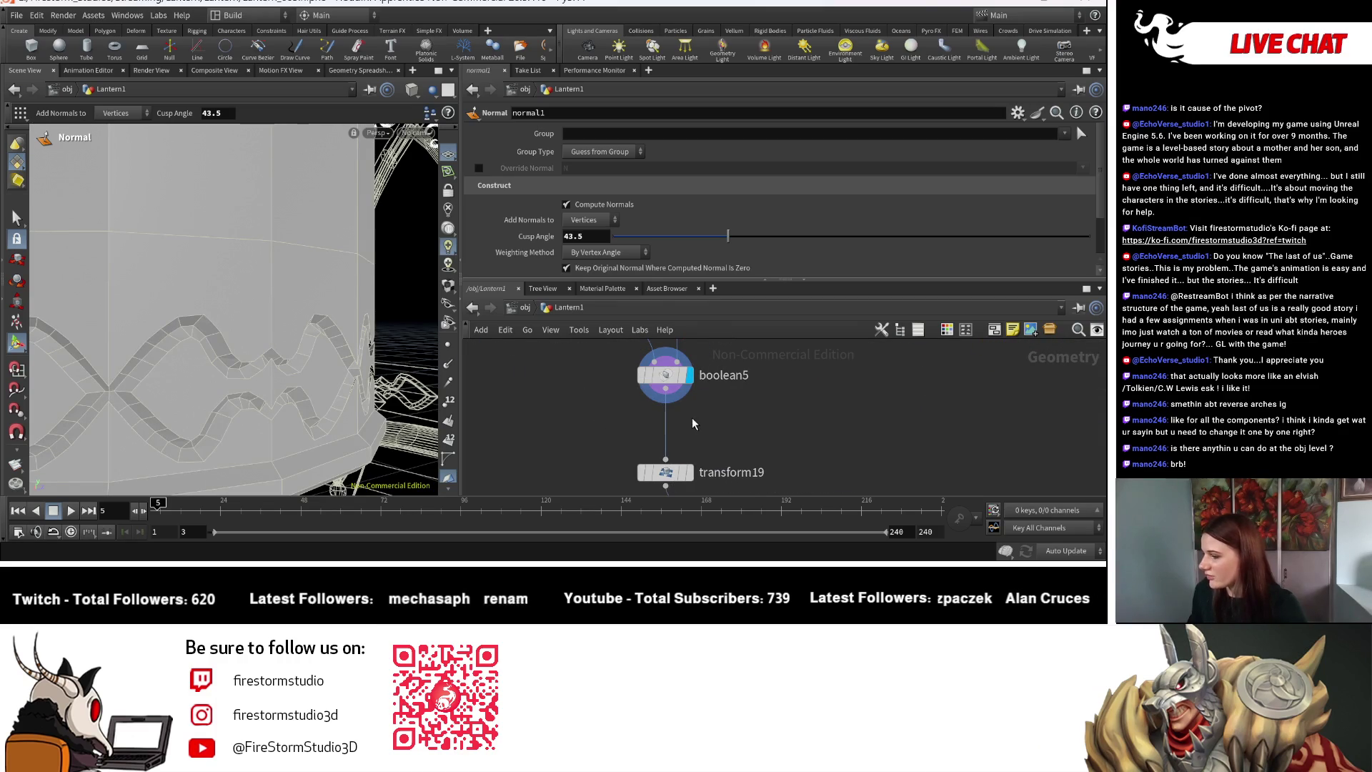
key("Tab")
type("beve")
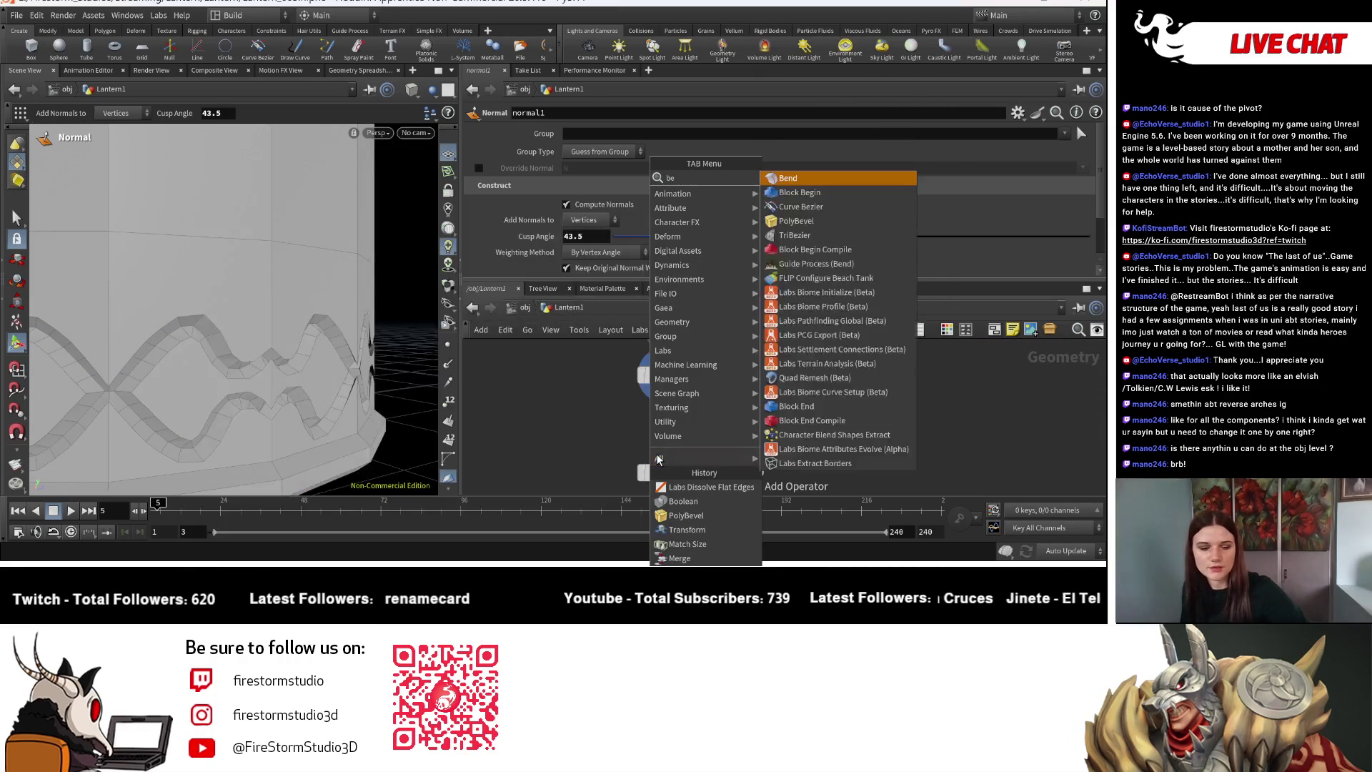
left_click(793, 178)
left_click(665, 432)
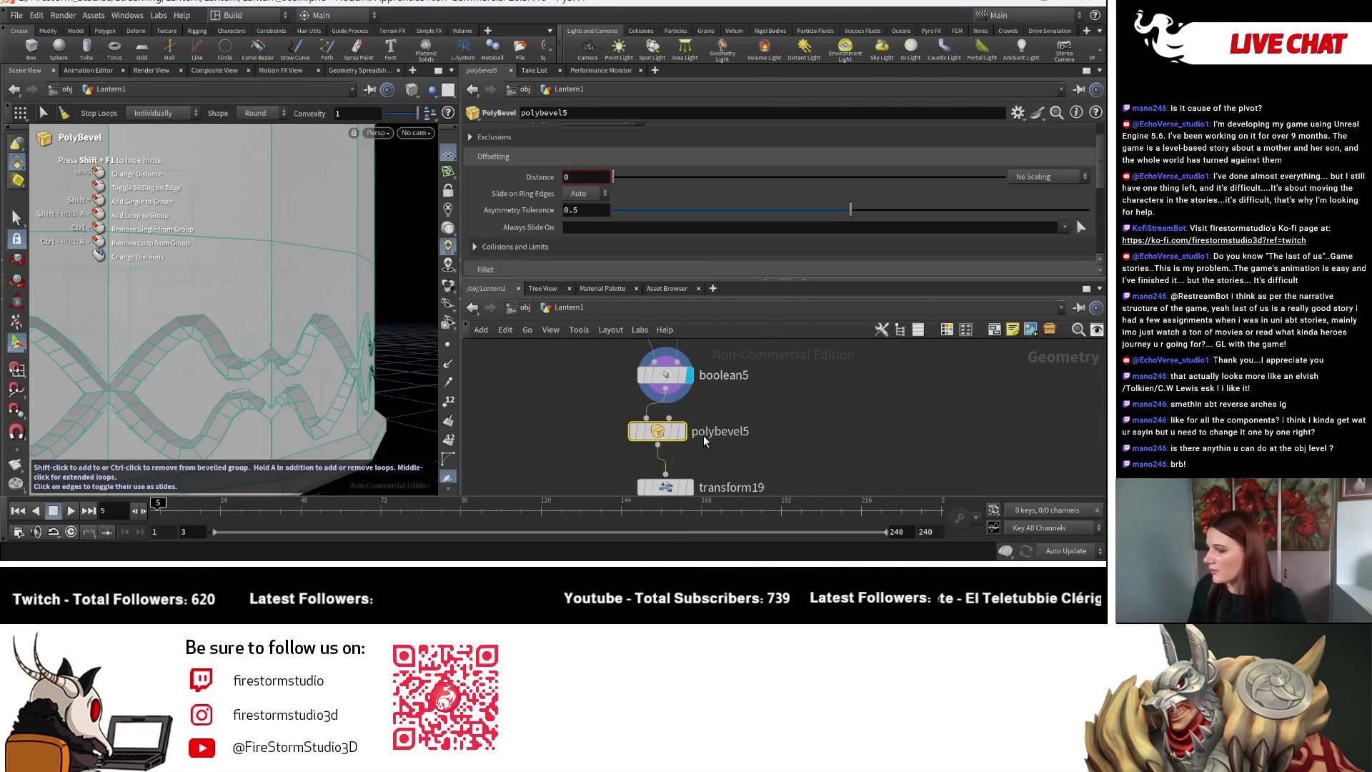
left_click(684, 433)
Expand the Exclusions settings and raise the maximum normal angle for flat edges.
scroll(616, 209, "up", 2)
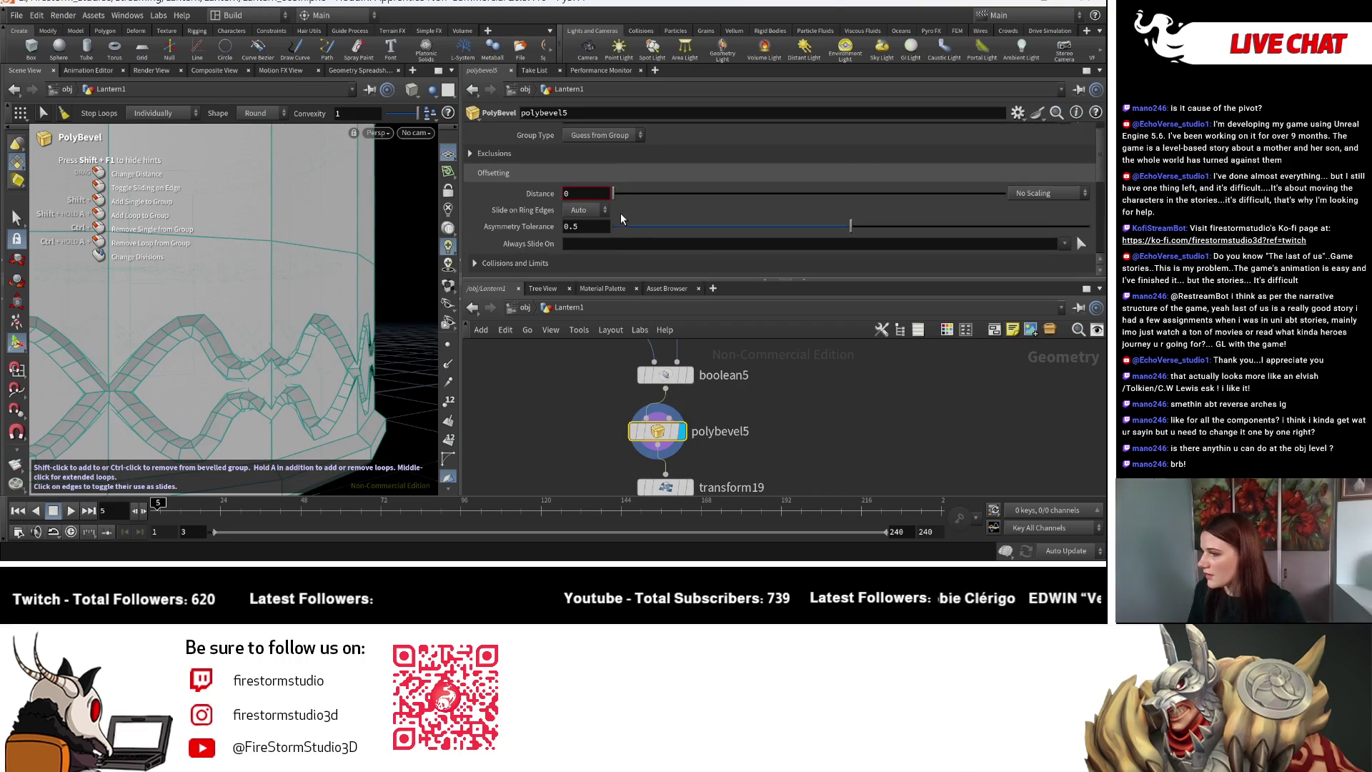
left_click(500, 170)
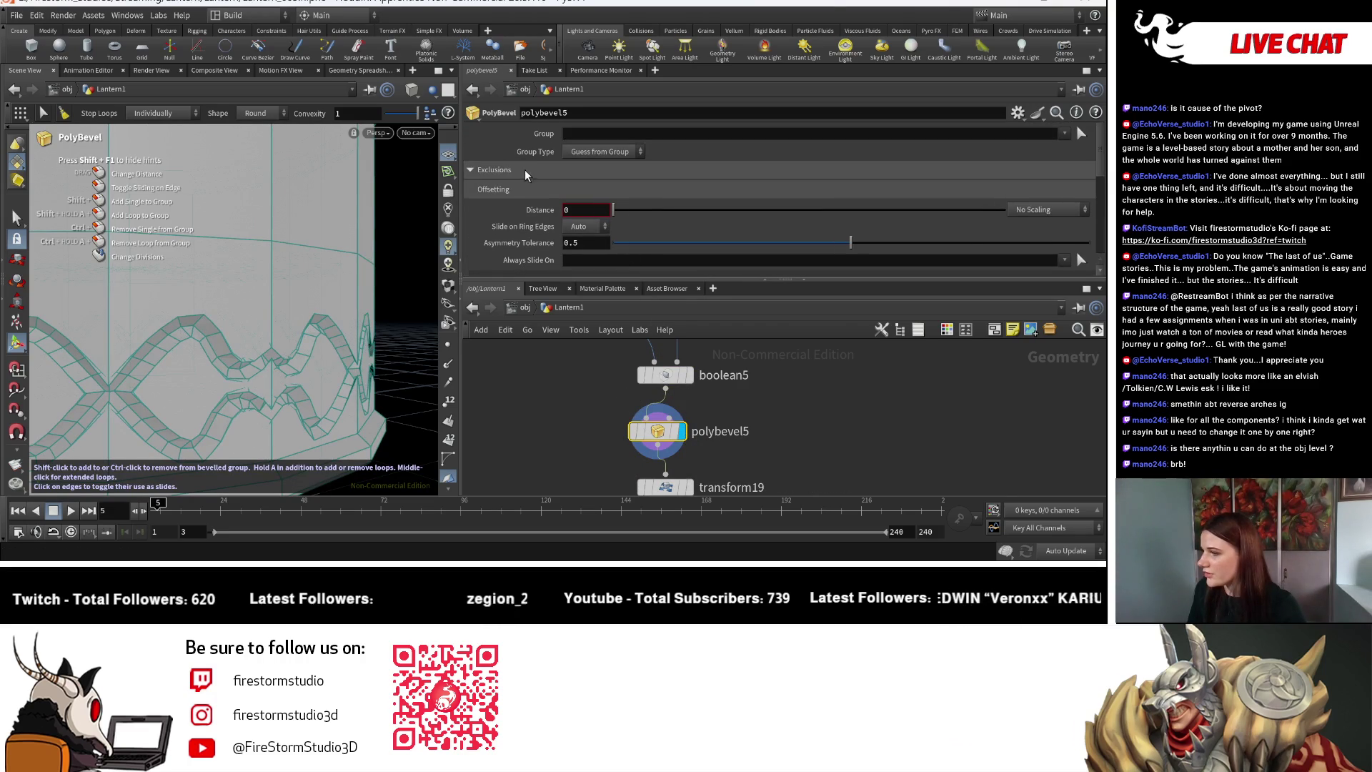
left_click_drag(632, 204, 703, 226)
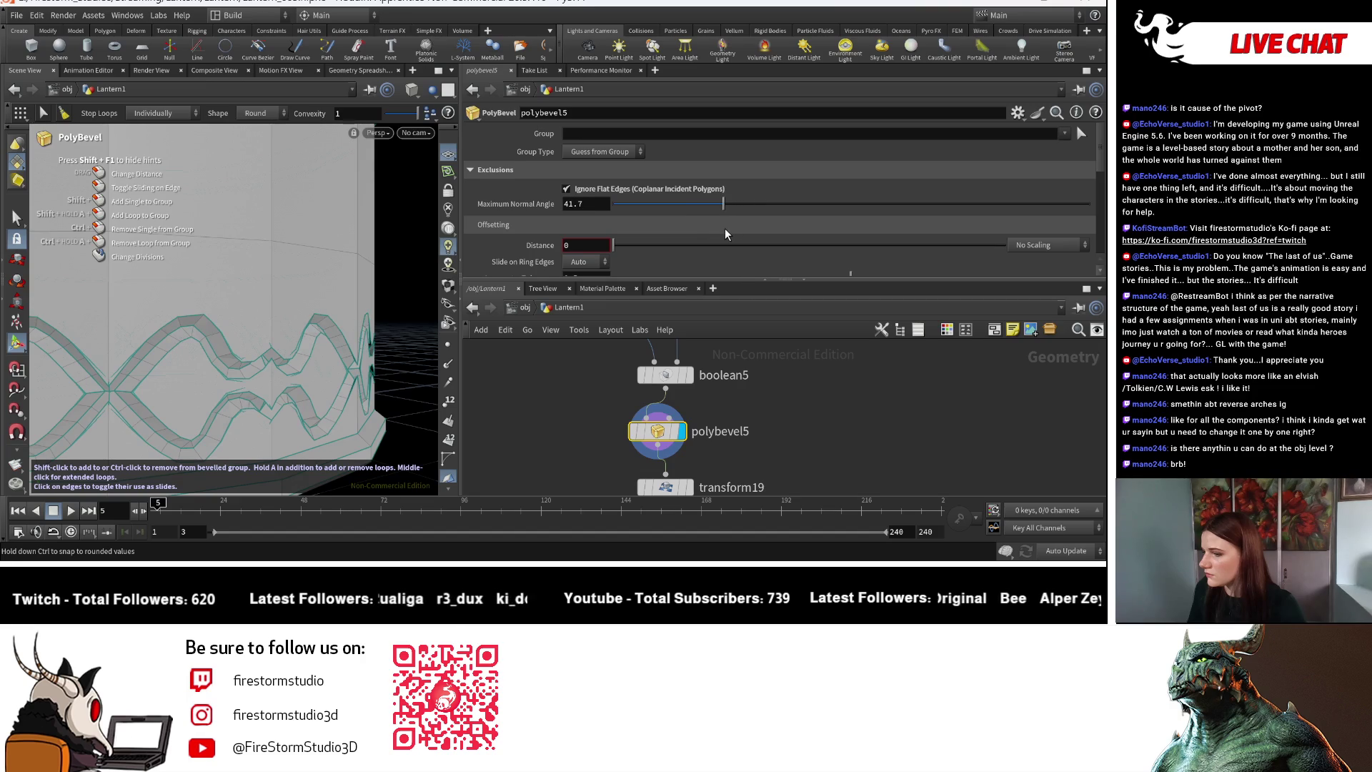
key("Escape")
mouse_move(260, 338)
left_mouse_down()
mouse_move(292, 343)
mouse_move(366, 312)
mouse_move(381, 360)
left_mouse_up()
scroll(367, 318, "up", 6)
key("Return")
scroll(751, 391, "down", 5)
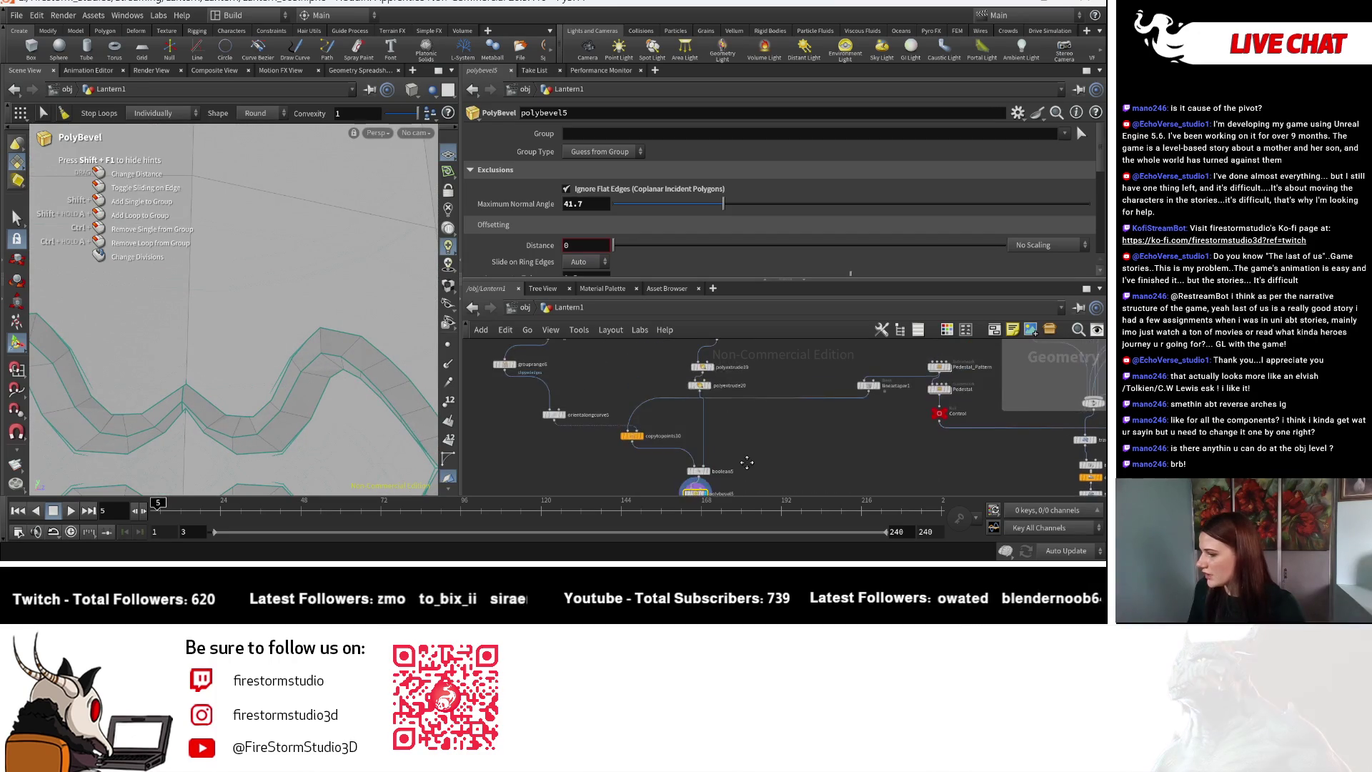
Give the cut band edges a small bevel distance of 0.002.
key("Escape")
mouse_move(247, 431)
left_mouse_down()
mouse_move(245, 368)
mouse_move(243, 454)
left_mouse_up()
scroll(85, 412, "down", 5)
scroll(85, 413, "up", 2)
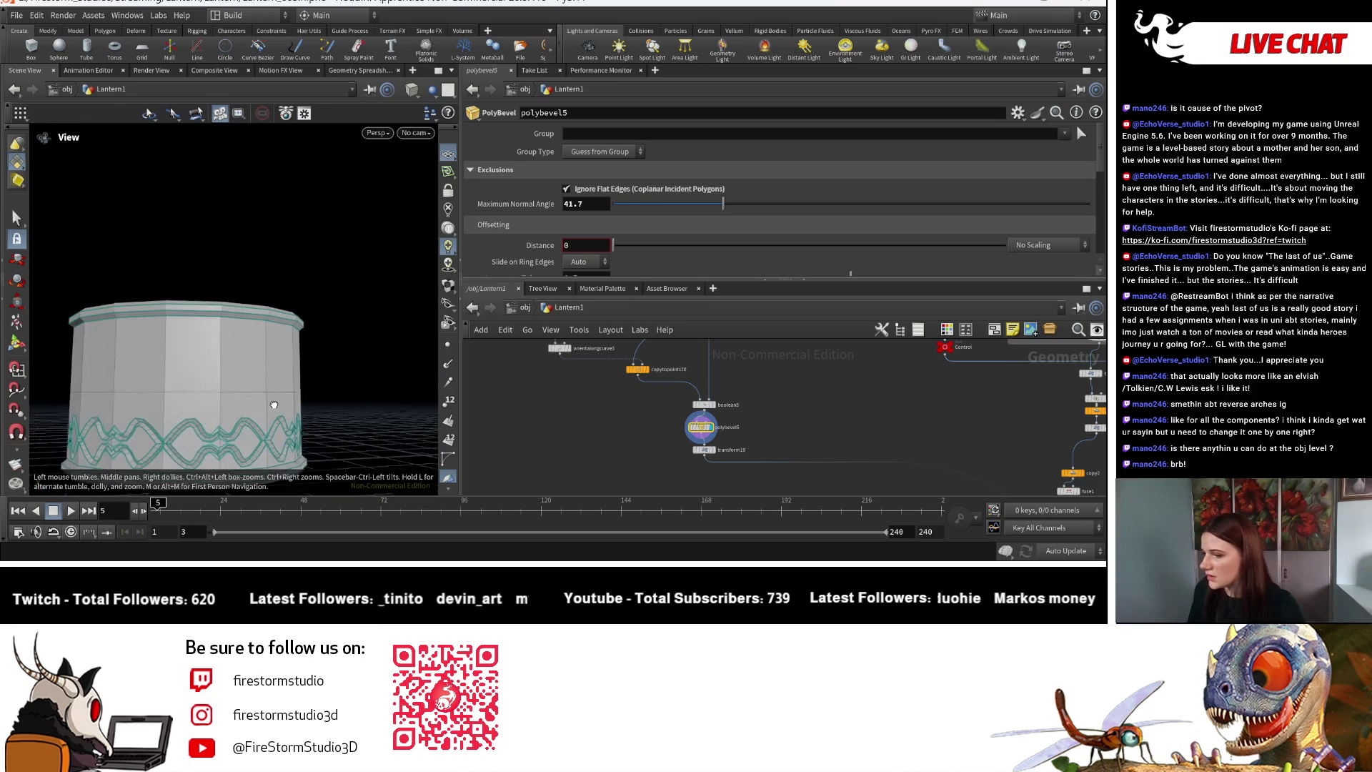
key("Return")
scroll(689, 473, "up", 5)
scroll(785, 397, "down", 3)
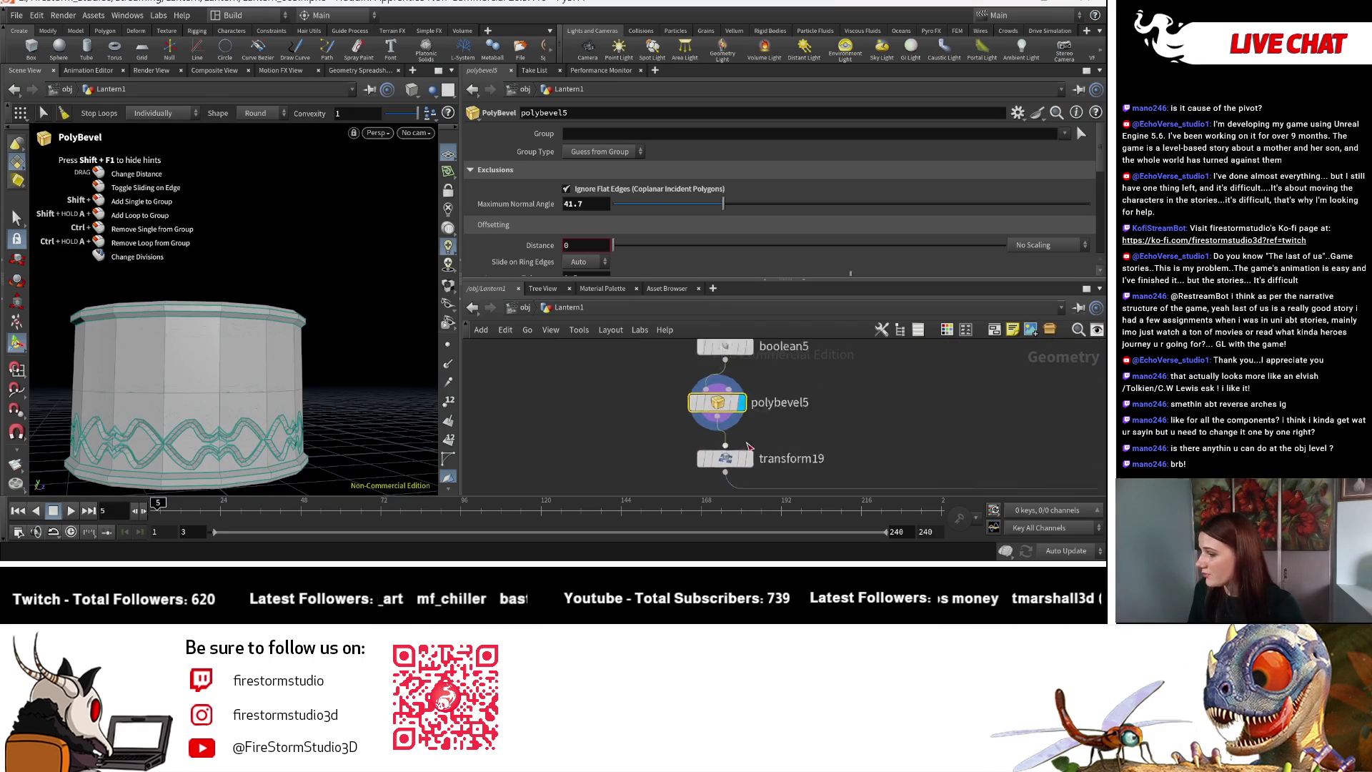
left_click_drag(616, 240, 614, 242)
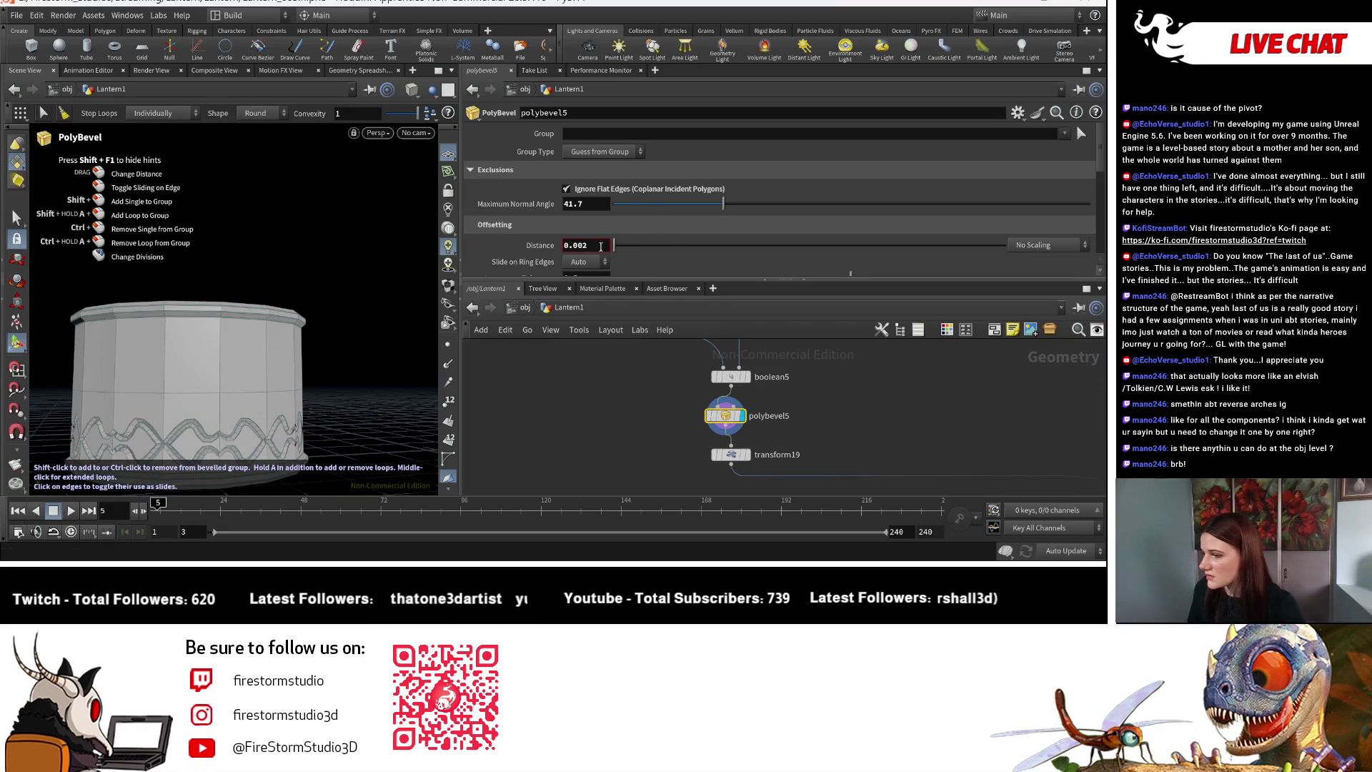
Increase the bevel's fillet divisions to 2 and check the lantern's side.
key("Escape")
scroll(295, 303, "up", 5)
scroll(295, 303, "down", 5)
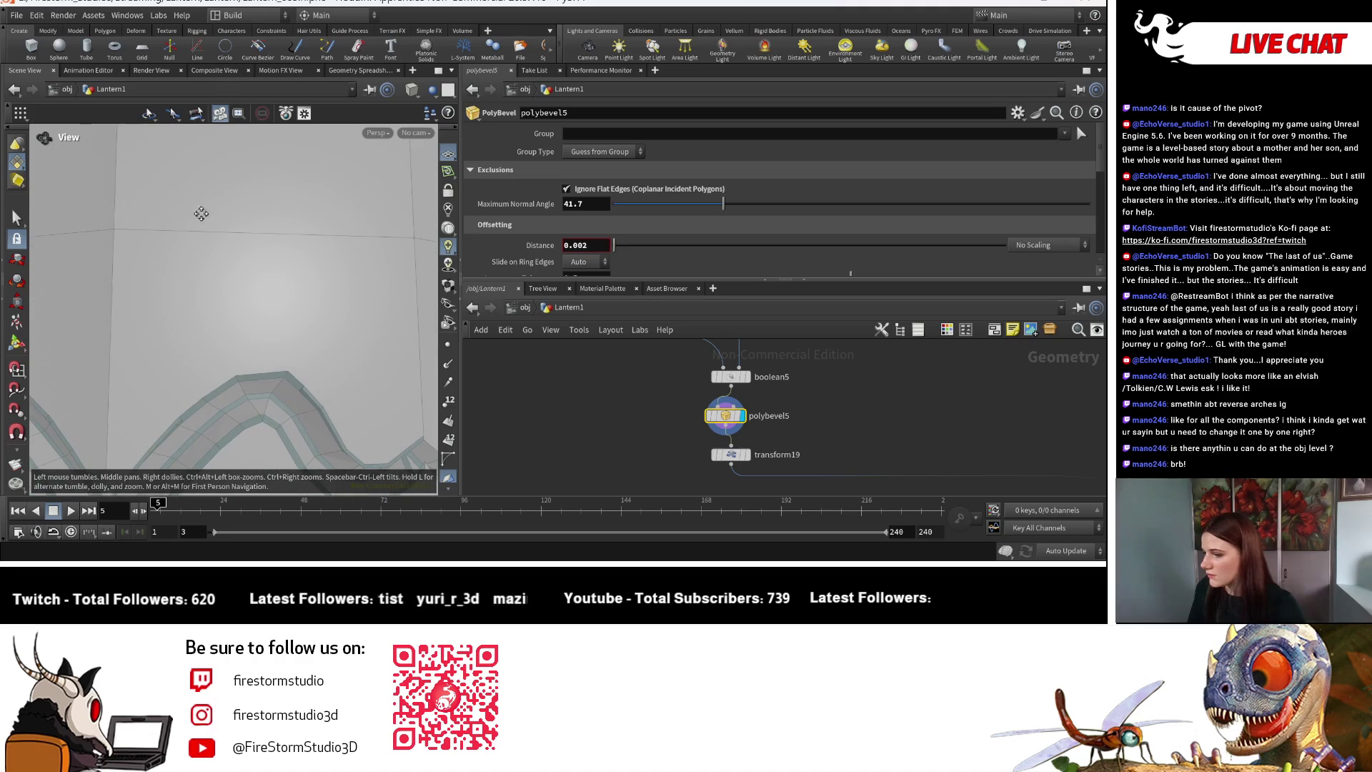
key("Return")
scroll(588, 229, "down", 4)
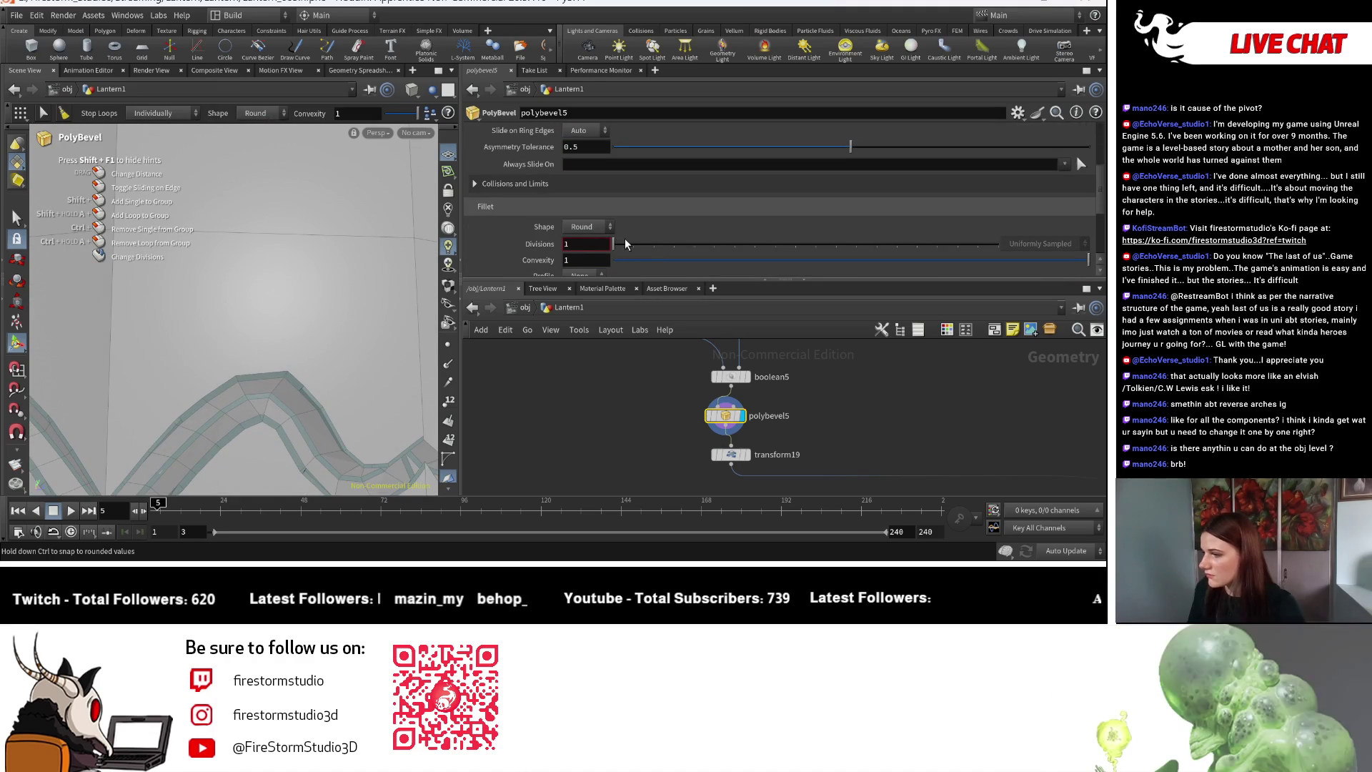
left_click_drag(613, 244, 634, 245)
key("Escape")
mouse_move(240, 343)
left_mouse_down()
mouse_move(255, 355)
mouse_move(229, 383)
mouse_move(311, 308)
left_mouse_up()
key("Return")
Bring normal1 into view in the network and display the final result there.
left_click(412, 88)
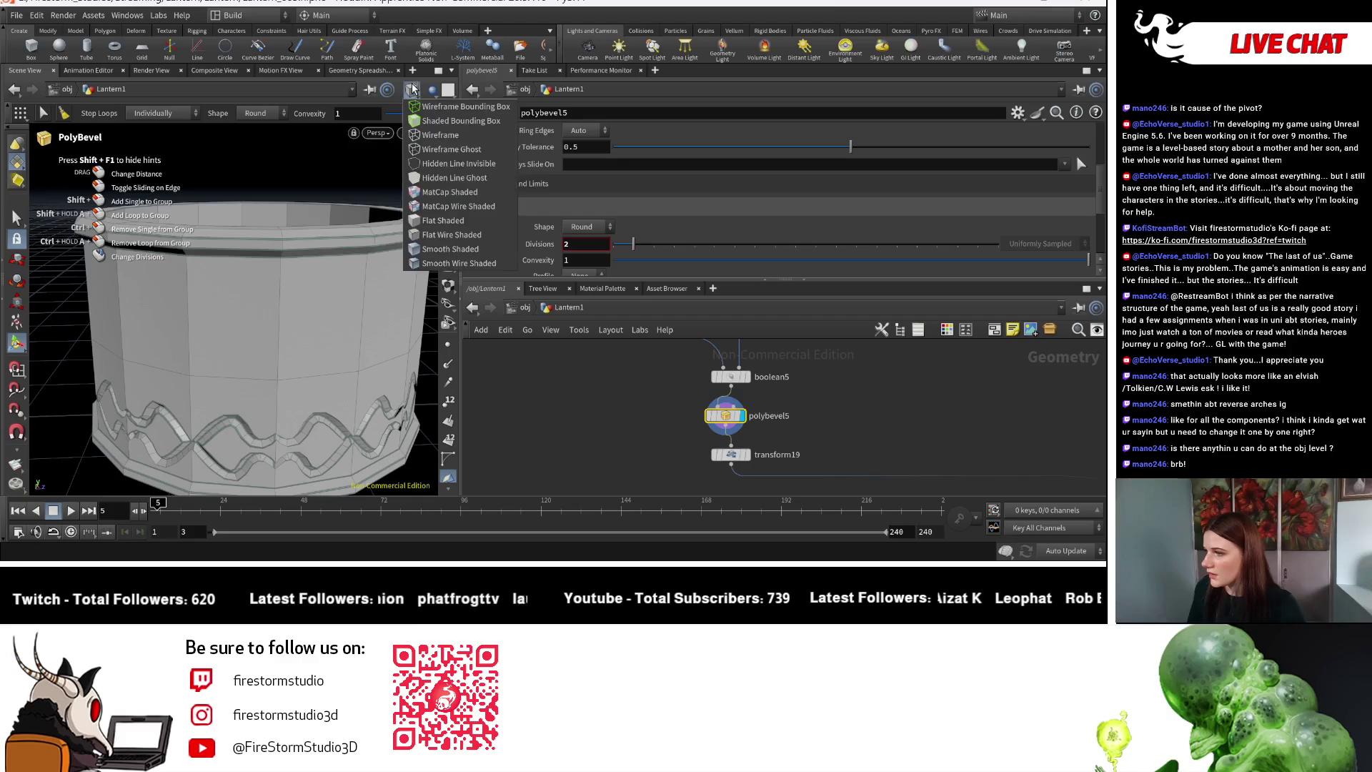
key("Escape")
middle_click_drag(686, 493, 685, 430)
left_click(669, 413)
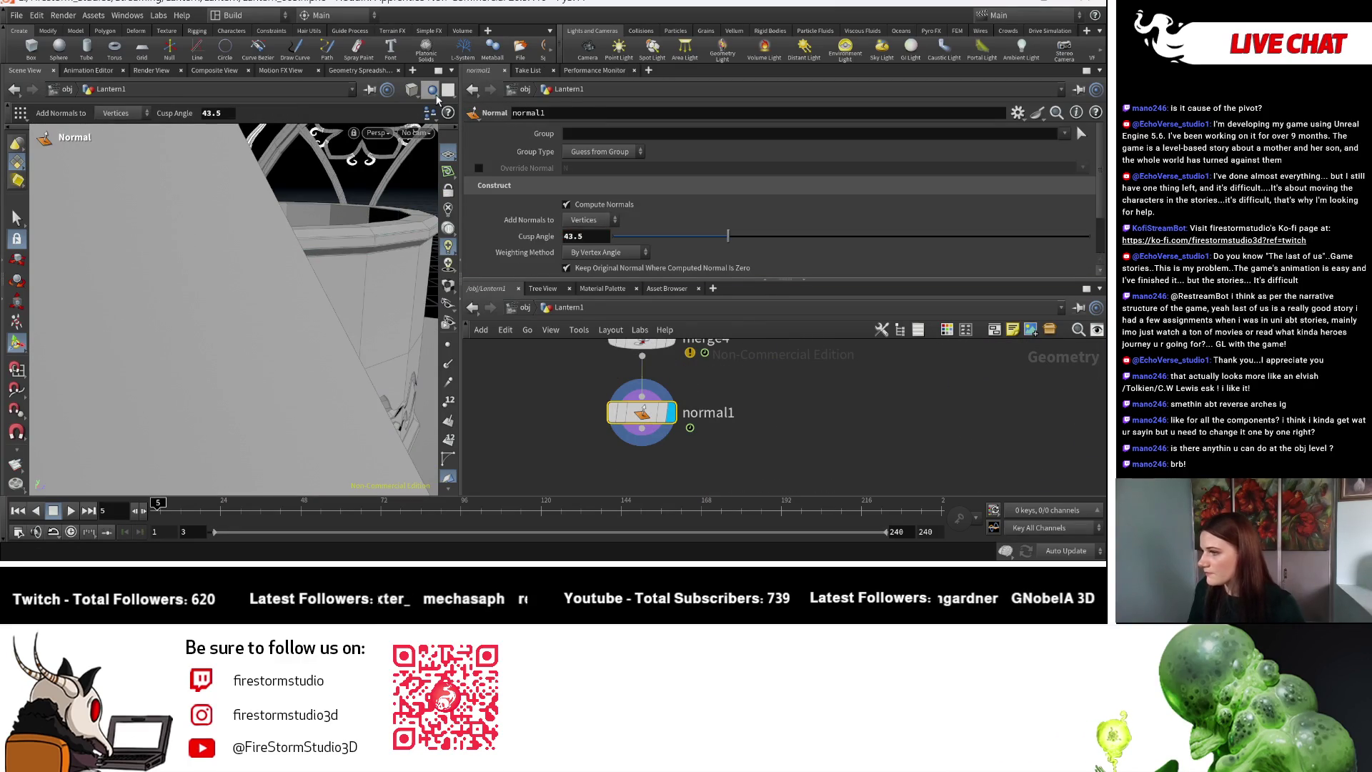
Leave the viewport shading unchanged and orbit to a new angle on the arches.
left_click(438, 71)
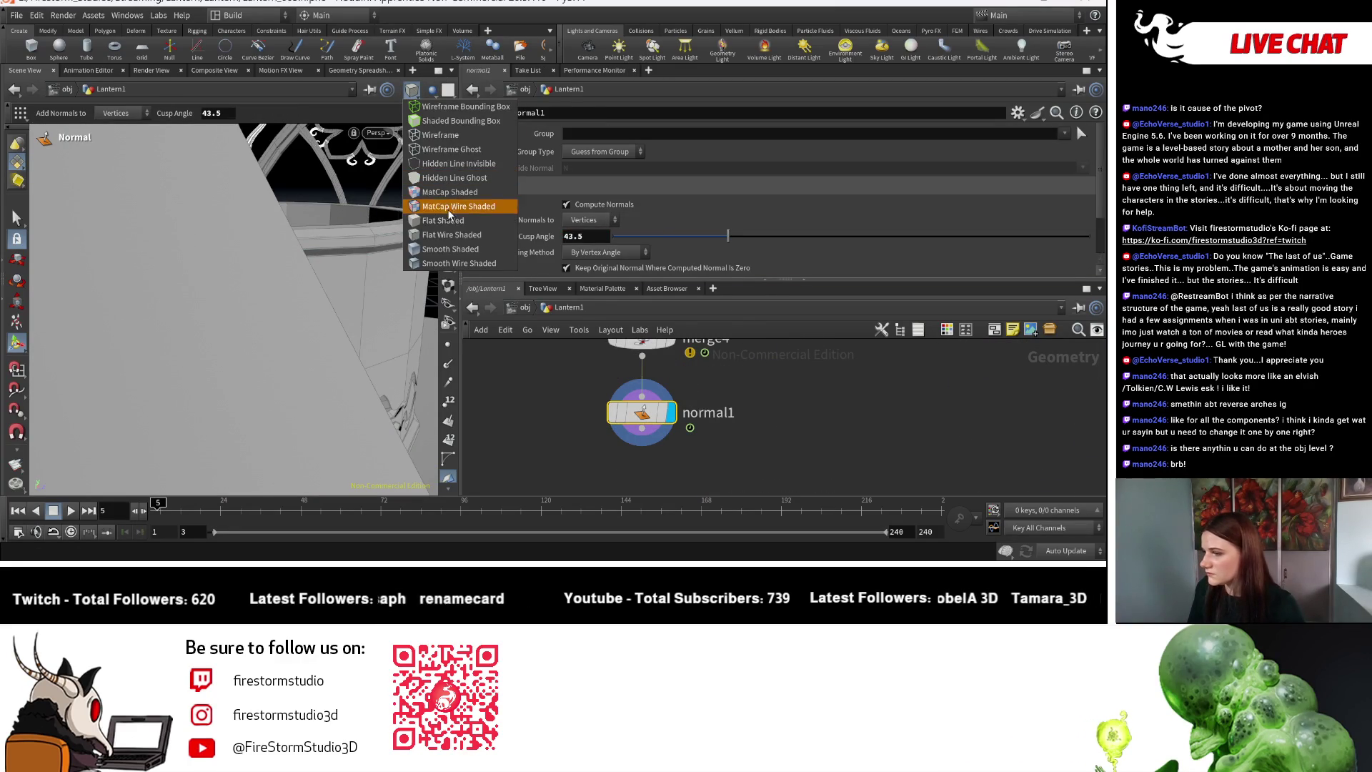
left_click(452, 247)
left_click(452, 246)
mouse_move(300, 307)
left_mouse_down()
mouse_move(272, 308)
mouse_move(313, 318)
left_mouse_up()
scroll(312, 322, "up", 10)
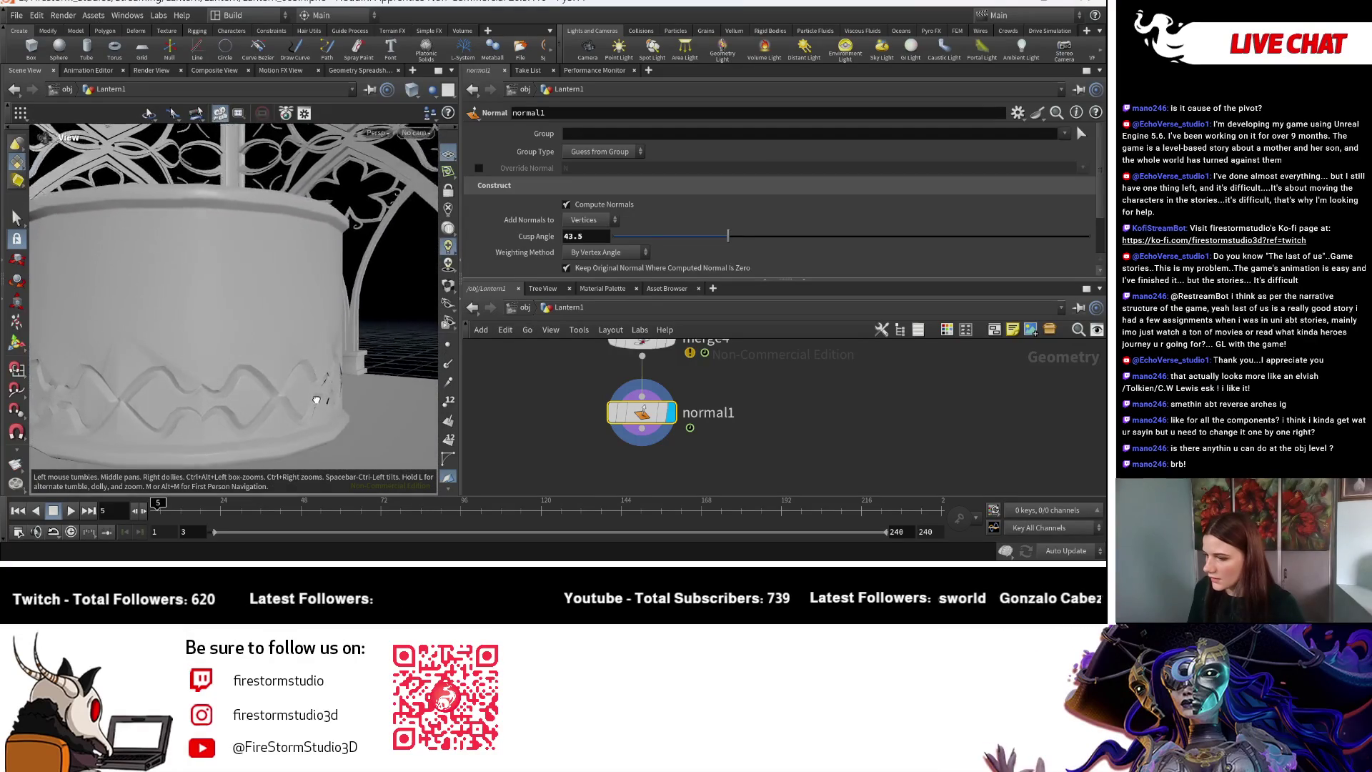
scroll(661, 450, "down", 4)
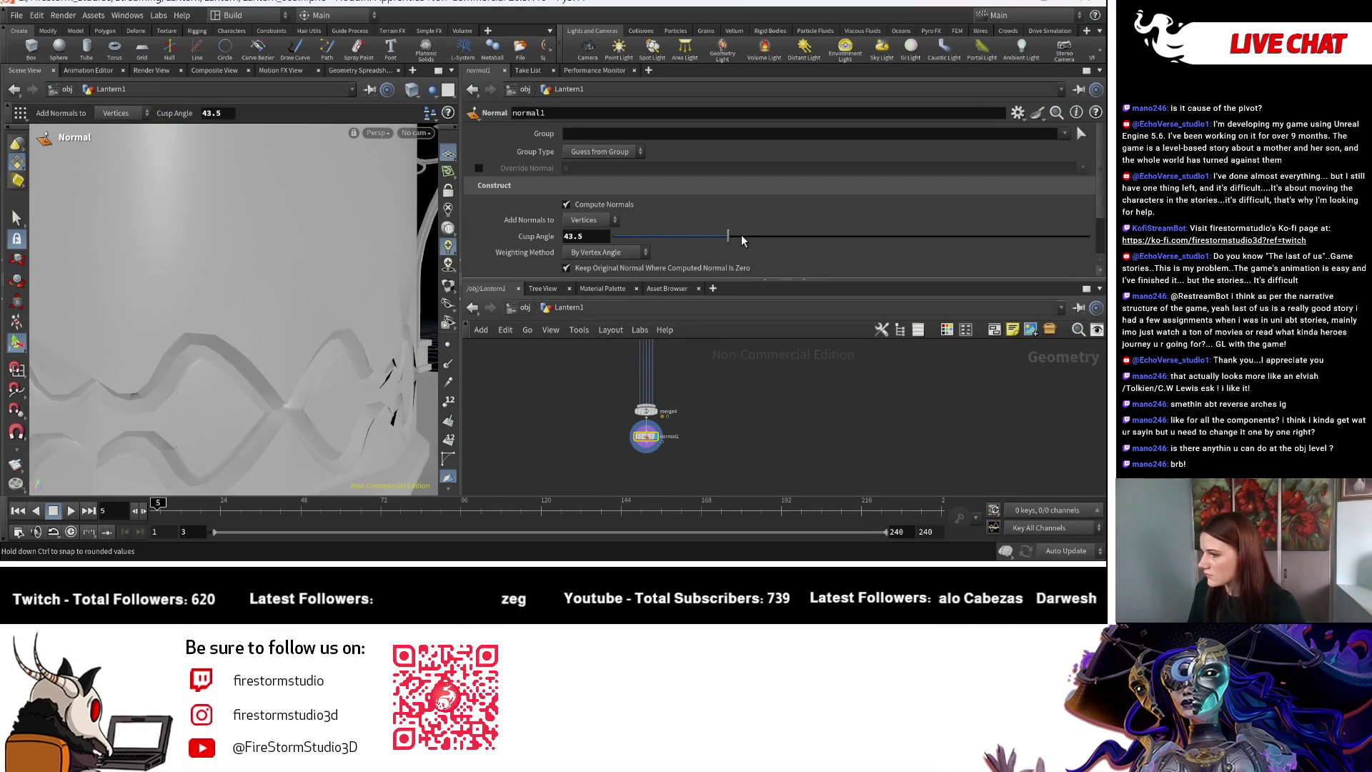
scroll(572, 400, "down", 6)
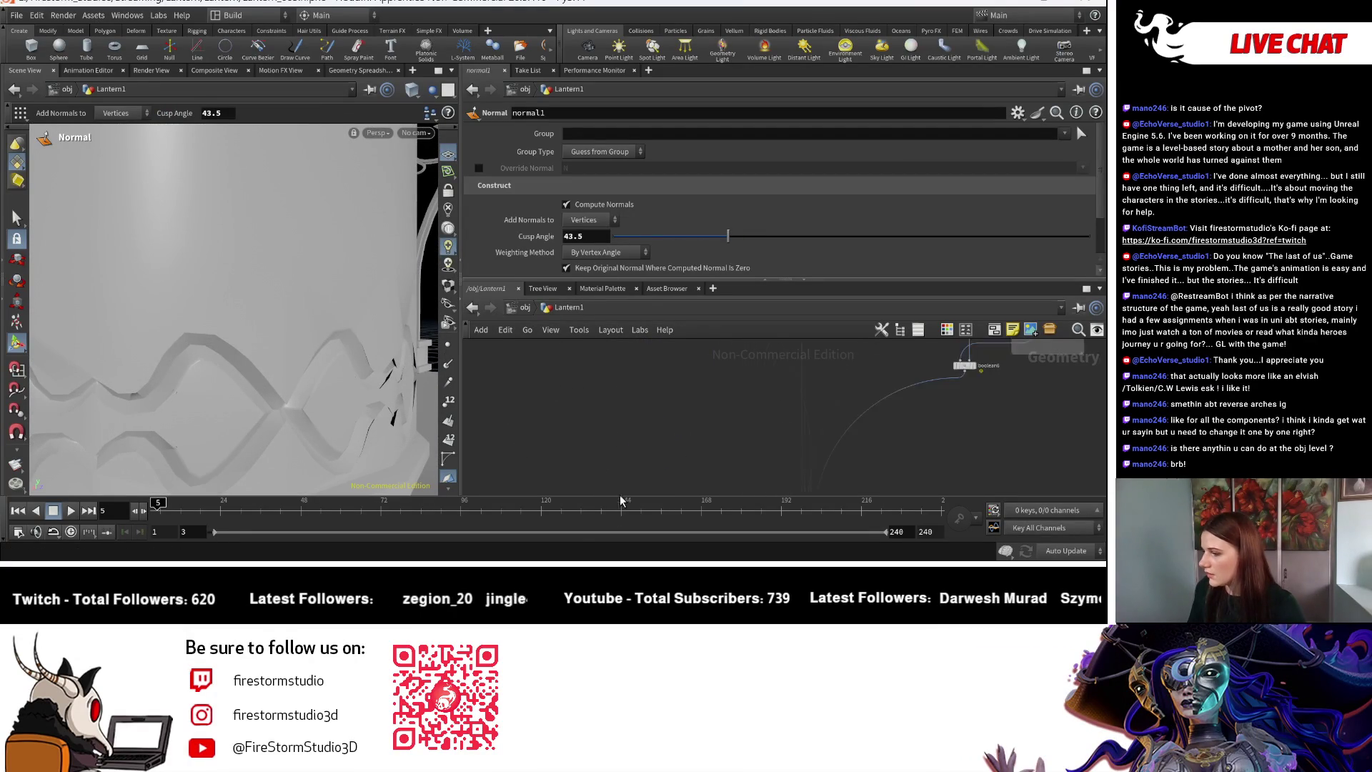
scroll(550, 414, "up", 8)
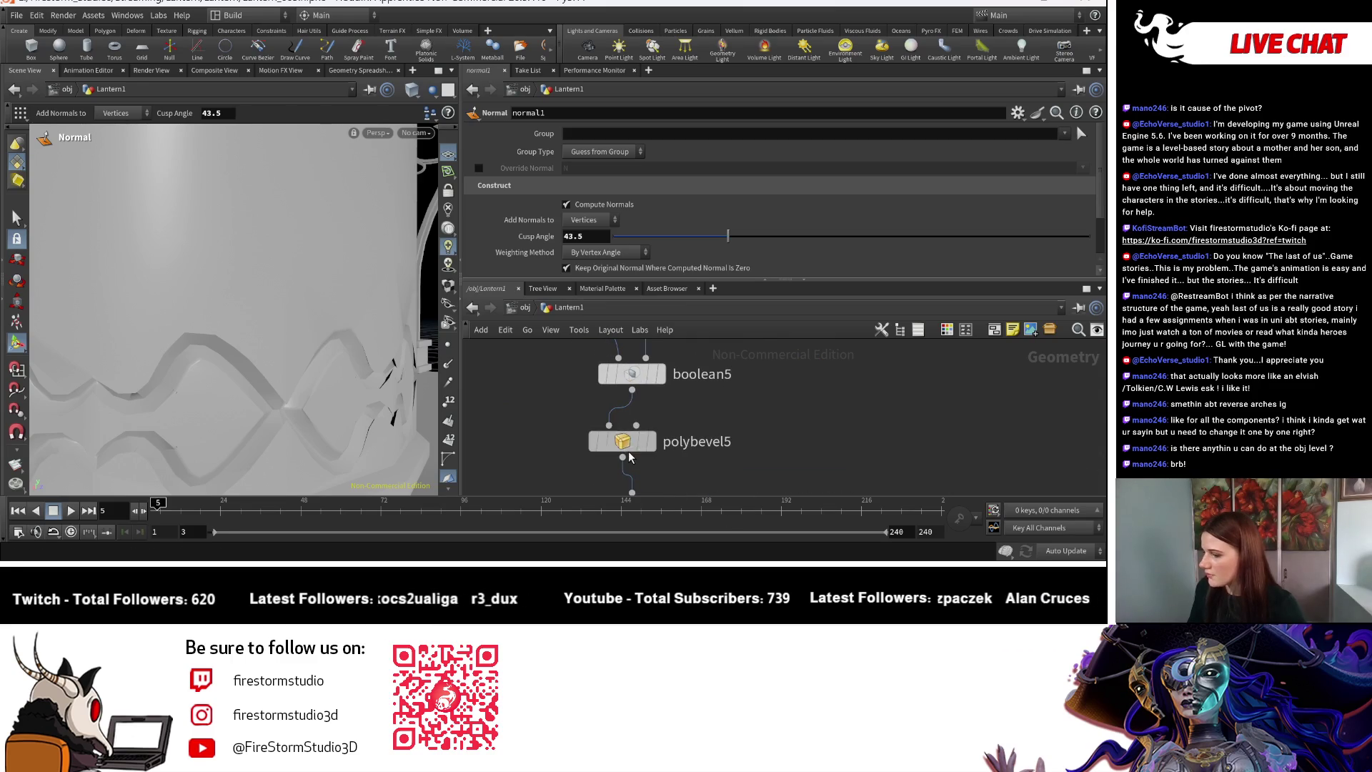
On polybevel5, try a wider bevel distance of 0.015, then return it to 0.002.
left_click(628, 446)
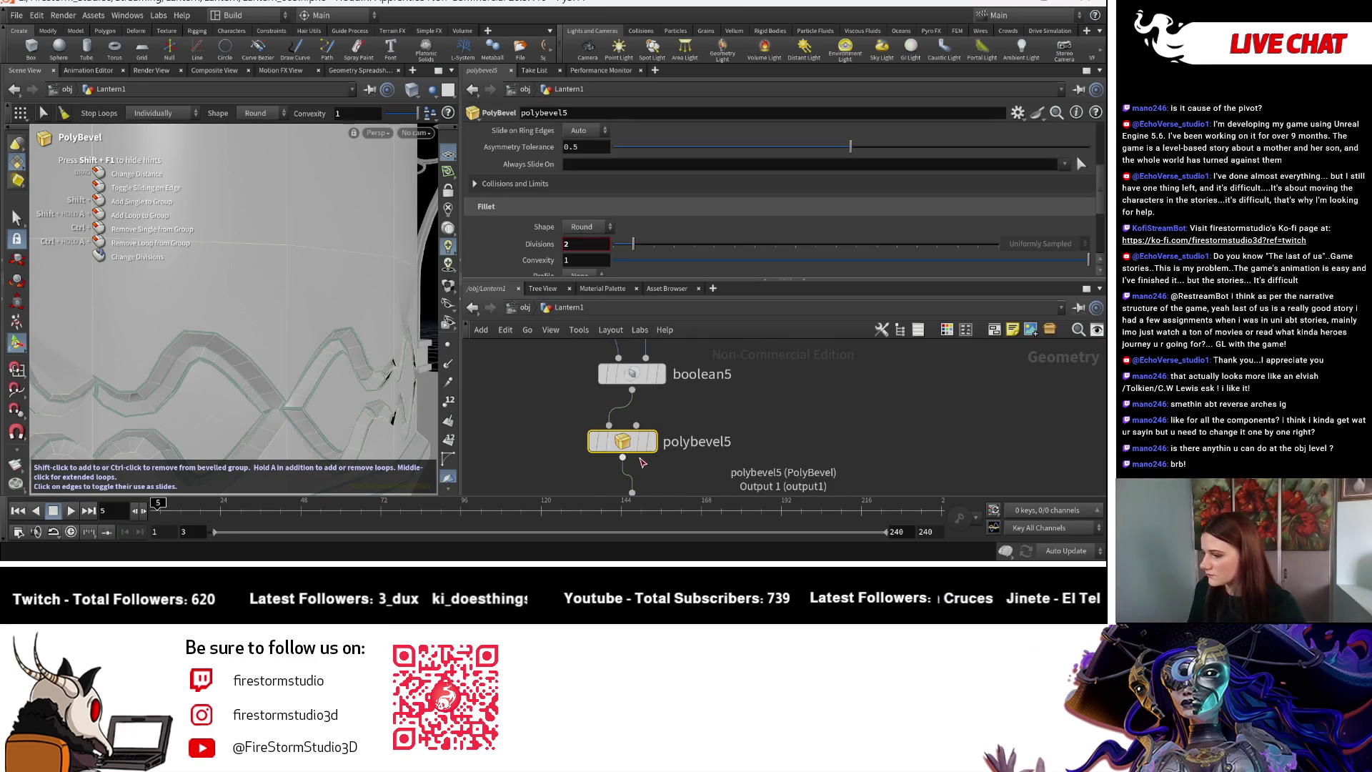
scroll(593, 226, "up", 3)
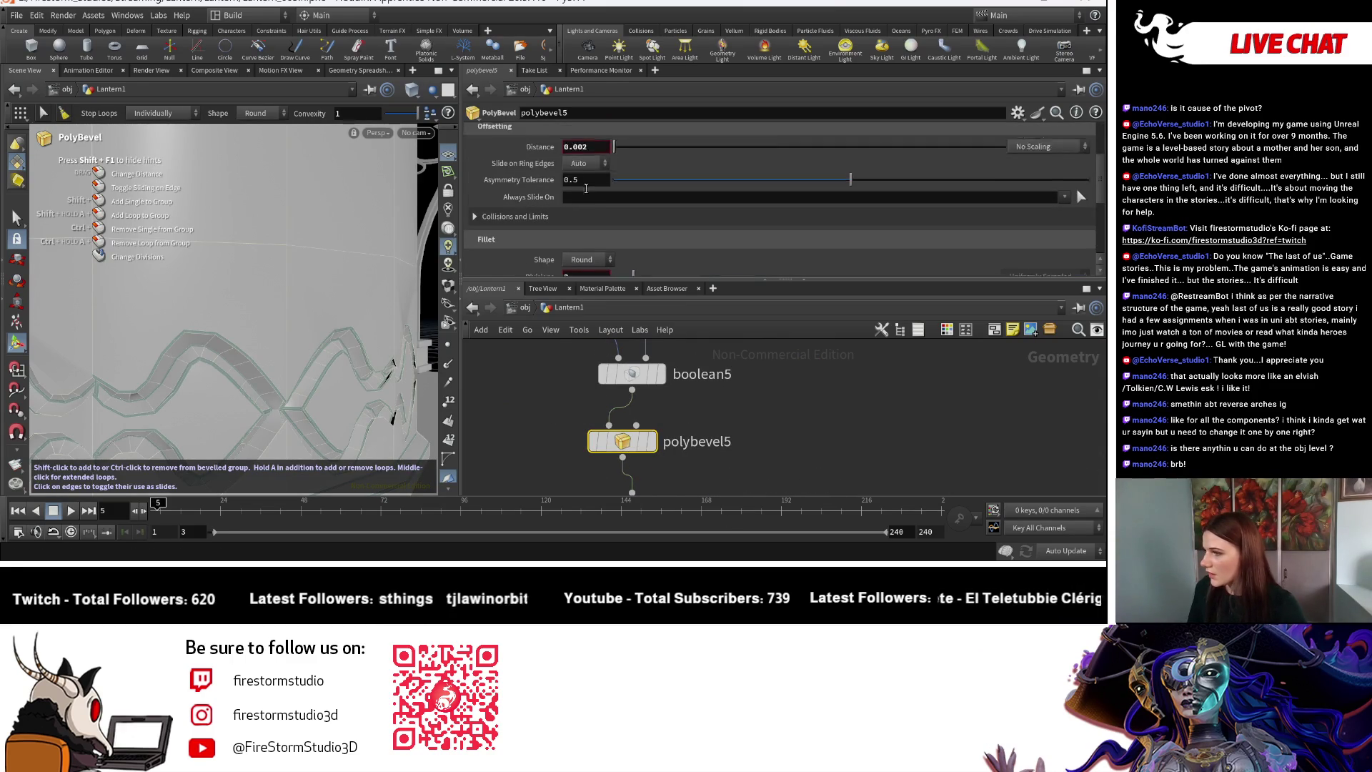
left_click_drag(619, 167, 616, 166)
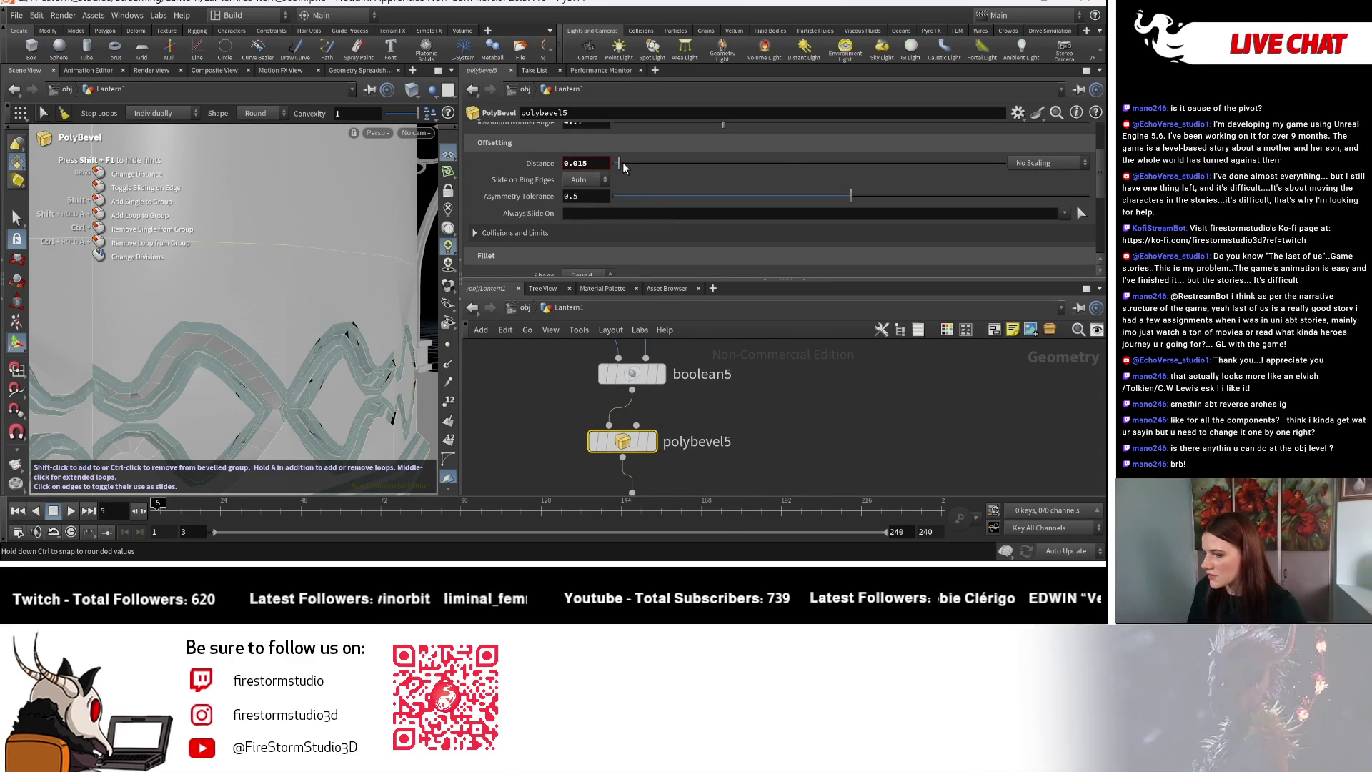
middle_click_drag(596, 166, 597, 165)
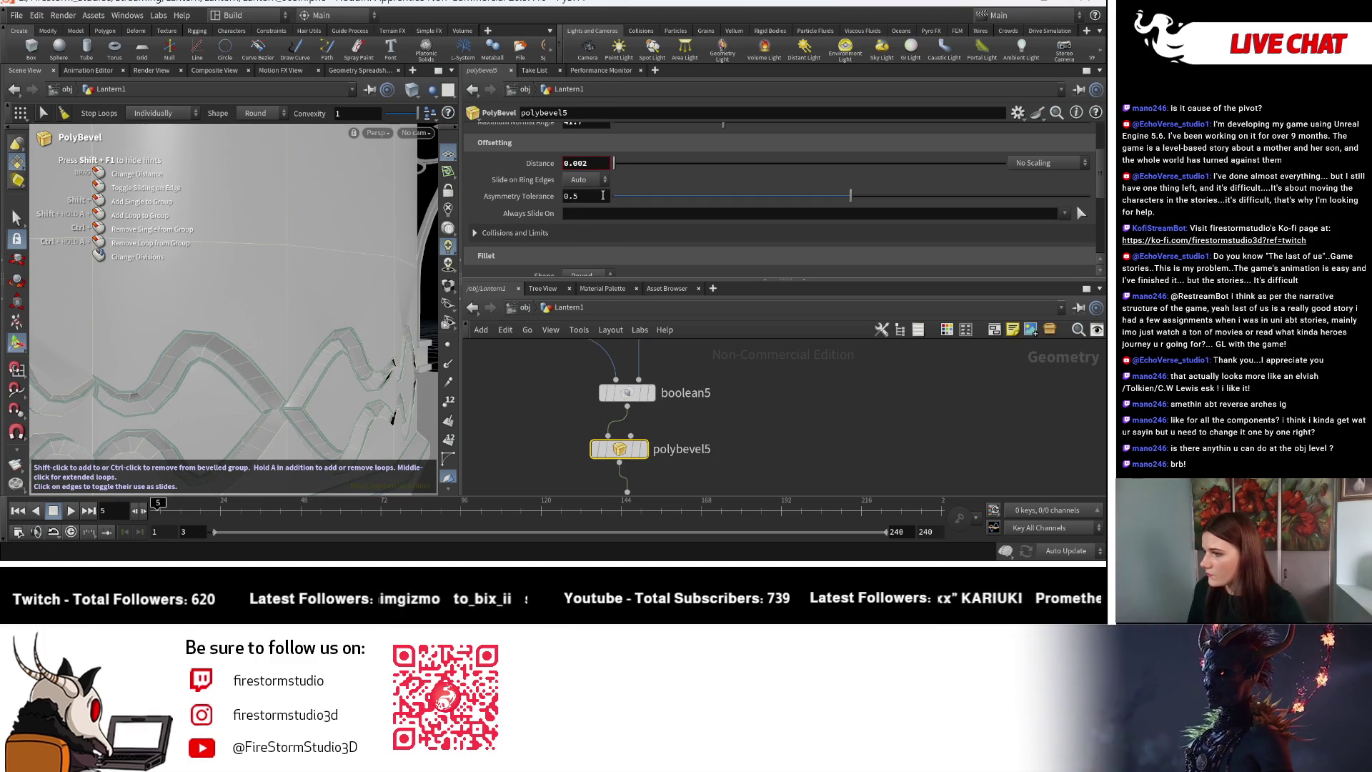
key("Escape")
mouse_move(265, 251)
left_mouse_down()
mouse_move(229, 255)
mouse_move(236, 271)
mouse_move(251, 257)
left_mouse_up()
key("Return")
Make room below polybevel5 and search the node menu for 'no'.
middle_click_drag(715, 452, 734, 384)
left_click_drag(646, 422, 641, 481)
key("Tab")
type("no")
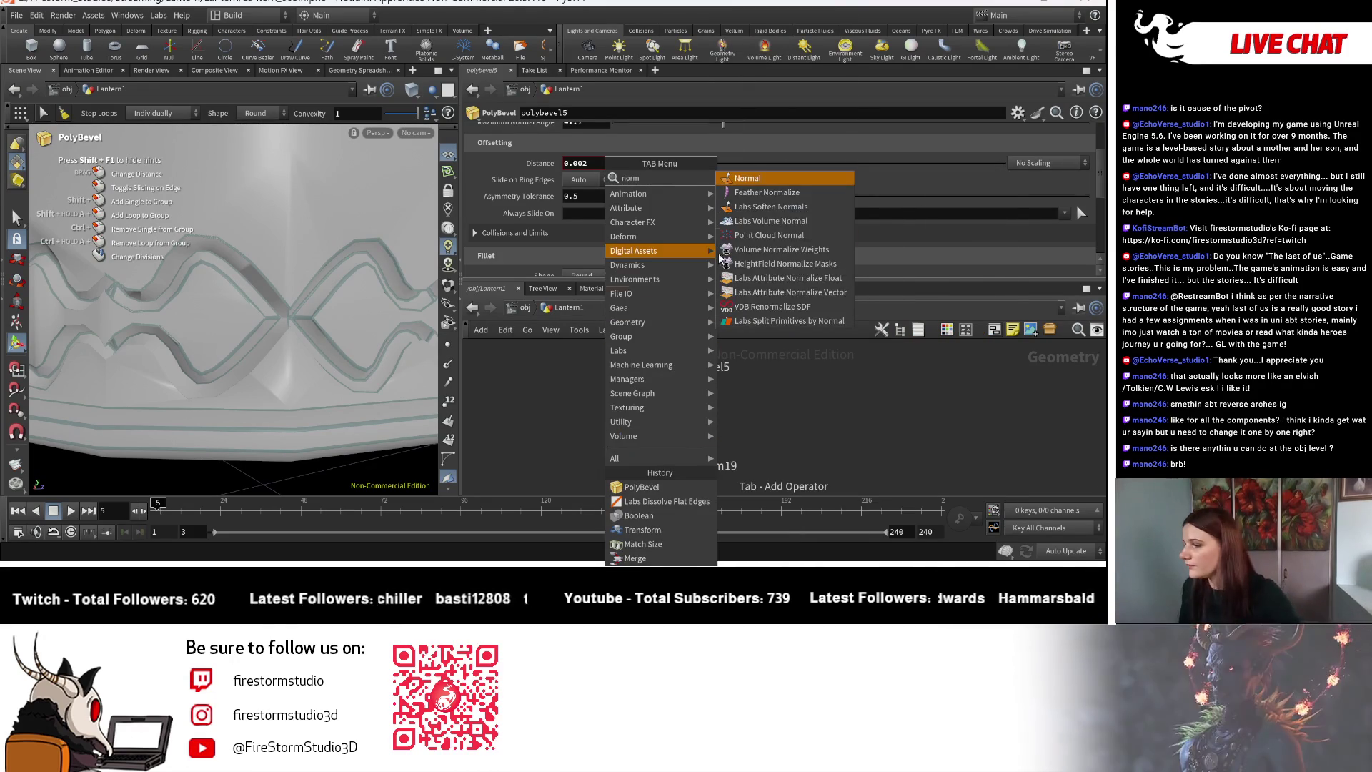
Insert a Normal node (normal2) below polybevel5 with Cusp Angle 0.
key("Return")
left_click(622, 453)
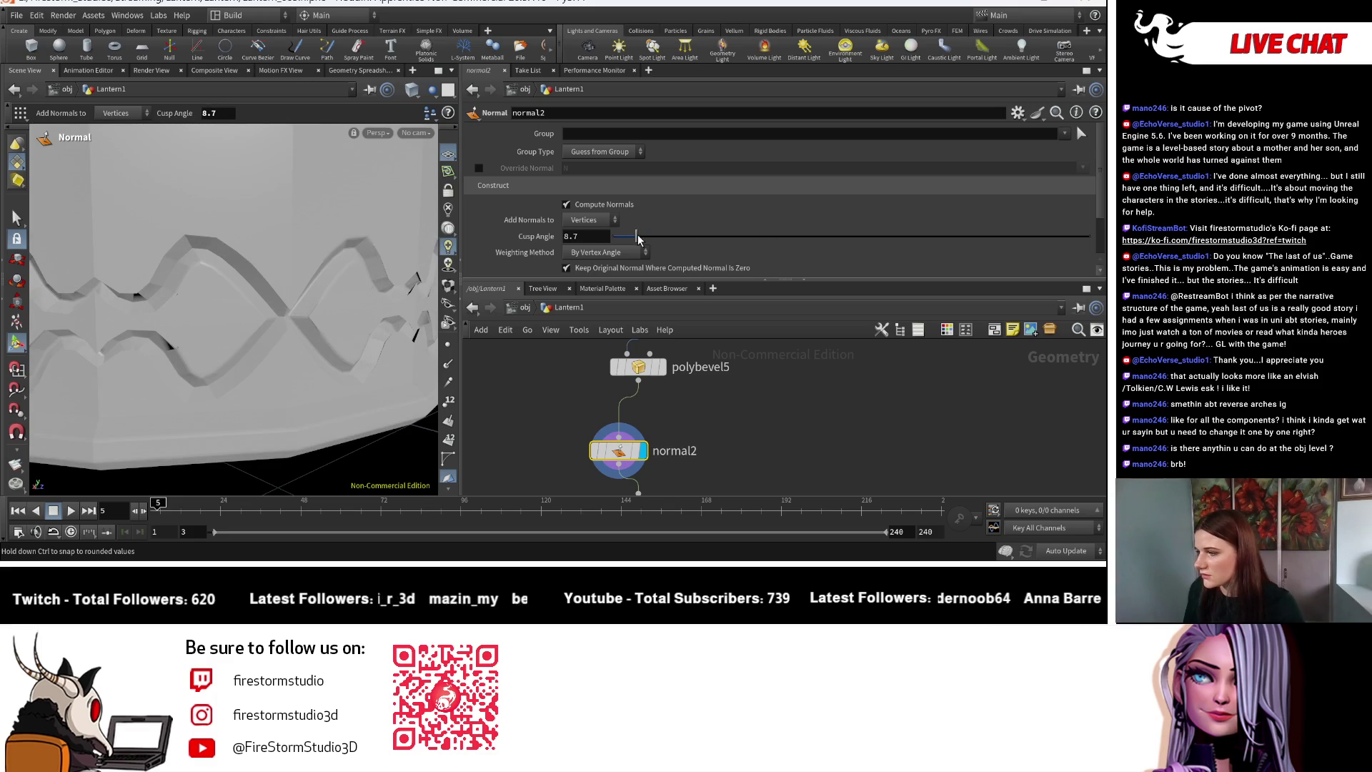
mouse_move(720, 249)
left_mouse_down()
mouse_move(1098, 251)
mouse_move(664, 270)
left_mouse_up()
mouse_move(476, 303)
left_mouse_down()
mouse_move(1057, 246)
mouse_move(679, 246)
mouse_move(201, 409)
left_mouse_up()
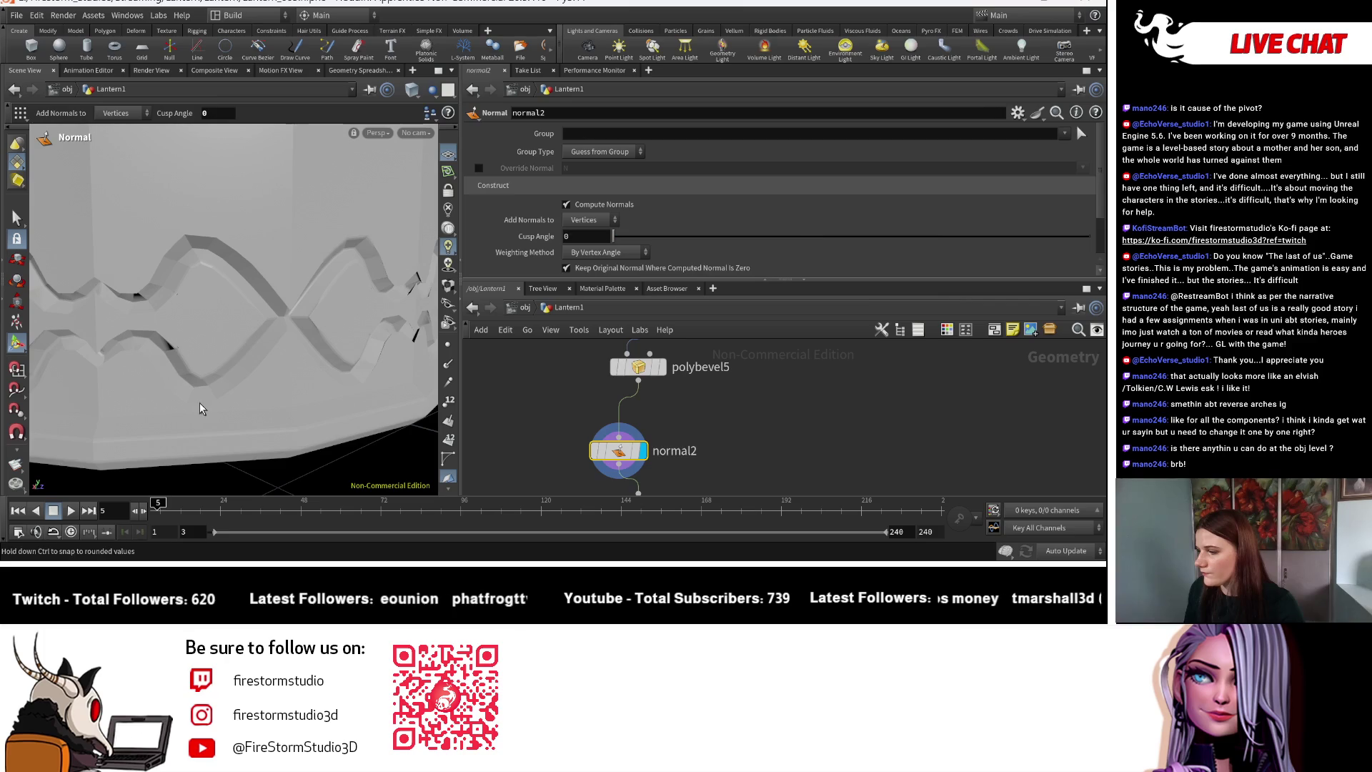
Display polybevel5 and lower its Maximum Normal Angle for flat edges to 9.7.
left_click(663, 367)
key("Escape")
mouse_move(313, 323)
left_mouse_down()
mouse_move(285, 324)
mouse_move(306, 294)
mouse_move(427, 405)
mouse_move(400, 322)
mouse_move(343, 286)
mouse_move(322, 250)
left_mouse_up()
key("Return")
left_click(425, 85)
left_click(457, 239)
key("Escape")
mouse_move(400, 314)
left_mouse_down()
mouse_move(184, 307)
mouse_move(227, 438)
mouse_move(233, 325)
mouse_move(199, 326)
mouse_move(214, 357)
left_mouse_up()
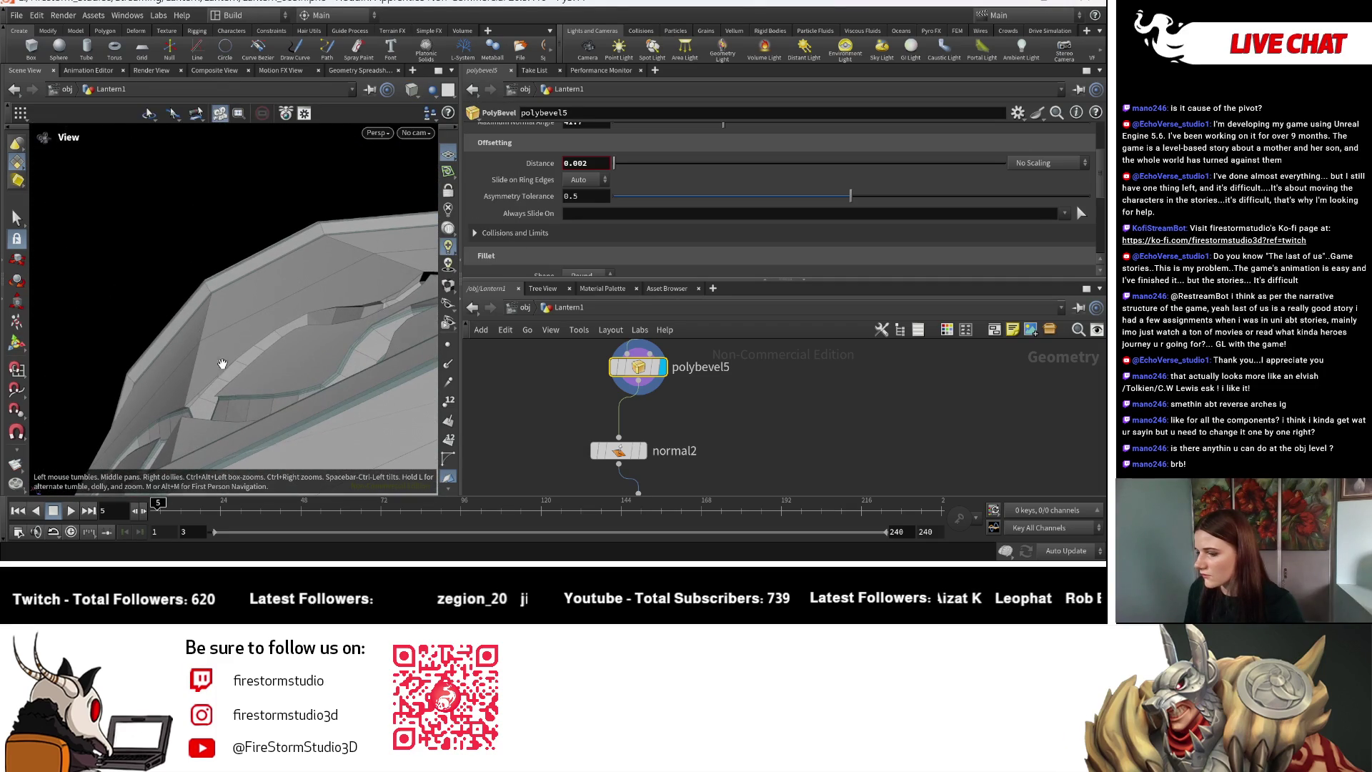
key("Return")
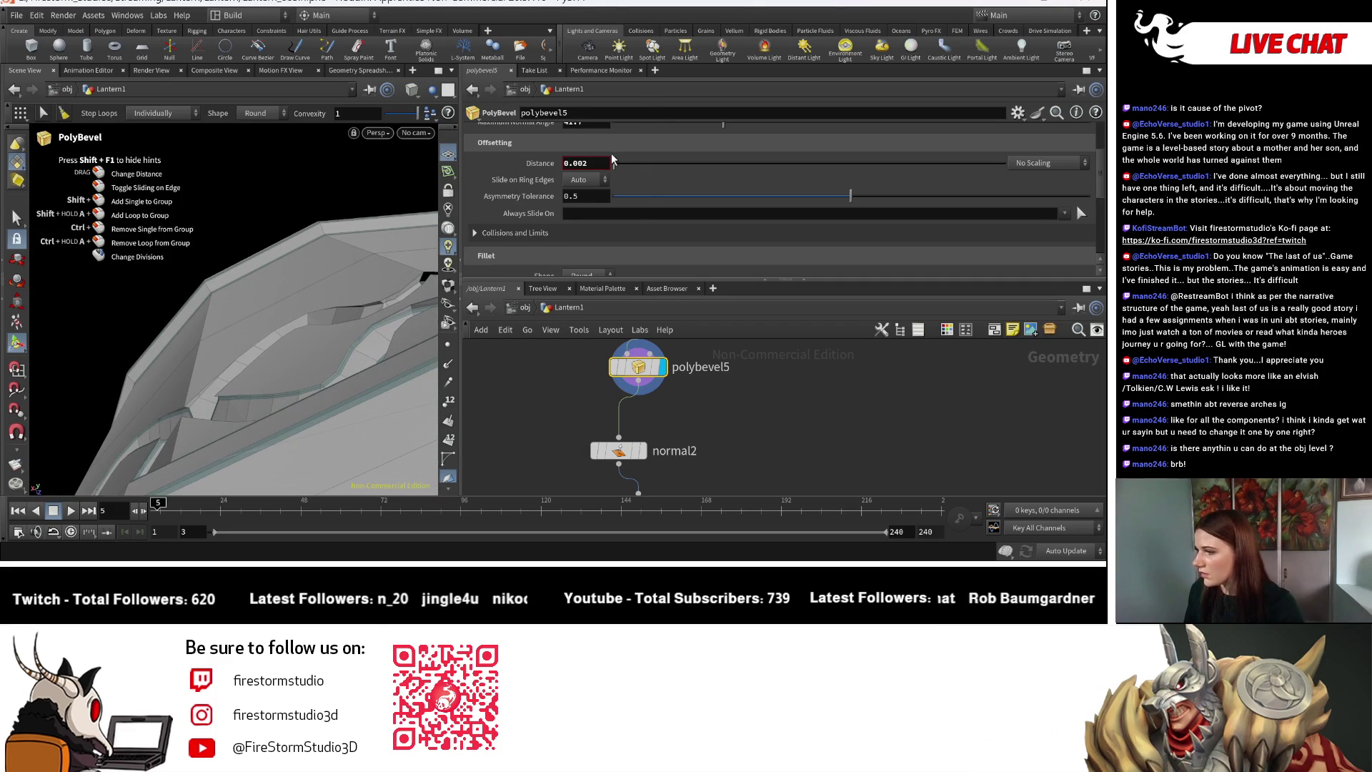
scroll(731, 190, "up", 3)
mouse_move(720, 215)
left_mouse_down()
mouse_move(601, 211)
mouse_move(624, 208)
left_mouse_up()
Bring the pedestal nodes into view and select transform18.
scroll(722, 389, "down", 3)
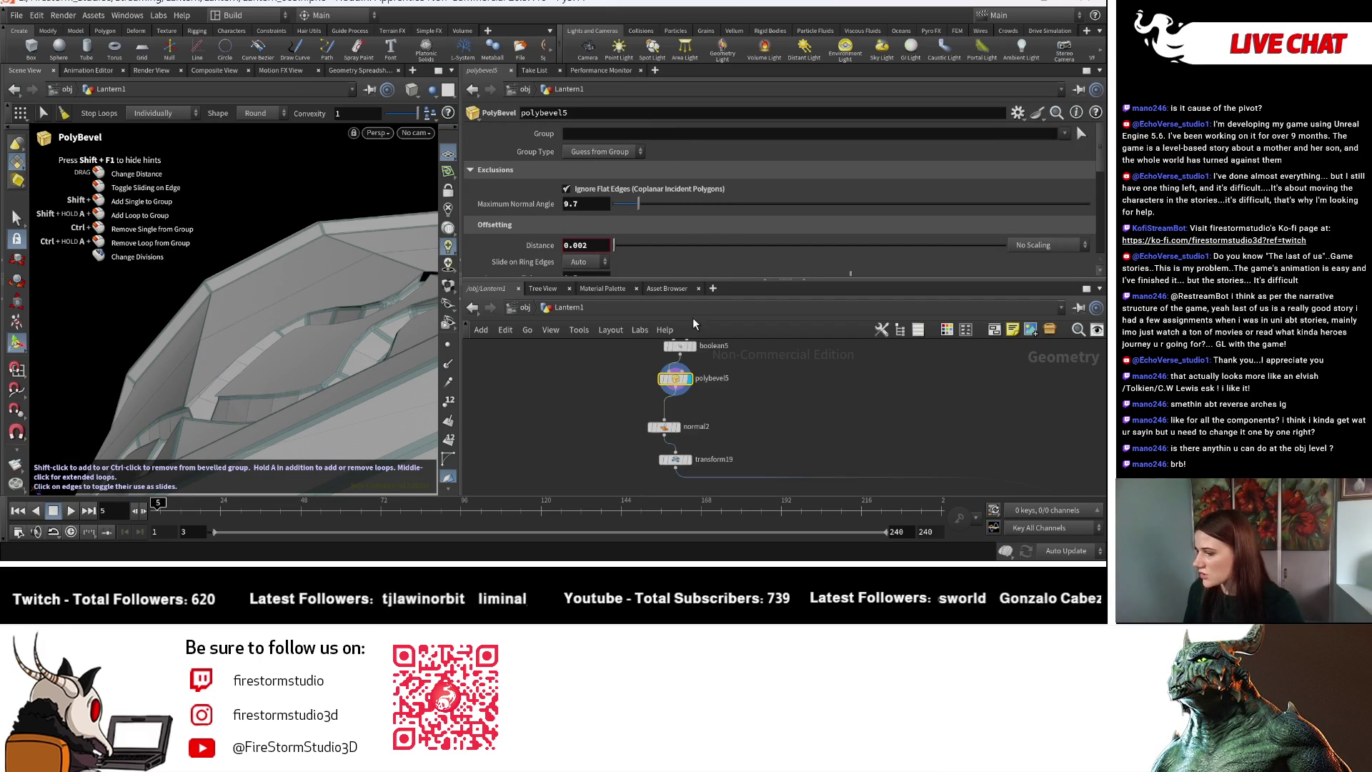
mouse_move(717, 416)
middle_mouse_down()
mouse_move(748, 436)
mouse_move(839, 400)
mouse_move(750, 456)
middle_mouse_up()
scroll(732, 464, "down", 5)
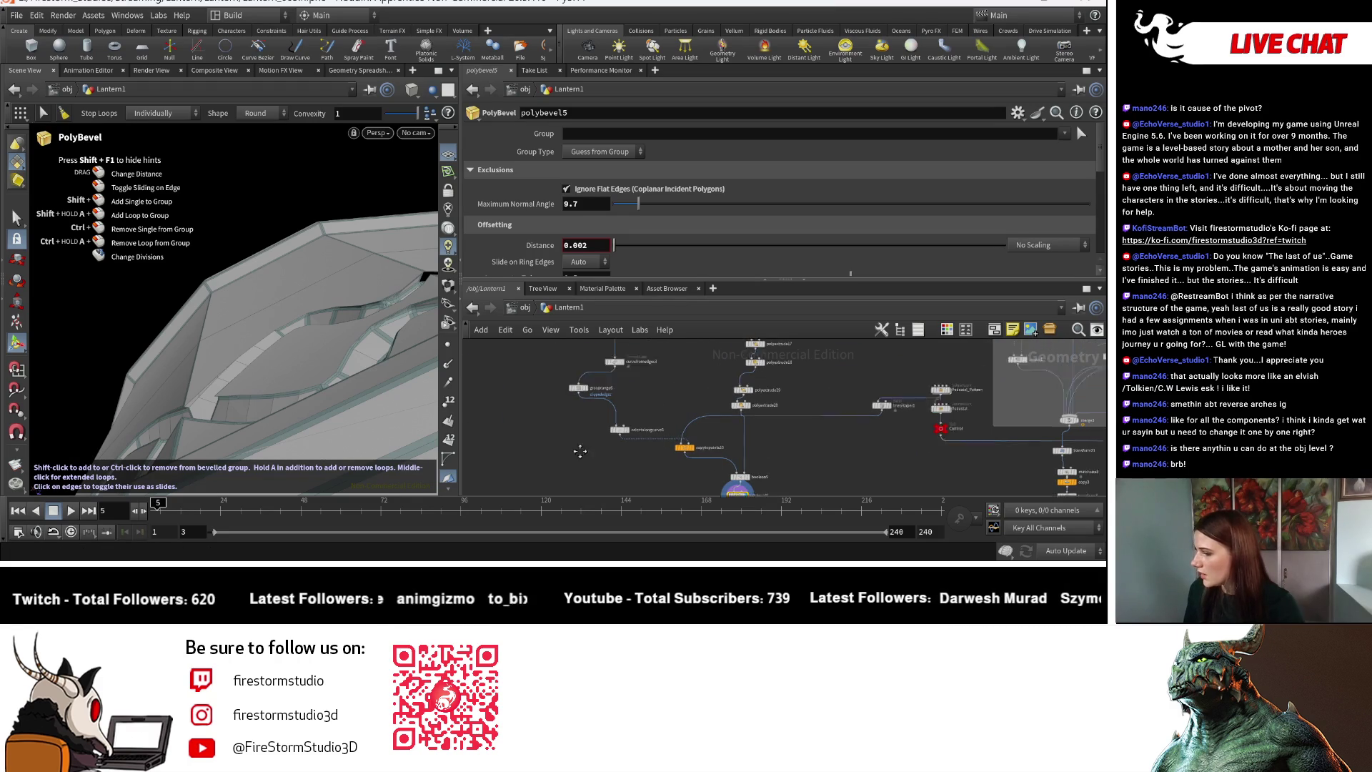
scroll(591, 379, "up", 8)
left_click(590, 377)
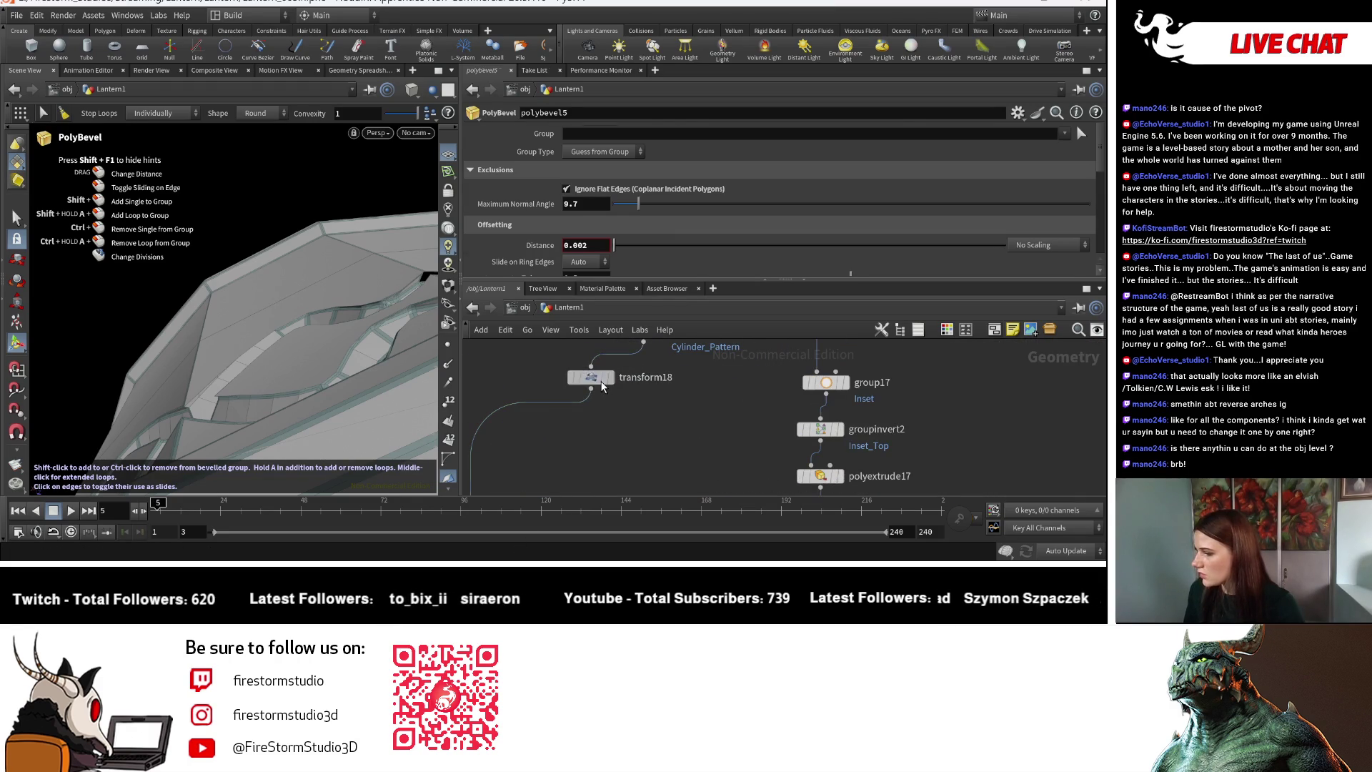
Orbit to the lantern's patterned side and display the curvefromedges3 output.
key("Escape")
mouse_move(93, 250)
left_mouse_down()
mouse_move(257, 413)
mouse_move(275, 192)
left_mouse_up()
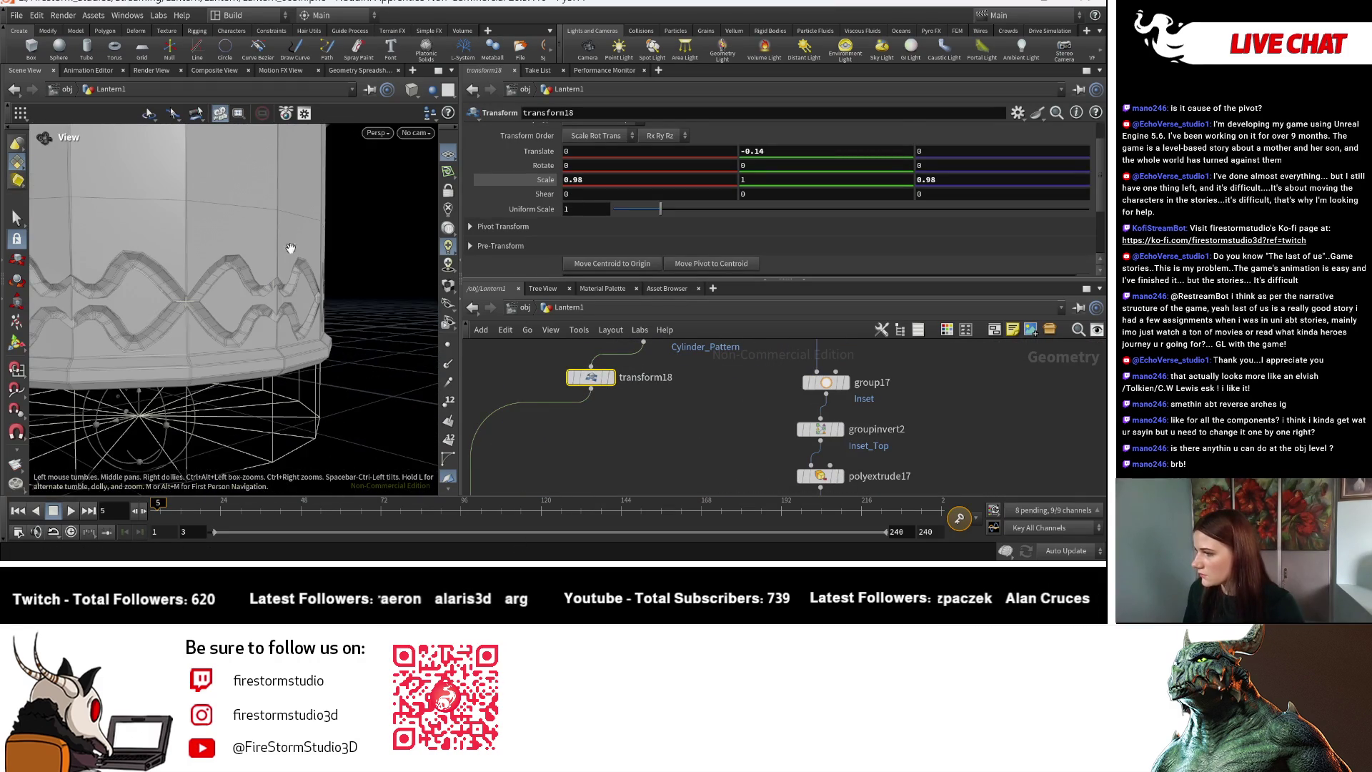
key("Return")
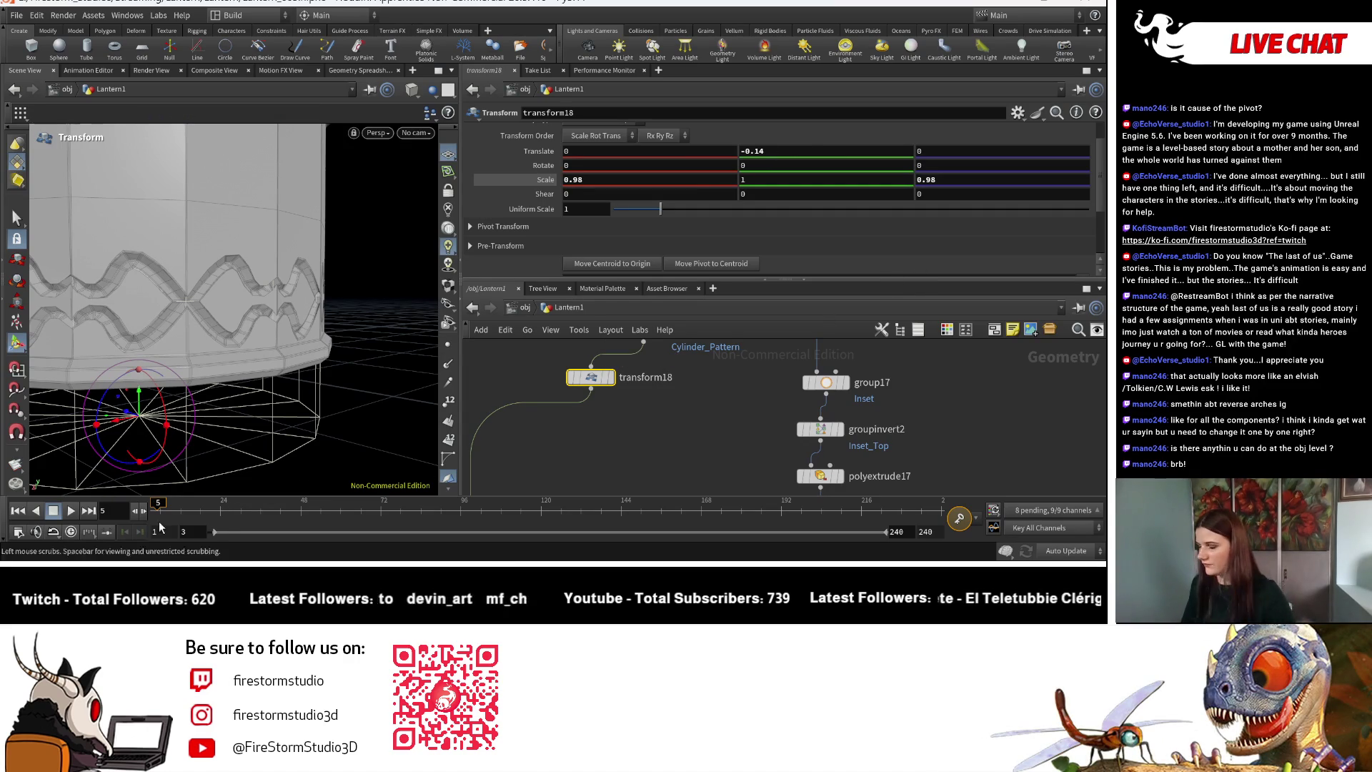
scroll(786, 475, "down", 5)
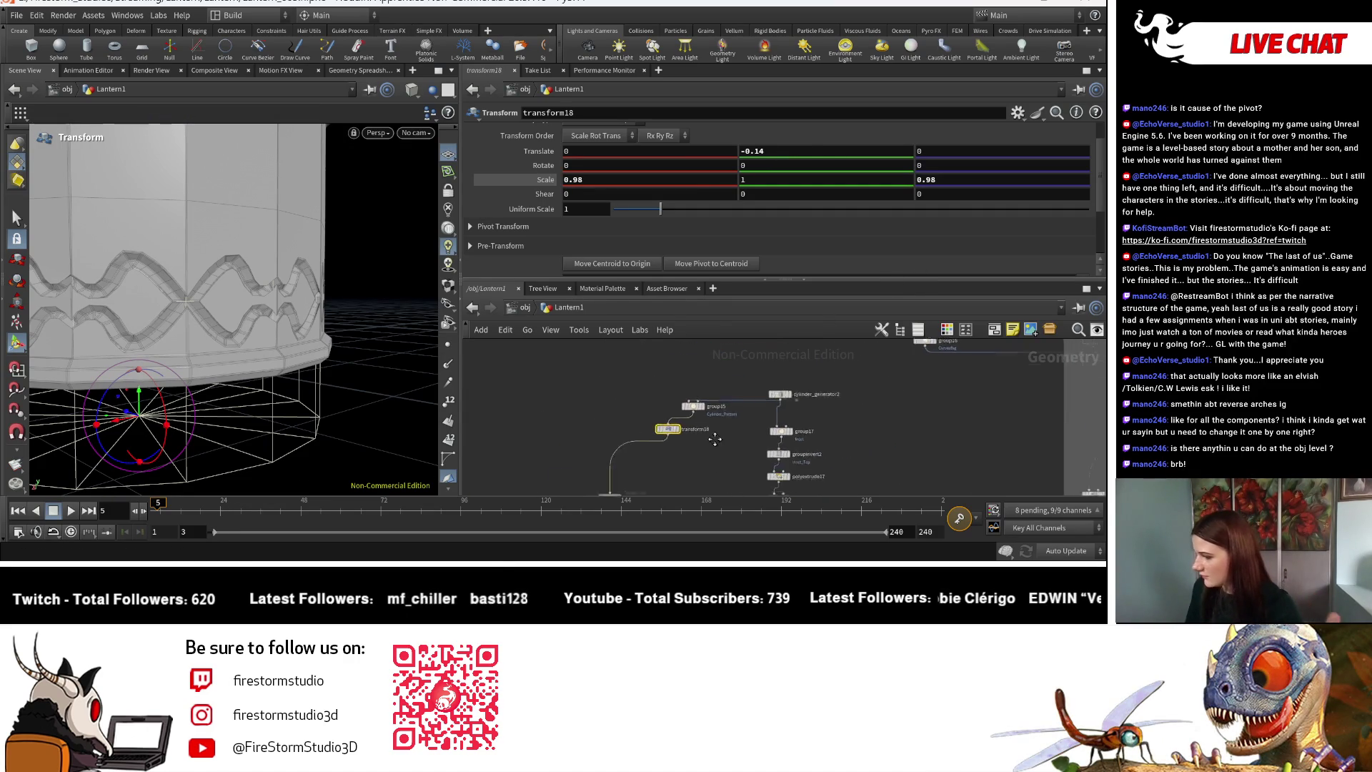
middle_click_drag(786, 475, 661, 315)
scroll(606, 392, "up", 5)
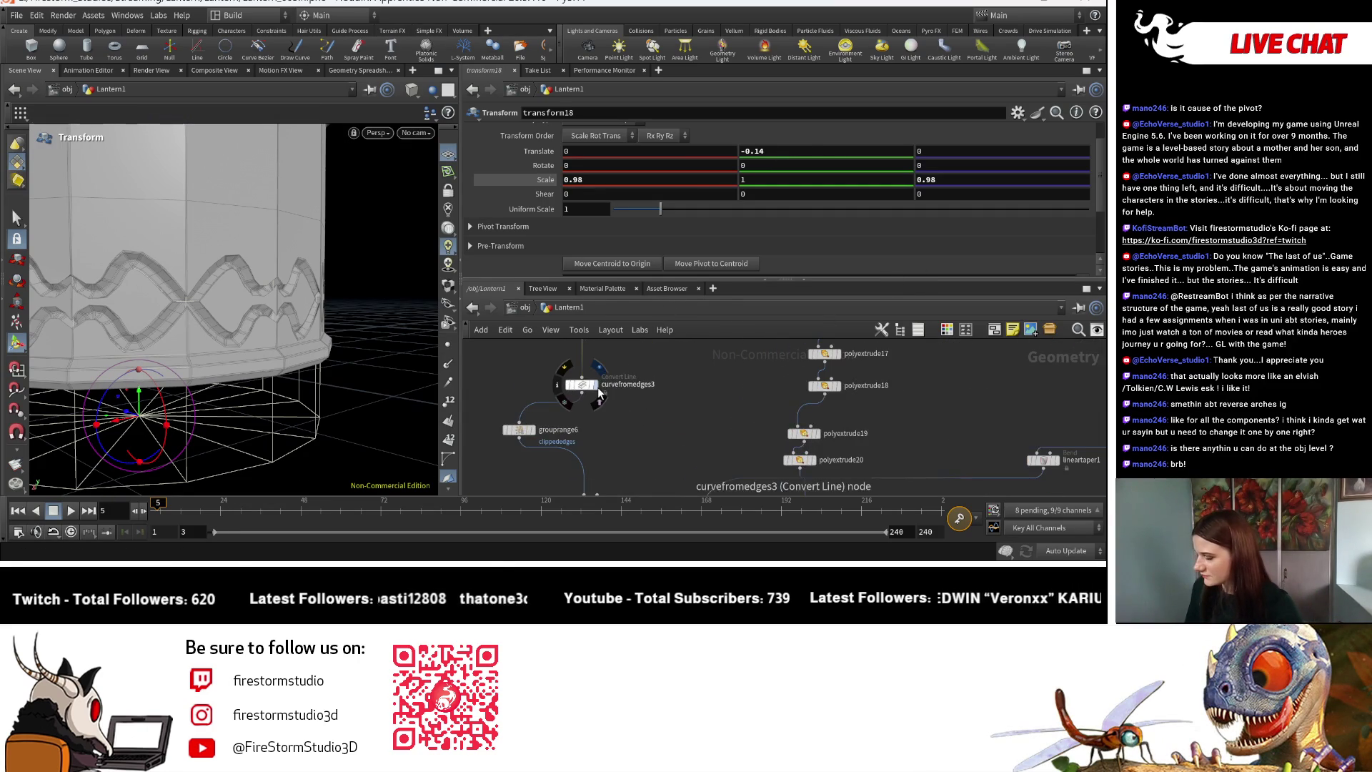
left_click(598, 395)
Display and select lineartaper1, showing the bend handle on the bent pattern.
middle_click_drag(668, 394, 794, 331)
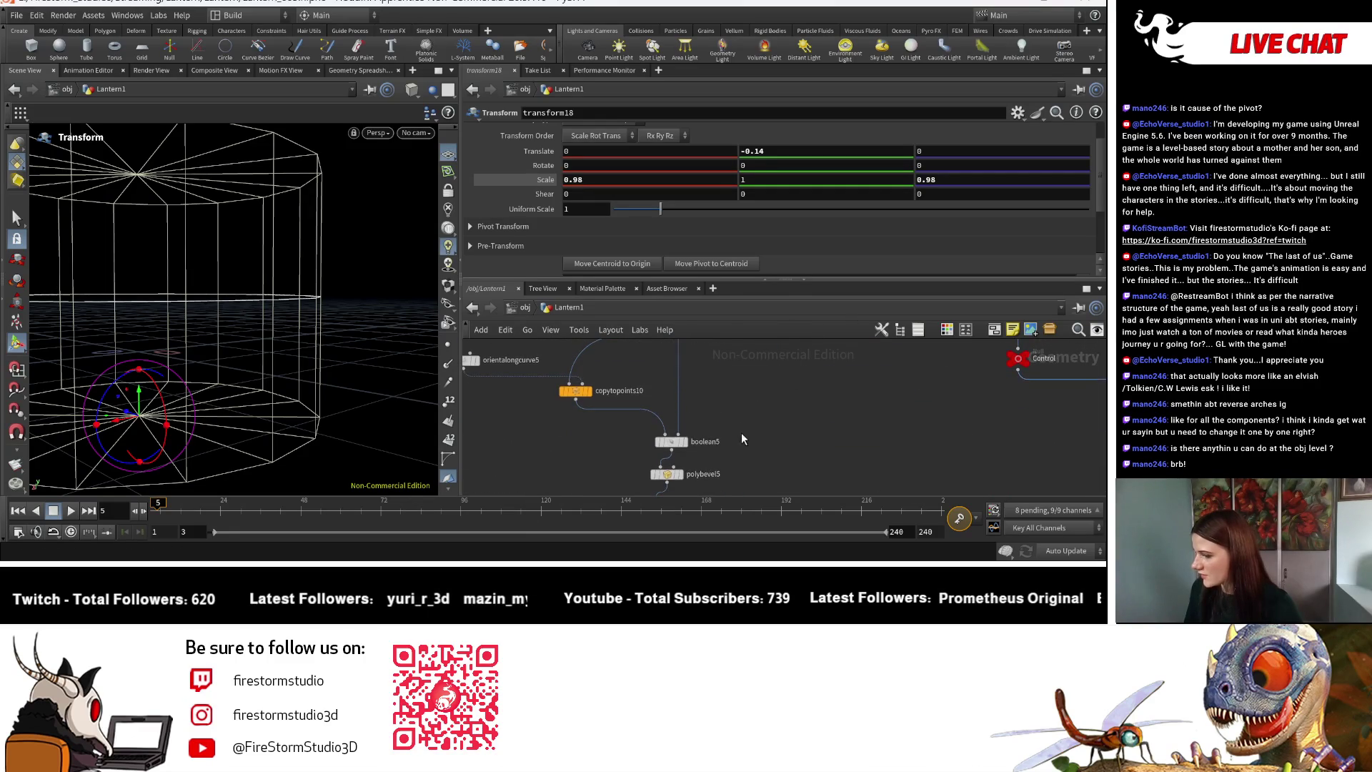
scroll(745, 435, "down", 2)
mouse_move(745, 434)
middle_mouse_down()
mouse_move(726, 301)
mouse_move(687, 330)
middle_mouse_up()
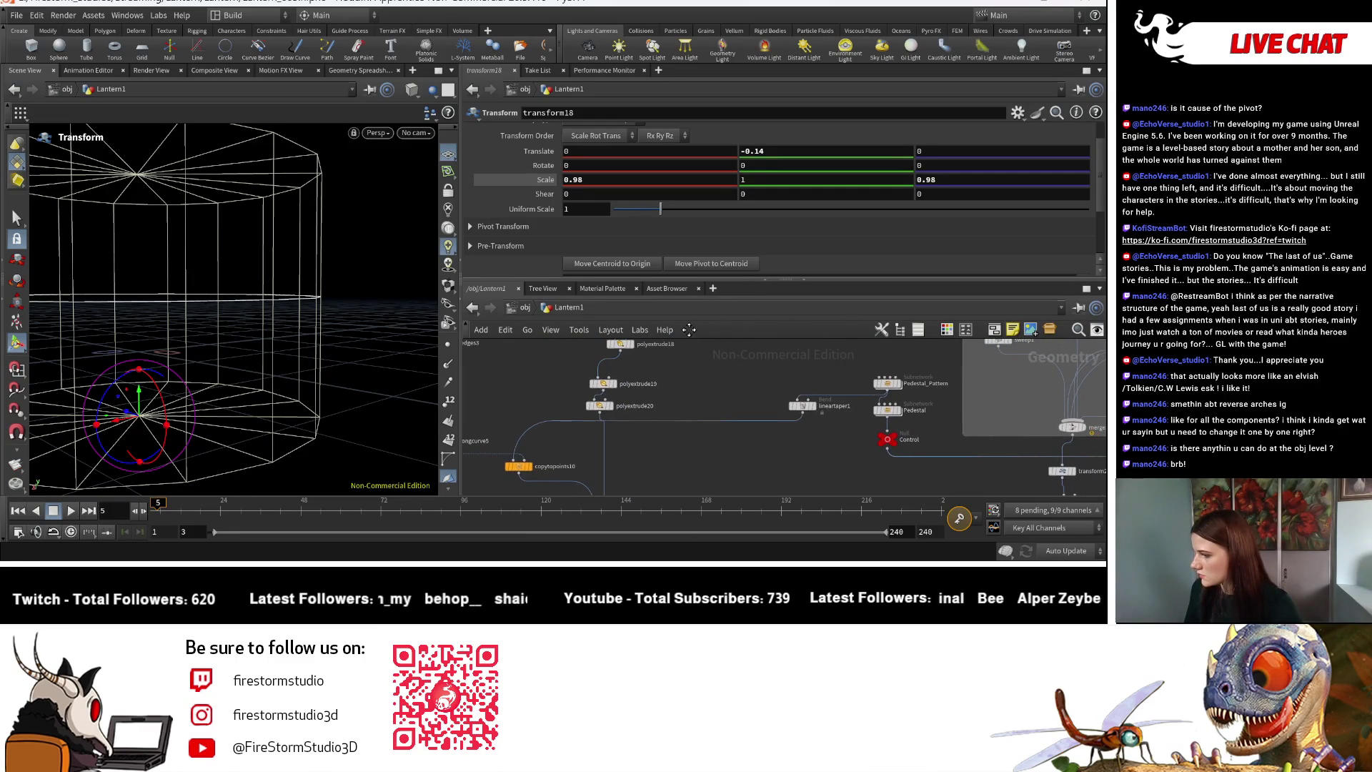
left_click(815, 412)
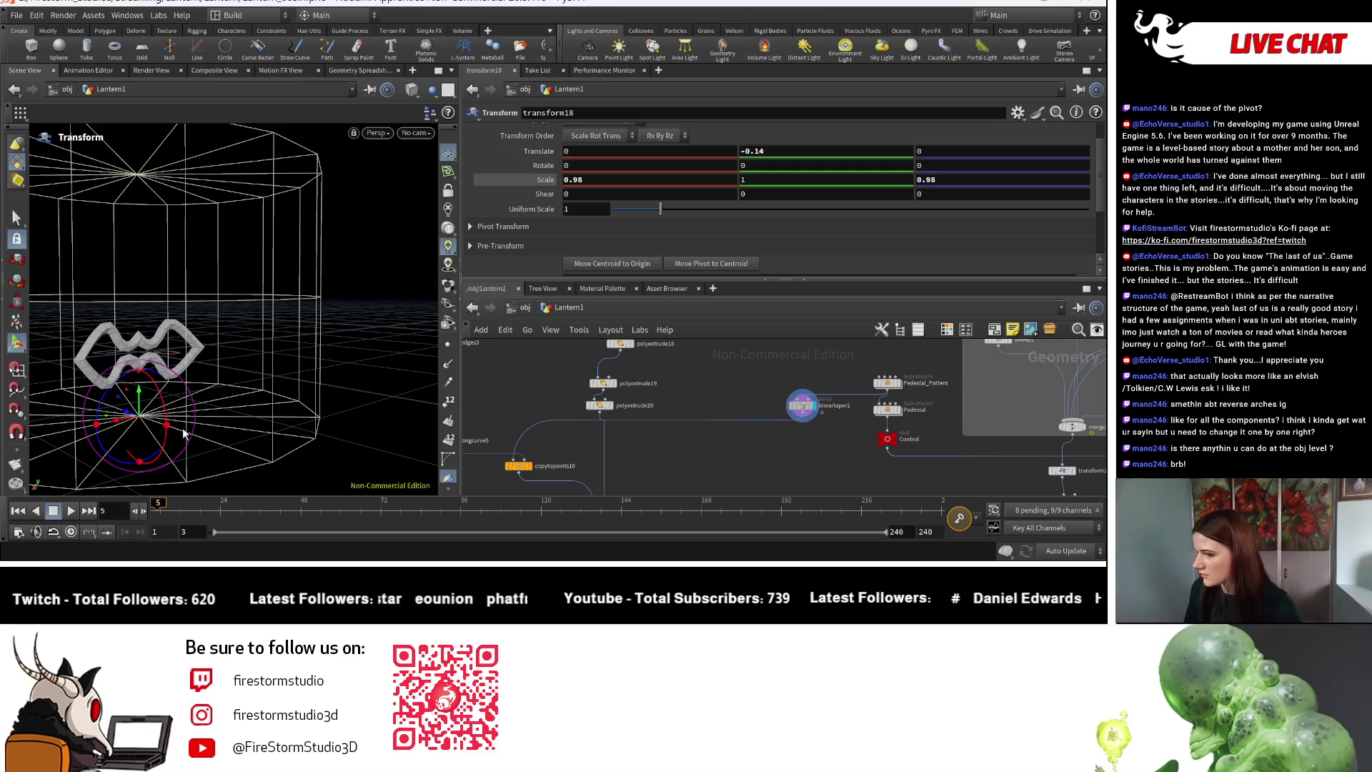
left_click(801, 405)
mouse_move(236, 343)
left_mouse_down()
mouse_move(190, 359)
mouse_move(264, 398)
mouse_move(236, 371)
left_mouse_up()
key("Return")
scroll(819, 417, "down", 1)
scroll(643, 415, "up", 2)
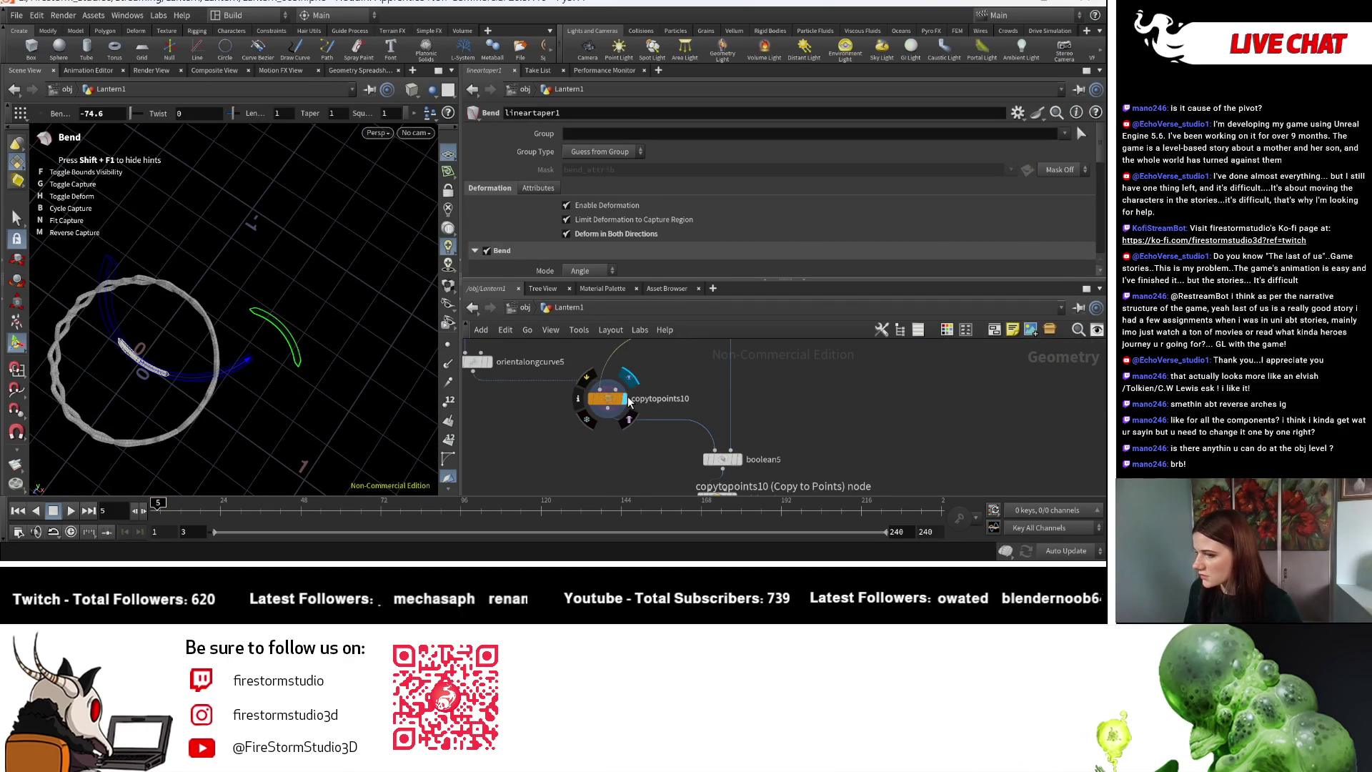
Inspect the bent pattern ring from a low side view with the bend handle shown.
middle_click_drag(1001, 429, 788, 446)
scroll(786, 447, "up", 3)
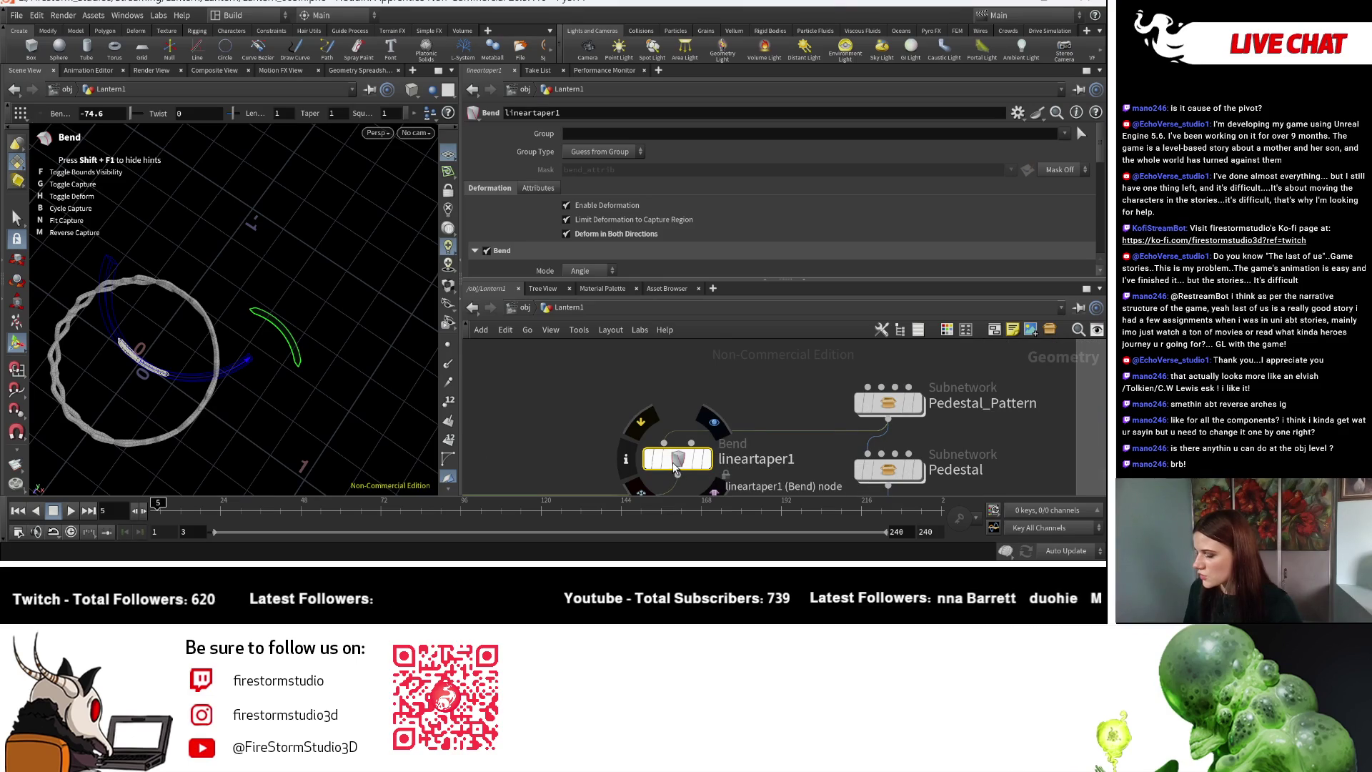
key("Escape")
mouse_move(233, 381)
left_mouse_down()
mouse_move(401, 411)
mouse_move(212, 370)
left_mouse_up()
scroll(212, 370, "up", 5)
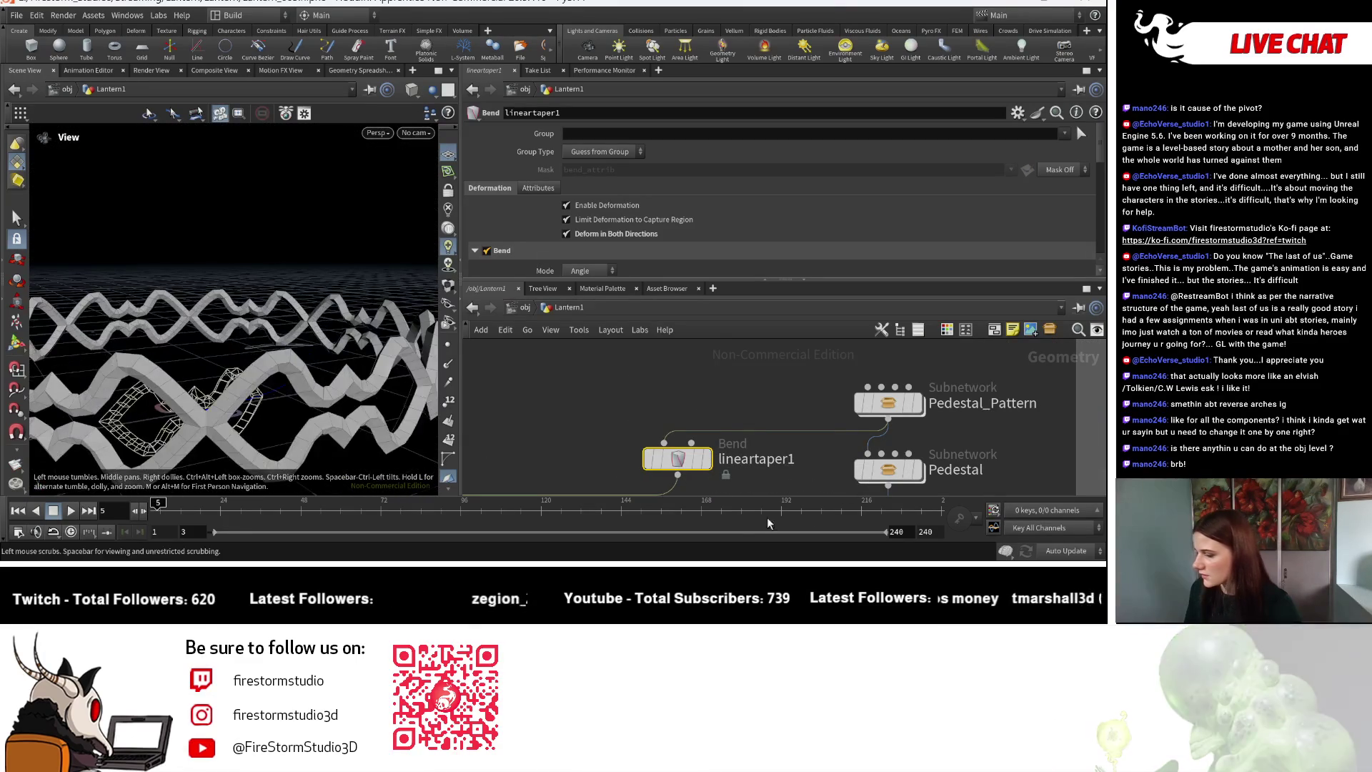
scroll(711, 467, "down", 5)
key("Return")
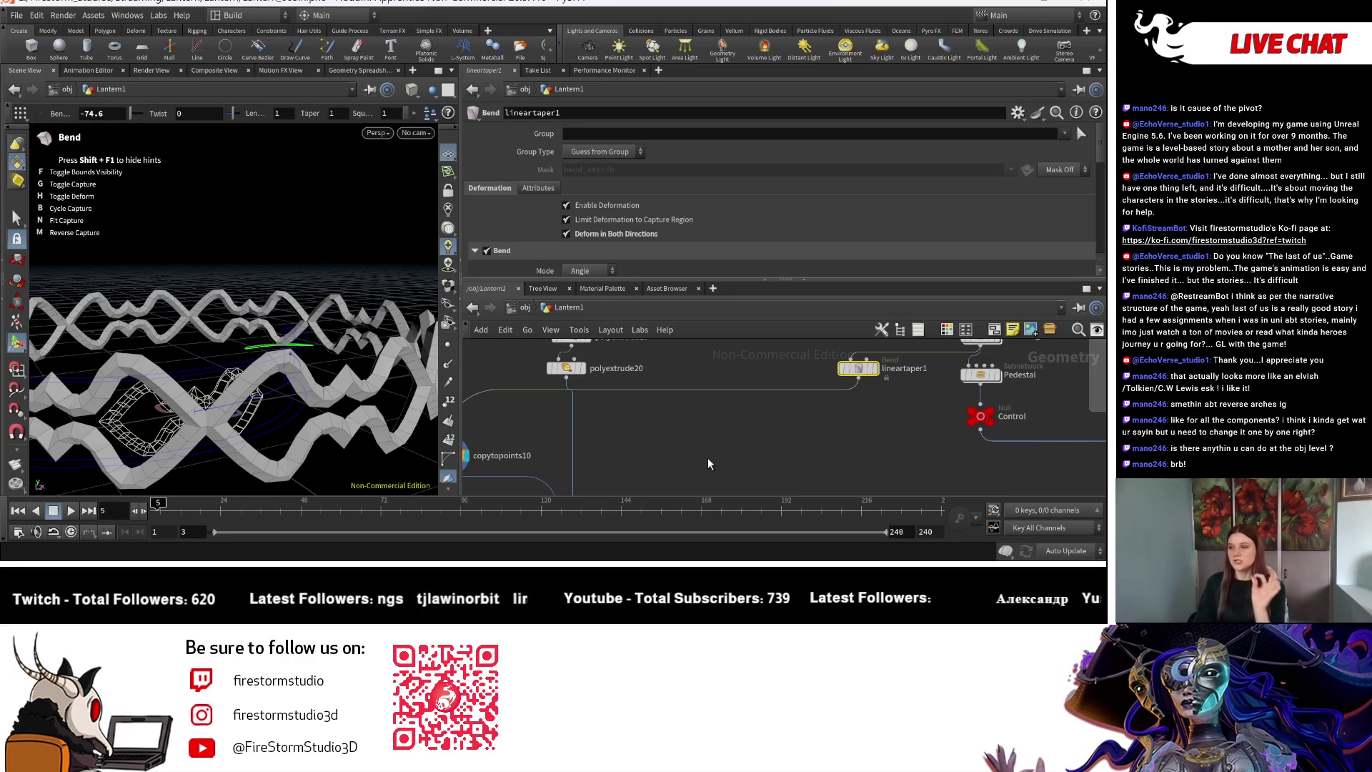
scroll(707, 457, "down", 3)
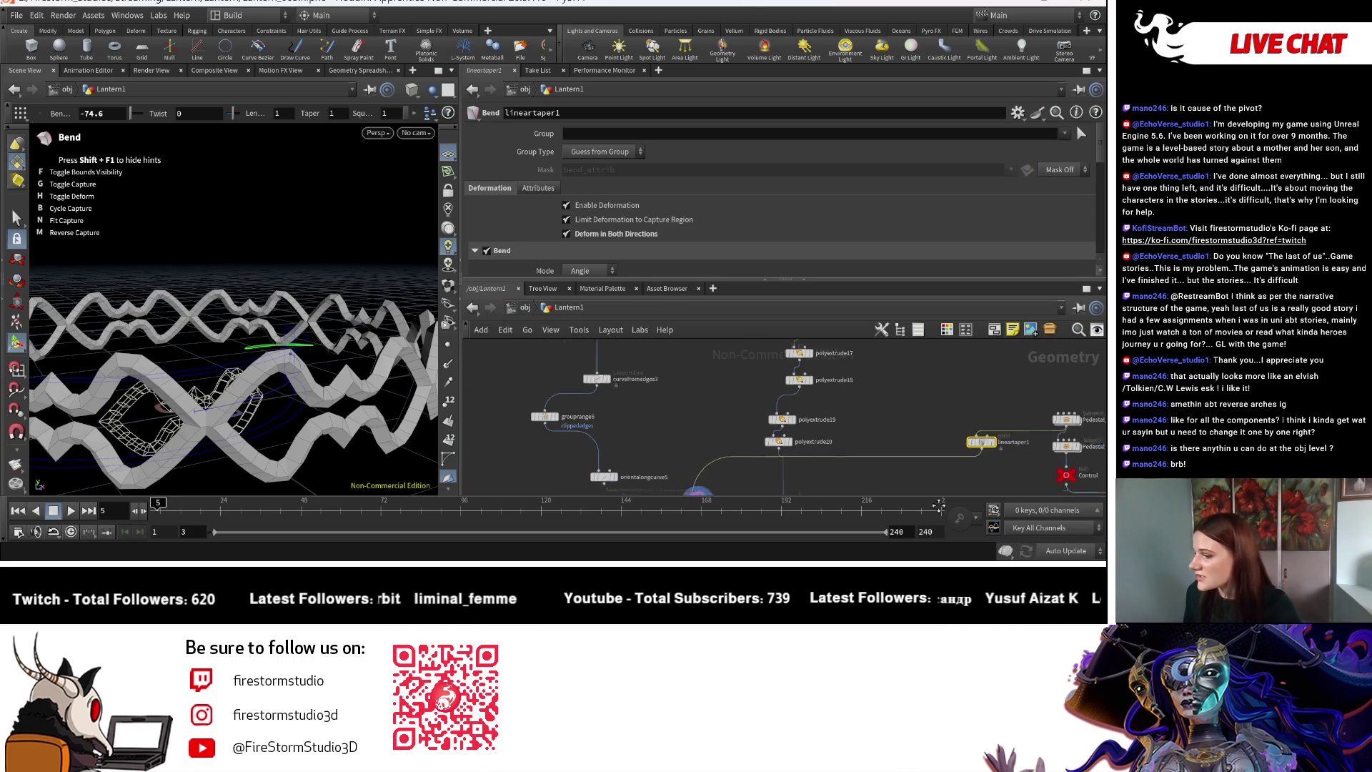
Select transform18 and retype its X and Z scale to about 0.975.
middle_click_drag(696, 322, 720, 441)
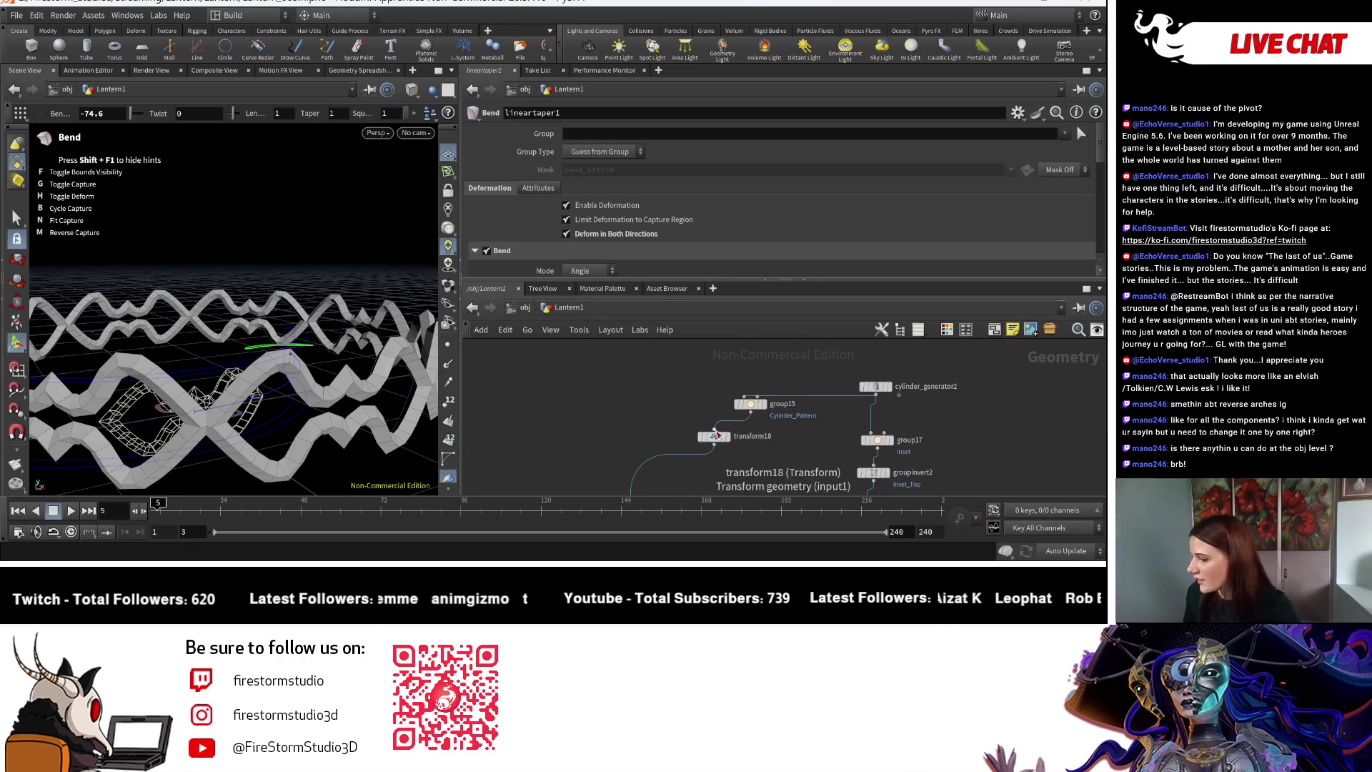
left_click(720, 441)
left_click(579, 179)
type("0.975")
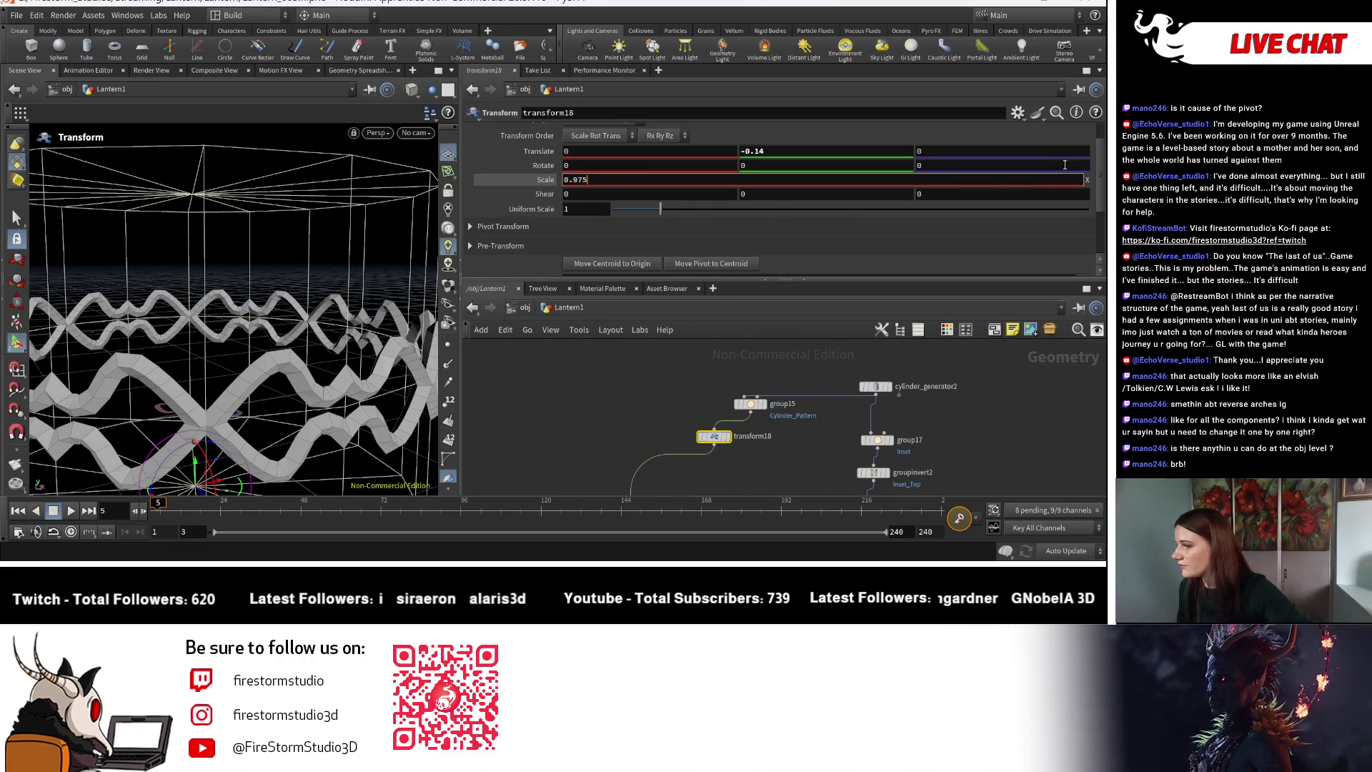
left_click(966, 179)
type("0.98")
double_click(933, 179)
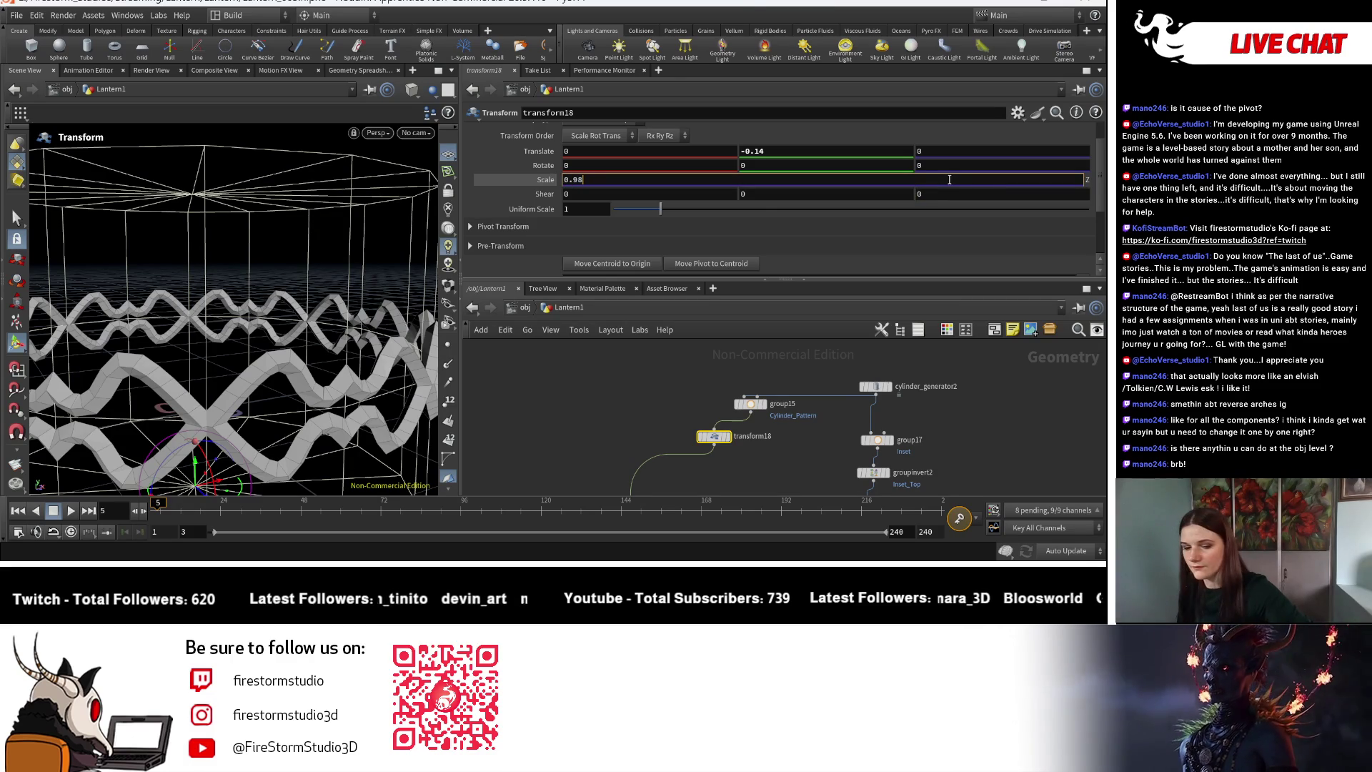
key("Return")
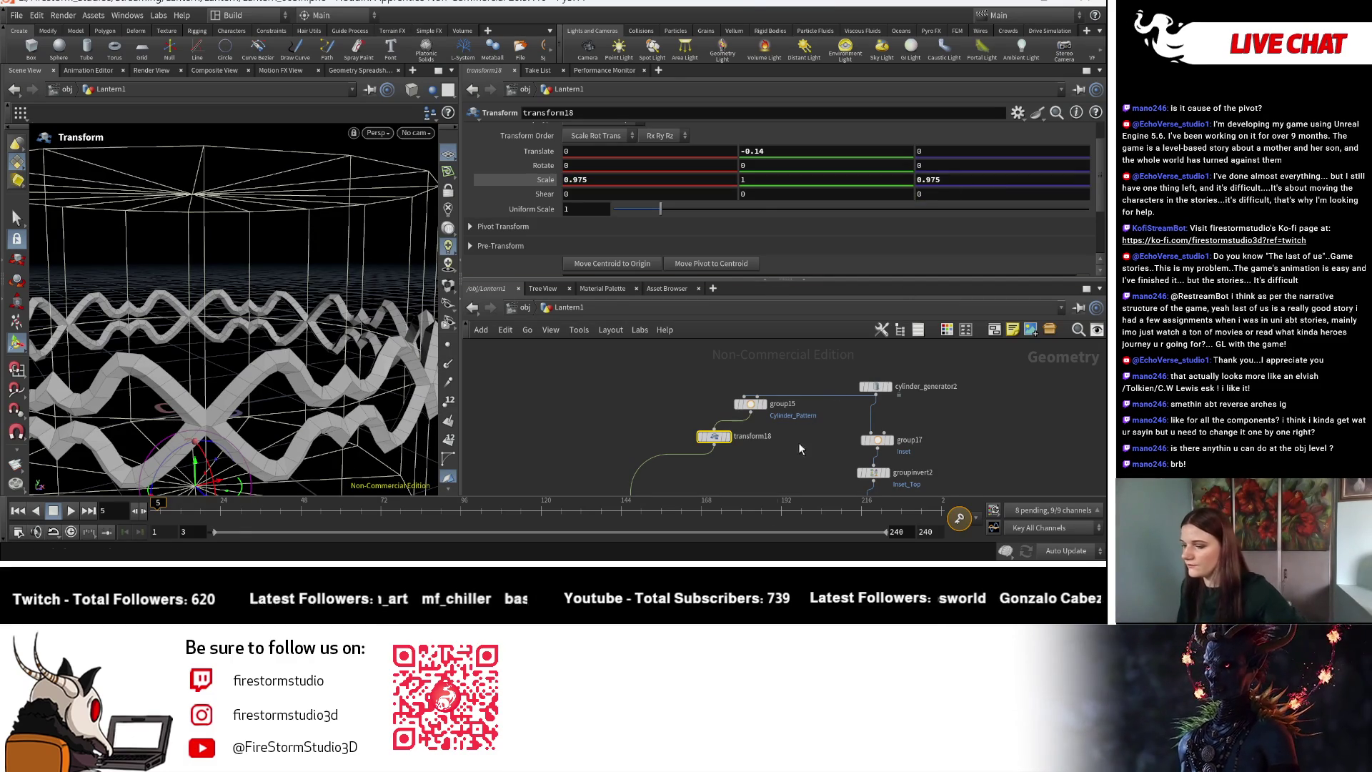
Display the boolean5-cut lantern and nudge transform18's Z scale up to 0.988.
mouse_move(855, 411)
middle_mouse_down()
mouse_move(875, 291)
mouse_move(800, 345)
mouse_move(750, 340)
mouse_move(767, 390)
middle_mouse_up()
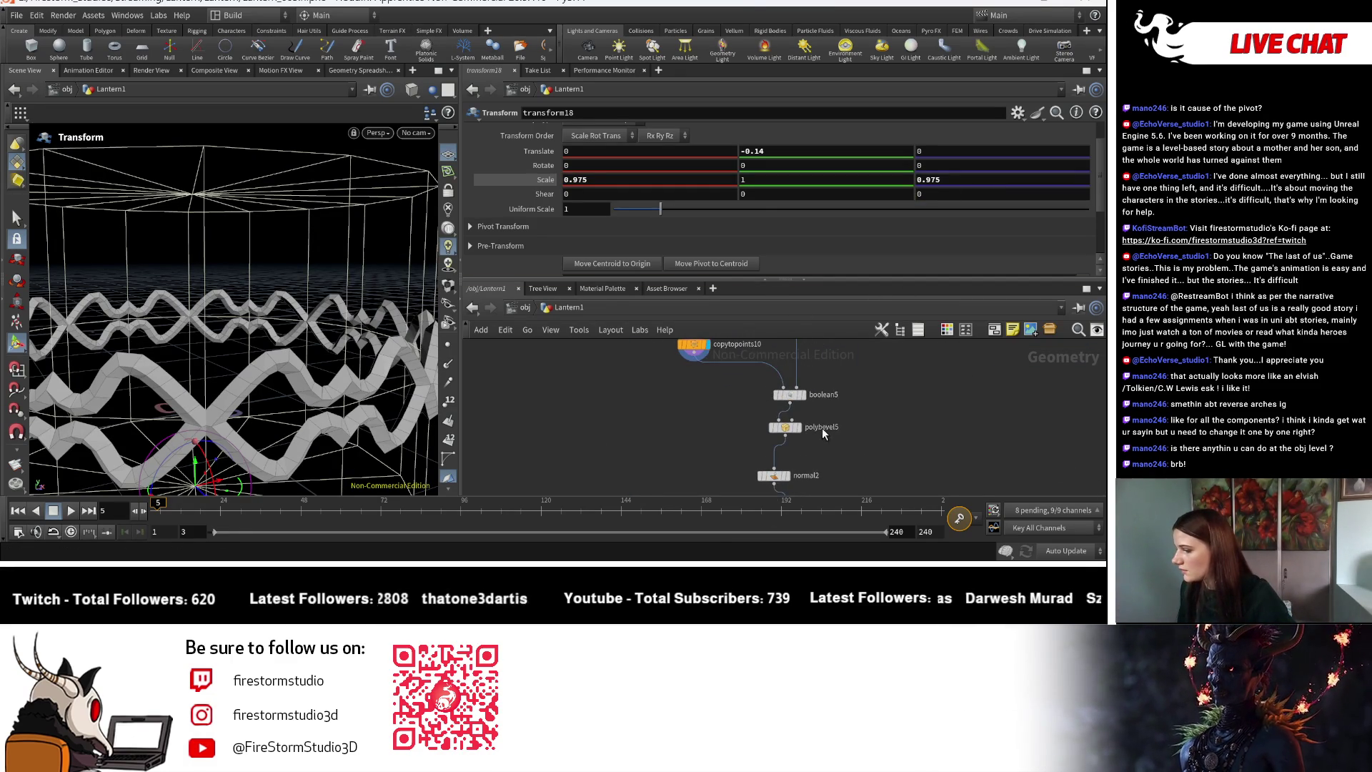
left_click(801, 396)
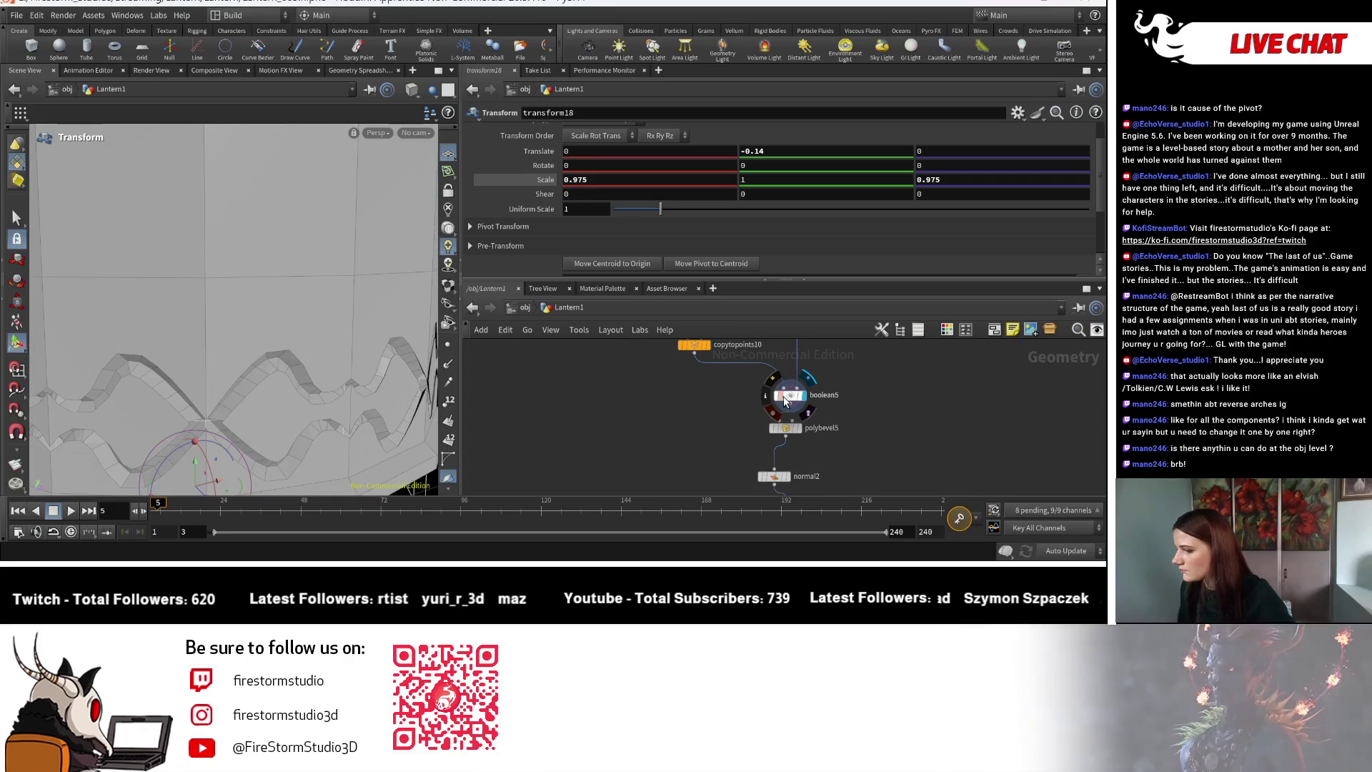
key("Escape")
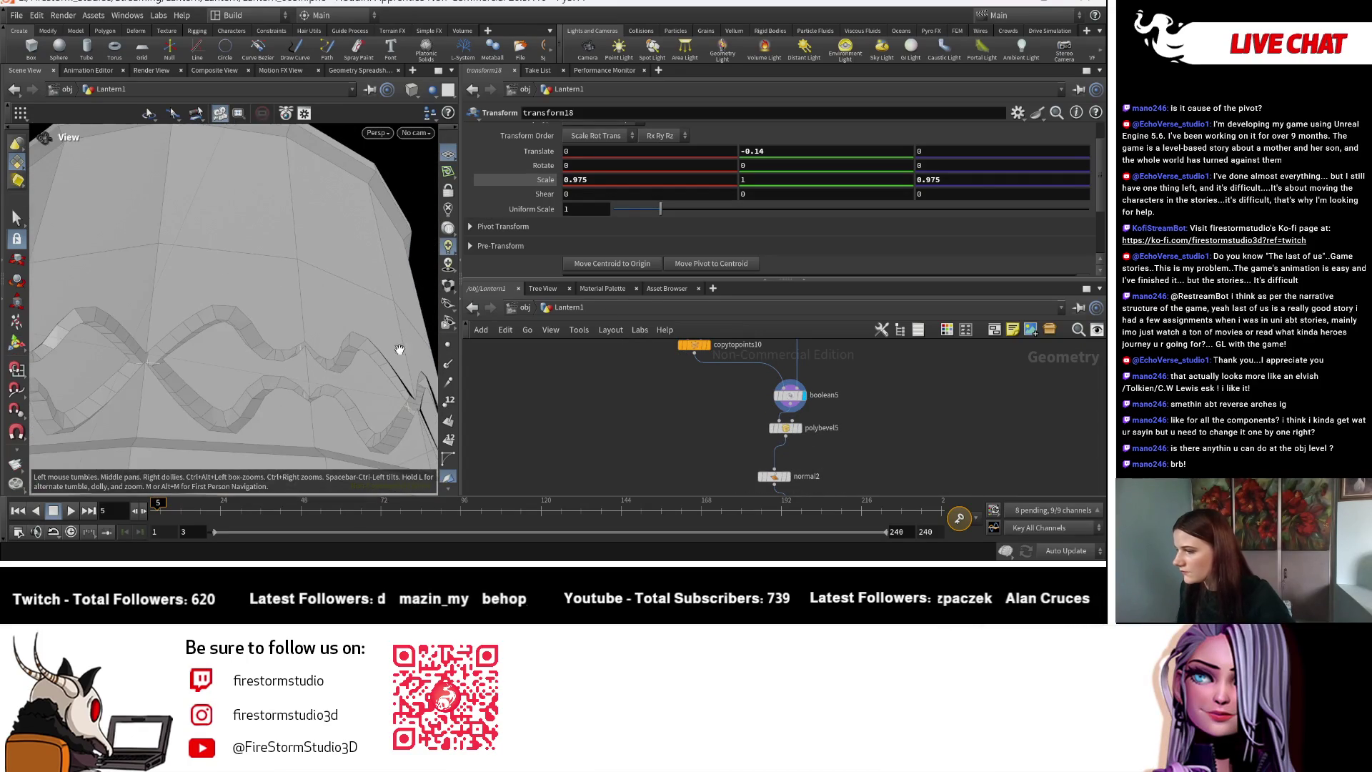
key("Return")
middle_click_drag(936, 181, 952, 181)
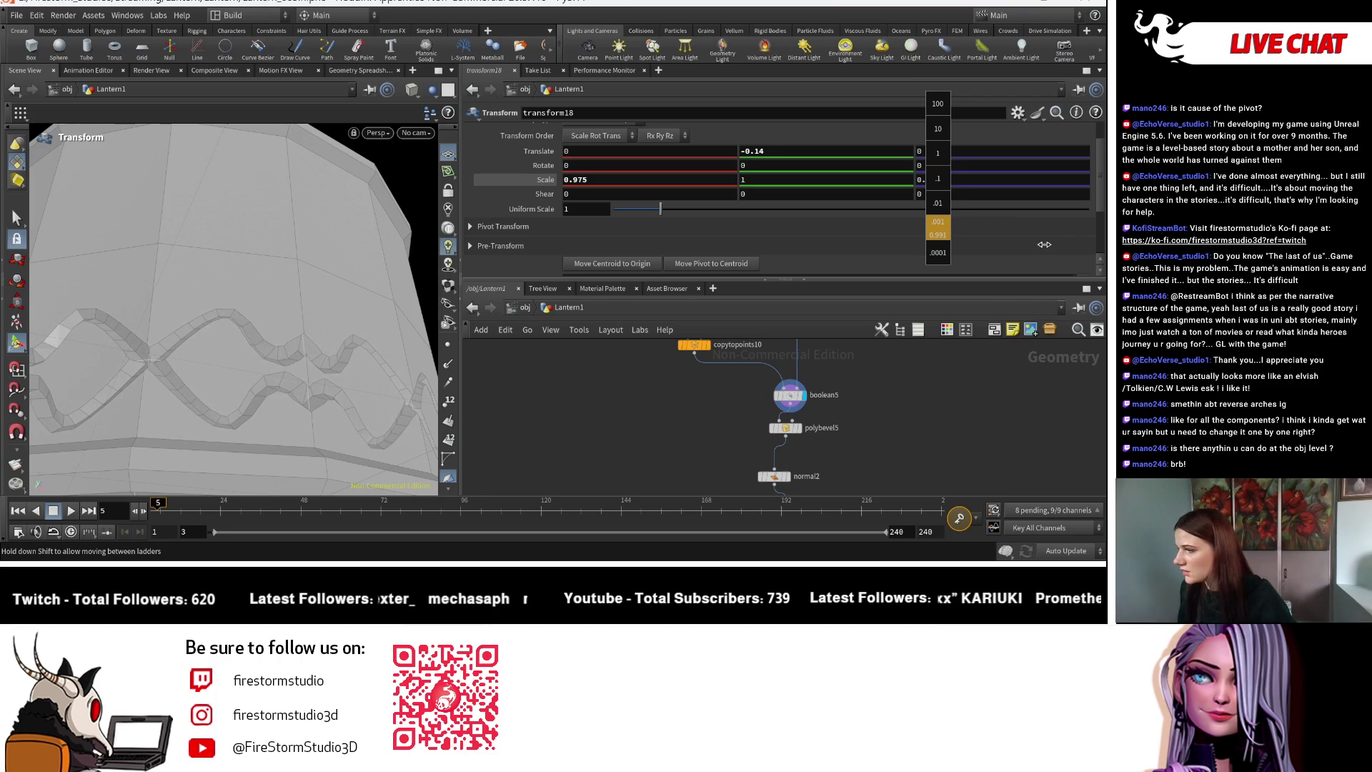
middle_click_drag(1024, 244, 928, 147)
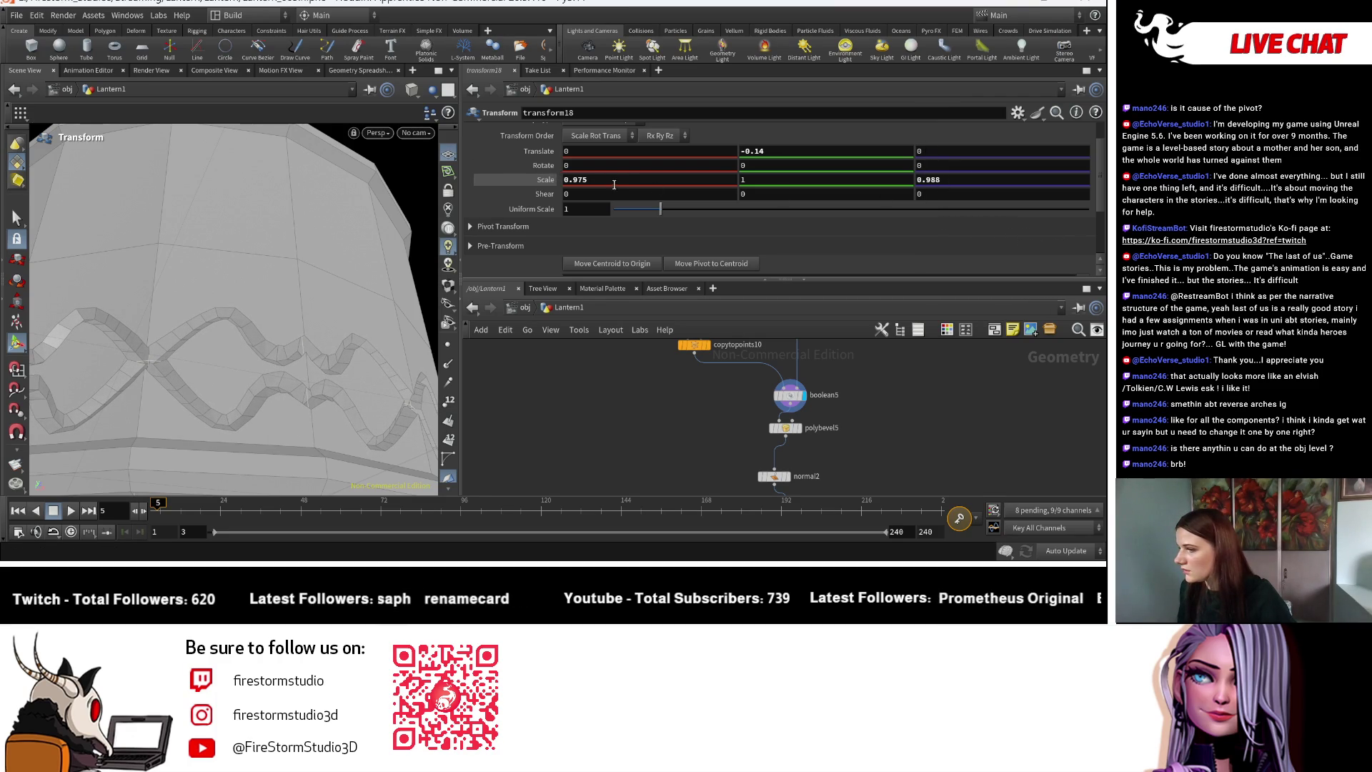
Set transform18's X scale to 0.988 and fine-tune the Z scale to 1.001.
left_click(579, 180)
type("0.9")
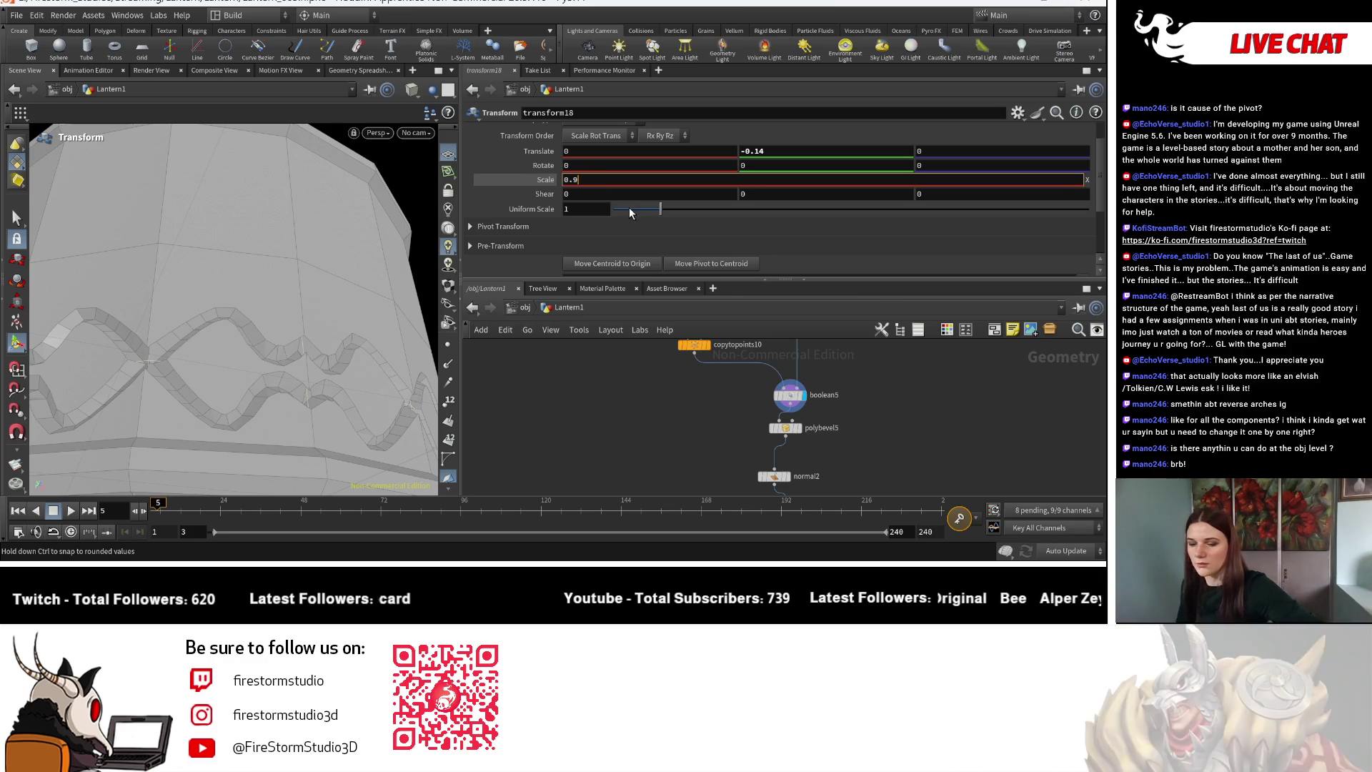
type("88")
key("Return")
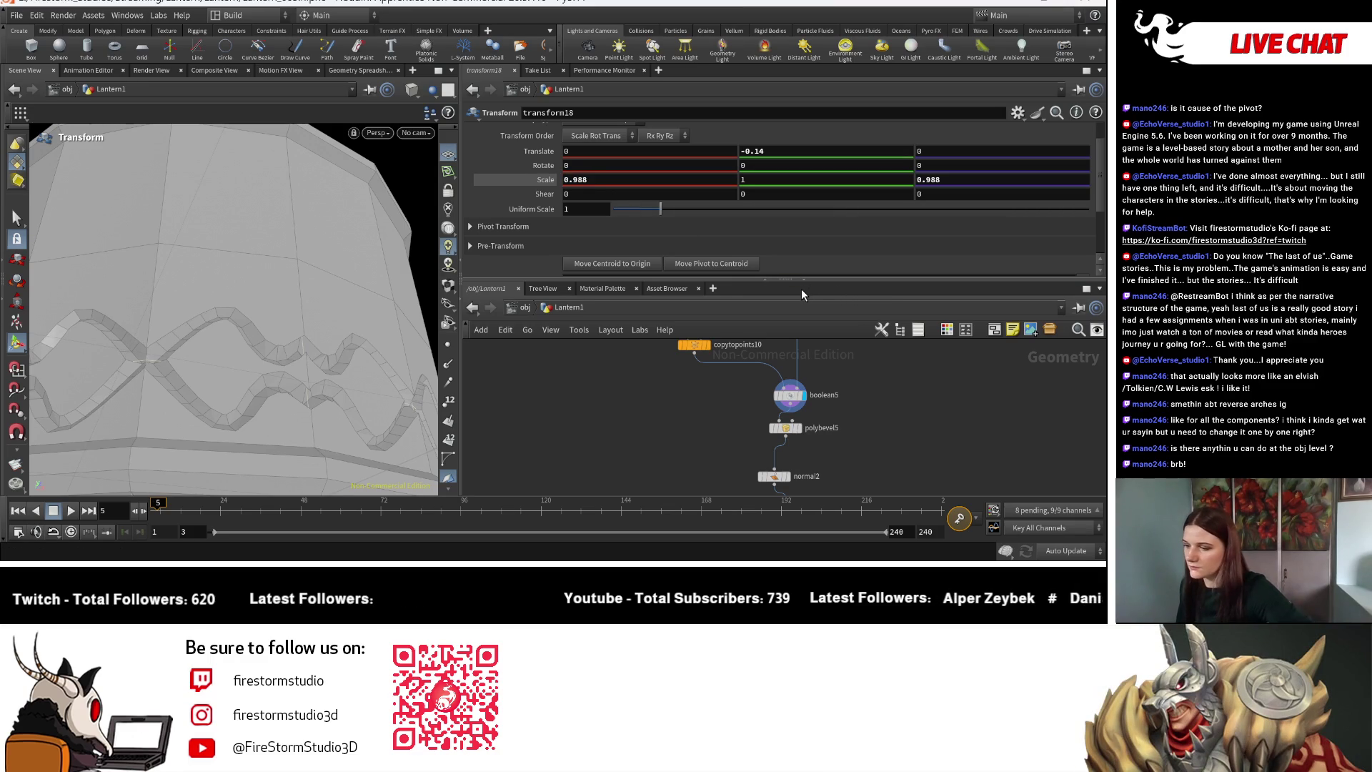
key("Escape")
left_click_drag(372, 364, 386, 429)
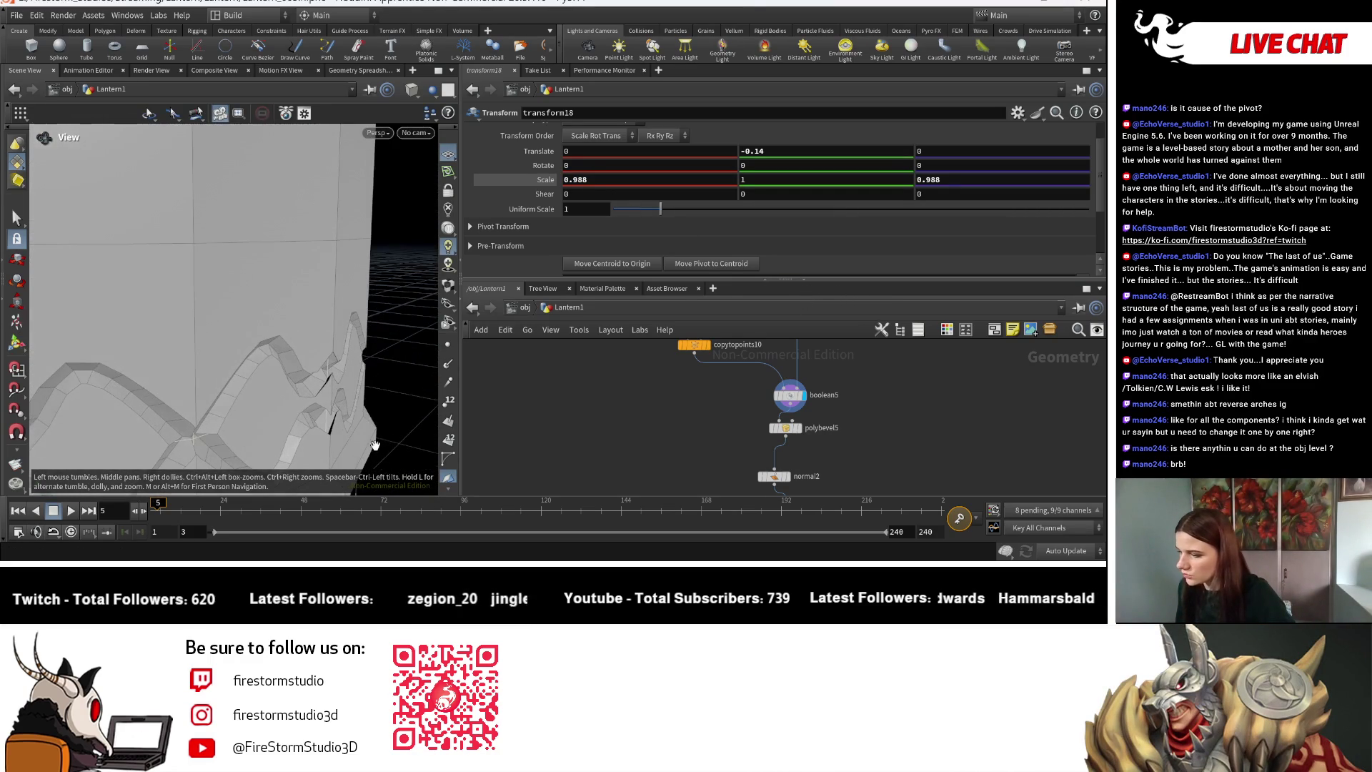
key("t")
mouse_move(941, 179)
middle_mouse_down()
mouse_move(962, 182)
mouse_move(945, 181)
mouse_move(941, 233)
middle_mouse_up()
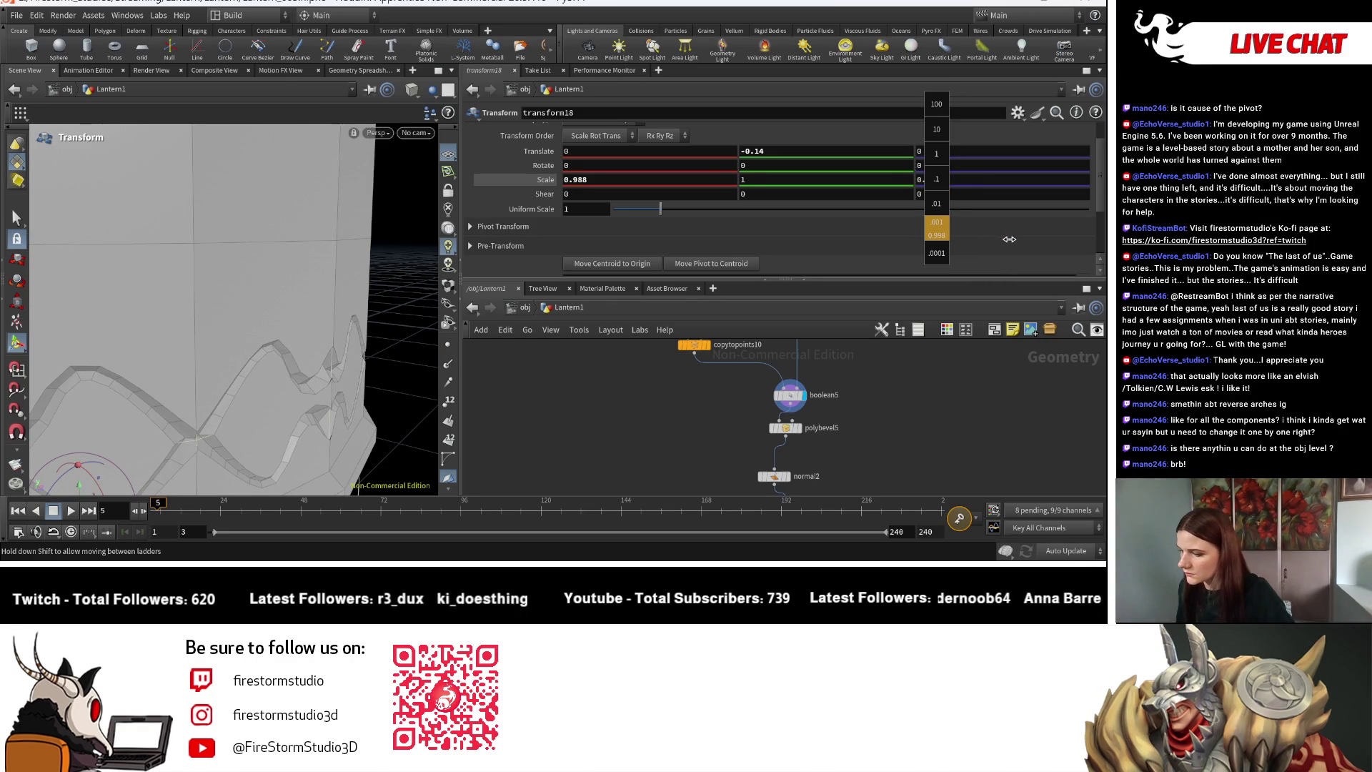
middle_click_drag(1022, 243, 1022, 243)
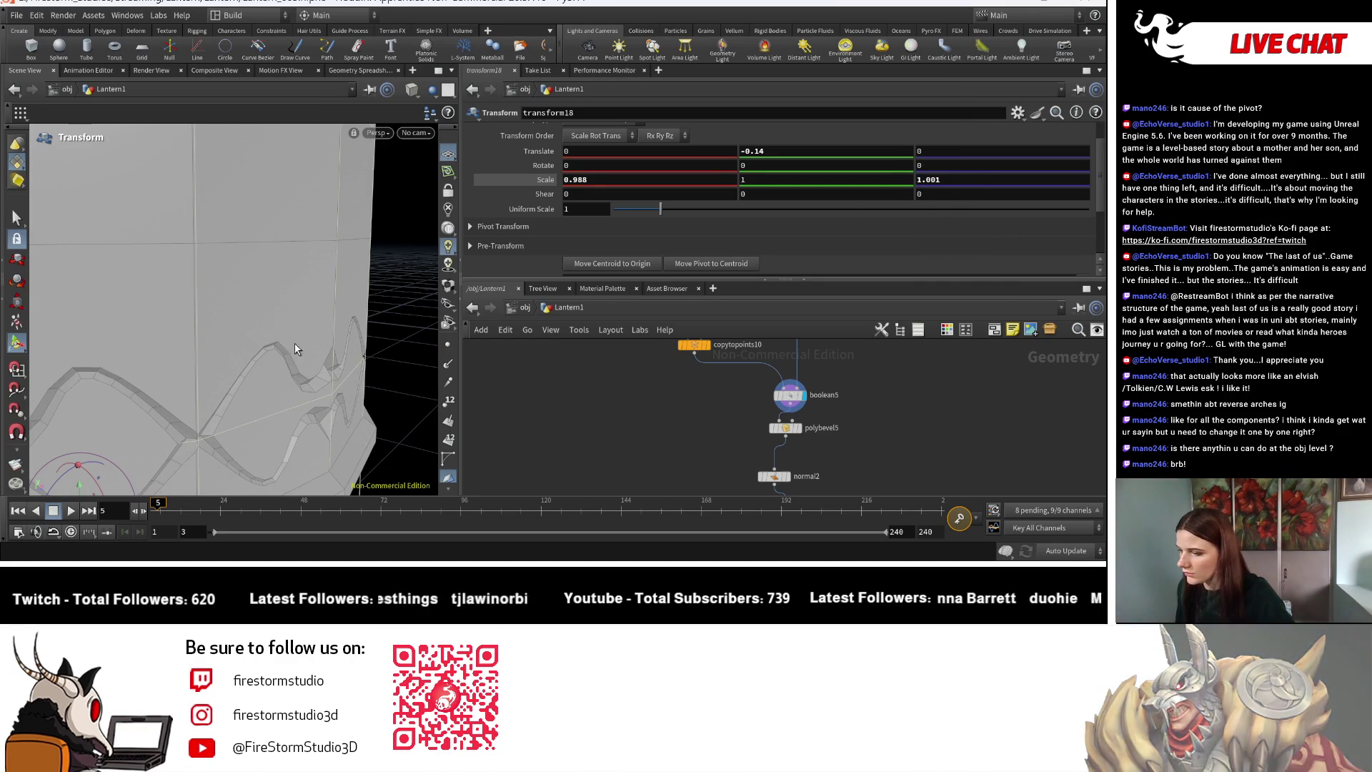
Get a close front view of the band and select lineartaper1 for editing.
key("Escape")
mouse_move(273, 346)
left_mouse_down()
mouse_move(268, 290)
mouse_move(285, 337)
mouse_move(380, 444)
left_mouse_up()
key("t")
middle_click_drag(902, 339, 826, 485)
scroll(949, 448, "up", 3)
left_click(814, 406)
Drag lineartaper1's Bend Angle from -74.6 to about -96.5.
scroll(633, 179, "down", 2)
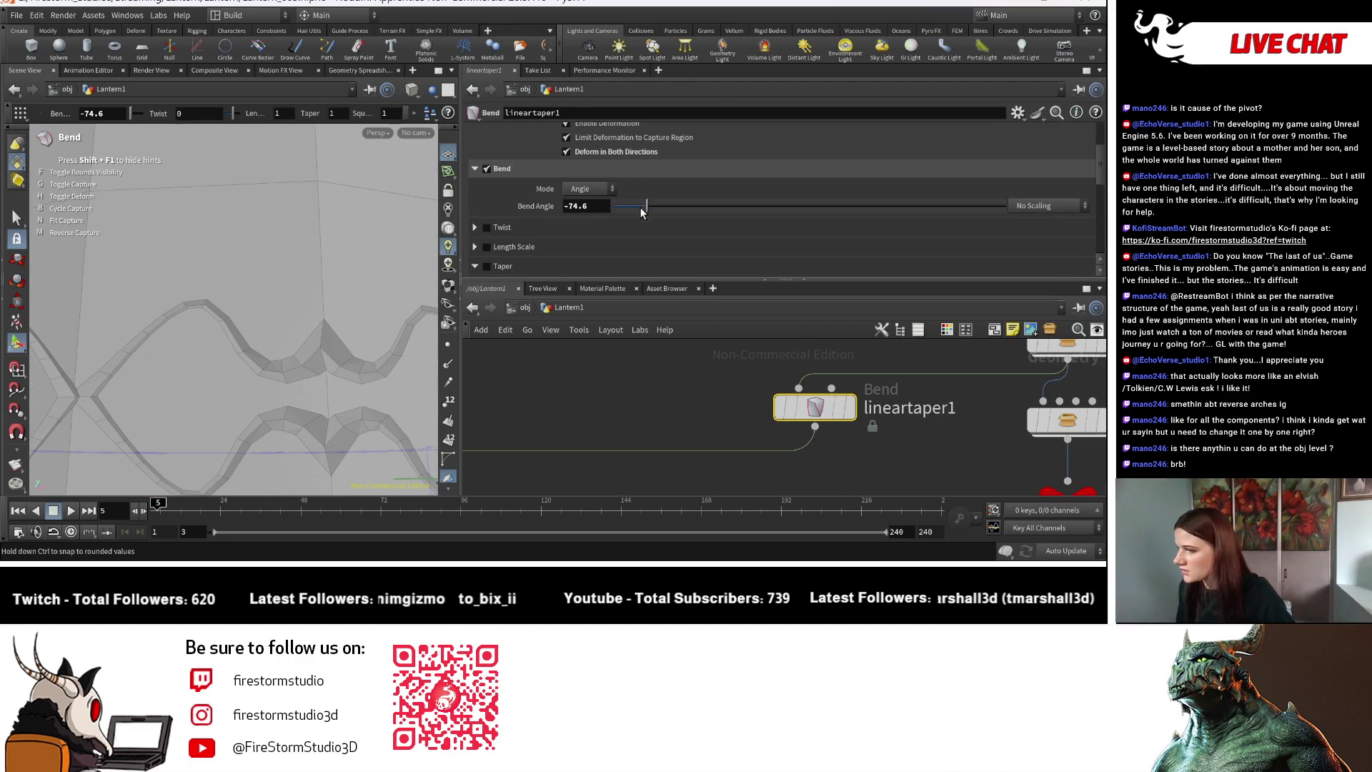
middle_click_drag(576, 208, 575, 212)
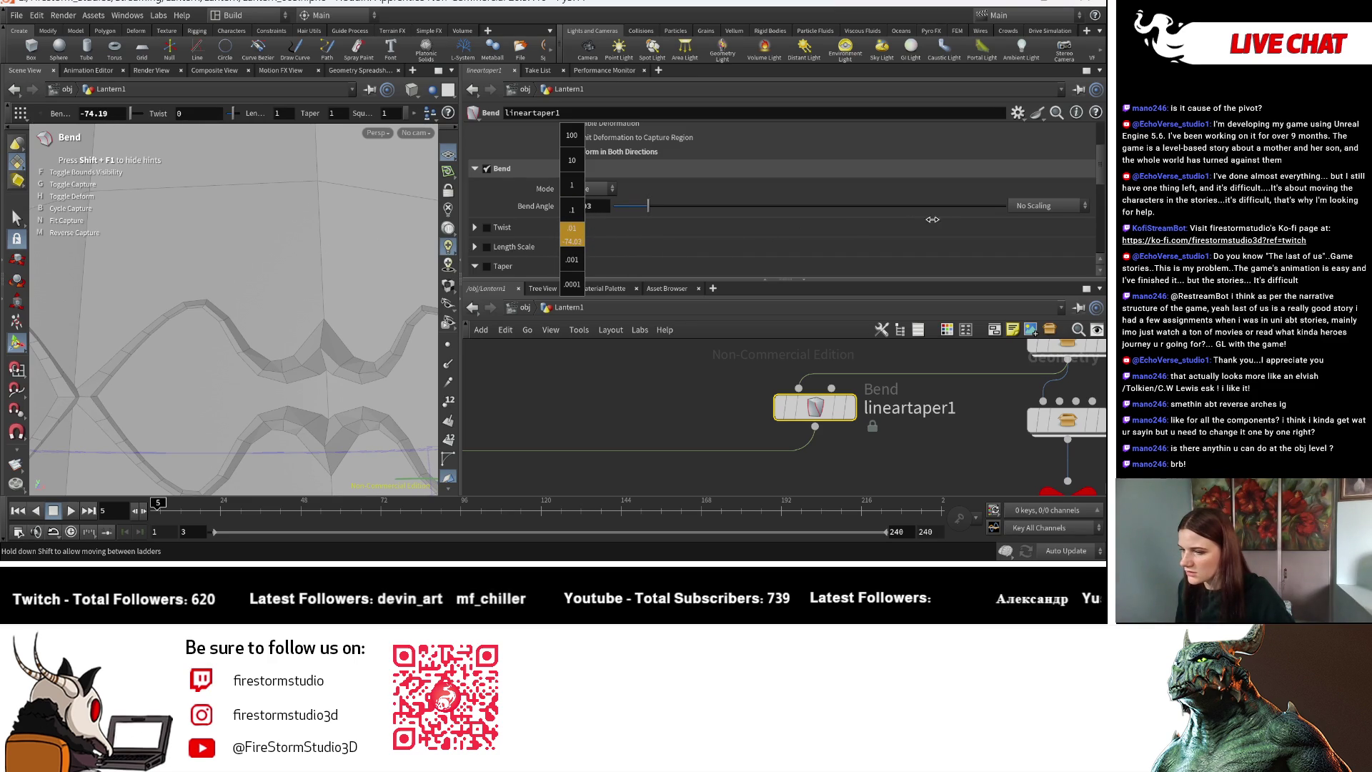
middle_click_drag(1069, 208, 1009, 208)
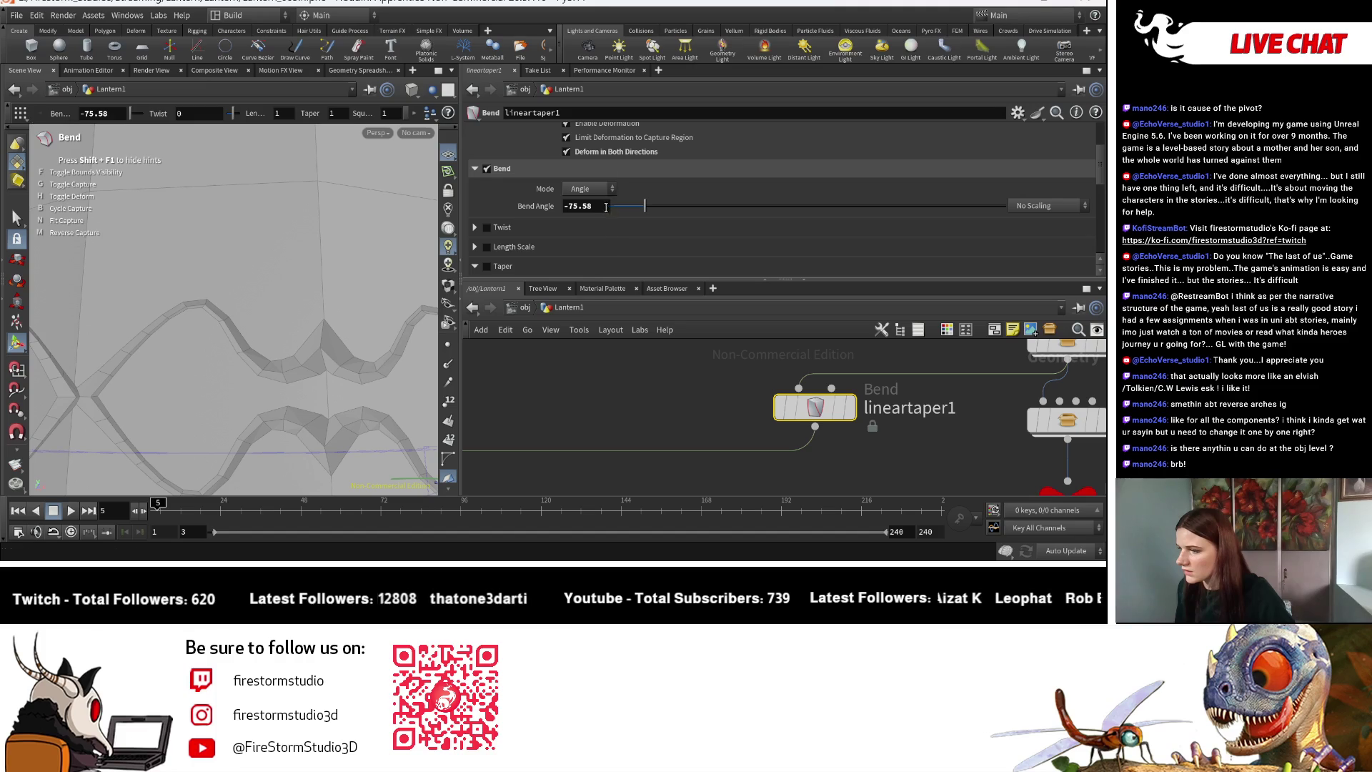
middle_click_drag(606, 207, 603, 216)
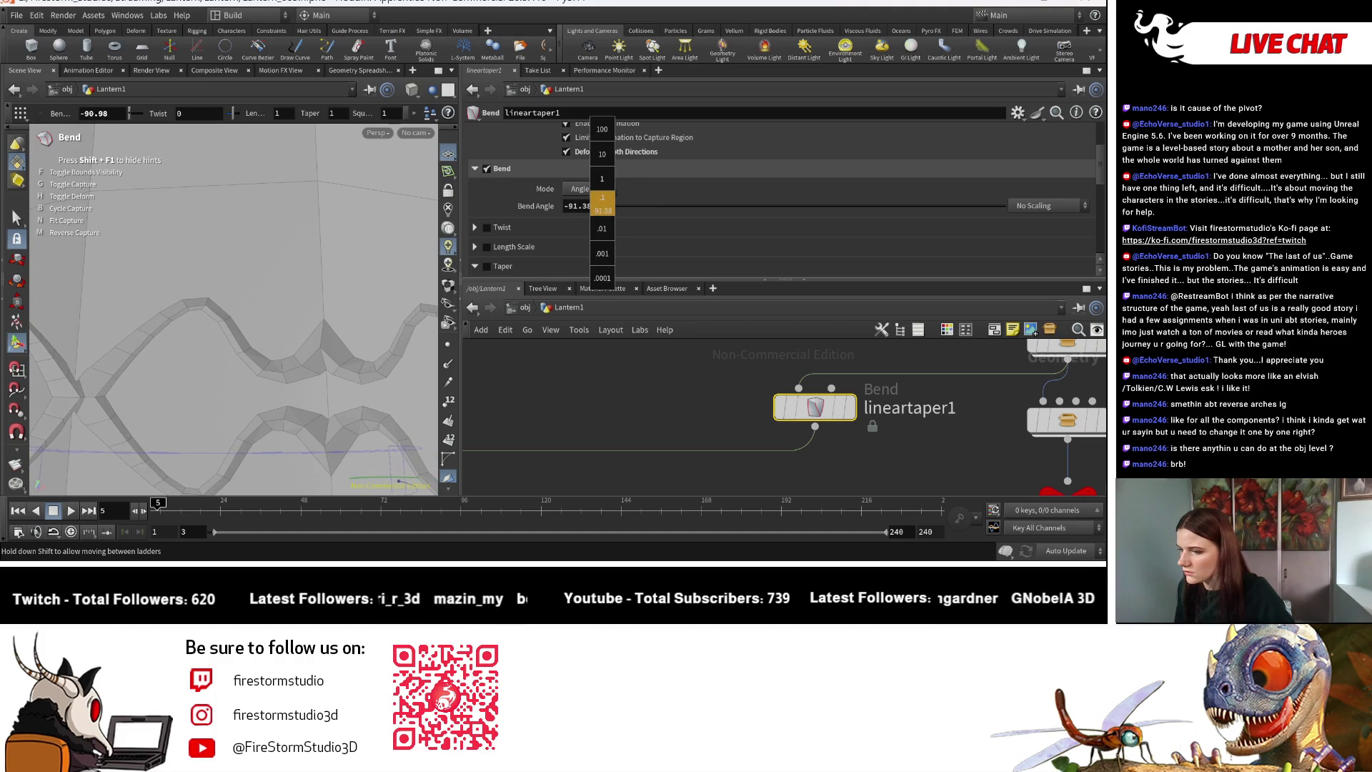
middle_click_drag(602, 207, 602, 207)
Check the wrap from another angle, then settle the Bend Angle at -118.8.
key("Escape")
mouse_move(235, 271)
left_mouse_down()
mouse_move(276, 281)
mouse_move(260, 239)
mouse_move(319, 222)
mouse_move(307, 257)
mouse_move(329, 236)
mouse_move(353, 243)
left_mouse_up()
scroll(271, 243, "down", 5)
scroll(271, 243, "up", 2)
scroll(353, 243, "up", 5)
scroll(353, 243, "down", 5)
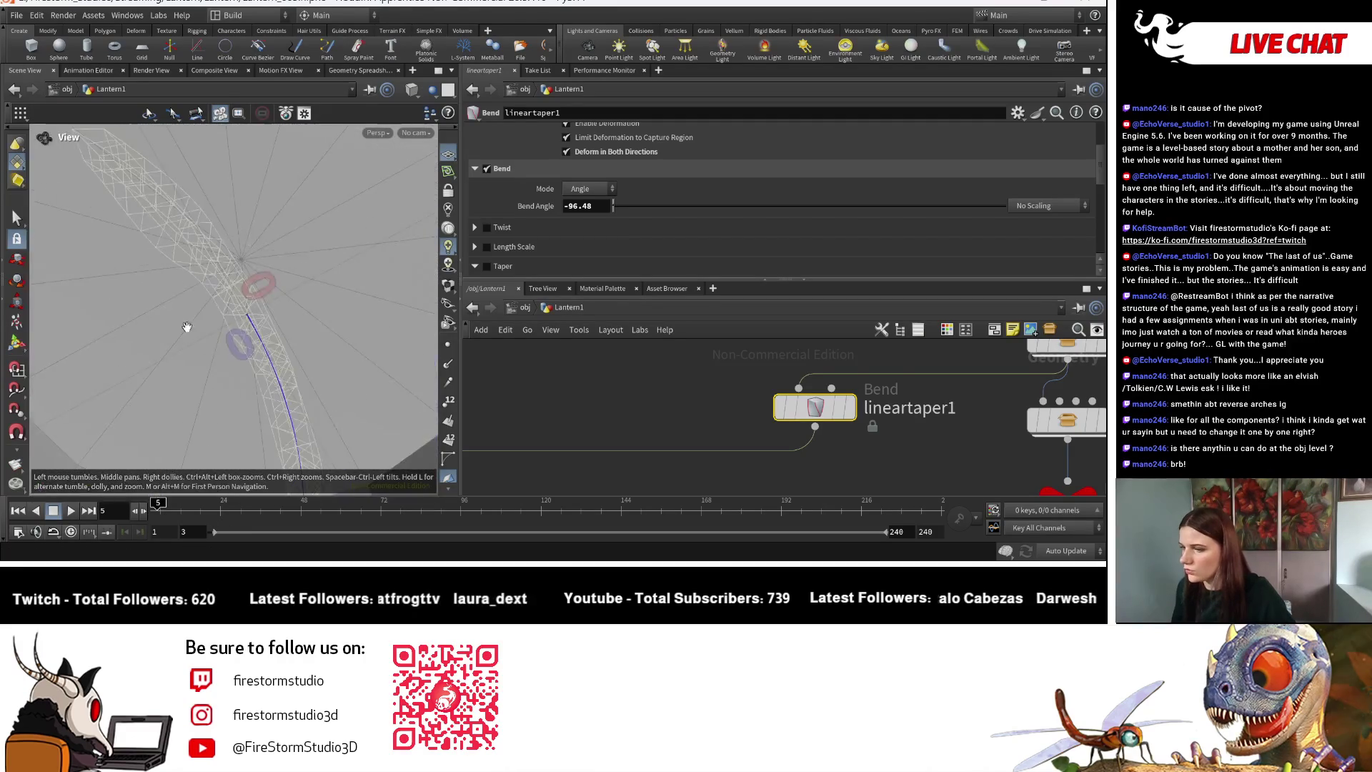
key("Return")
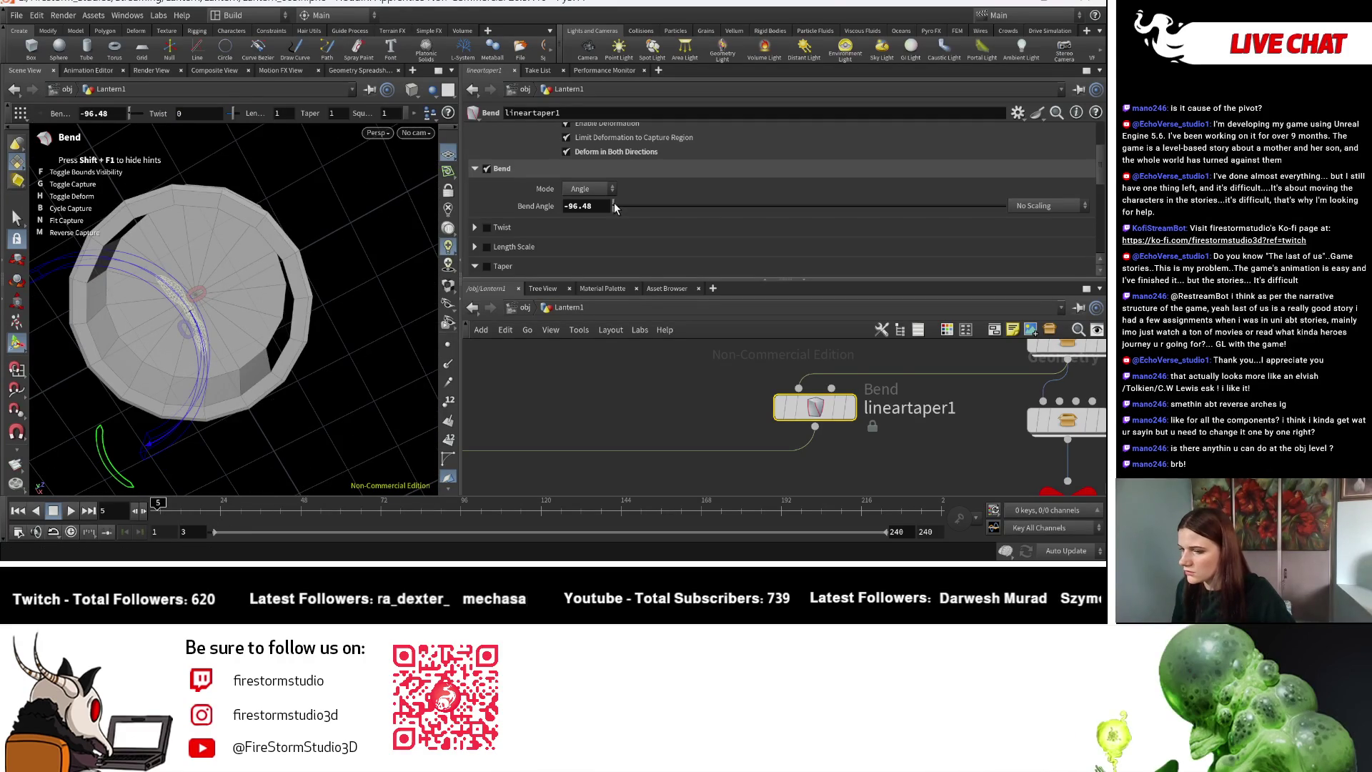
mouse_move(622, 203)
left_mouse_down()
mouse_move(643, 213)
mouse_move(544, 213)
left_mouse_up()
middle_click_drag(552, 207, 554, 205)
middle_click_drag(365, 207, 364, 207)
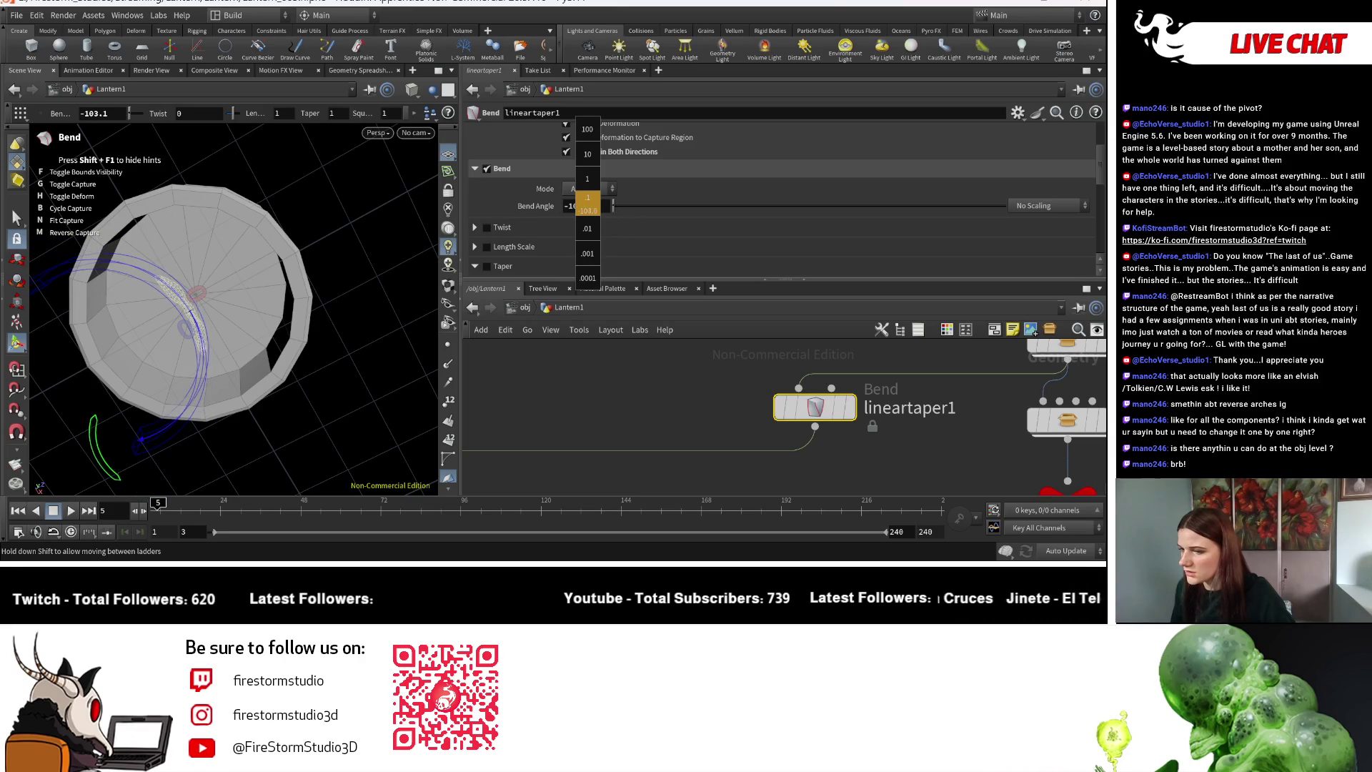
middle_click_drag(587, 202, 620, 193)
Display boolean5 and orbit close to the lantern wall to see the deeper cut.
mouse_move(678, 428)
middle_mouse_down()
mouse_move(585, 461)
mouse_move(737, 363)
mouse_move(666, 362)
middle_mouse_up()
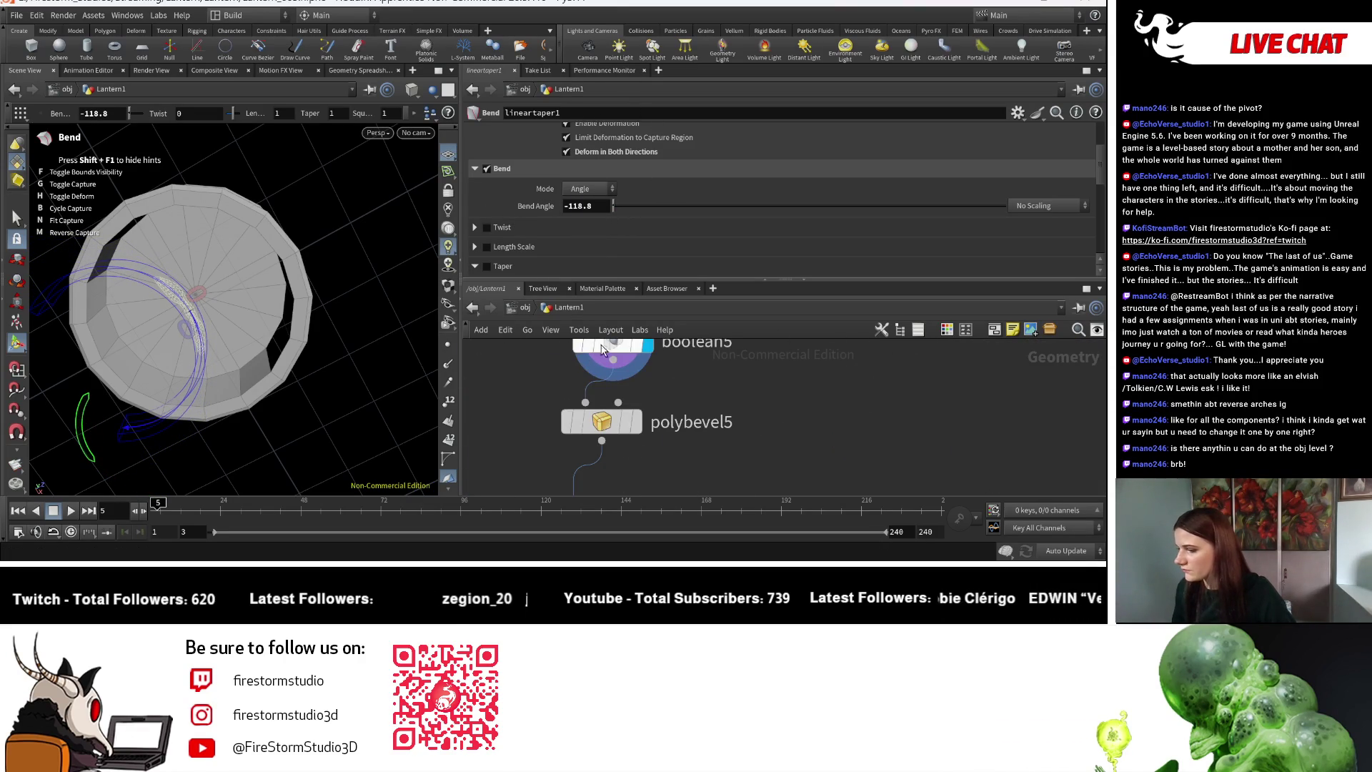
left_click(597, 353)
key("Escape")
mouse_move(274, 399)
left_mouse_down()
mouse_move(243, 329)
mouse_move(261, 275)
left_mouse_up()
scroll(240, 316, "up", 5)
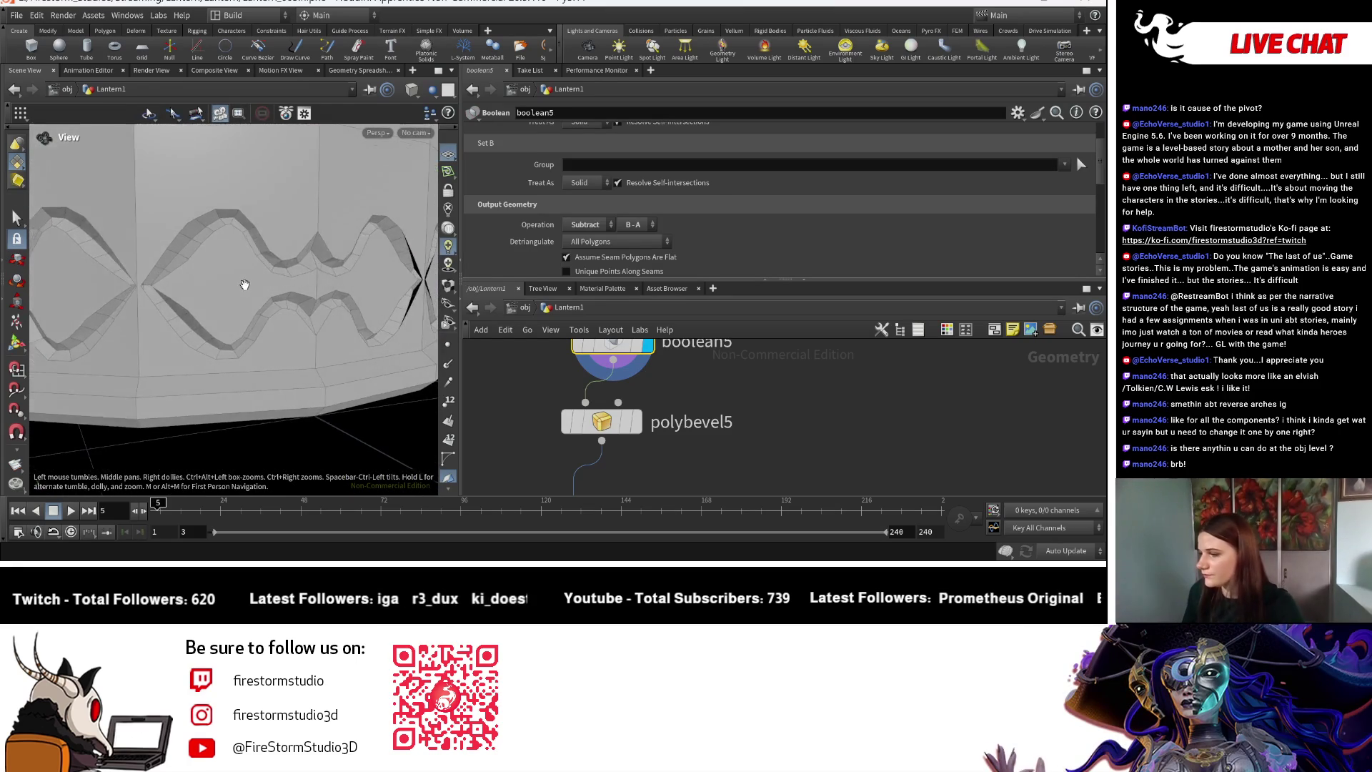
Set lineartaper1's Bend Angle to -100.
key("Return")
scroll(822, 400, "down", 3)
middle_click_drag(822, 400, 651, 451)
scroll(811, 399, "up", 5)
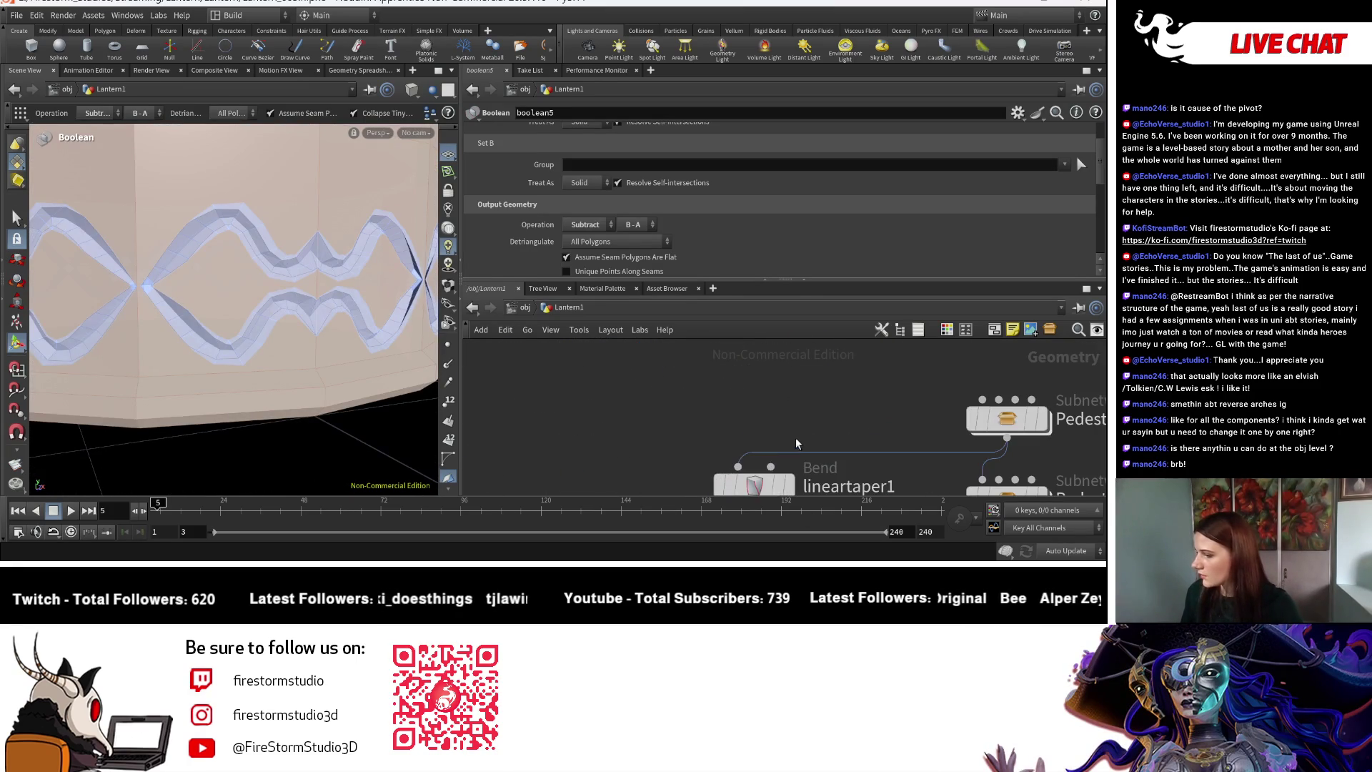
left_click(763, 486)
scroll(604, 190, "down", 1)
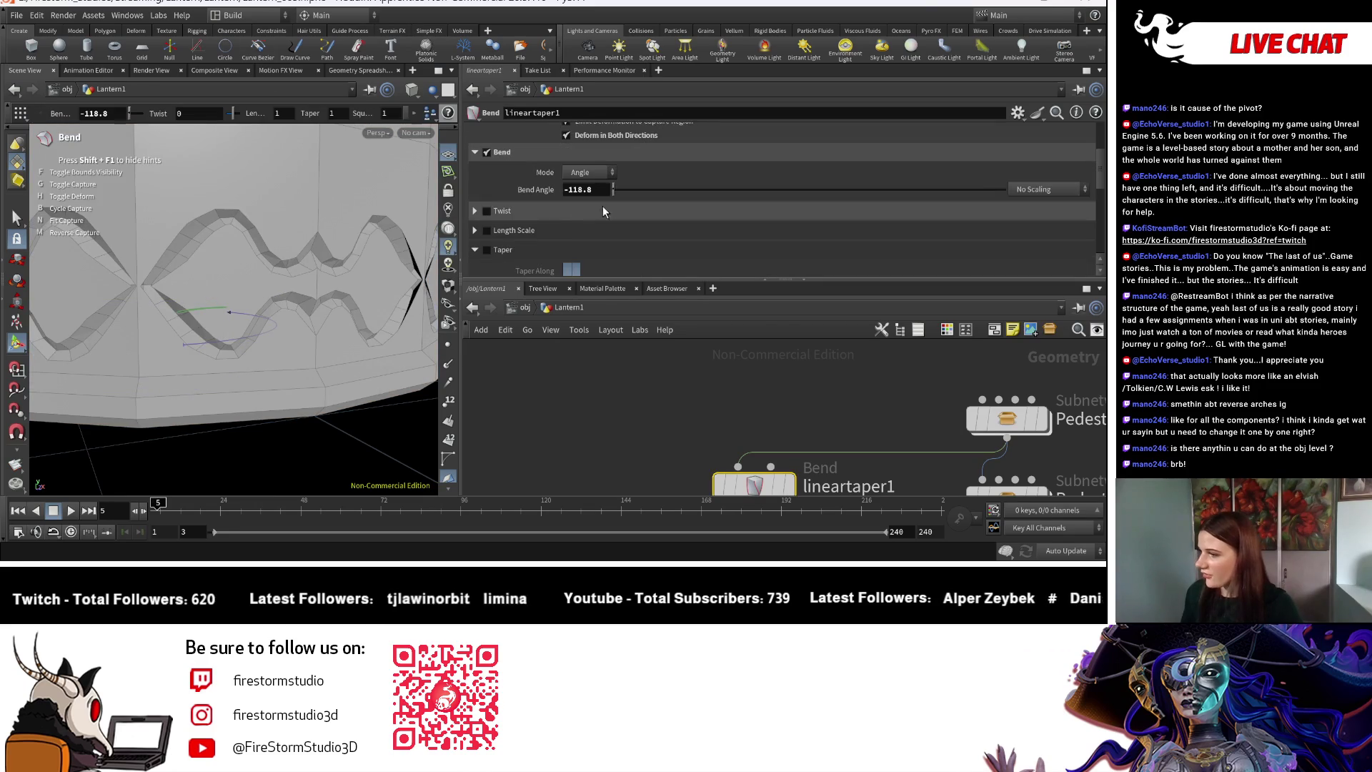
type("00")
key("Return")
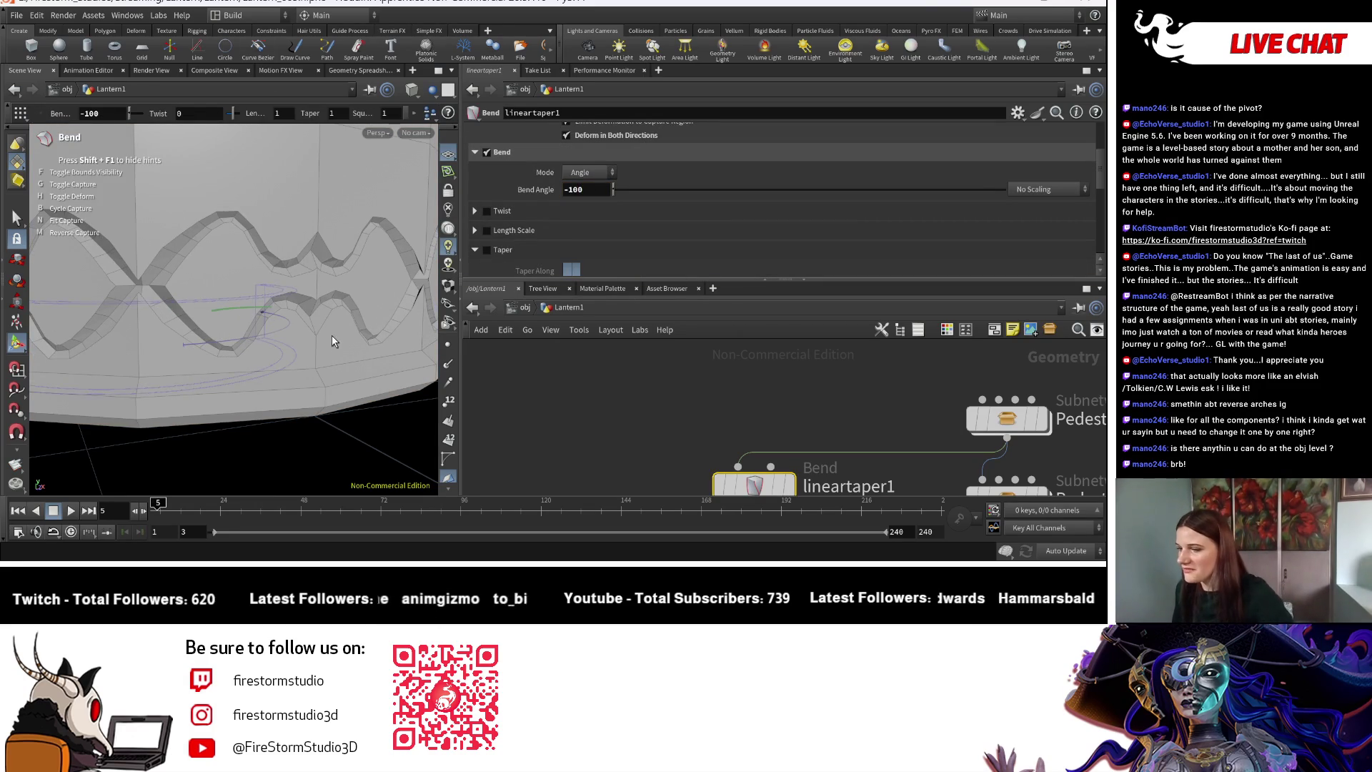
Orbit to the band's side, then display polybevel5 and open its parameters.
key("Escape")
scroll(134, 300, "down", 5)
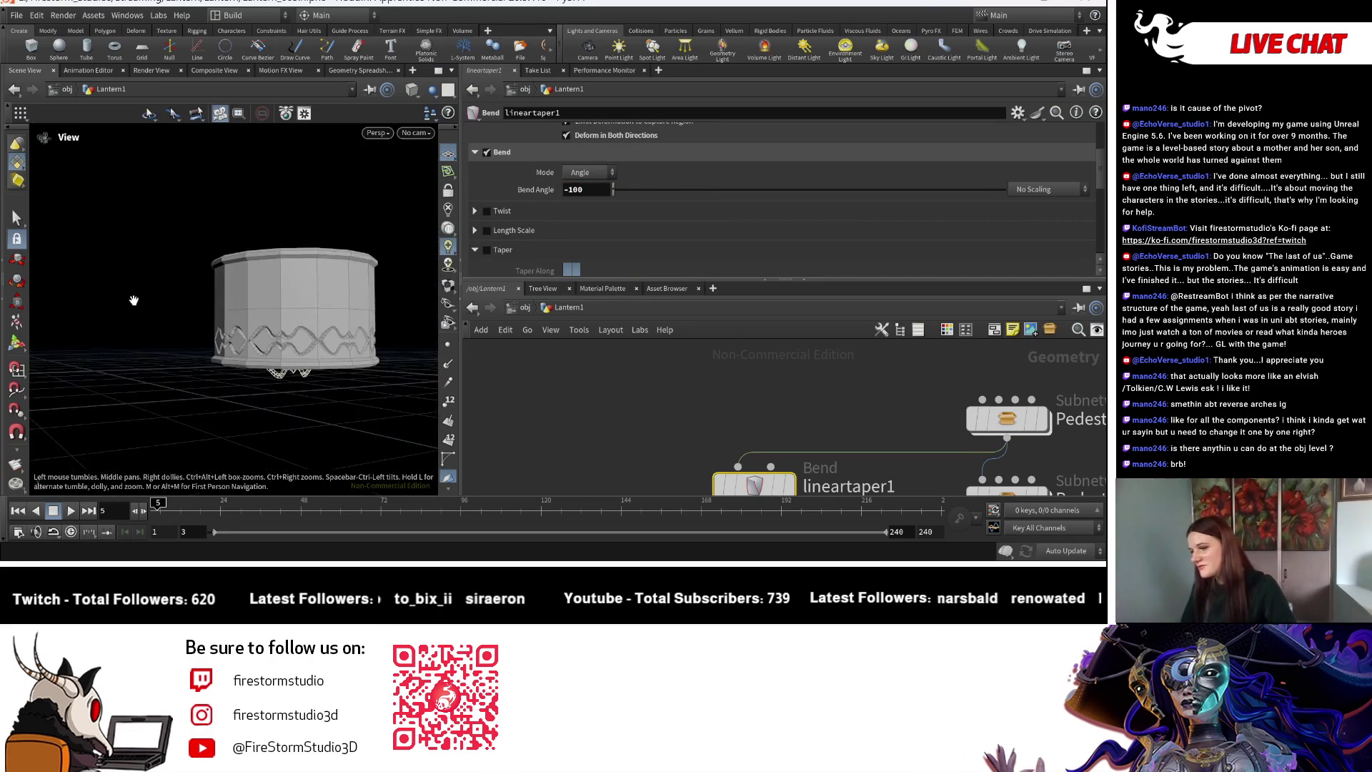
scroll(133, 300, "up", 8)
mouse_move(91, 248)
left_mouse_down()
mouse_move(229, 272)
mouse_move(274, 262)
mouse_move(225, 250)
mouse_move(66, 318)
left_mouse_up()
scroll(225, 250, "down", 10)
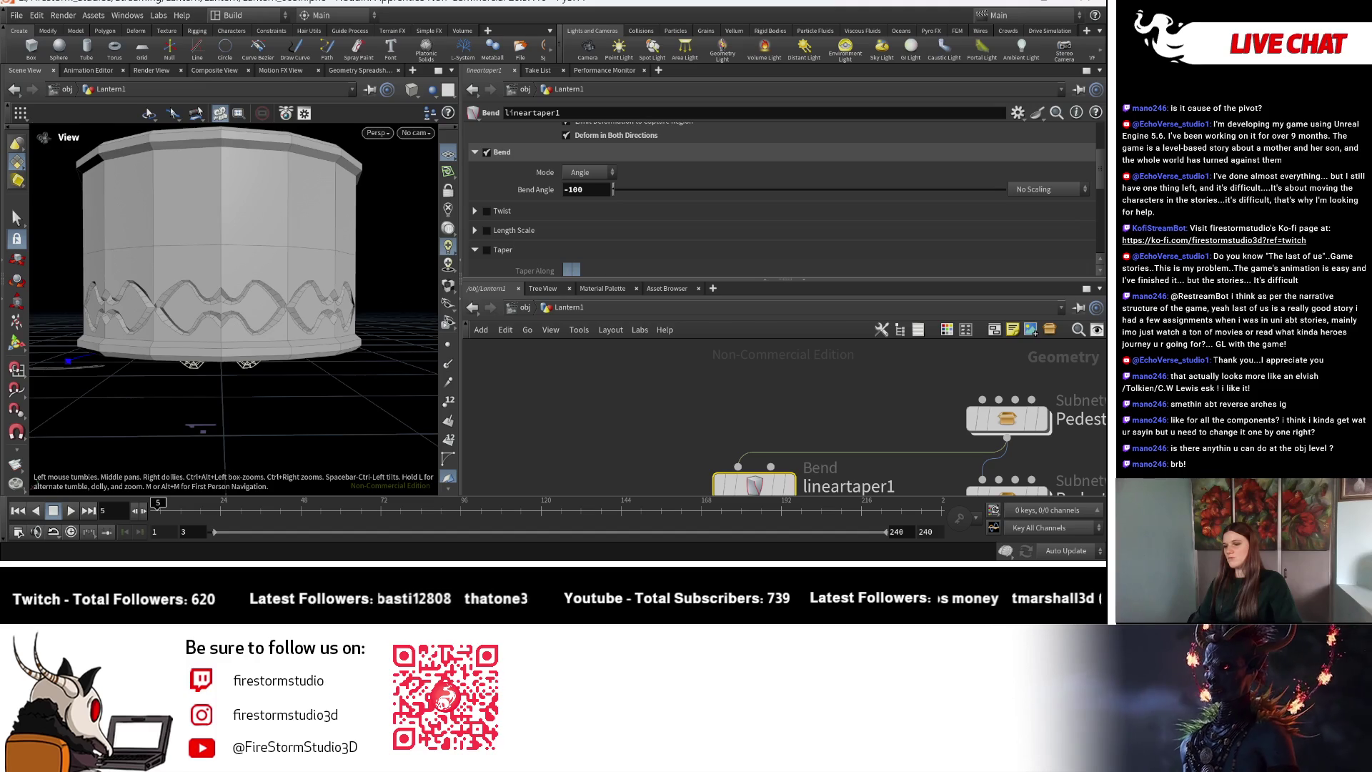
scroll(65, 317, "up", 5)
scroll(502, 462, "down", 3)
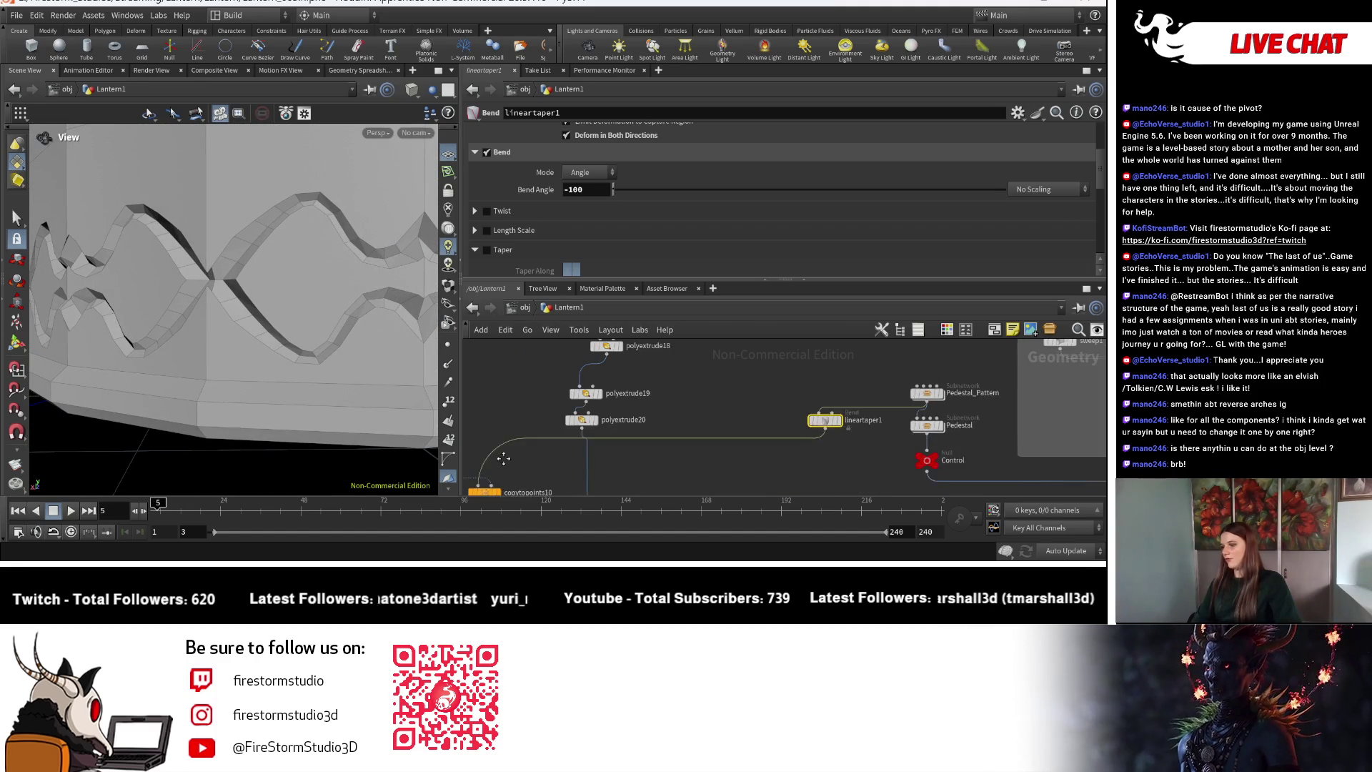
scroll(502, 462, "down", 5)
scroll(786, 403, "up", 8)
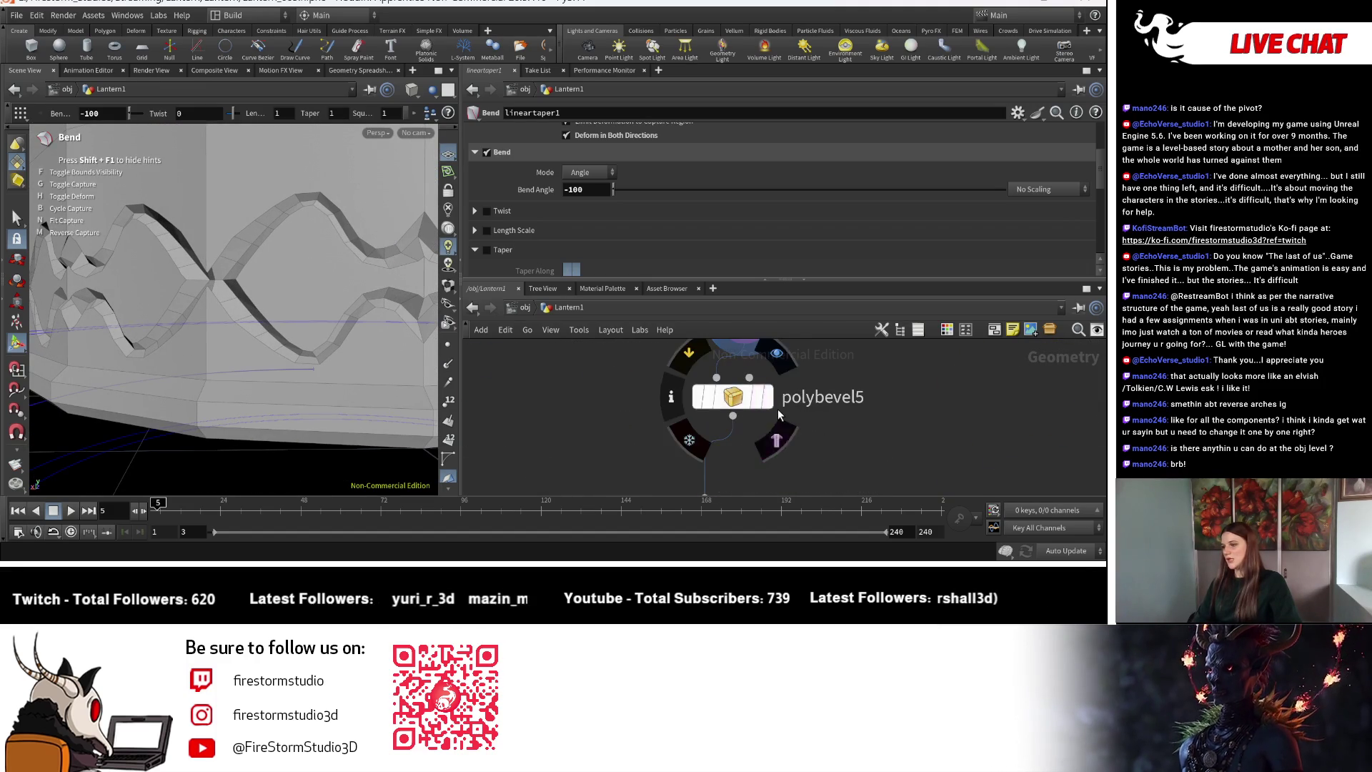
left_click(770, 409)
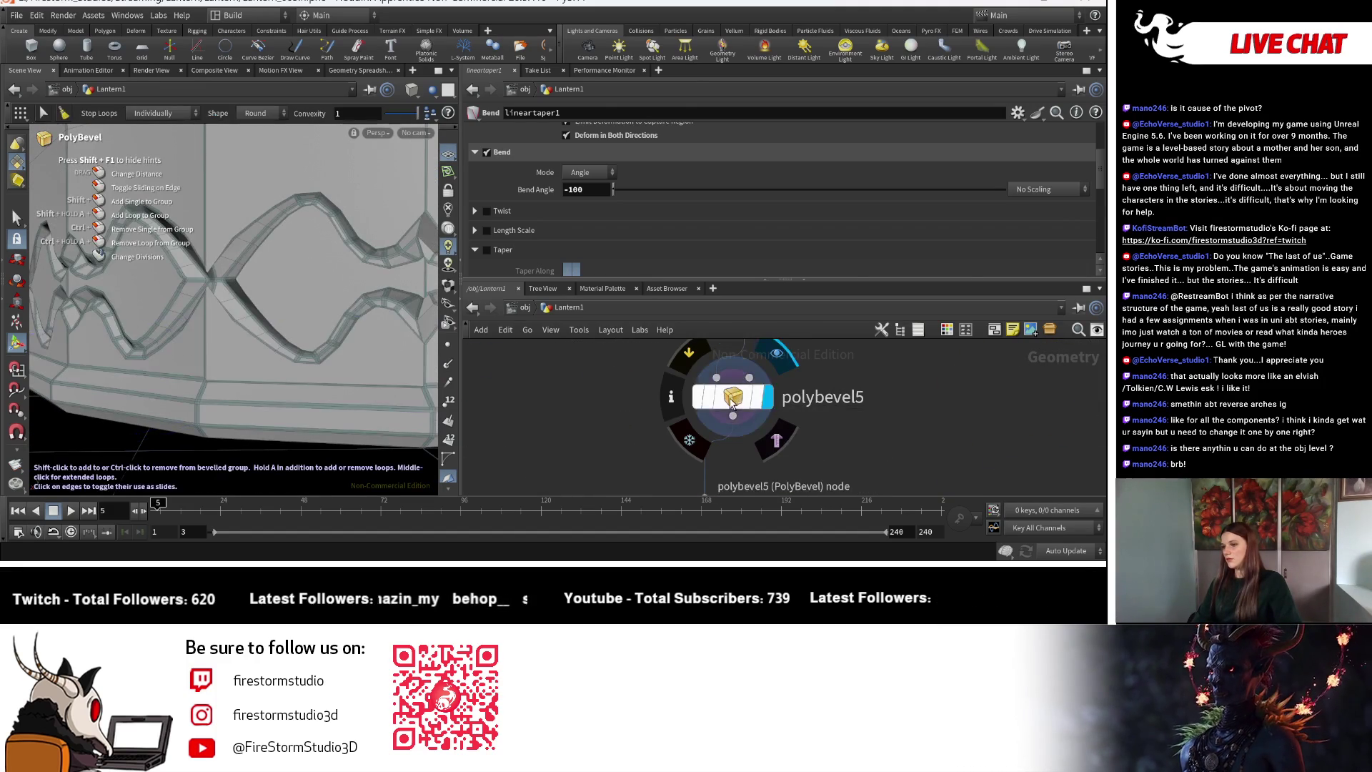
Raise polybevel5's Maximum Normal Angle and orbit to inspect the bevel.
mouse_move(638, 205)
left_mouse_down()
mouse_move(733, 228)
mouse_move(716, 230)
left_mouse_up()
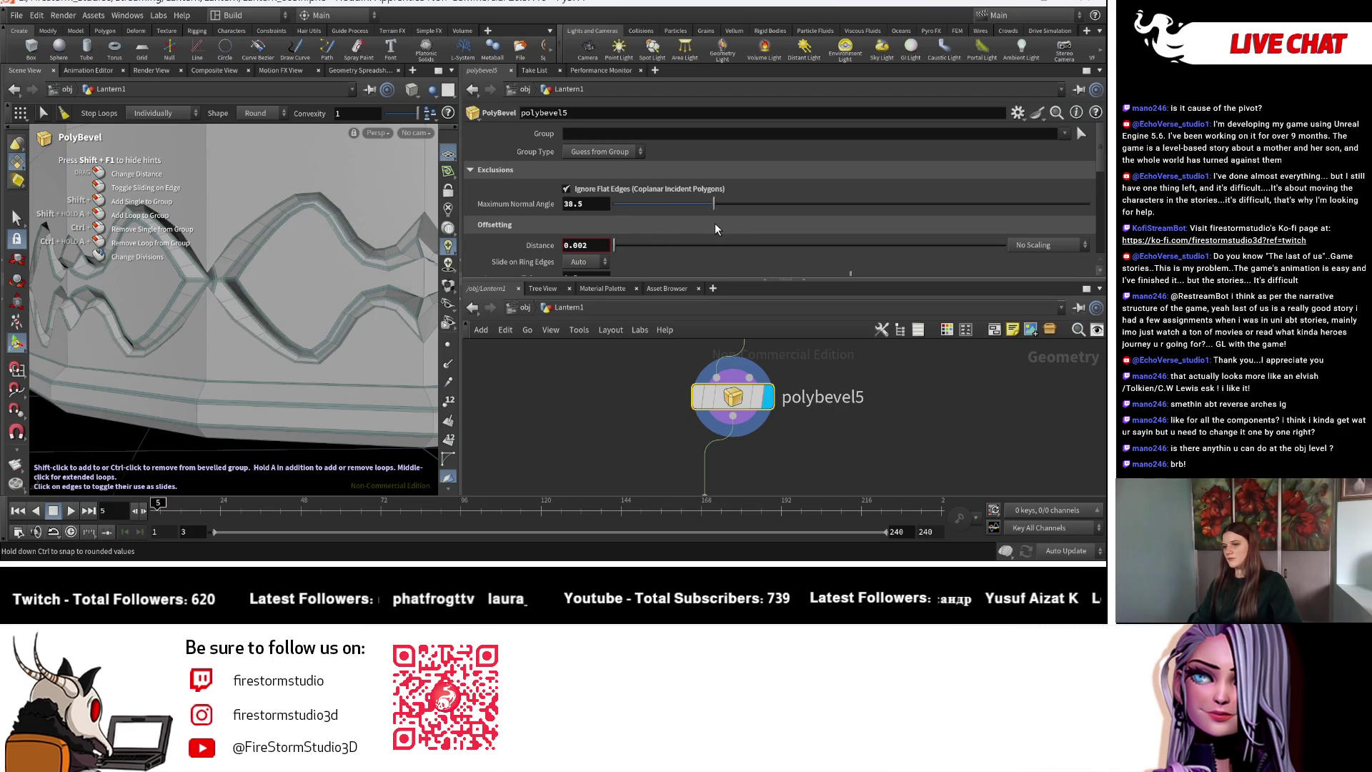
key("Escape")
mouse_move(234, 302)
left_mouse_down()
mouse_move(275, 336)
mouse_move(277, 373)
mouse_move(240, 299)
mouse_move(285, 307)
mouse_move(151, 297)
mouse_move(332, 311)
mouse_move(204, 331)
mouse_move(279, 349)
mouse_move(266, 330)
left_mouse_up()
key("Return")
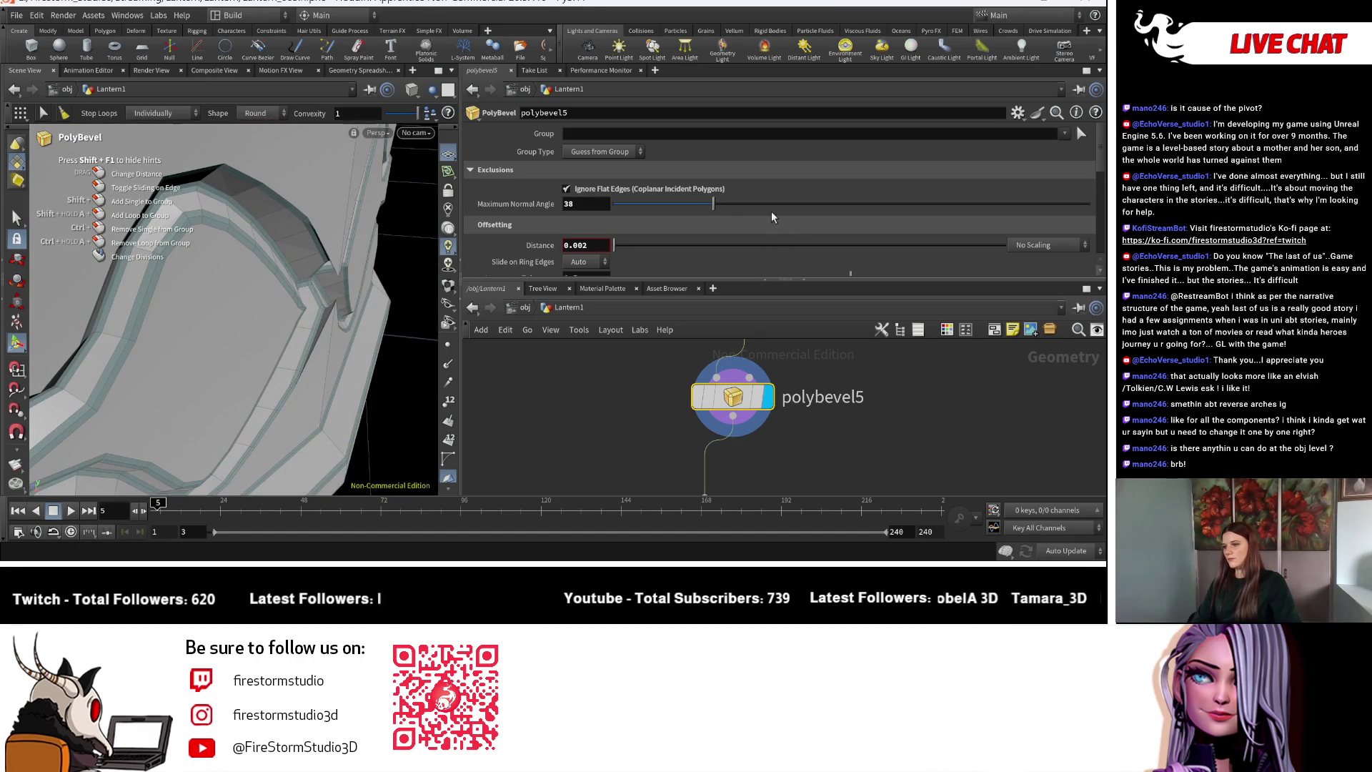
Lower the Maximum Normal Angle to 20.8, checking the bevel from several angles.
left_click_drag(724, 204, 671, 209)
right_click(219, 337)
key("Escape")
key("Escape")
left_click_drag(236, 322, 286, 270)
scroll(285, 270, "down", 5)
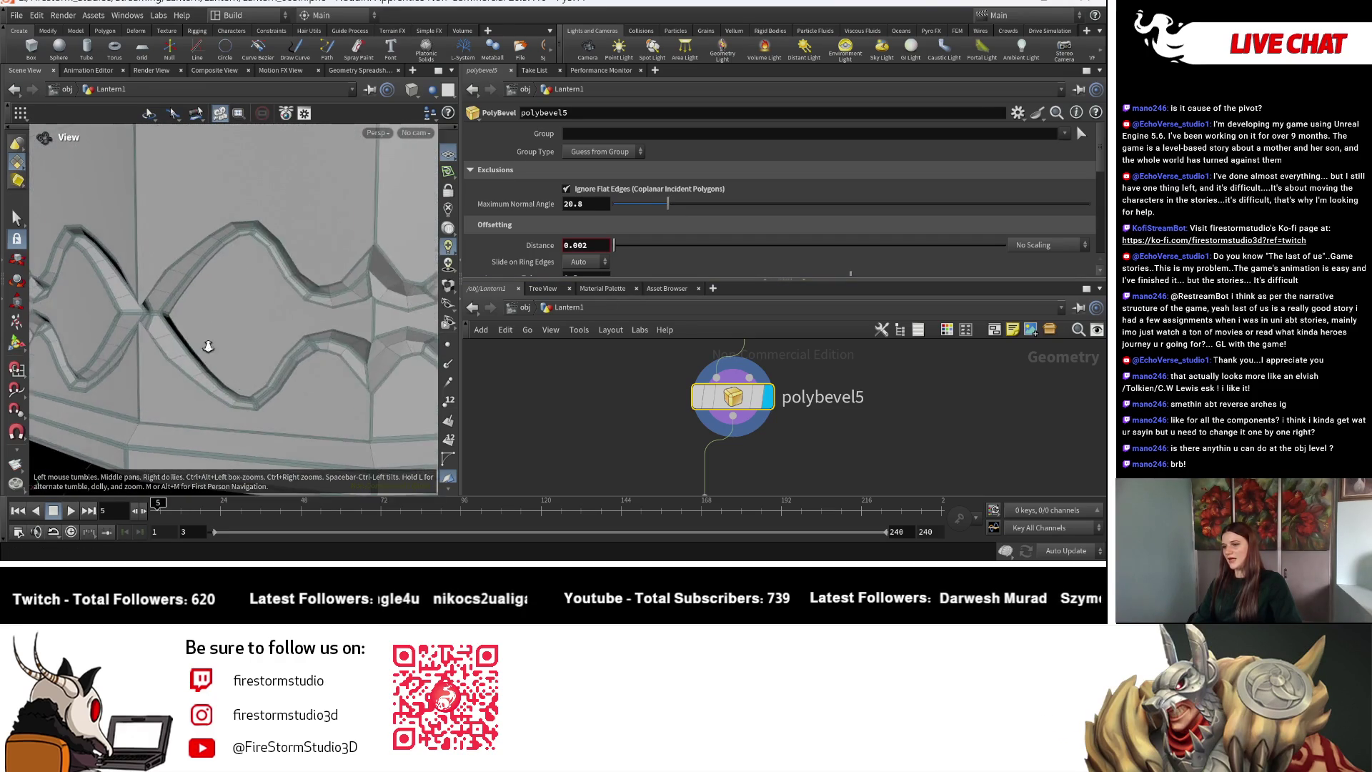
key("Return")
key("Escape")
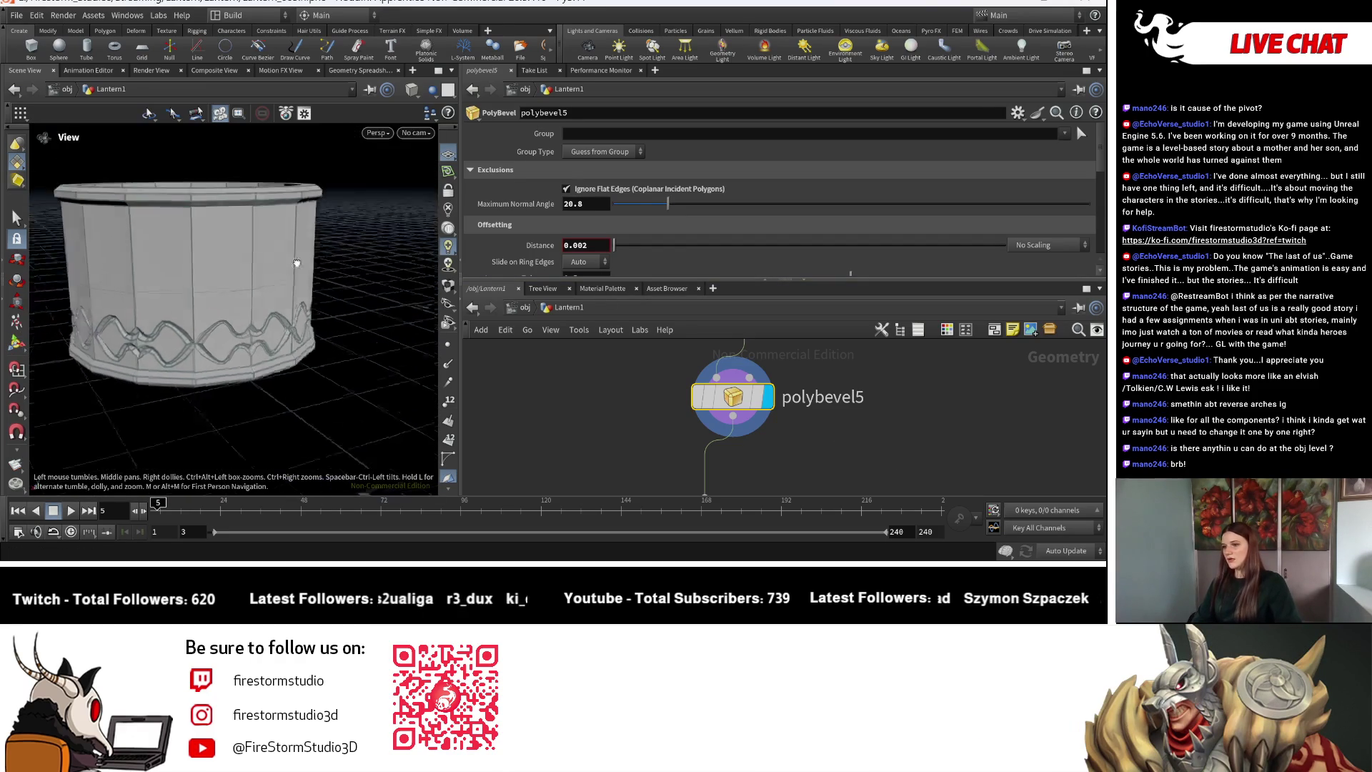
scroll(201, 247, "up", 6)
key("Return")
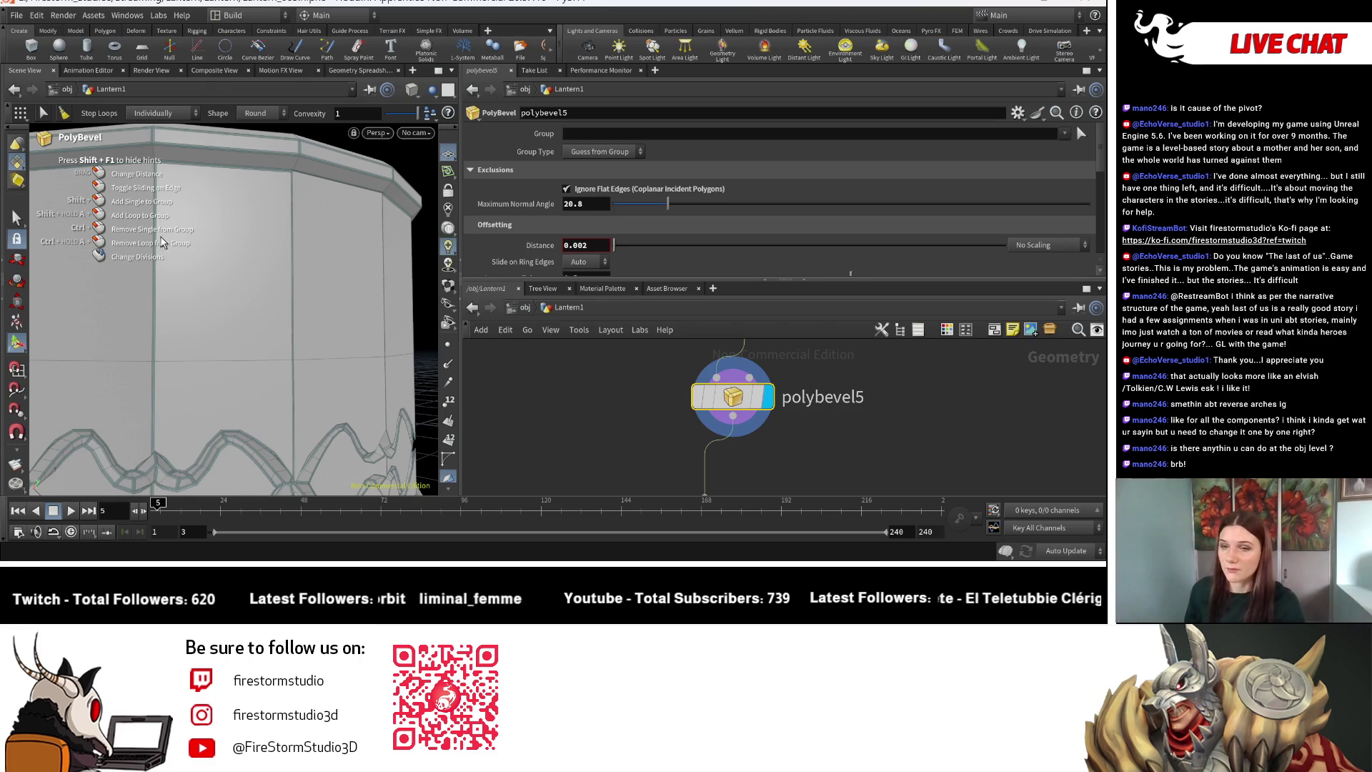
key("Escape")
scroll(200, 283, "down", 6)
left_click_drag(294, 307, 251, 316)
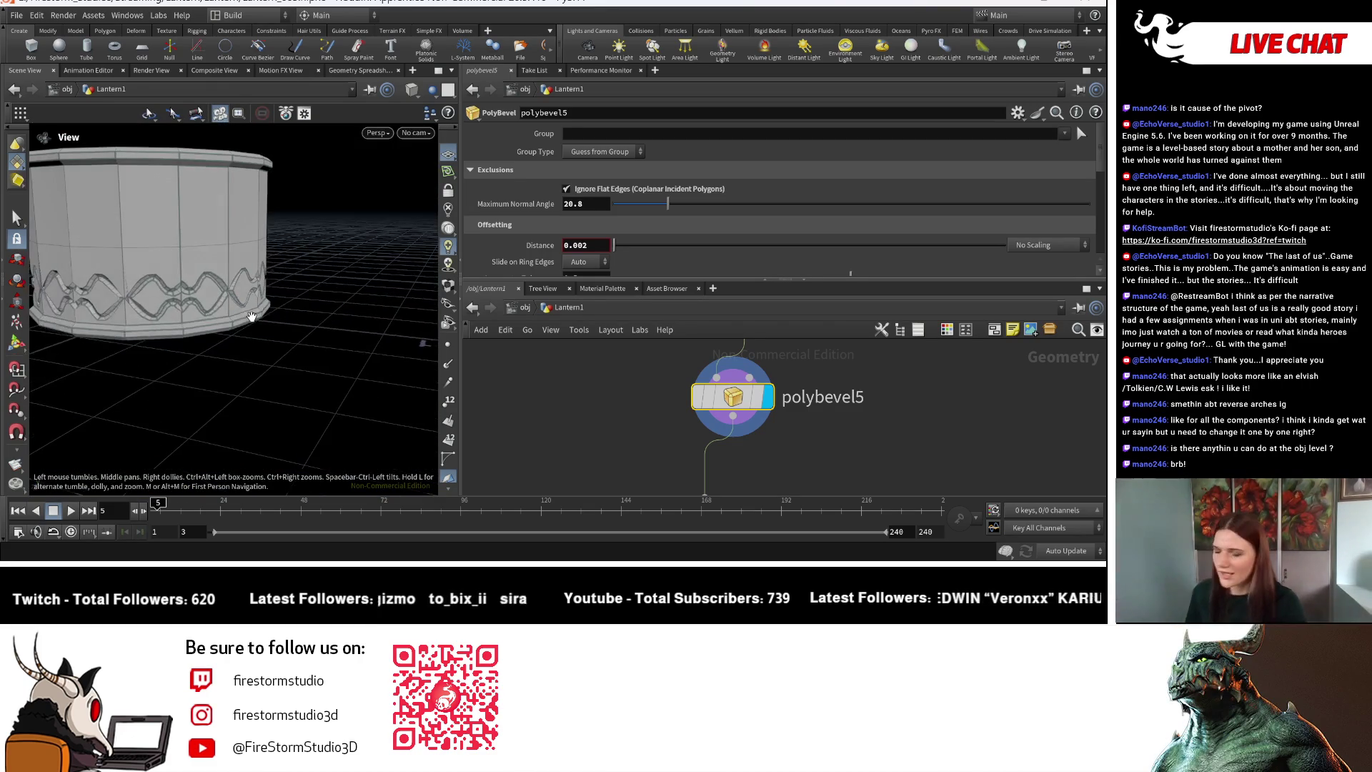
key("Return")
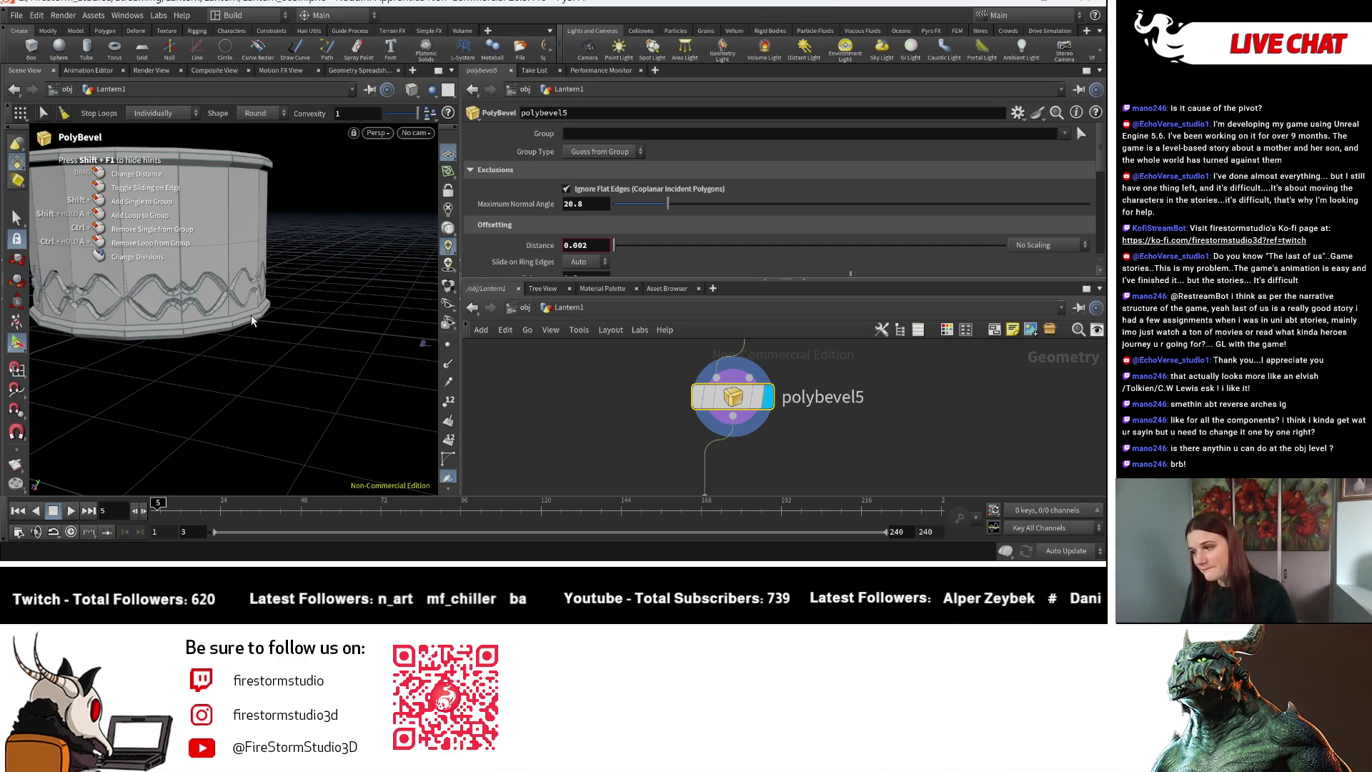
Pan the network to boolean5, set its display flag and open its parameters.
key("h")
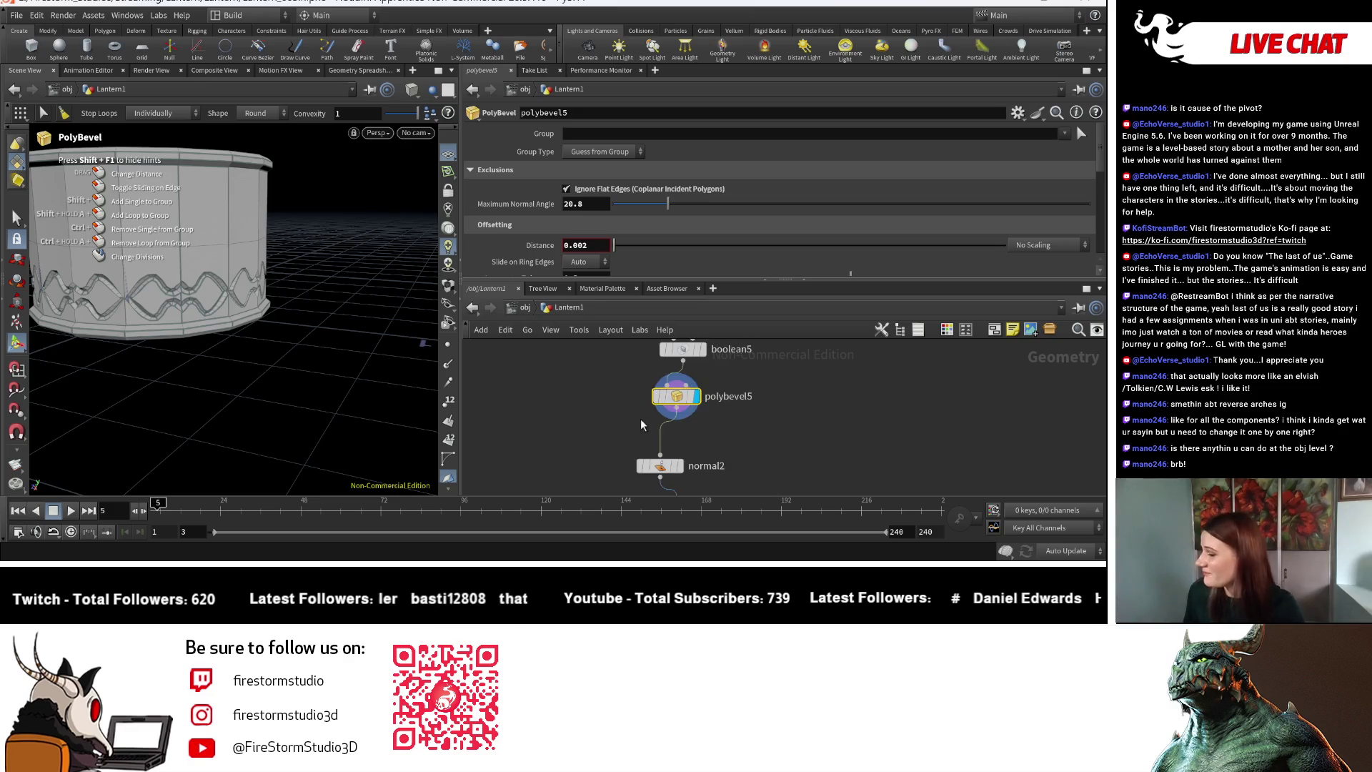
mouse_move(806, 460)
middle_mouse_down()
mouse_move(777, 437)
mouse_move(805, 415)
middle_mouse_up()
scroll(804, 415, "down", 5)
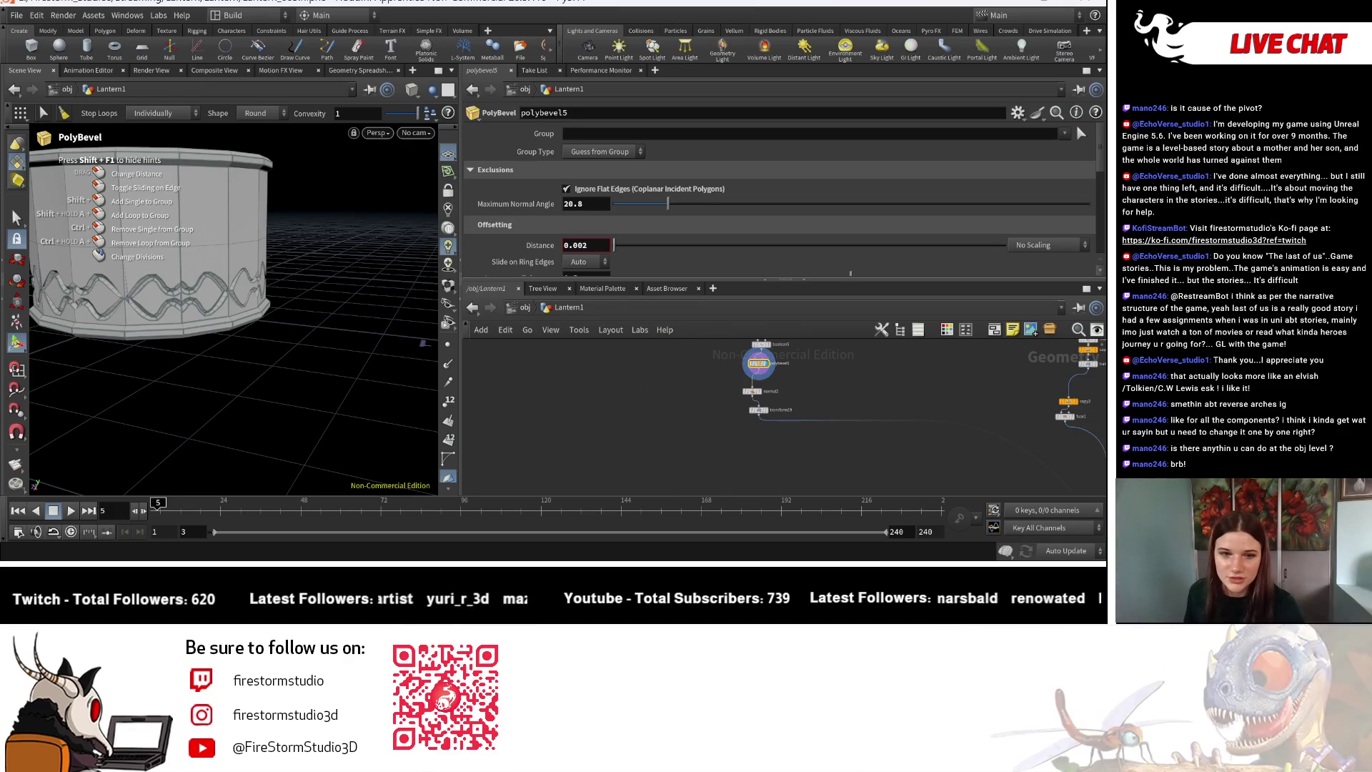
middle_click_drag(802, 342, 825, 432)
scroll(826, 432, "up", 4)
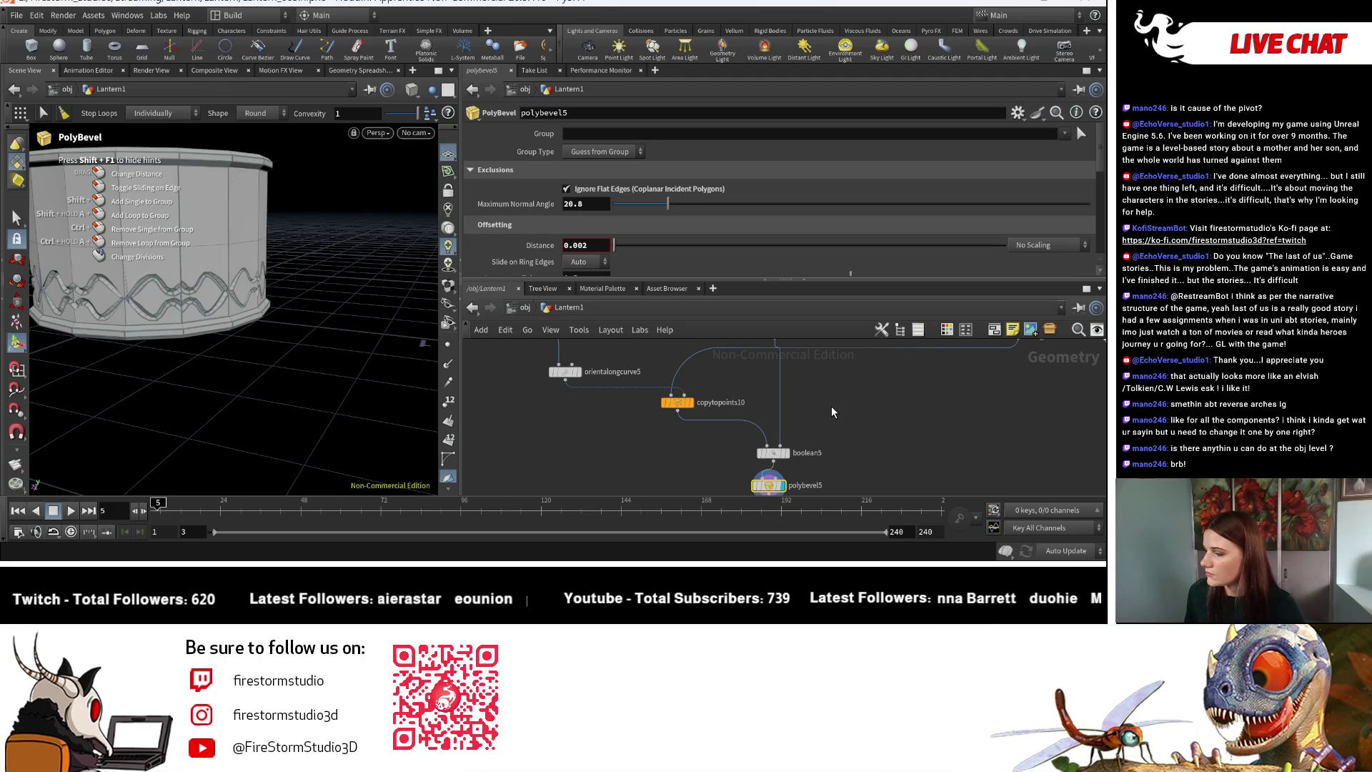
scroll(832, 412, "up", 1)
scroll(827, 427, "up", 1)
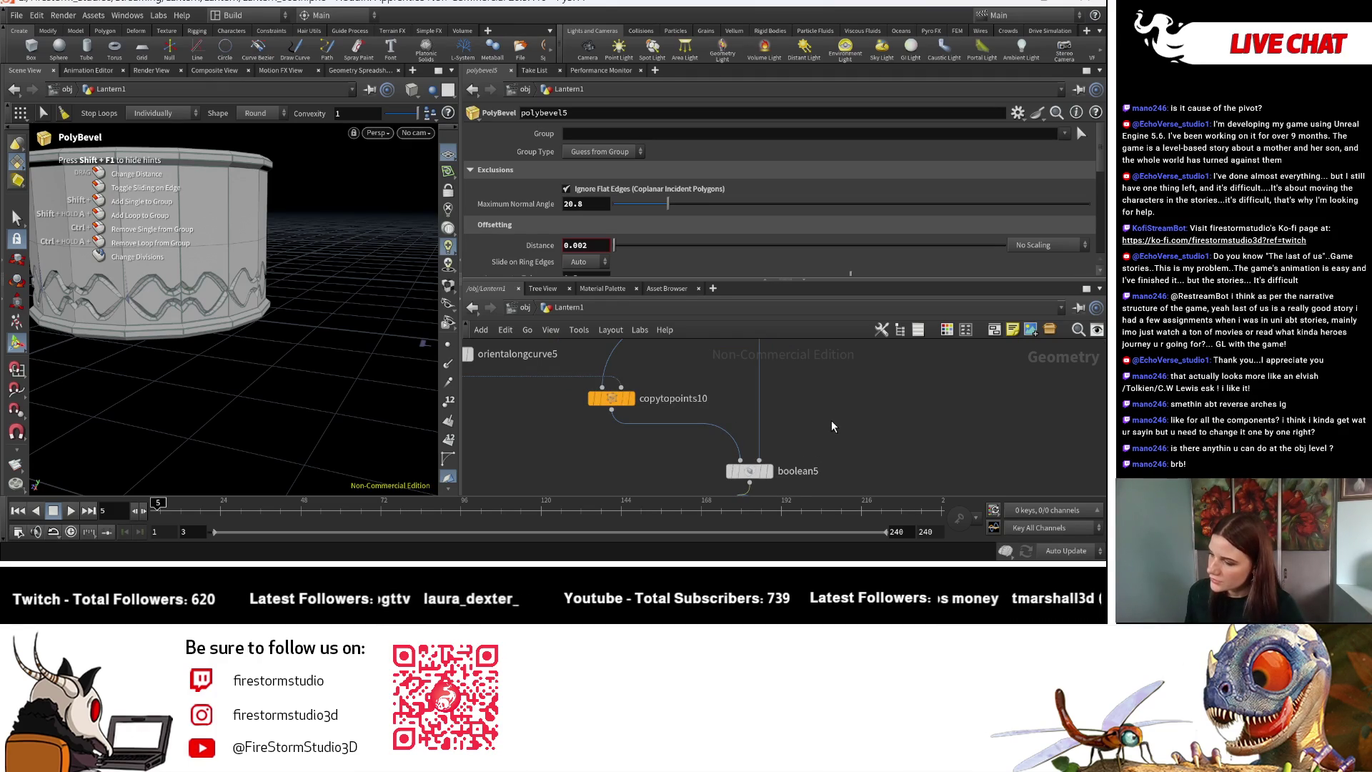
middle_click_drag(831, 427, 833, 378)
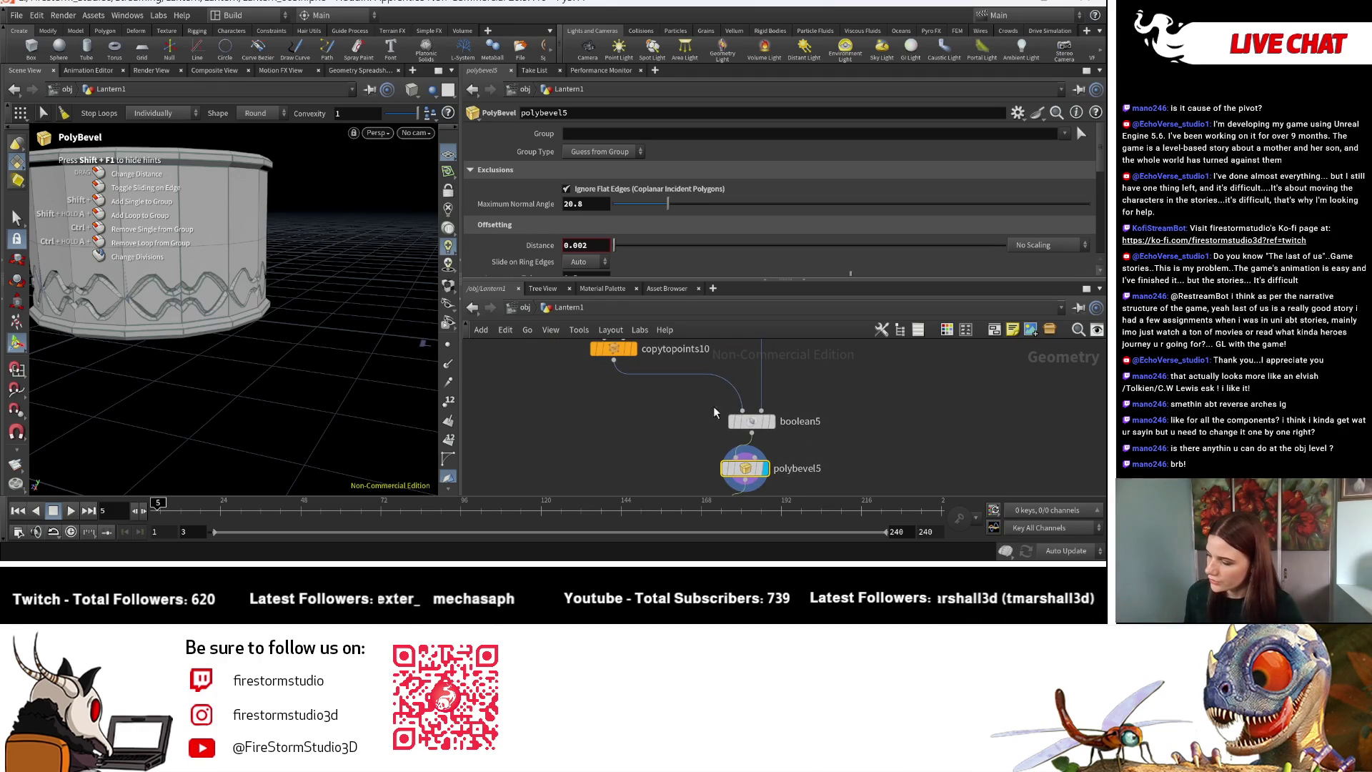
left_click(772, 421)
left_click(750, 421)
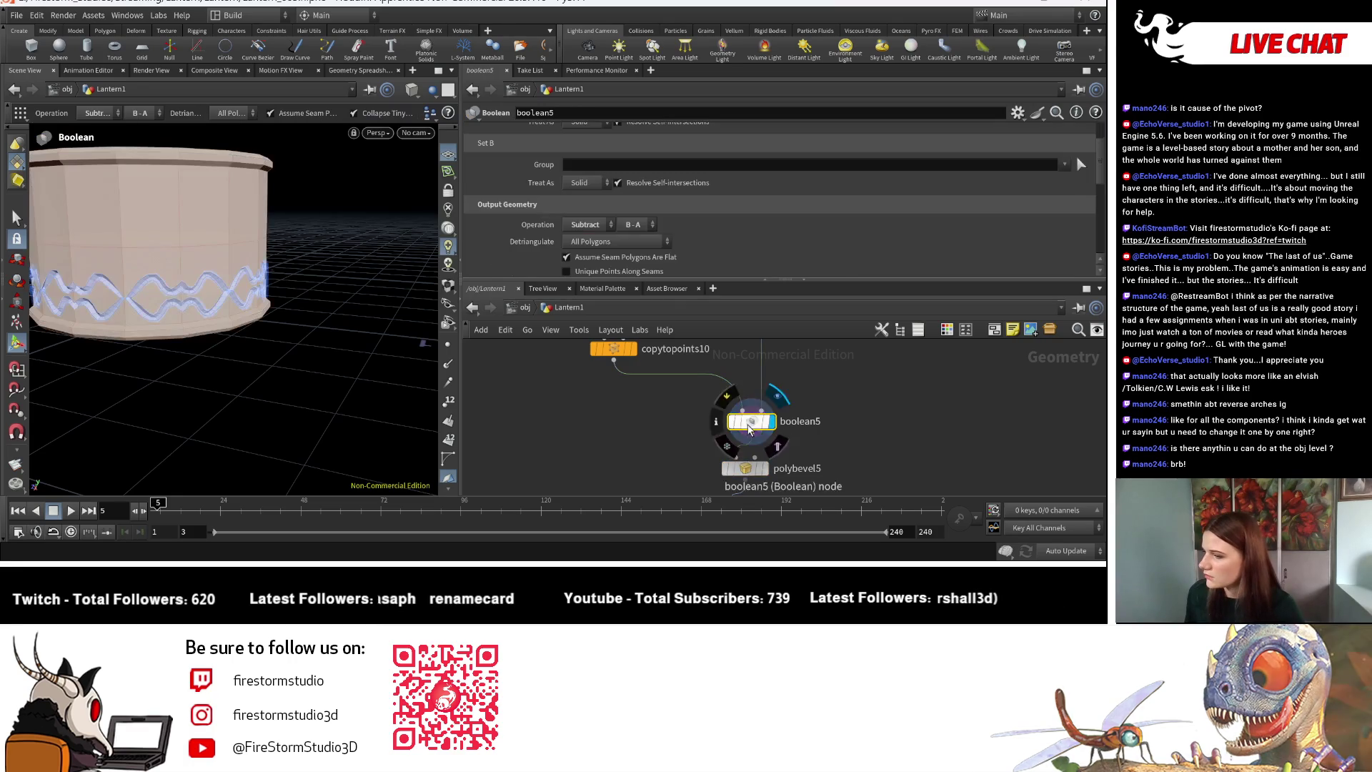
Inspect the boolean-cut wavy band on the lantern in the viewport.
key("Escape")
scroll(392, 367, "up", 5)
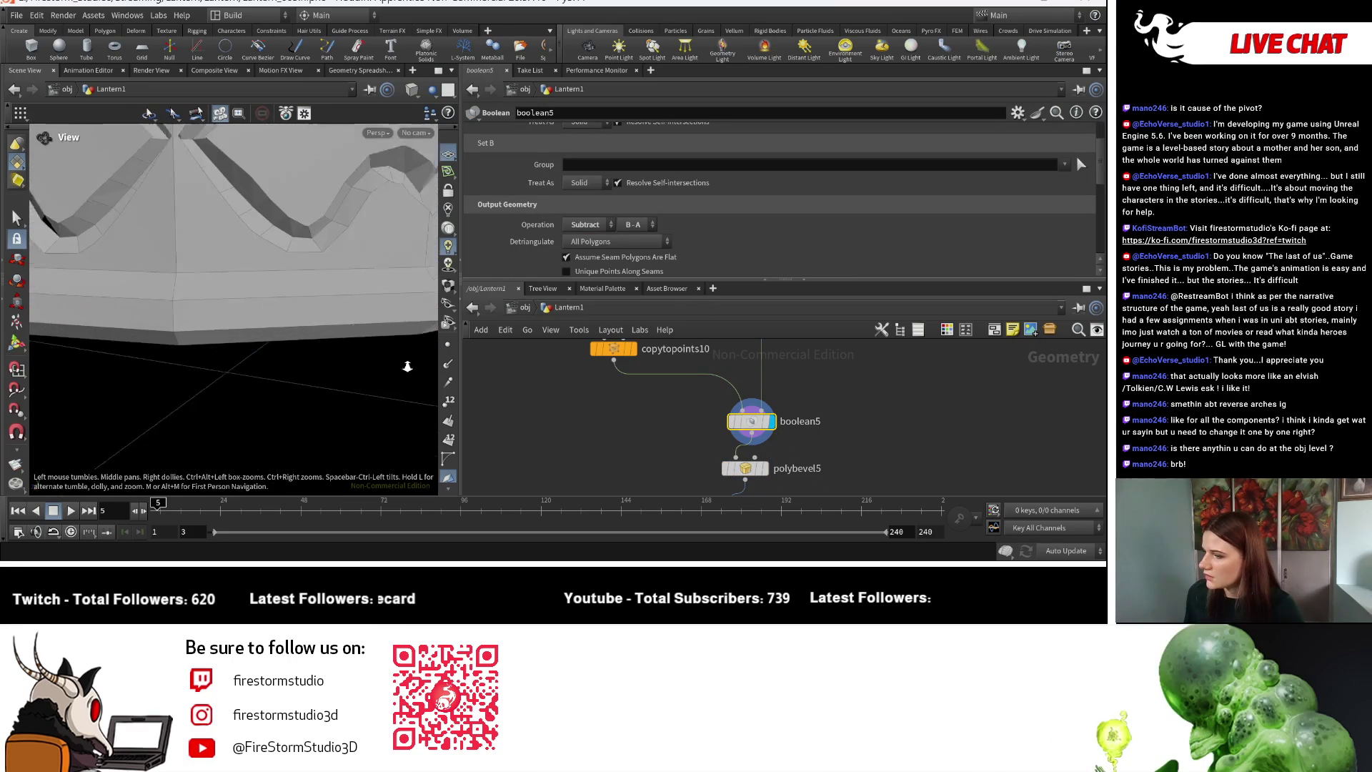
scroll(337, 373, "down", 10)
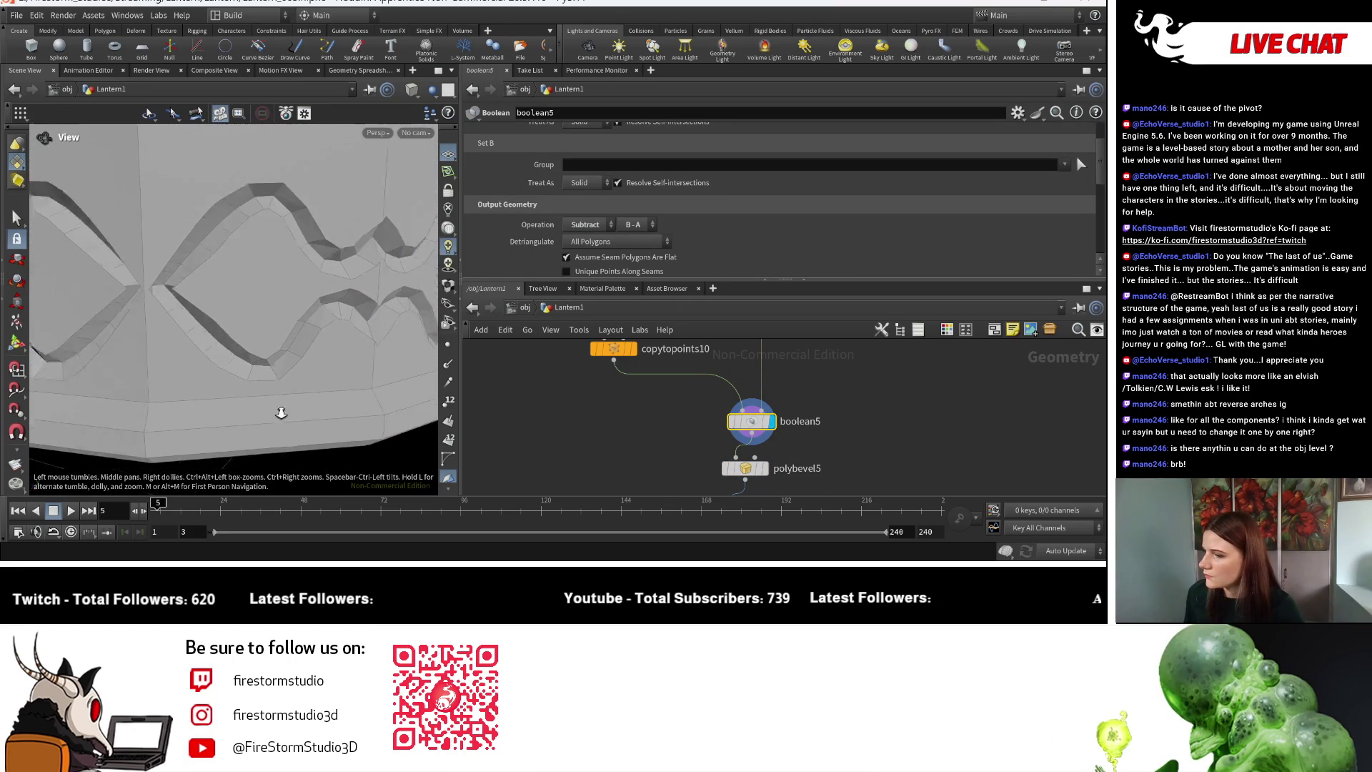
scroll(148, 386, "up", 6)
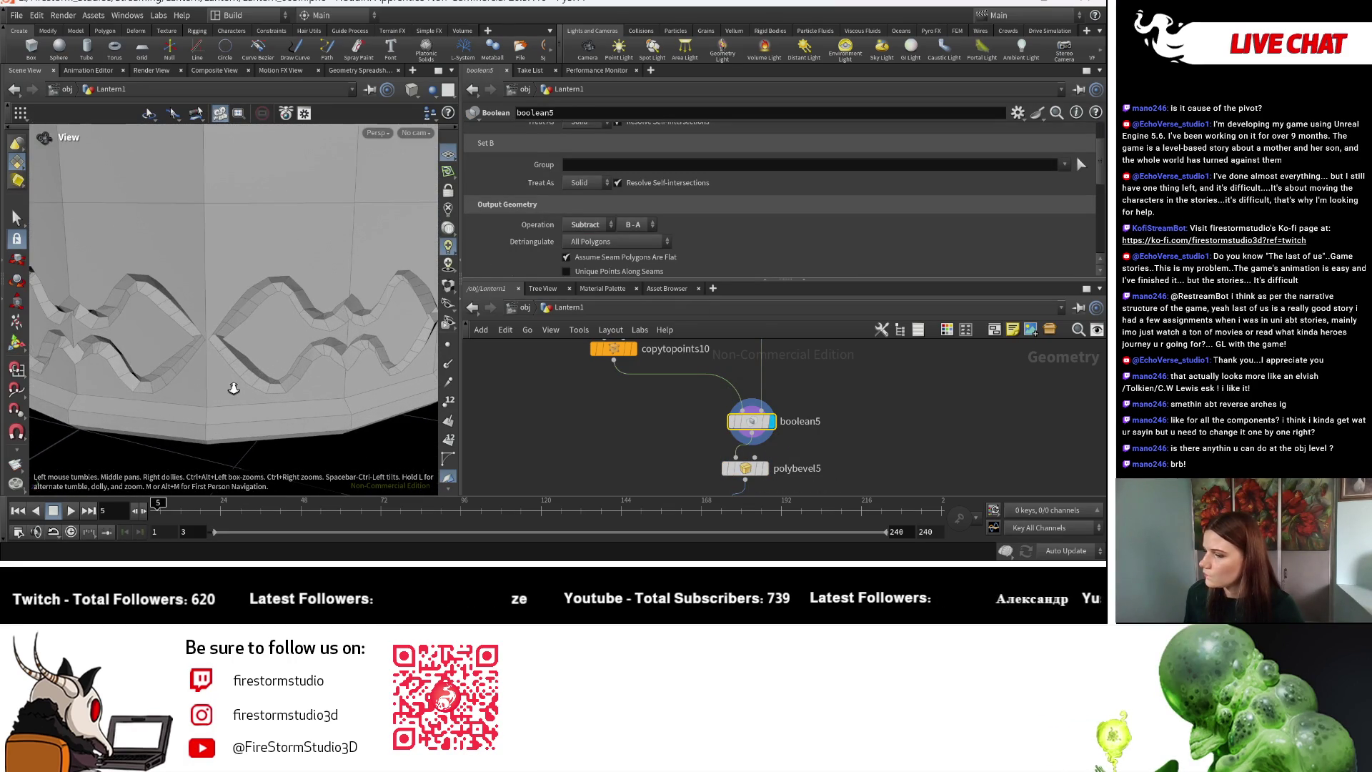
key("Return")
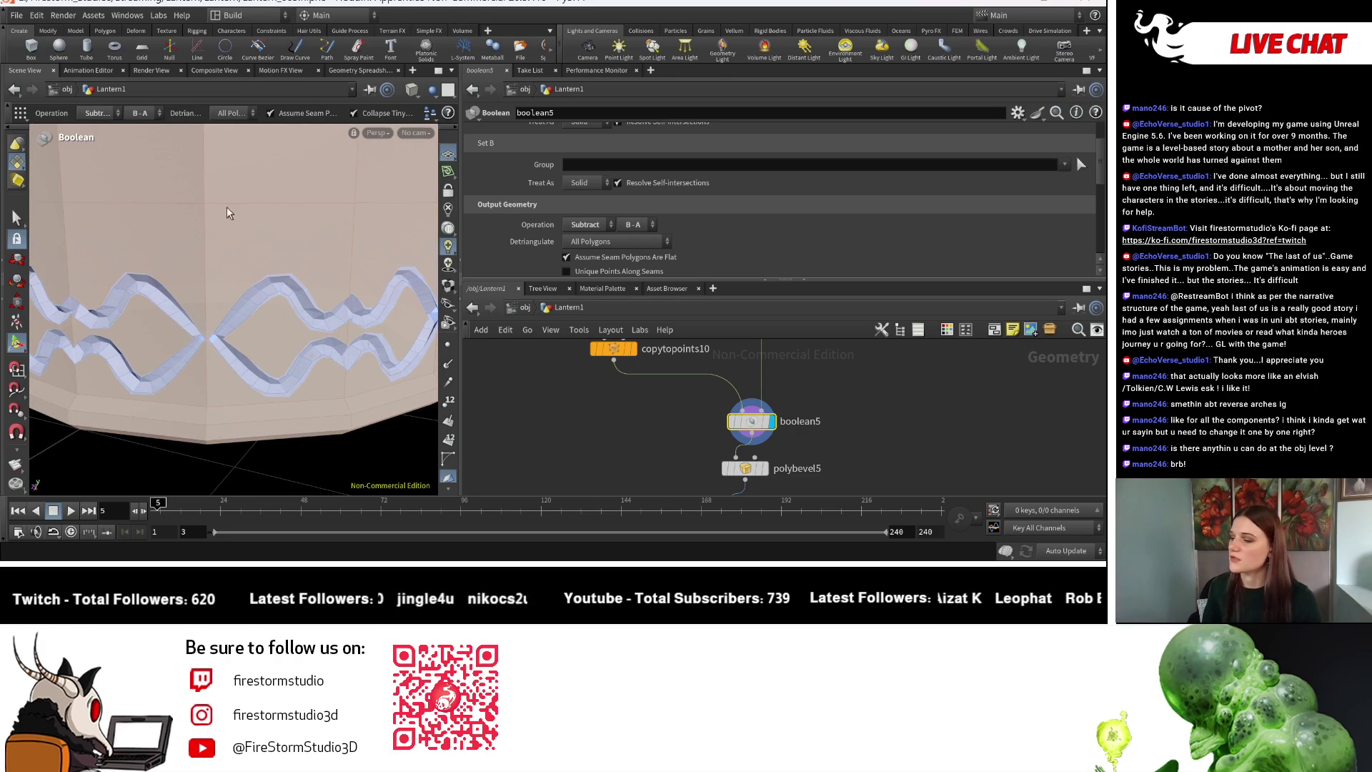
key("Escape")
scroll(181, 292, "down", 8)
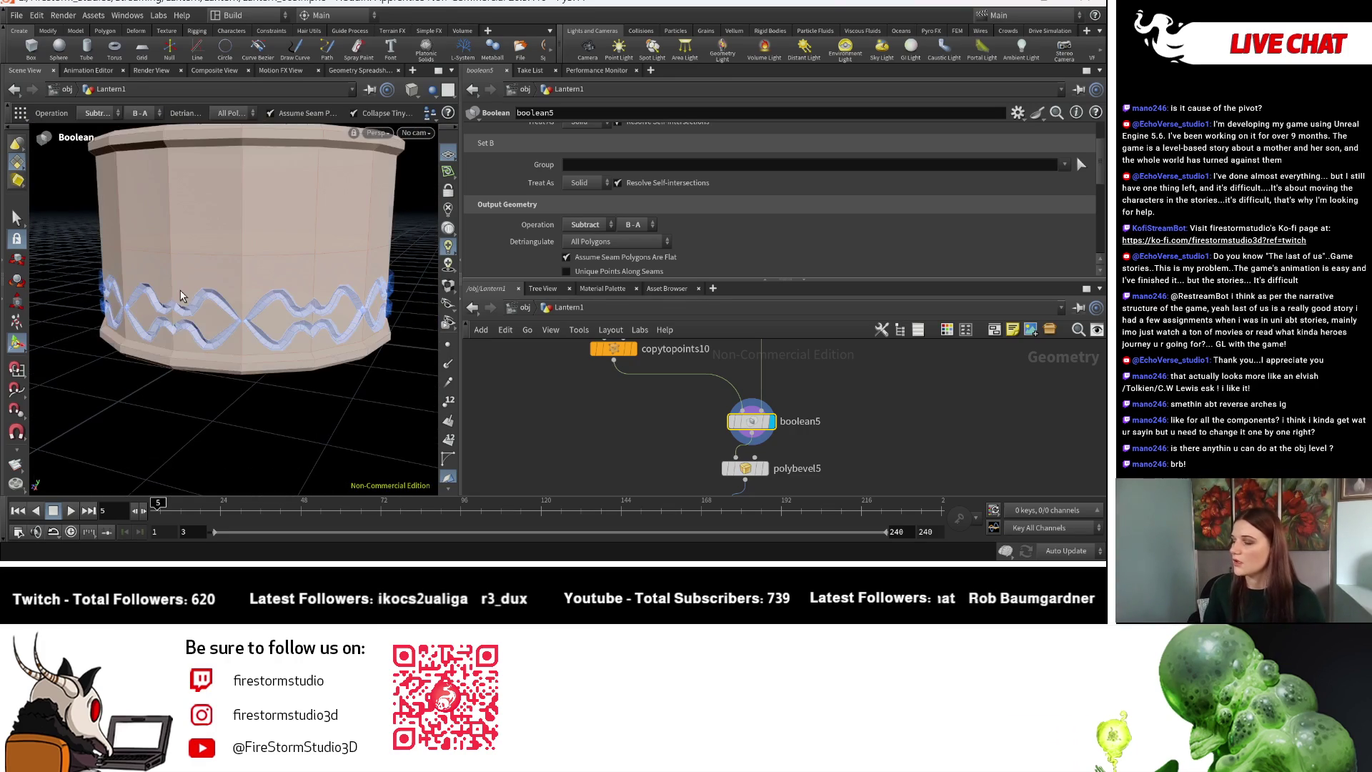
middle_click_drag(383, 266, 364, 298)
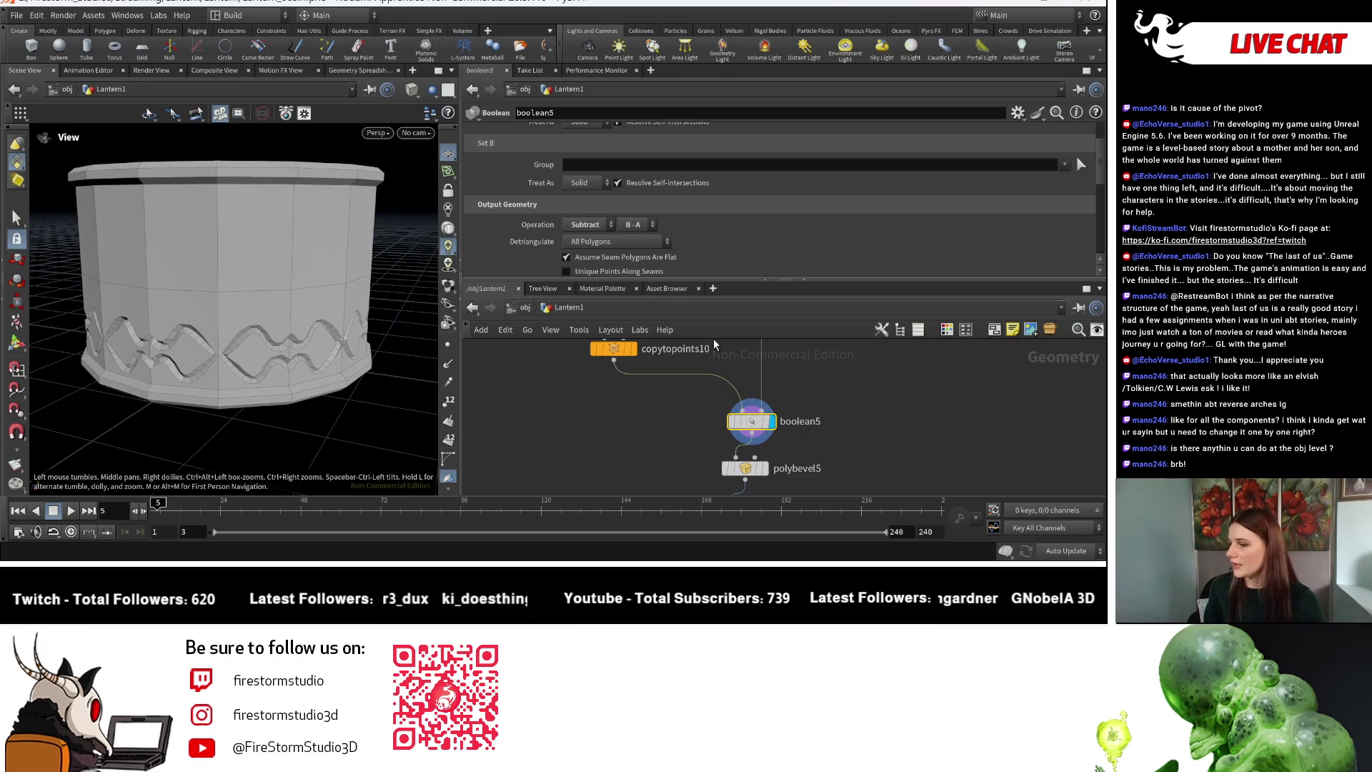
Bring the pattern-building nodes into view and select transform18.
scroll(686, 415, "down", 5)
middle_click_drag(686, 414, 654, 446)
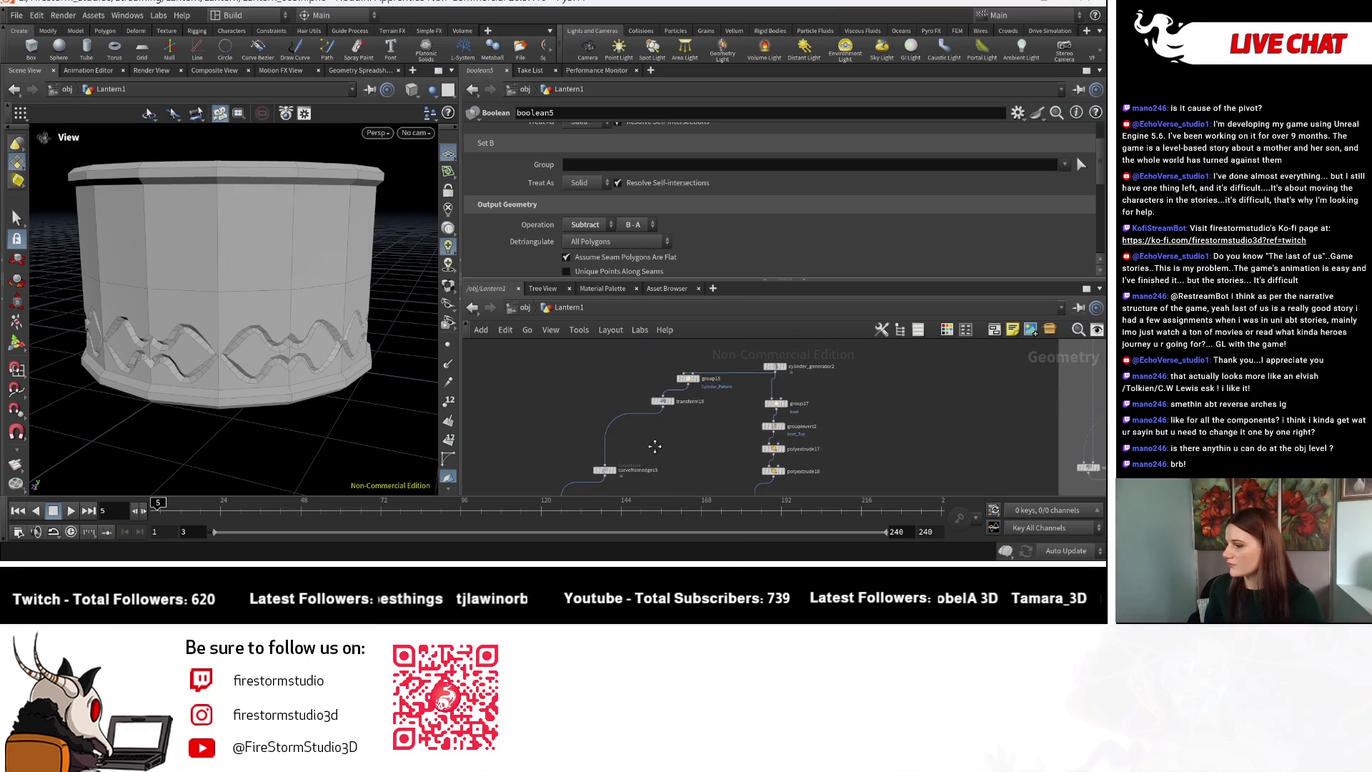
scroll(661, 411, "up", 5)
left_click(661, 413)
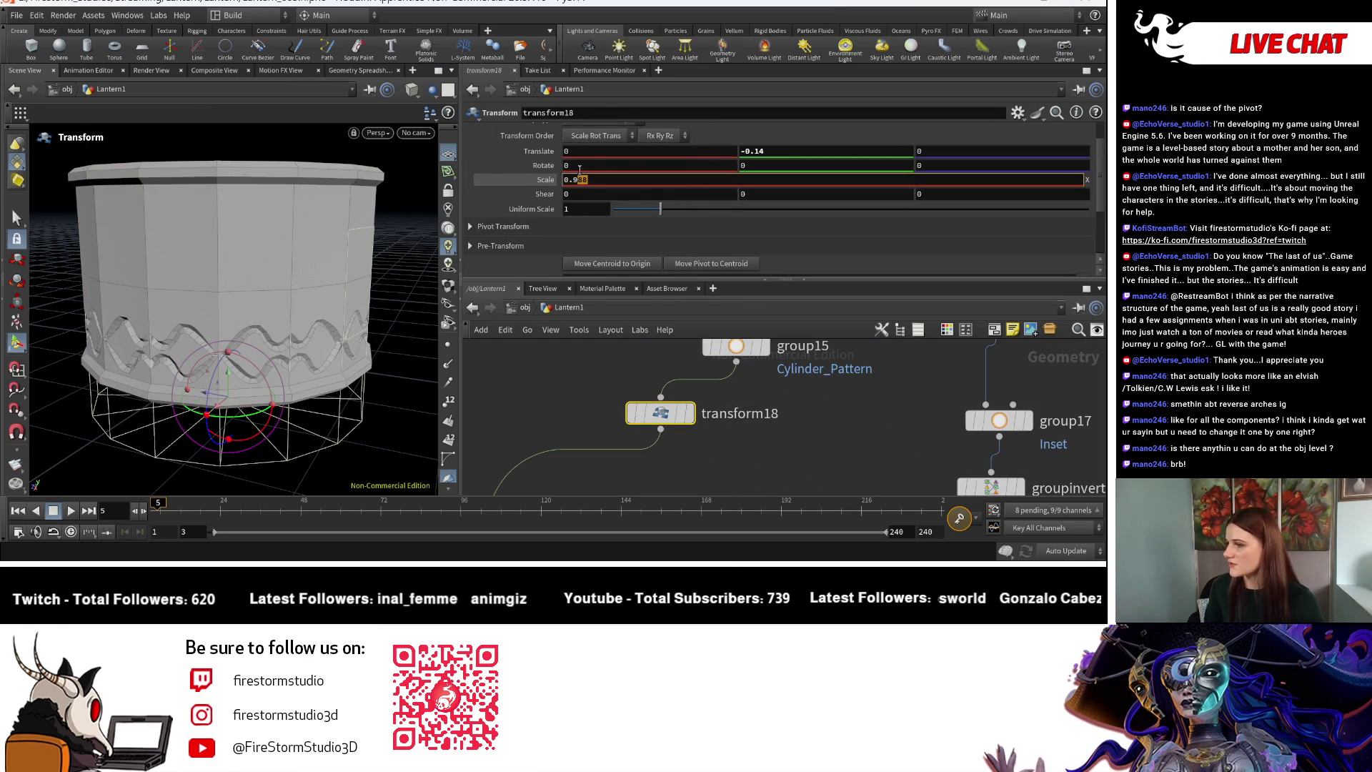
Confirm Transform18's scale at 0.98, 1, 0.98 and orbit to a tilted close view of the band.
key("Return")
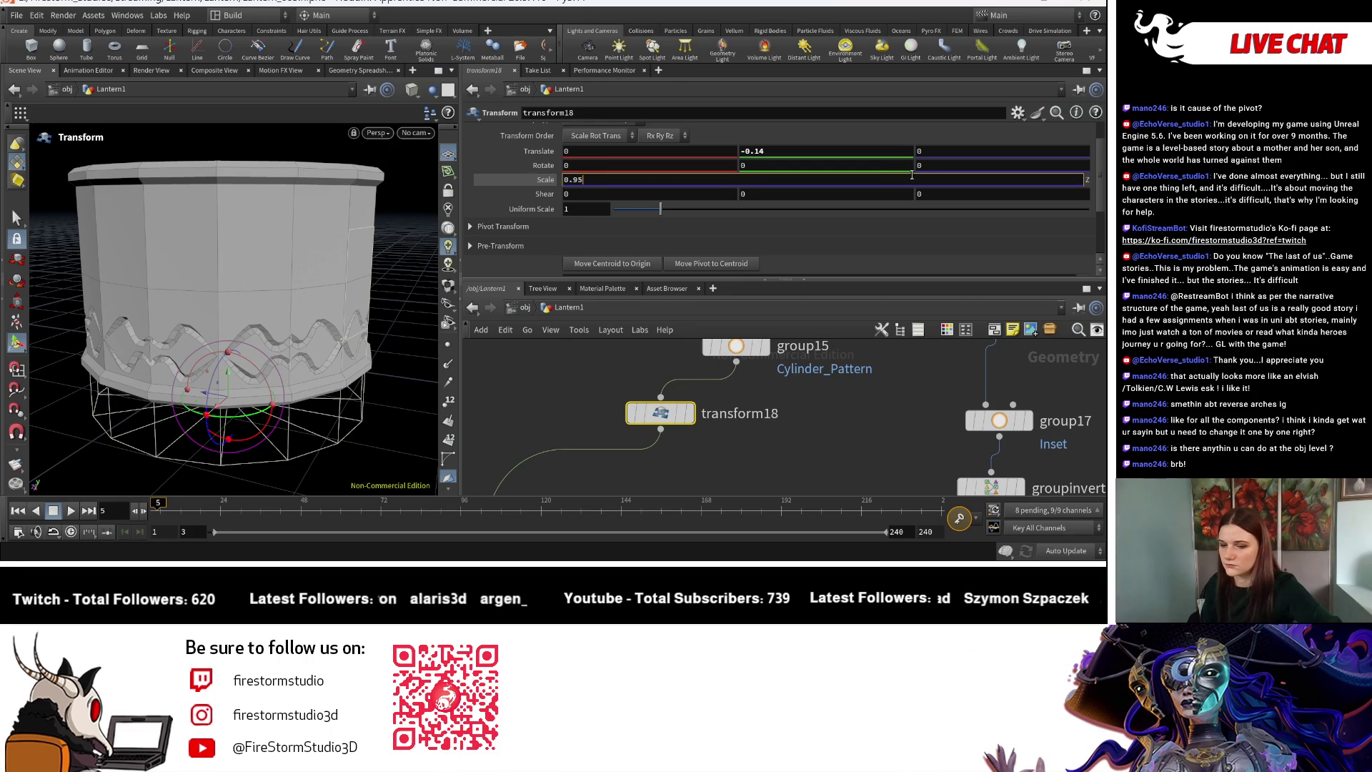
key("Return")
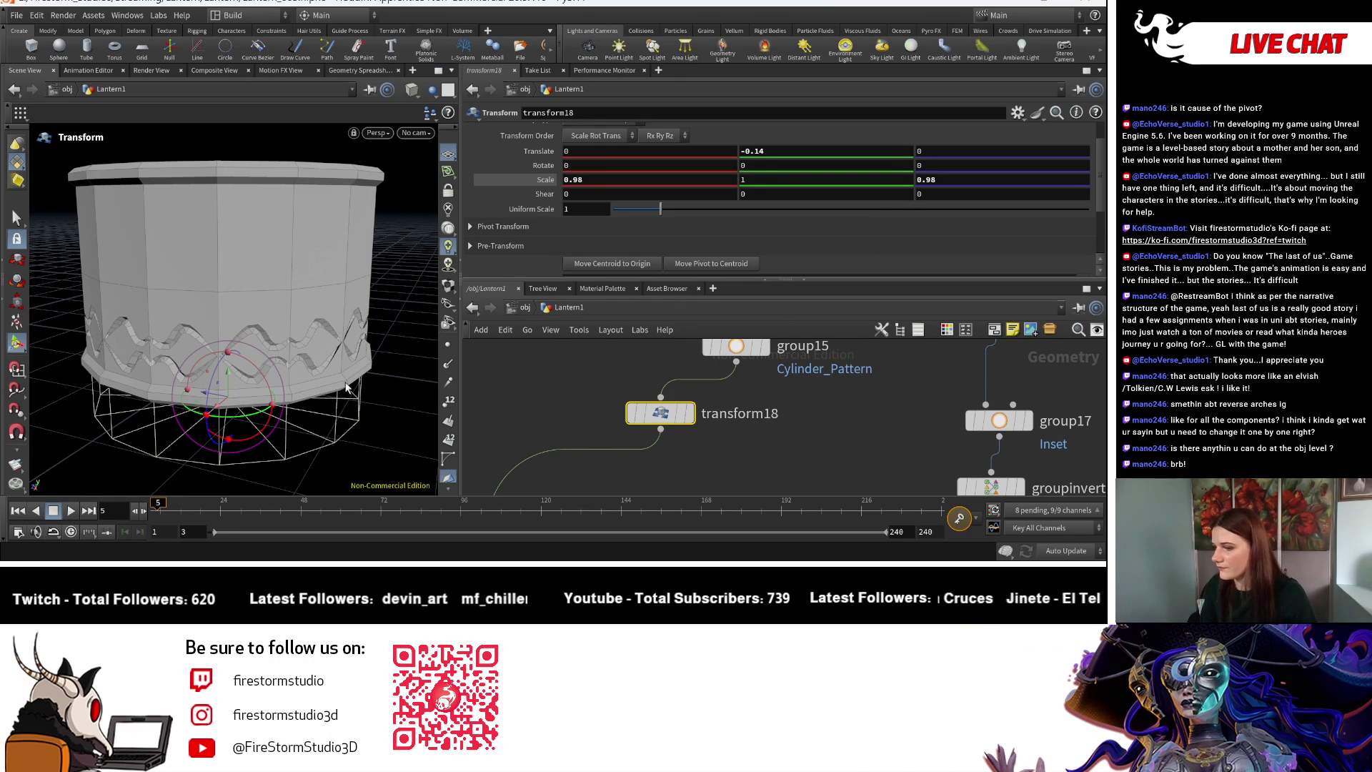
key("Escape")
scroll(342, 386, "up", 10)
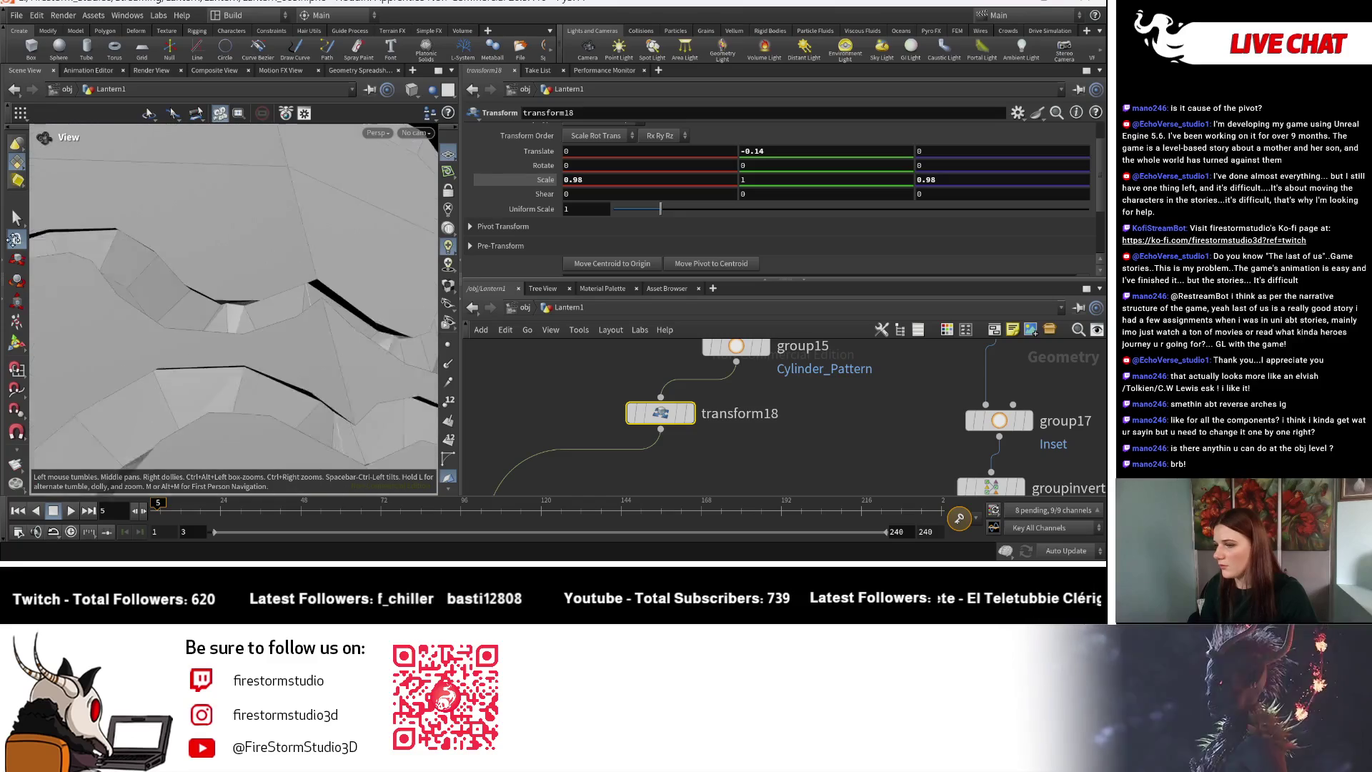
scroll(134, 223, "down", 6)
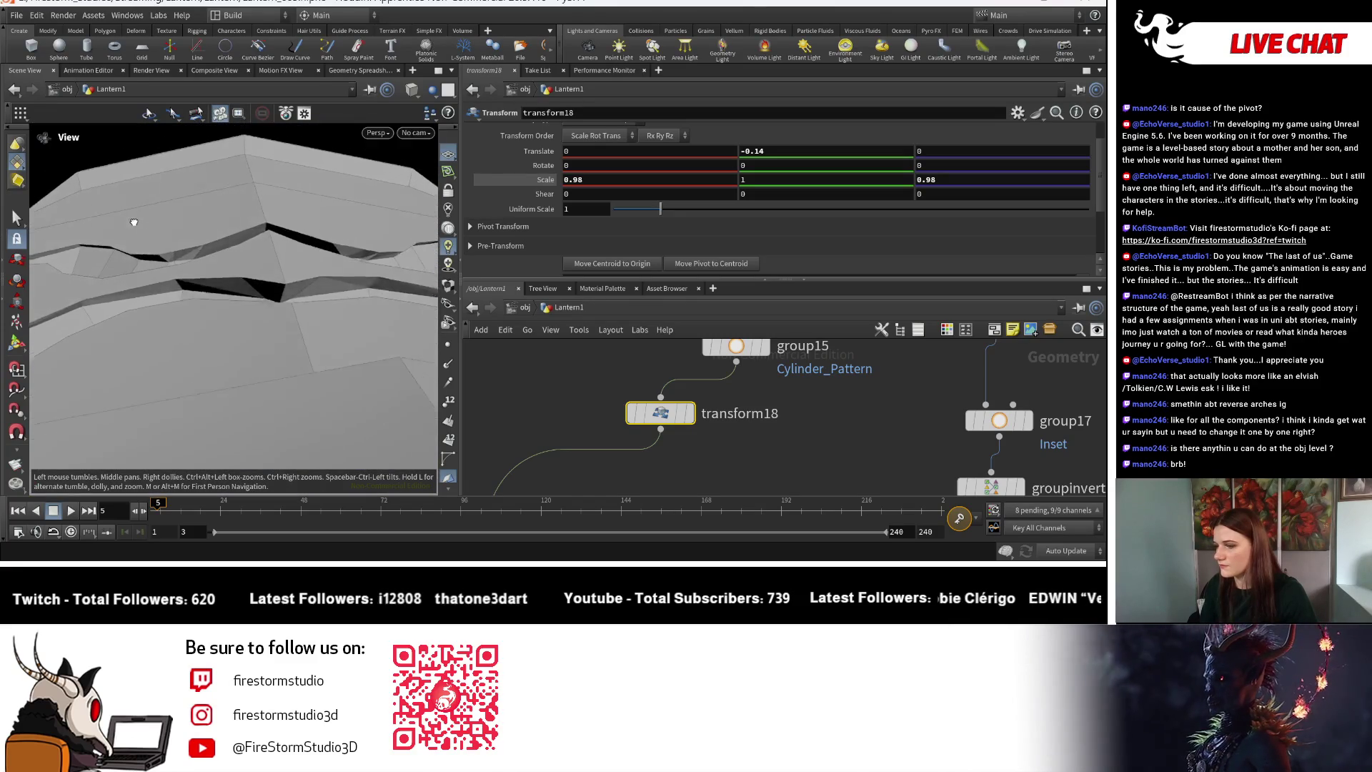
scroll(128, 208, "down", 3)
scroll(129, 208, "up", 5)
scroll(129, 208, "down", 3)
mouse_move(128, 208)
left_mouse_down()
mouse_move(161, 236)
mouse_move(123, 258)
mouse_move(216, 311)
mouse_move(192, 193)
mouse_move(200, 174)
mouse_move(221, 175)
left_mouse_up()
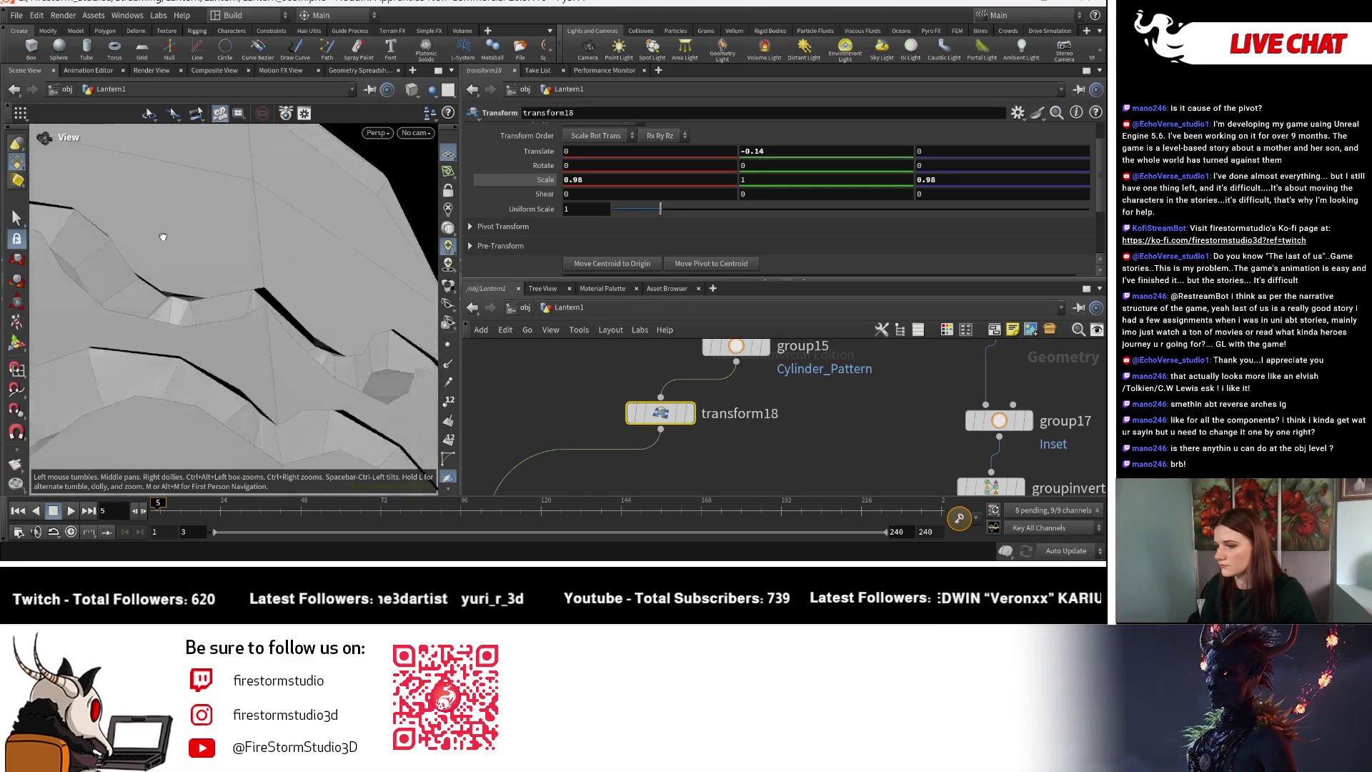
Zoom the network editor and select lineartaper1 to show its Bend Angle of -100.
key("Return")
scroll(798, 421, "down", 1)
scroll(761, 426, "down", 5)
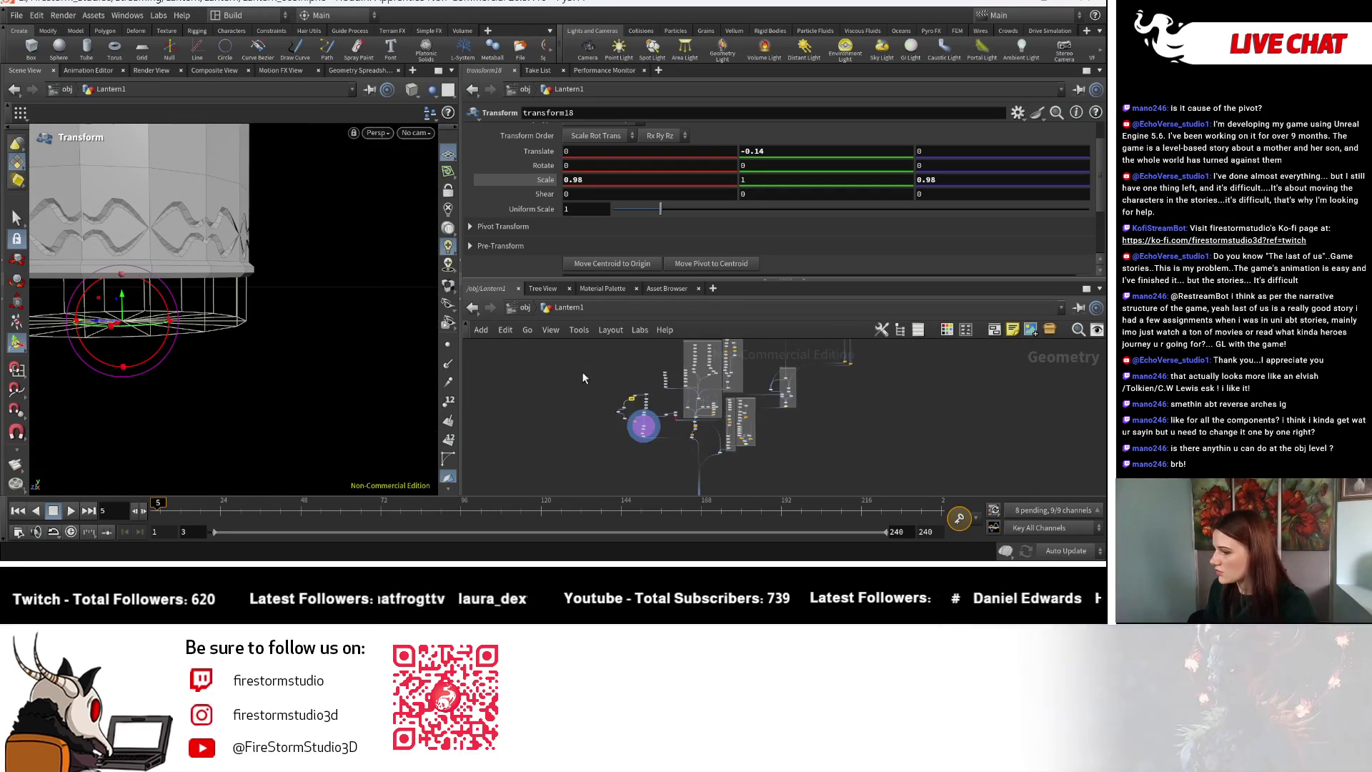
scroll(572, 375, "up", 6)
scroll(786, 464, "up", 5)
left_click(717, 420)
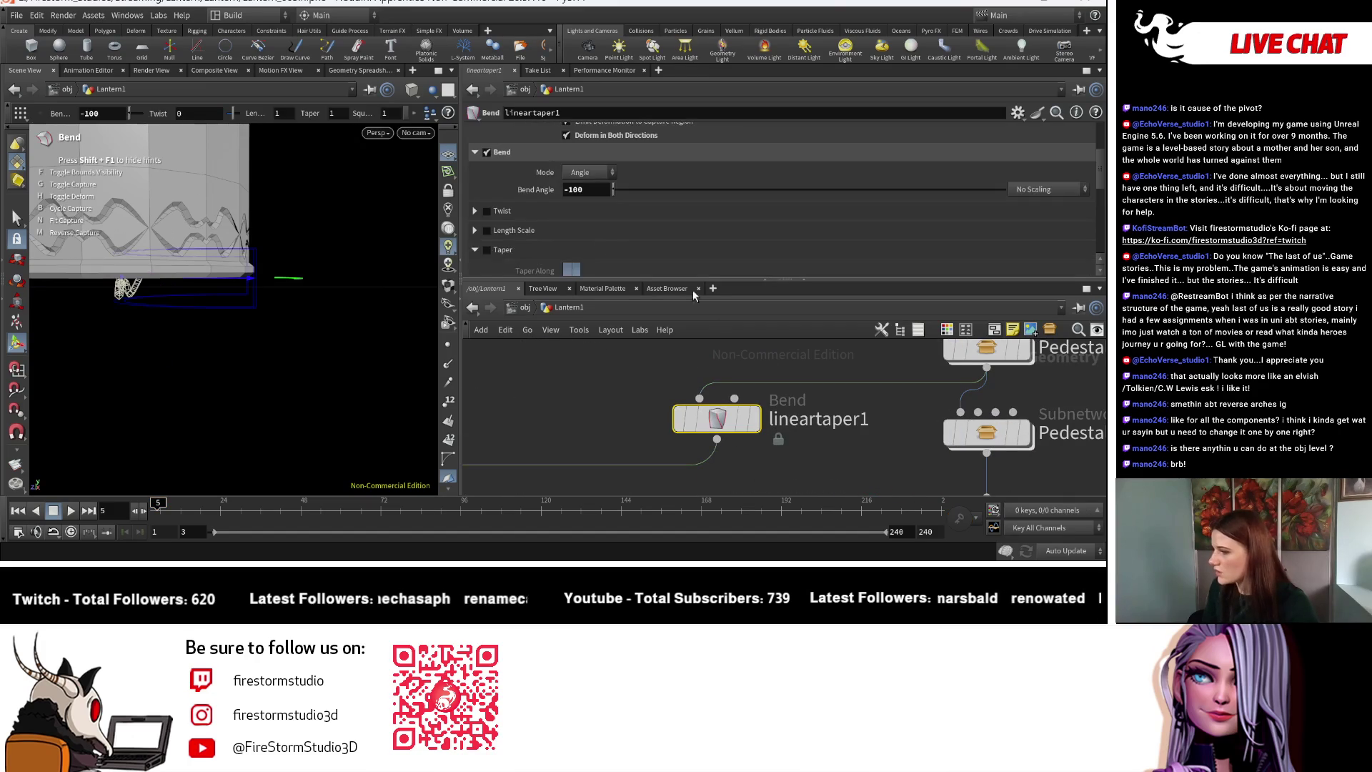
Drag lineartaper1's Bend Angle from around -100 toward -50 and orbit around the wavy band.
left_click_drag(611, 189, 536, 190)
middle_click_drag(581, 190, 582, 195)
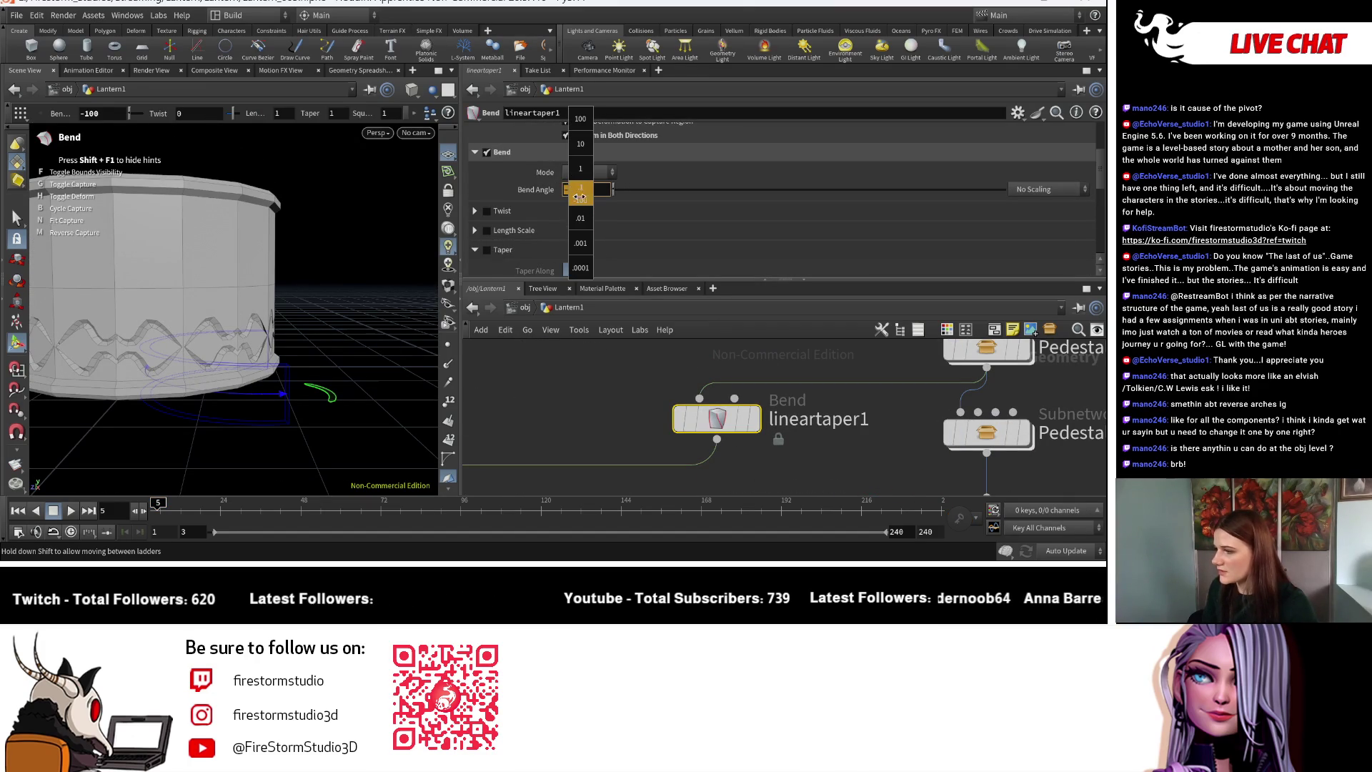
middle_click_drag(950, 164, 593, 196)
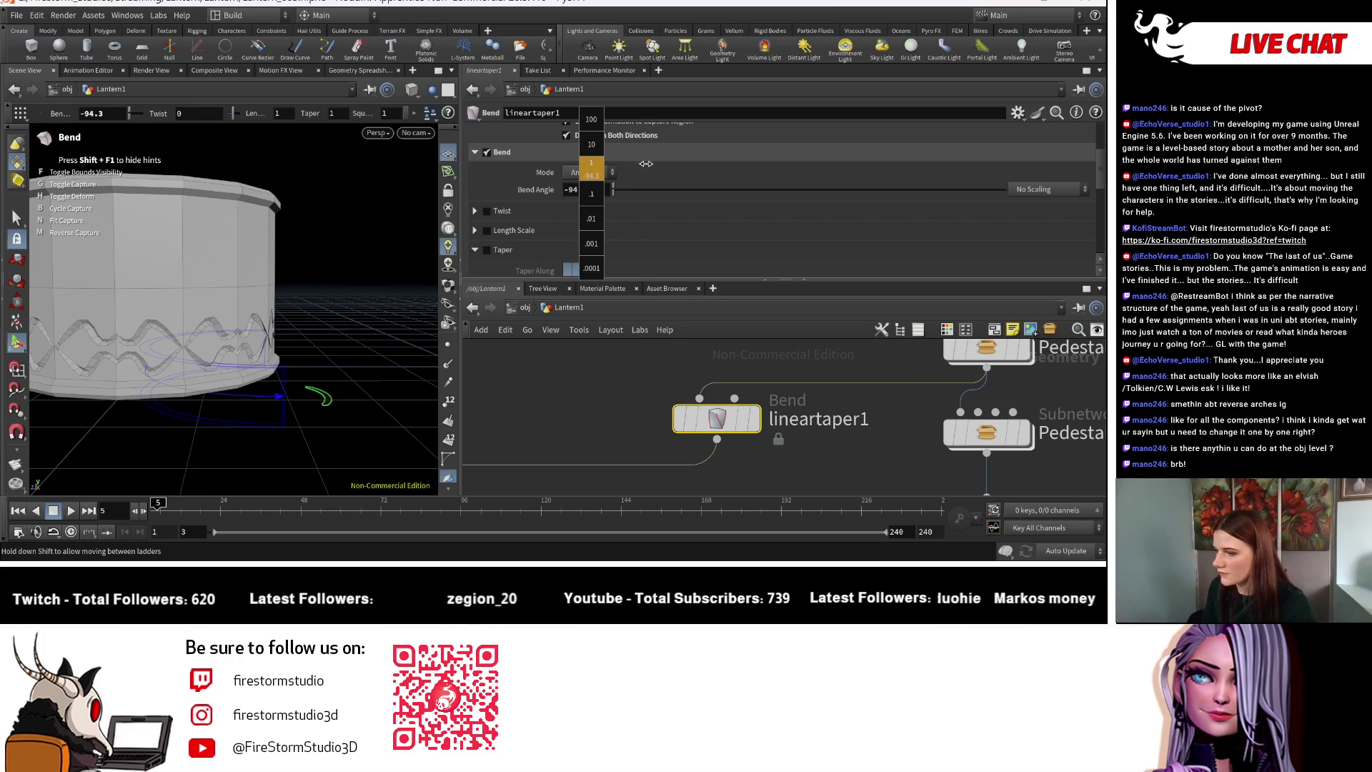
mouse_move(756, 171)
middle_mouse_down()
mouse_move(874, 169)
mouse_move(848, 171)
middle_mouse_up()
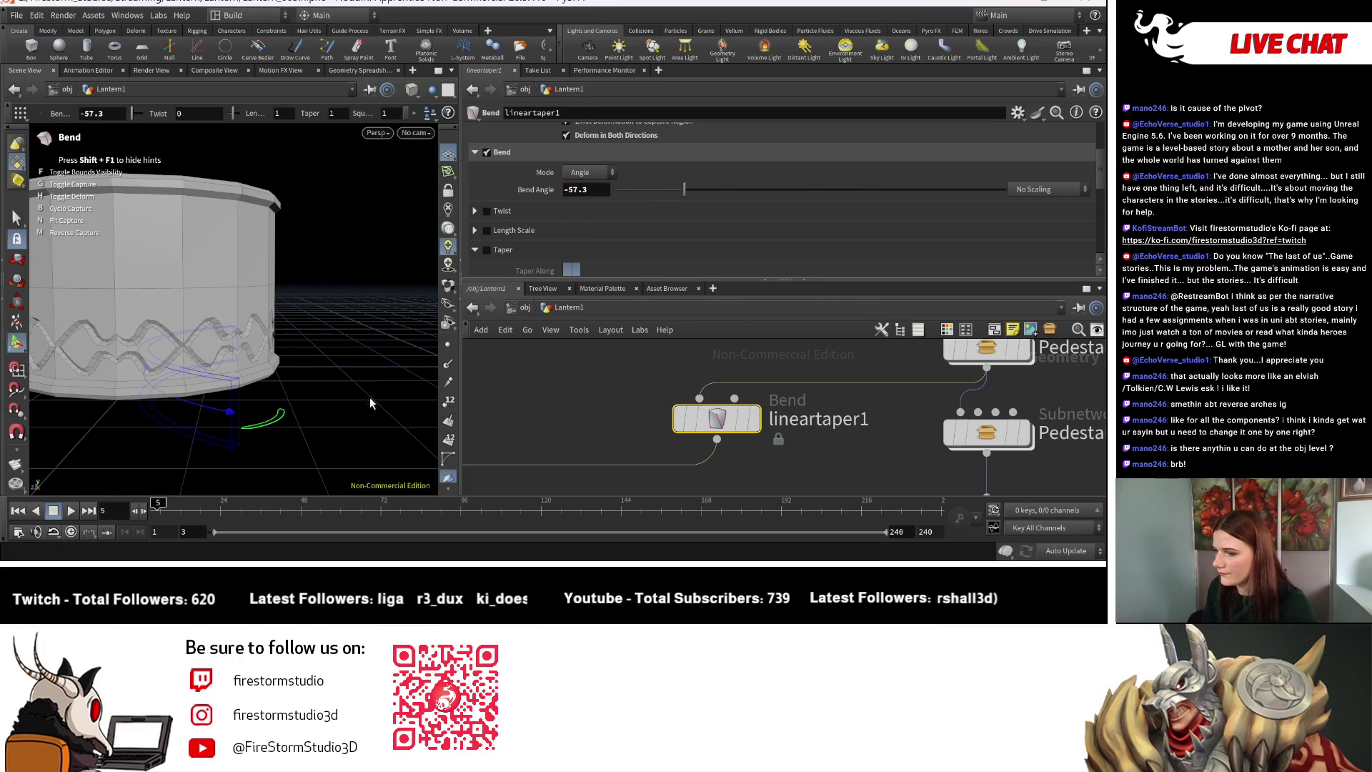
key("Escape")
scroll(332, 331, "up", 10)
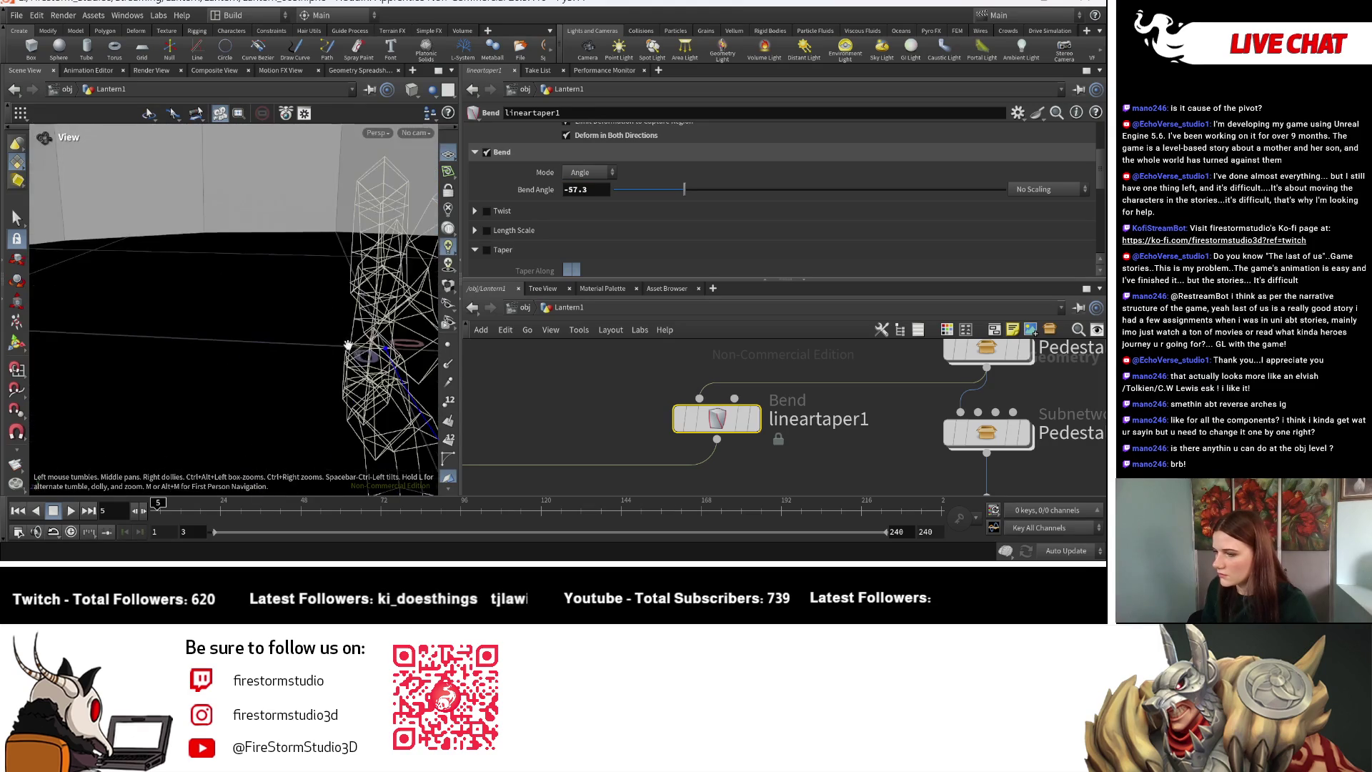
scroll(243, 326, "up", 8)
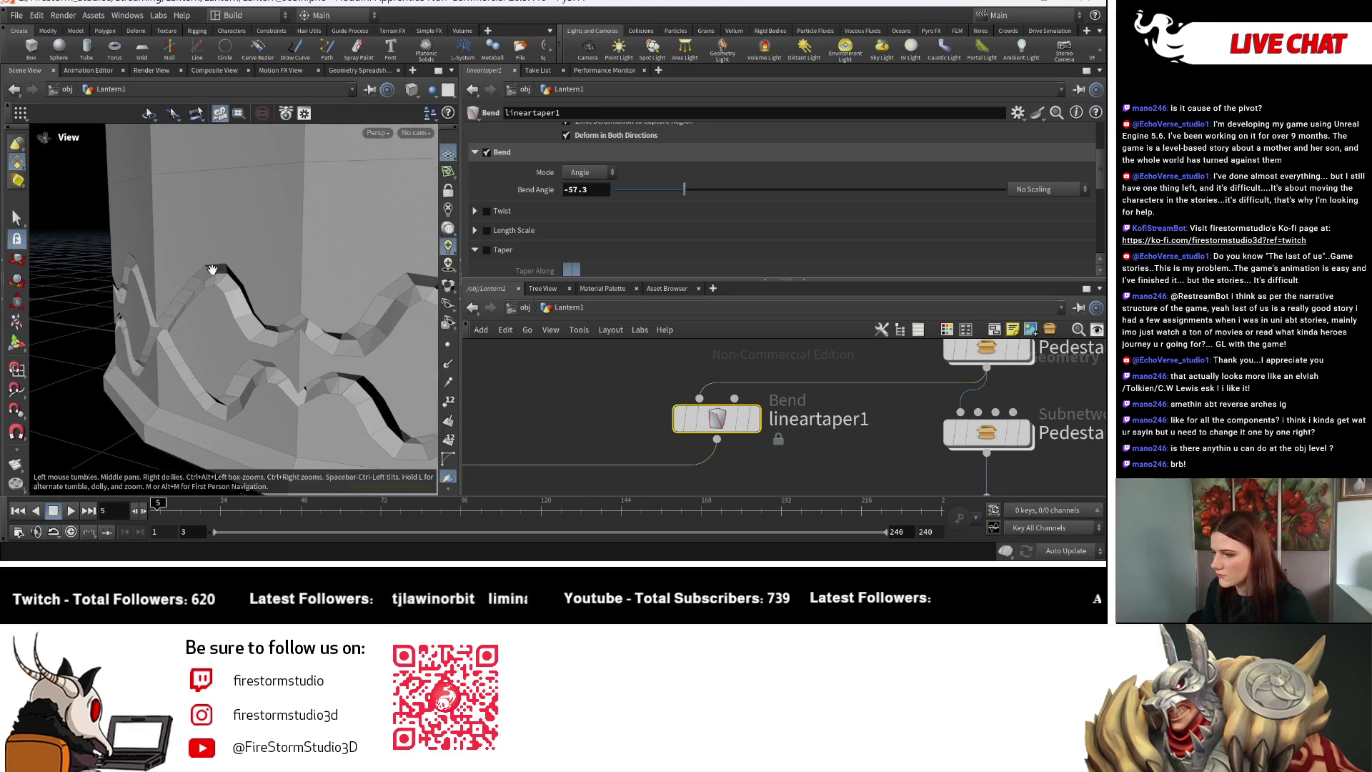
left_click_drag(257, 342, 400, 307)
Fine-tune the Bend Angle to -62.3, then settle it at -65.3.
key("Return")
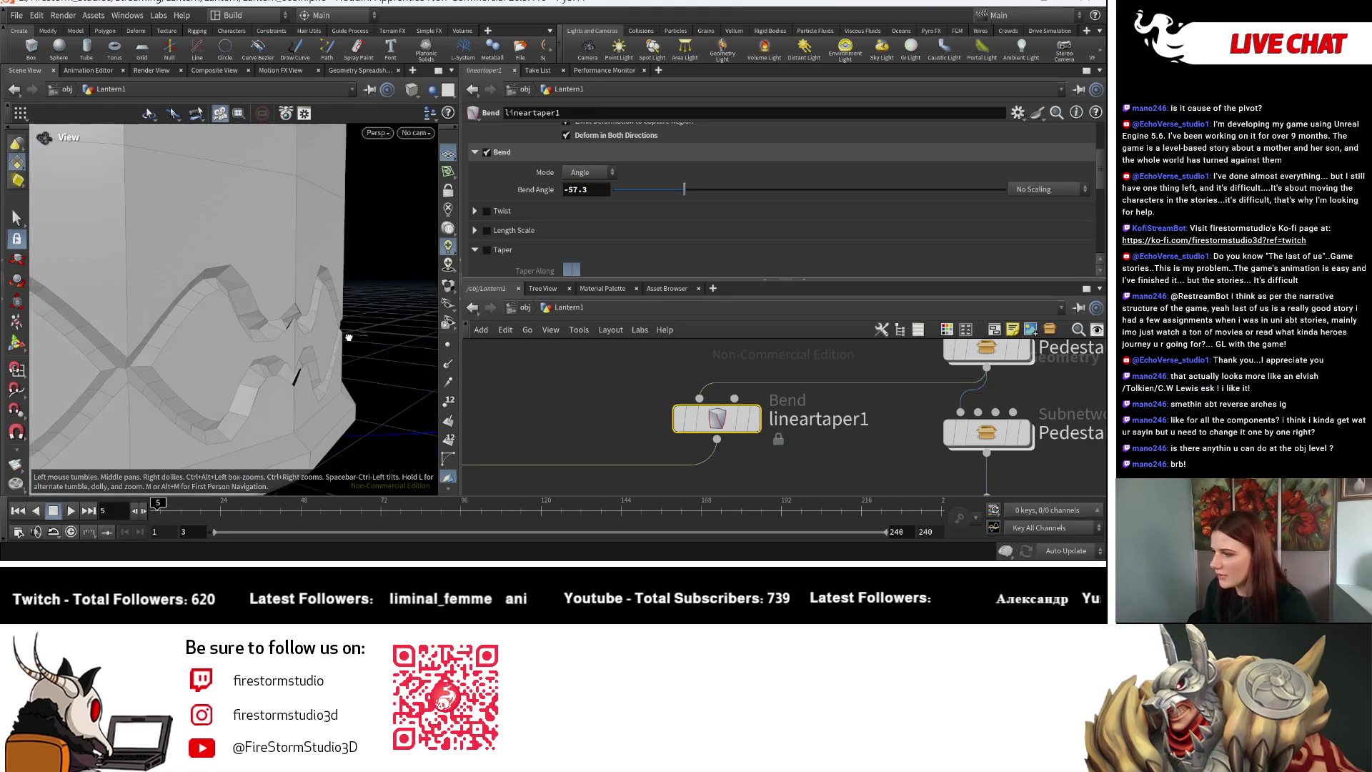
middle_click_drag(589, 190, 590, 190)
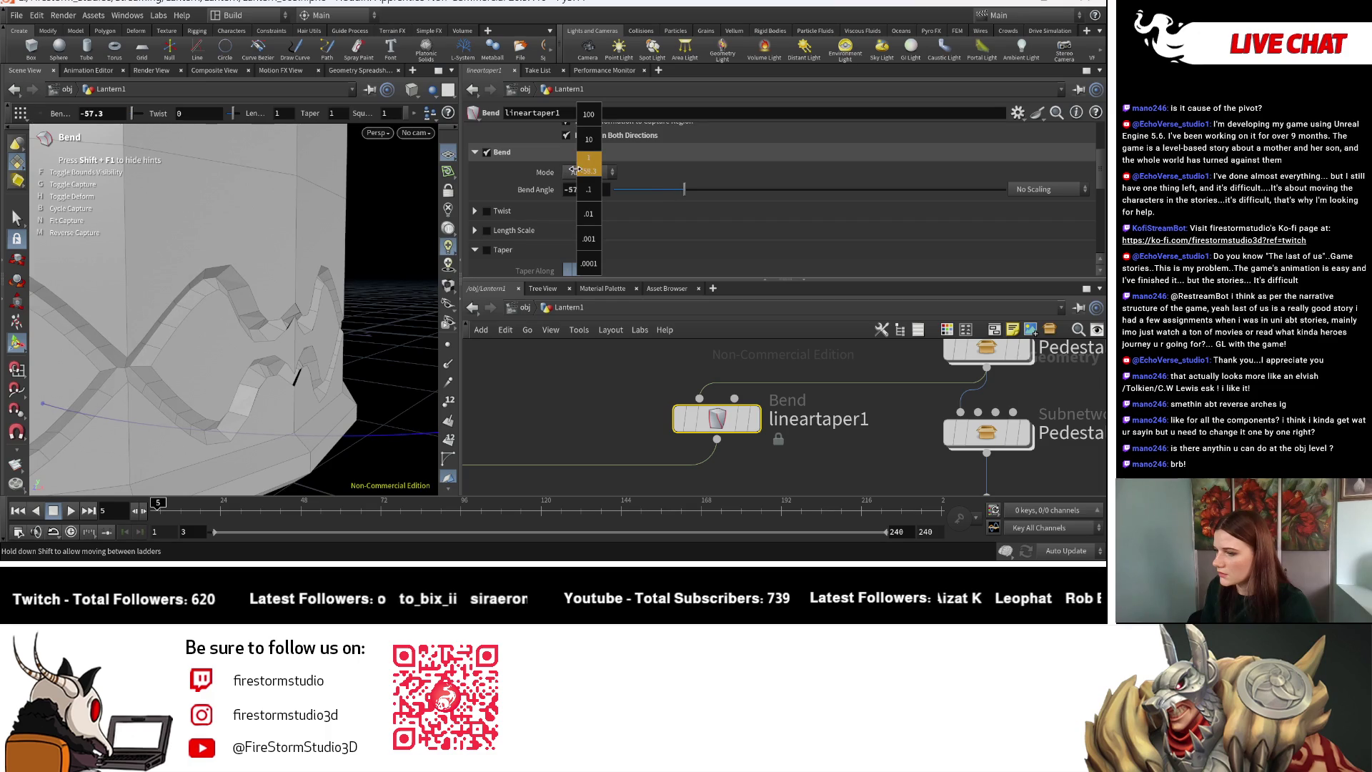
middle_click_drag(588, 170, 672, 177)
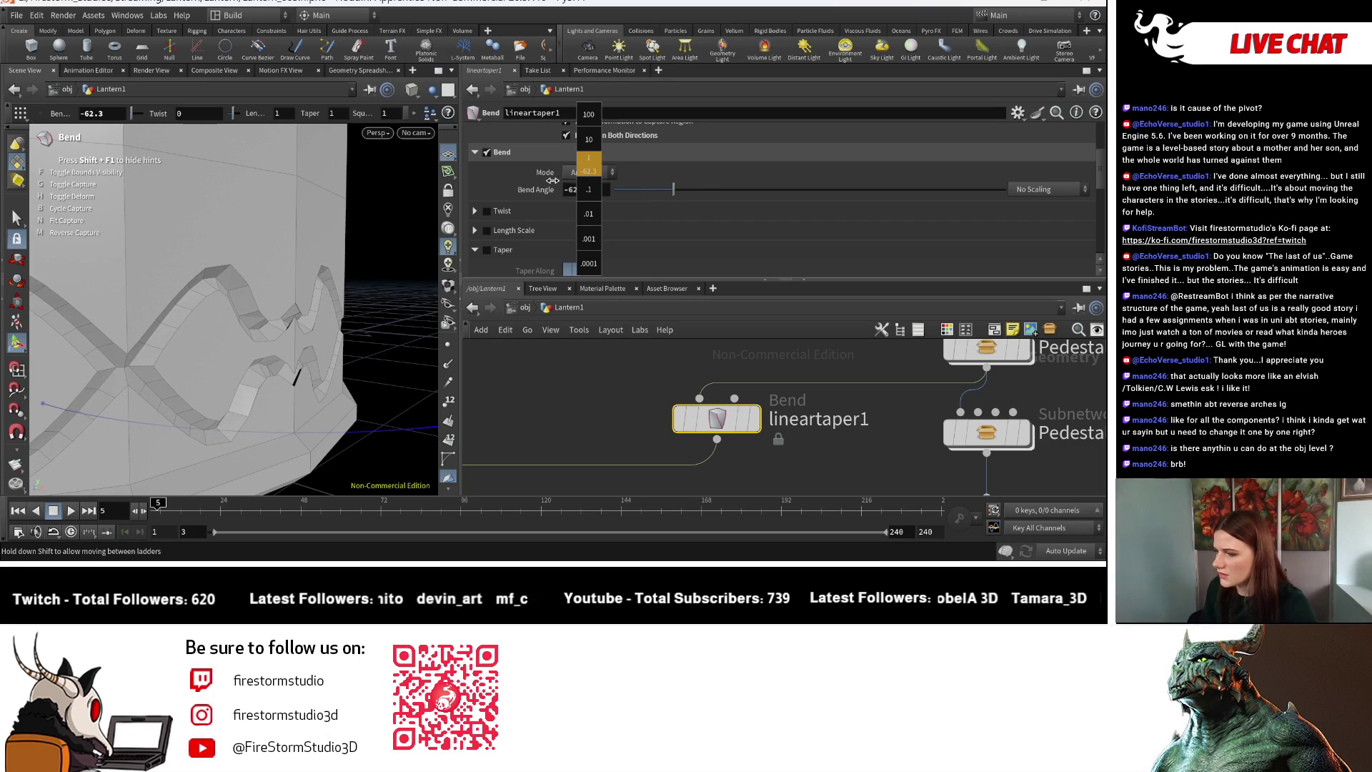
middle_click_drag(552, 181, 553, 181)
key("Escape")
mouse_move(280, 358)
left_mouse_down()
mouse_move(218, 368)
mouse_move(243, 361)
left_mouse_up()
key("Return")
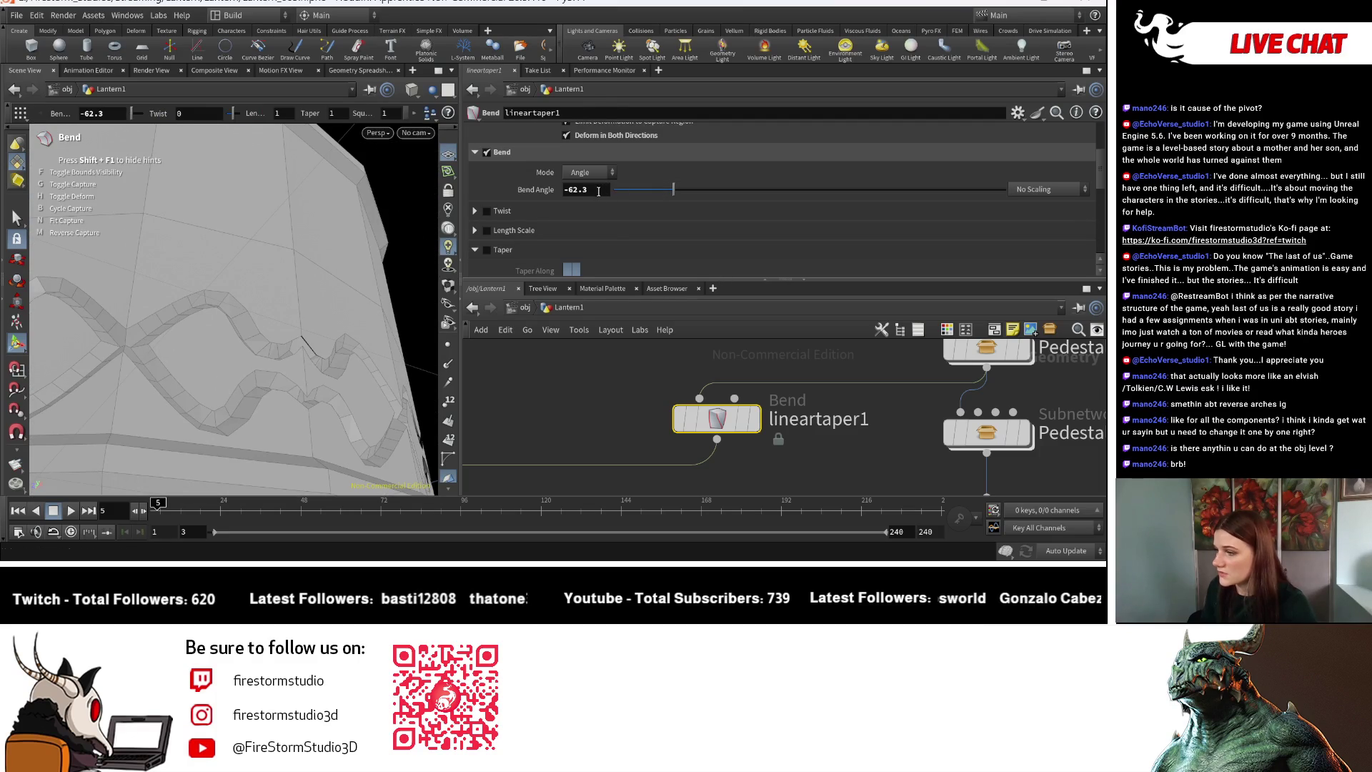
middle_click_drag(598, 190, 609, 190)
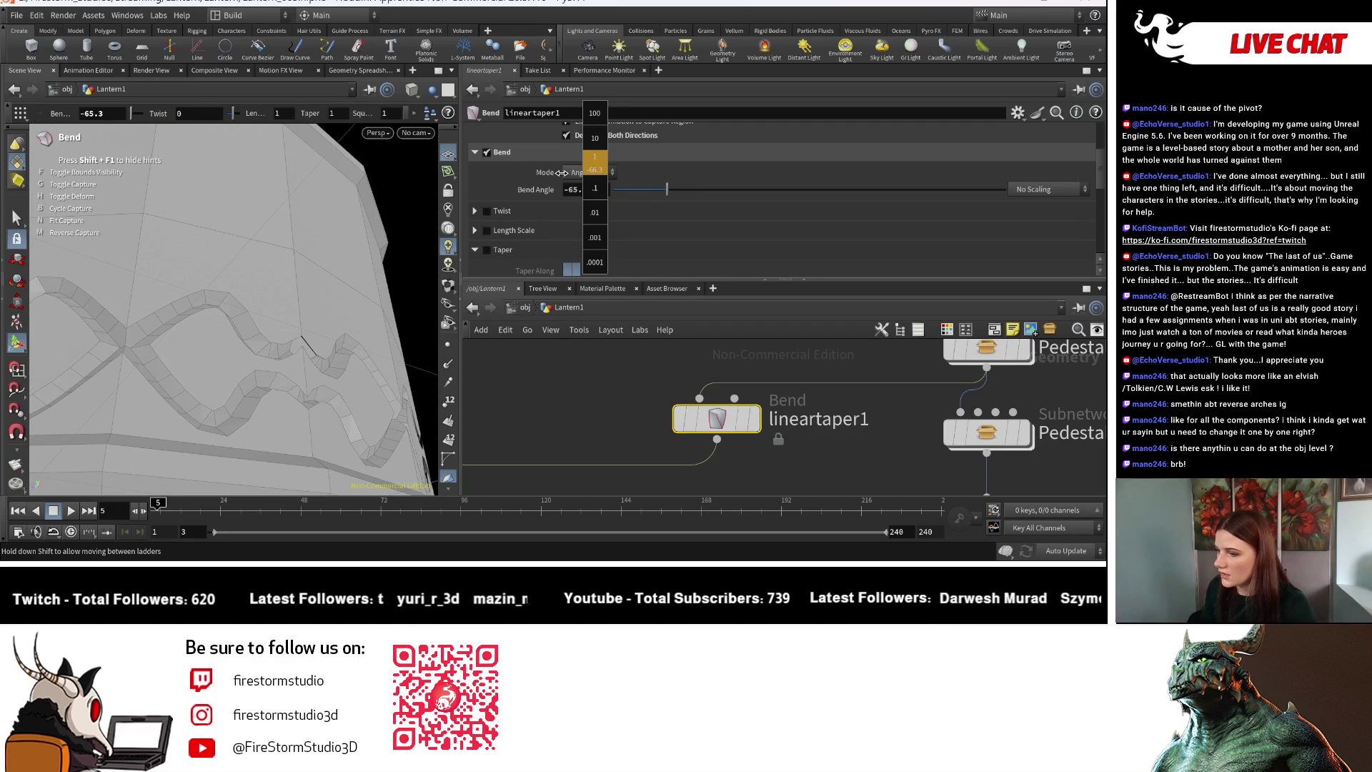
middle_click_drag(573, 172, 572, 173)
Reveal the nodes below lineartaper1 and bring up the Tab add-node list.
key("Escape")
mouse_move(111, 413)
left_mouse_down()
mouse_move(251, 340)
mouse_move(322, 343)
left_mouse_up()
middle_click_drag(717, 470, 781, 398)
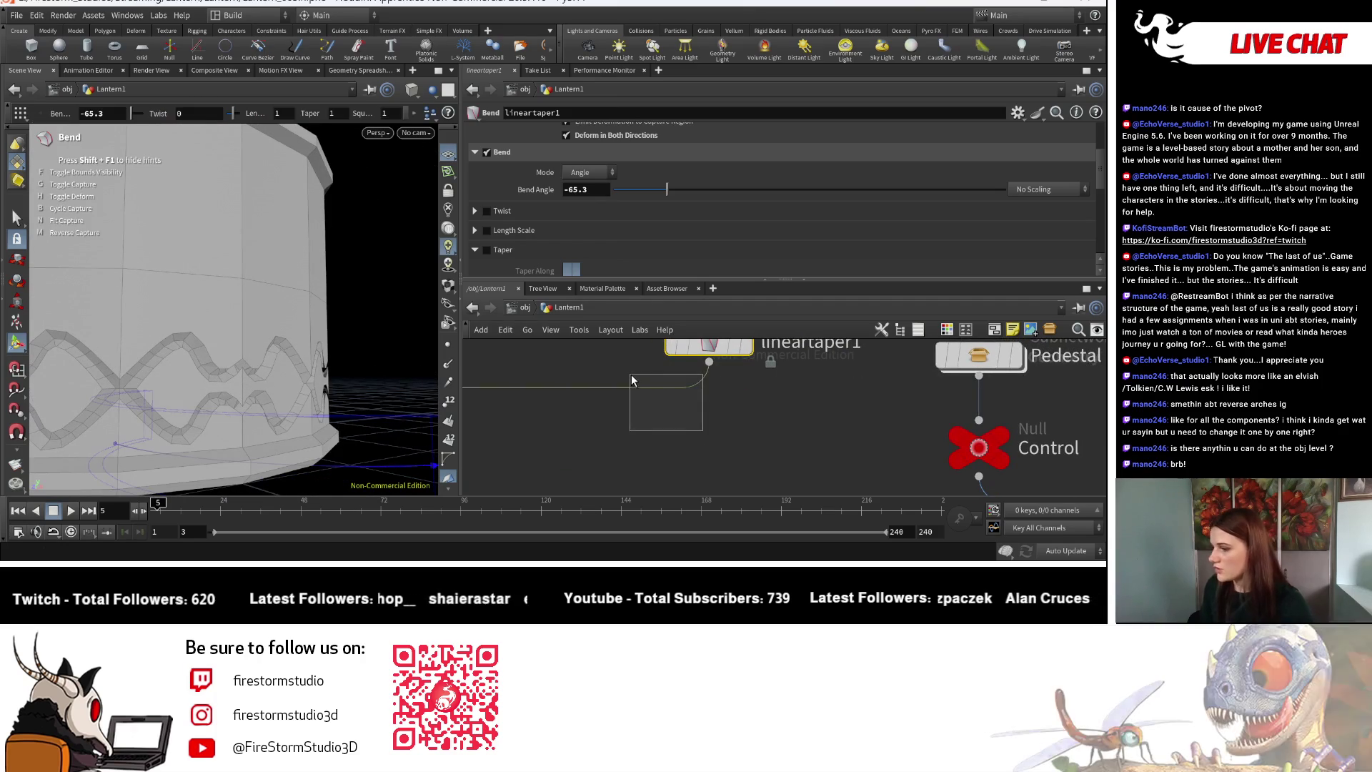
key("Tab")
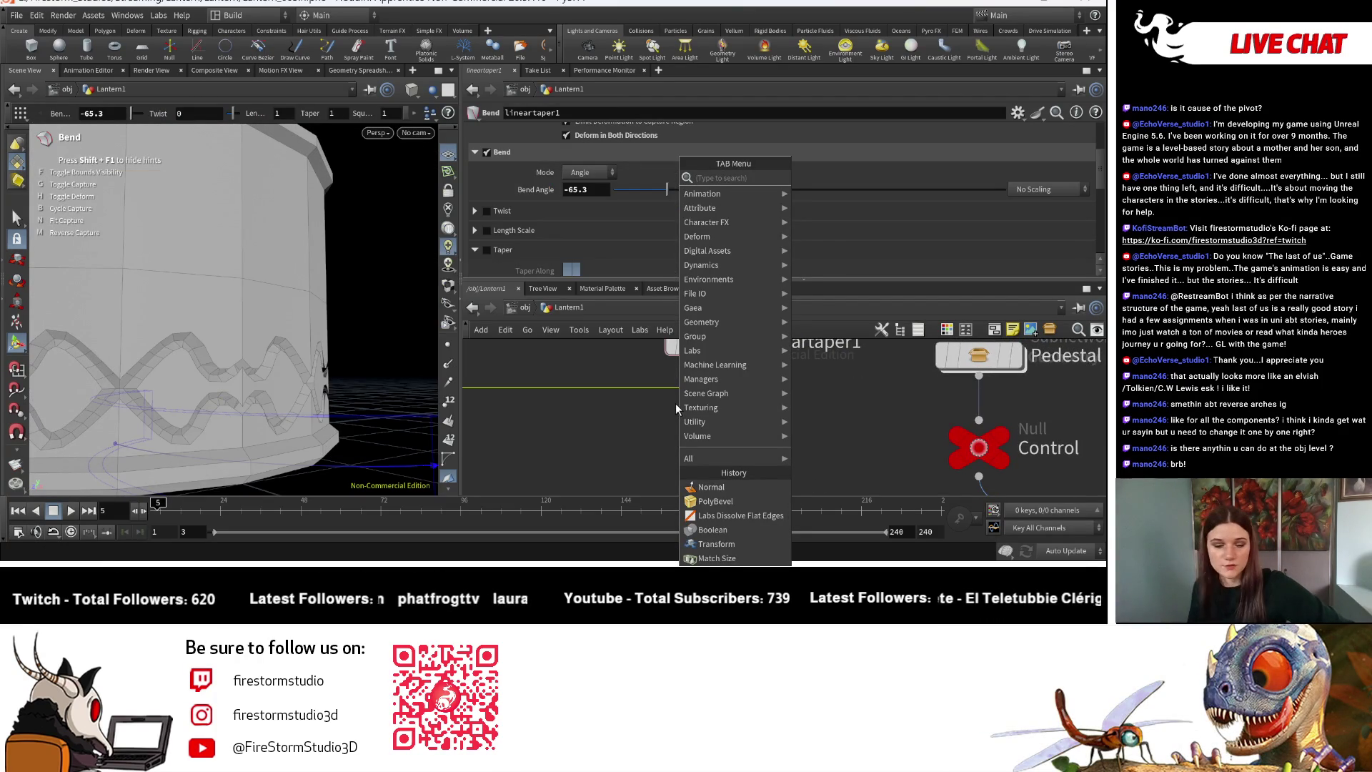
Add a Transform node (transform22) below lineartaper1 via the 'transf' search.
type("transf")
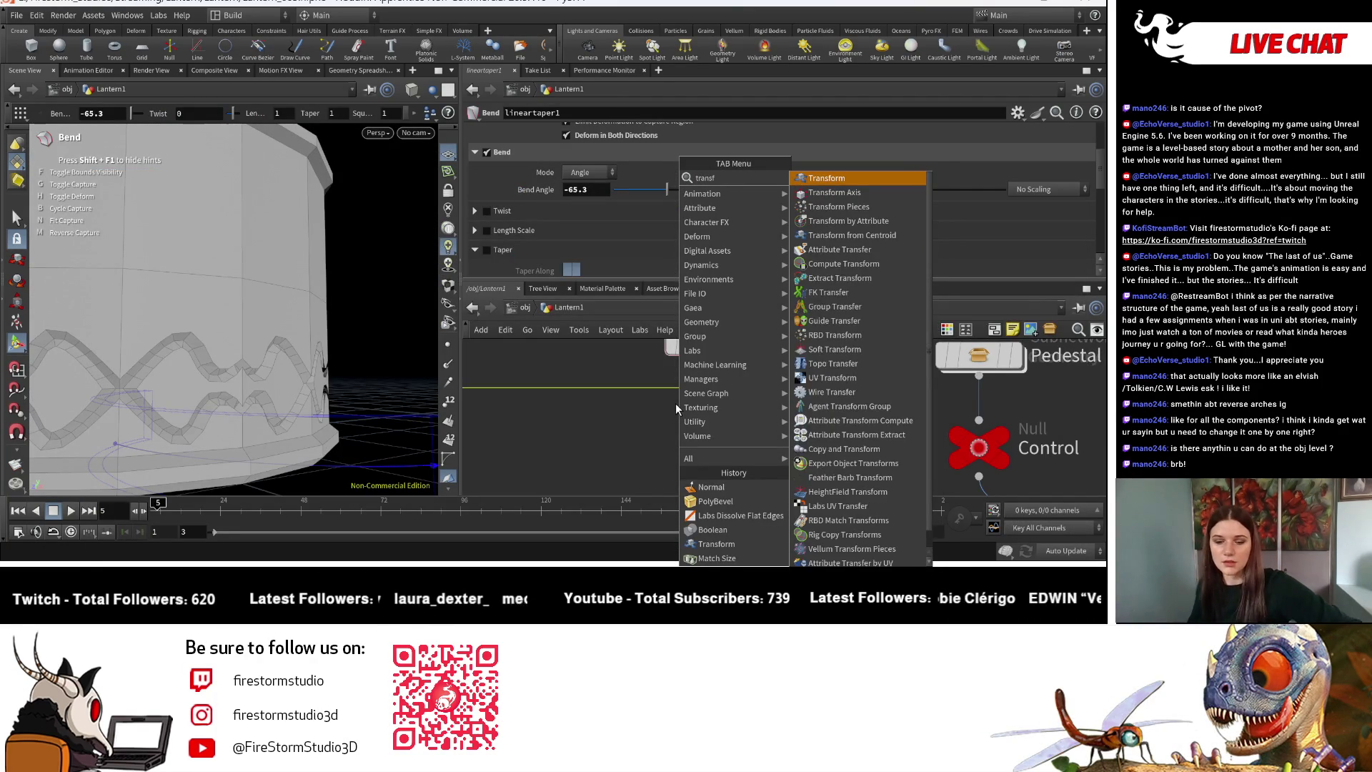
left_click(847, 178)
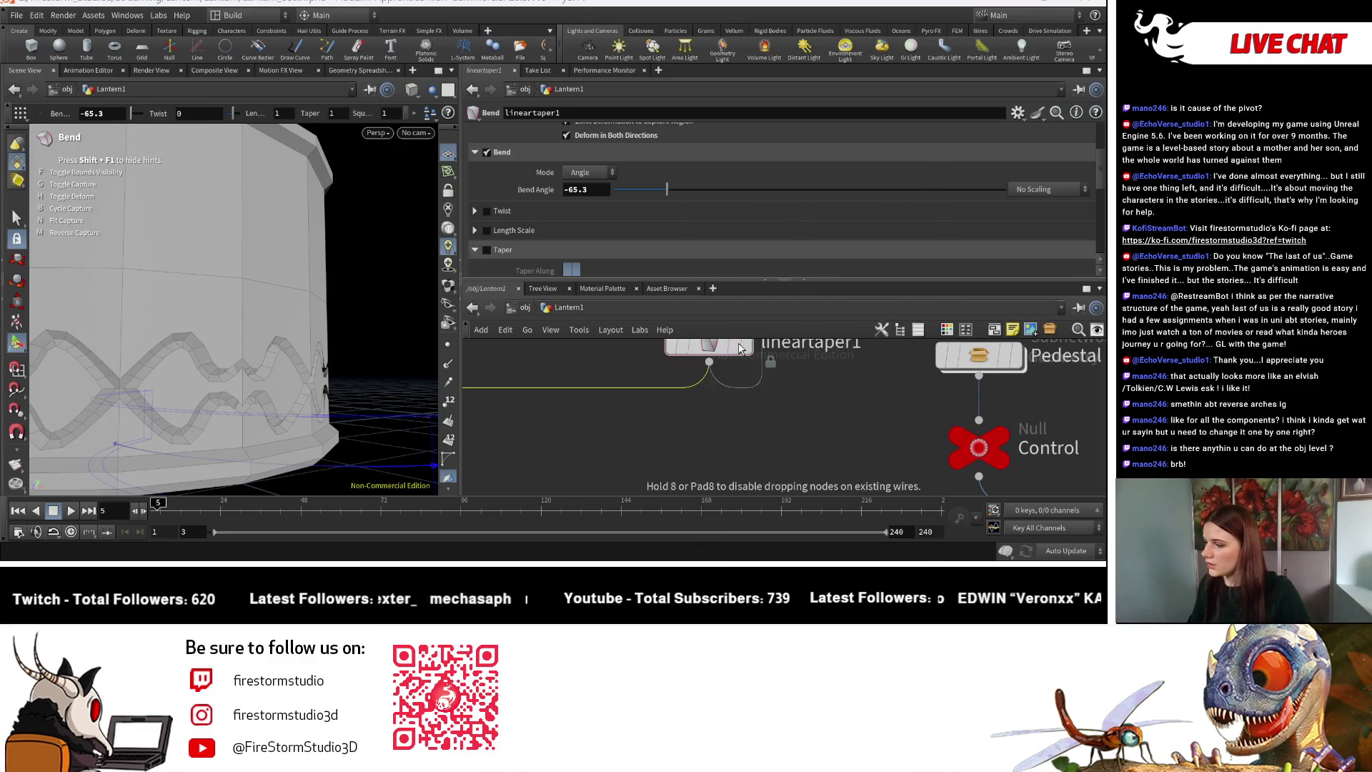
left_click(672, 429)
key("Escape")
scroll(211, 406, "down", 10)
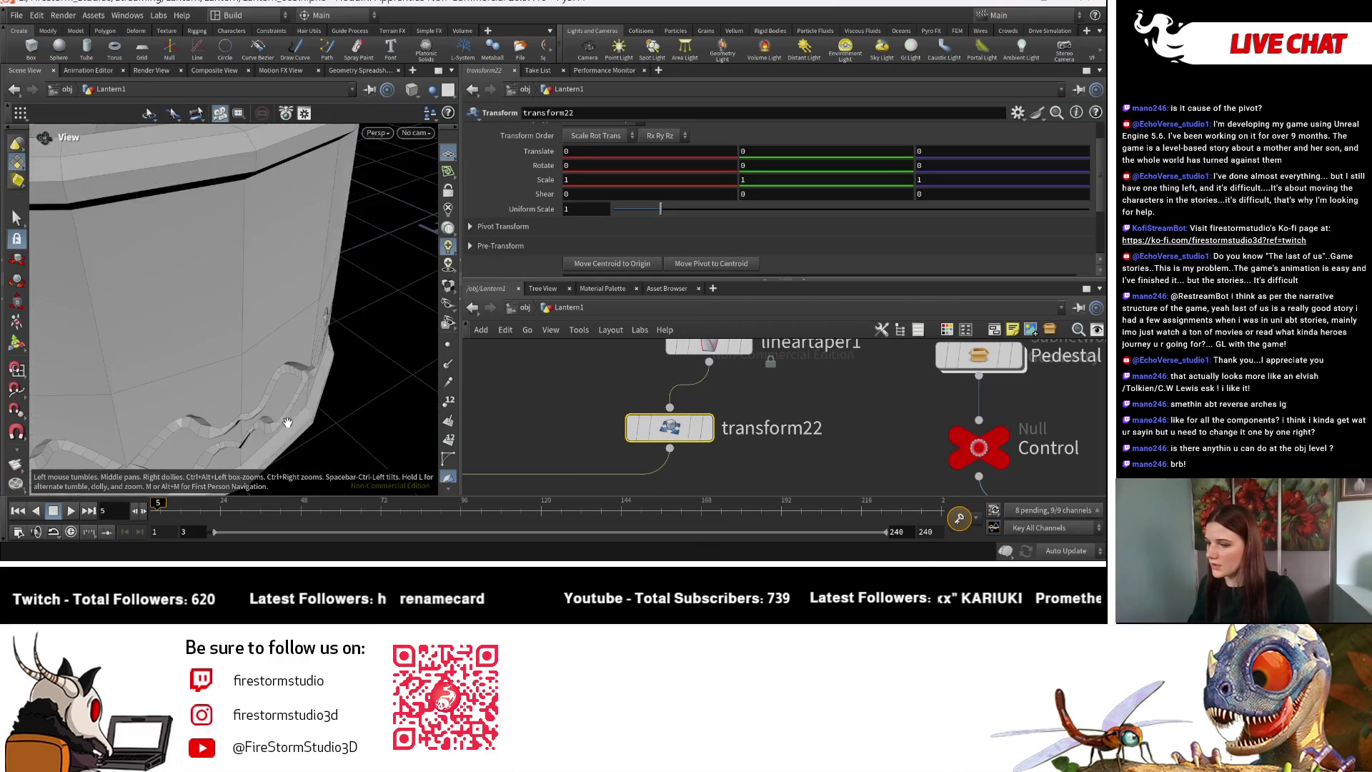
scroll(211, 406, "up", 5)
mouse_move(212, 405)
left_mouse_down()
mouse_move(265, 437)
mouse_move(275, 421)
left_mouse_up()
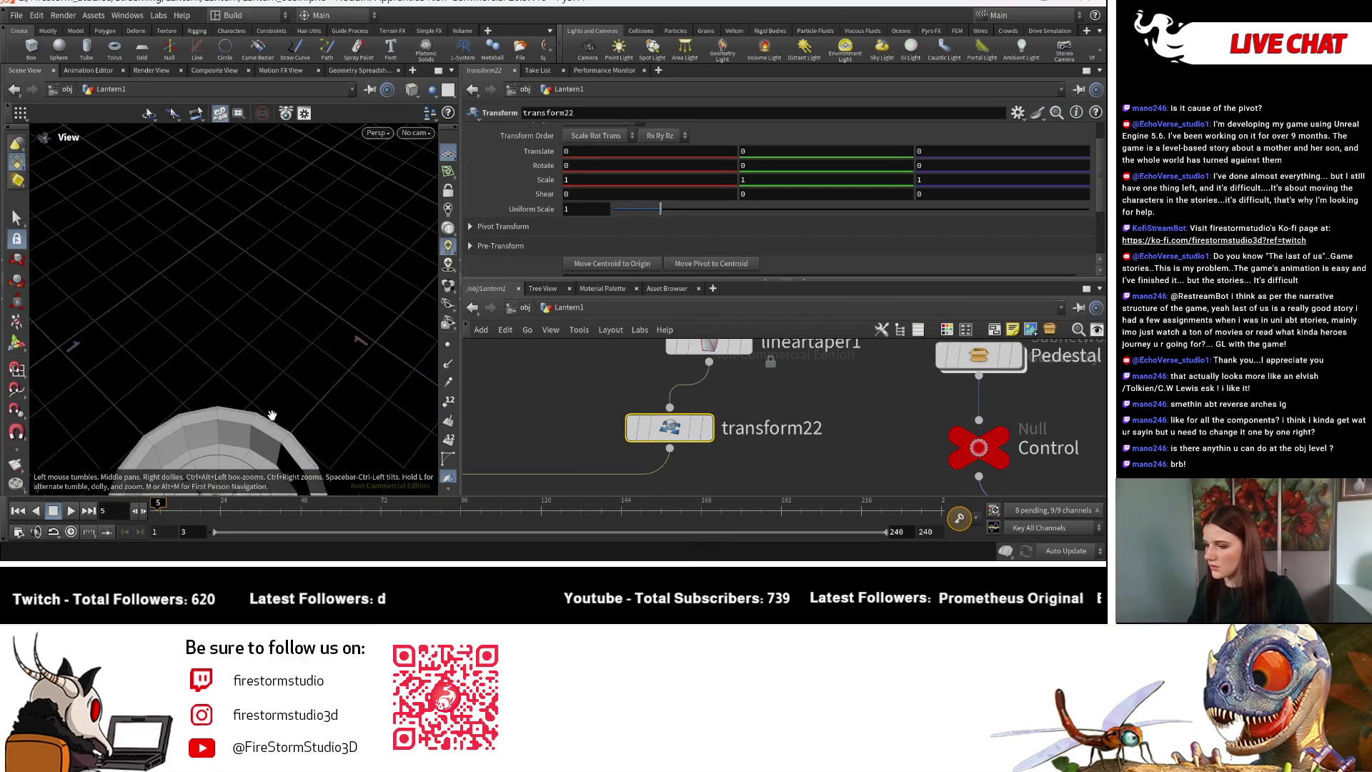
Set transform22's Translate Z to 0.008, checking the band from the side.
key("Return")
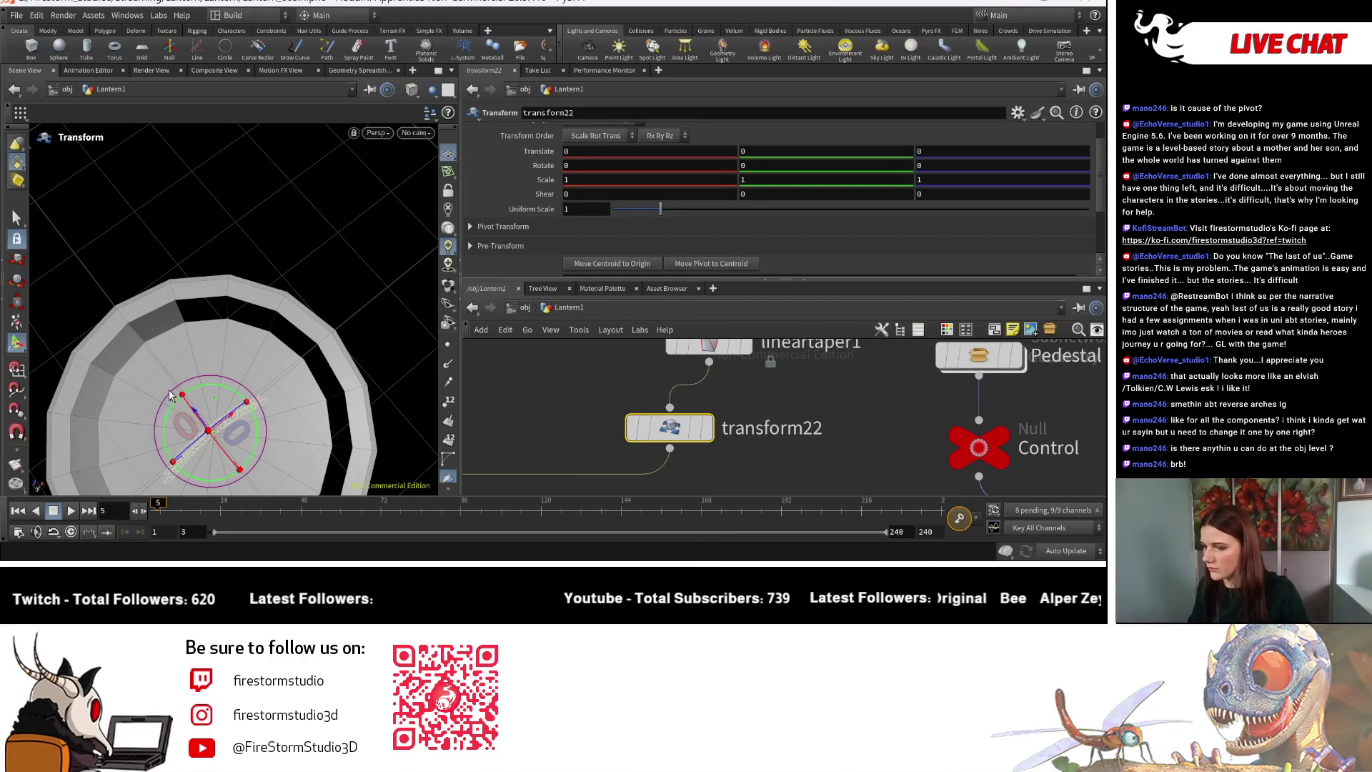
middle_click_drag(930, 156, 933, 156)
left_click_drag(233, 318, 243, 207)
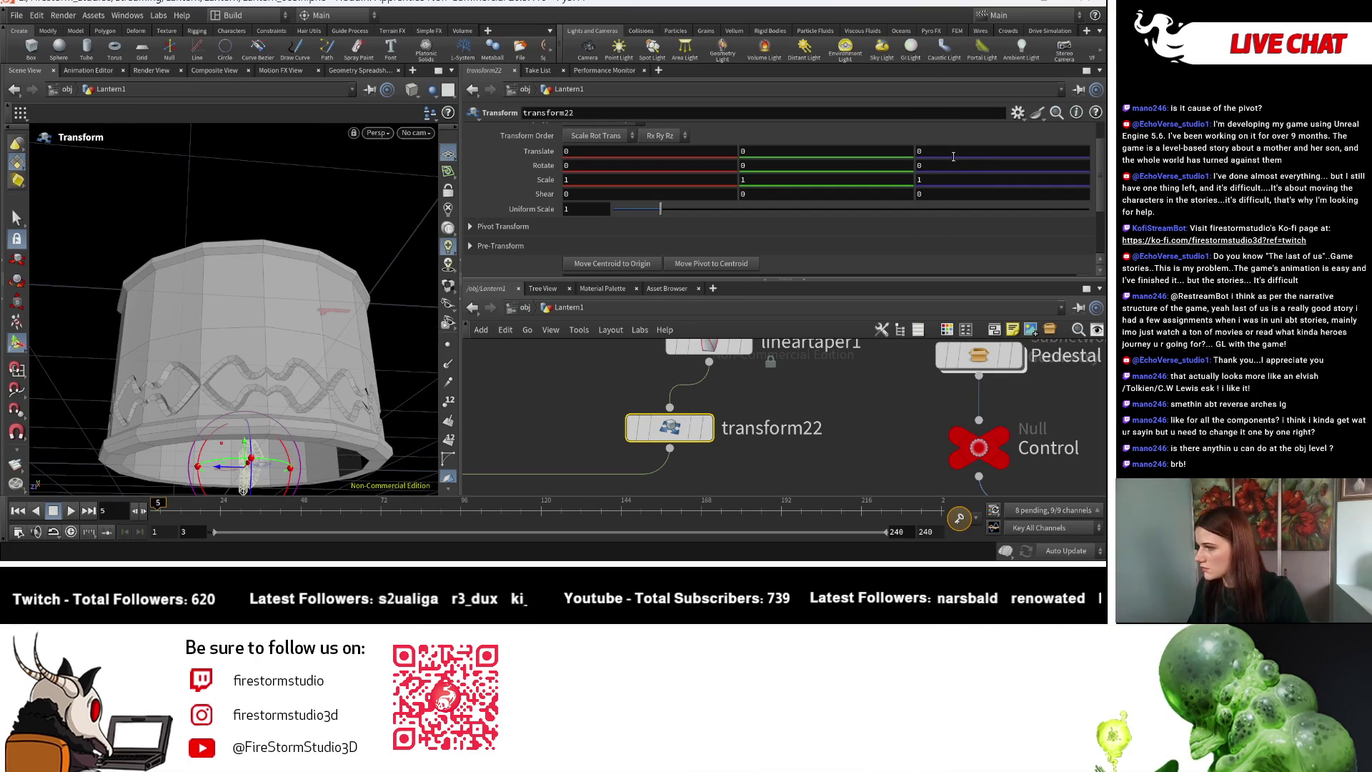
middle_click_drag(954, 156, 945, 152)
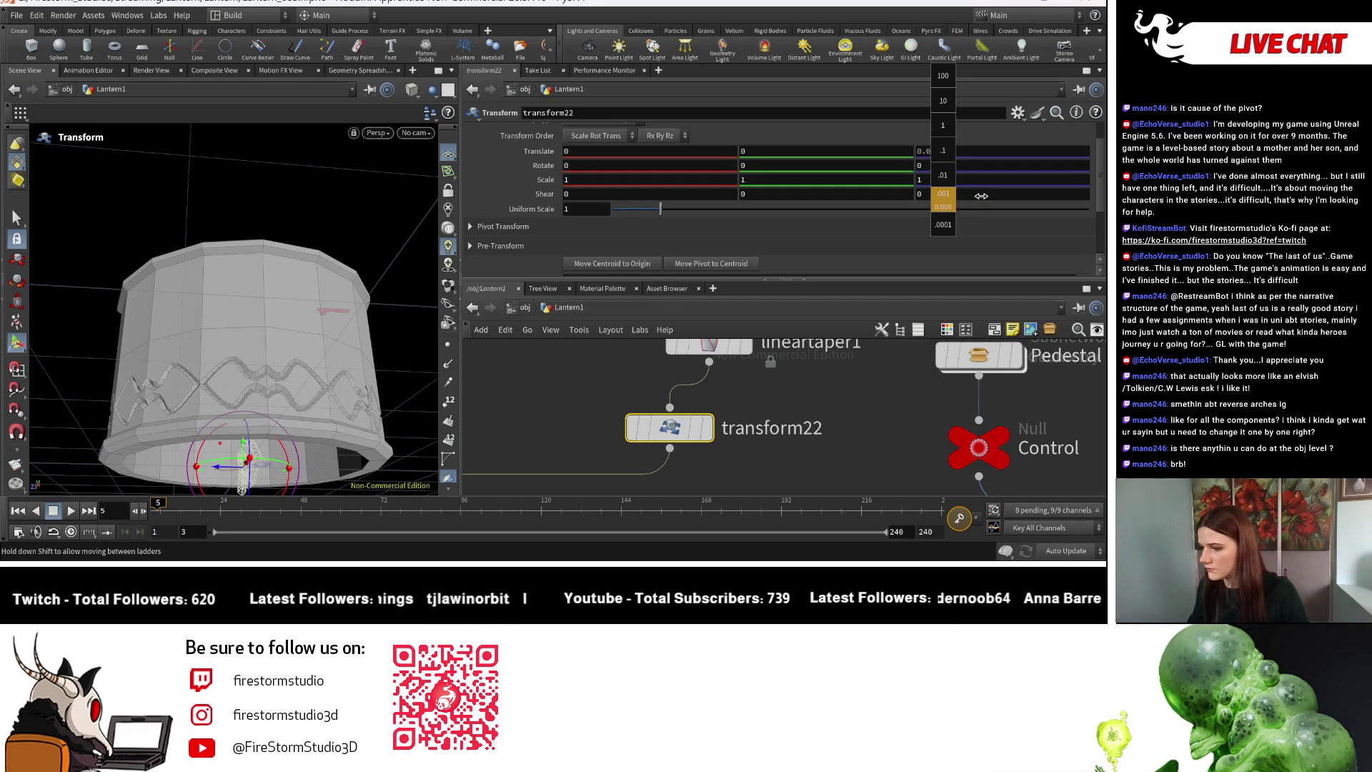
key("Escape")
right_click_drag(191, 326, 519, 382)
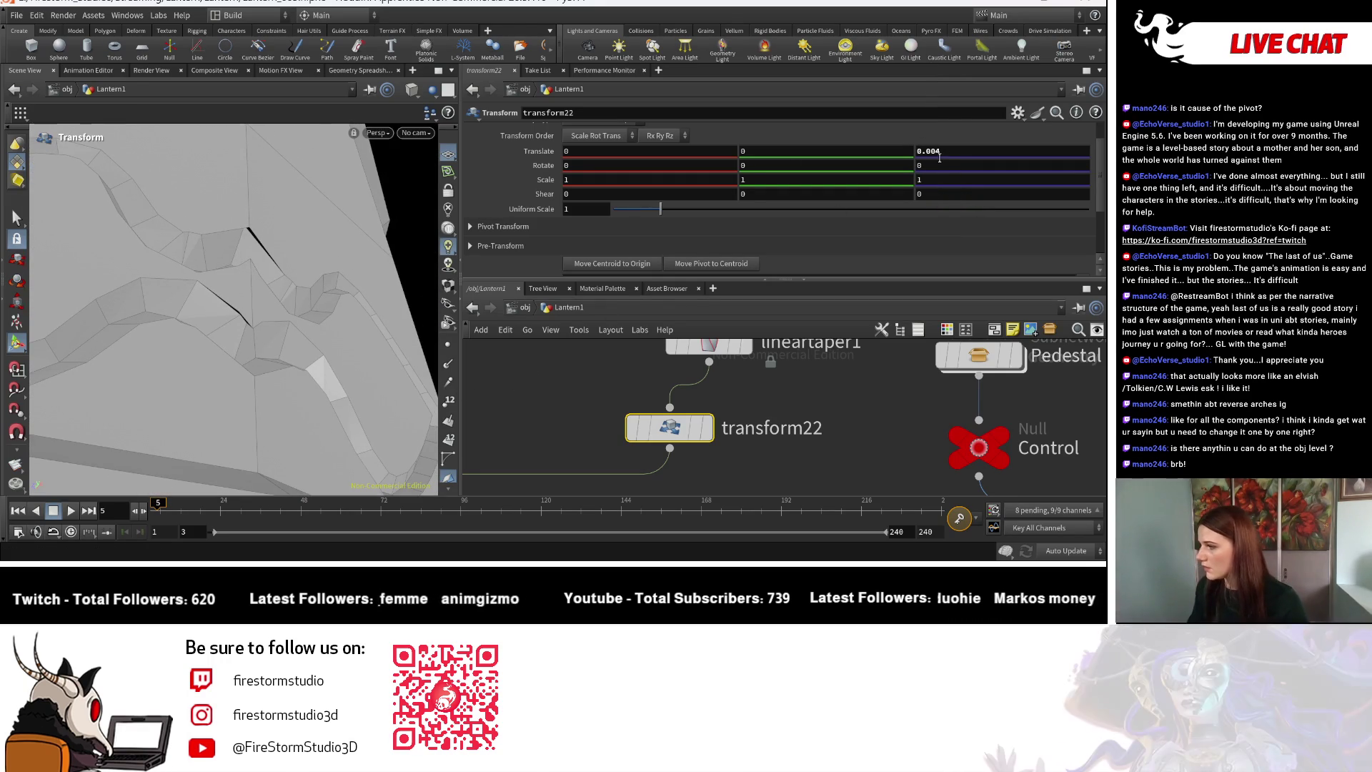
middle_click_drag(942, 152, 956, 164)
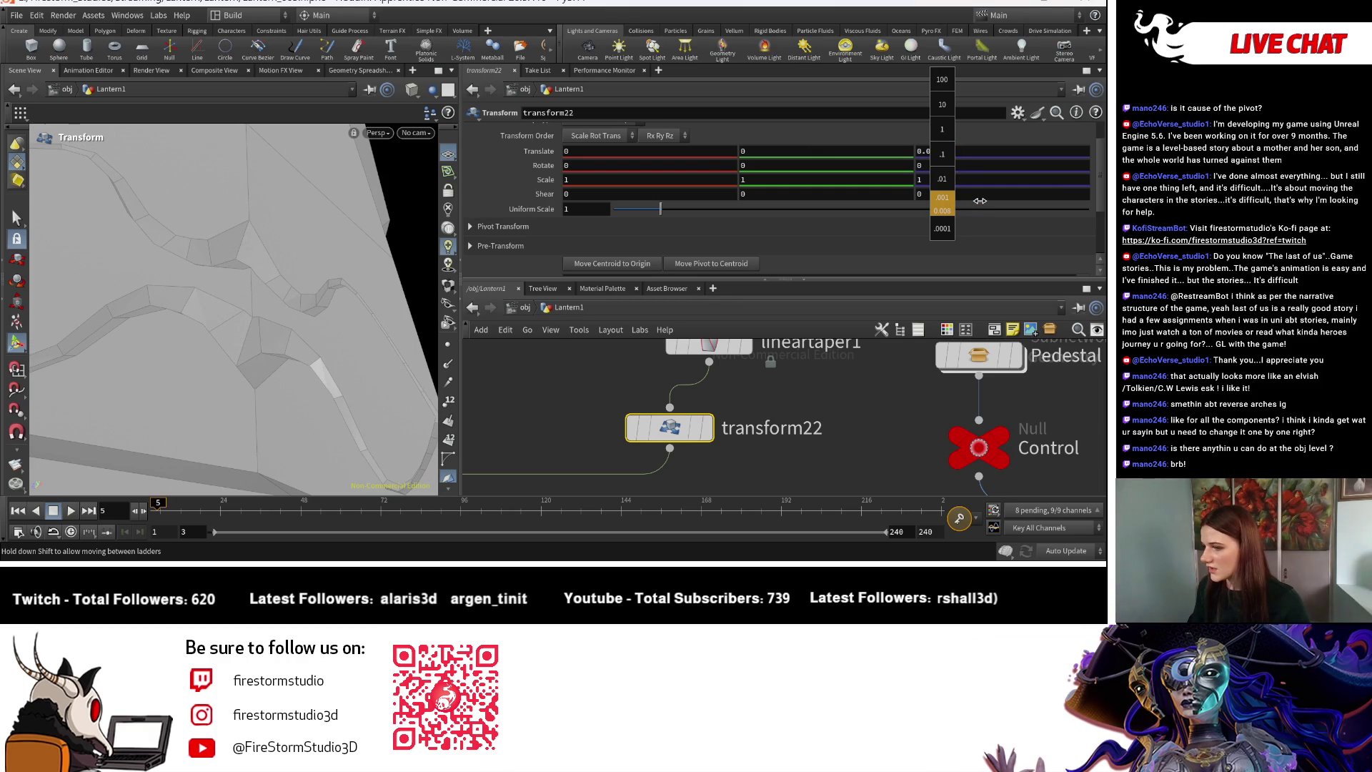
middle_click_drag(980, 200, 946, 160)
Return to lineartaper1, whose Bend Angle now reads -90.
scroll(999, 447, "down", 5)
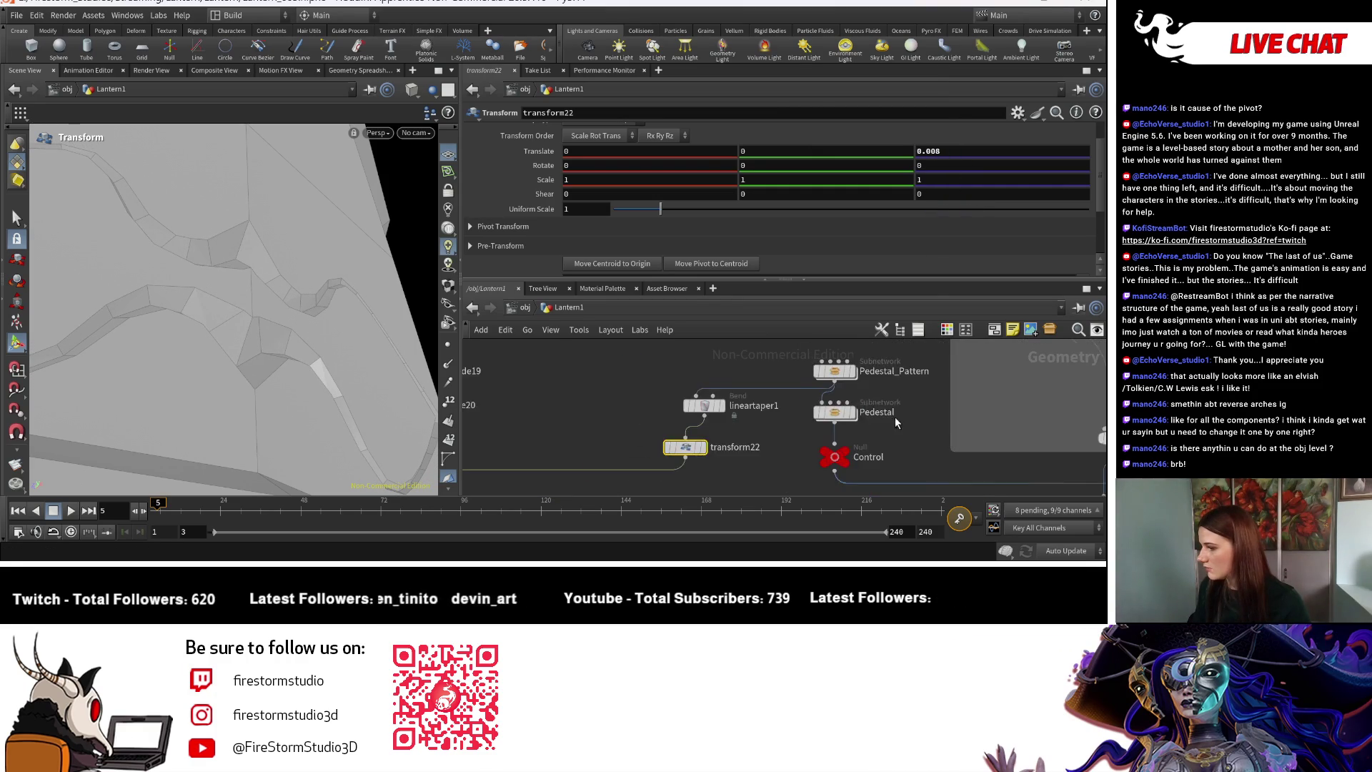
scroll(682, 402, "up", 5)
left_click(682, 402)
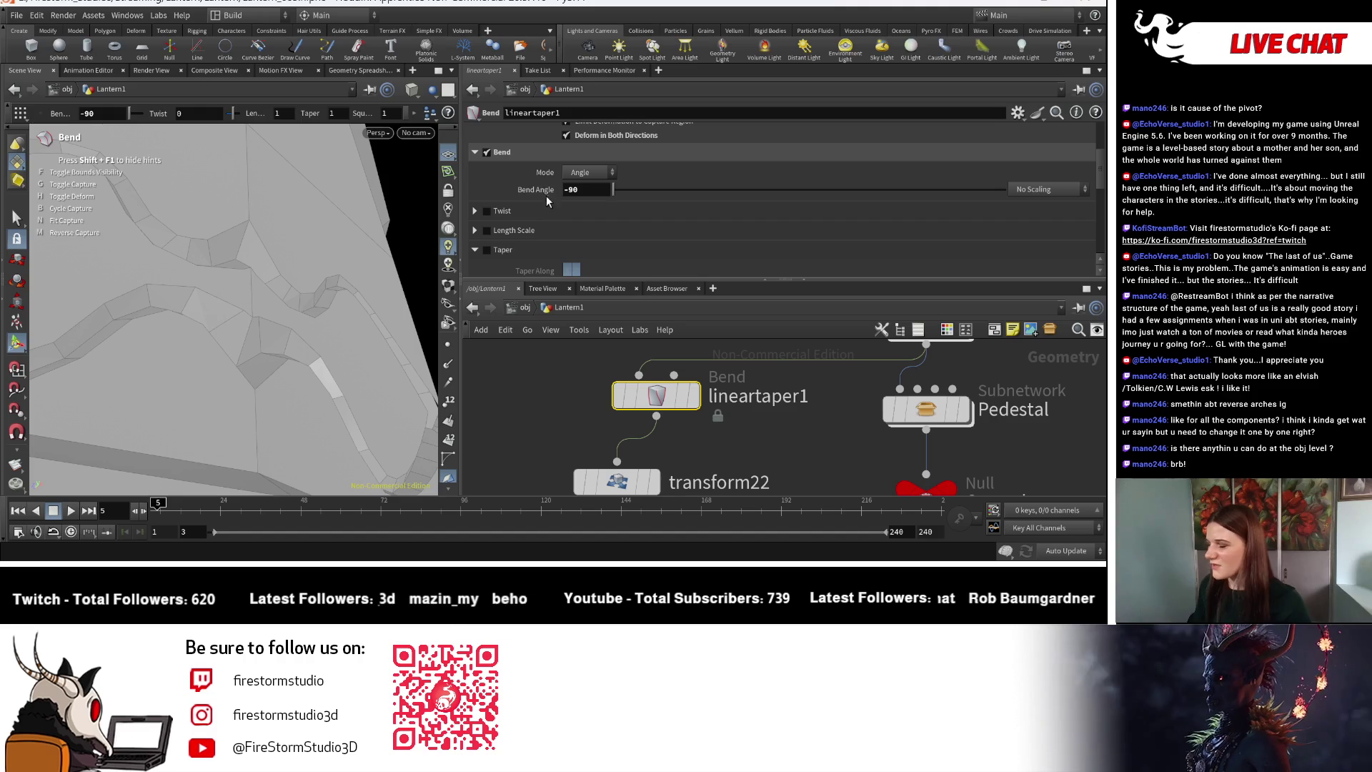
Orbit around the lantern to check the wavy band from side, low and top-down views.
mouse_move(89, 335)
left_mouse_down("alt")
mouse_move(286, 298)
mouse_move(404, 379)
mouse_move(397, 368)
mouse_move(346, 393)
mouse_move(354, 356)
mouse_move(341, 380)
left_mouse_up("alt")
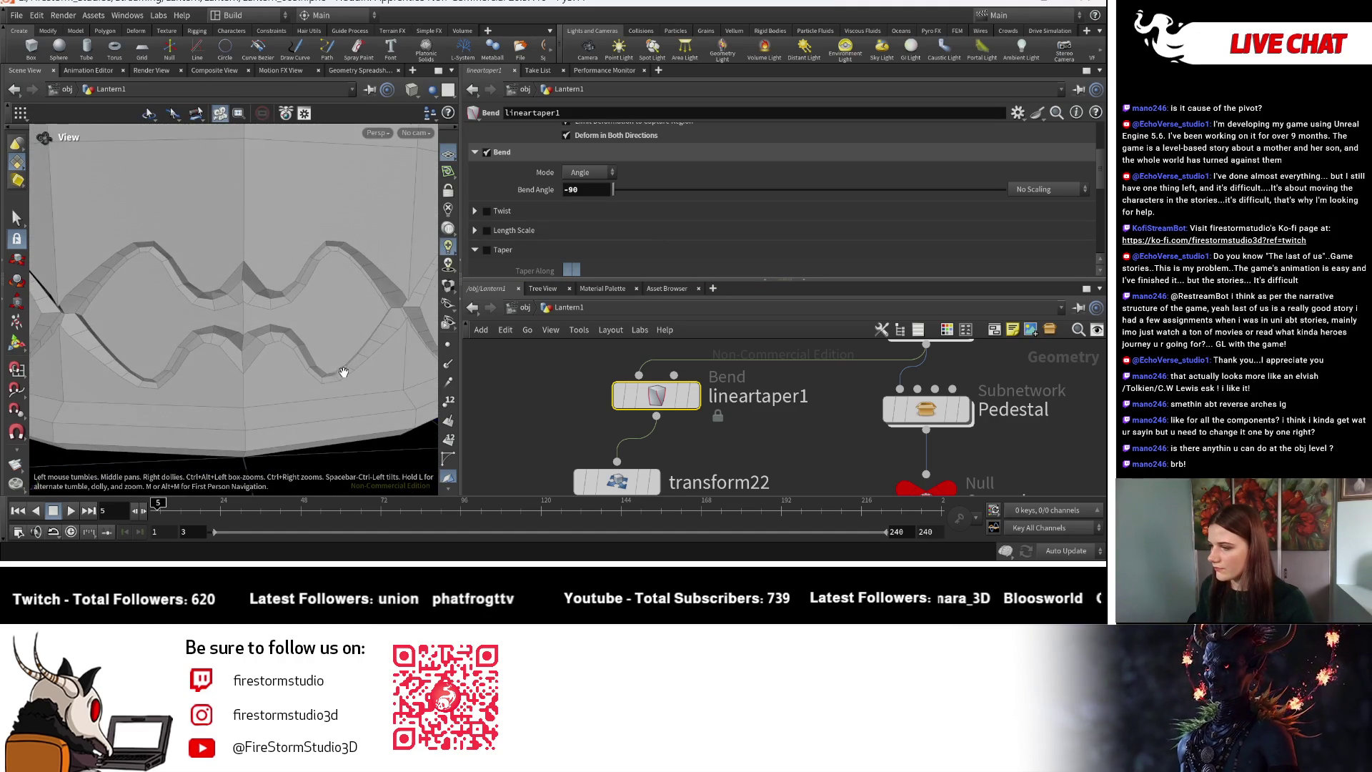
scroll(343, 373, "down", 5)
mouse_move(315, 323)
left_mouse_down()
mouse_move(300, 286)
mouse_move(215, 343)
mouse_move(205, 147)
mouse_move(71, 278)
mouse_move(214, 328)
mouse_move(240, 358)
mouse_move(272, 314)
left_mouse_up()
key("Return")
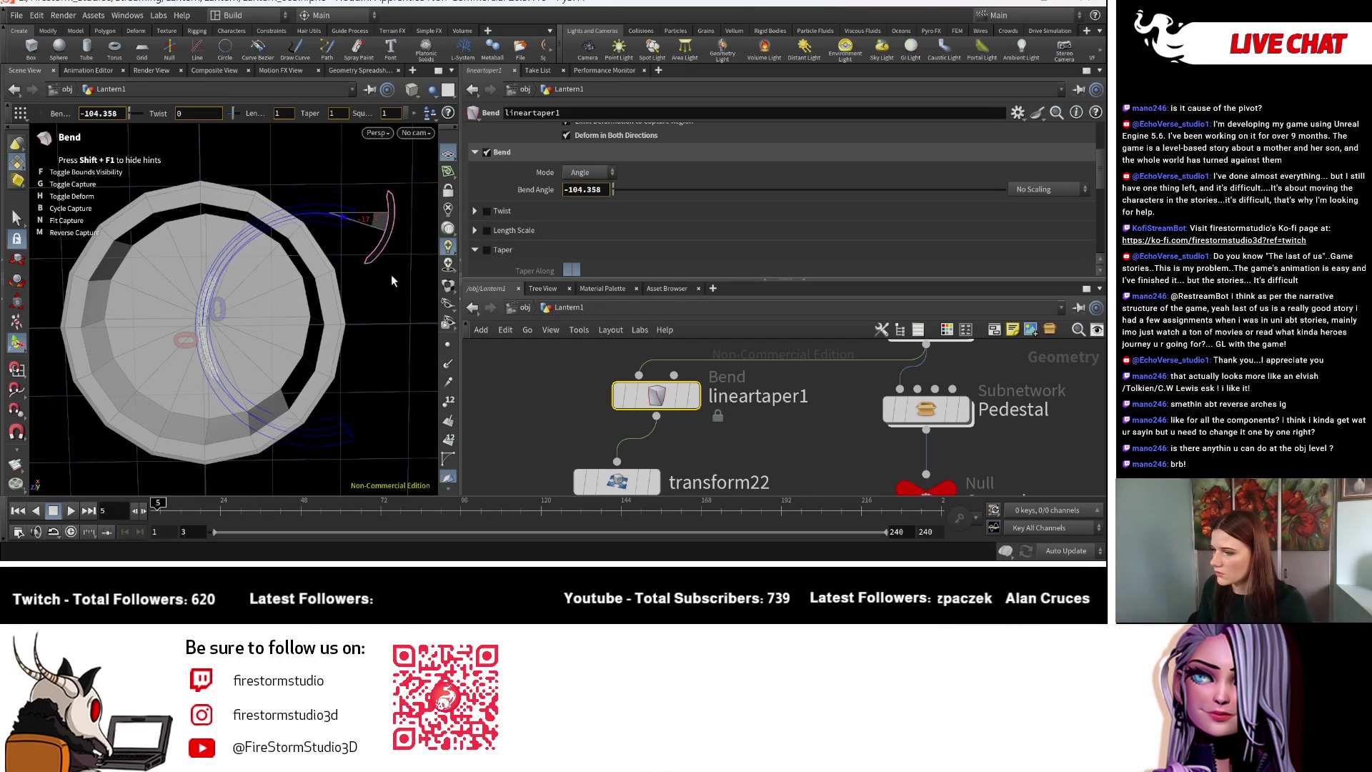
key("Escape")
left_click_drag(326, 231, 335, 298)
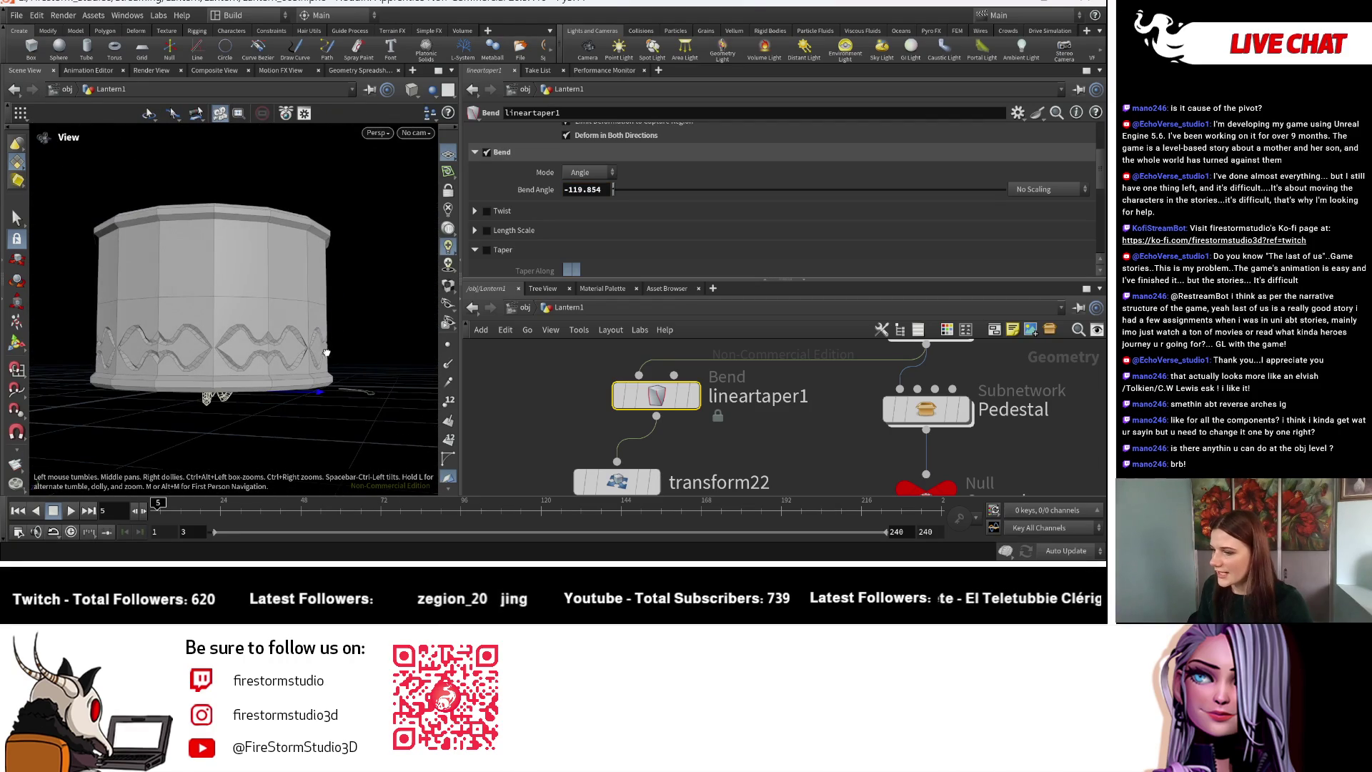
scroll(326, 348, "up", 5)
mouse_move(337, 411)
left_mouse_down()
mouse_move(313, 356)
mouse_move(358, 330)
left_mouse_up()
Drag the Bend handle to set lineartaper1's Bend Angle to -86.0292 and frame the lantern.
key("Return")
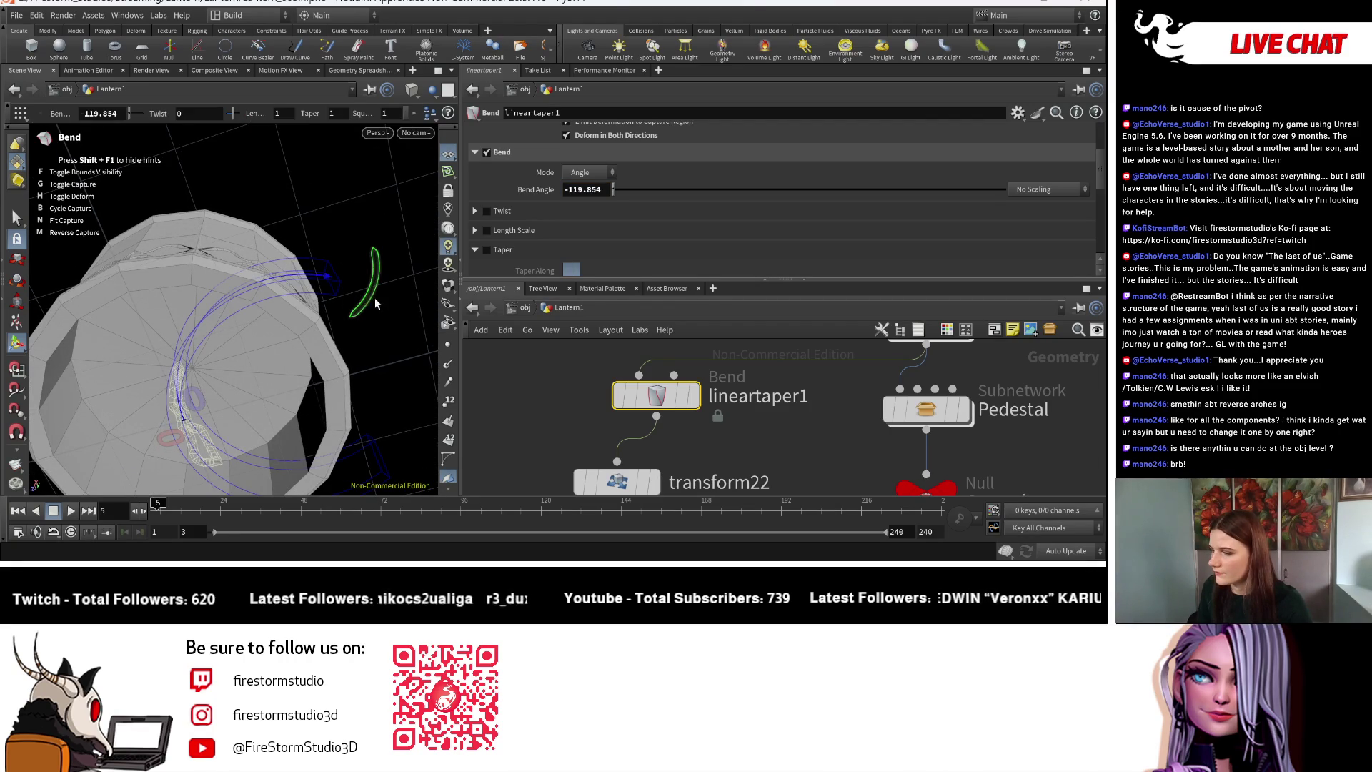
mouse_move(358, 229)
left_mouse_down()
mouse_move(335, 250)
mouse_move(321, 214)
left_mouse_up()
key("Escape")
left_click_drag(266, 406, 335, 419)
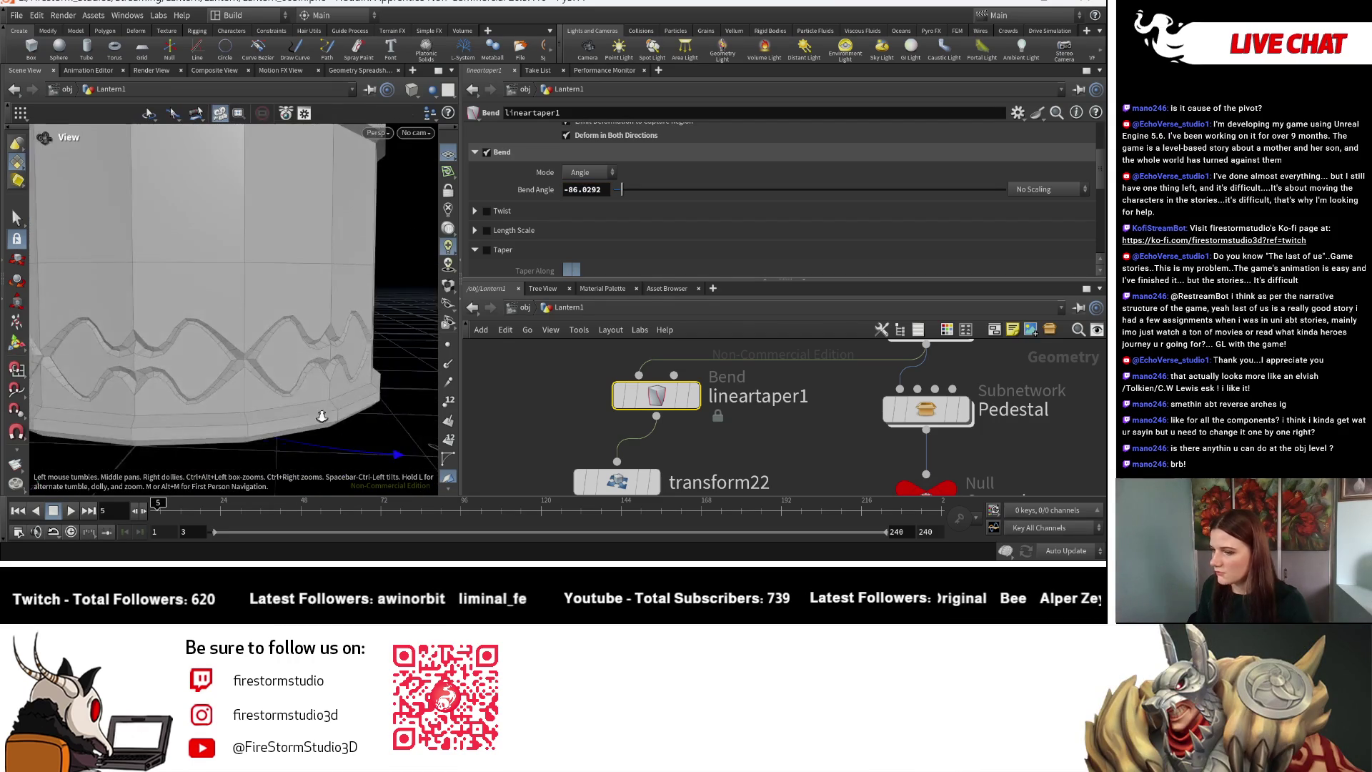
key("h")
key("Return")
mouse_move(738, 449)
middle_mouse_down()
mouse_move(722, 307)
mouse_move(1066, 399)
middle_mouse_up()
scroll(825, 410, "up", 3)
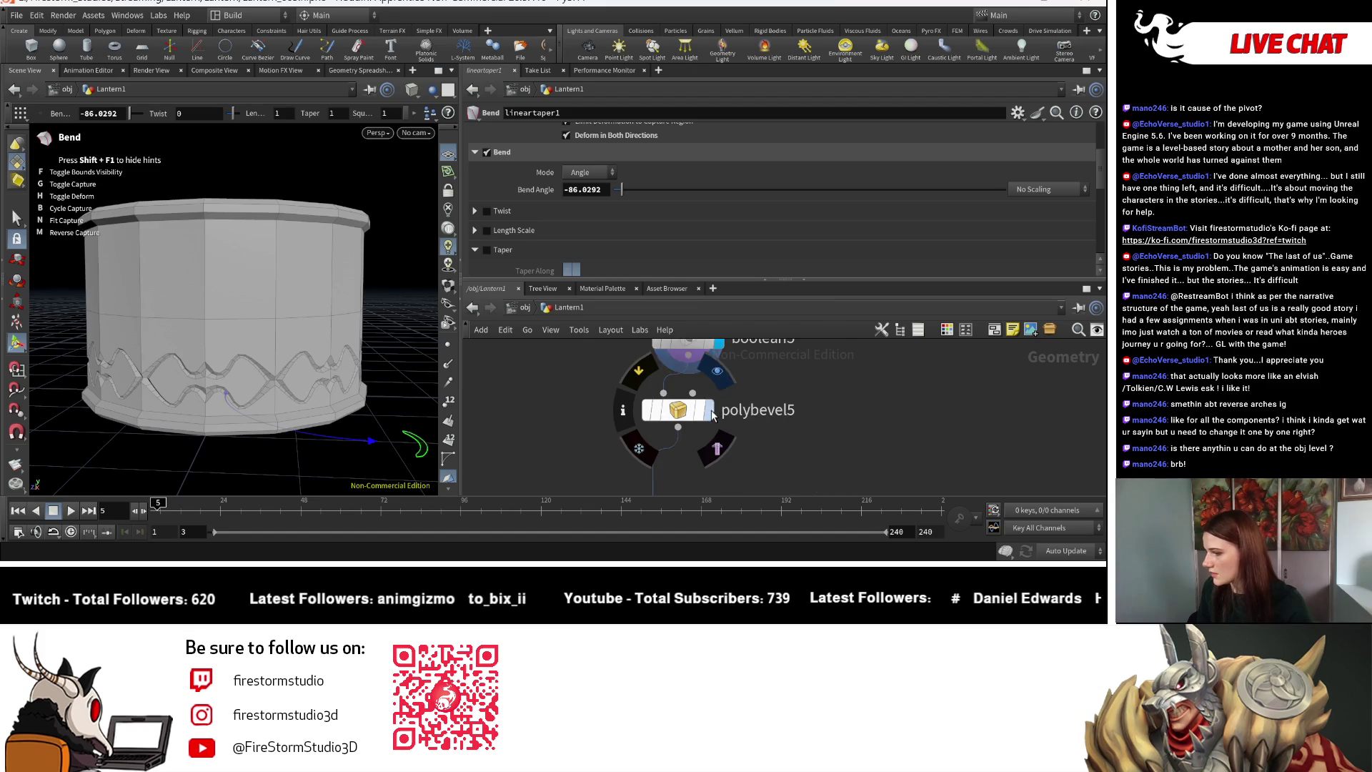
Display and select polybevel5, raising its Max Normal Angle to 52.
left_click(713, 415)
left_click(665, 422)
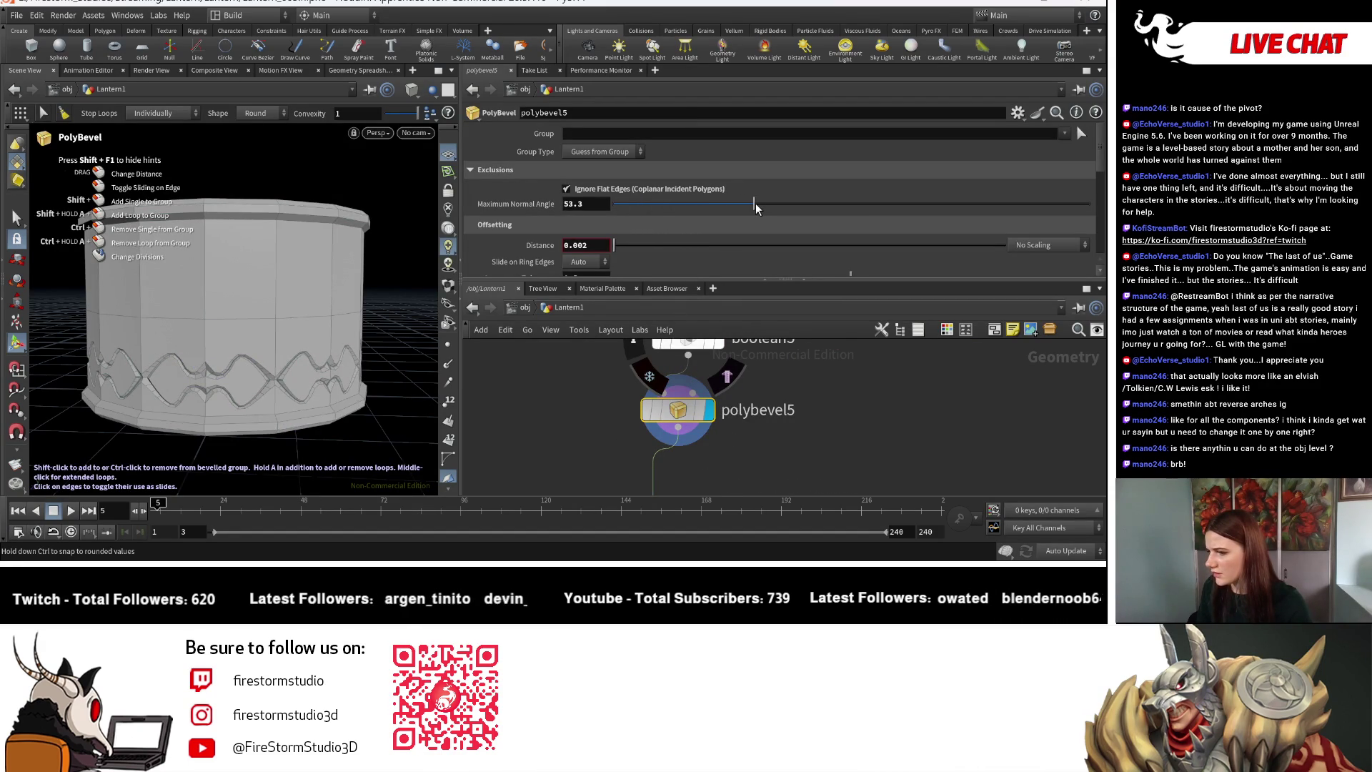
left_click_drag(746, 208, 753, 207)
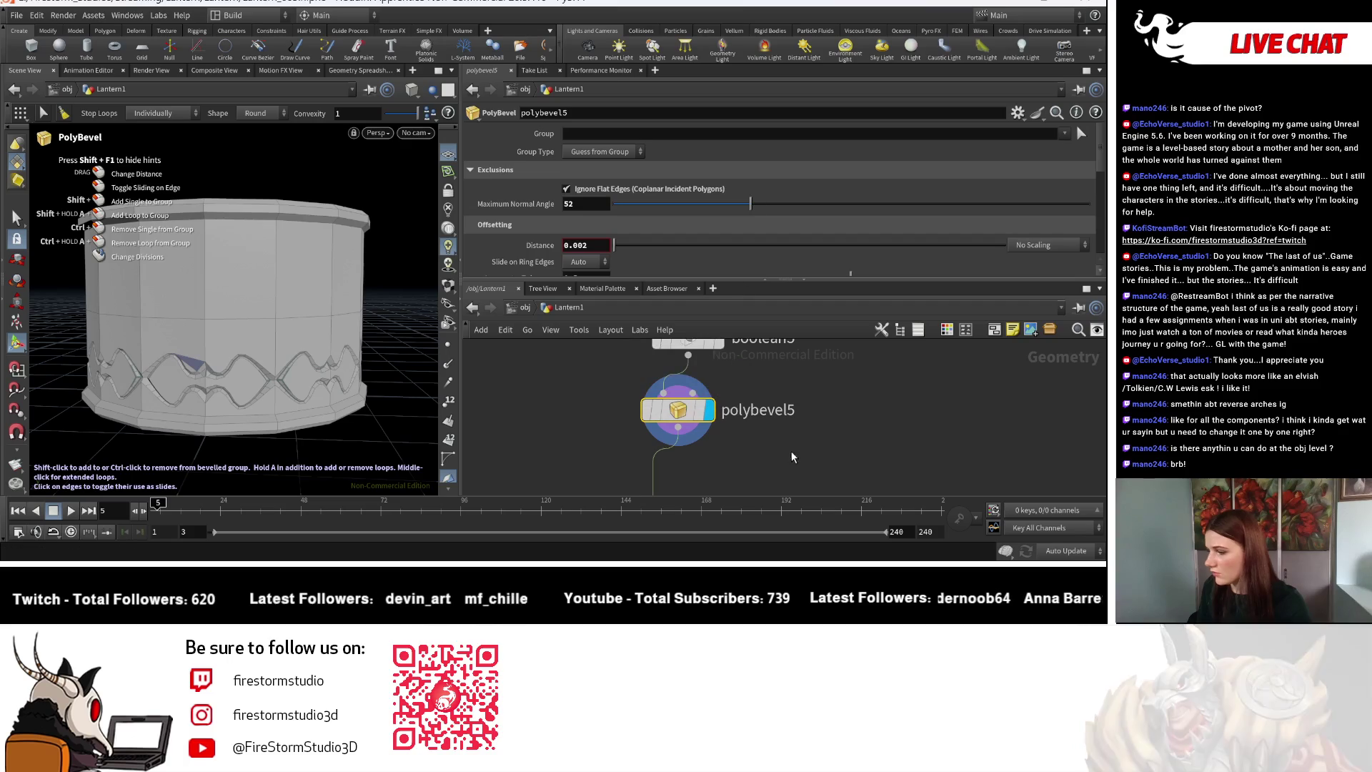
middle_click_drag(775, 372, 766, 418)
scroll(766, 418, "up", 1)
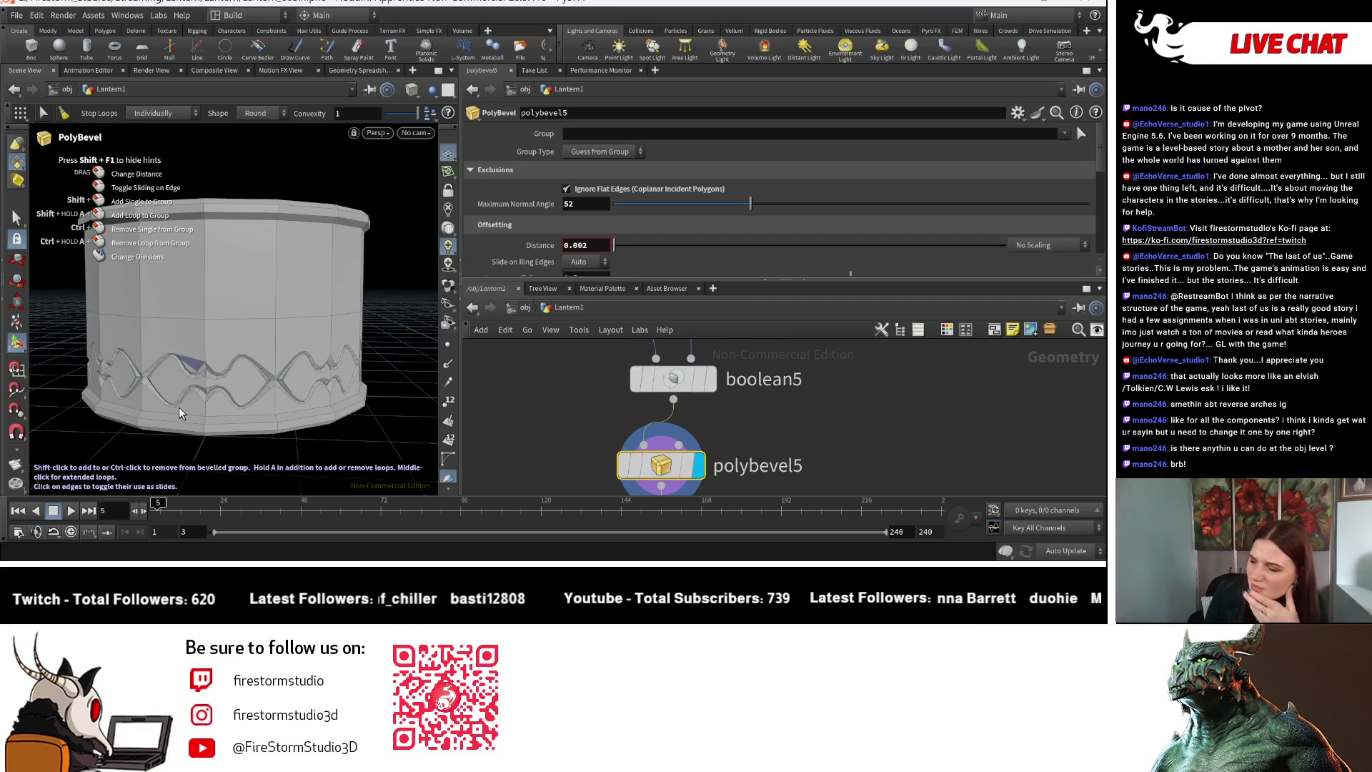
left_click_drag(355, 370, 327, 383)
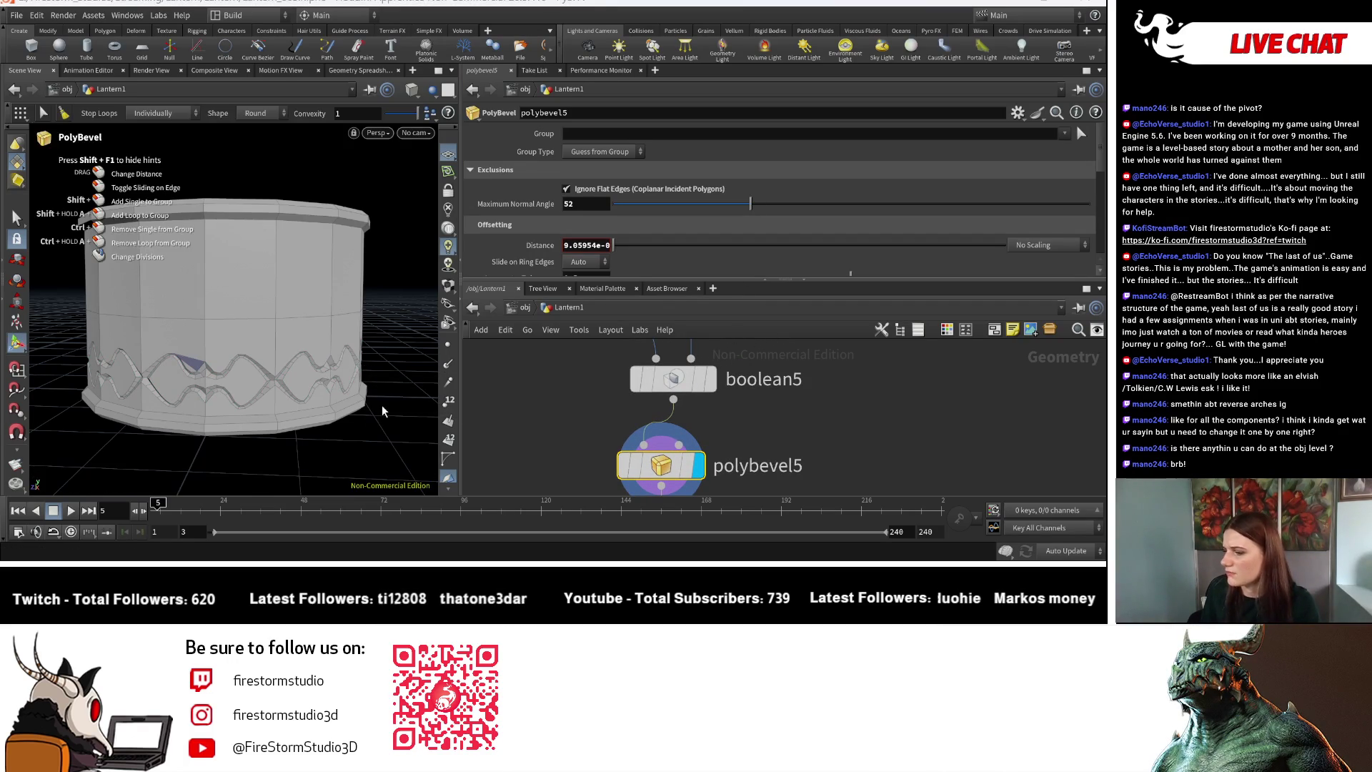
Orbit and zoom around the cylinder to inspect the bevelled band.
key("Escape")
middle_click_drag(359, 402, 300, 372)
scroll(230, 357, "up", 3)
mouse_move(230, 357)
left_mouse_down()
mouse_move(266, 383)
mouse_move(308, 372)
left_mouse_up()
scroll(297, 389, "down", 5)
scroll(331, 362, "up", 6)
scroll(331, 362, "up", 2)
key("Return")
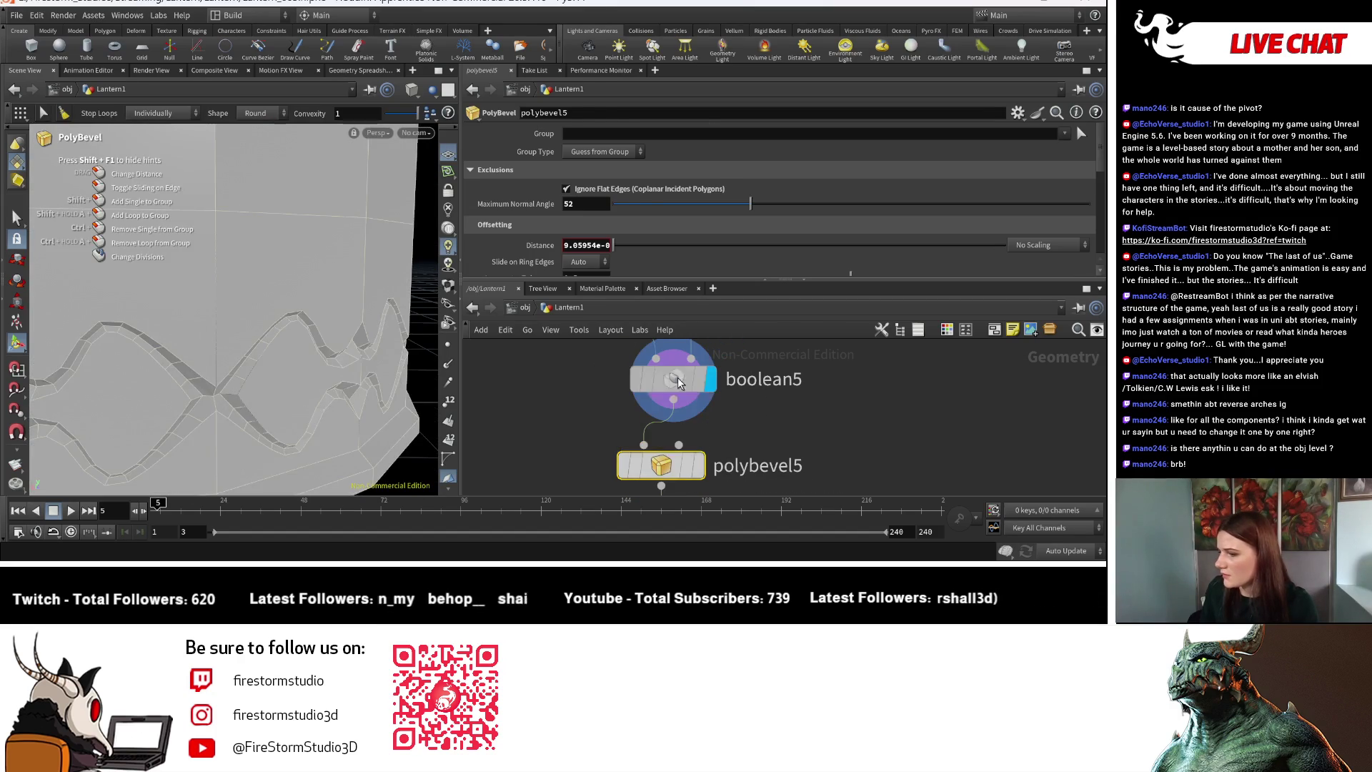
Switch boolean5's Set B to Treat As Surface, then back to Solid.
left_click(715, 385)
scroll(290, 310, "down", 5)
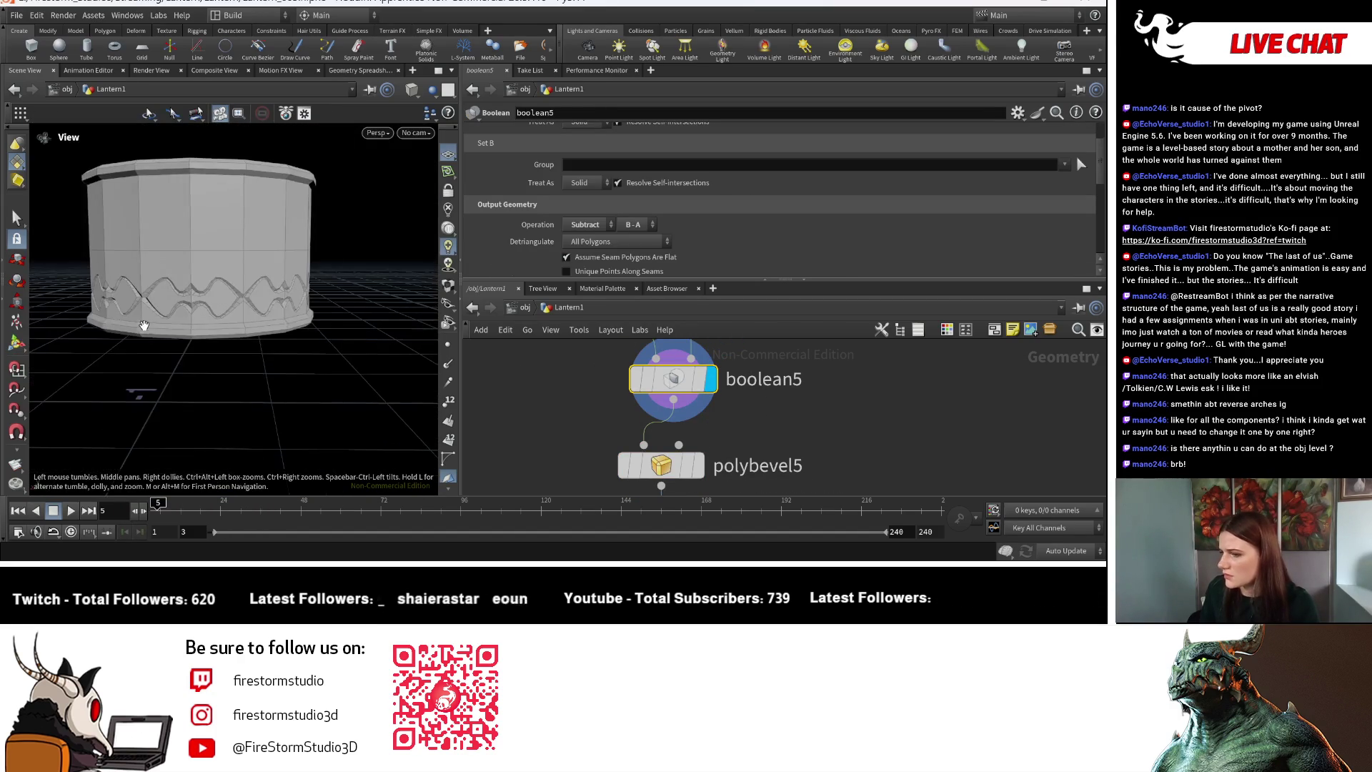
scroll(290, 309, "up", 3)
scroll(290, 309, "down", 3)
key("Return")
left_click(586, 183)
left_click(593, 189)
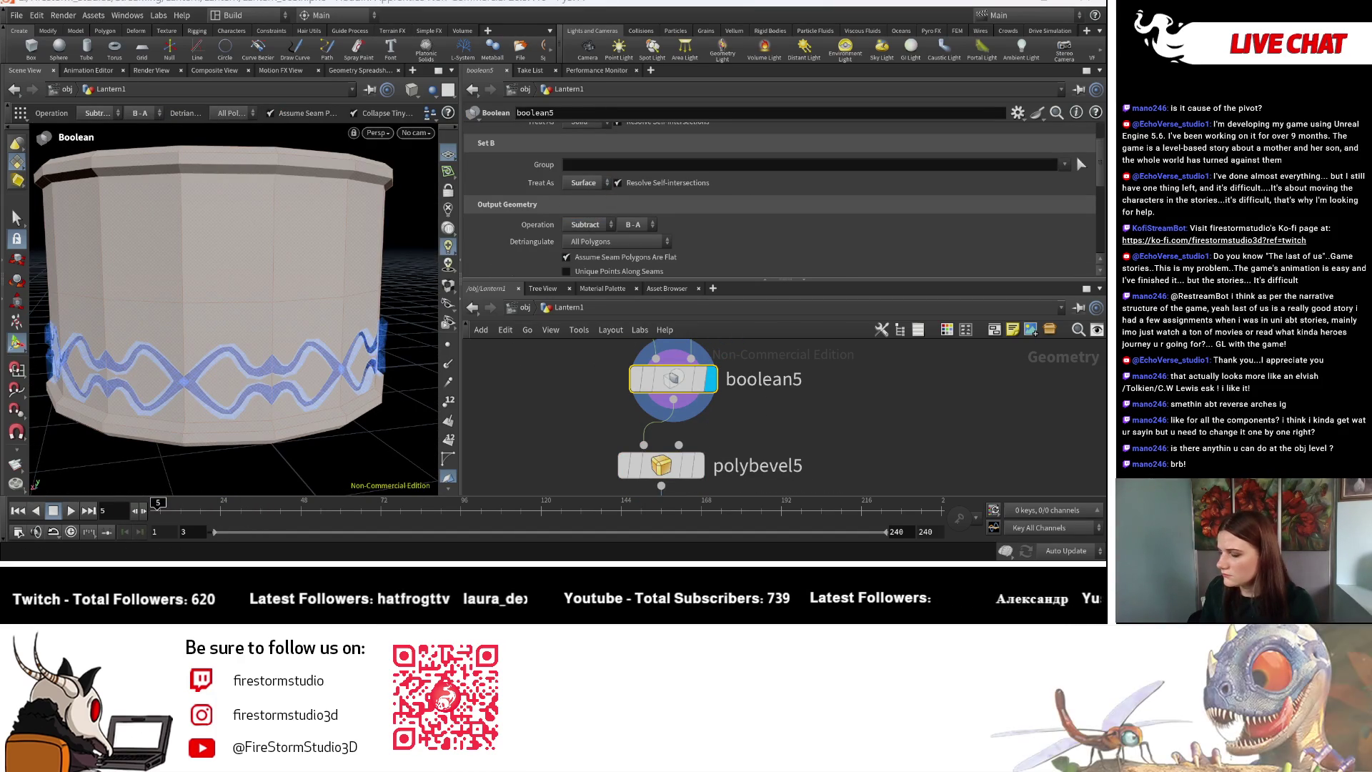
left_click(577, 199)
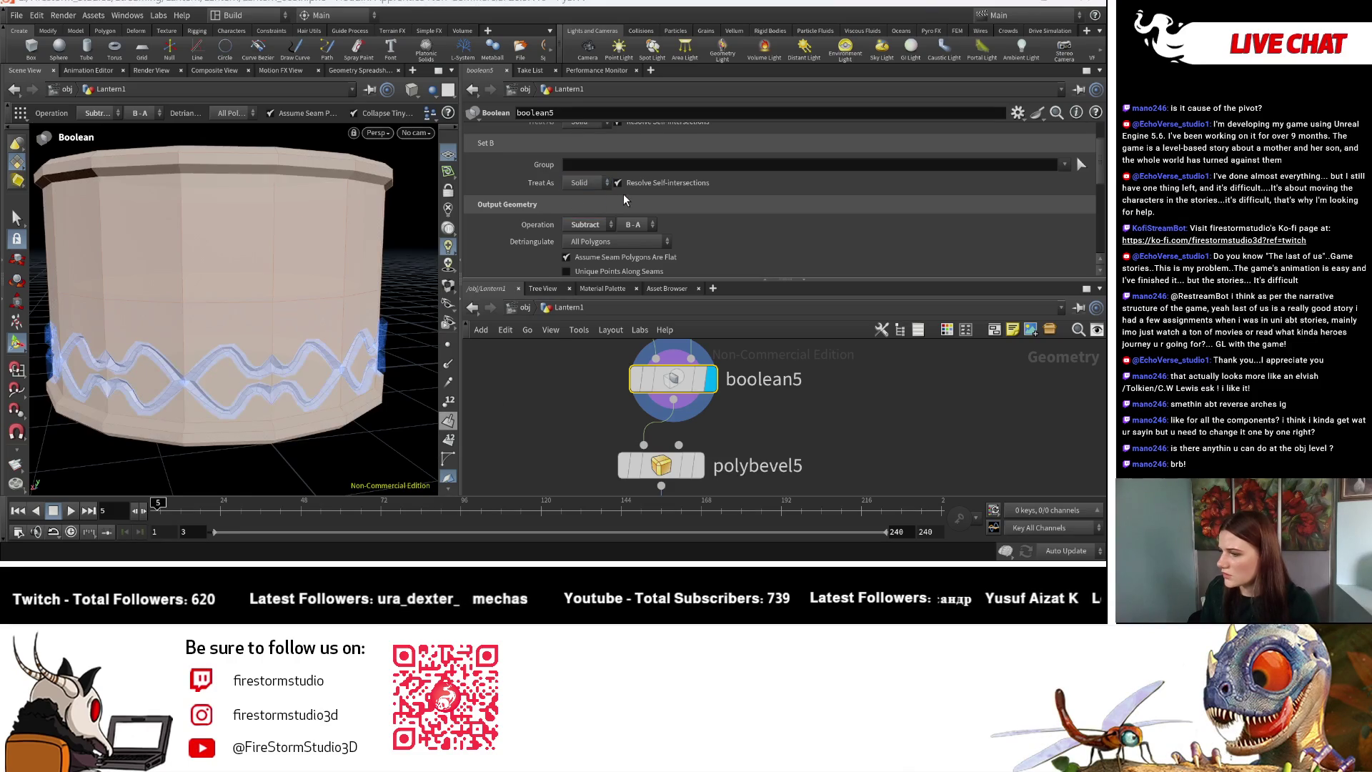
scroll(592, 187, "up", 2)
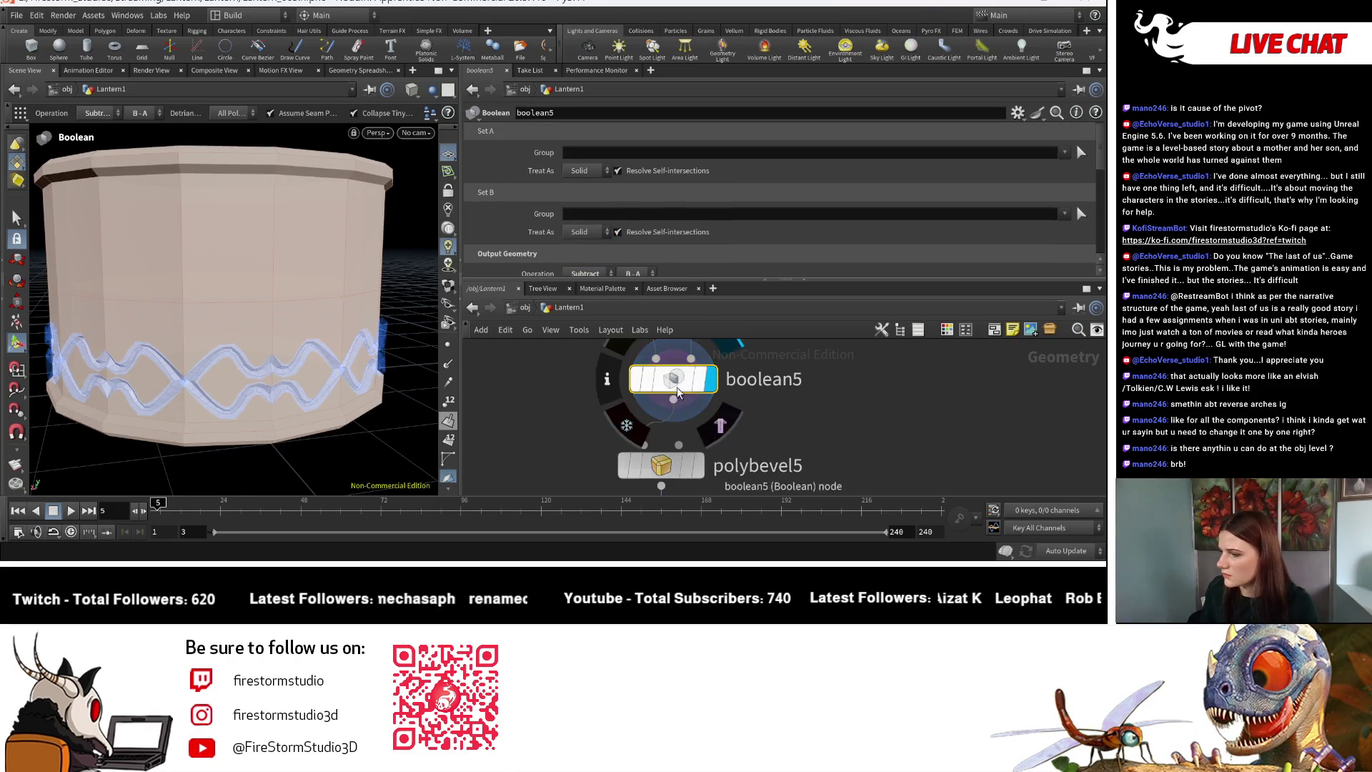
Select polybevel5 again and set its bevel Distance to 0.
left_click(699, 473)
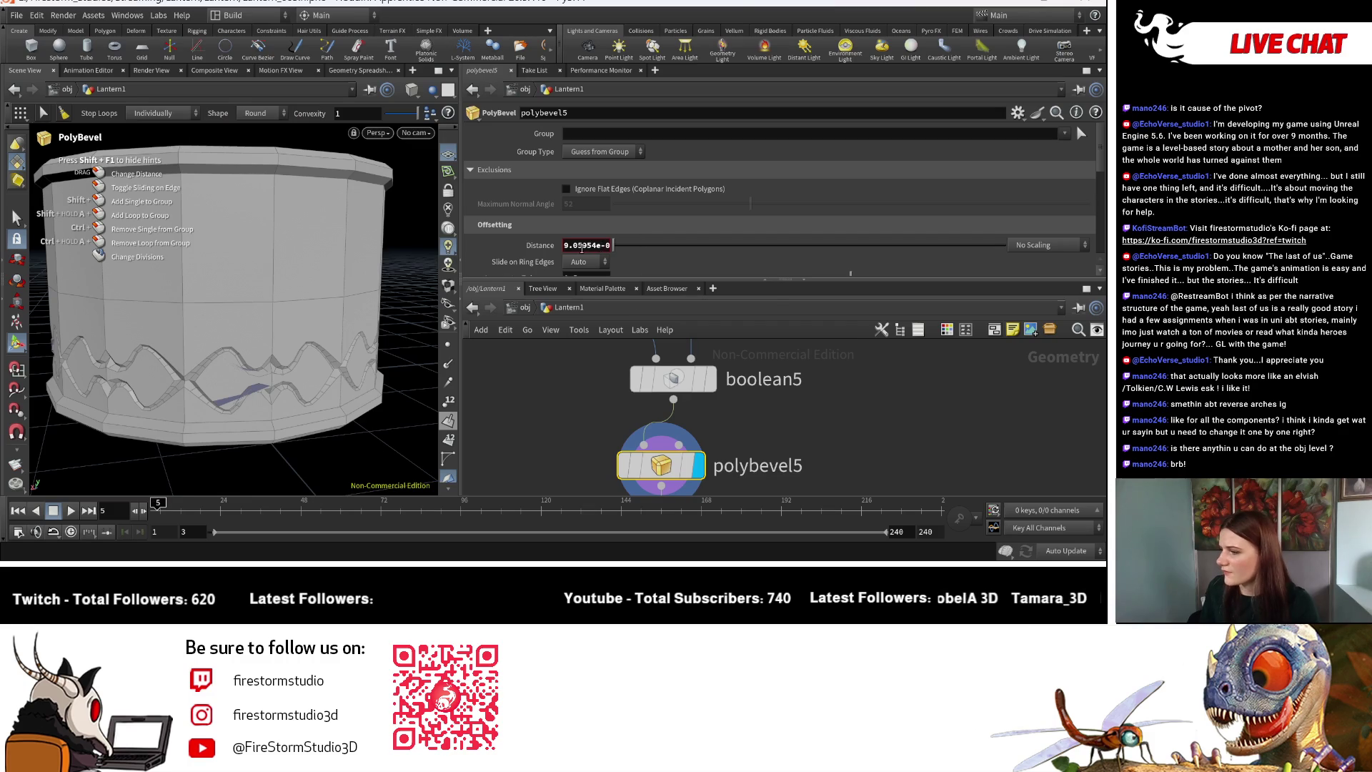
right_click(580, 248)
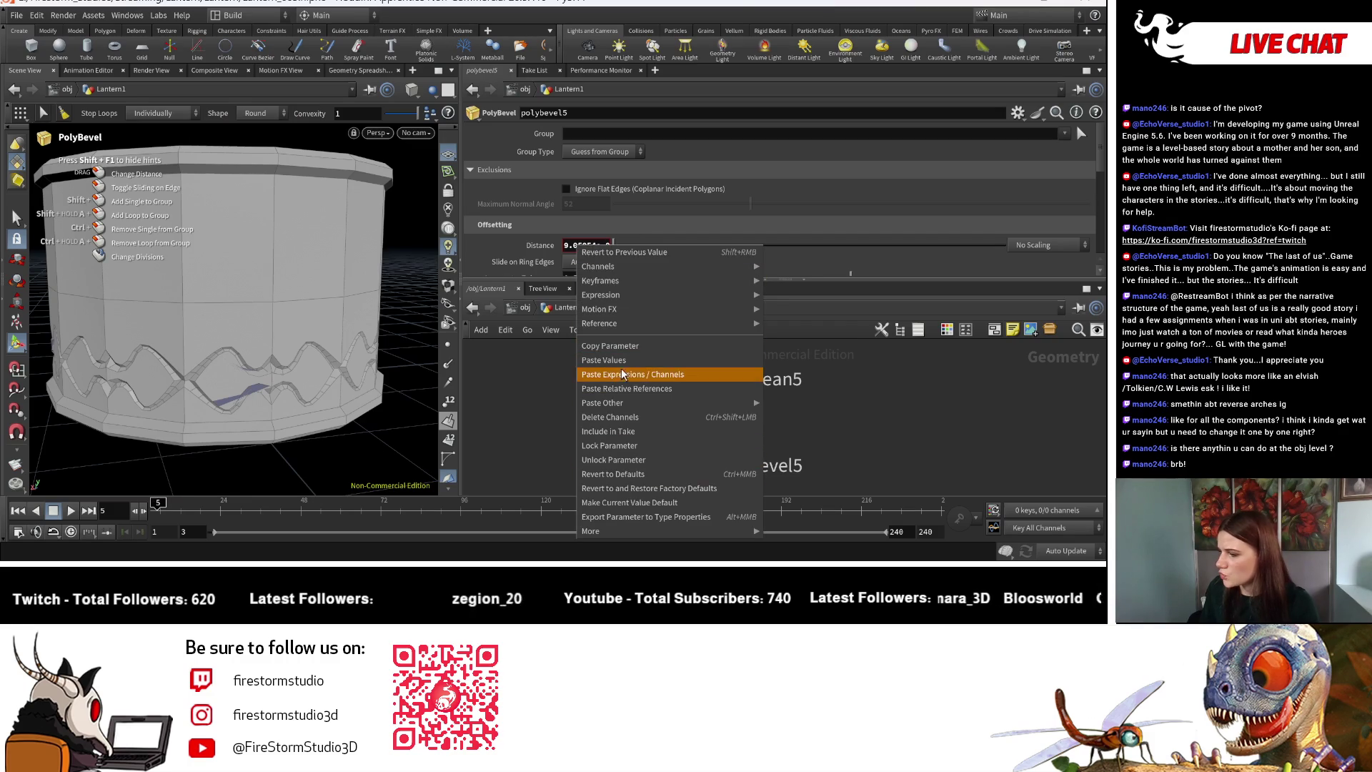
left_click(613, 459)
left_click(600, 248)
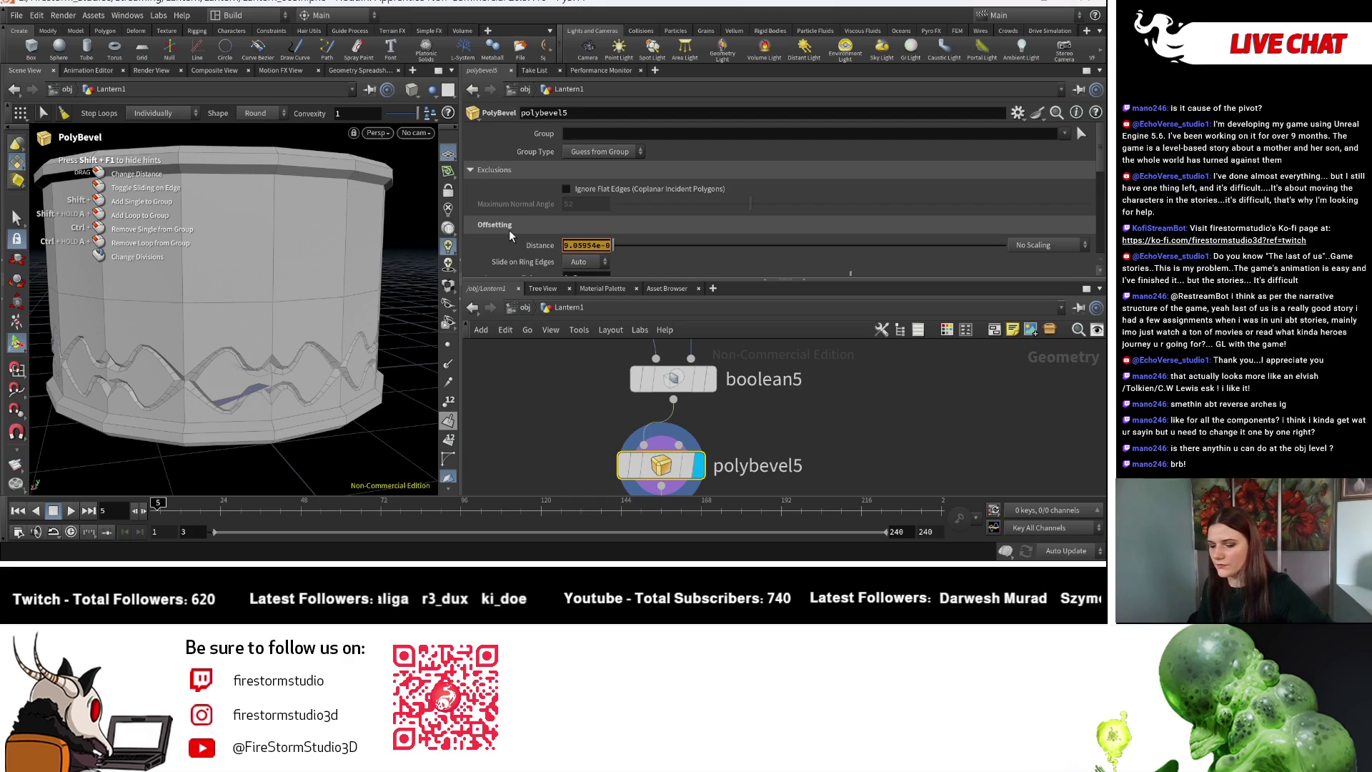
type("0")
key("Return")
Inspect the un-bevelled wave band and central seam closely from several angles.
key("Escape")
mouse_move(390, 416)
left_mouse_down()
mouse_move(322, 400)
mouse_move(500, 412)
mouse_move(377, 342)
left_mouse_up()
key("Return")
key("Escape")
scroll(178, 306, "down", 5)
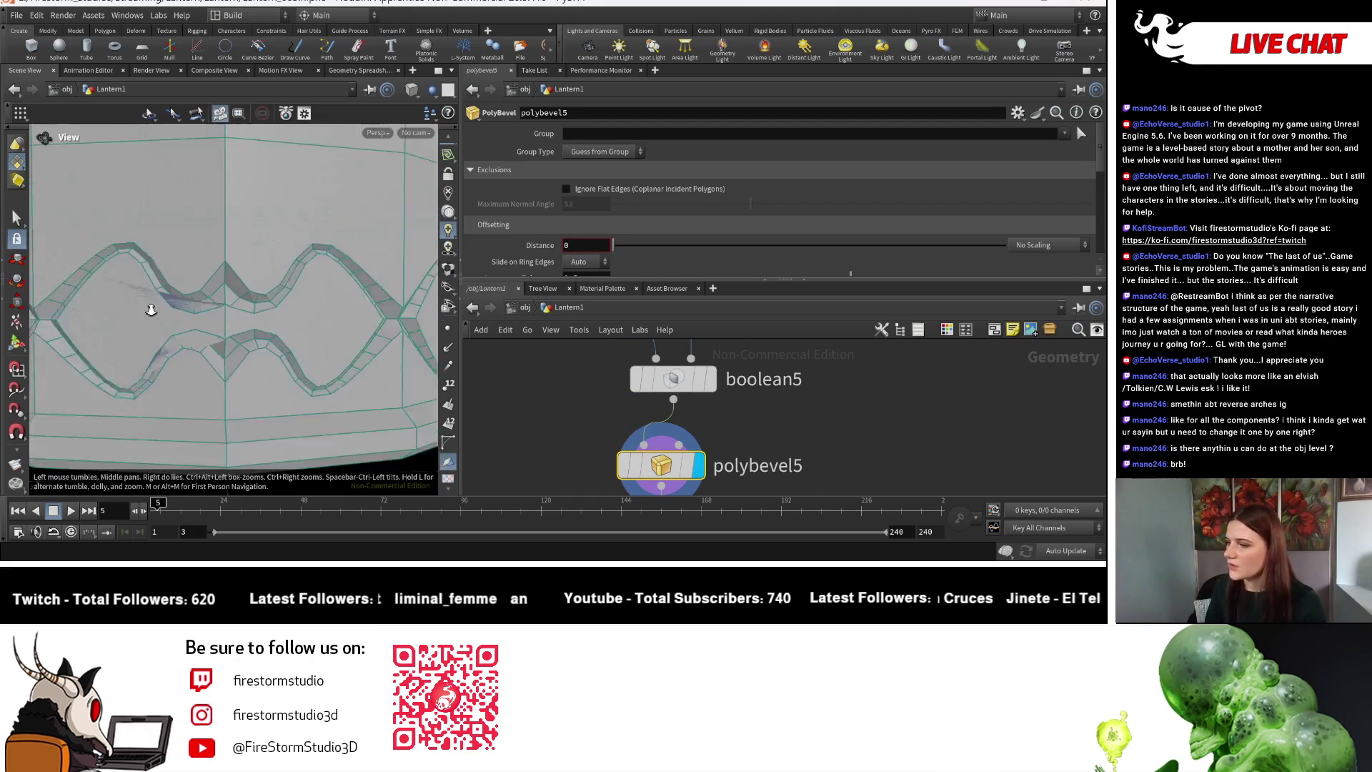
mouse_move(167, 342)
right_mouse_down()
mouse_move(236, 336)
mouse_move(214, 346)
mouse_move(205, 318)
mouse_move(183, 323)
right_mouse_up()
middle_click_drag(183, 323, 173, 325)
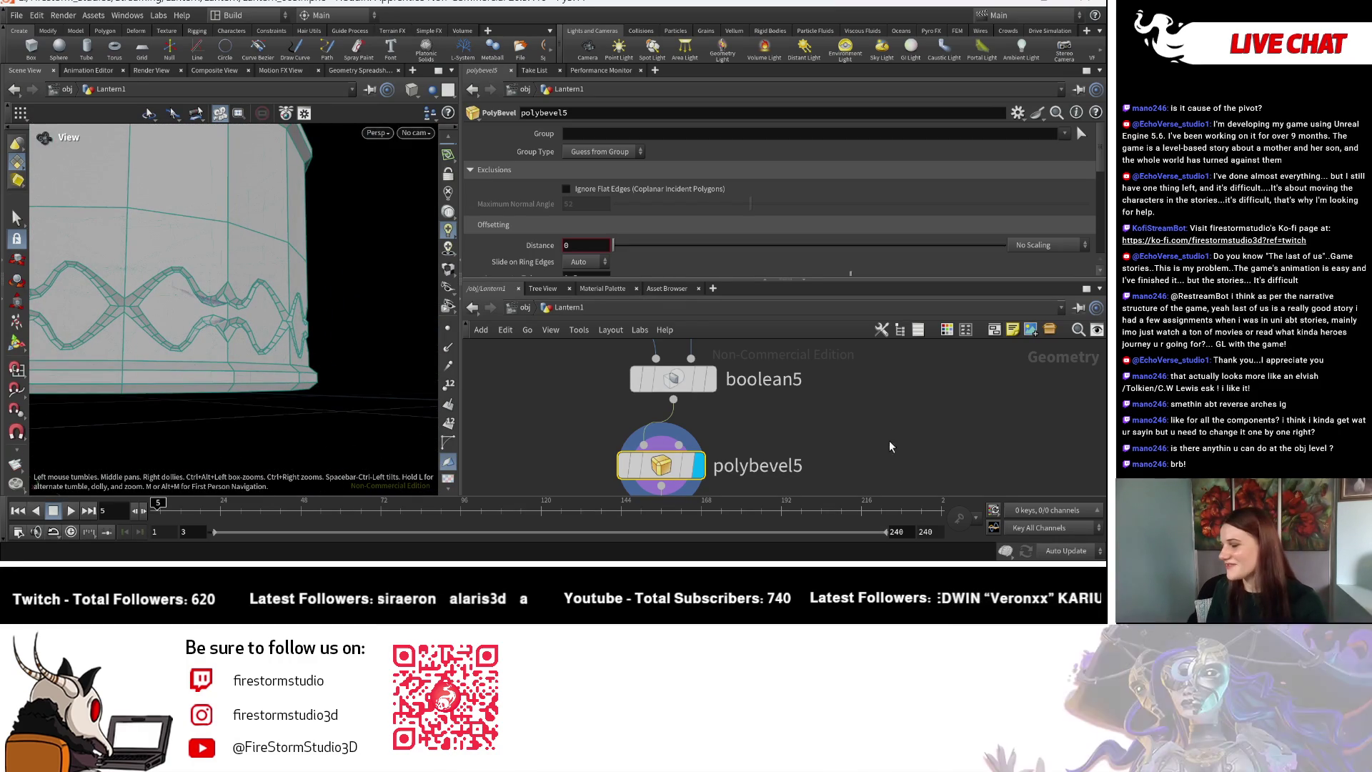
right_click_drag(174, 325, 241, 363)
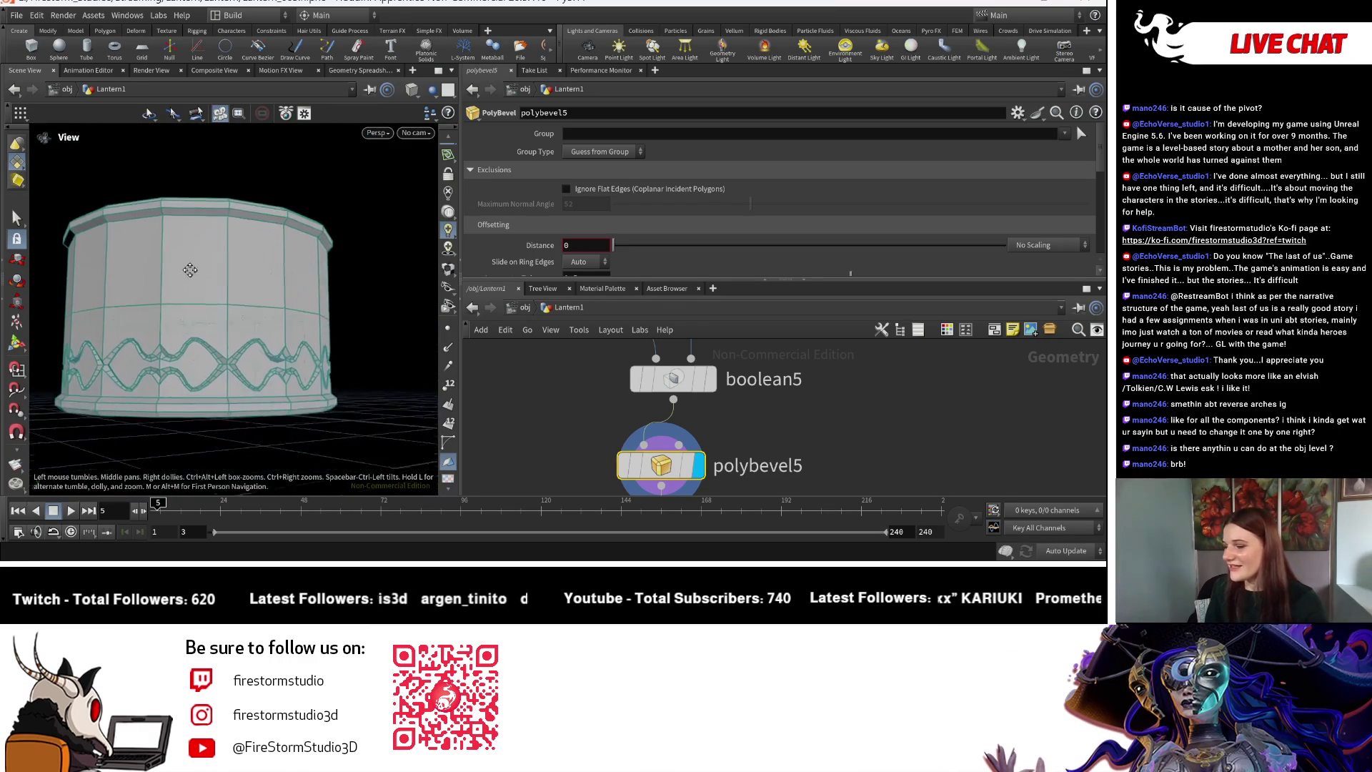
mouse_move(231, 311)
right_mouse_down()
mouse_move(397, 341)
mouse_move(383, 336)
right_mouse_up()
mouse_move(383, 336)
left_mouse_down()
mouse_move(208, 287)
mouse_move(190, 342)
mouse_move(214, 336)
mouse_move(208, 325)
mouse_move(221, 356)
left_mouse_up()
key("Return")
mouse_move(1015, 400)
middle_mouse_down()
mouse_move(854, 368)
mouse_move(834, 401)
middle_mouse_up()
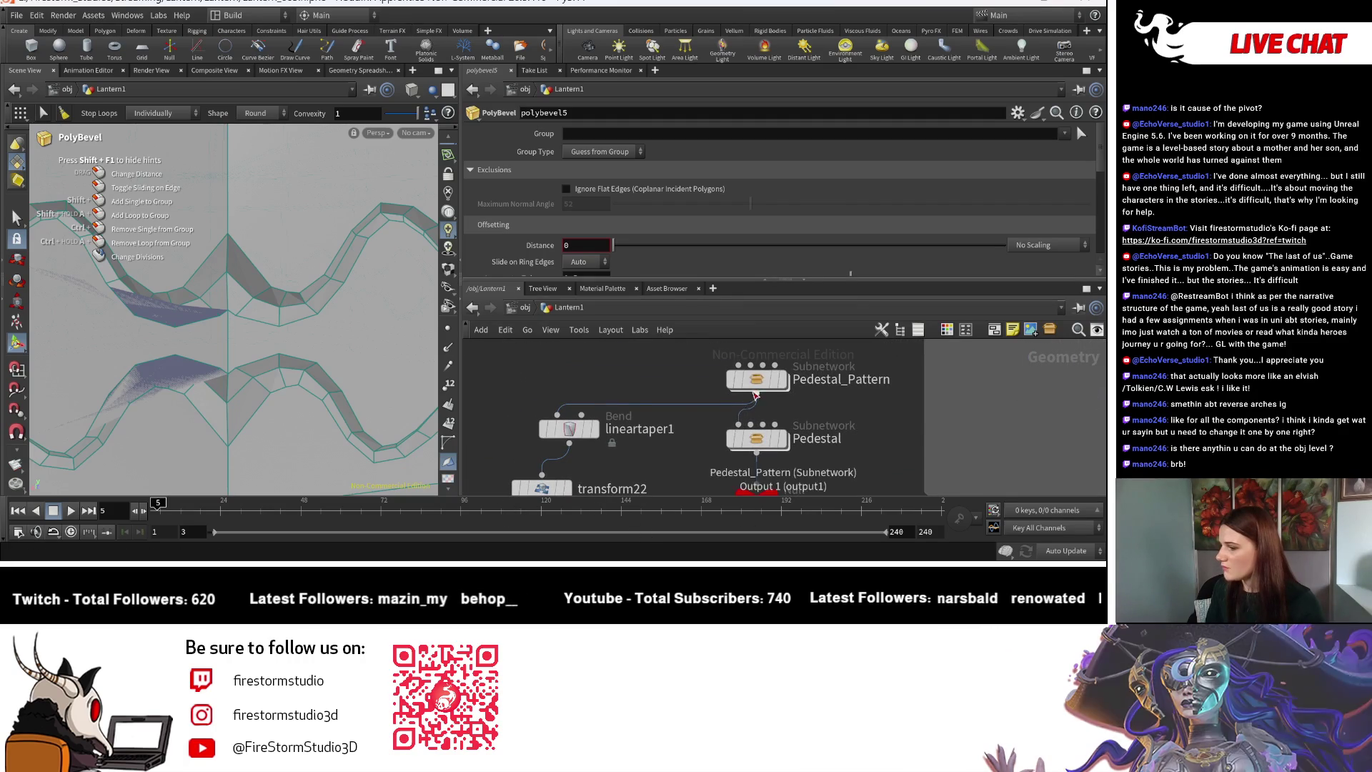
Dive into the Pedestal_Pattern subnetwork and look over the pattern shape.
left_click(757, 384)
double_click(759, 388)
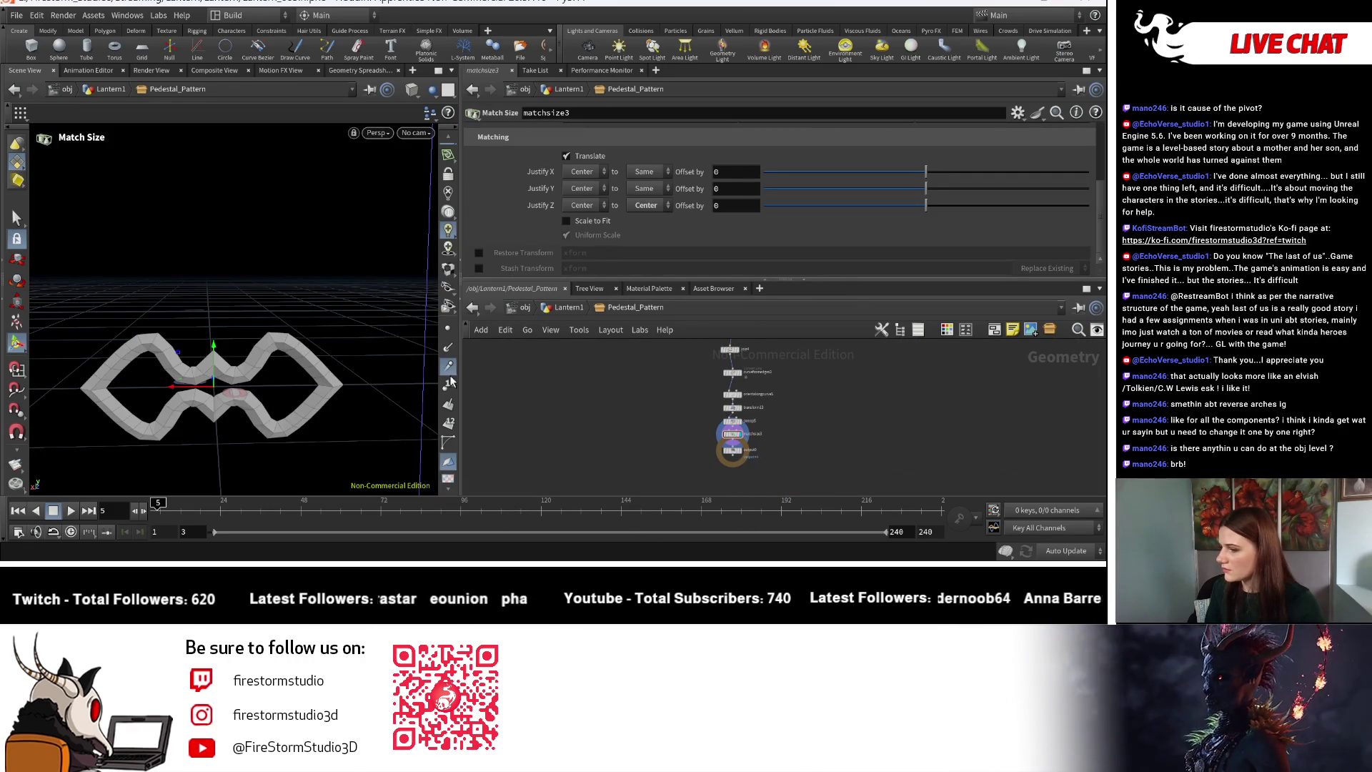
key("Escape")
scroll(207, 382, "up", 15)
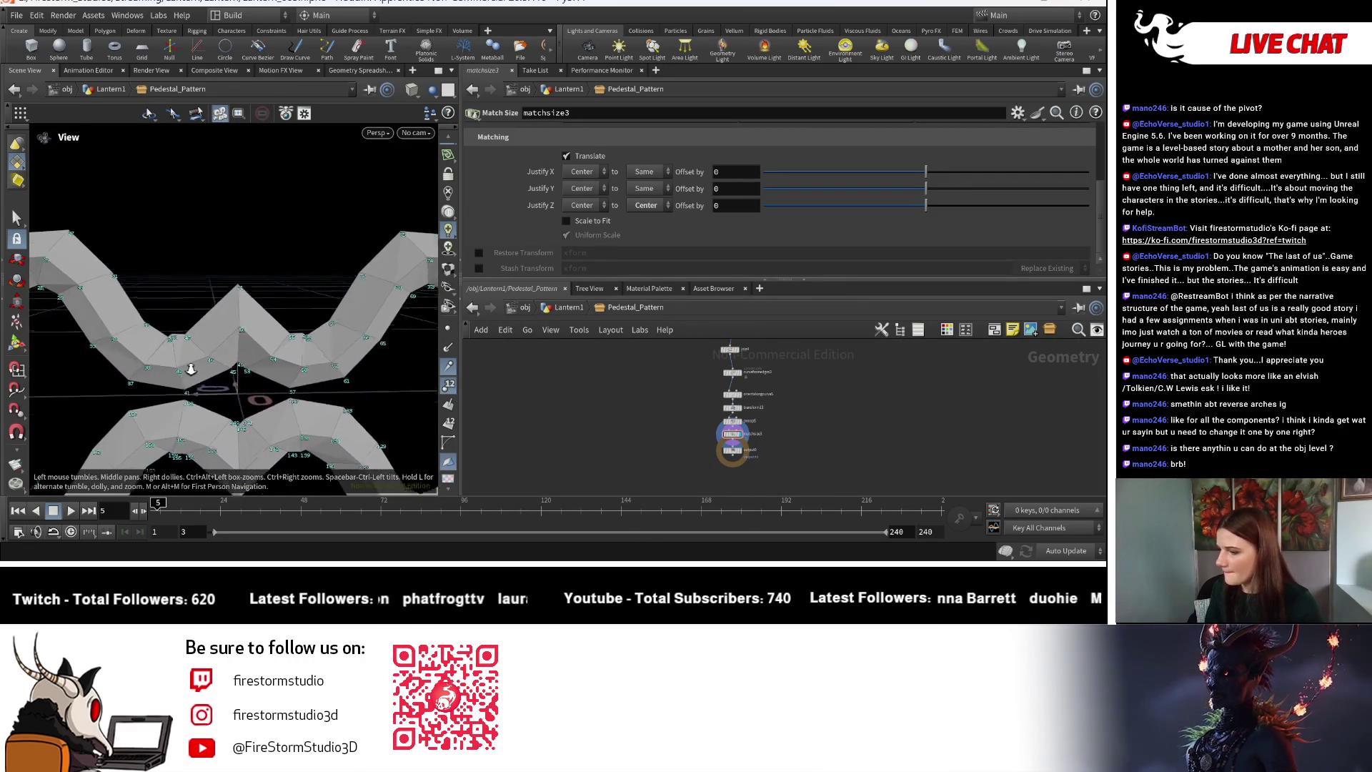
scroll(216, 373, "down", 5)
middle_click_drag(207, 374, 176, 375)
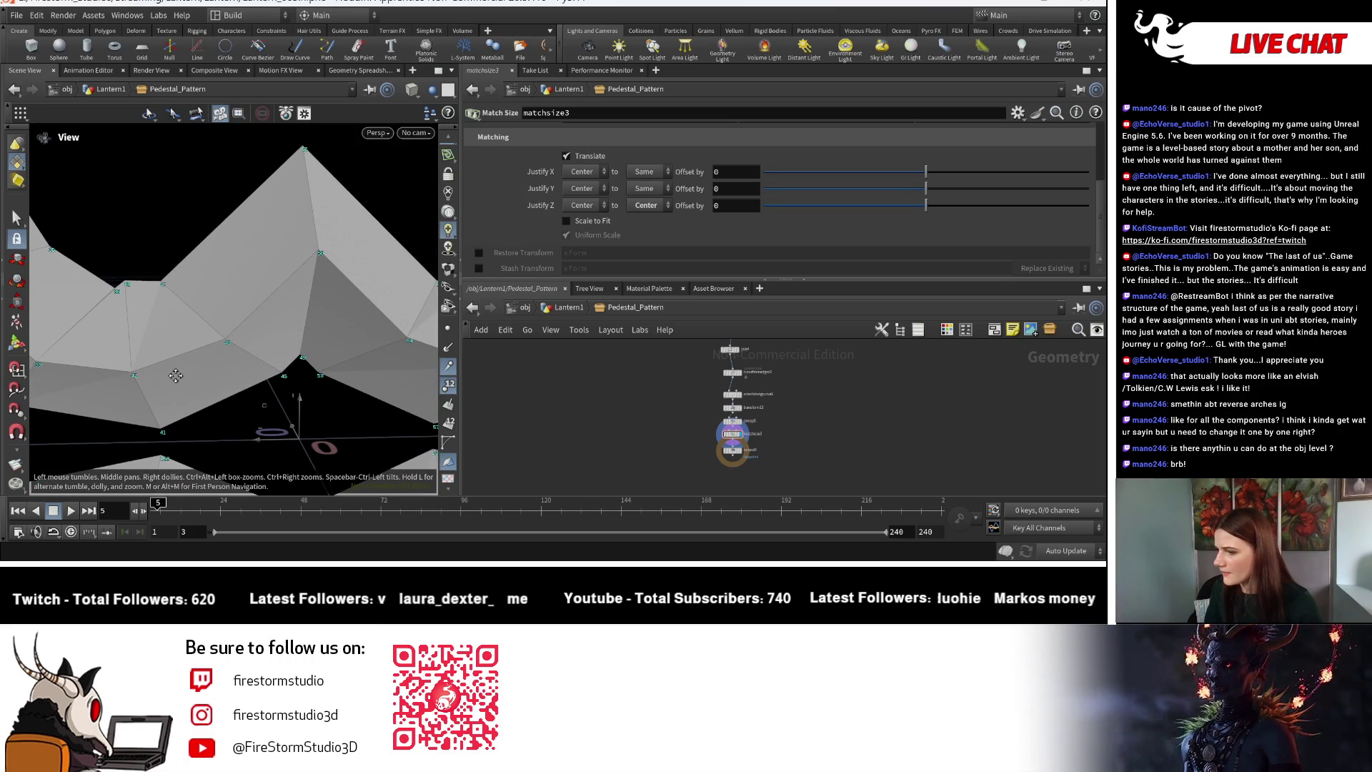
mouse_move(318, 302)
left_mouse_down()
mouse_move(329, 217)
mouse_move(343, 251)
mouse_move(297, 367)
mouse_move(107, 357)
mouse_move(129, 300)
mouse_move(246, 315)
mouse_move(173, 191)
mouse_move(200, 258)
left_mouse_up()
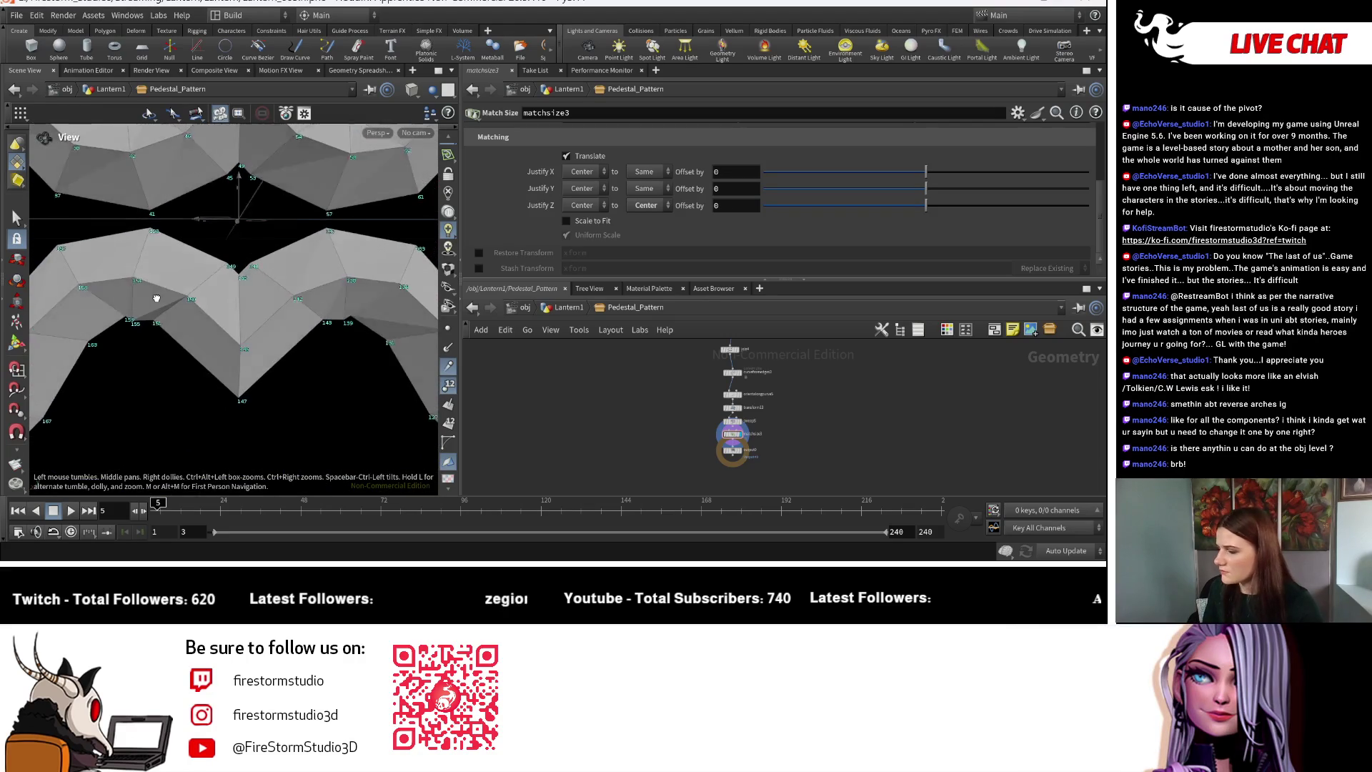
scroll(850, 439, "up", 3)
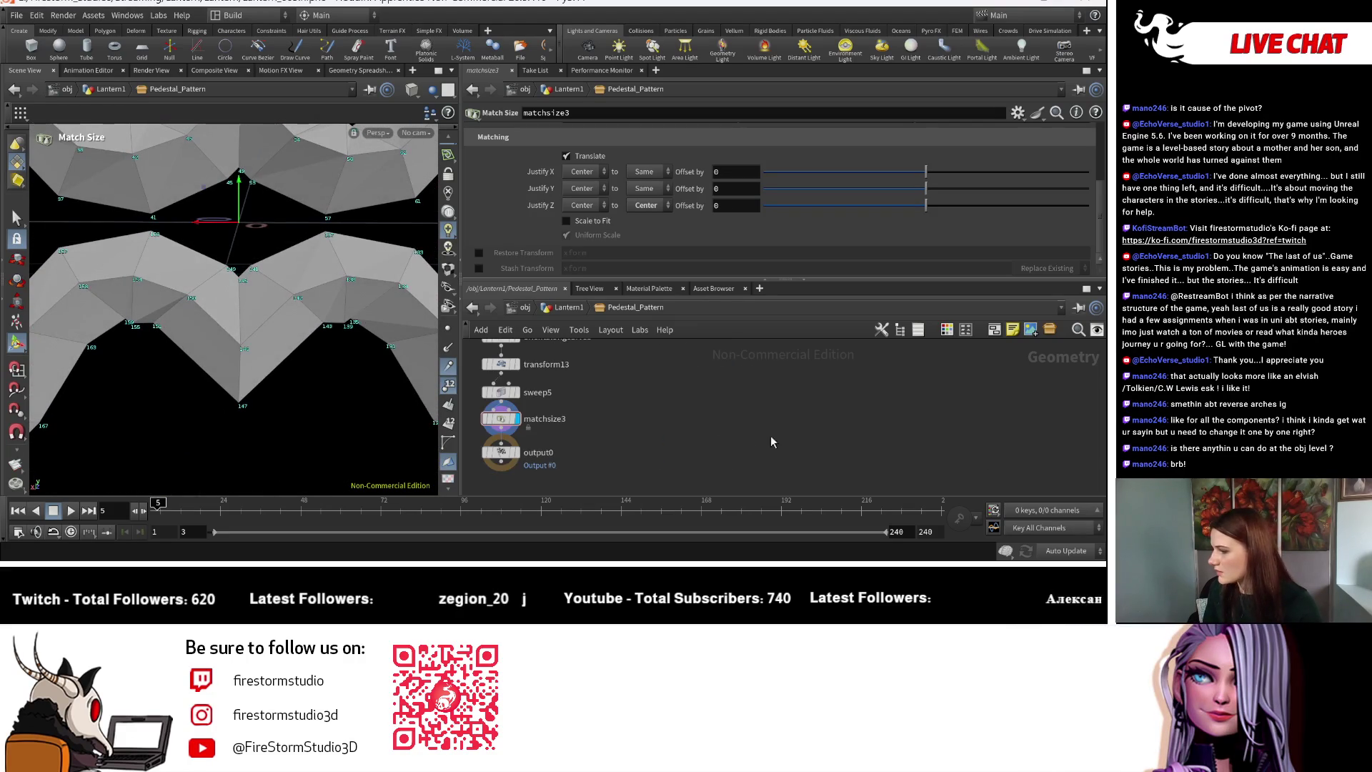
Display sweep5's result and pan across the swept band.
left_click(562, 380)
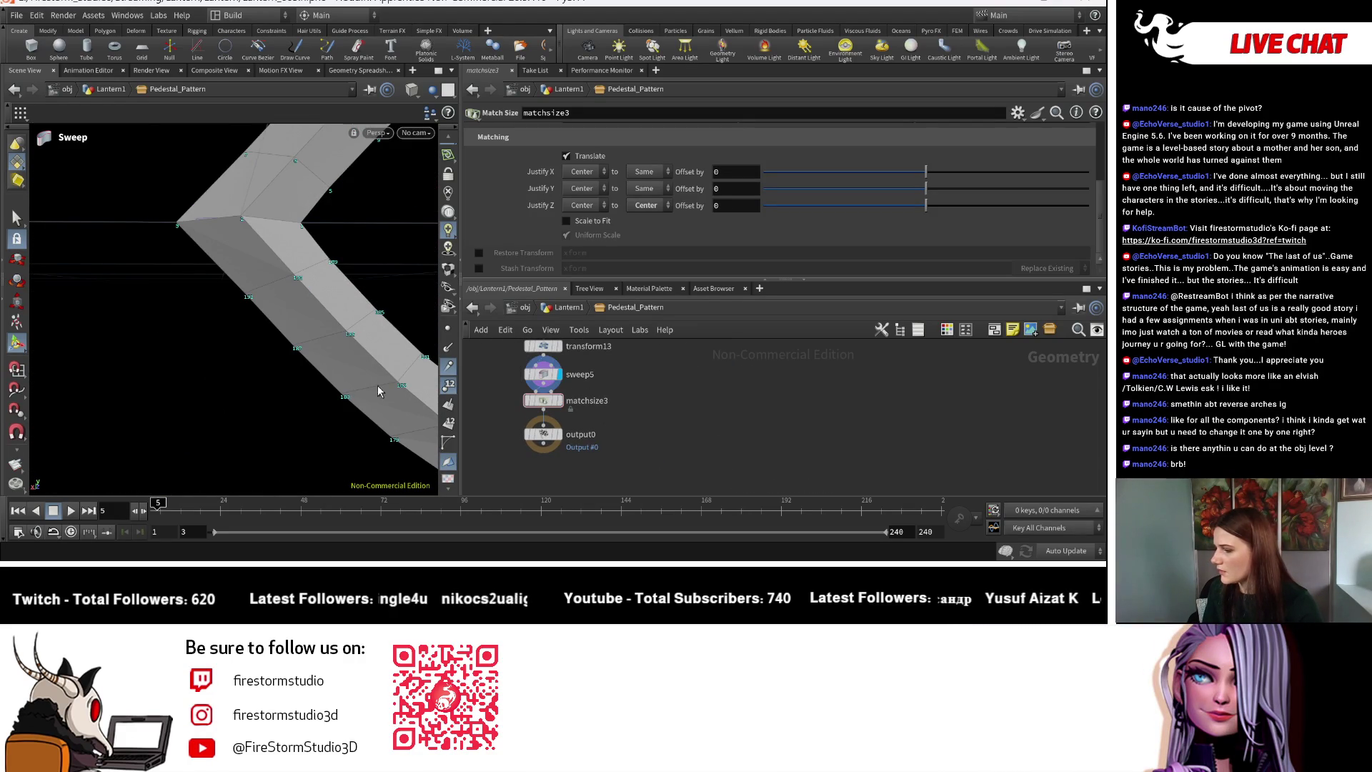
key("Escape")
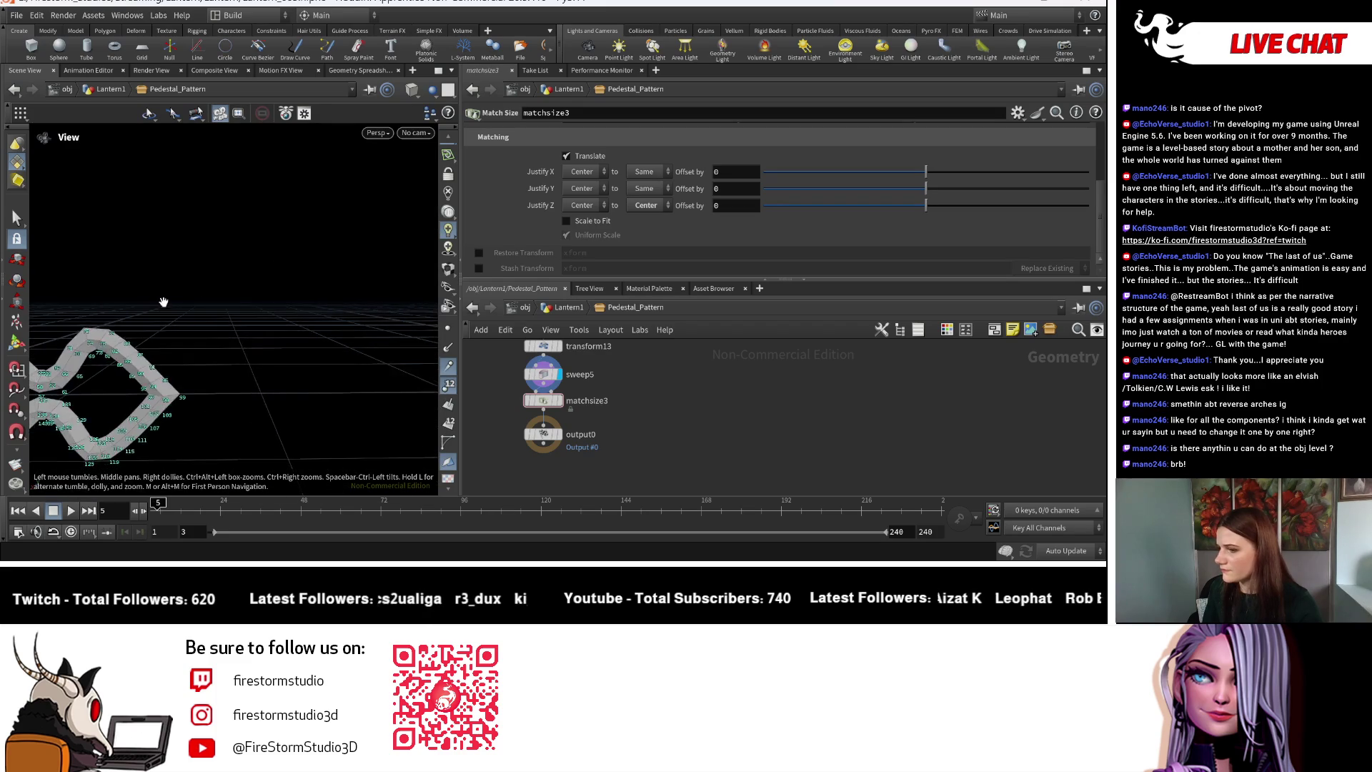
middle_click_drag(163, 300, 228, 311)
scroll(239, 321, "up", 8)
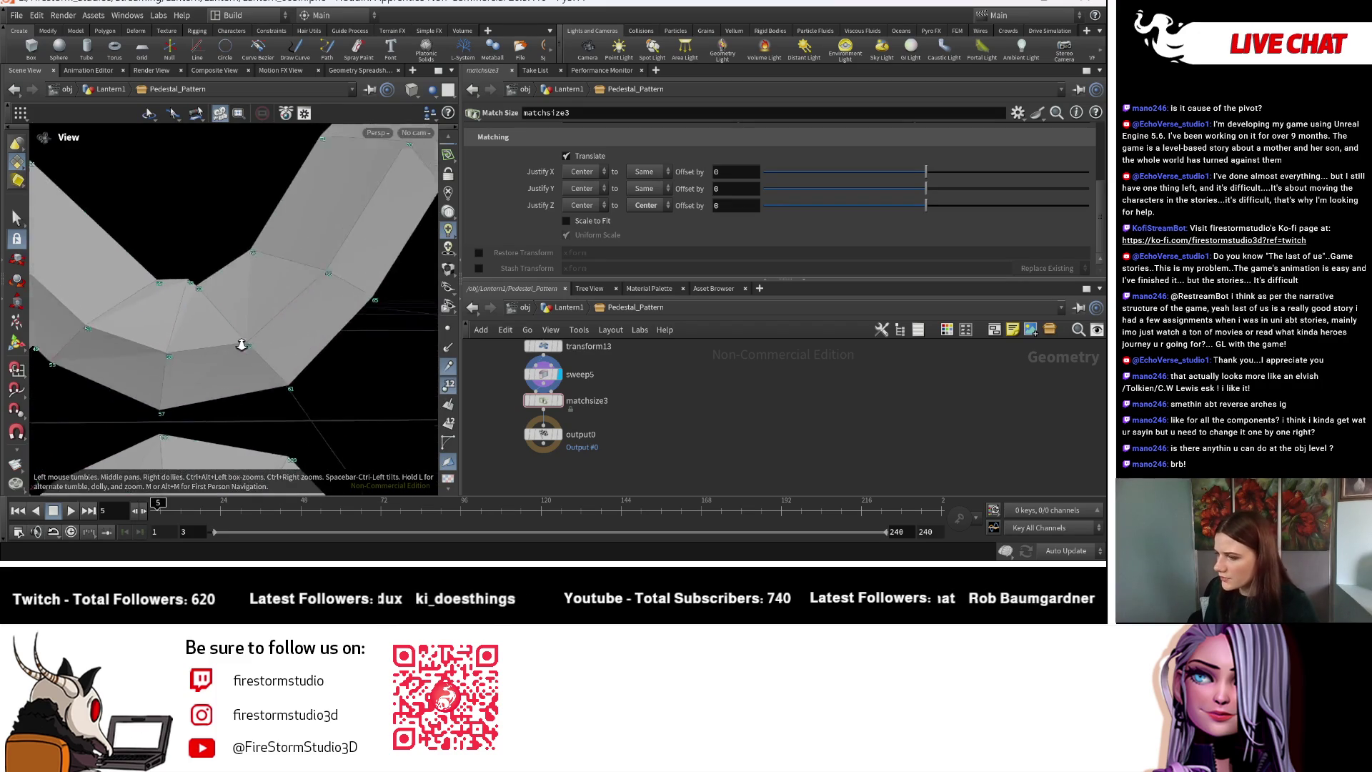
scroll(239, 343, "down", 3)
key("Return")
Display the curvefromedges3 curve, orbit to view it, and select orientalongcurve5.
mouse_move(555, 363)
middle_mouse_down()
mouse_move(606, 422)
mouse_move(641, 422)
middle_mouse_up()
left_click(603, 379)
key("Escape")
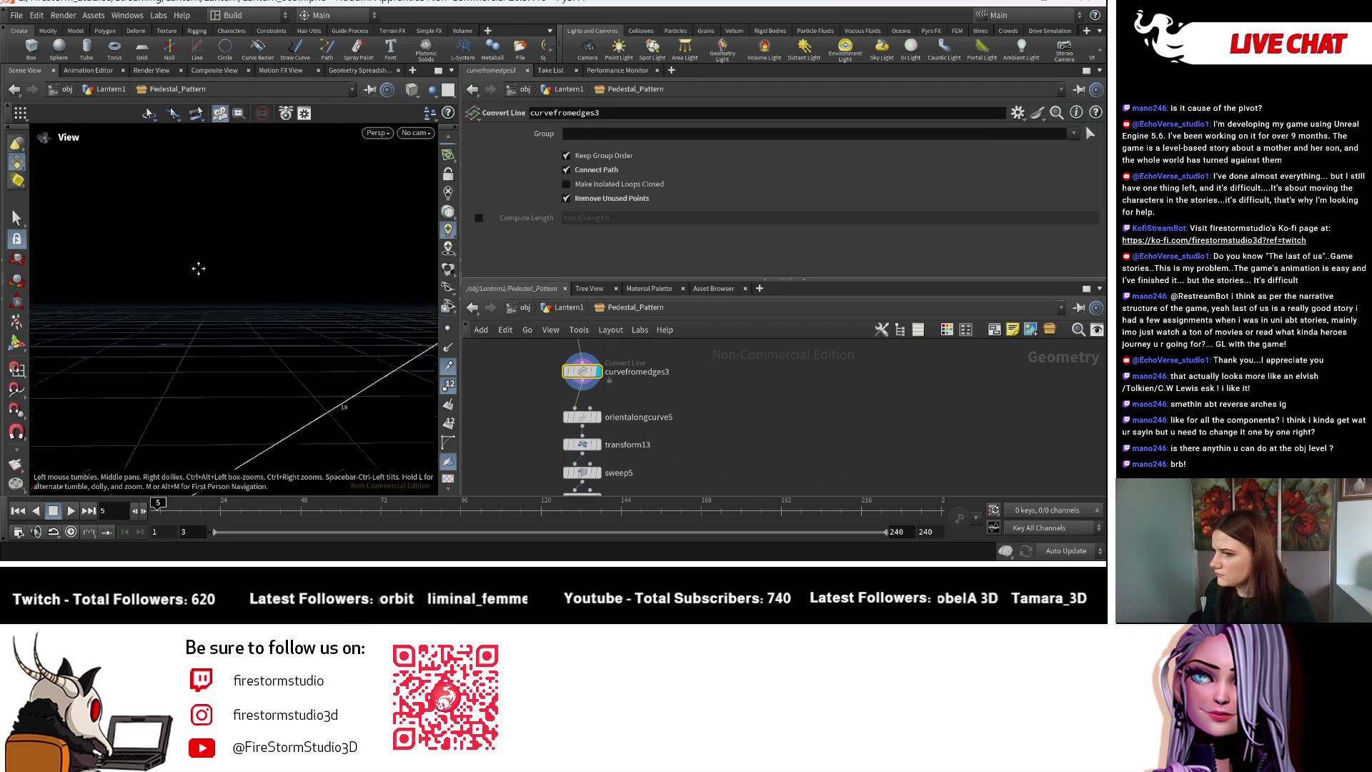
mouse_move(223, 229)
left_mouse_down()
mouse_move(212, 285)
mouse_move(159, 293)
mouse_move(83, 260)
mouse_move(87, 351)
left_mouse_up()
left_click(628, 416)
key("Tab")
Insert a Resample node after curvefromedges3 and display its resampled curve.
type("rems")
key("BackSpace")
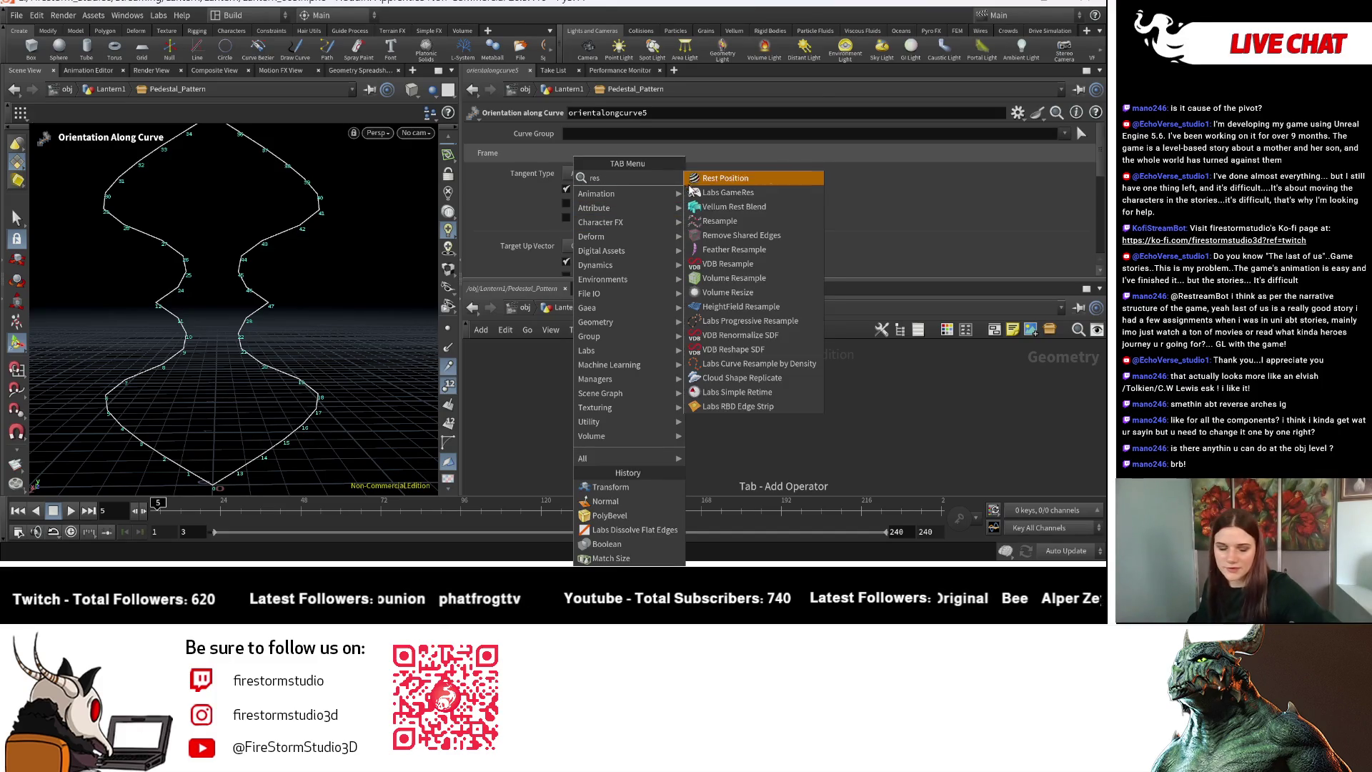
left_click(722, 177)
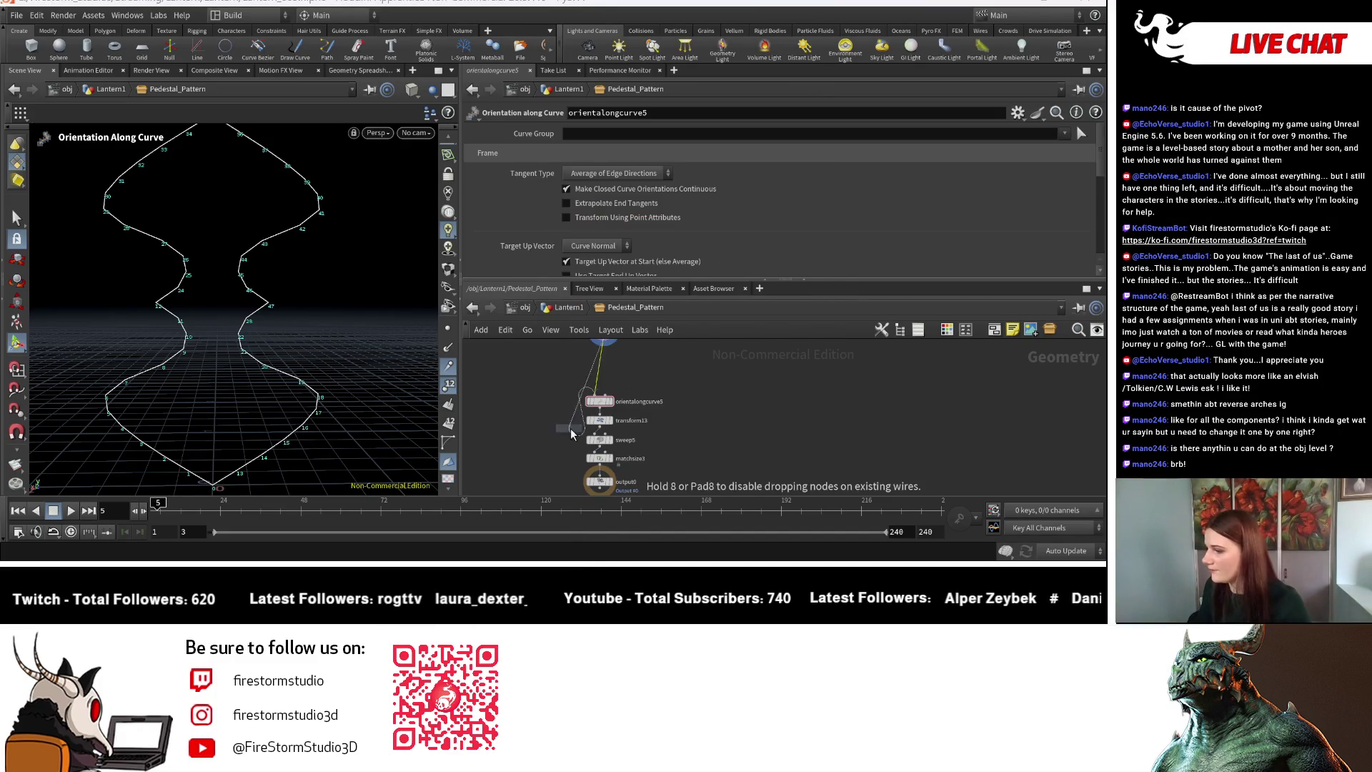
left_click(598, 365)
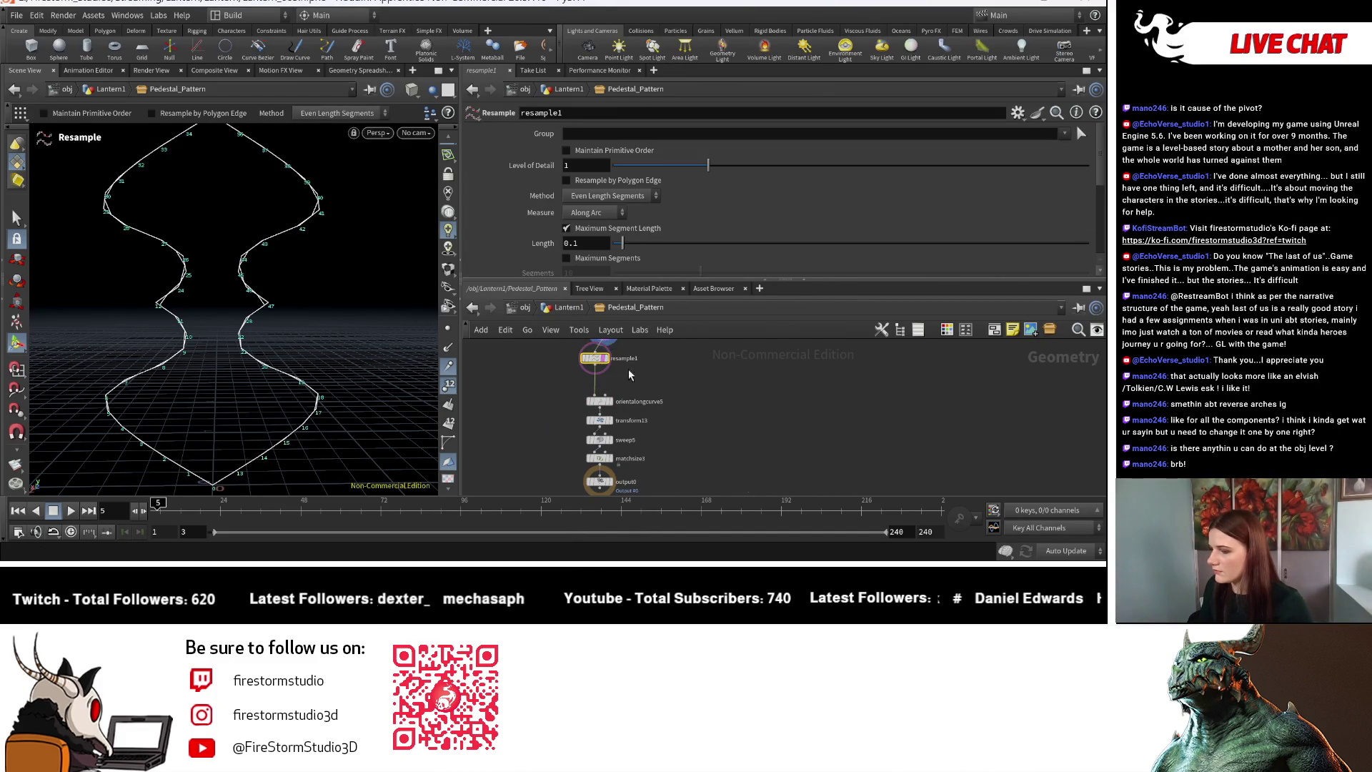
left_click(608, 363)
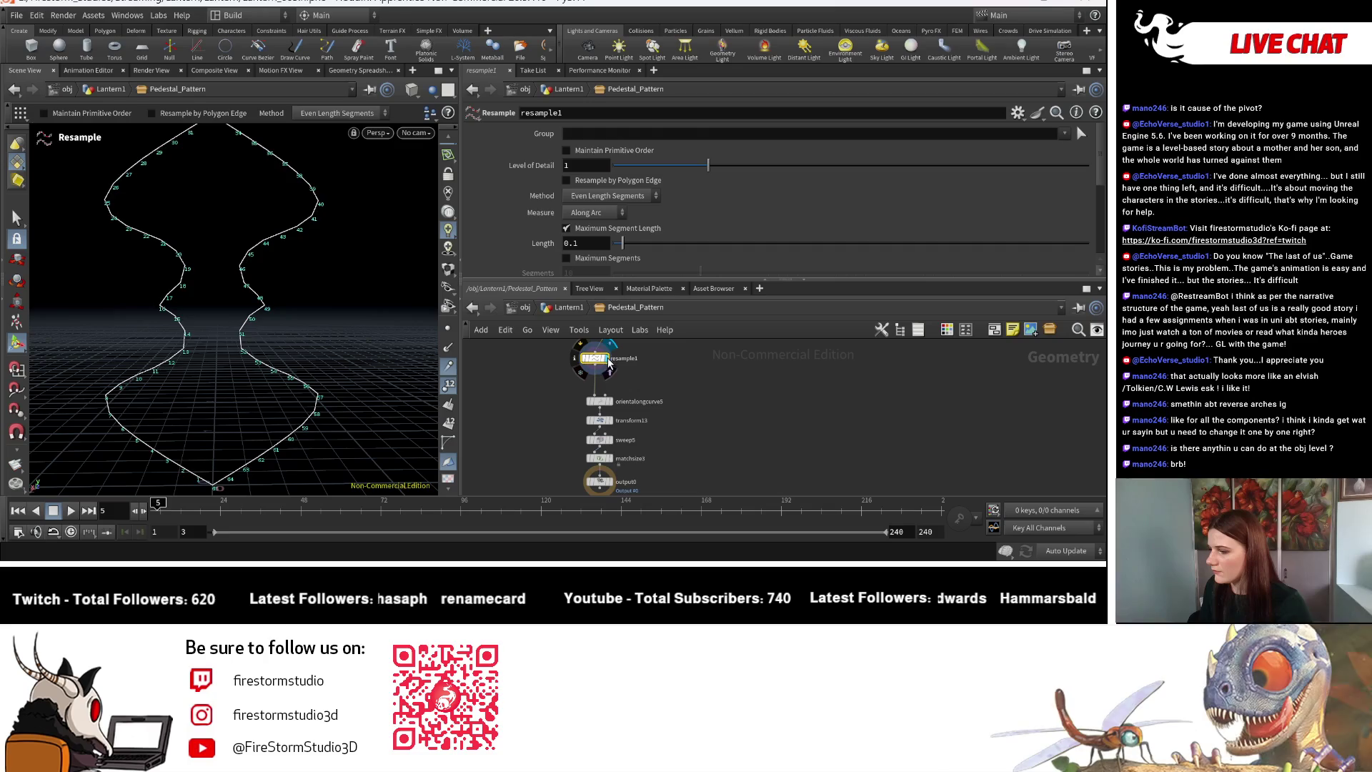
Enable Maximum Segments on resample1 and set the segment count to 100.
left_click(567, 228)
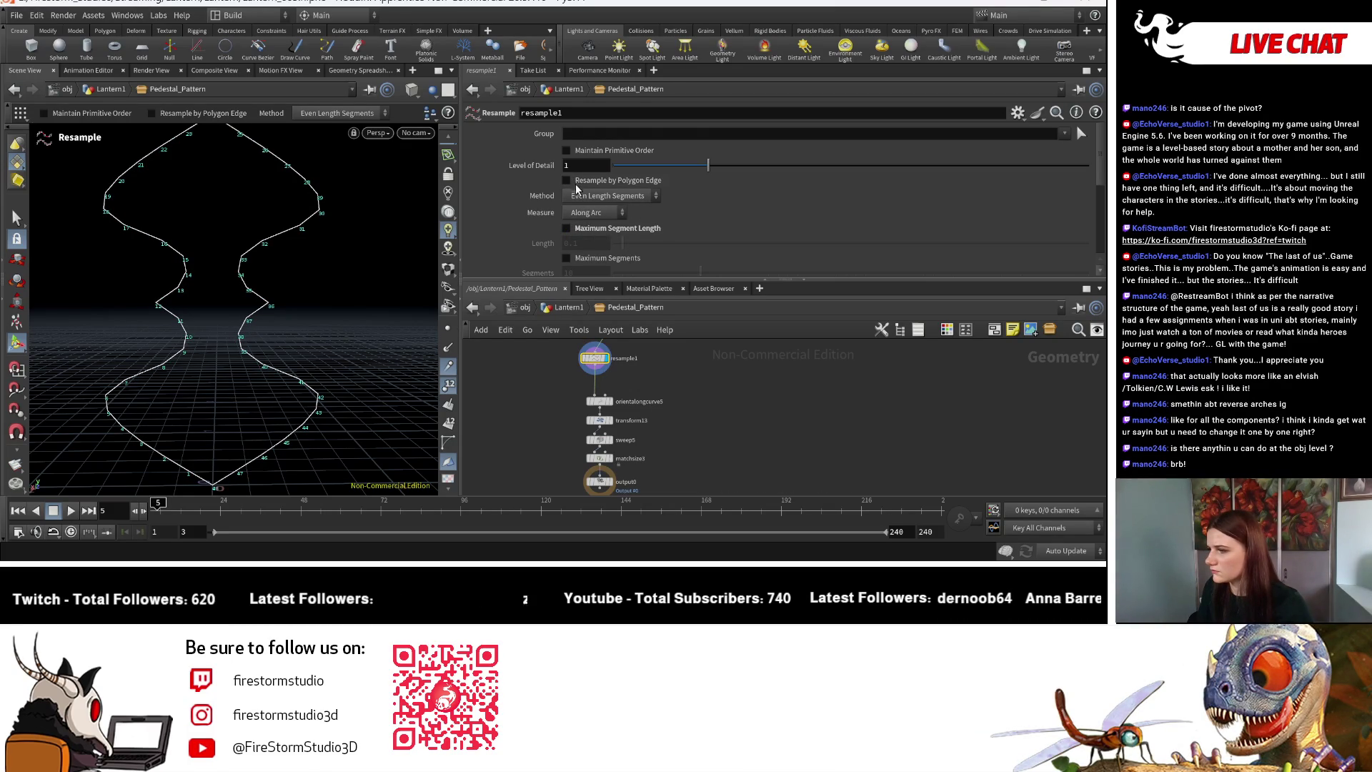
left_click(588, 229)
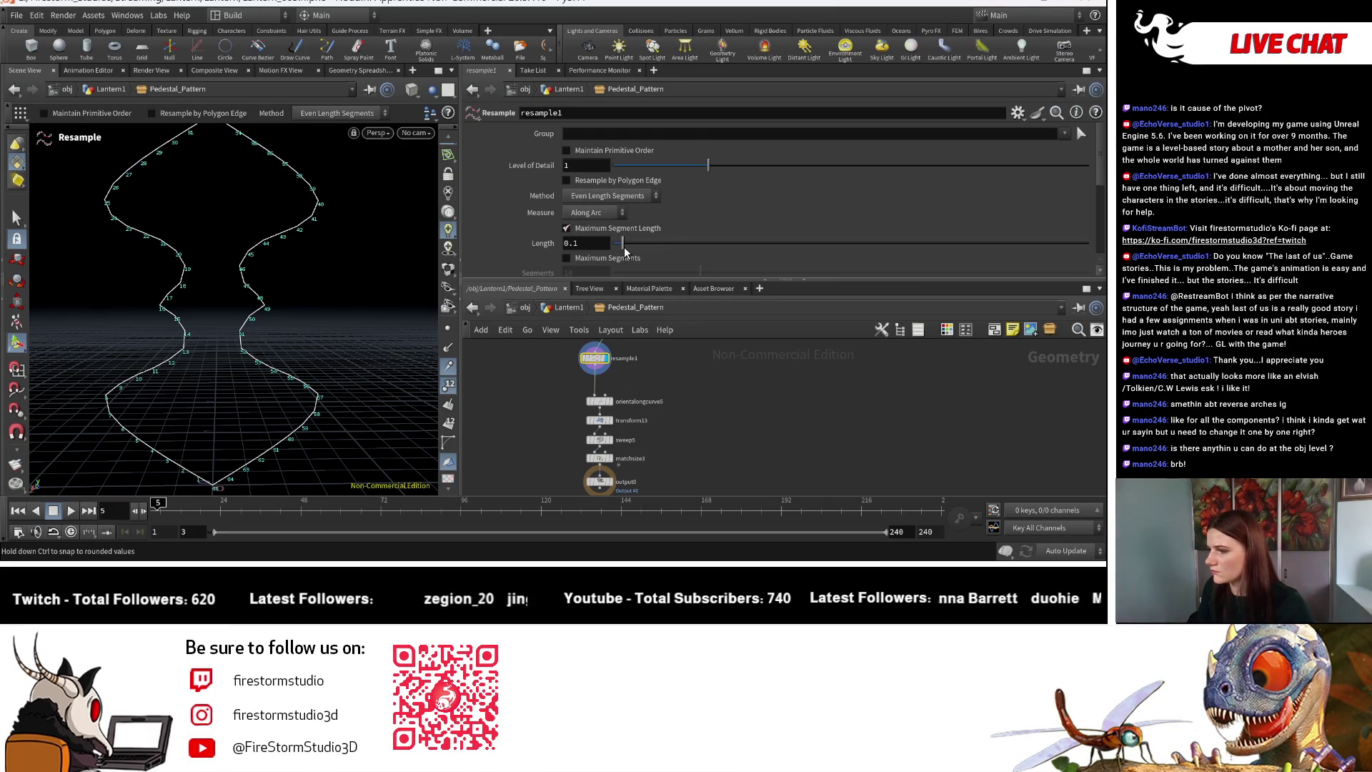
left_click(568, 258)
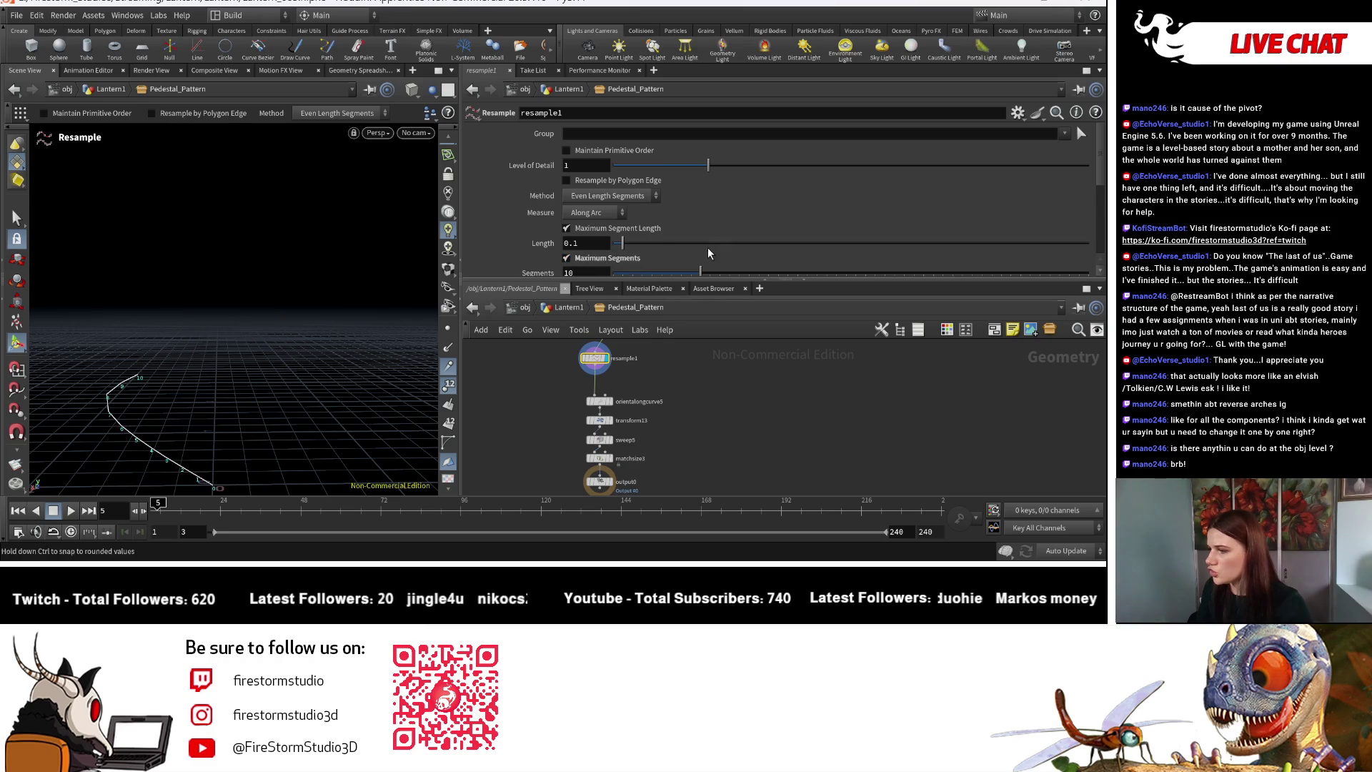
scroll(709, 257, "down", 3)
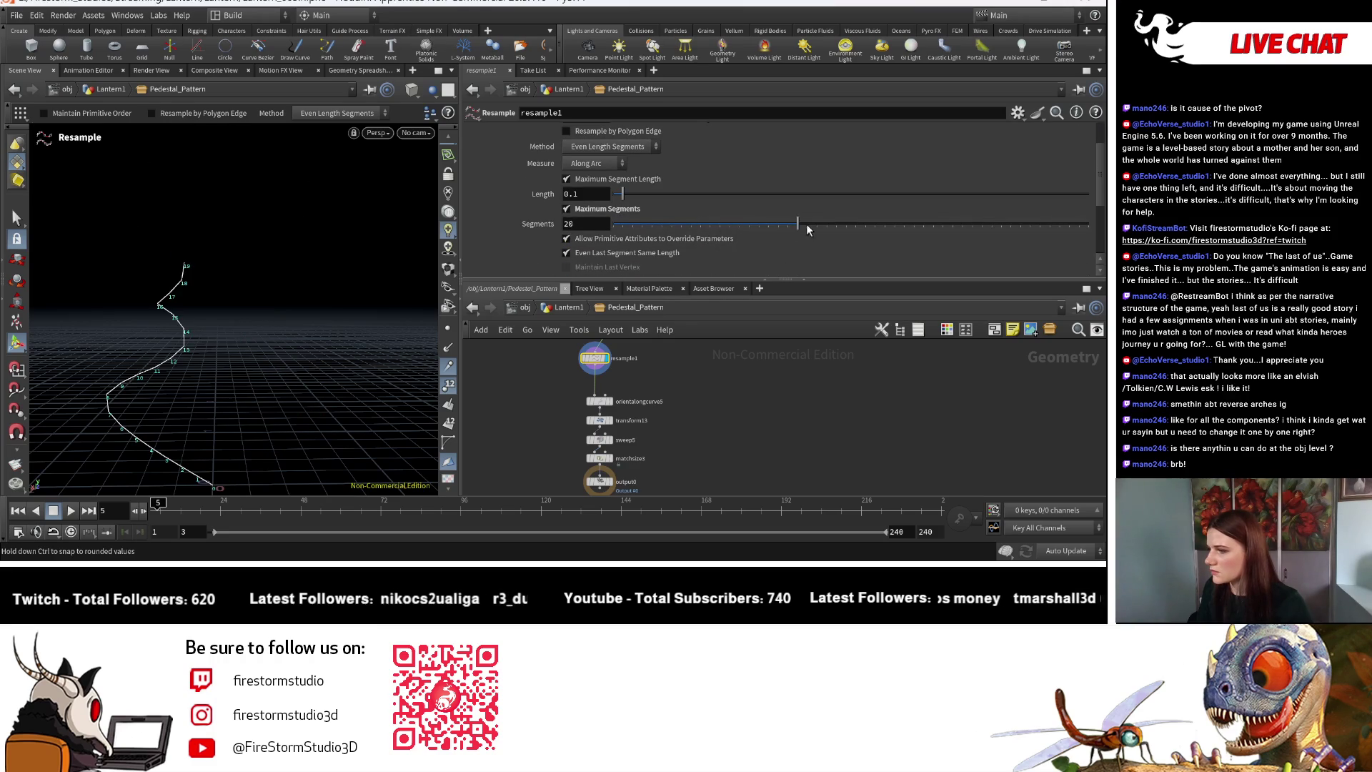
left_click_drag(973, 233, 1070, 254)
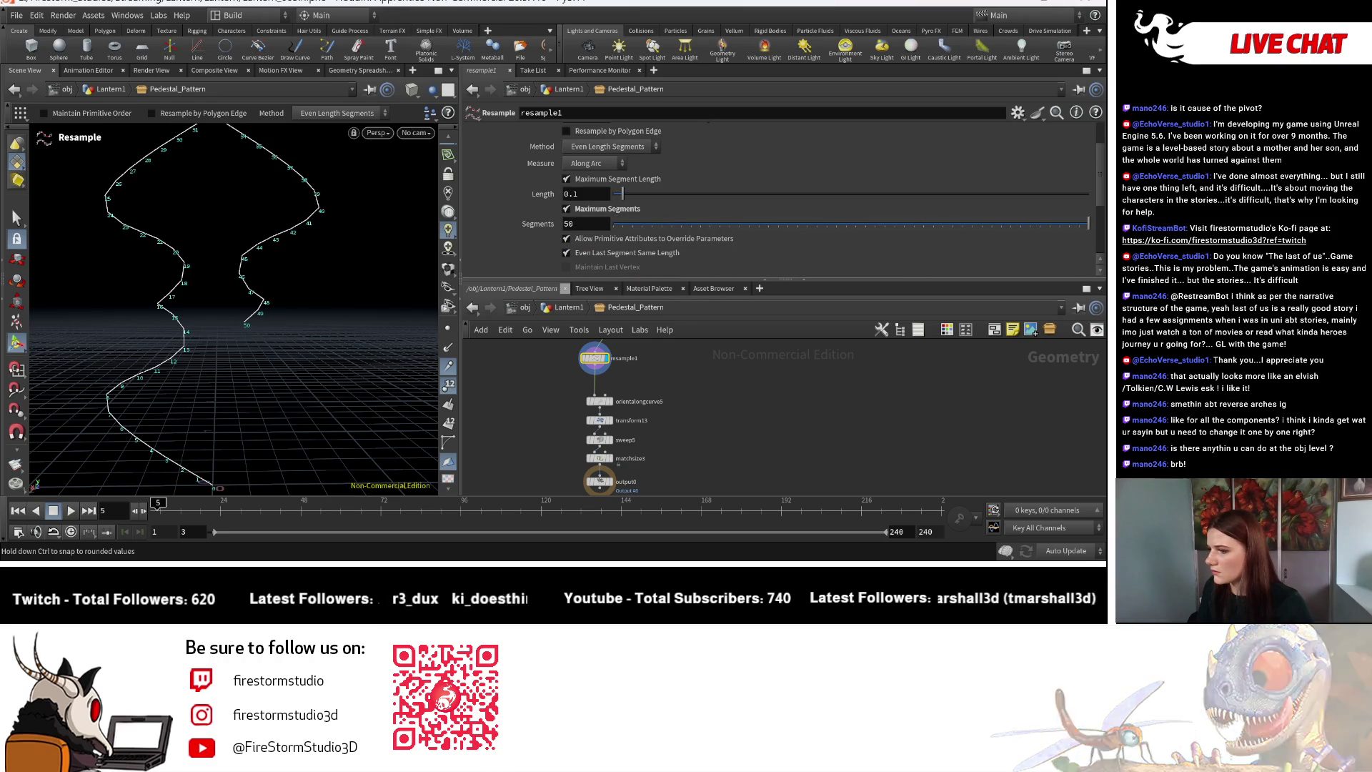
type("100")
key("Return")
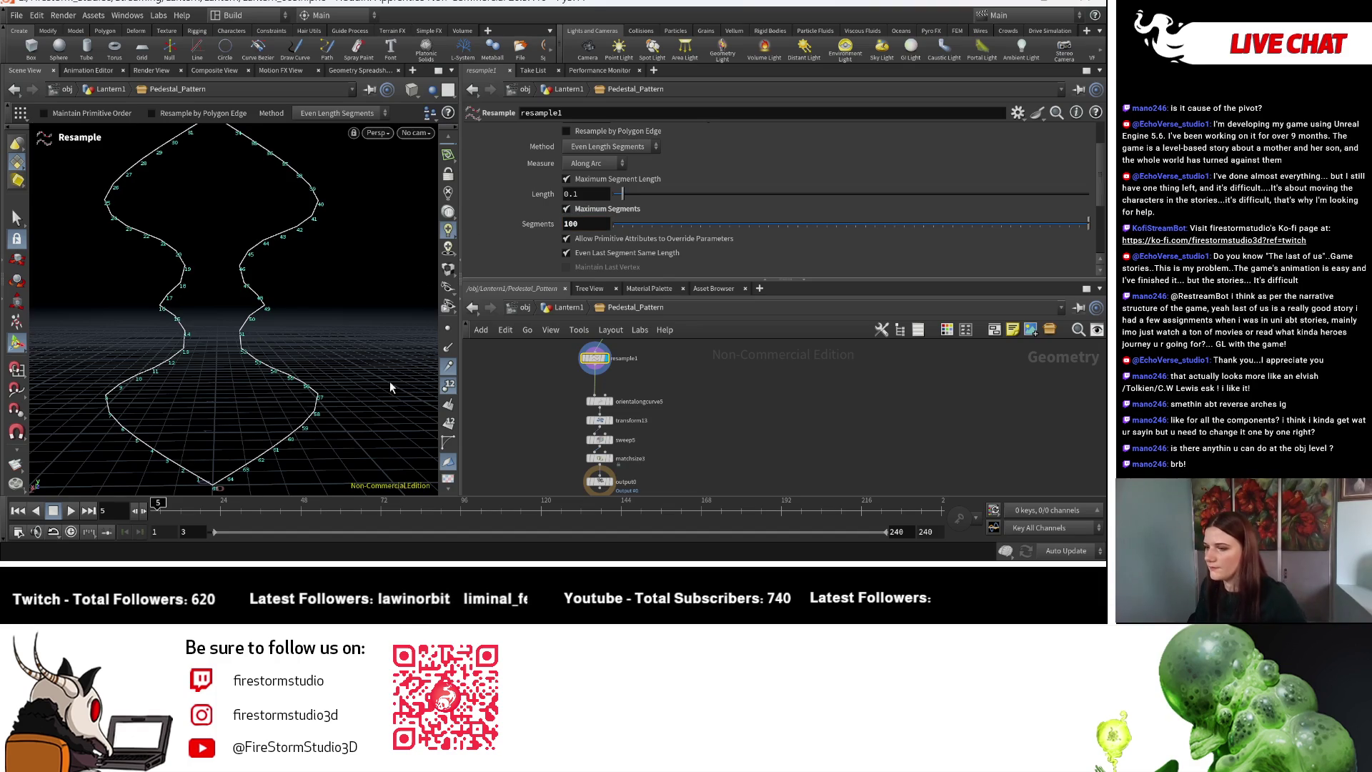
Adjust the segment count interactively from 69 down to about 64.
mouse_move(380, 242)
left_mouse_down()
mouse_move(340, 393)
mouse_move(336, 358)
left_mouse_up()
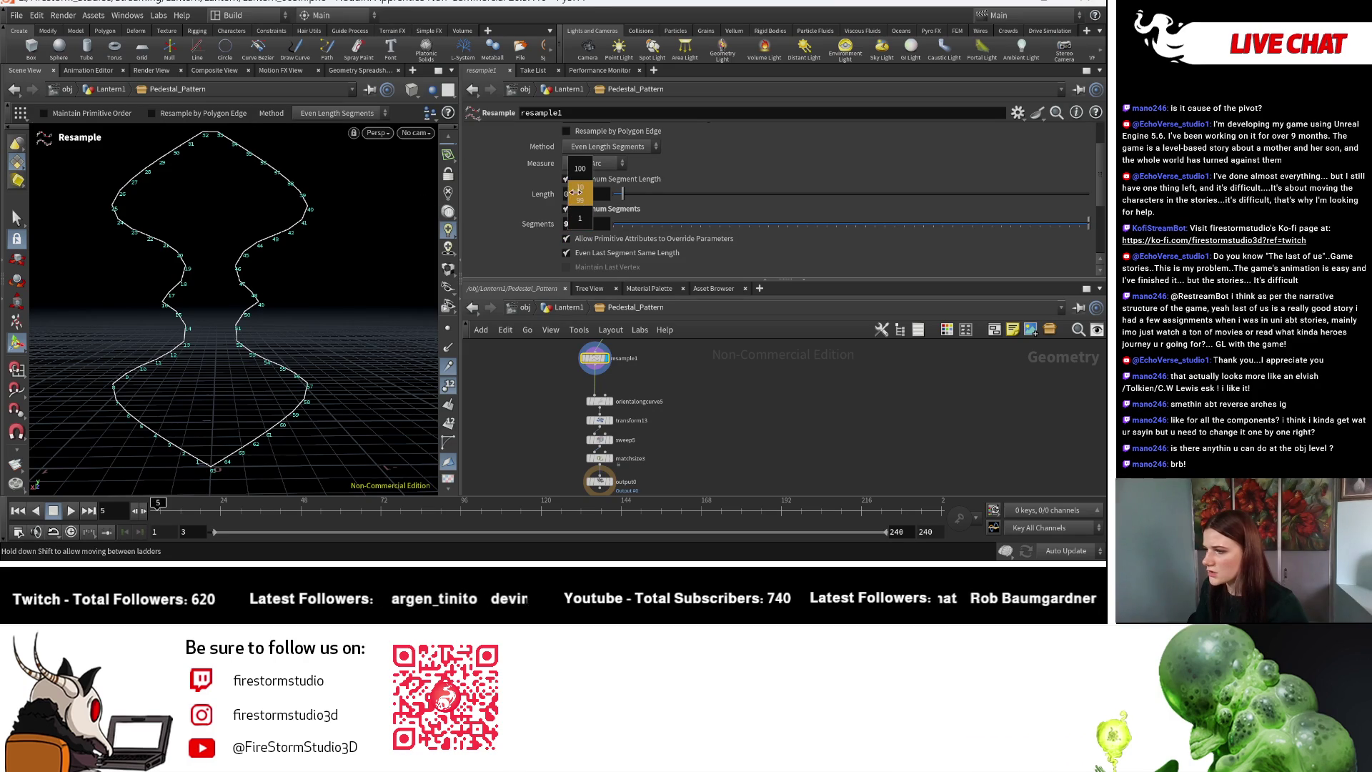
middle_click_drag(563, 187, 558, 188)
middle_click_drag(554, 188, 596, 233)
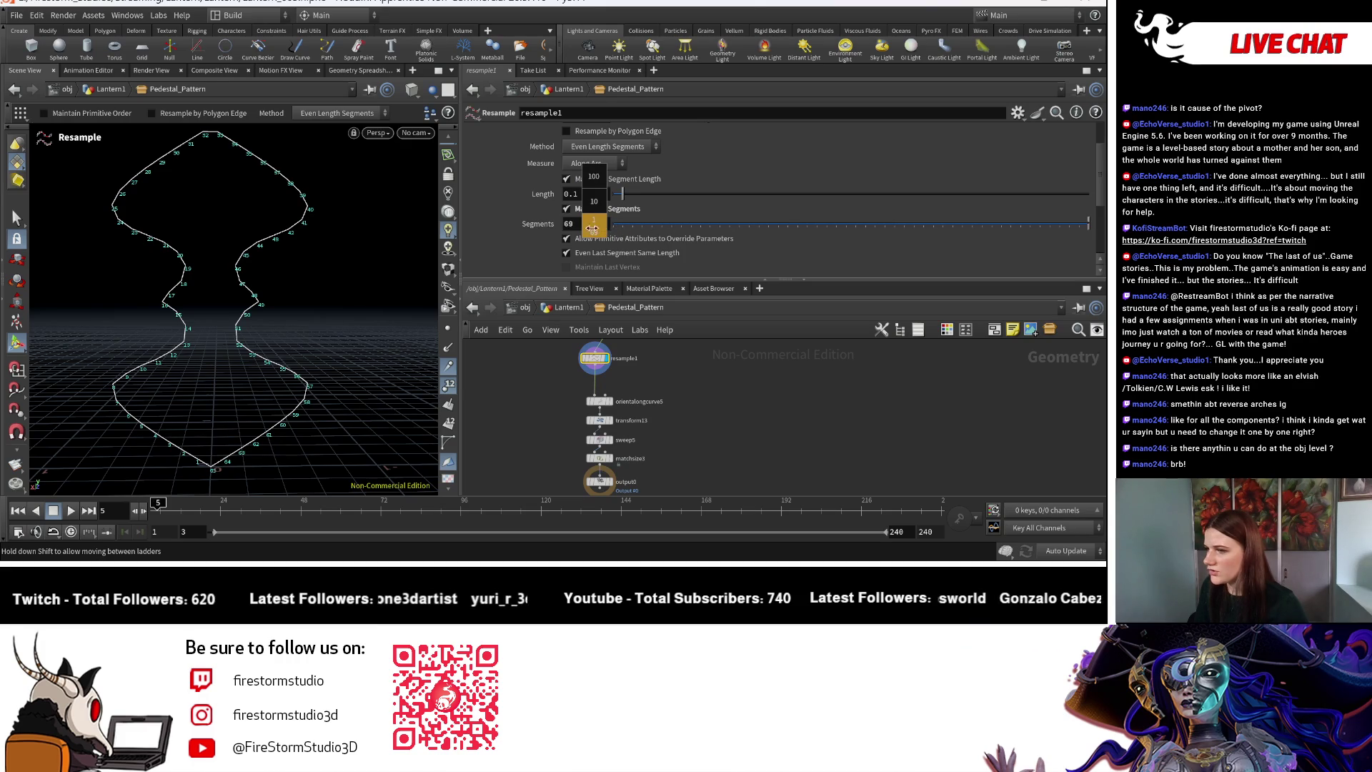
mouse_move(572, 224)
middle_mouse_down()
mouse_move(555, 220)
mouse_move(569, 219)
middle_mouse_up()
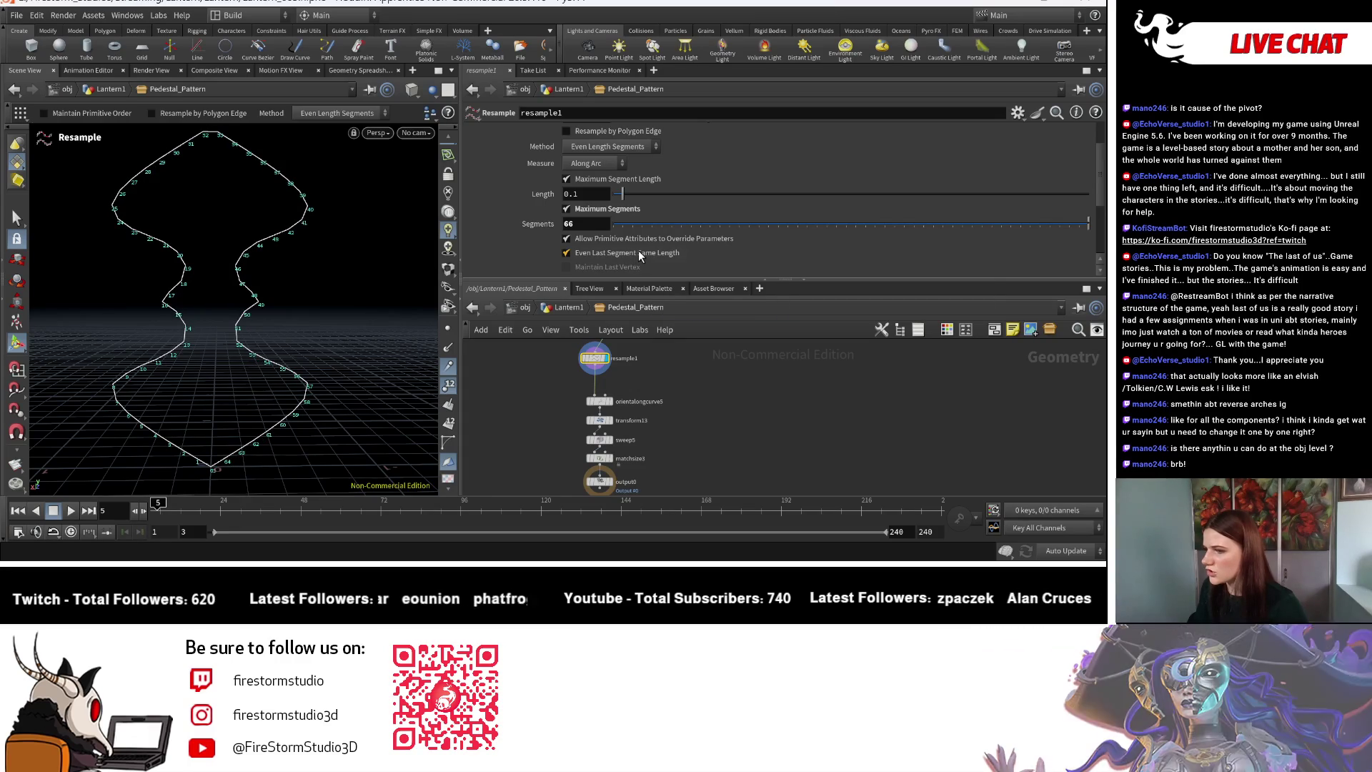
Turn off Maximum Segment Length and raise the segment count to about 72.
scroll(193, 198, "up", 5)
left_click(567, 178)
key("Escape")
scroll(121, 200, "down", 5)
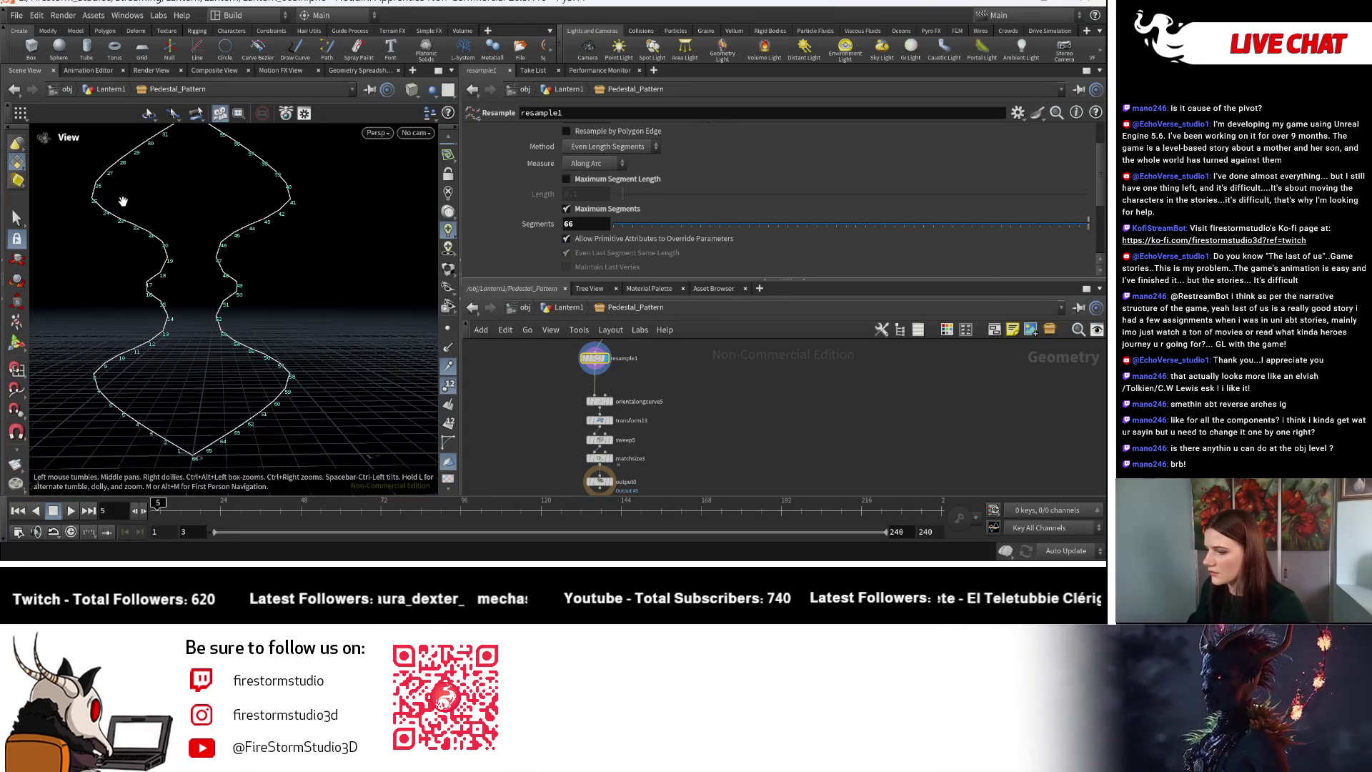
scroll(122, 200, "up", 3)
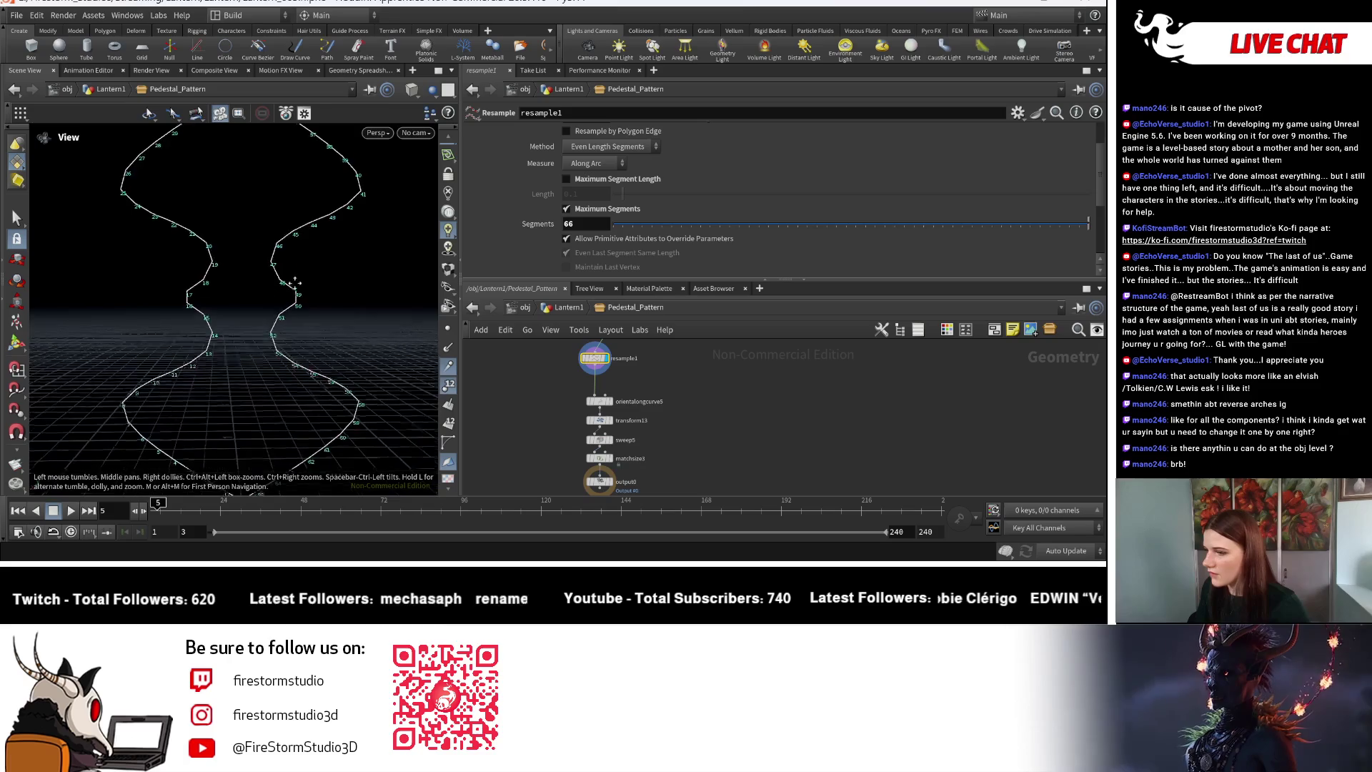
middle_click_drag(296, 285, 275, 249)
key("Return")
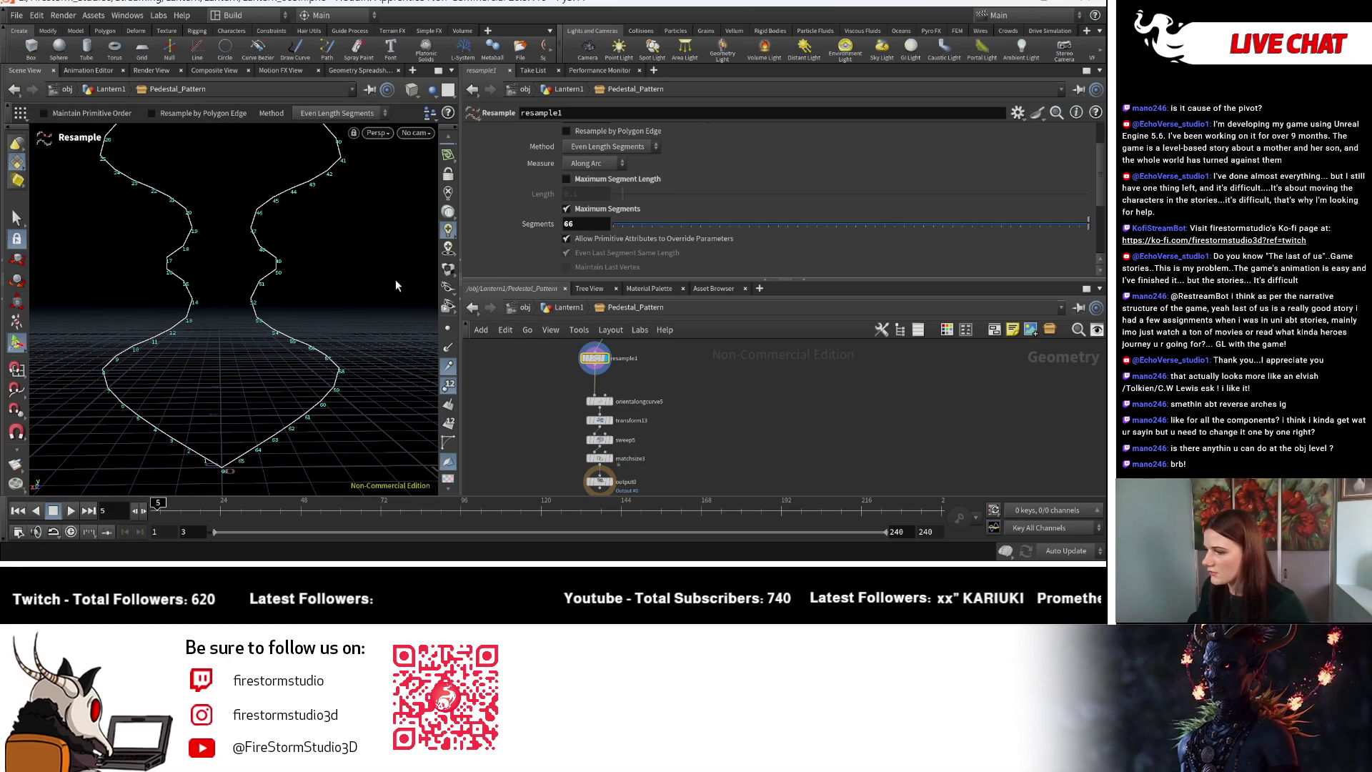
scroll(189, 270, "up", 2)
middle_click_drag(592, 225, 636, 222)
Inspect the resampled curve from several angles, then select the resample1-to-orientalongcurve5 wire.
key("Escape")
mouse_move(153, 297)
left_mouse_down()
mouse_move(172, 466)
mouse_move(147, 298)
mouse_move(165, 307)
left_mouse_up()
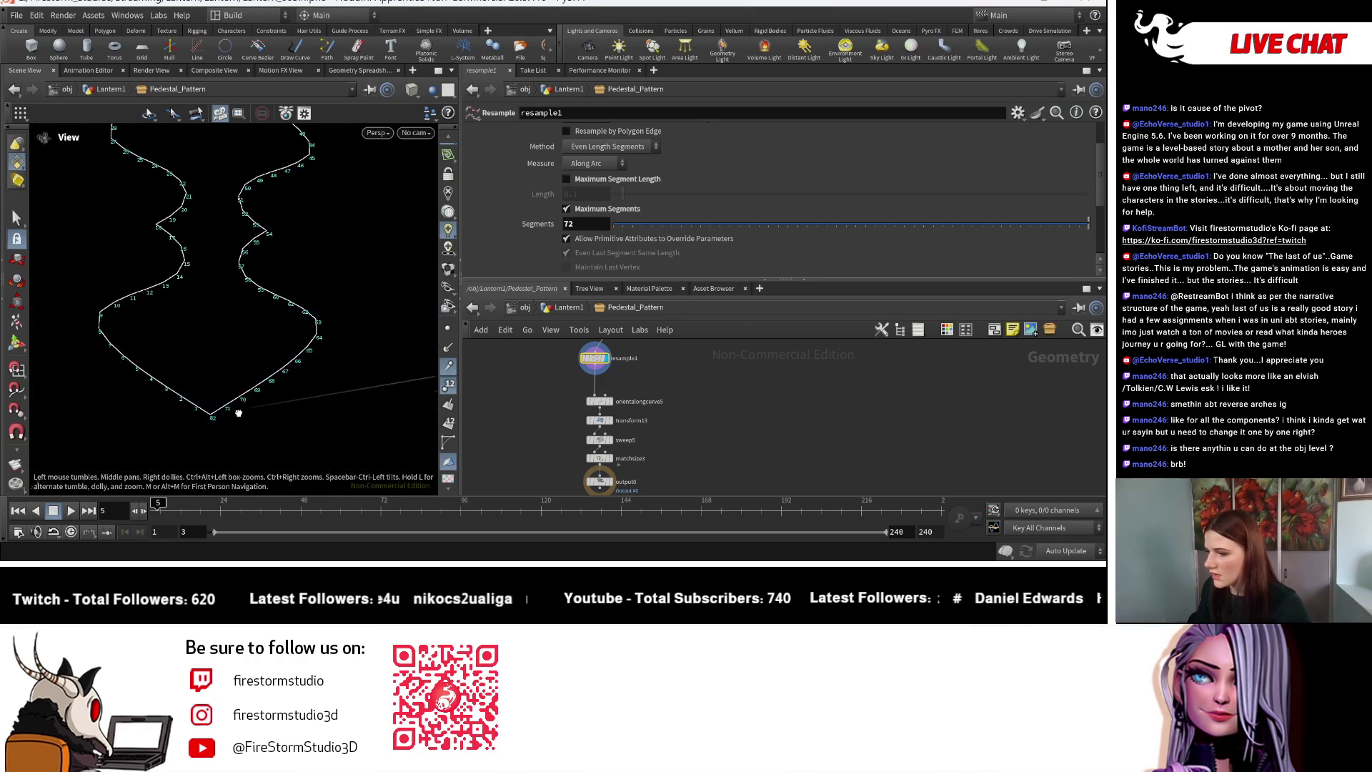
middle_click_drag(637, 475, 632, 396)
key("Return")
scroll(632, 392, "up", 3)
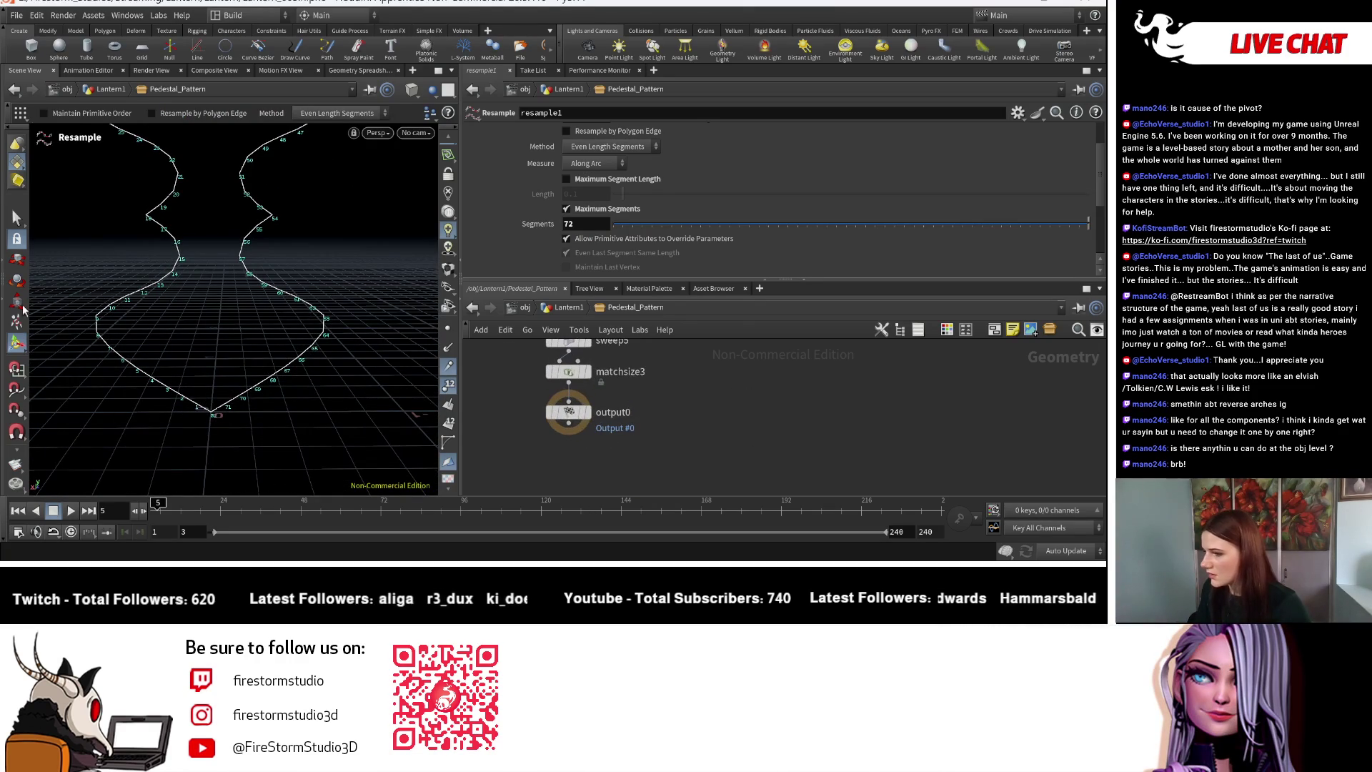
key("Escape")
mouse_move(201, 334)
left_mouse_down()
mouse_move(306, 416)
mouse_move(272, 456)
mouse_move(346, 432)
left_mouse_up()
key("Return")
scroll(647, 226, "down", 3)
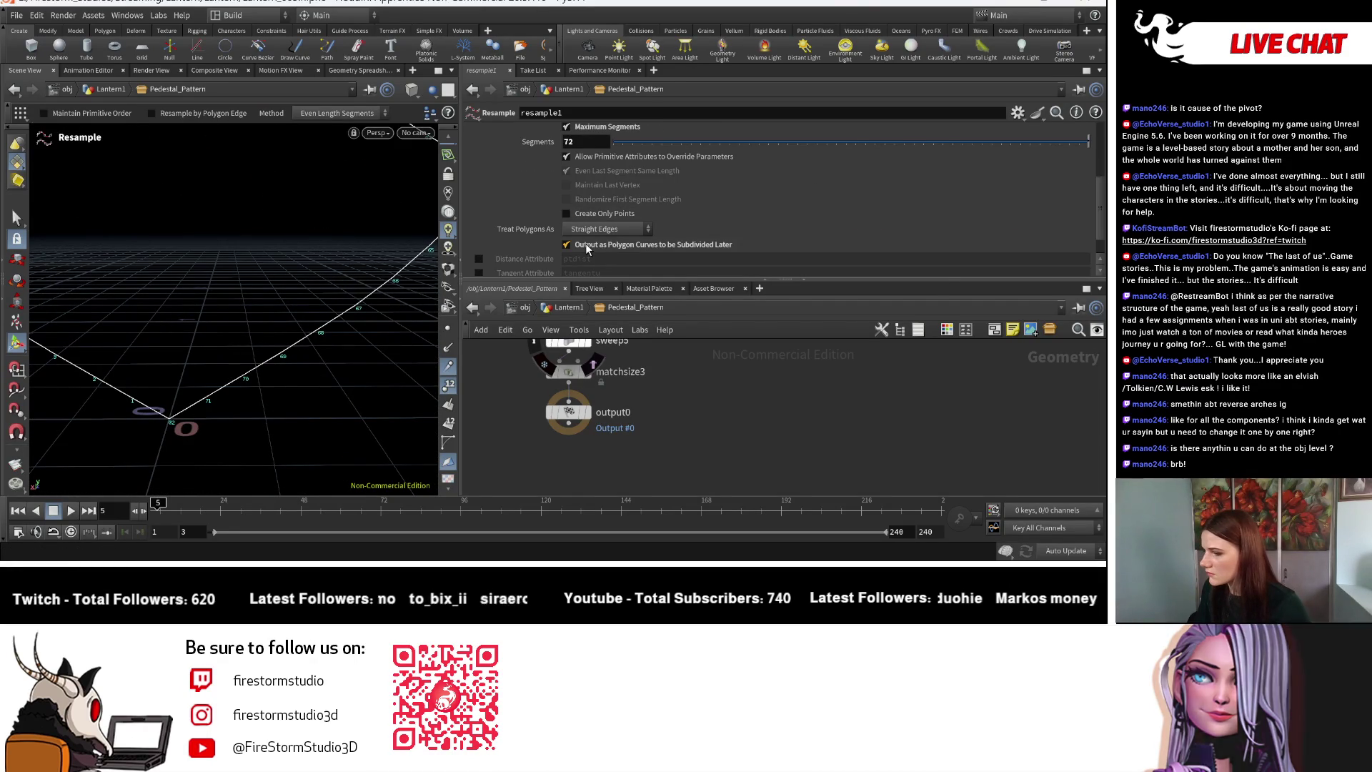
scroll(572, 443, "up", 5)
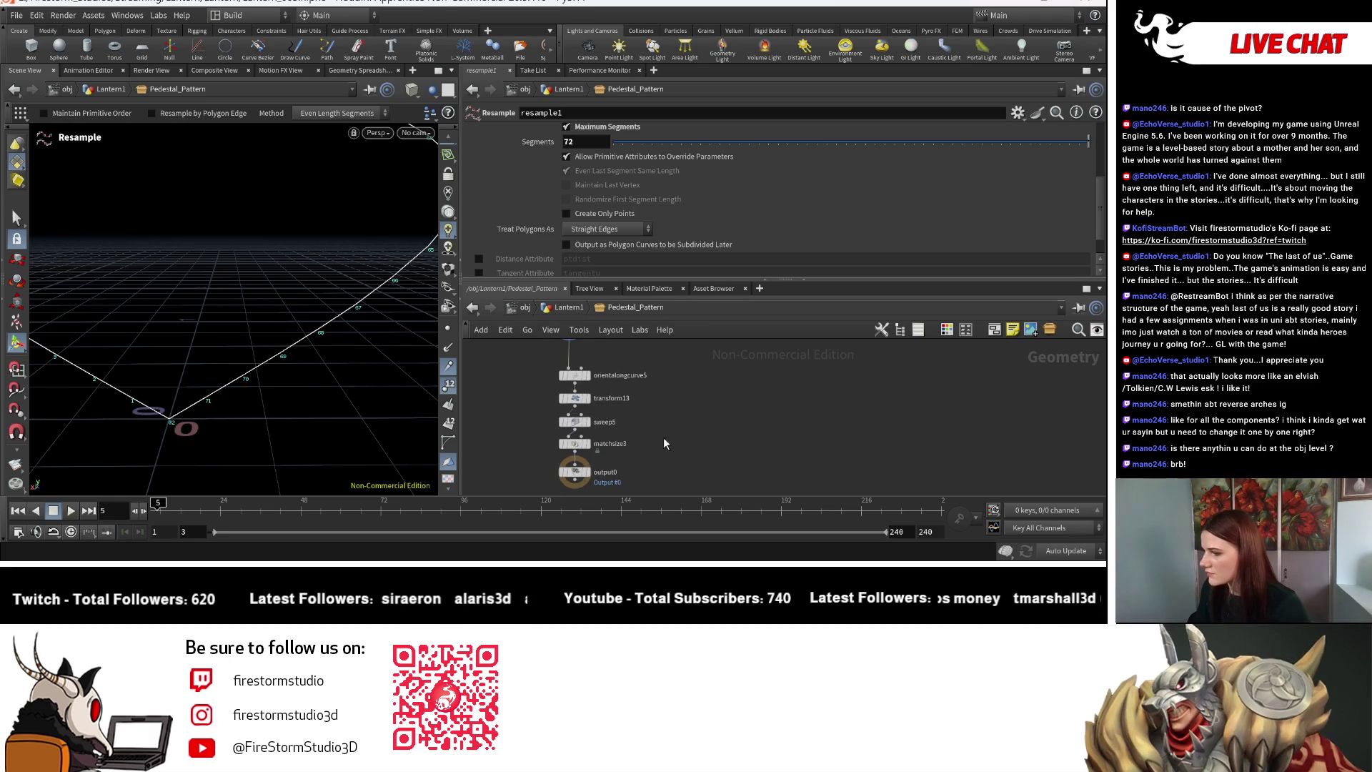
left_click(573, 431)
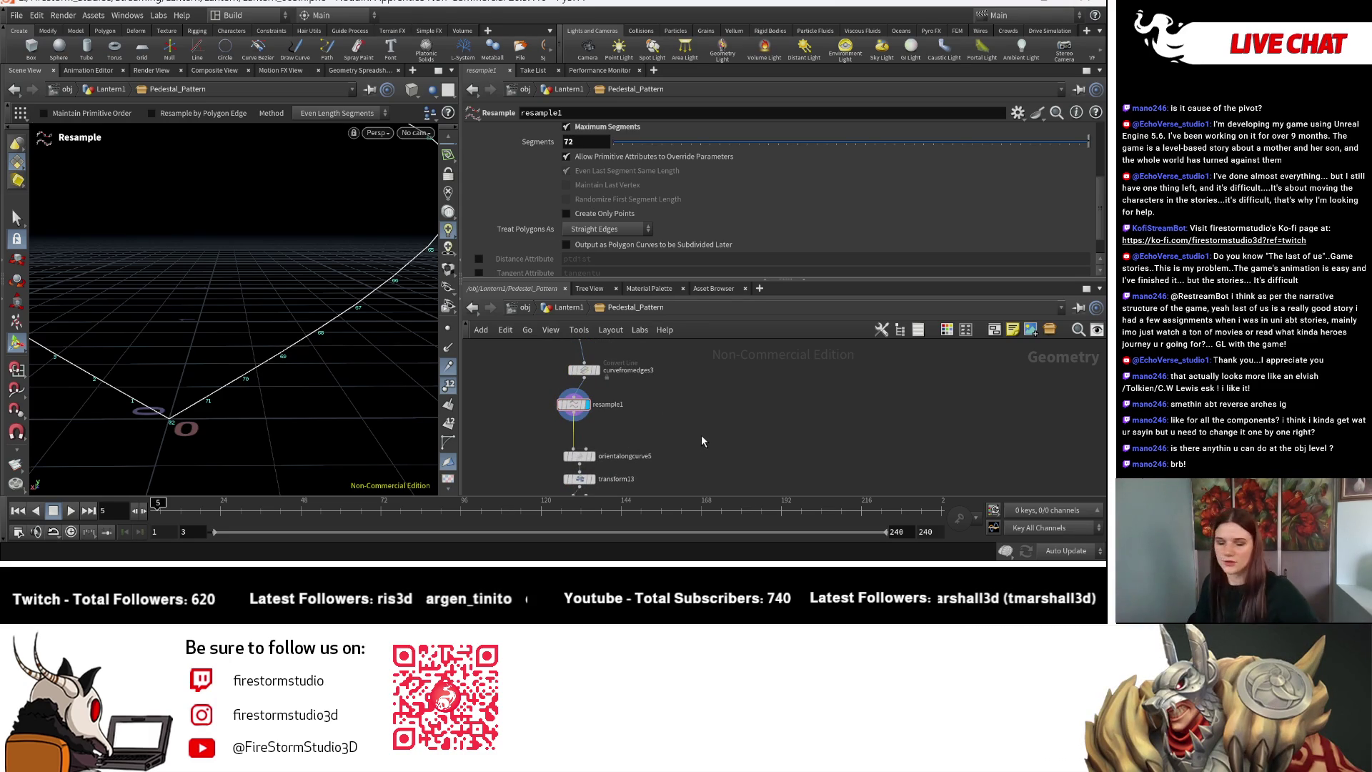
Drop a Fuse node between resample1 and orientalongcurve5 and display the fused curve.
key("Tab")
type("fuse")
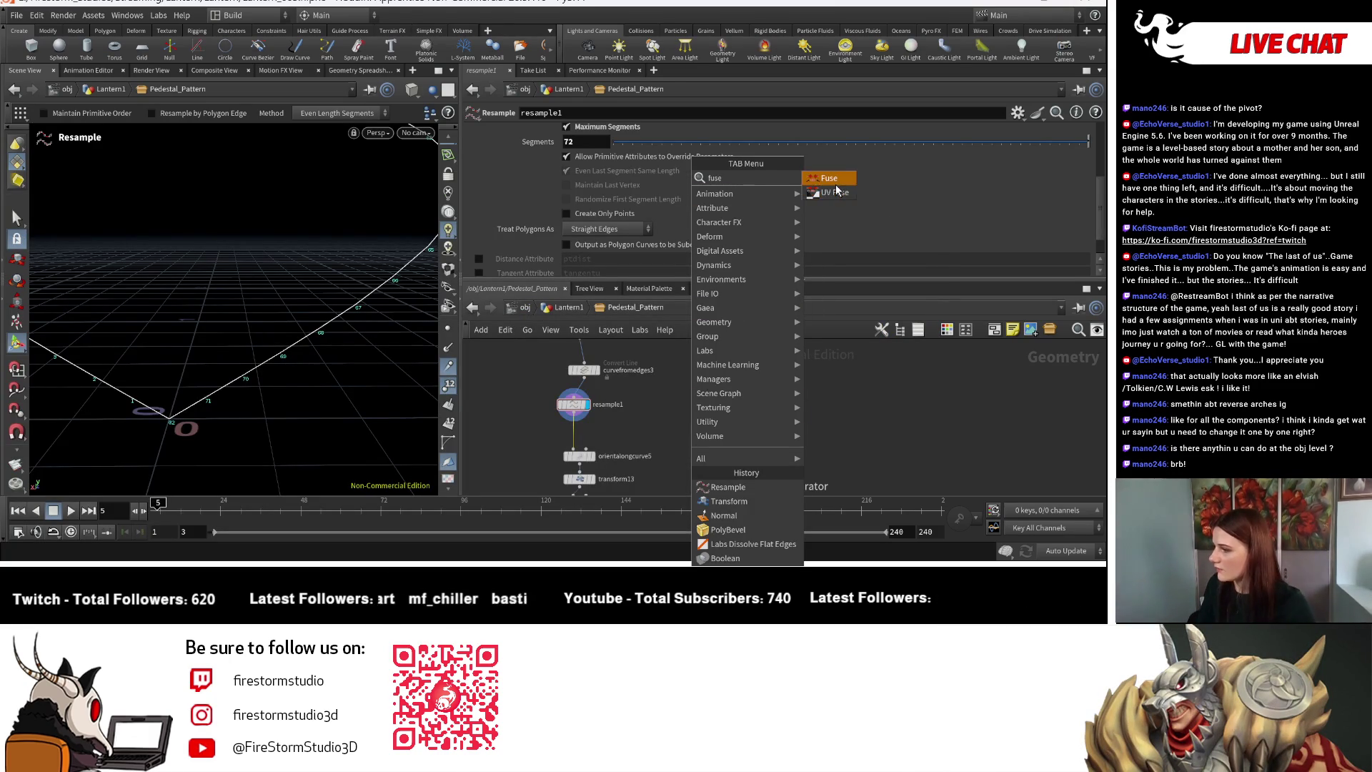
left_click(829, 178)
left_click(579, 427)
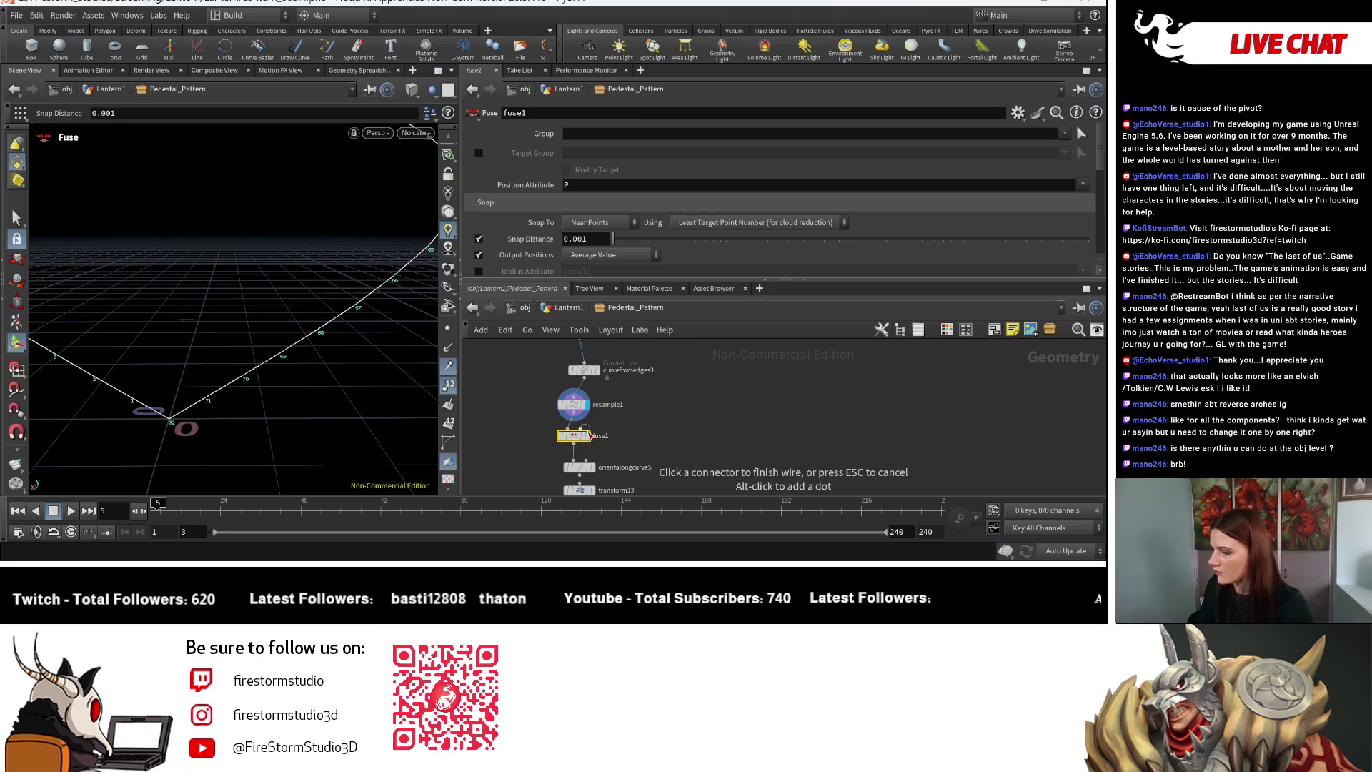
left_click(588, 437)
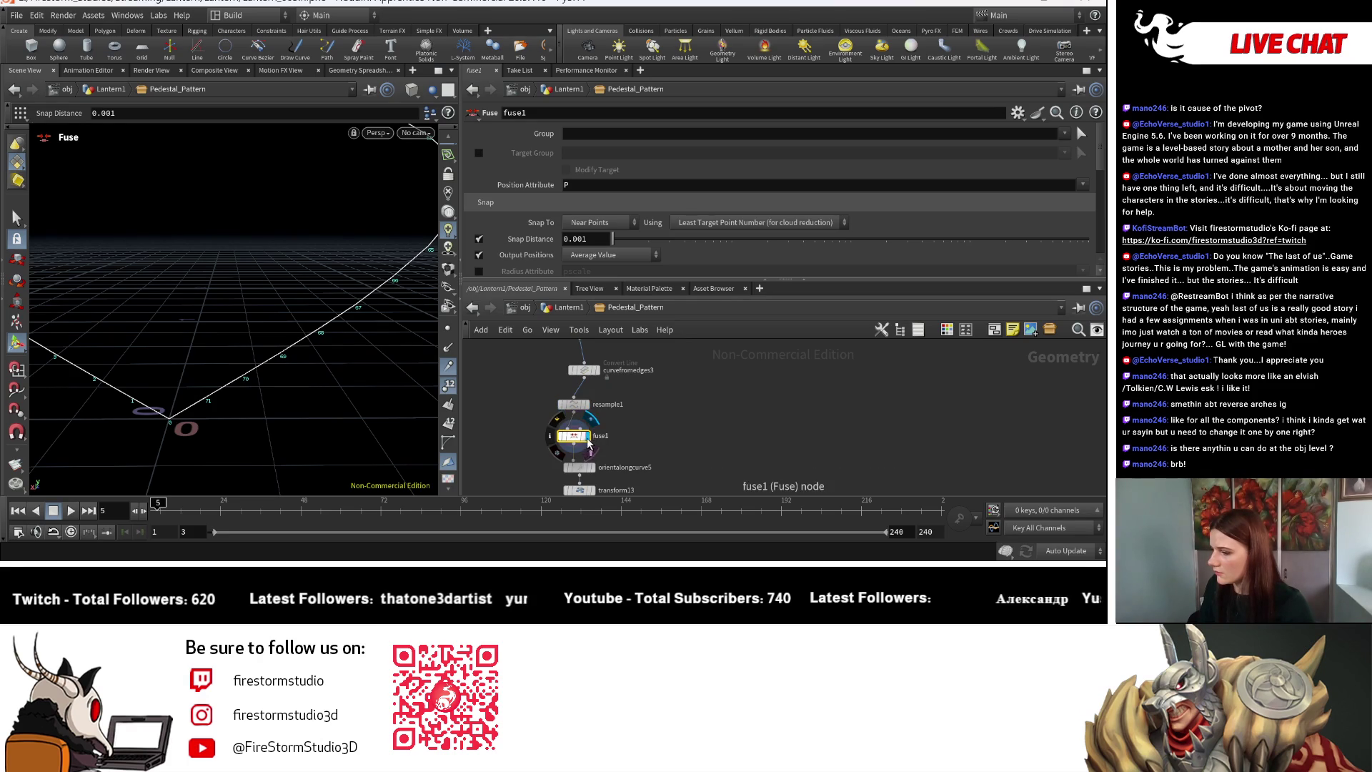
key("Escape")
mouse_move(233, 343)
left_mouse_down()
mouse_move(187, 392)
mouse_move(327, 386)
left_mouse_up()
key("Return")
Display sweep5 to view the swept band over the fused curve.
middle_click_drag(705, 467, 727, 379)
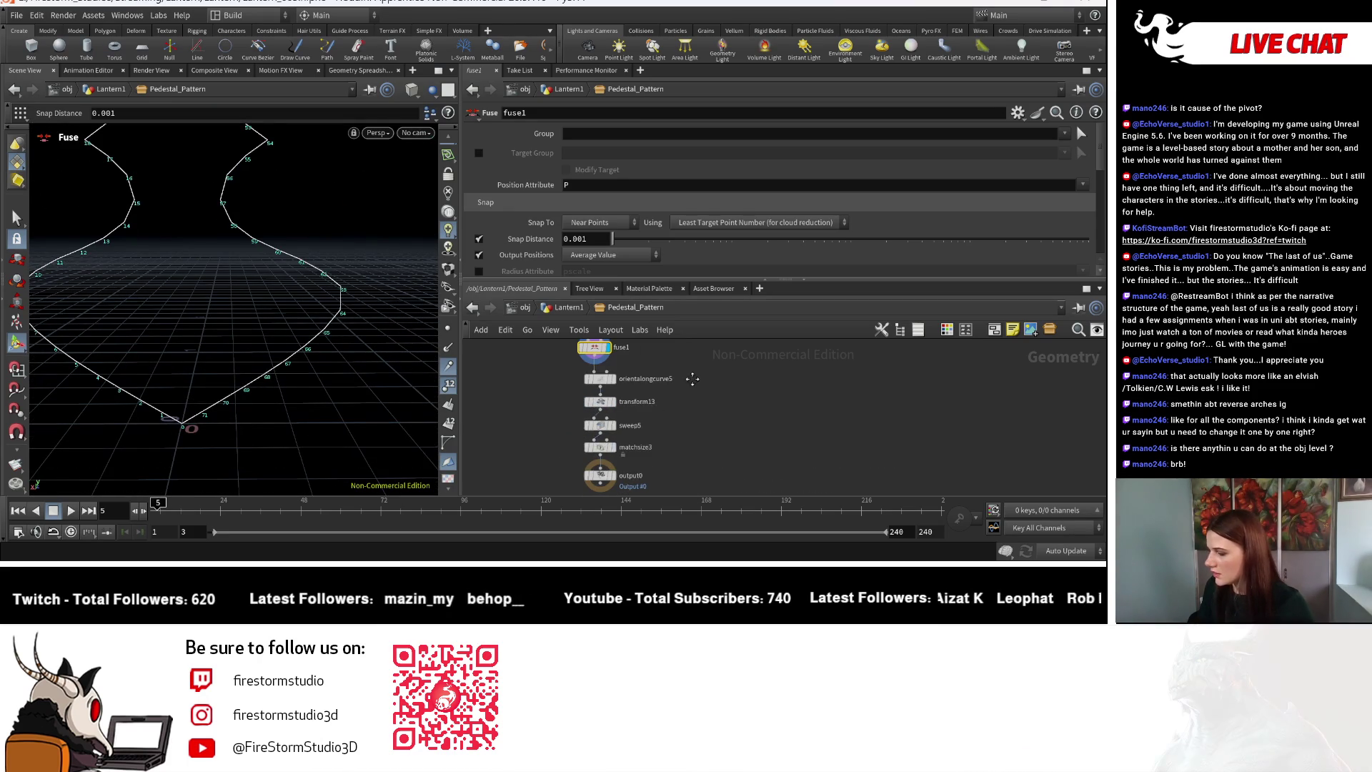
left_click(618, 432)
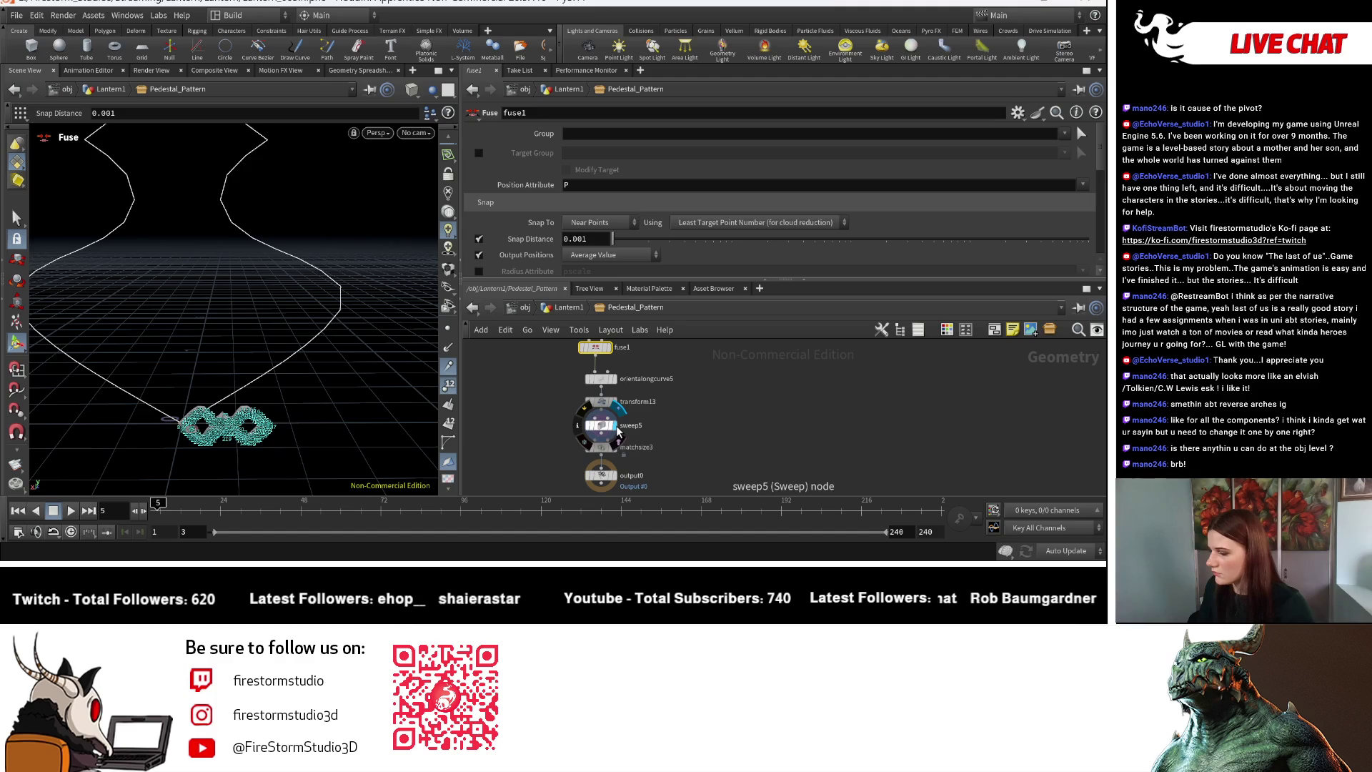
left_click(609, 427)
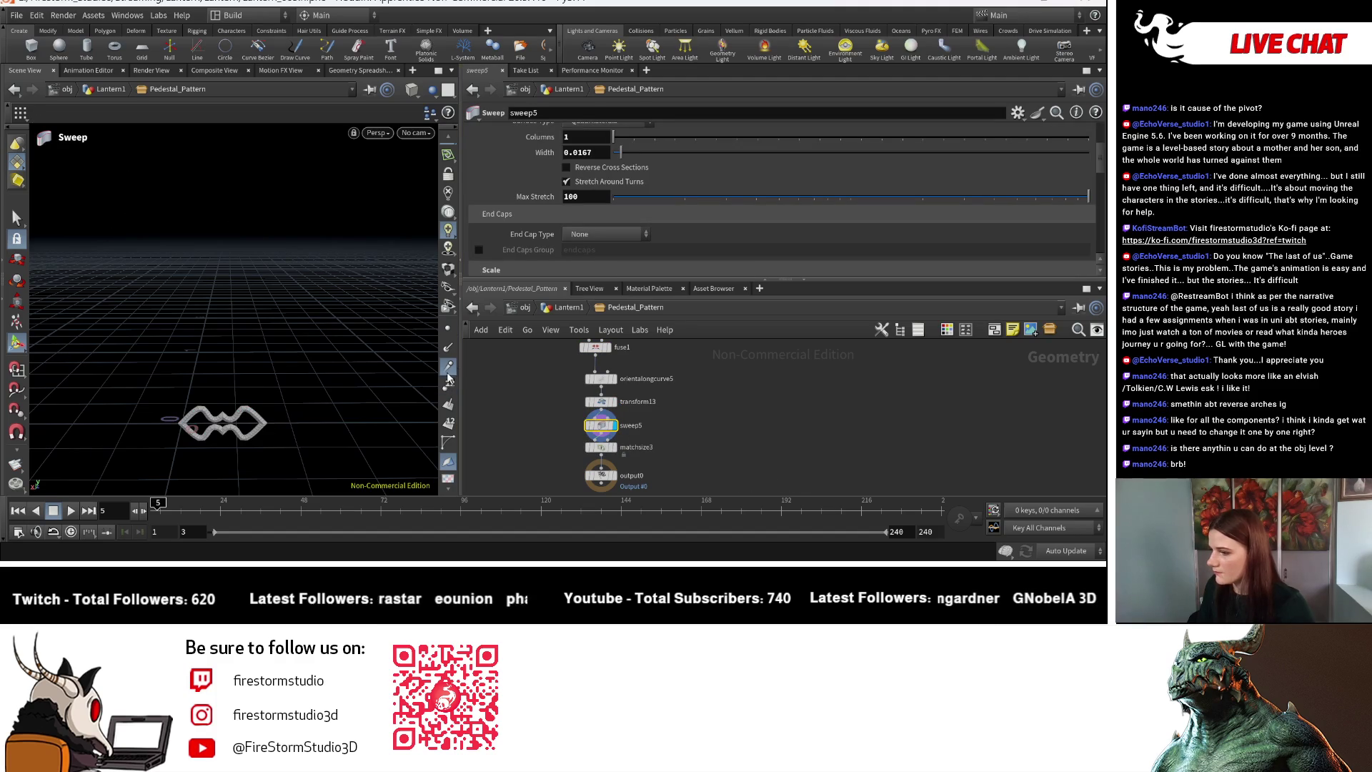
key("Escape")
scroll(280, 419, "up", 5)
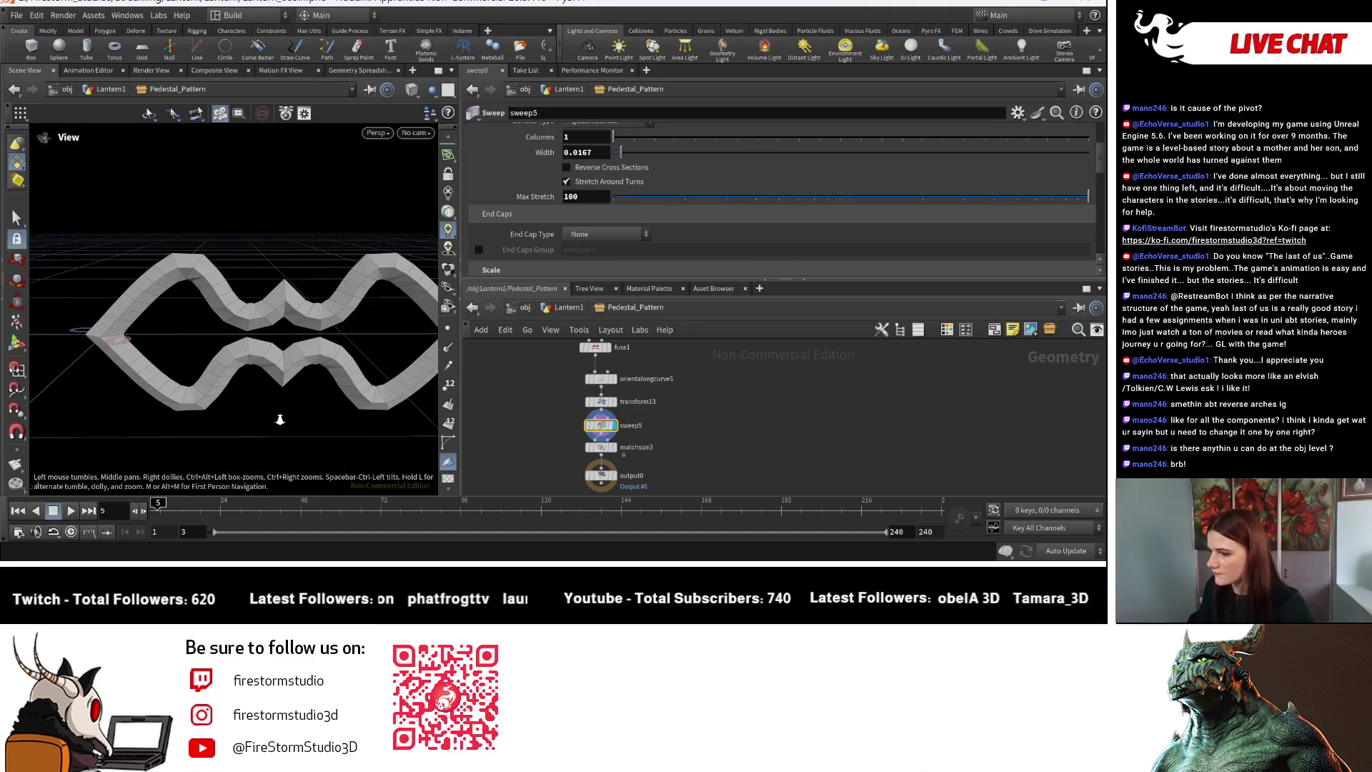
scroll(238, 300, "up", 5)
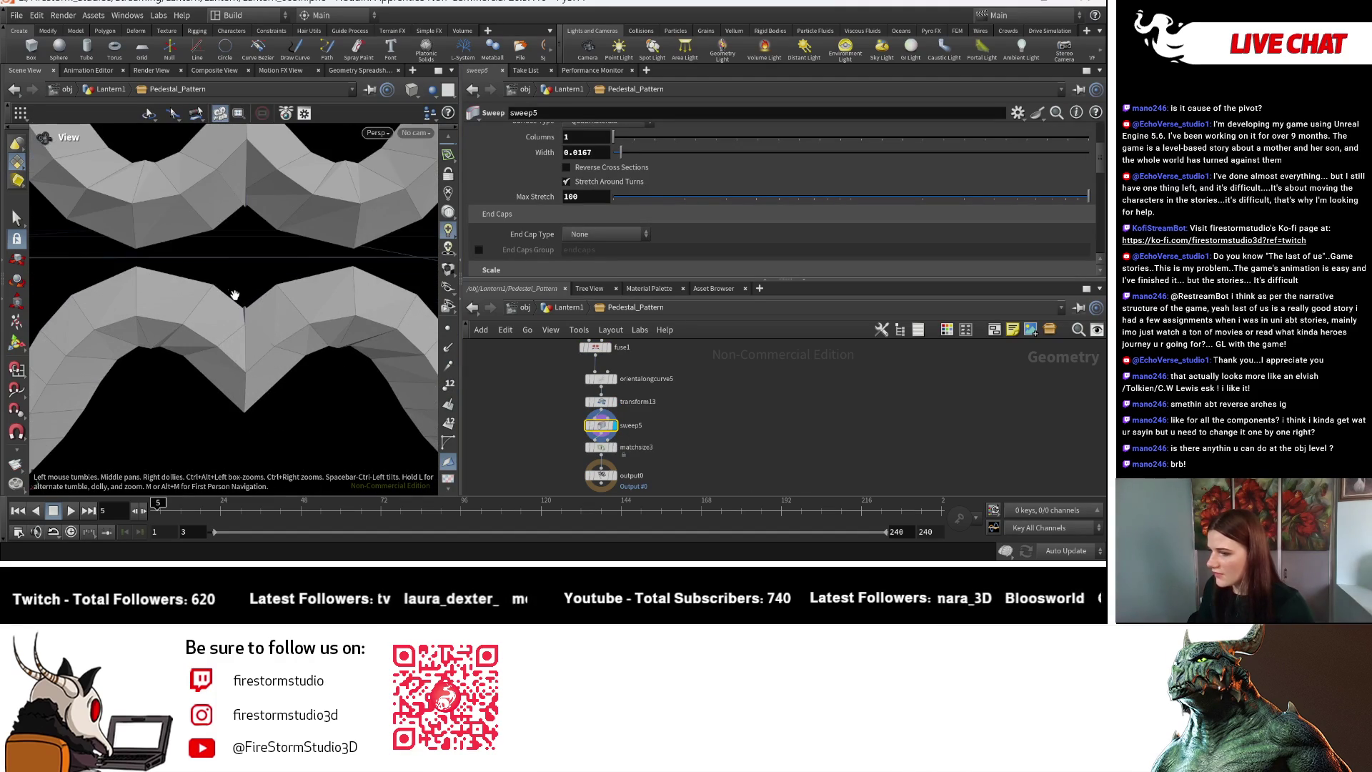
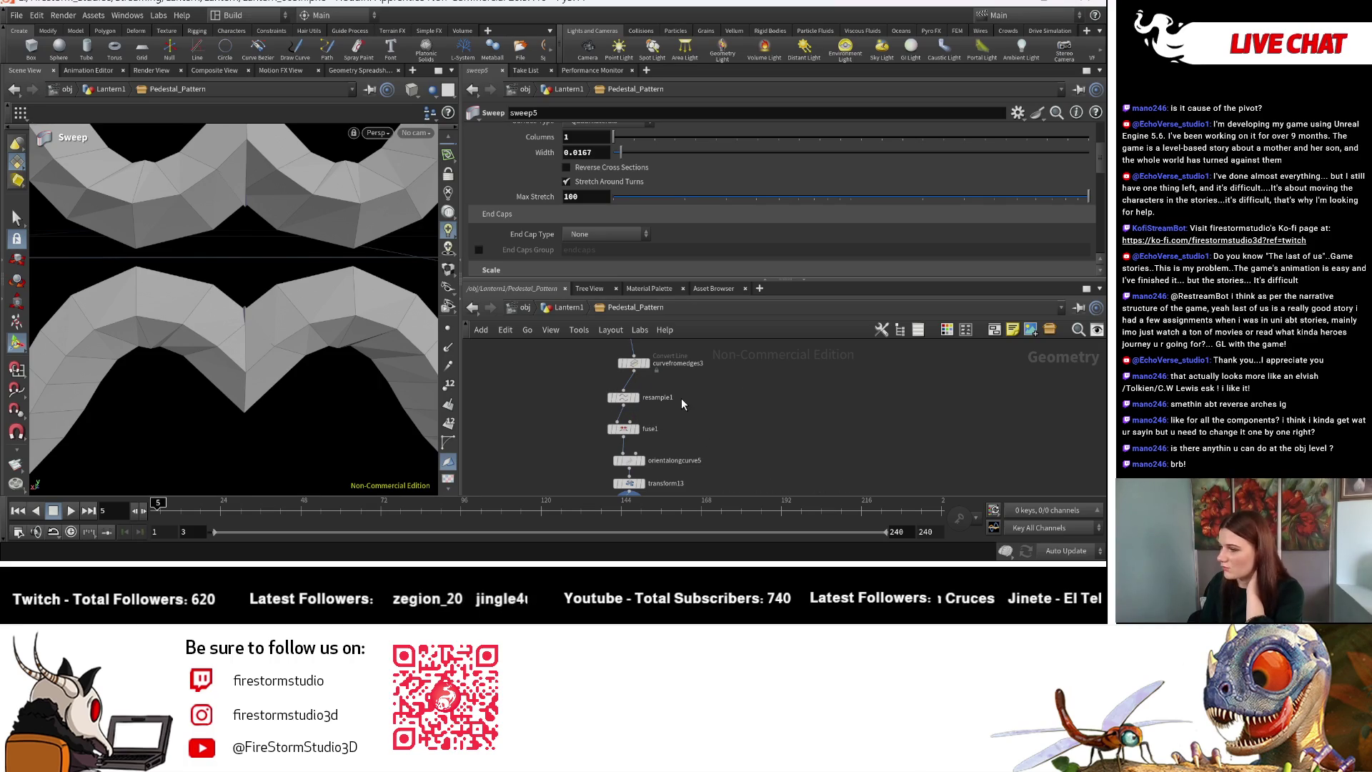
Display sweep5 and drag its width down to 0.0117 for a thinner band.
mouse_move(665, 462)
middle_mouse_down()
mouse_move(662, 415)
mouse_move(651, 432)
middle_mouse_up()
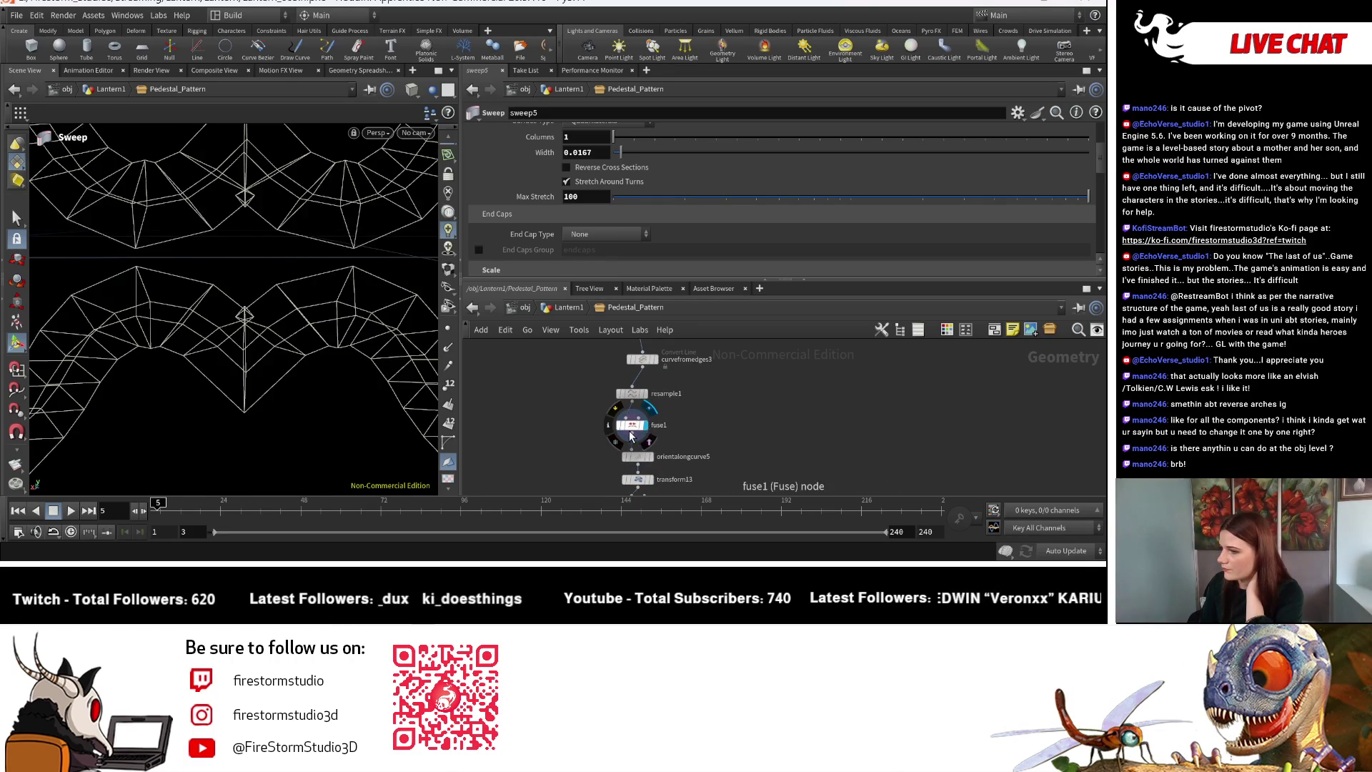
left_click(630, 395)
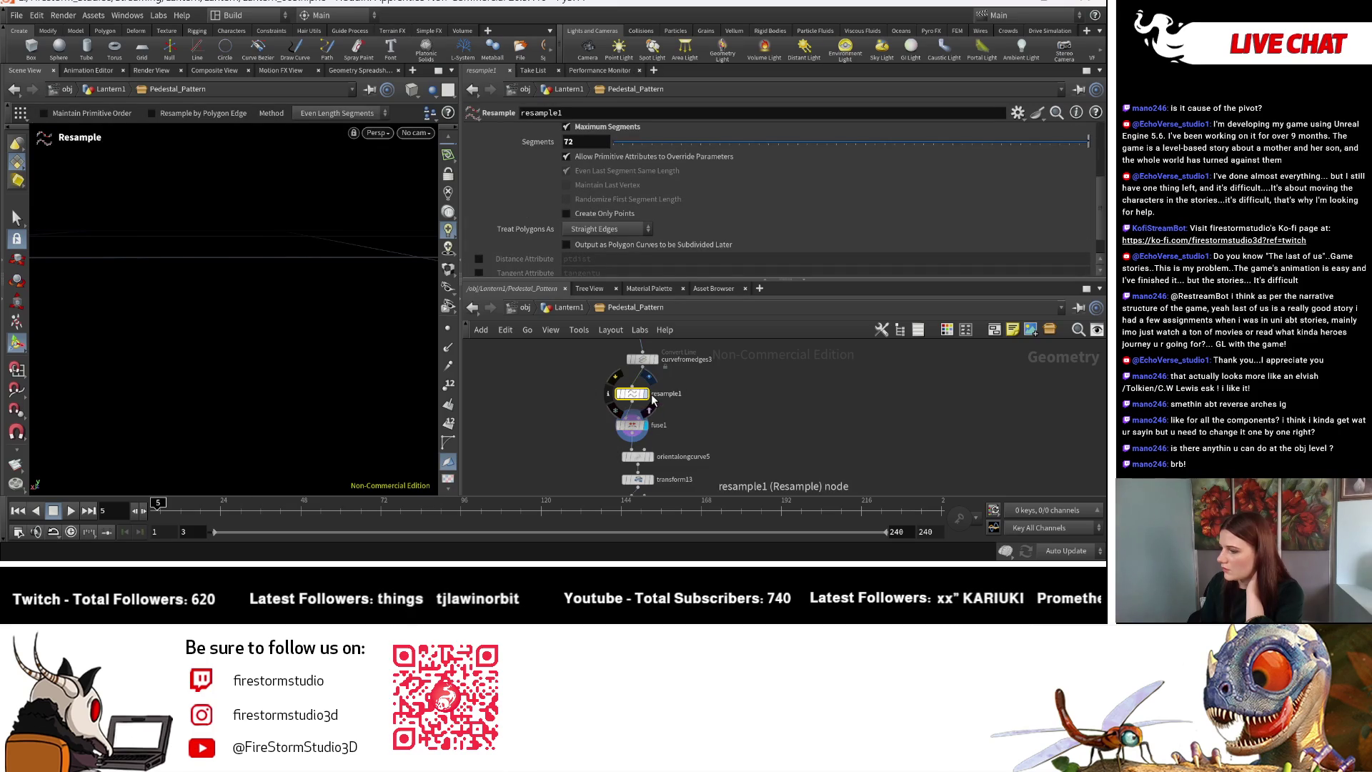
middle_click_drag(661, 423, 657, 344)
left_click(636, 426)
left_click(656, 428)
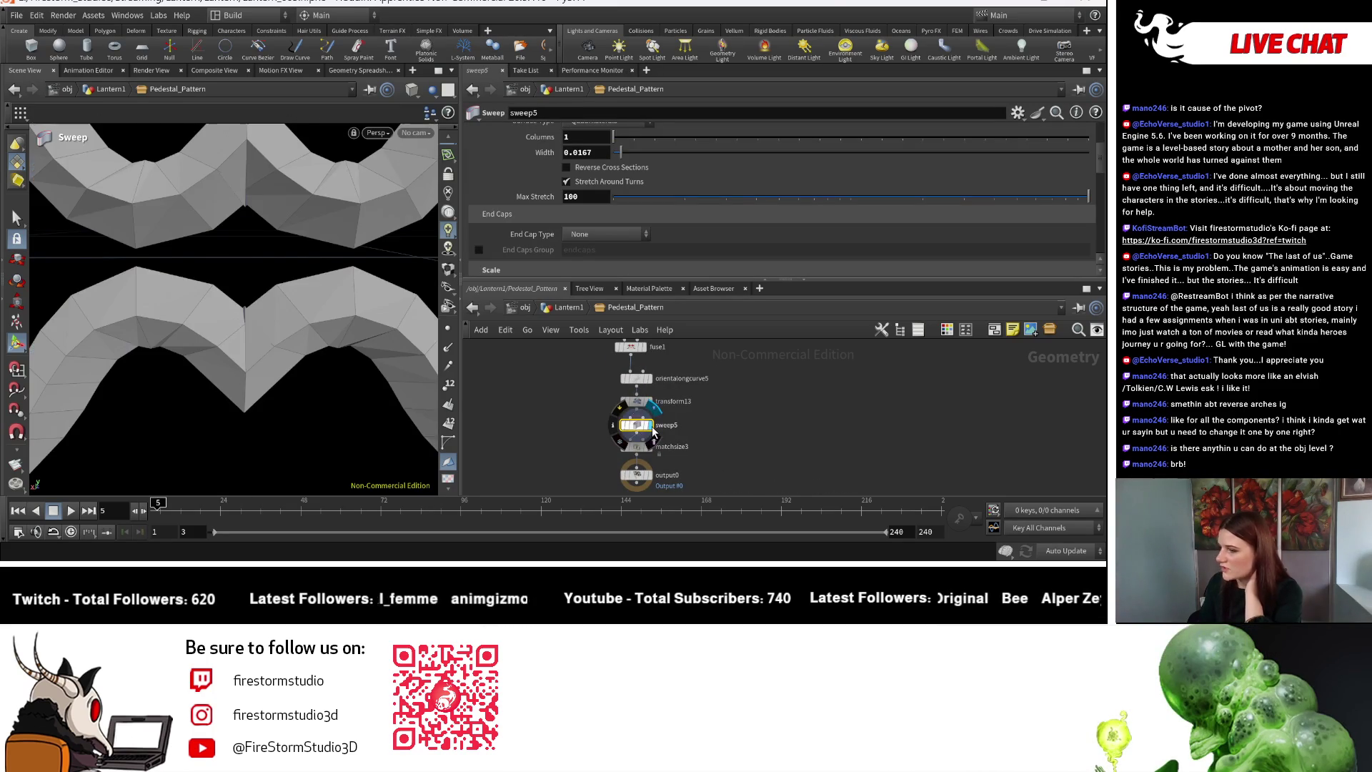
scroll(591, 153, "up", 3)
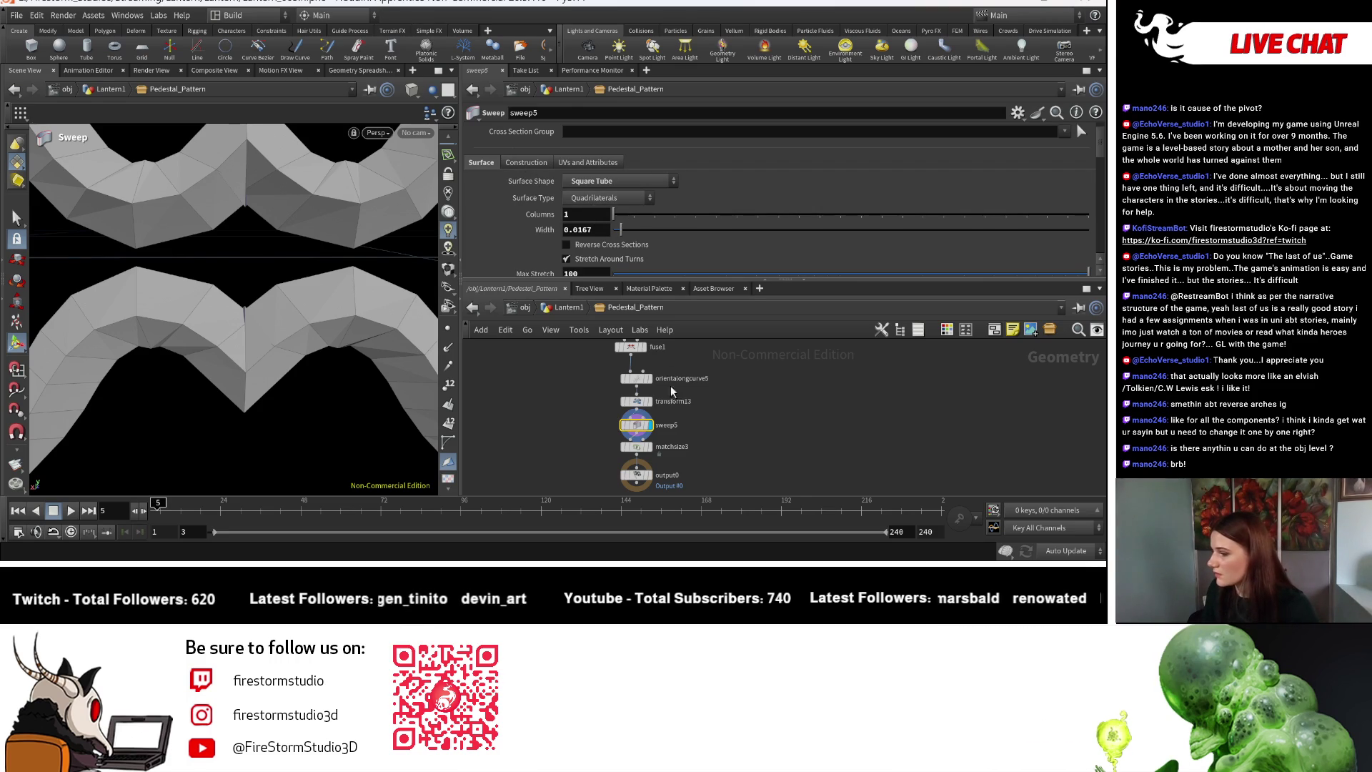
scroll(586, 227, "down", 2)
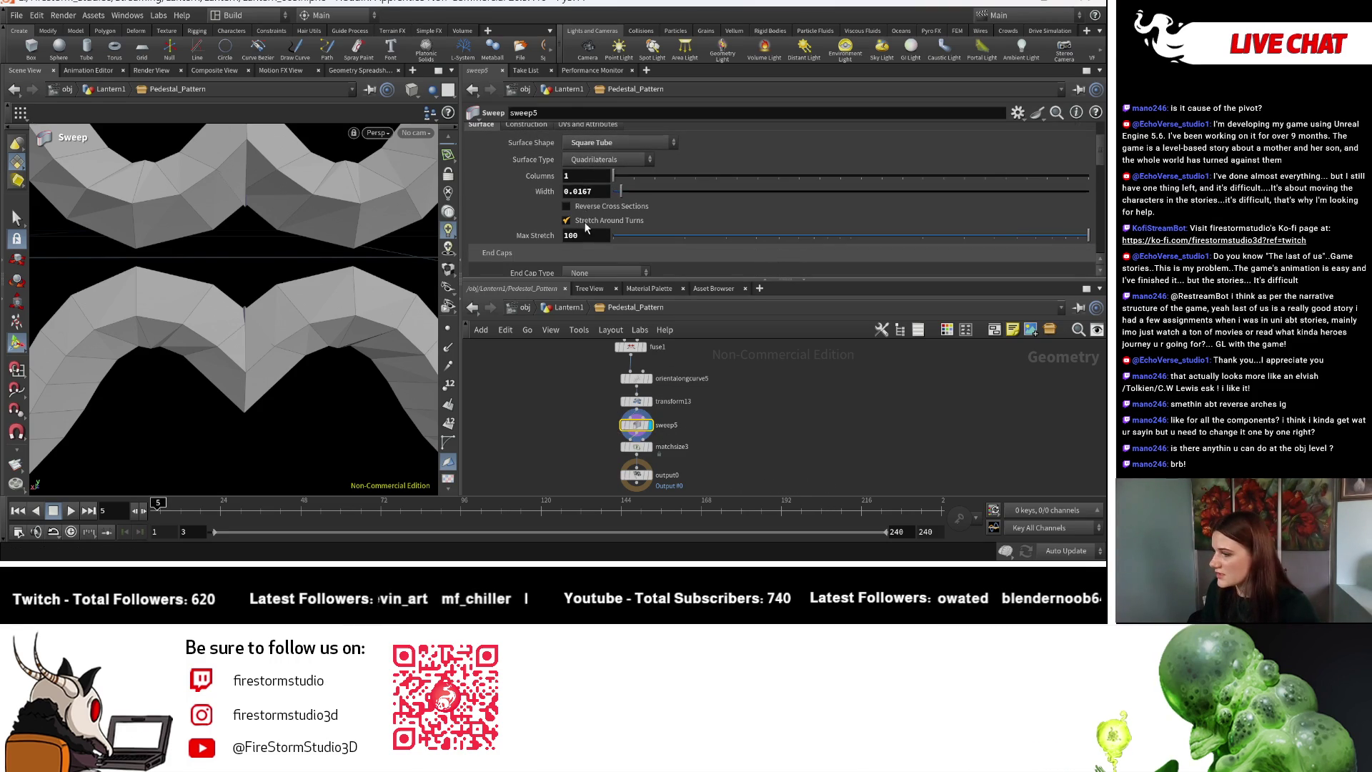
mouse_move(590, 192)
middle_mouse_down()
mouse_move(568, 195)
mouse_move(568, 217)
mouse_move(636, 232)
middle_mouse_up()
Inspect the thinner wavy band up close, then go up to the Lantern1 network.
key("Escape")
mouse_move(315, 389)
left_mouse_down()
mouse_move(414, 306)
mouse_move(423, 393)
left_mouse_up()
mouse_move(422, 392)
right_mouse_down()
mouse_move(193, 343)
mouse_move(157, 307)
mouse_move(262, 272)
mouse_move(205, 271)
mouse_move(315, 273)
mouse_move(214, 279)
mouse_move(199, 306)
right_mouse_up()
key("Return")
key("h")
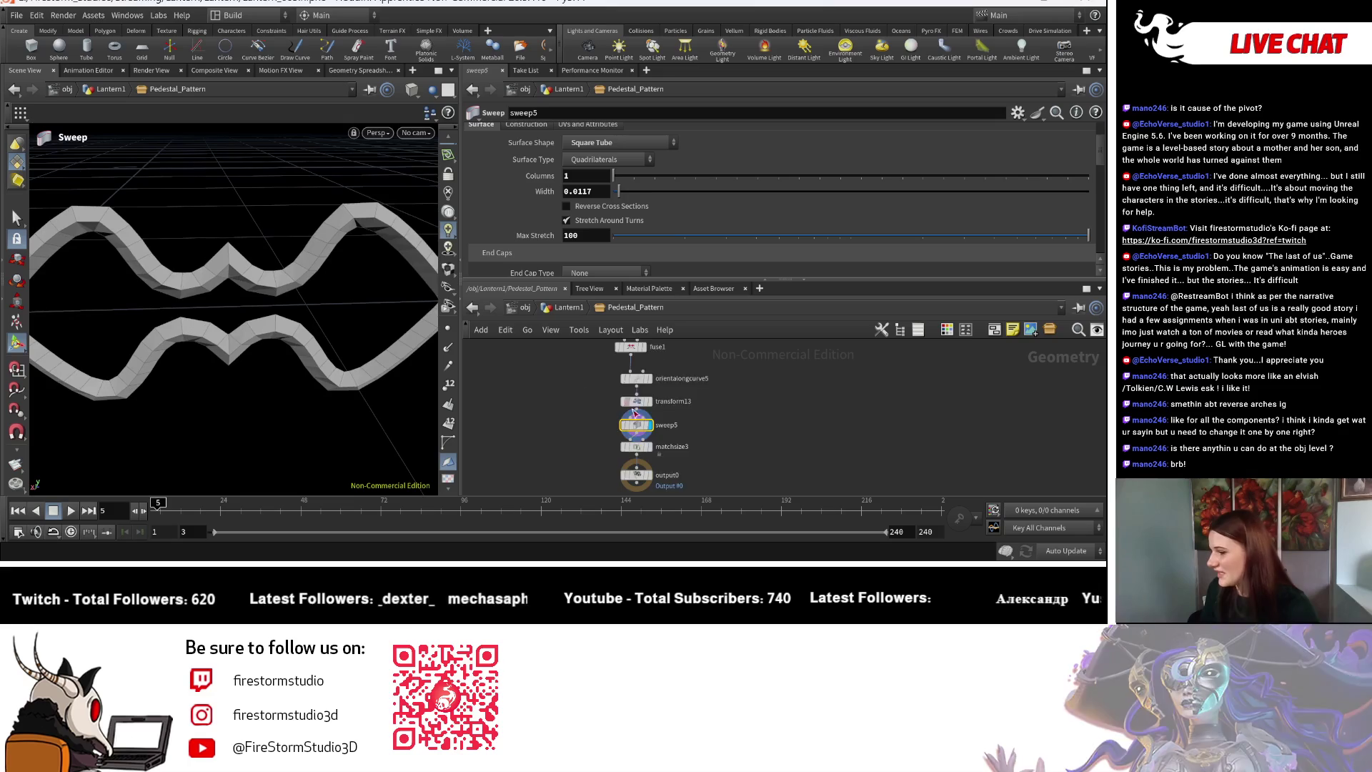
key("u")
mouse_move(115, 265)
right_mouse_down()
mouse_move(179, 293)
mouse_move(189, 314)
right_mouse_up()
key("Return")
Make polybevel5 ignore flat edges with a 30.6 maximum normal angle.
mouse_move(639, 422)
middle_mouse_down()
mouse_move(684, 400)
mouse_move(891, 401)
middle_mouse_up()
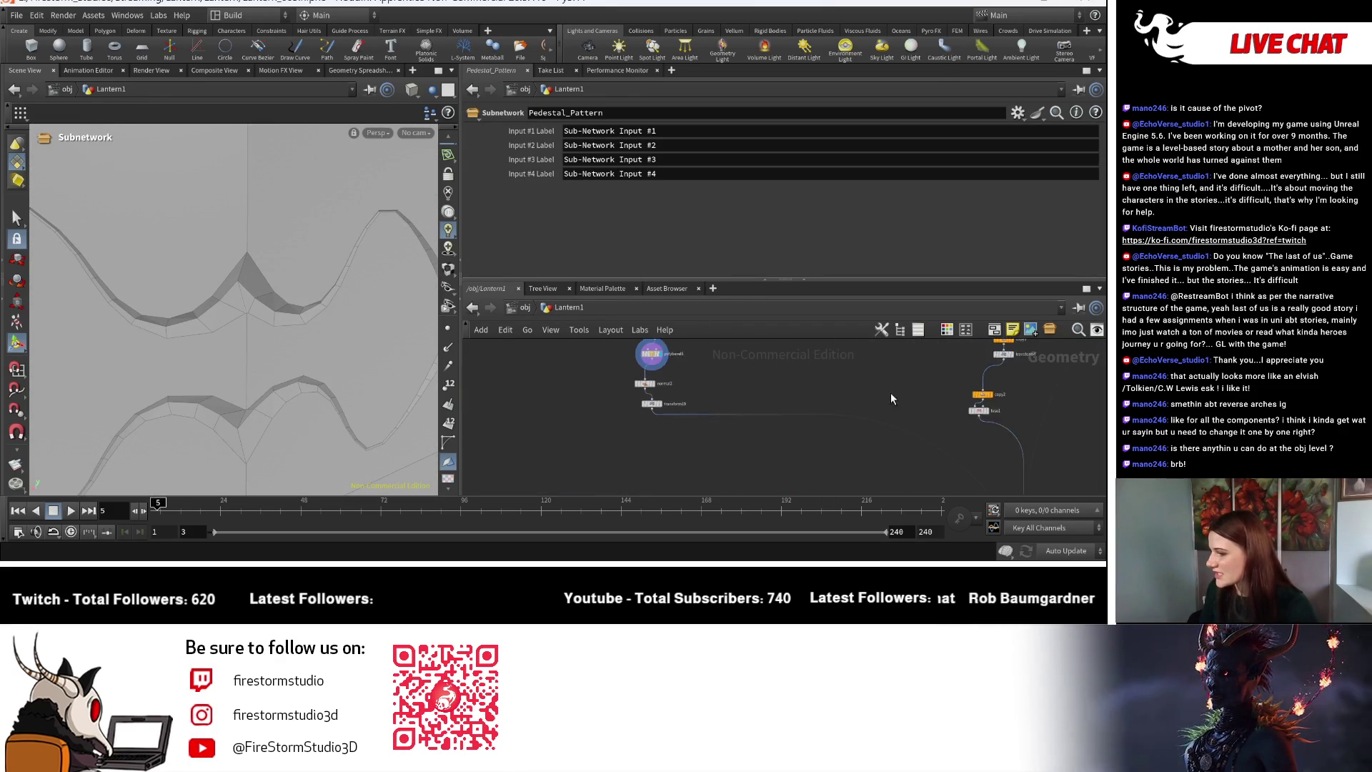
scroll(661, 392, "up", 5)
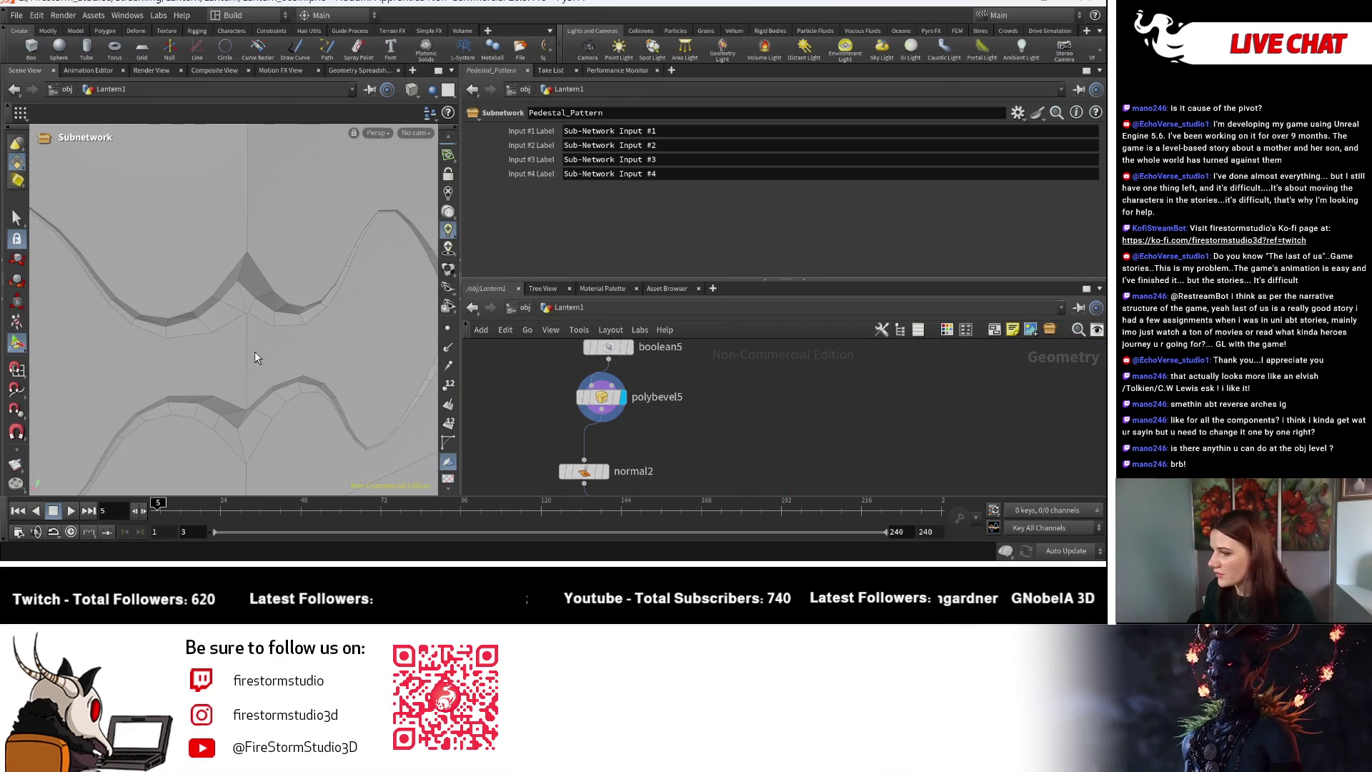
scroll(363, 370, "down", 5)
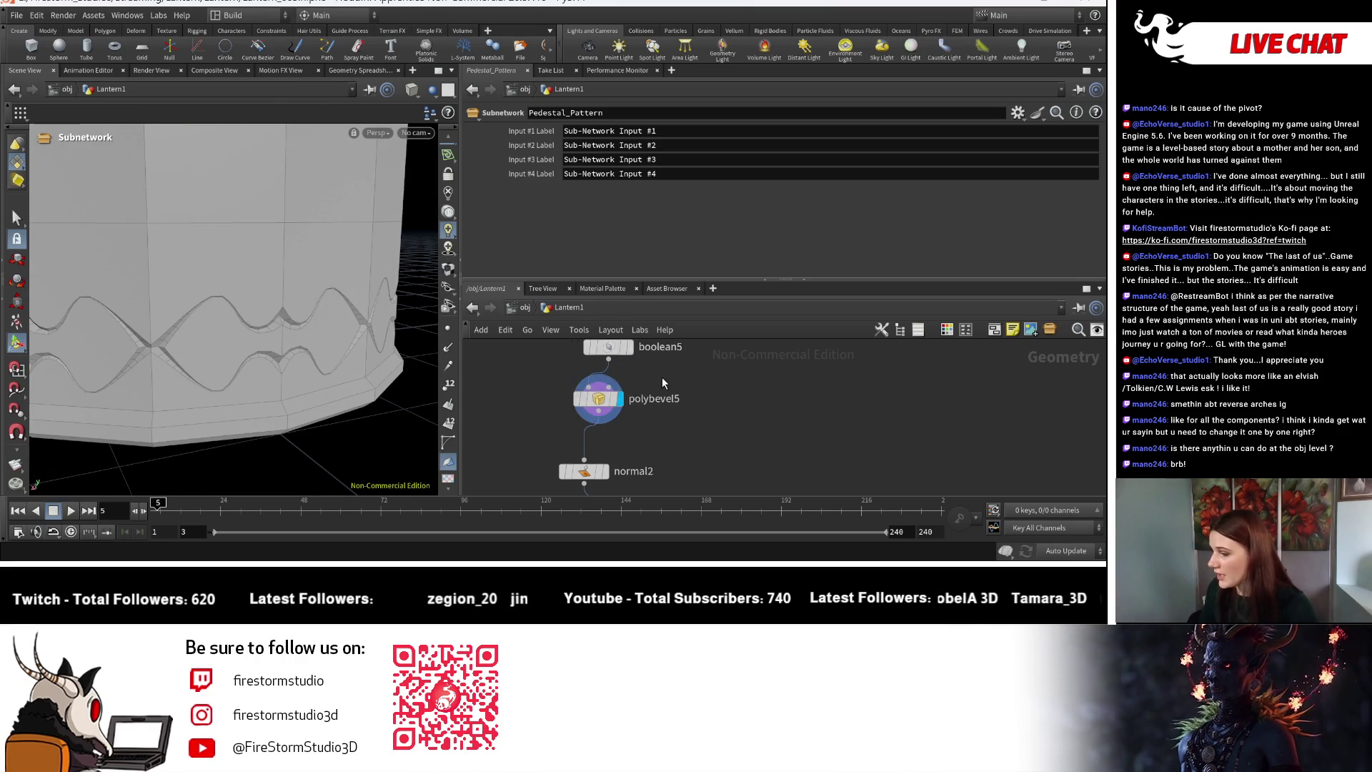
scroll(662, 383, "up", 2)
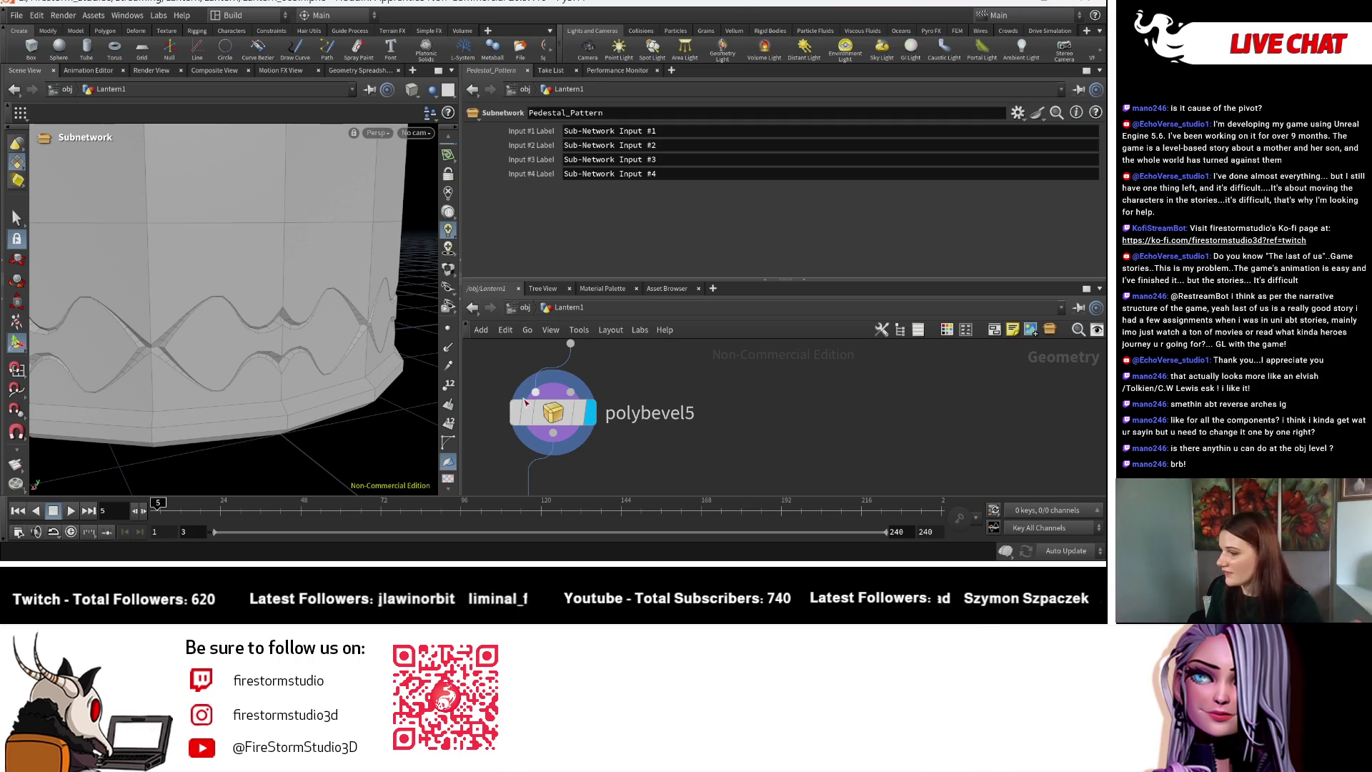
left_click(576, 418)
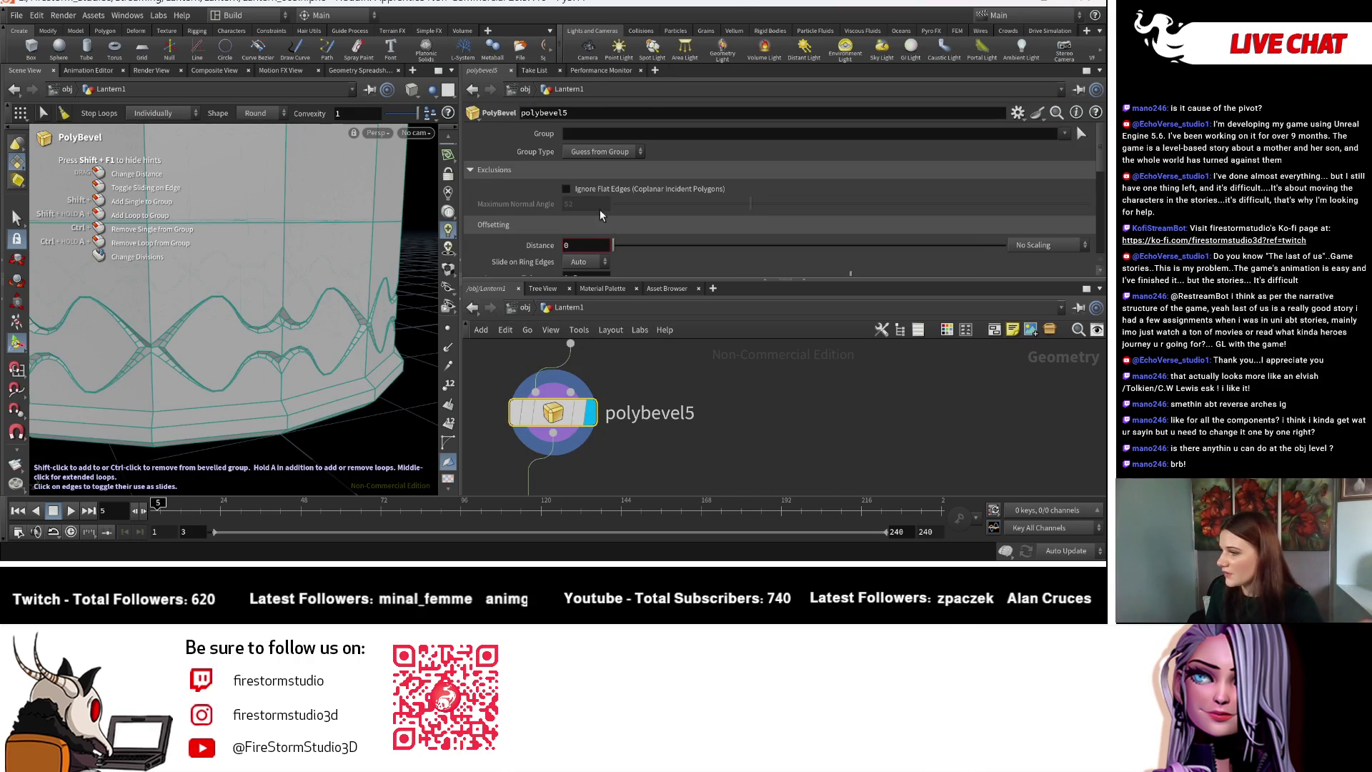
left_click(592, 193)
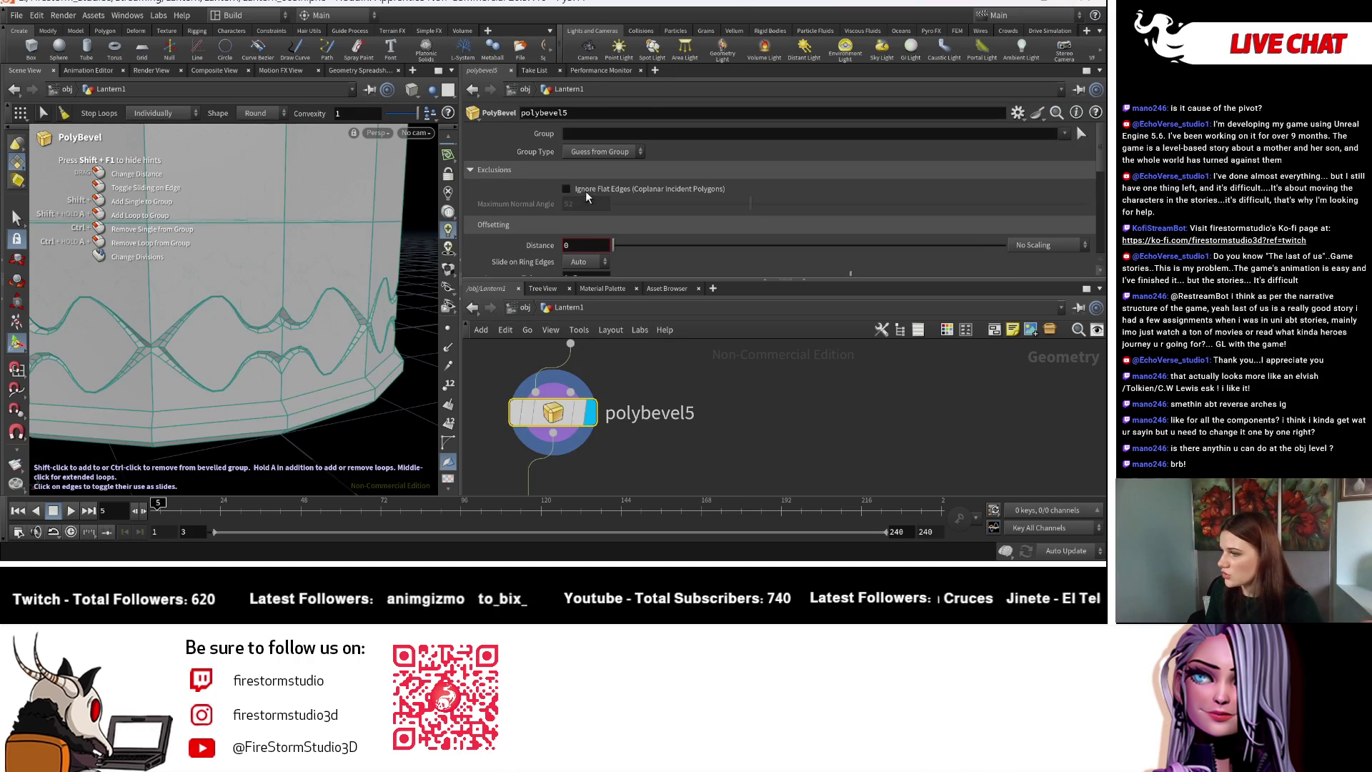
left_click_drag(753, 209, 740, 212)
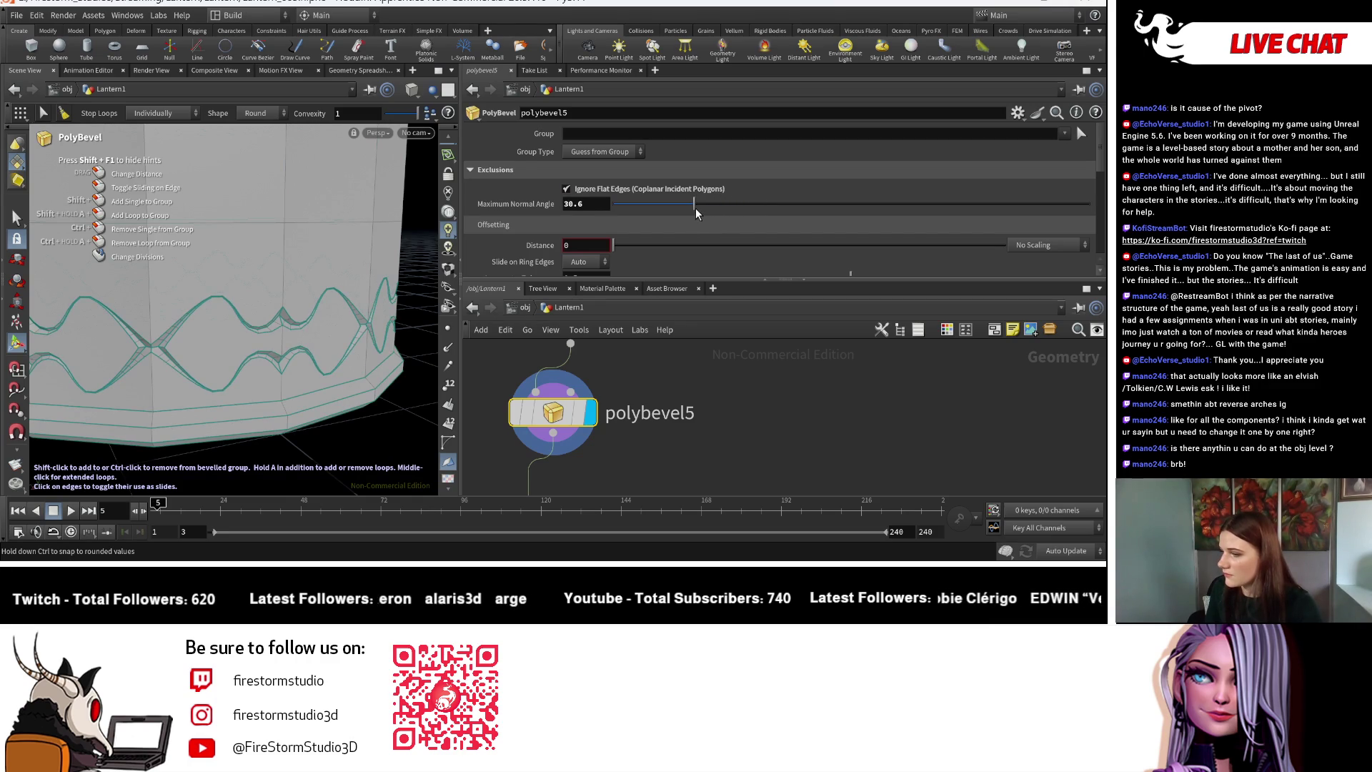
Test a small 0.004 bevel distance while orbiting around the lantern base.
scroll(286, 350, "up", 5)
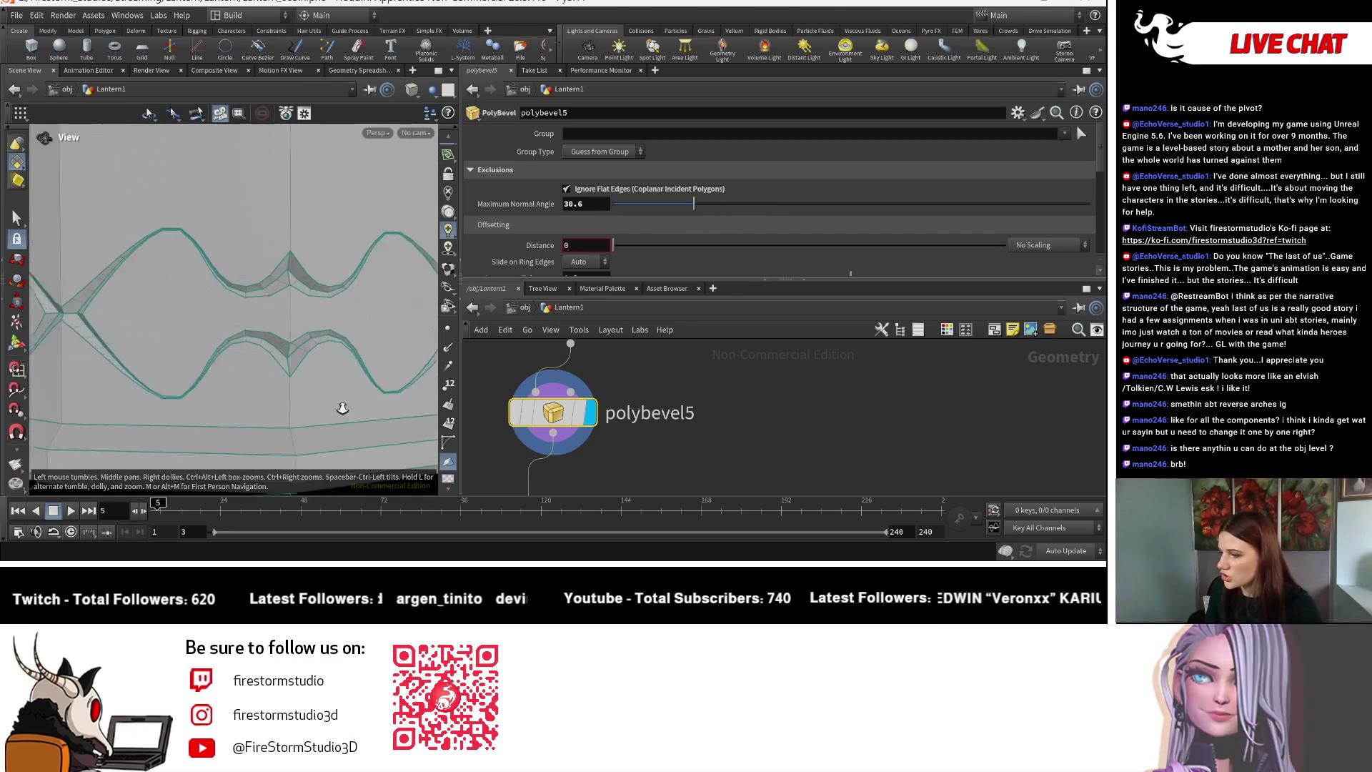
key("Escape")
scroll(164, 343, "down", 5)
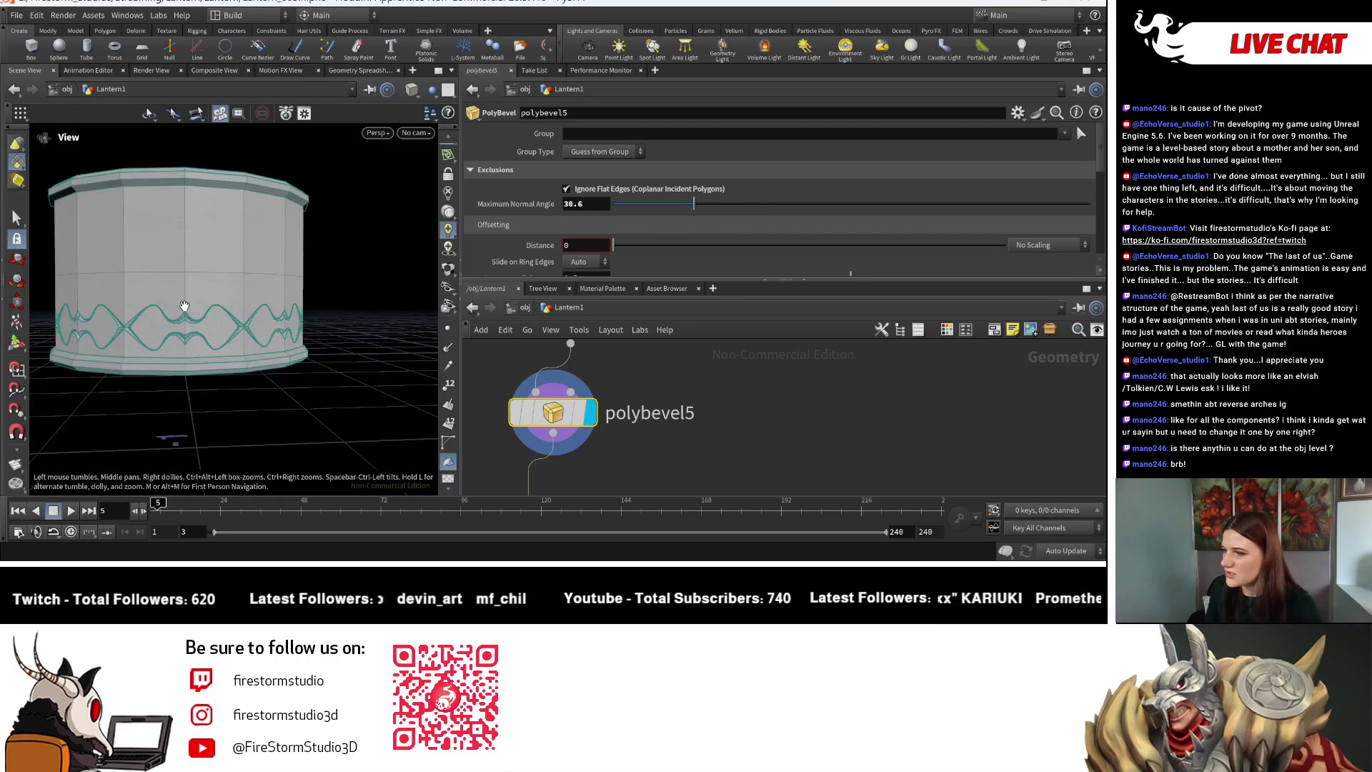
key("Return")
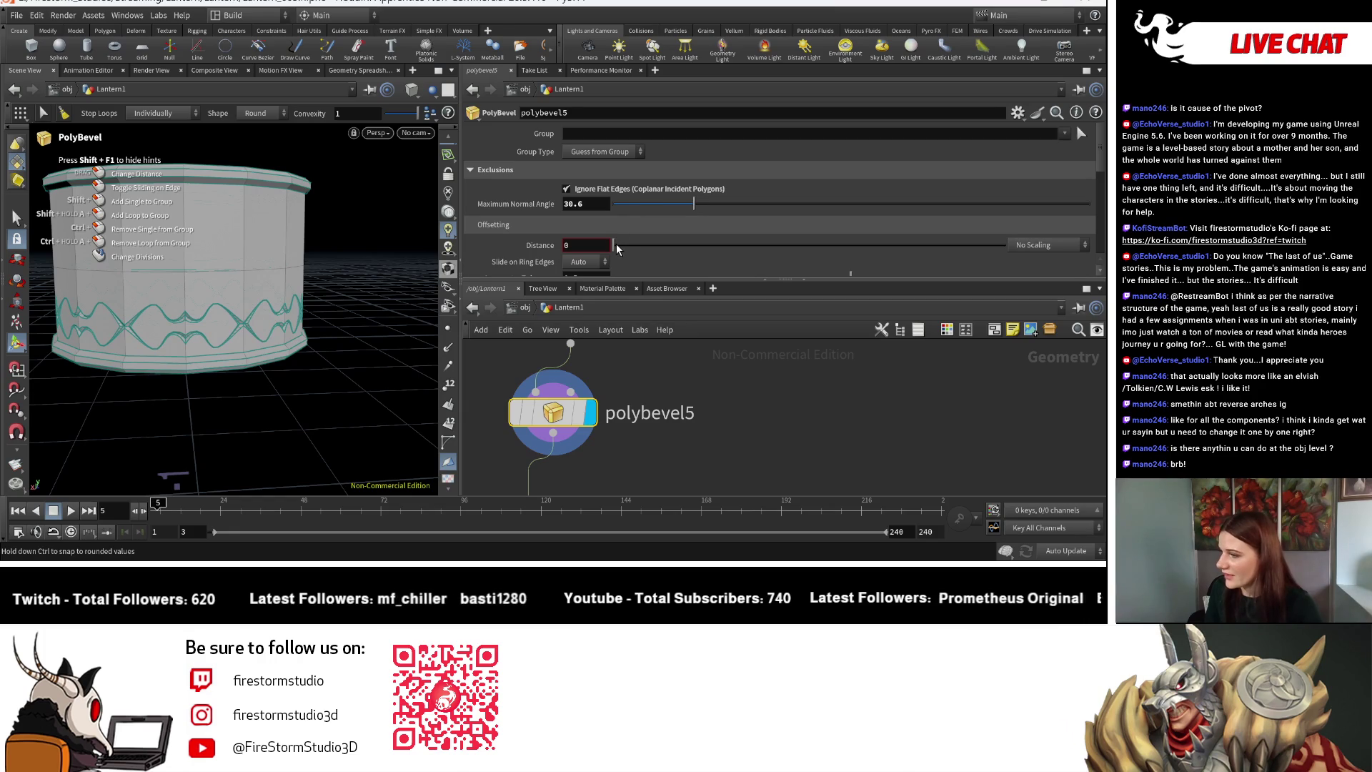
left_click(617, 245)
left_click_drag(617, 246, 617, 246)
key("Escape")
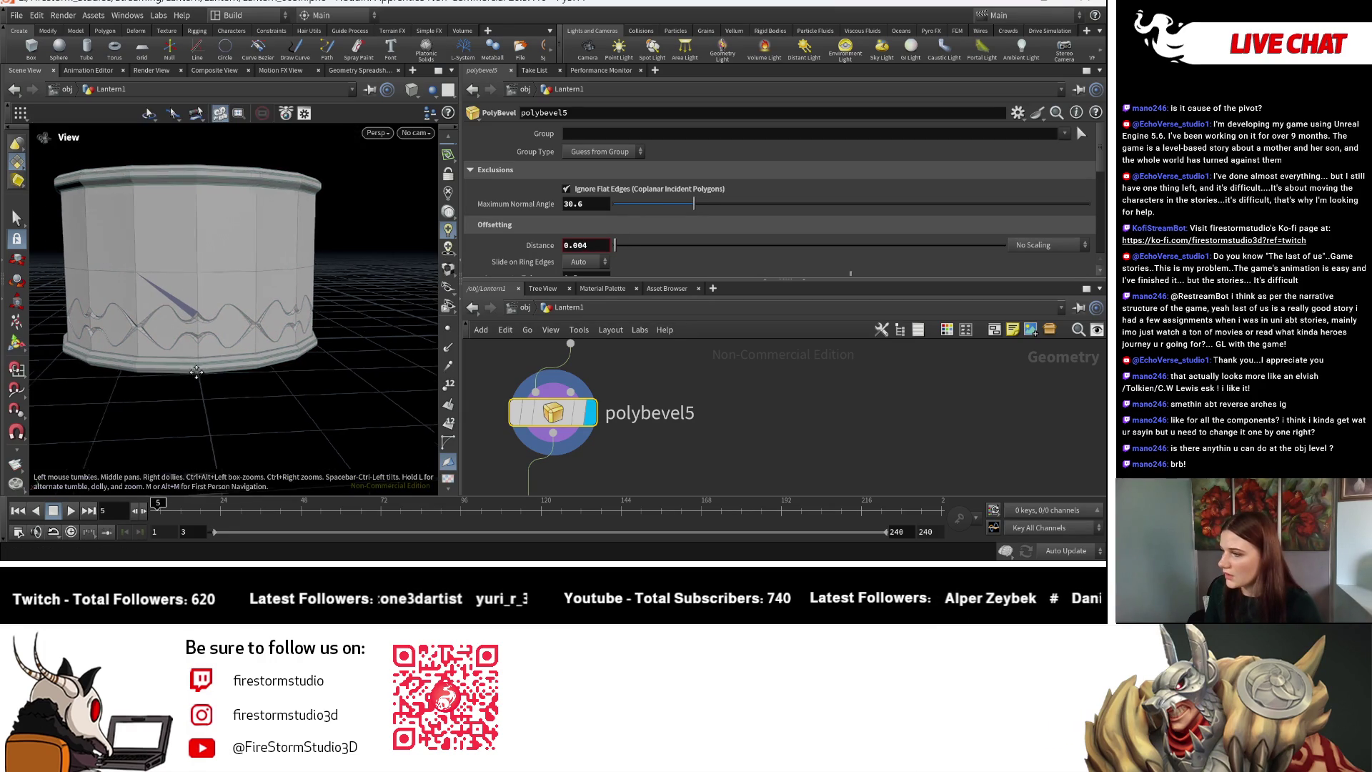
scroll(282, 277, "up", 6)
mouse_move(282, 277)
left_mouse_down()
mouse_move(346, 320)
mouse_move(255, 290)
mouse_move(257, 254)
mouse_move(279, 282)
left_mouse_up()
key("Return")
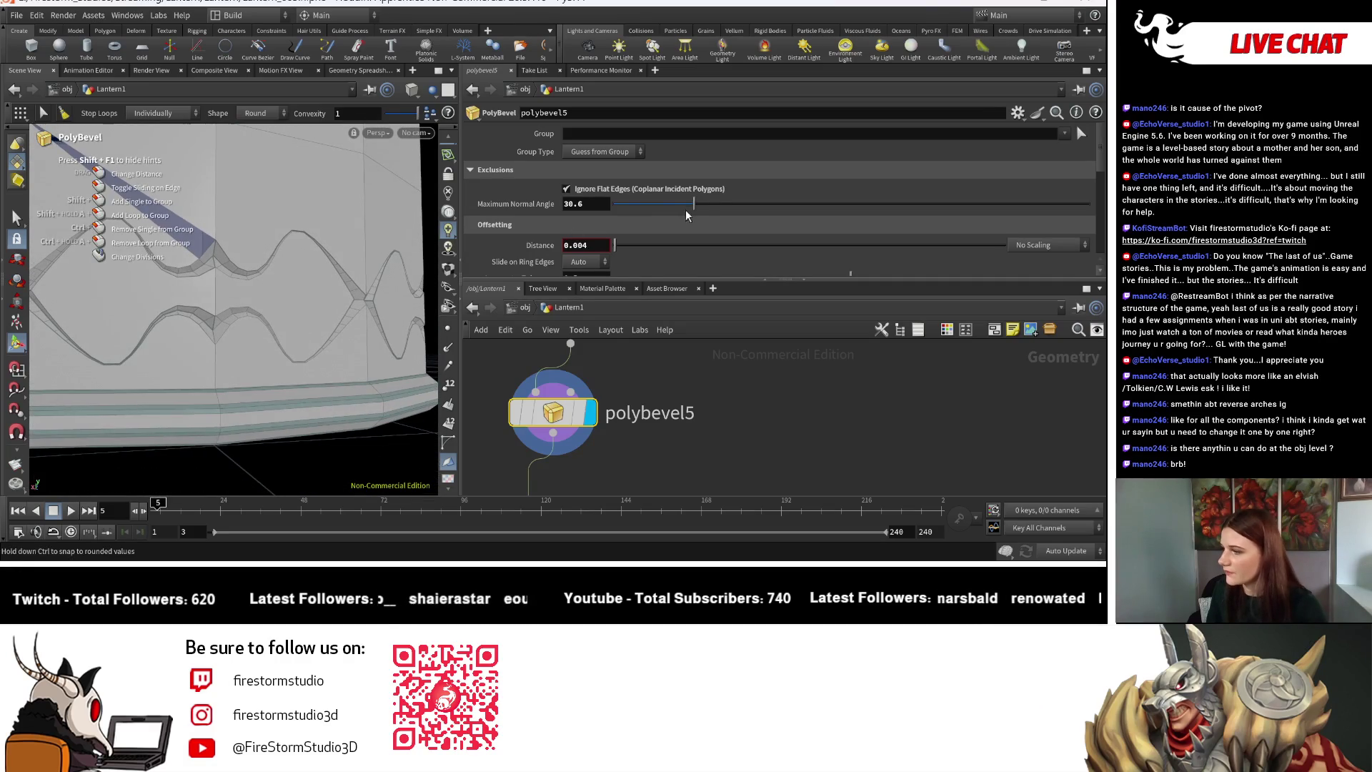
Try other maximum normal angles, then undo the bevel parameter changes.
mouse_move(694, 205)
left_mouse_down()
mouse_move(778, 219)
mouse_move(132, 308)
mouse_move(134, 389)
mouse_move(178, 433)
mouse_move(270, 300)
mouse_move(193, 314)
mouse_move(107, 269)
mouse_move(173, 183)
mouse_move(160, 142)
left_mouse_up()
key("Escape")
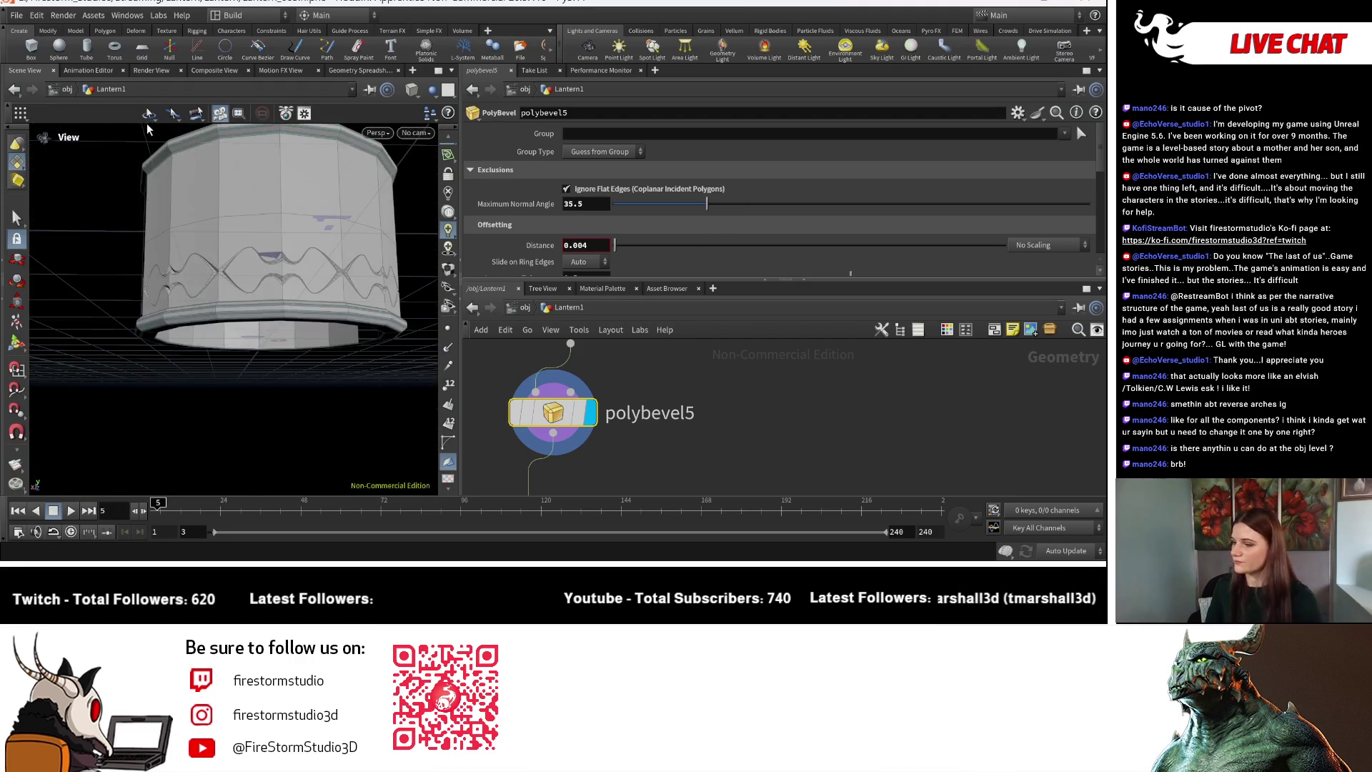
key("Return")
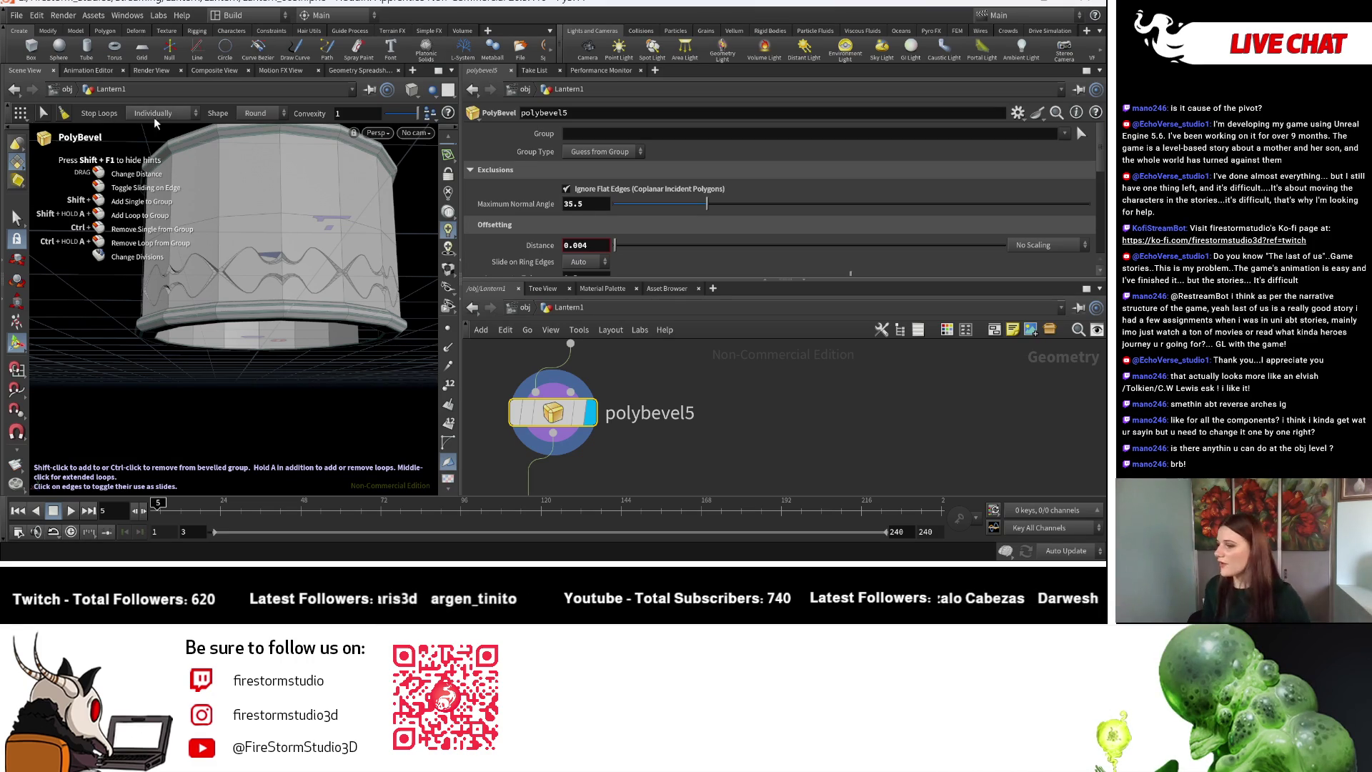
key("ctrl+z")
key("ctrl+z")
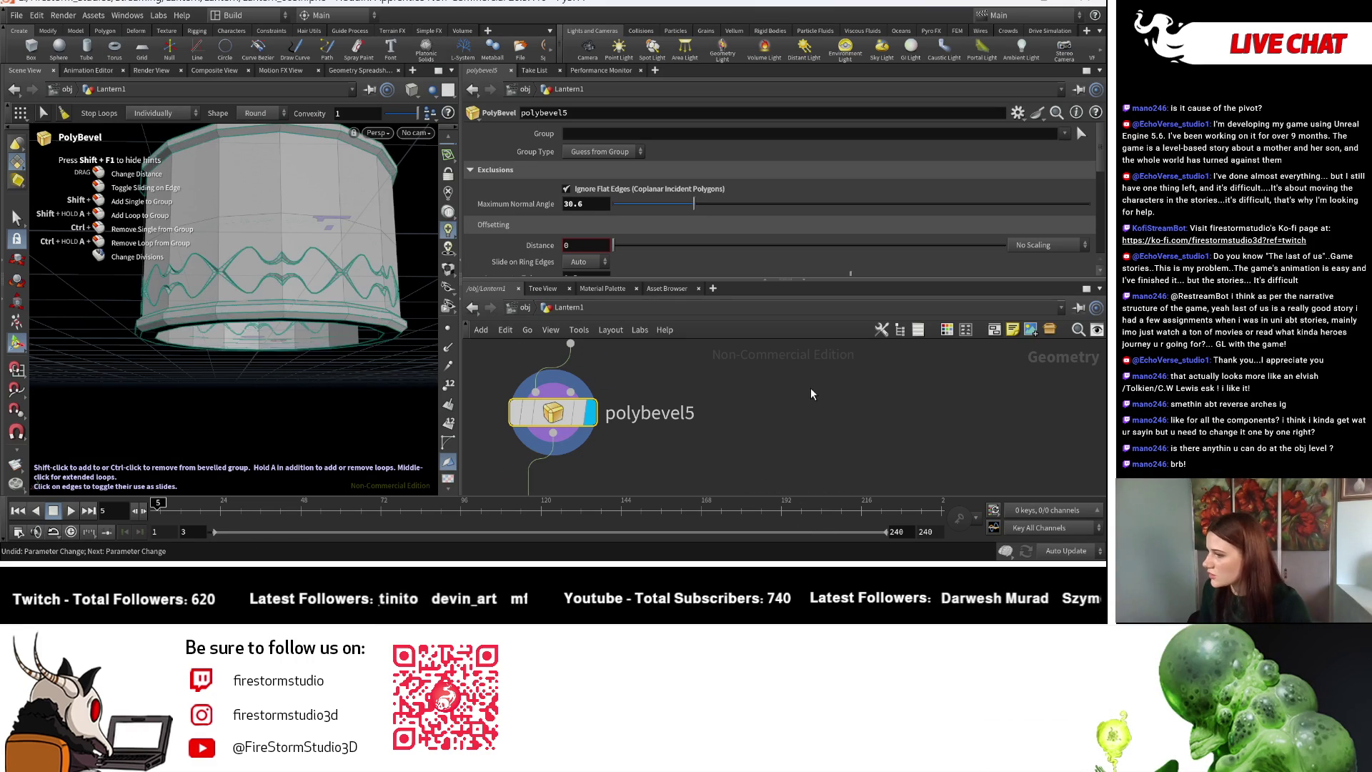
Delete polybevel5 and have boolean5 output its overlap edges as a group.
key("Delete")
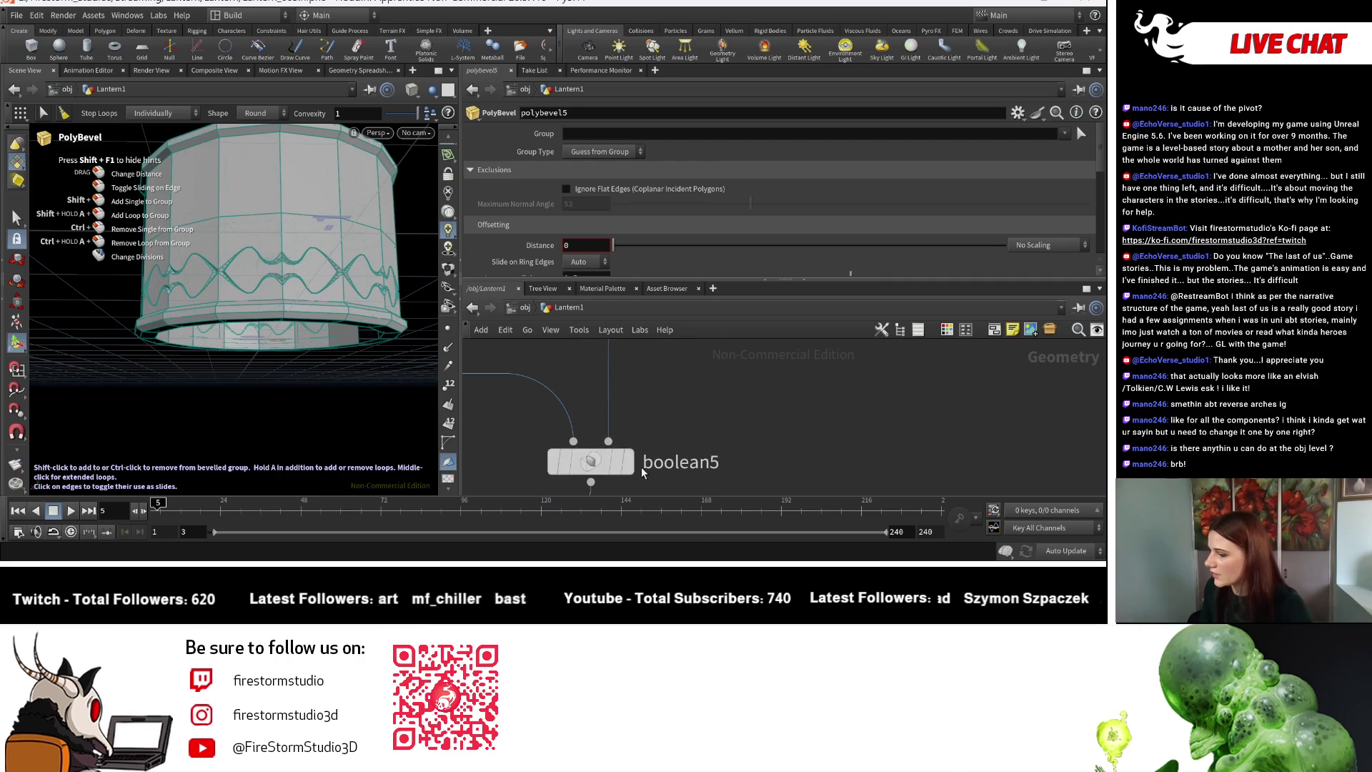
scroll(567, 179, "down", 3)
scroll(567, 189, "down", 3)
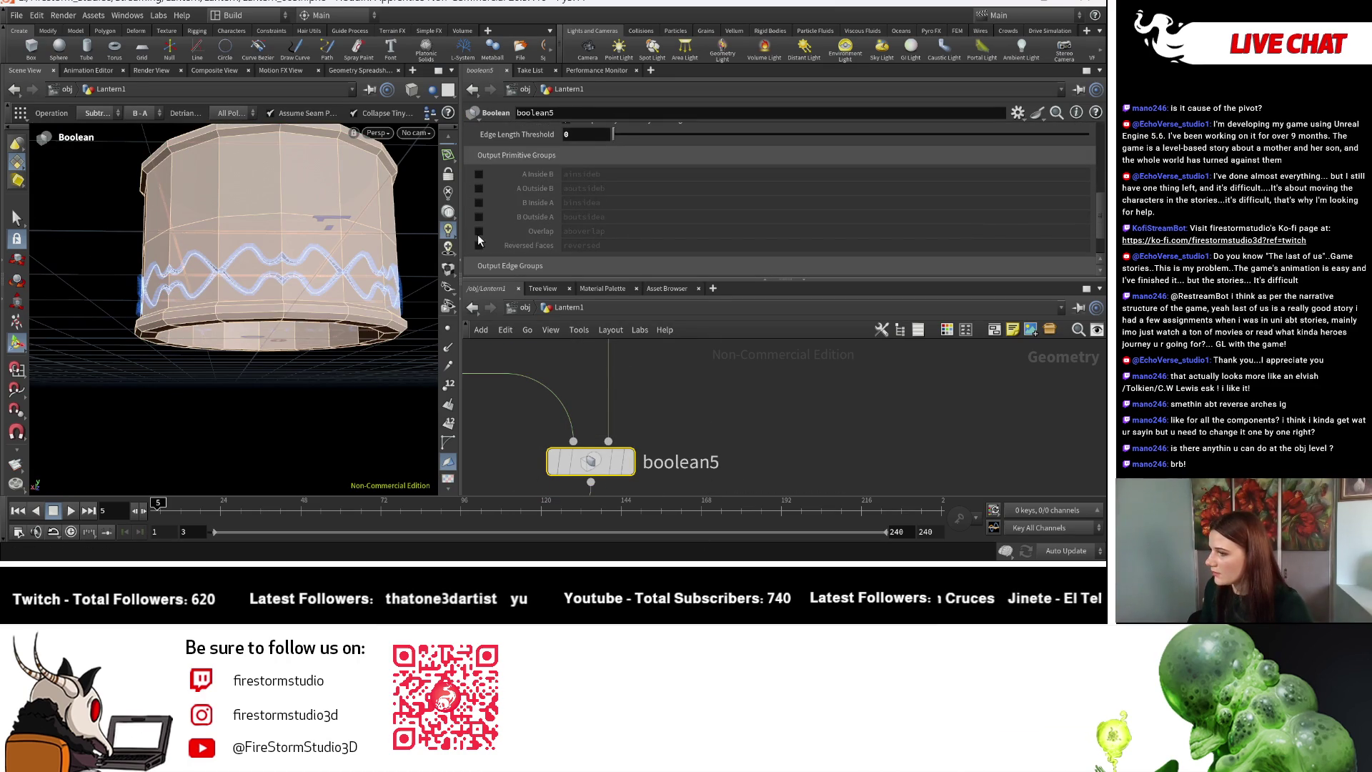
left_click(478, 231)
key("Escape")
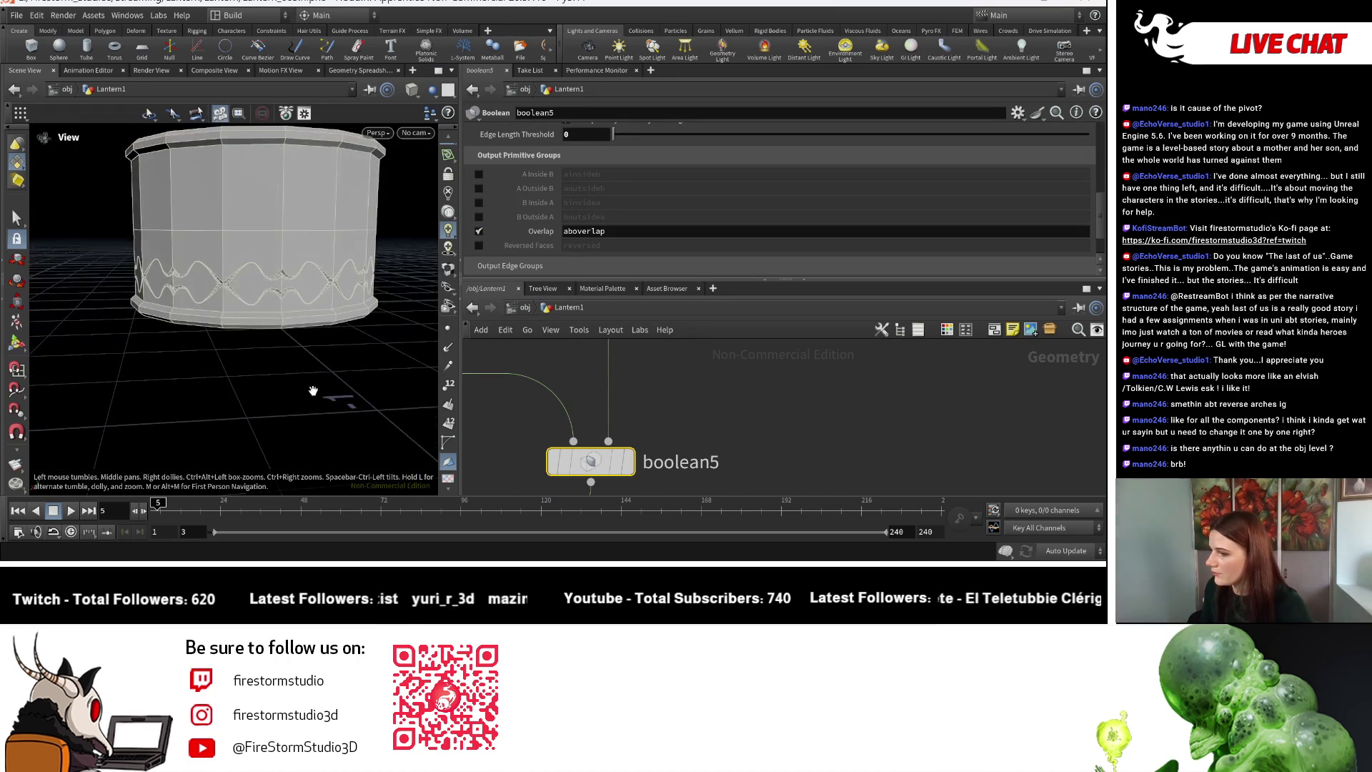
scroll(358, 393, "up", 5)
Add a PolyBevel after boolean5 limited to the aboverlap group, testing a 0.073 distance.
key("Tab")
type("polybevel")
key("Return")
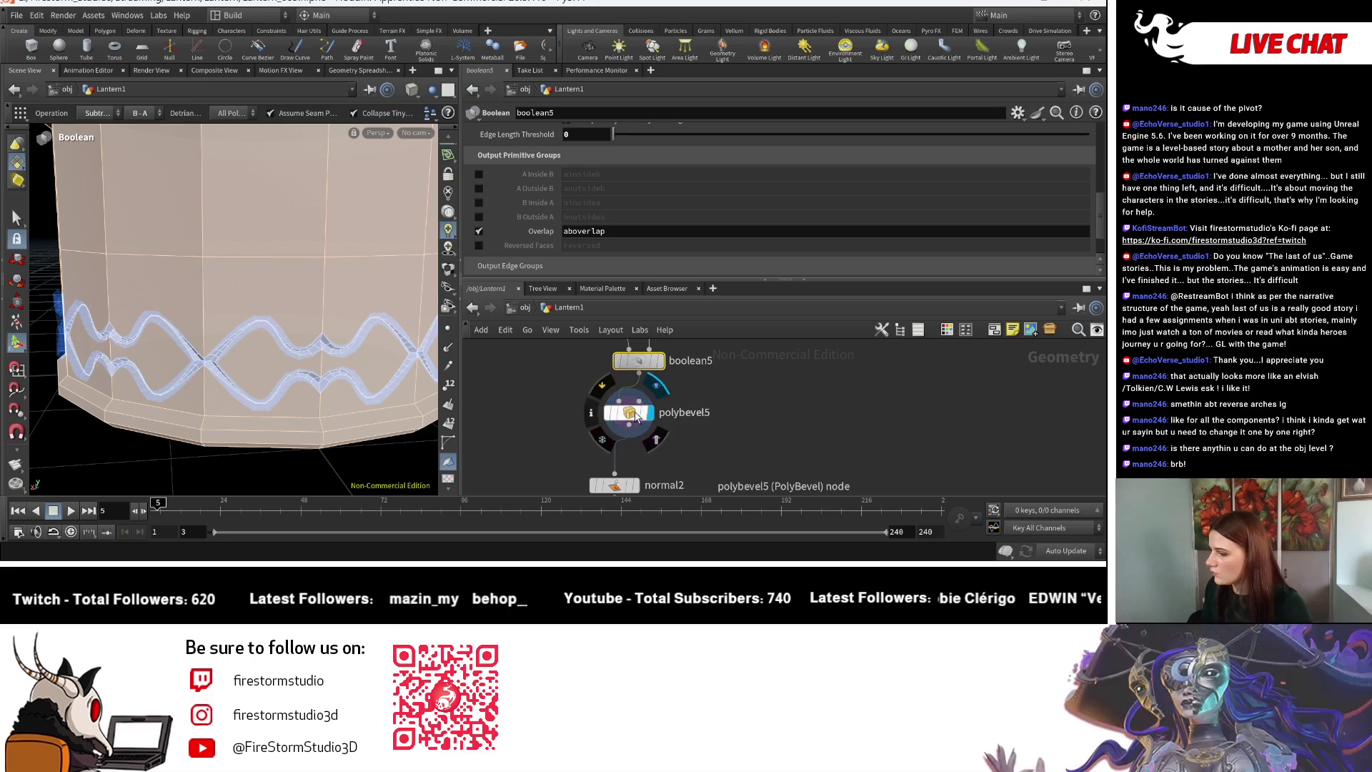
left_click(1064, 134)
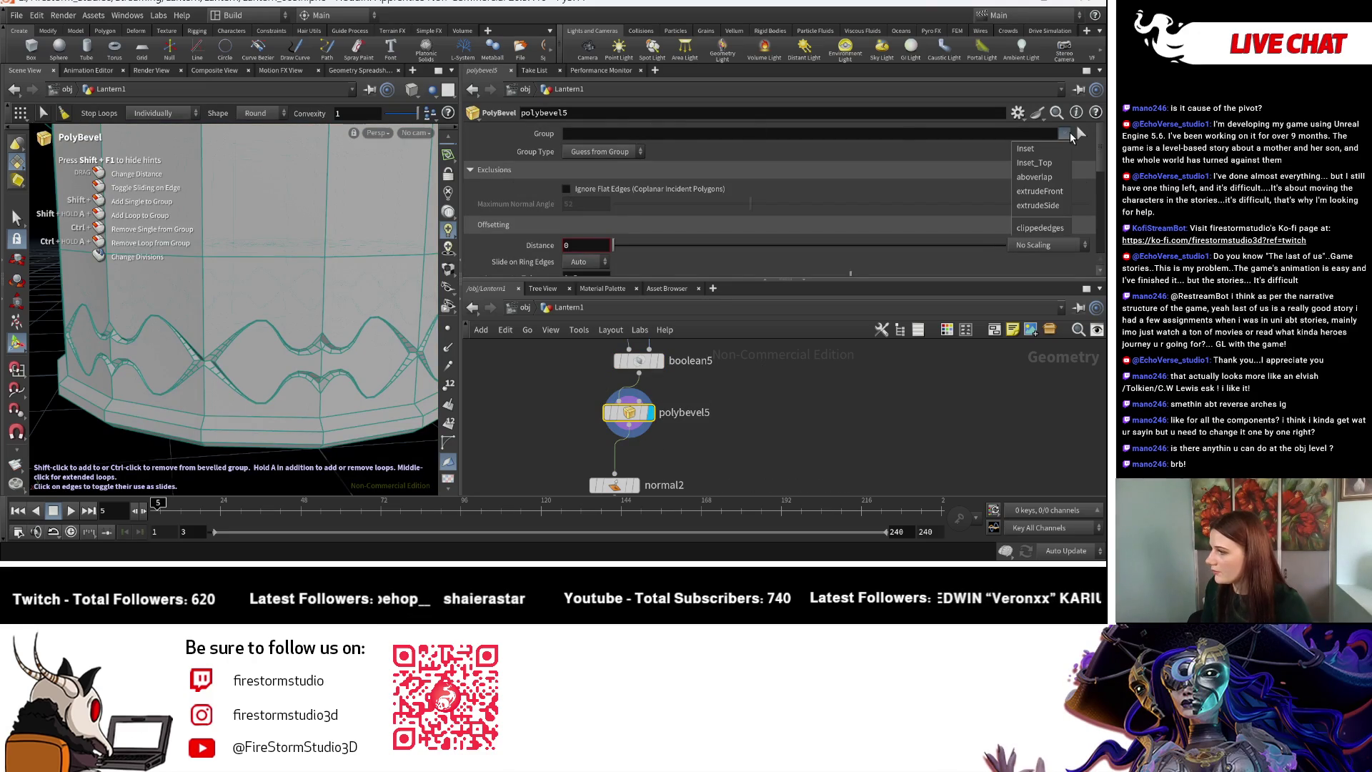
left_click(1049, 175)
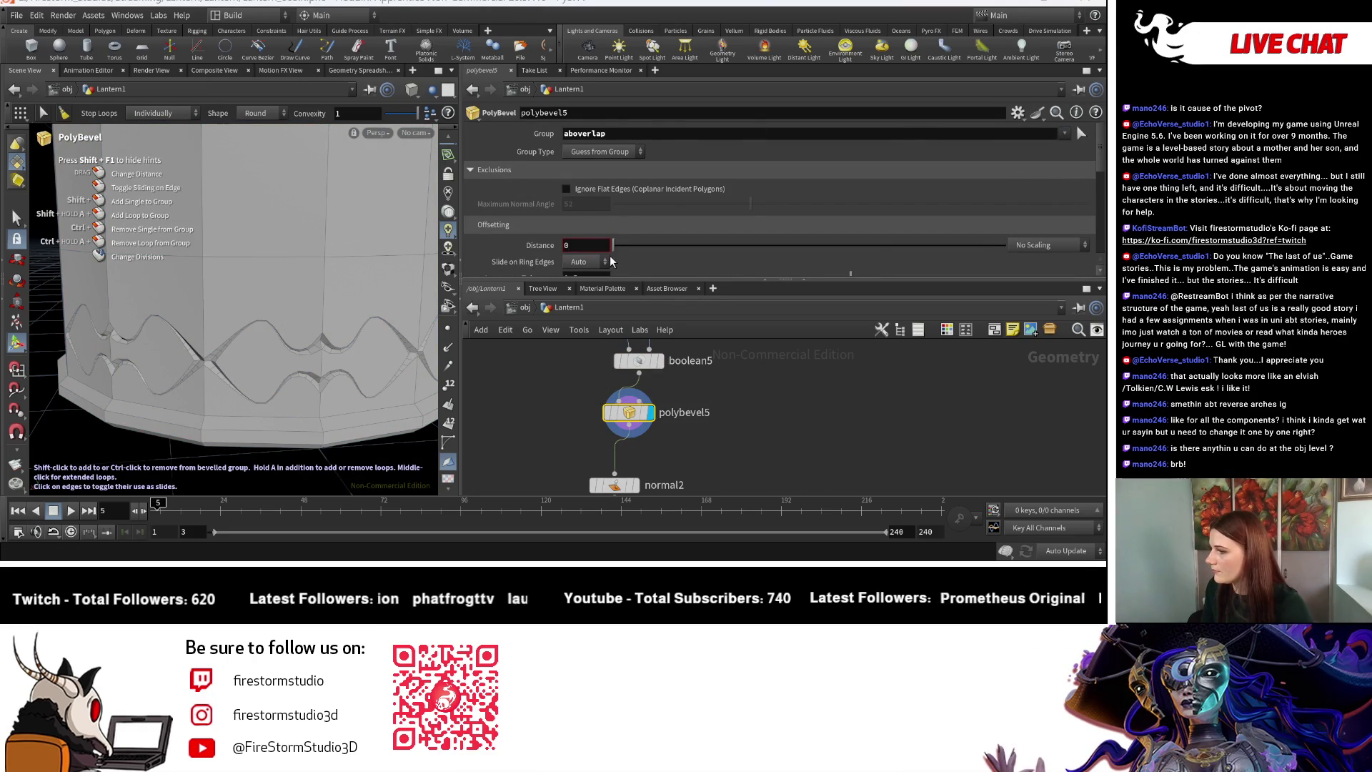
left_click_drag(631, 251, 643, 247)
key("Escape")
mouse_move(288, 392)
left_mouse_down()
mouse_move(356, 368)
mouse_move(389, 325)
left_mouse_up()
key("Return")
Clear the aboverlap group so the bevel's group field is empty.
left_click(621, 136)
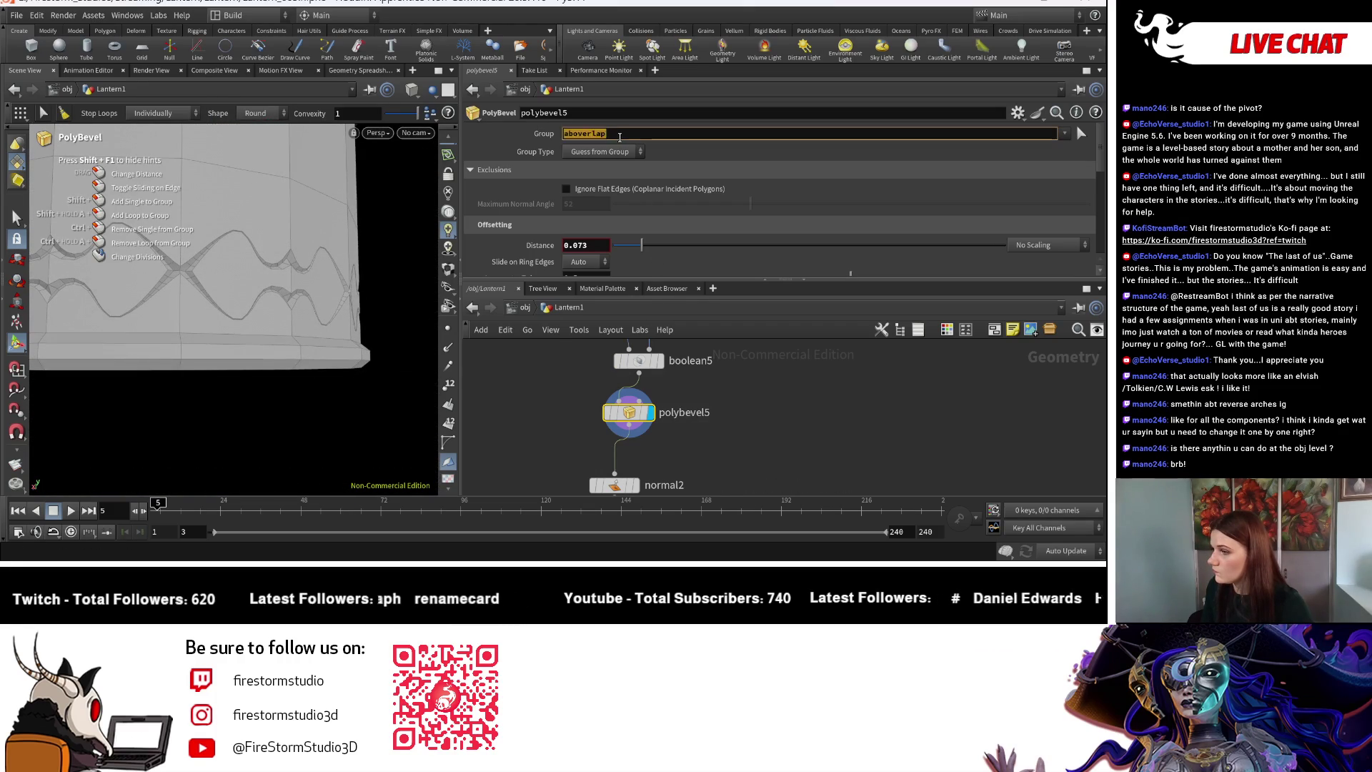
key("ctrl+a")
key("BackSpace")
key("Return")
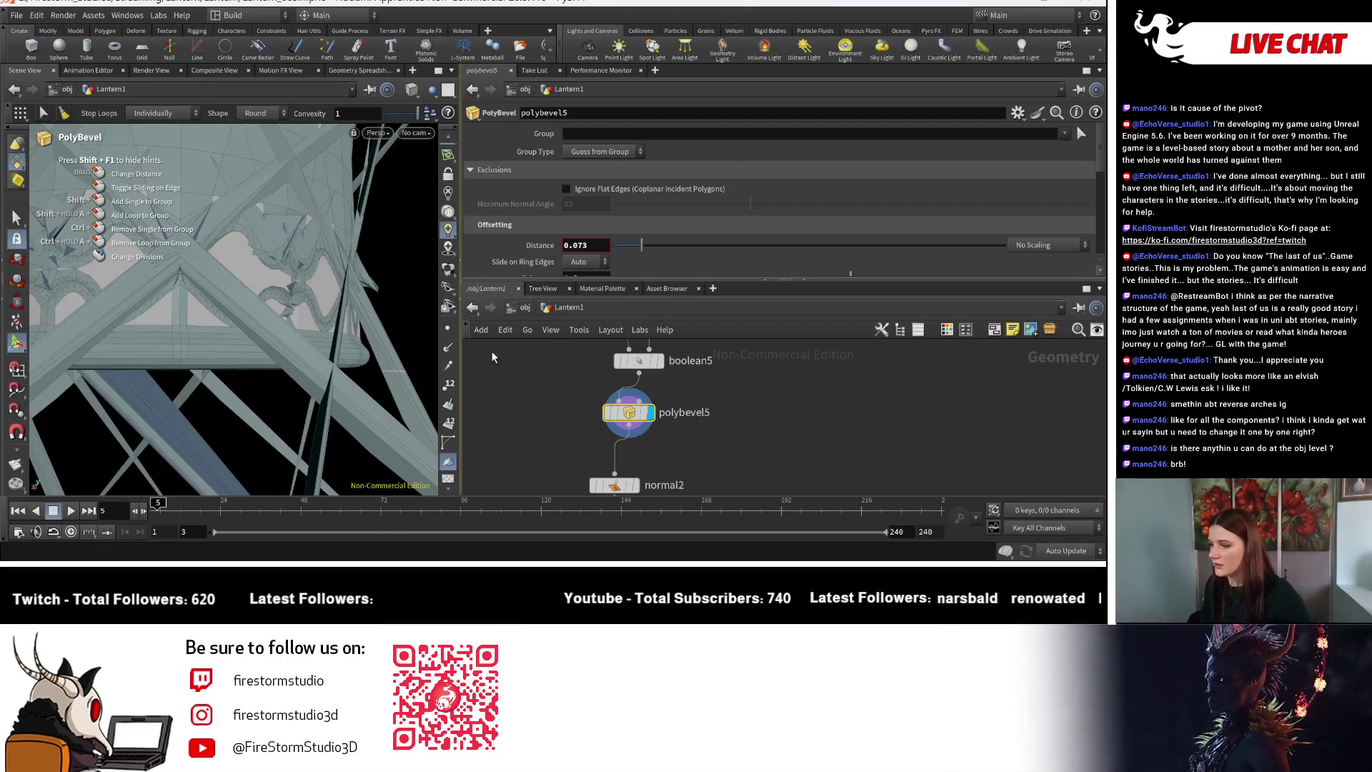
key("Escape")
left_click_drag(214, 307, 39, 312)
scroll(229, 307, "down", 3)
key("Return")
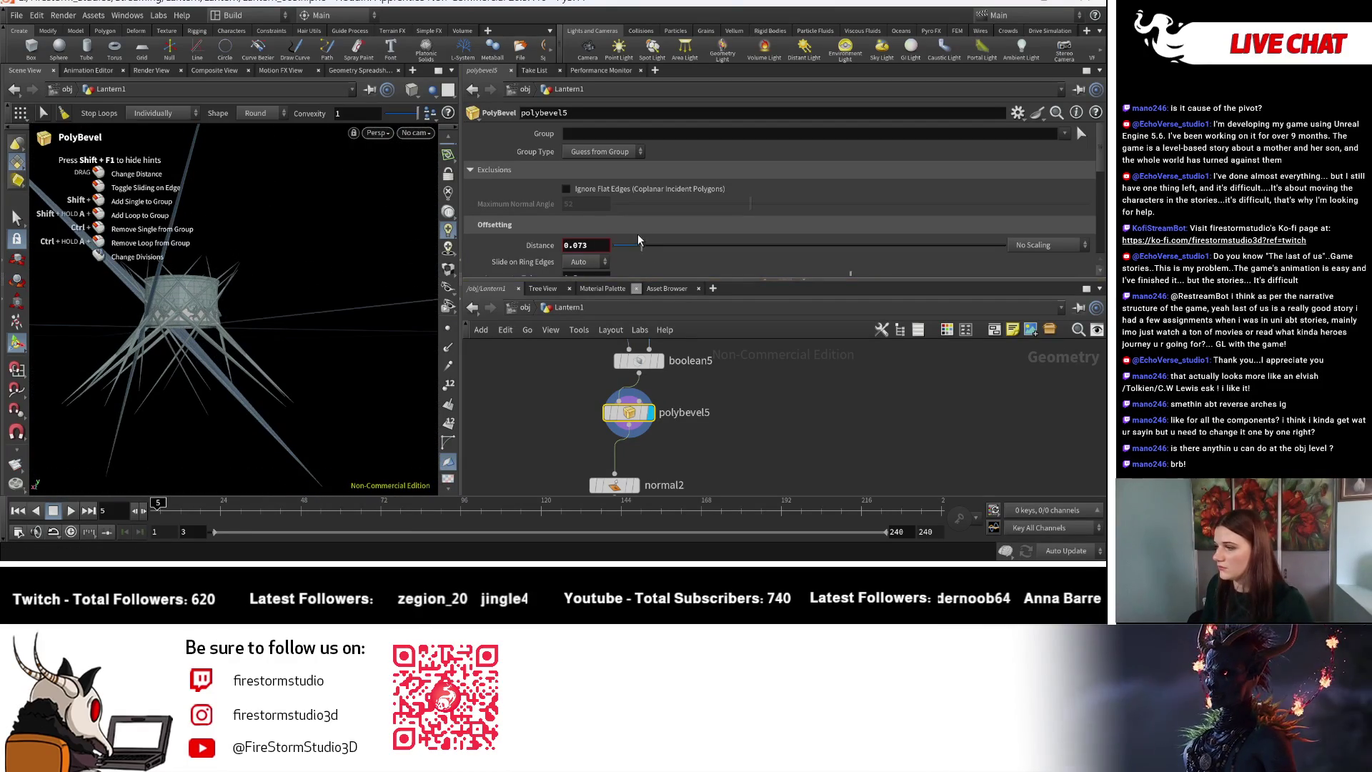
Bring the bevel distance from 0.073 back to 0 and frame the cylinder.
left_click_drag(638, 247, 604, 247)
key("Escape")
scroll(47, 234, "up", 2)
middle_click_drag(47, 234, 83, 256)
key("Return")
left_click(452, 70)
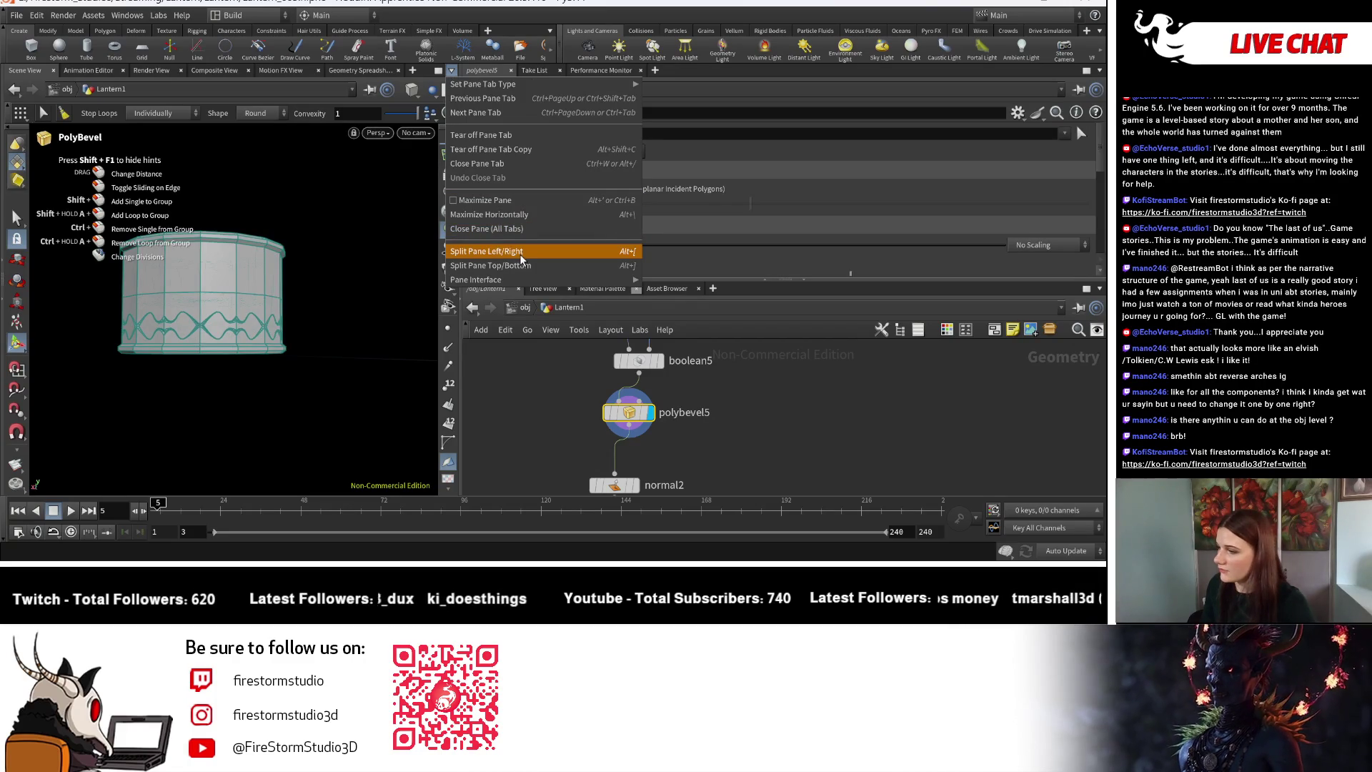
Split the viewport and make the lower pane a Geometry Spreadsheet.
key("Escape")
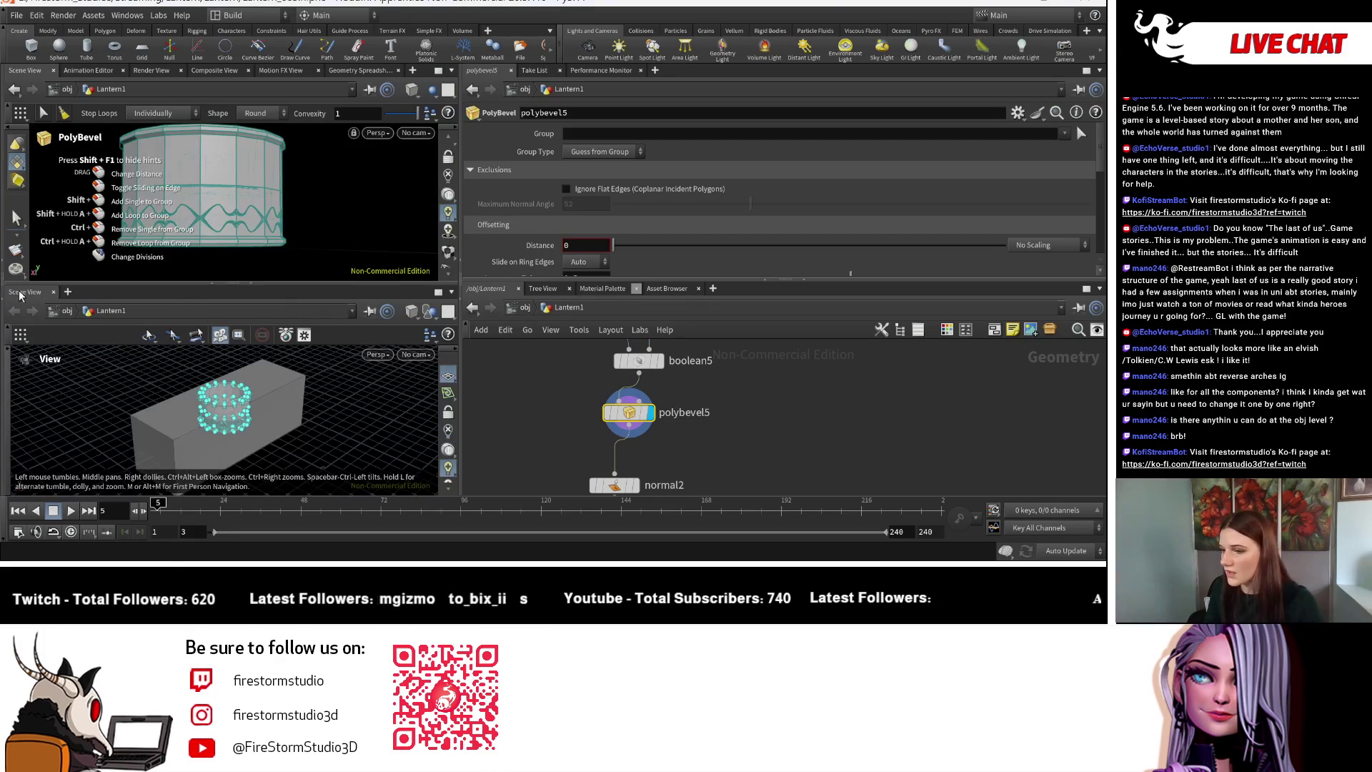
left_click(21, 295)
mouse_move(130, 432)
left_click(214, 438)
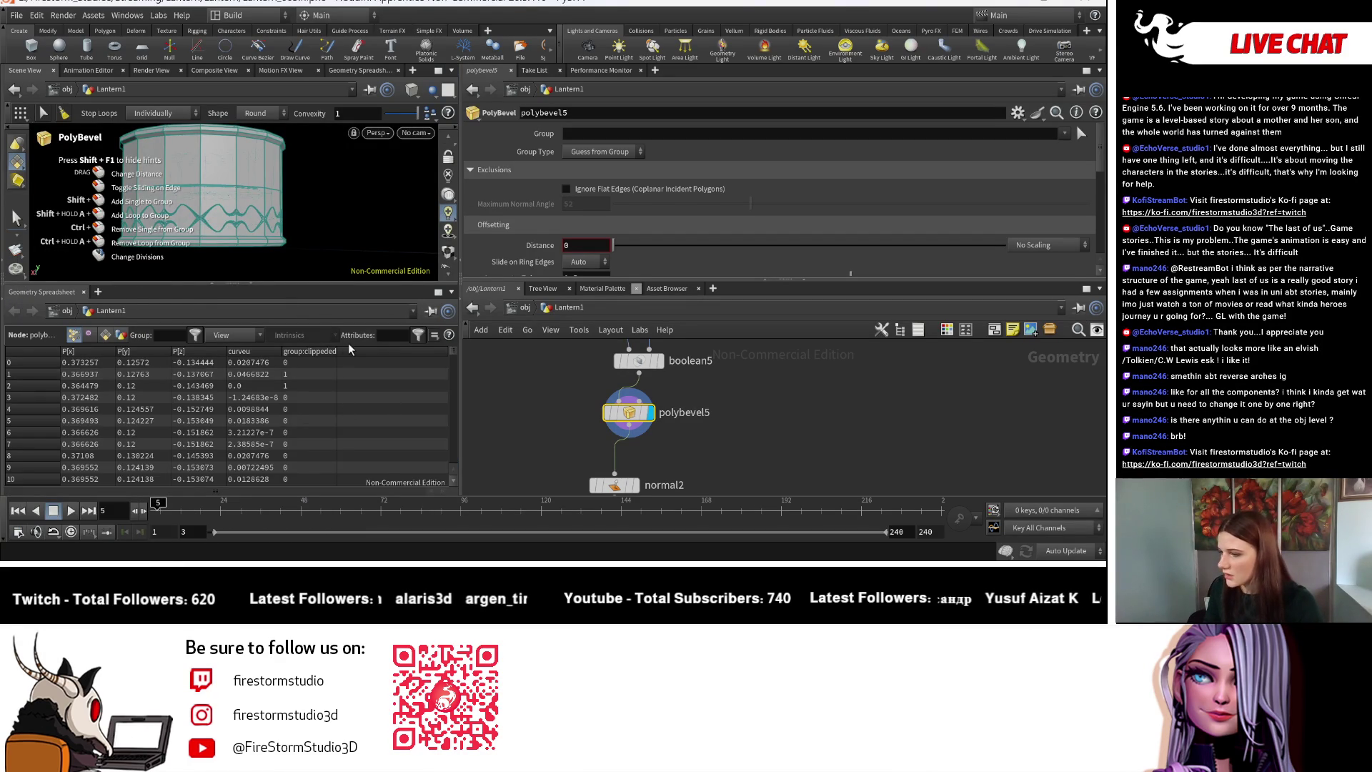
Display boolean5 and switch its output from the overlap group to an aoutsideb group.
left_click(655, 363)
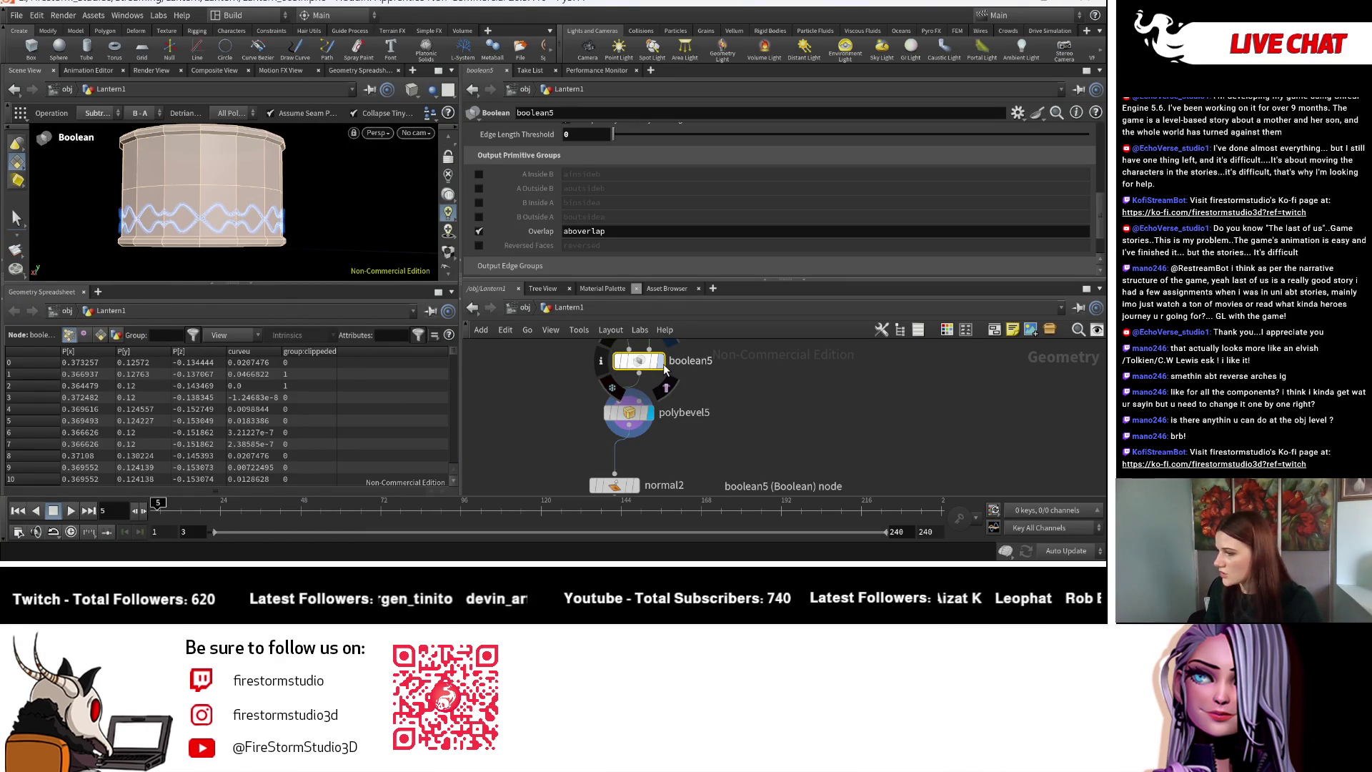
left_click(665, 368)
key("Escape")
left_click_drag(357, 235, 360, 224)
key("Return")
left_click(479, 231)
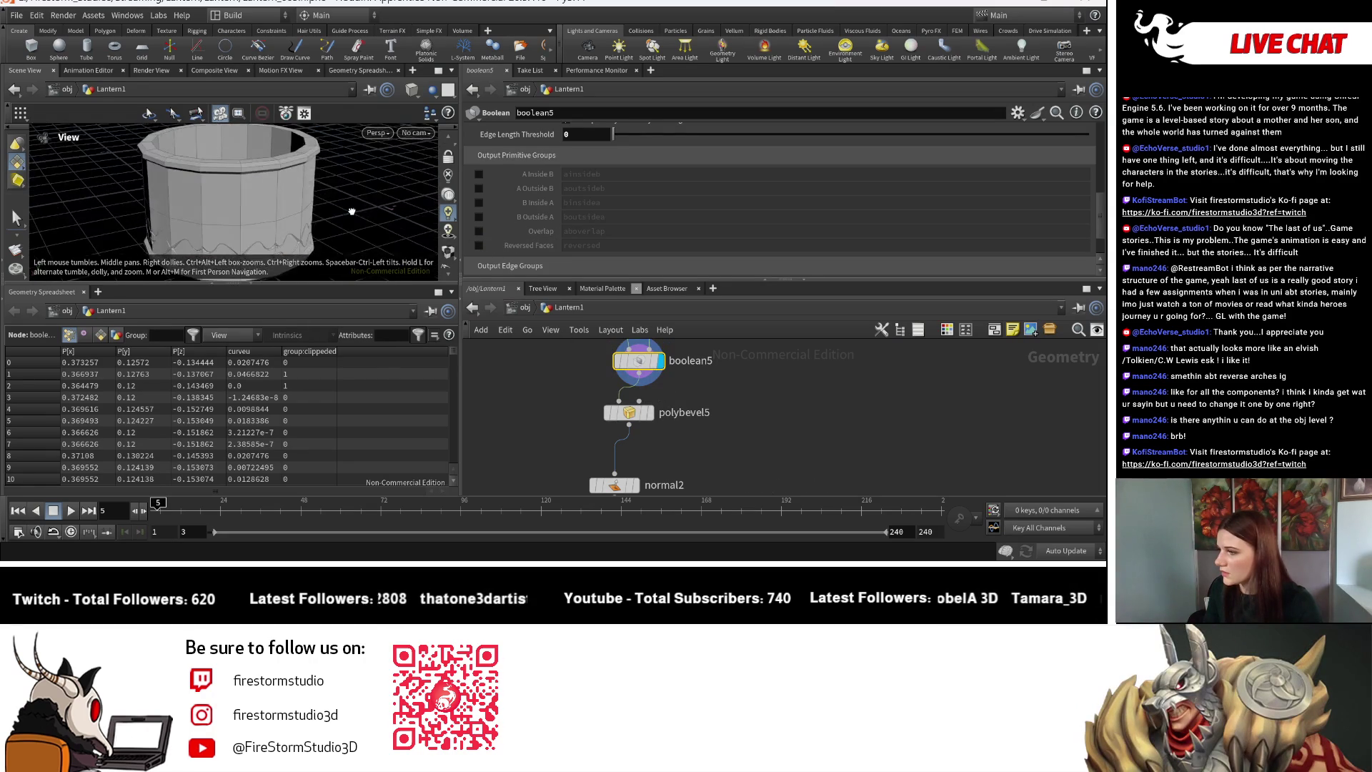
left_click(479, 188)
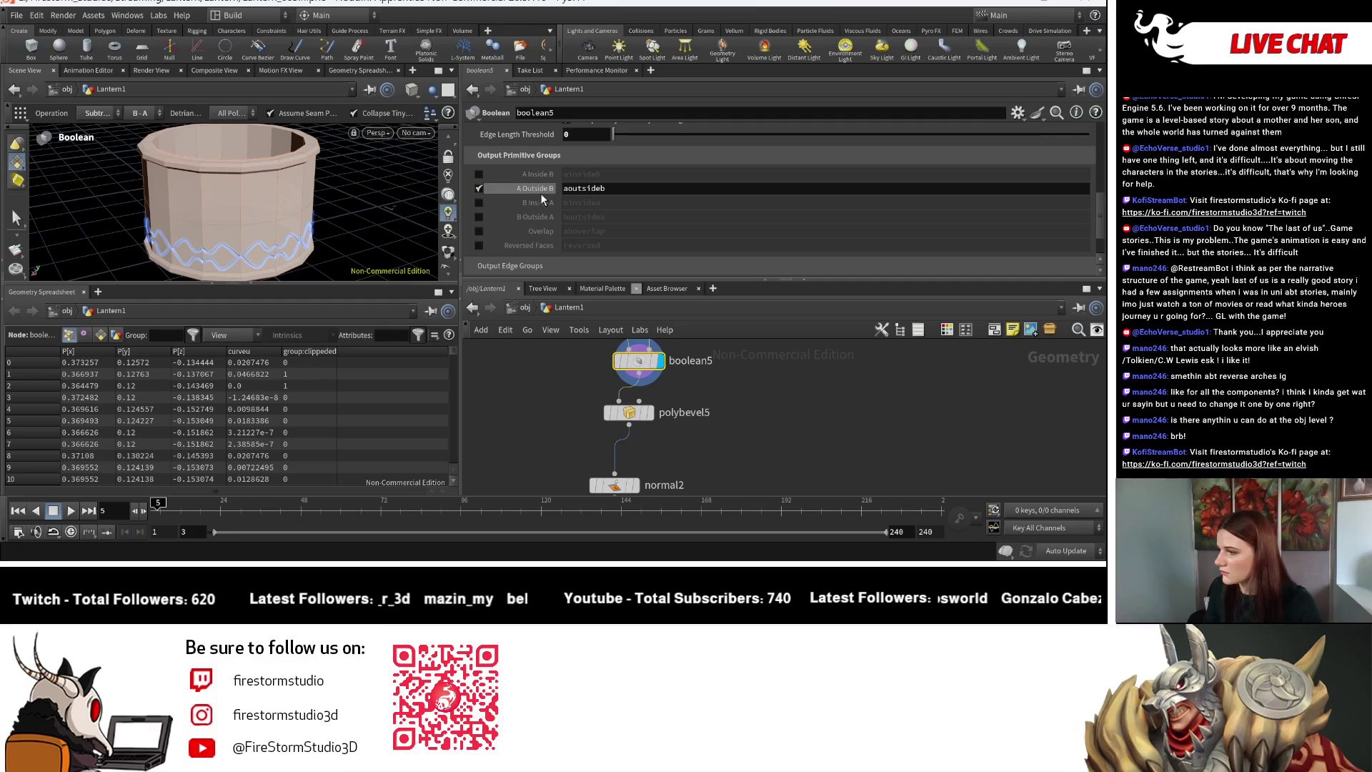
Inspect the aoutsideb group column among the primitive attributes in the spreadsheet.
left_click(103, 336)
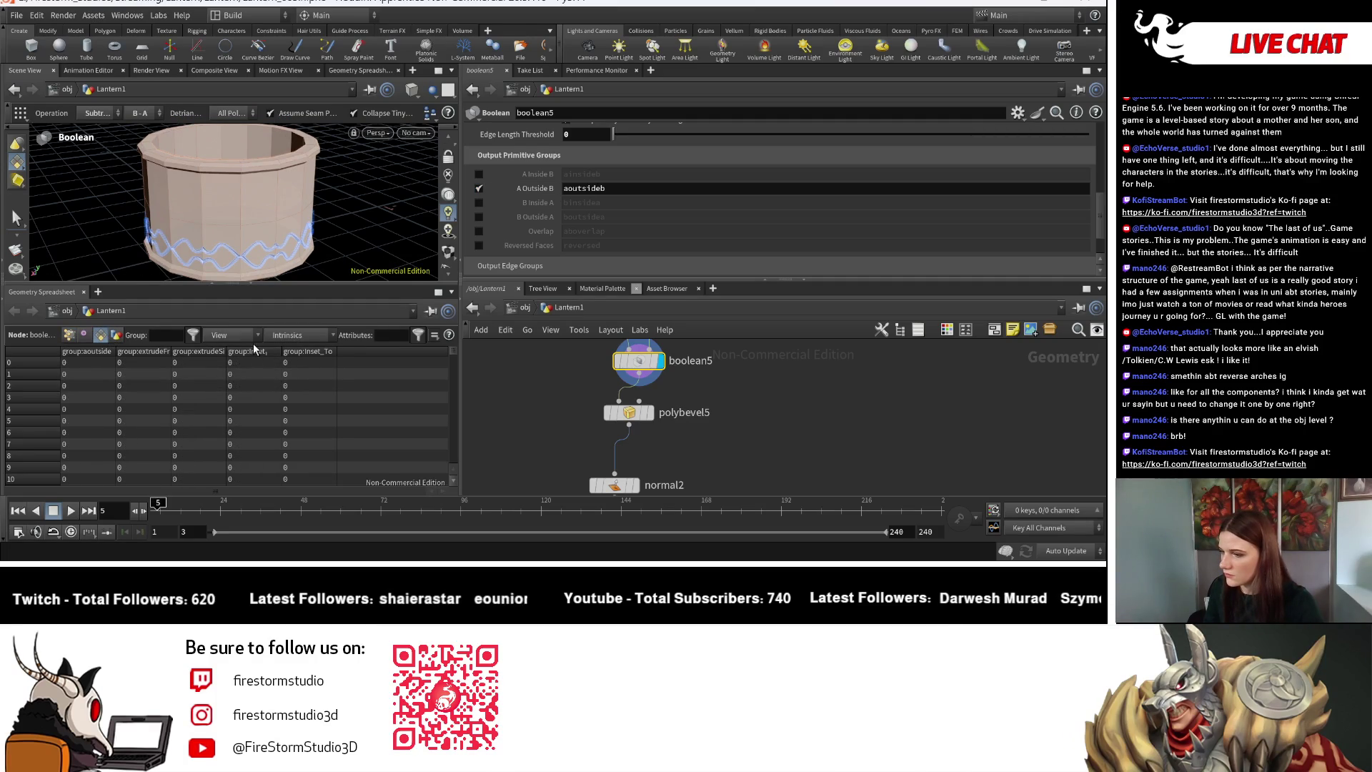
left_click(86, 350)
scroll(78, 457, "down", 1)
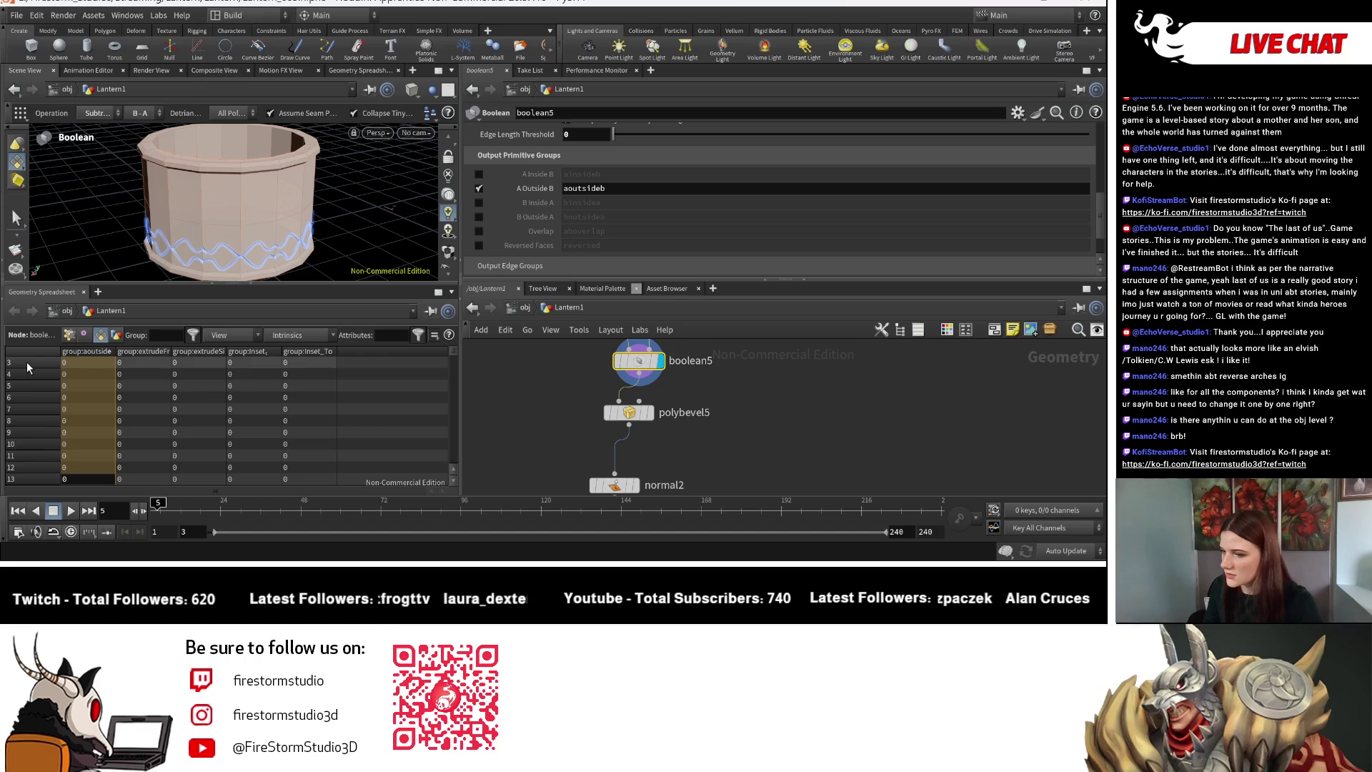
scroll(29, 368, "up", 1)
mouse_move(24, 359)
left_mouse_down()
mouse_move(33, 469)
mouse_move(40, 460)
left_mouse_up()
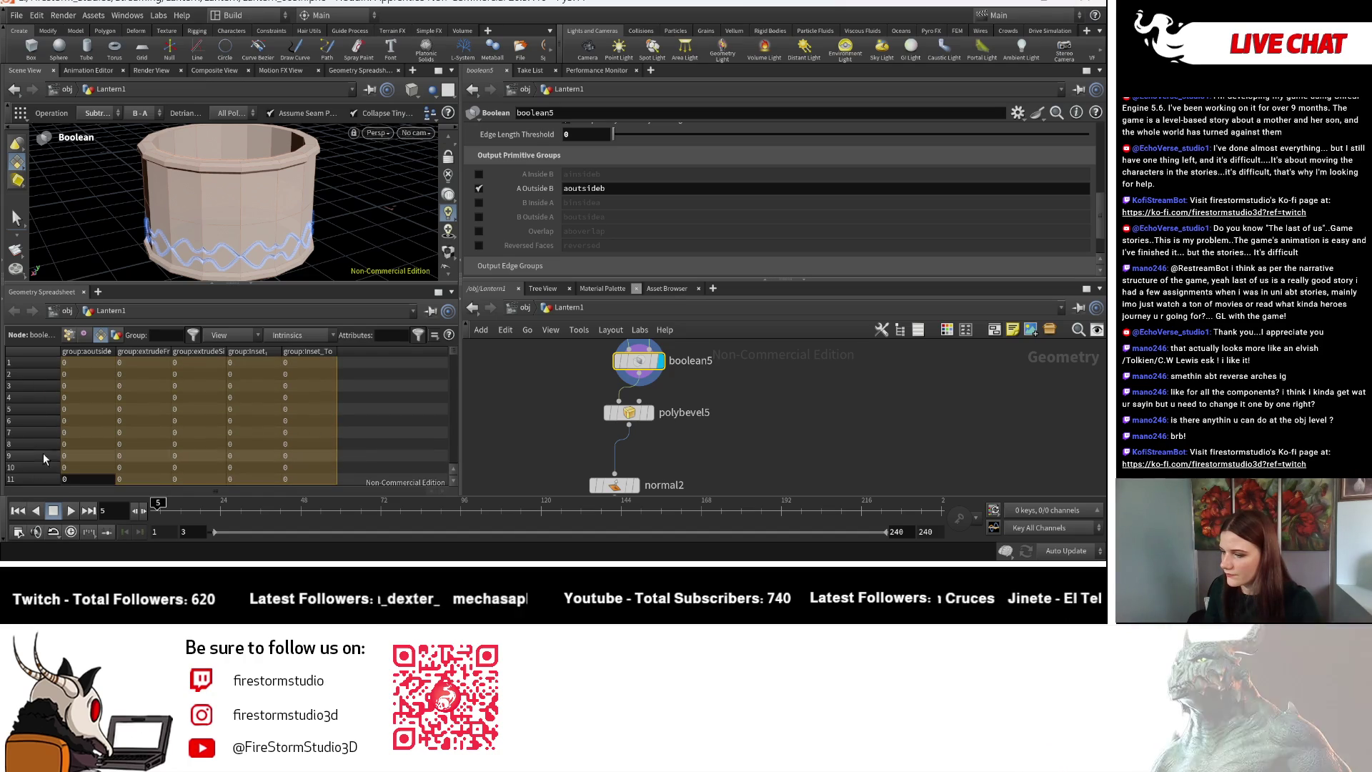
left_click(93, 406)
scroll(97, 406, "up", 1)
left_click(90, 372)
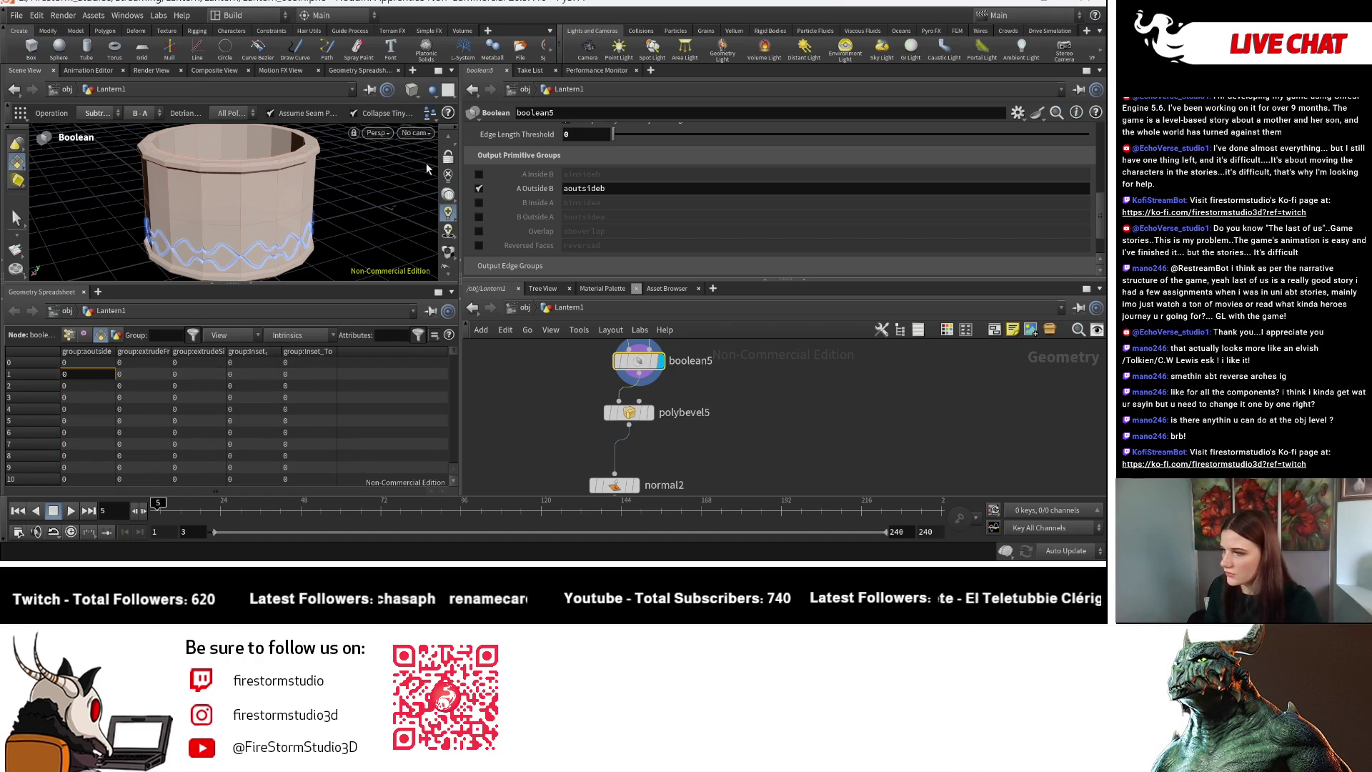
Enlarge the viewport above the spreadsheet and look down on the lantern base.
left_click_drag(326, 284, 325, 370)
key("Escape")
left_click_drag(347, 264, 301, 288)
key("Return")
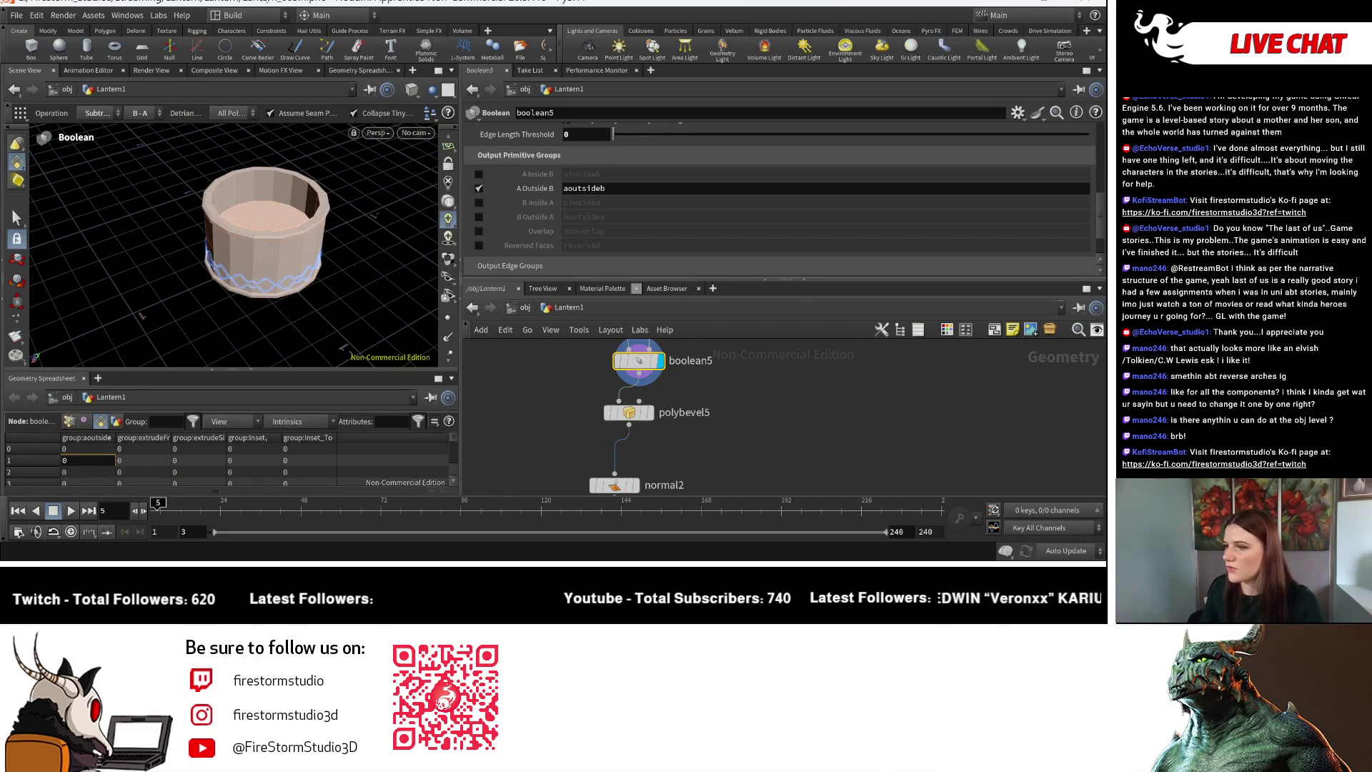
left_click(16, 217)
List the geometry groups in the viewport and orbit around the cup to inspect them.
left_click(350, 115)
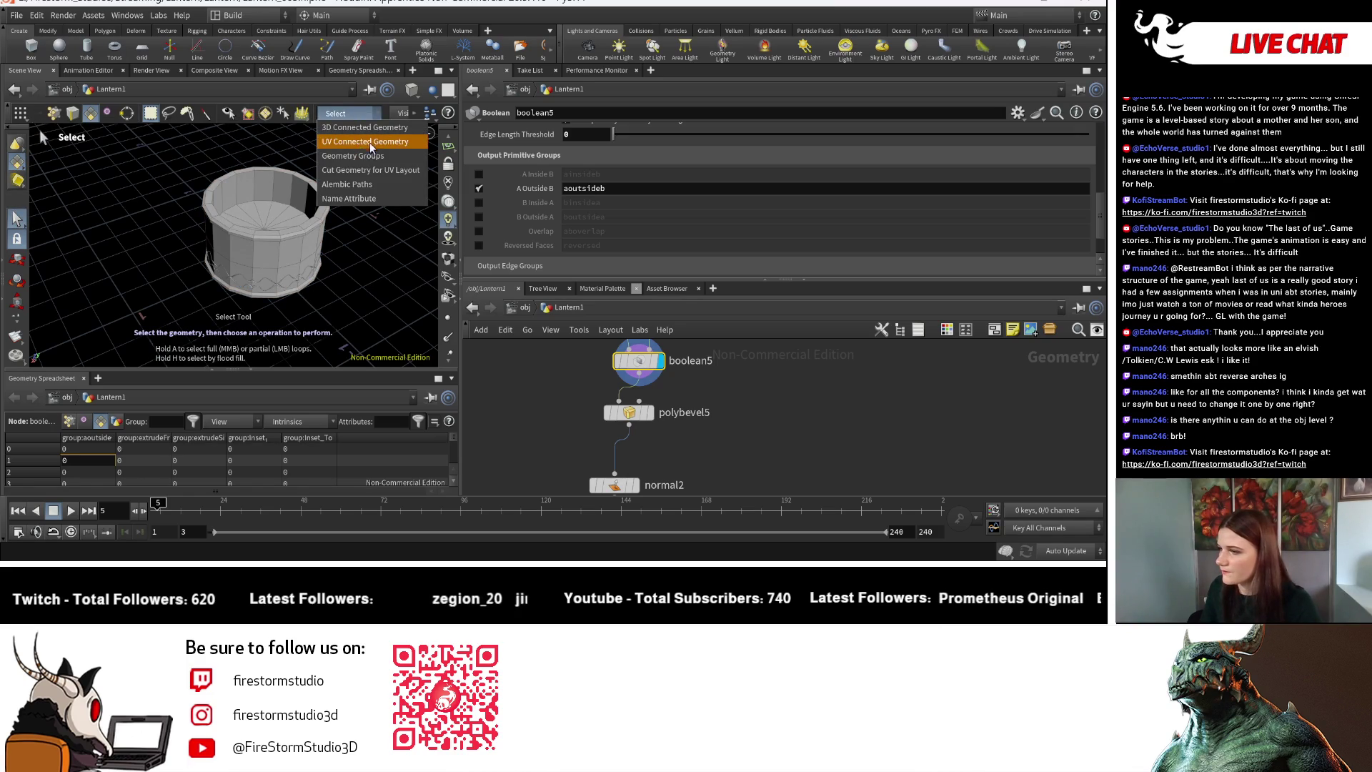
left_click(390, 157)
key("s")
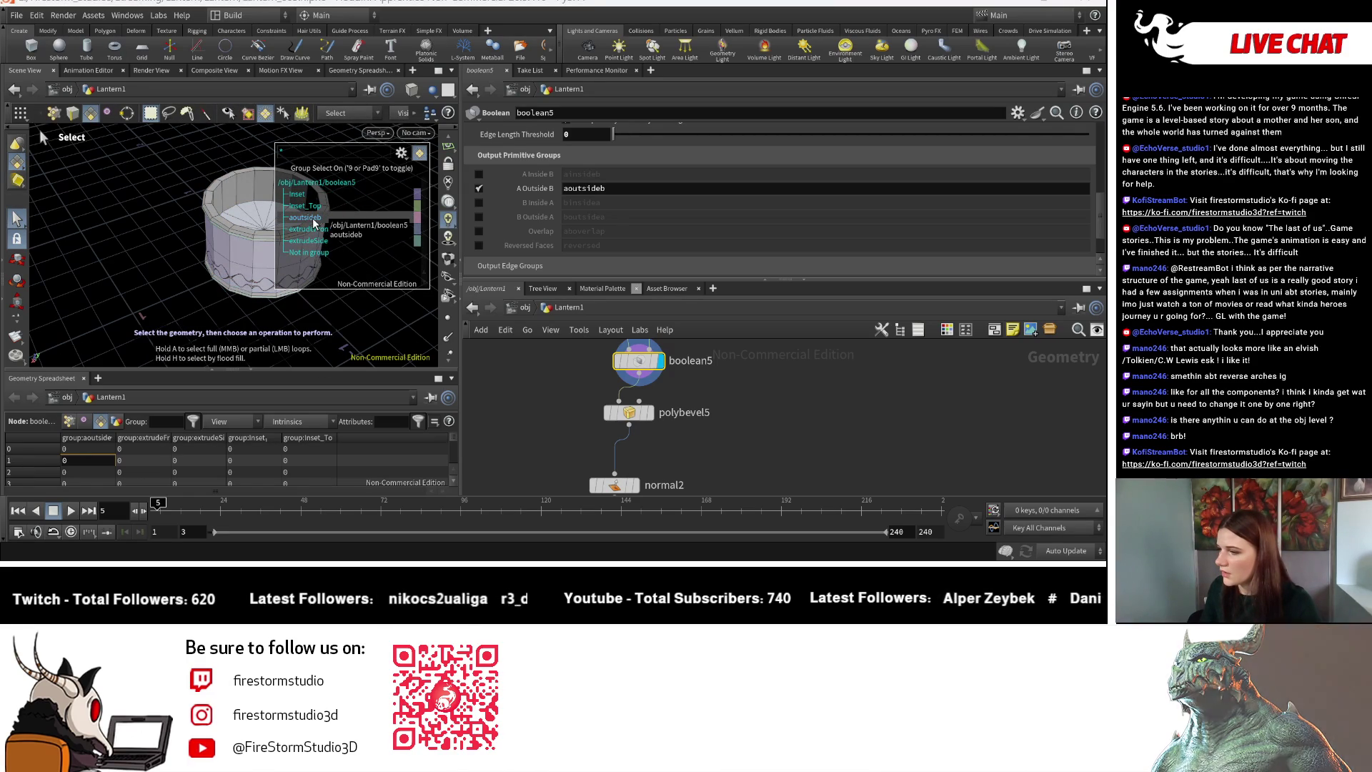
key("Escape")
left_click_drag(117, 277, 222, 272)
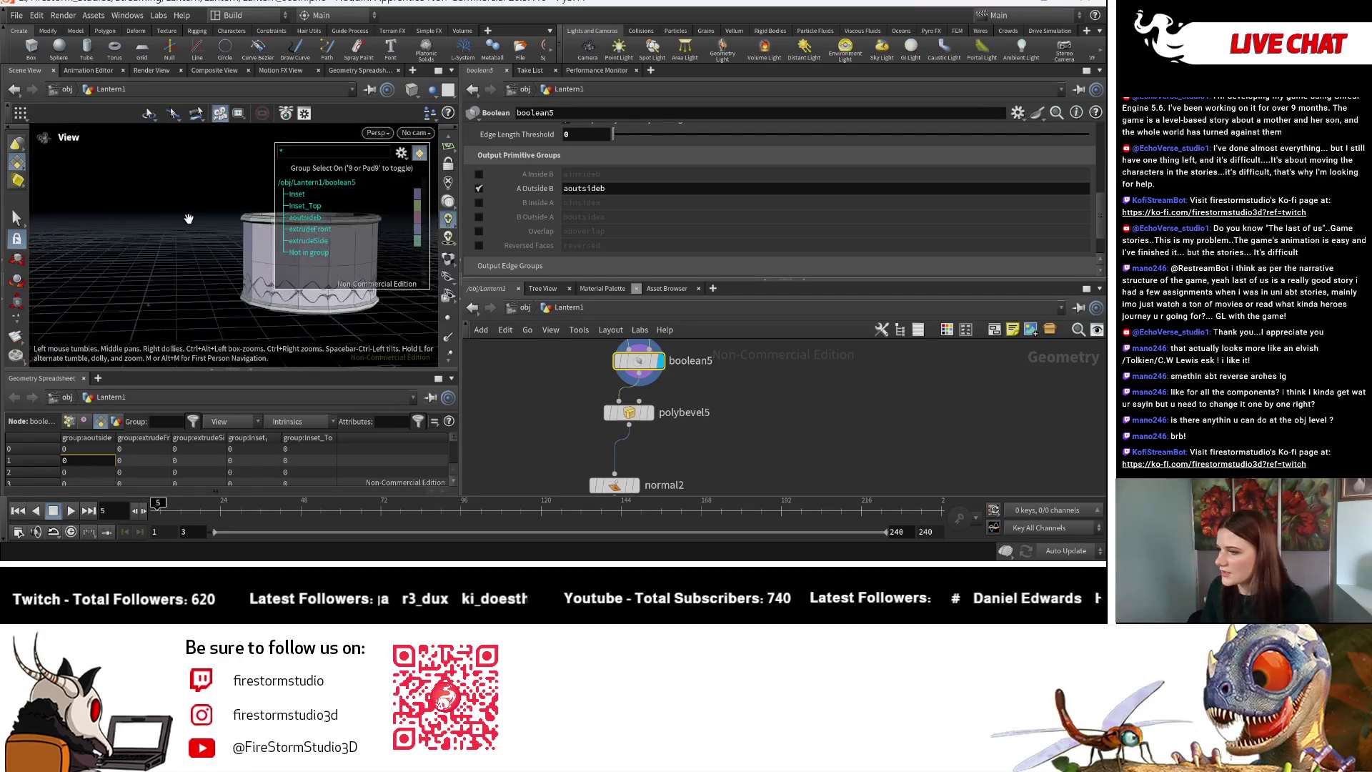
scroll(246, 277, "up", 6)
scroll(247, 277, "up", 8)
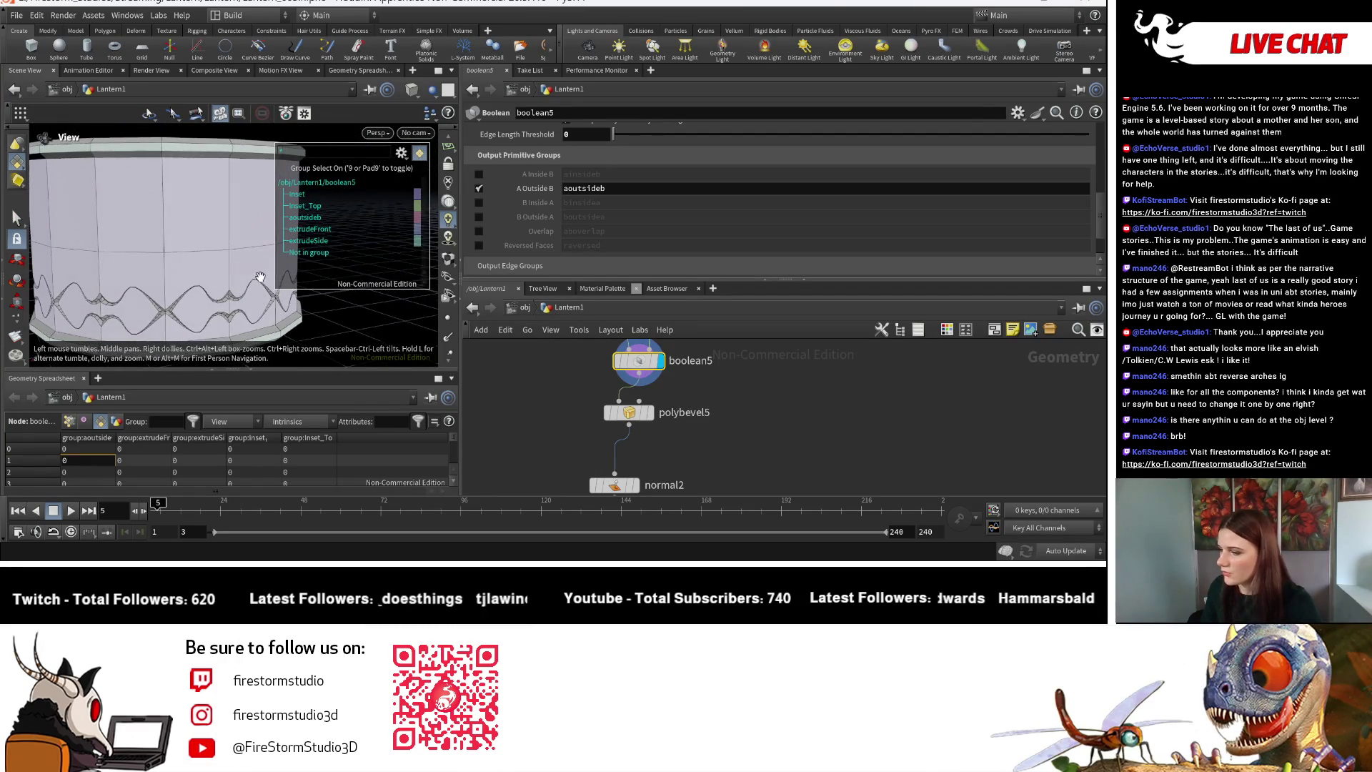
scroll(286, 250, "down", 10)
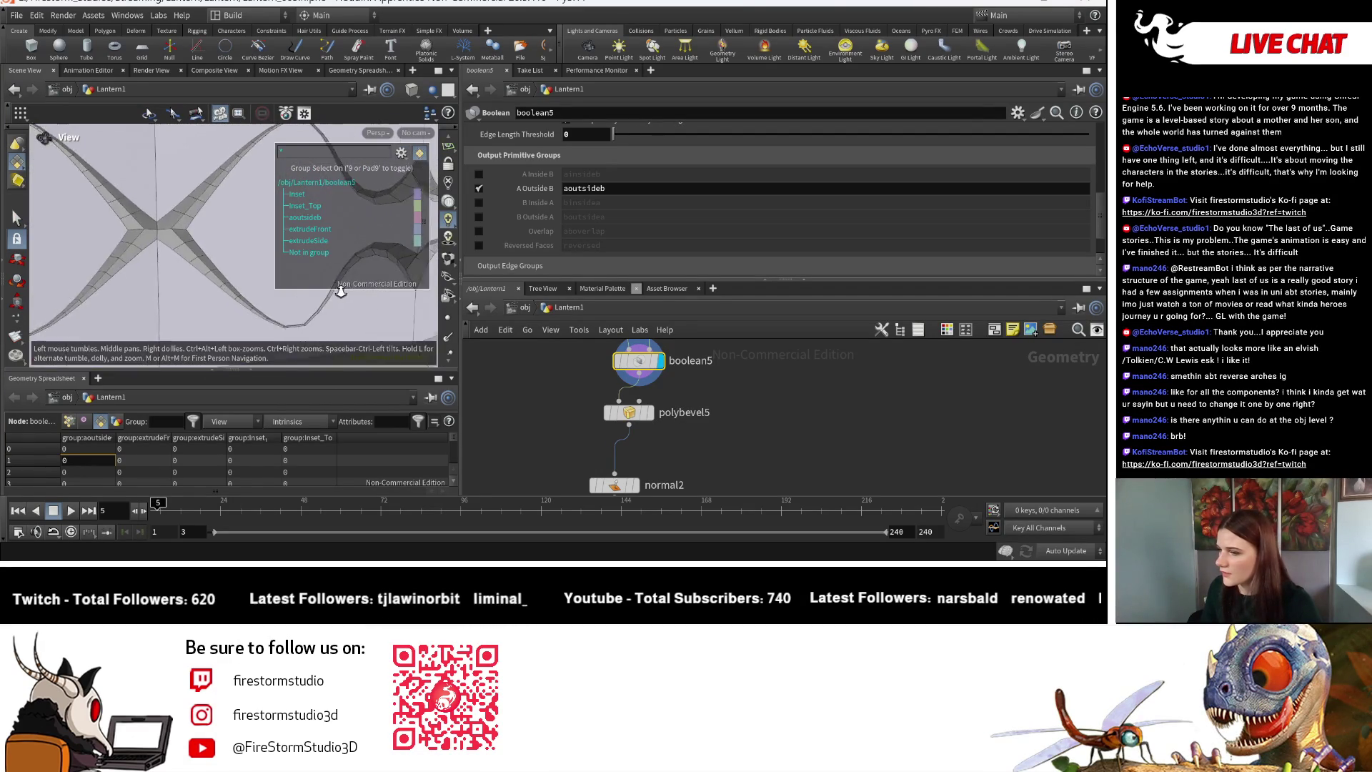
Frame the network and make polybevel5 the displayed geometry.
key("s")
key("h")
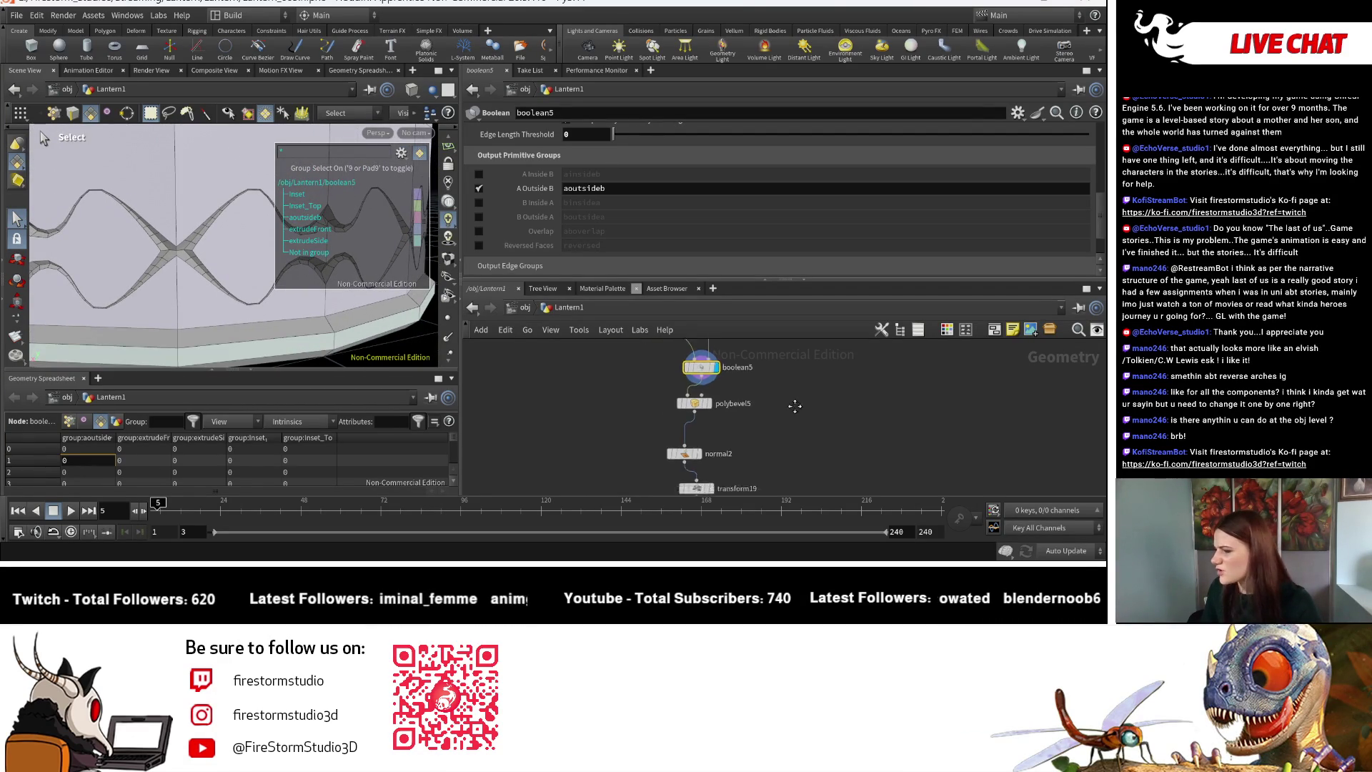
left_click(759, 405)
scroll(853, 161, "up", 5)
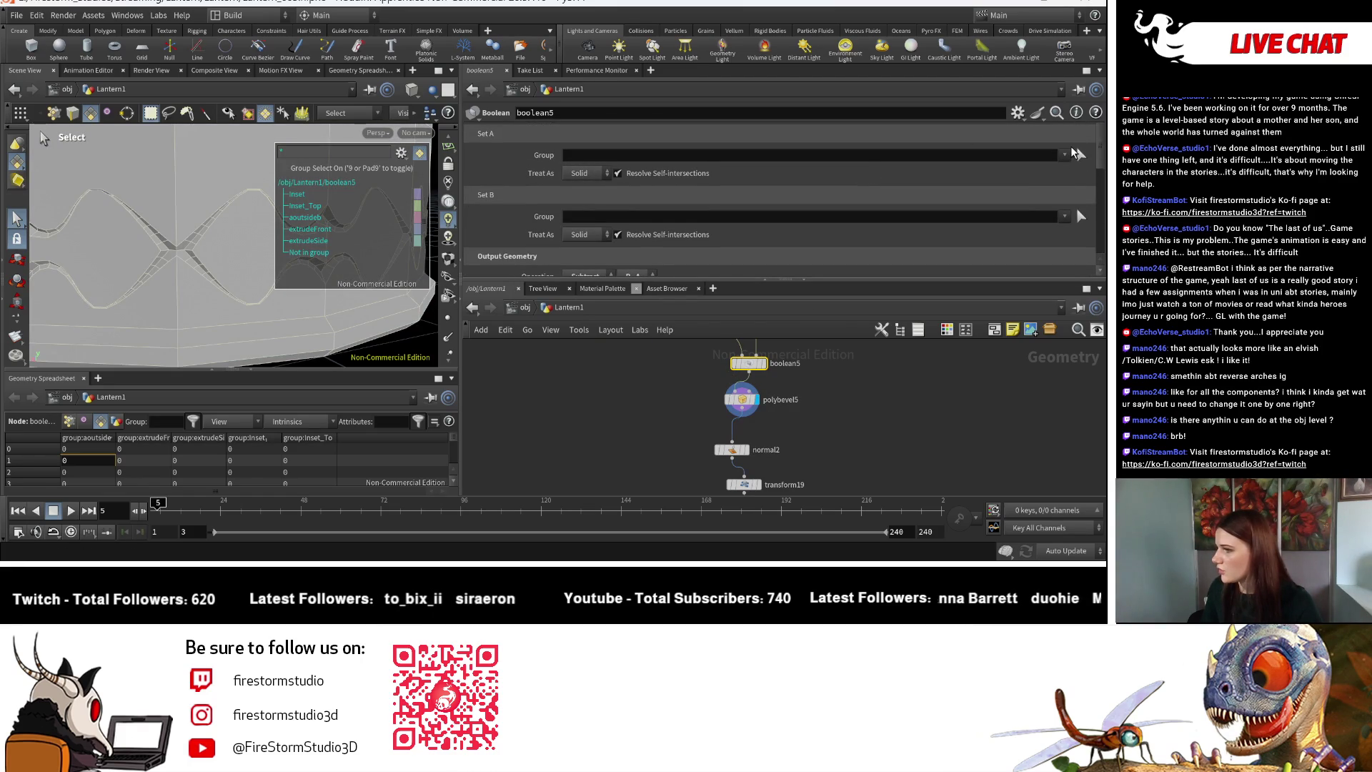
Limit polybevel5's bevel to the aoutsideb group.
left_click(742, 399)
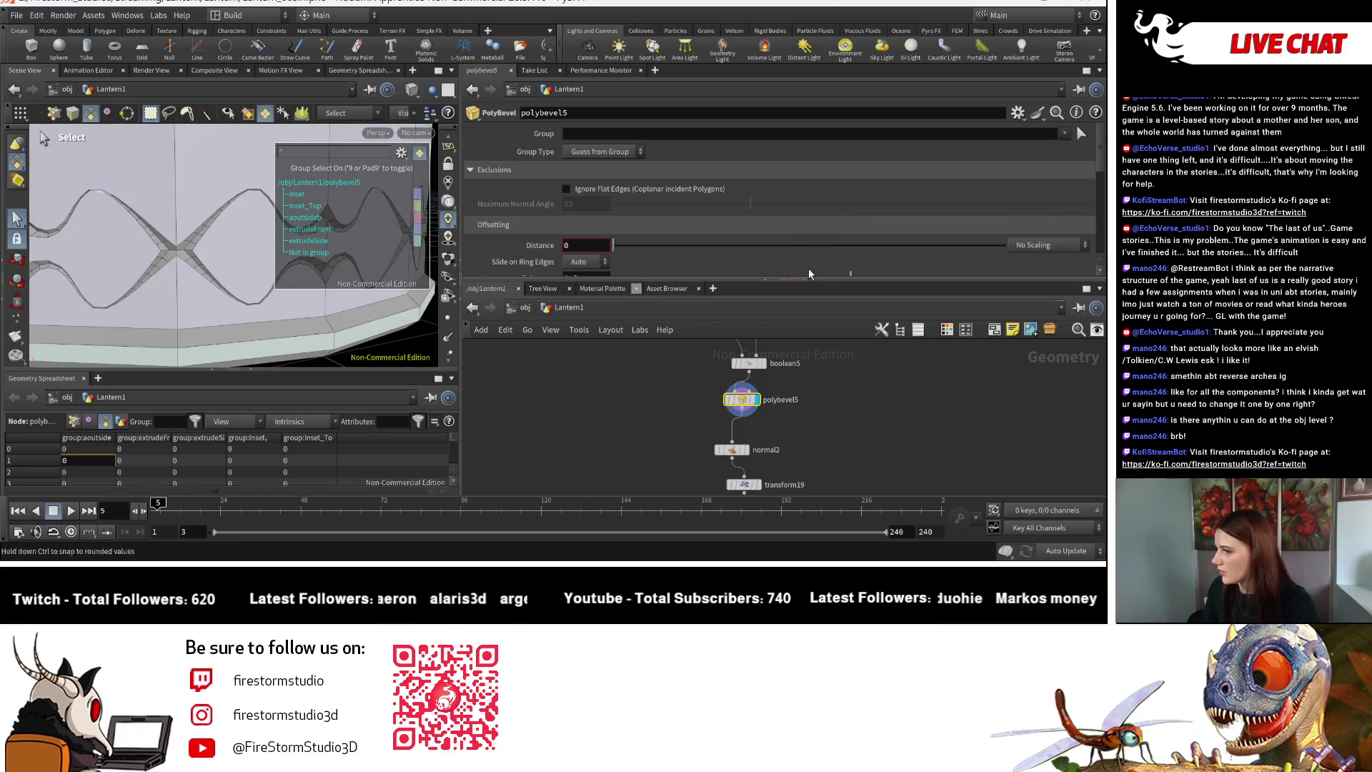
left_click(1064, 134)
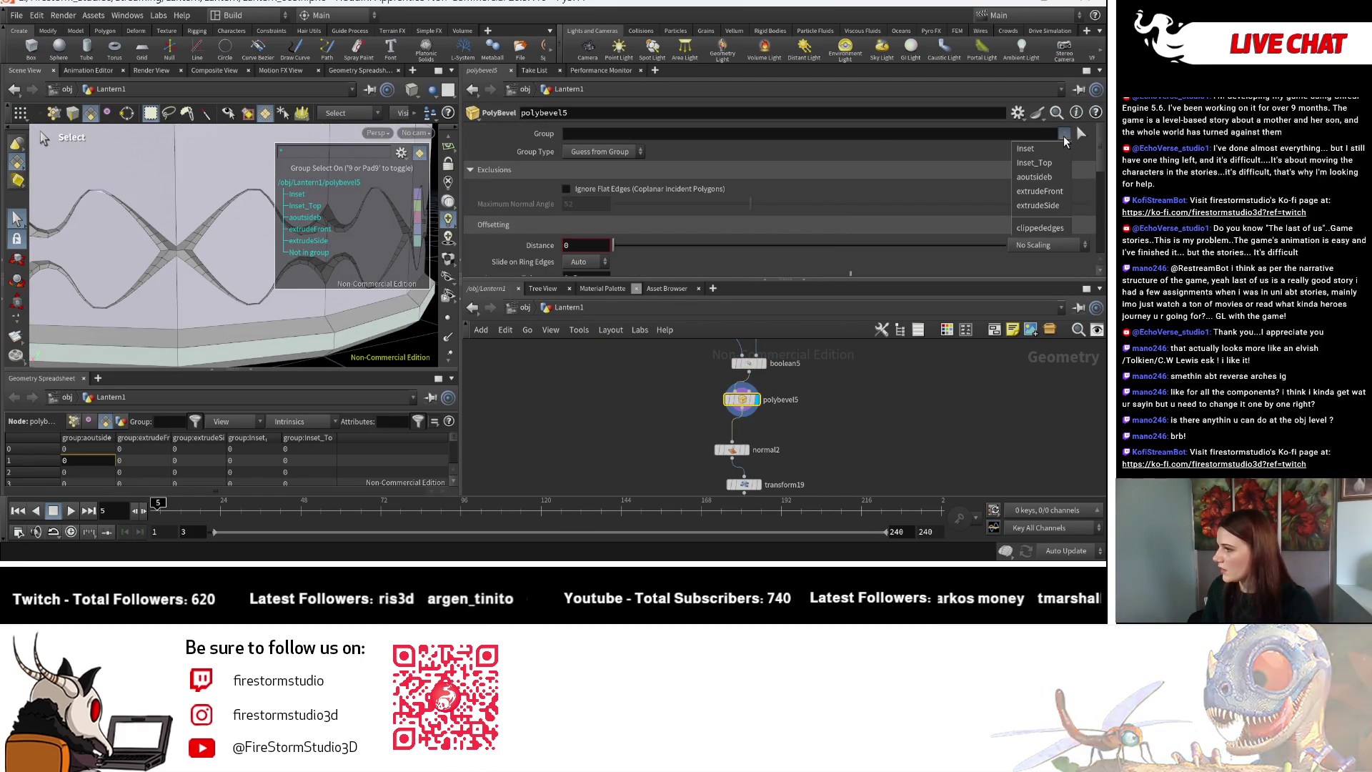
left_click(1045, 177)
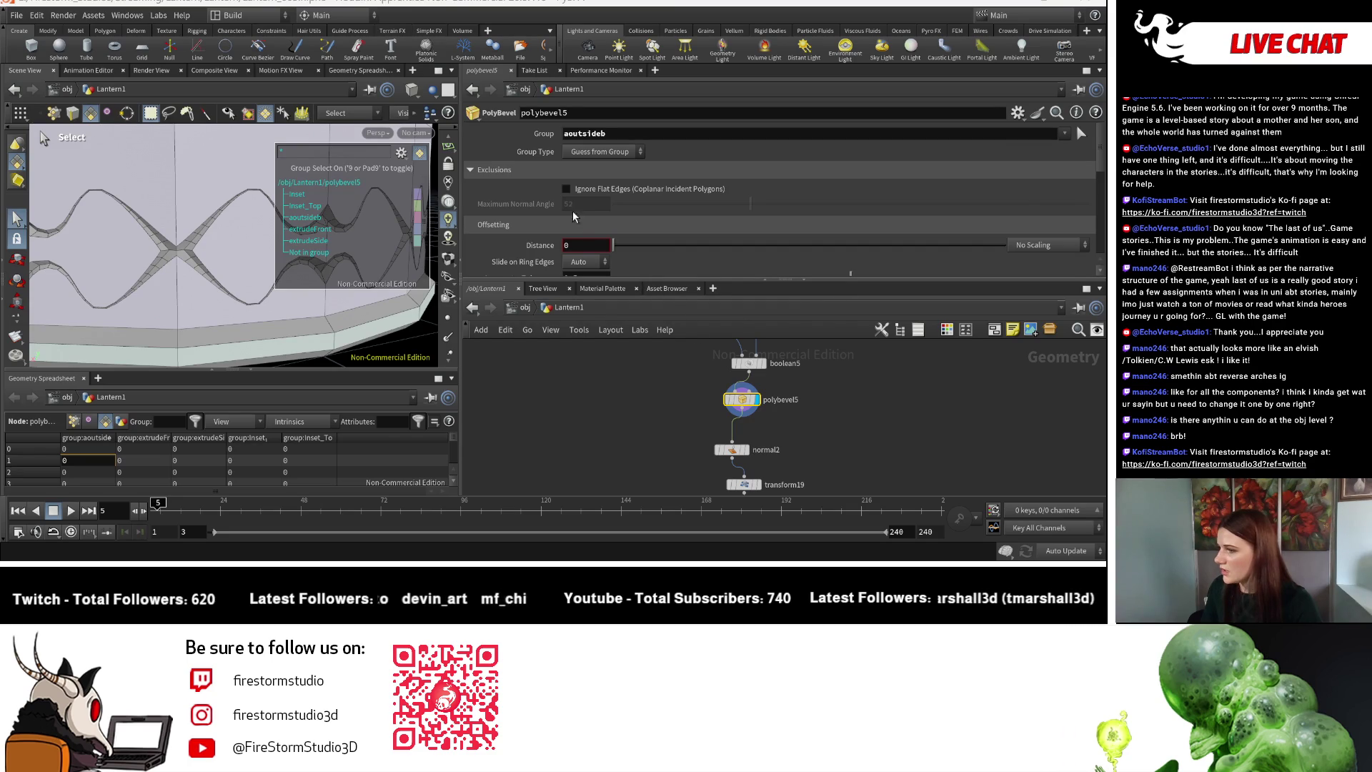
key("Escape")
scroll(215, 250, "down", 5)
left_click_drag(236, 243, 247, 280)
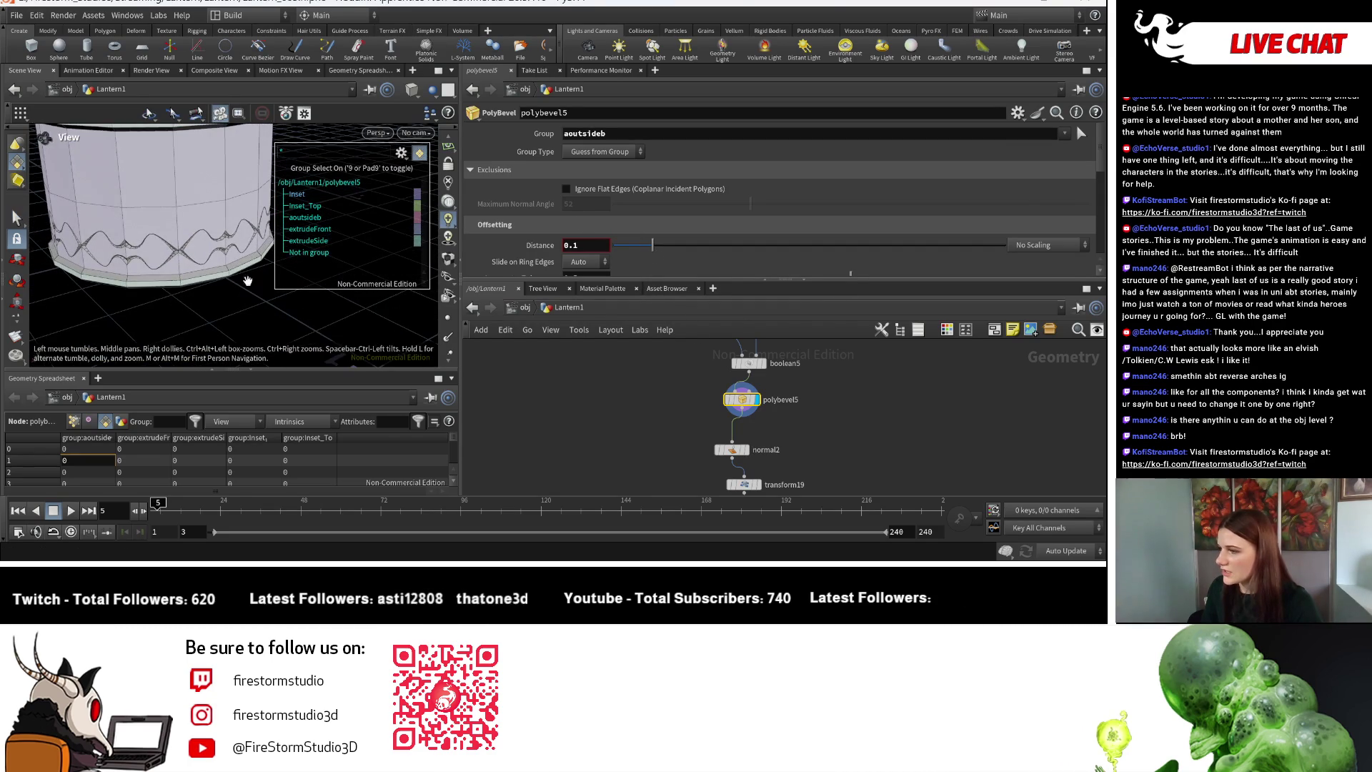
key("s")
Set the bevel's Group Type to Primitives after briefly trying Edges.
left_click(603, 151)
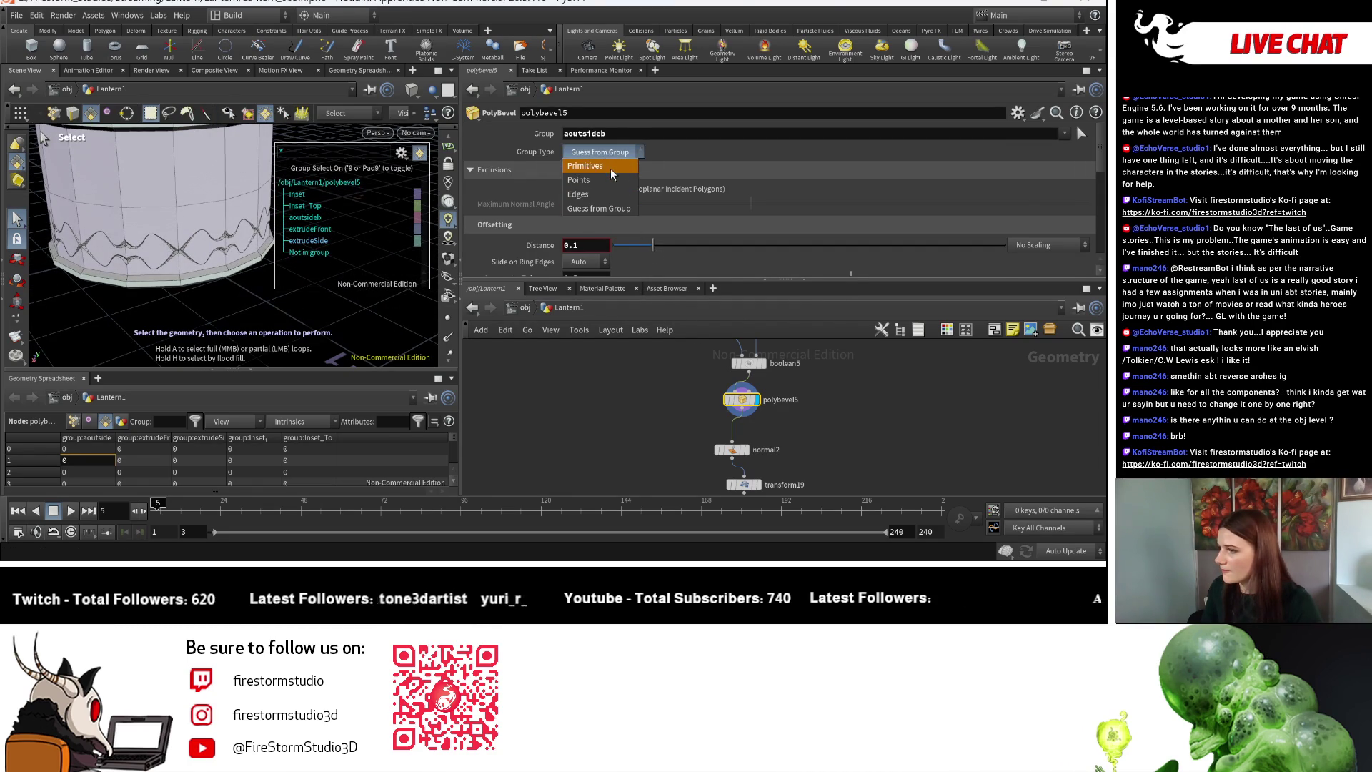
left_click(611, 170)
left_click(611, 152)
left_click(598, 196)
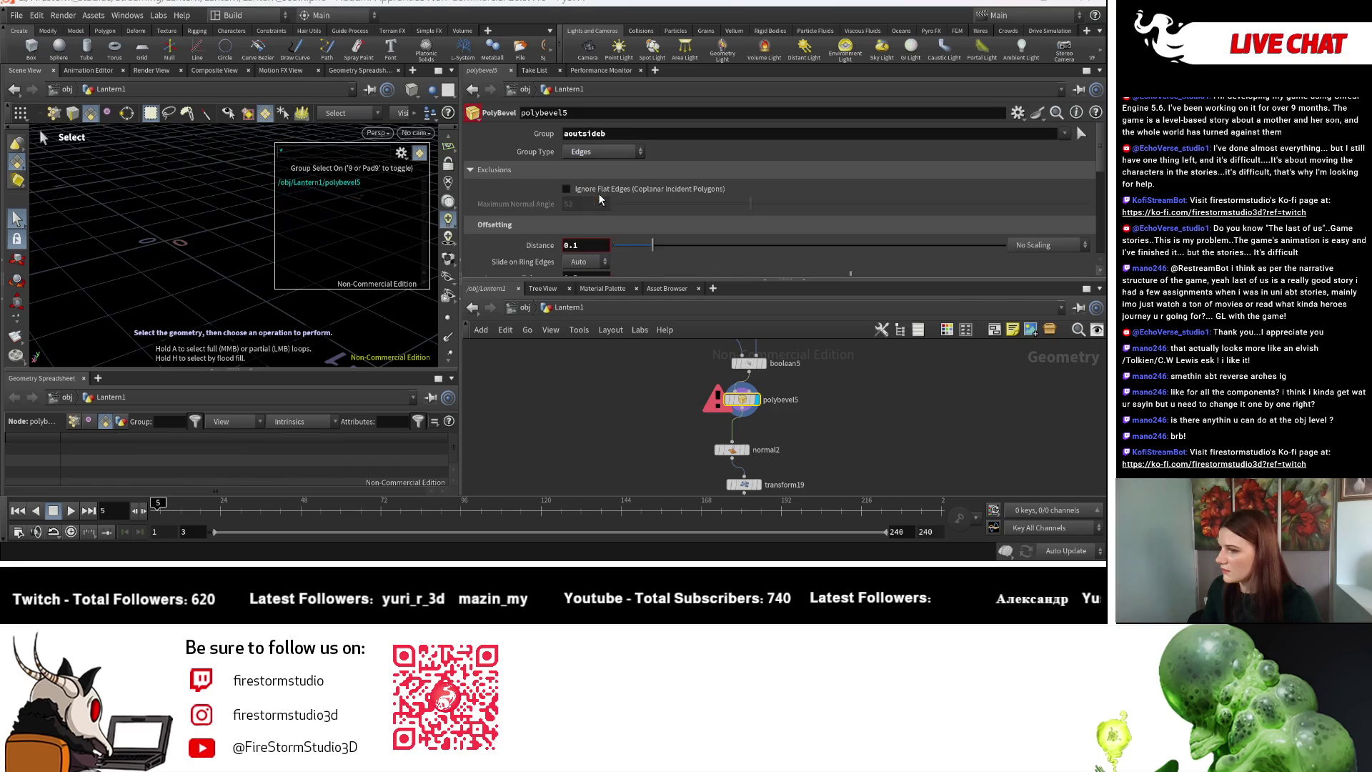
left_click(604, 151)
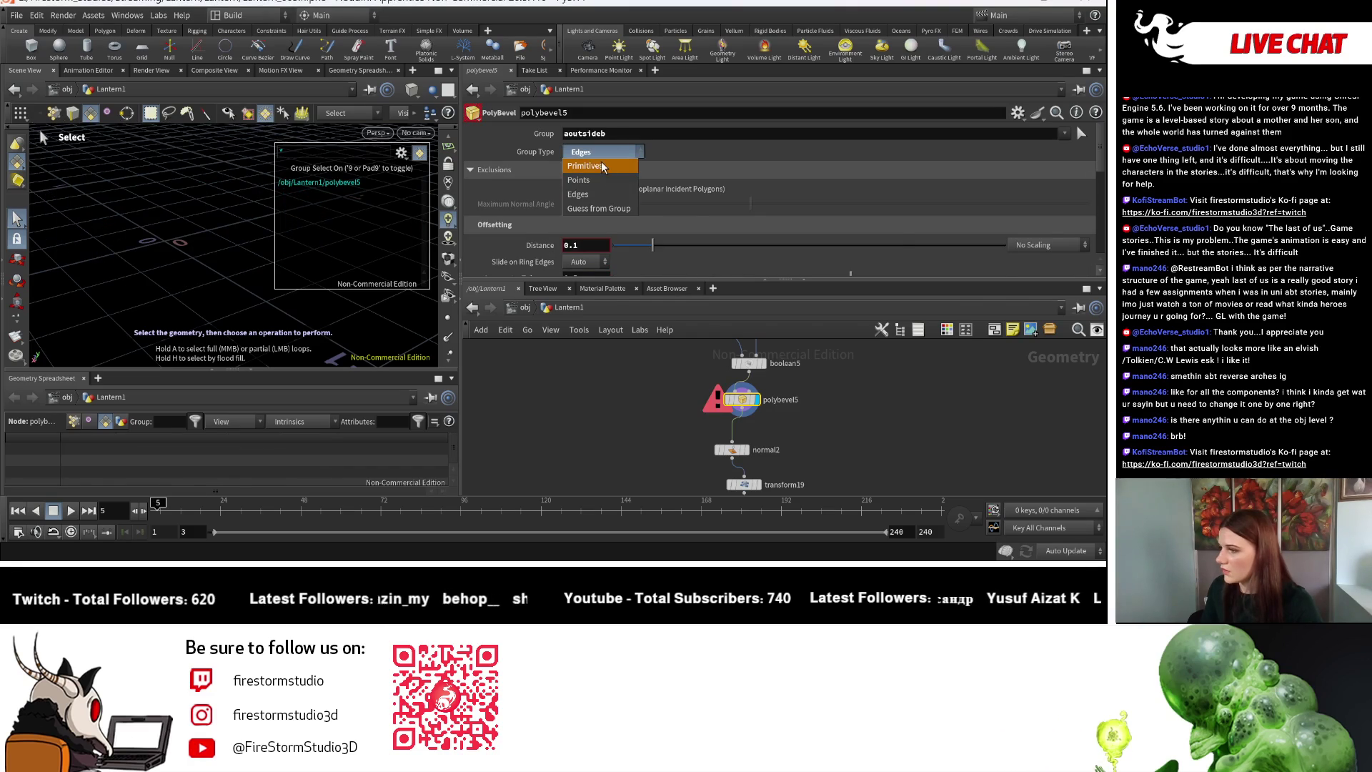
left_click(603, 166)
Dolly in on the wavy band, then select boolean5 to check its group output.
key("Escape")
left_click_drag(178, 235, 264, 293)
right_click_drag(264, 293, 200, 300)
key("s")
scroll(790, 403, "up", 2)
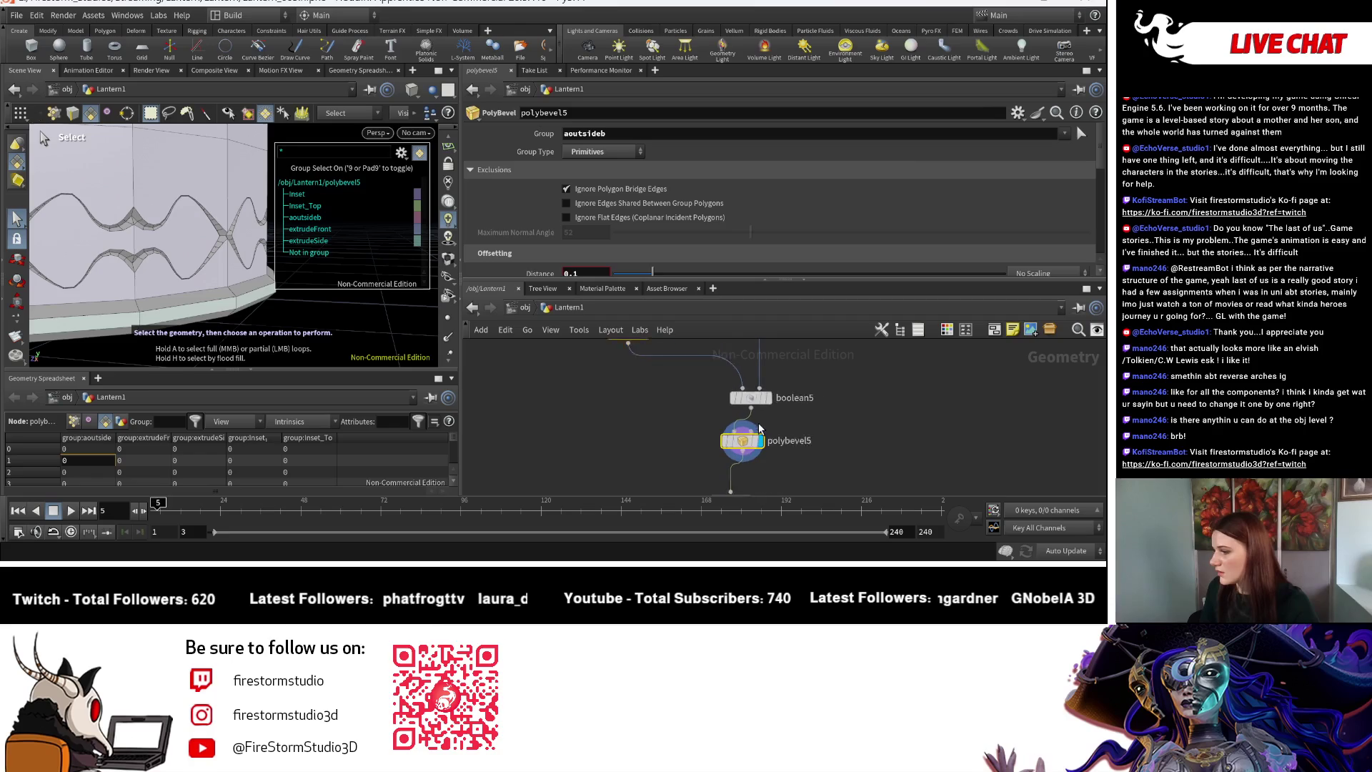
left_click(758, 397)
scroll(607, 225, "down", 4)
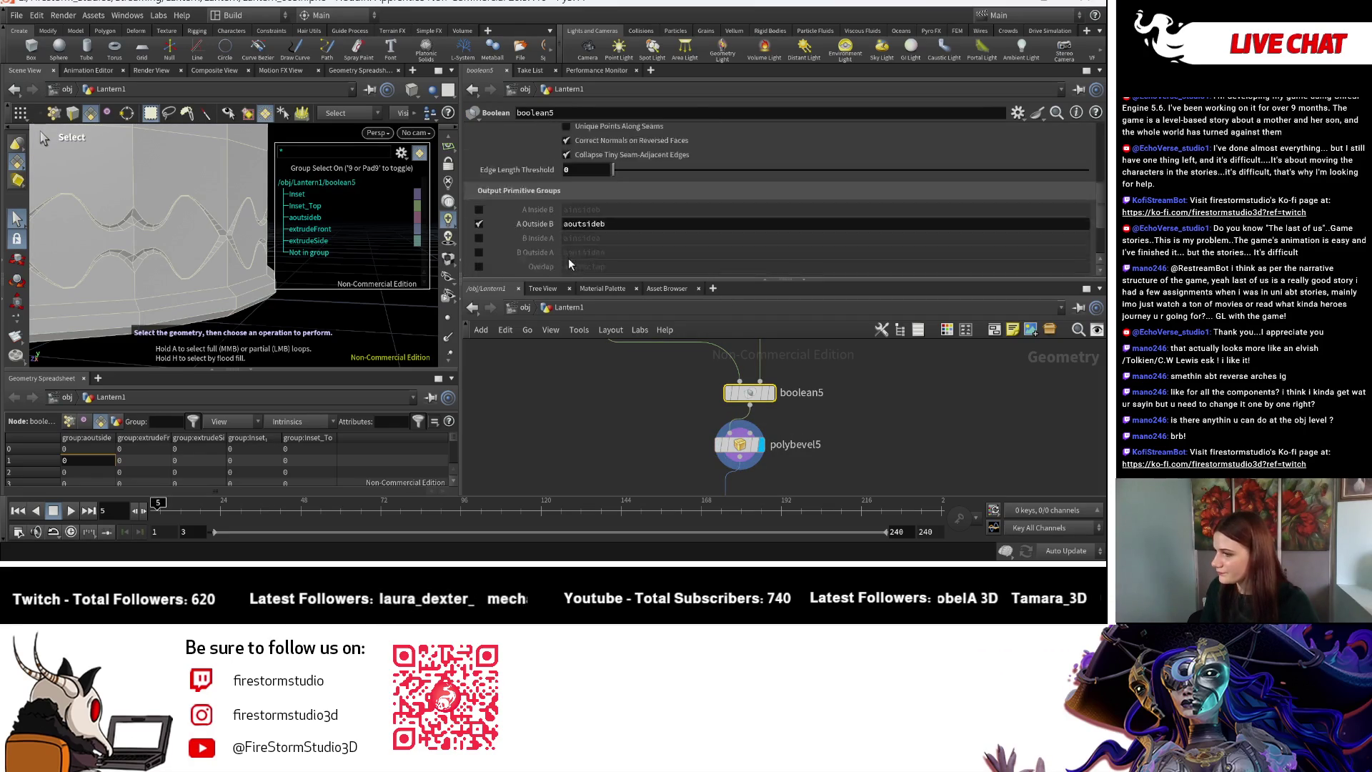
Replace boolean5's aoutsideb output with aseams and bseams edge groups, then select polybevel5.
left_click(478, 175)
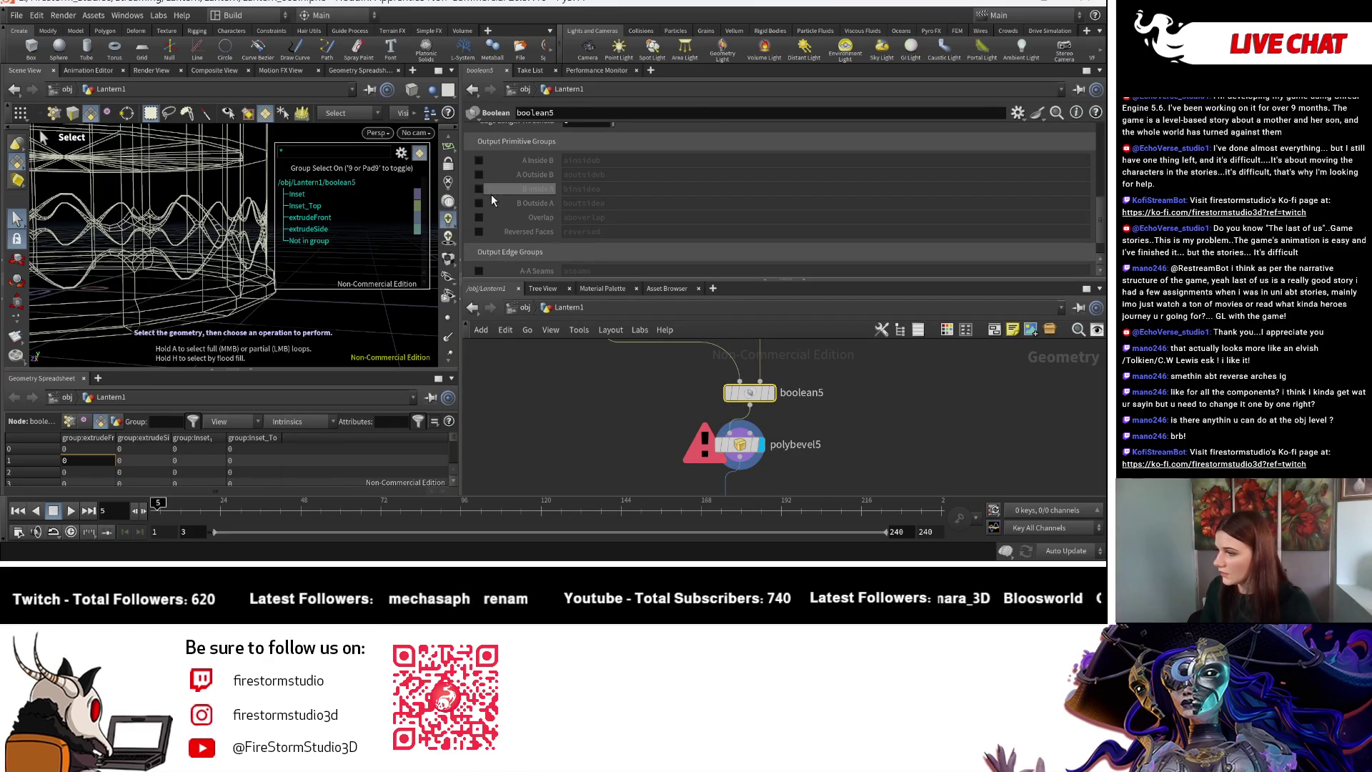
scroll(562, 227, "down", 2)
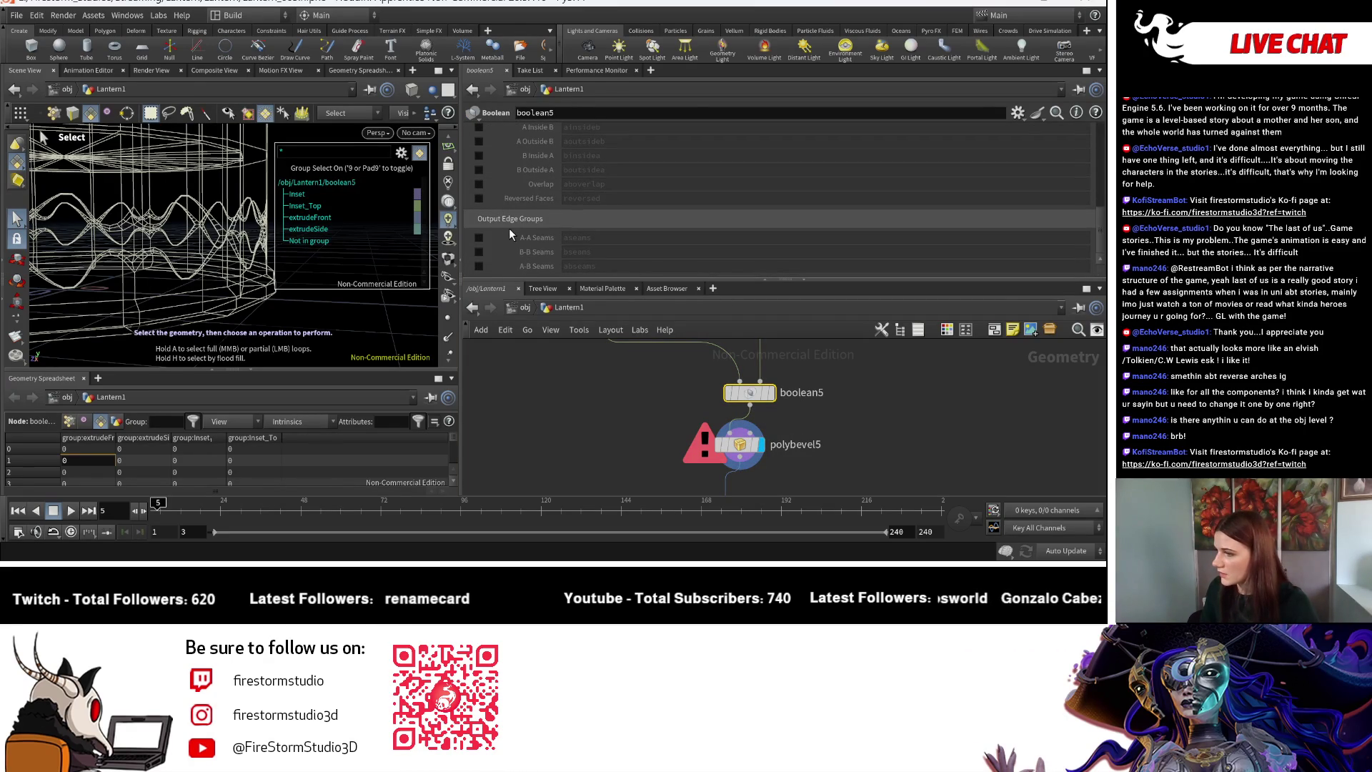
left_click(478, 237)
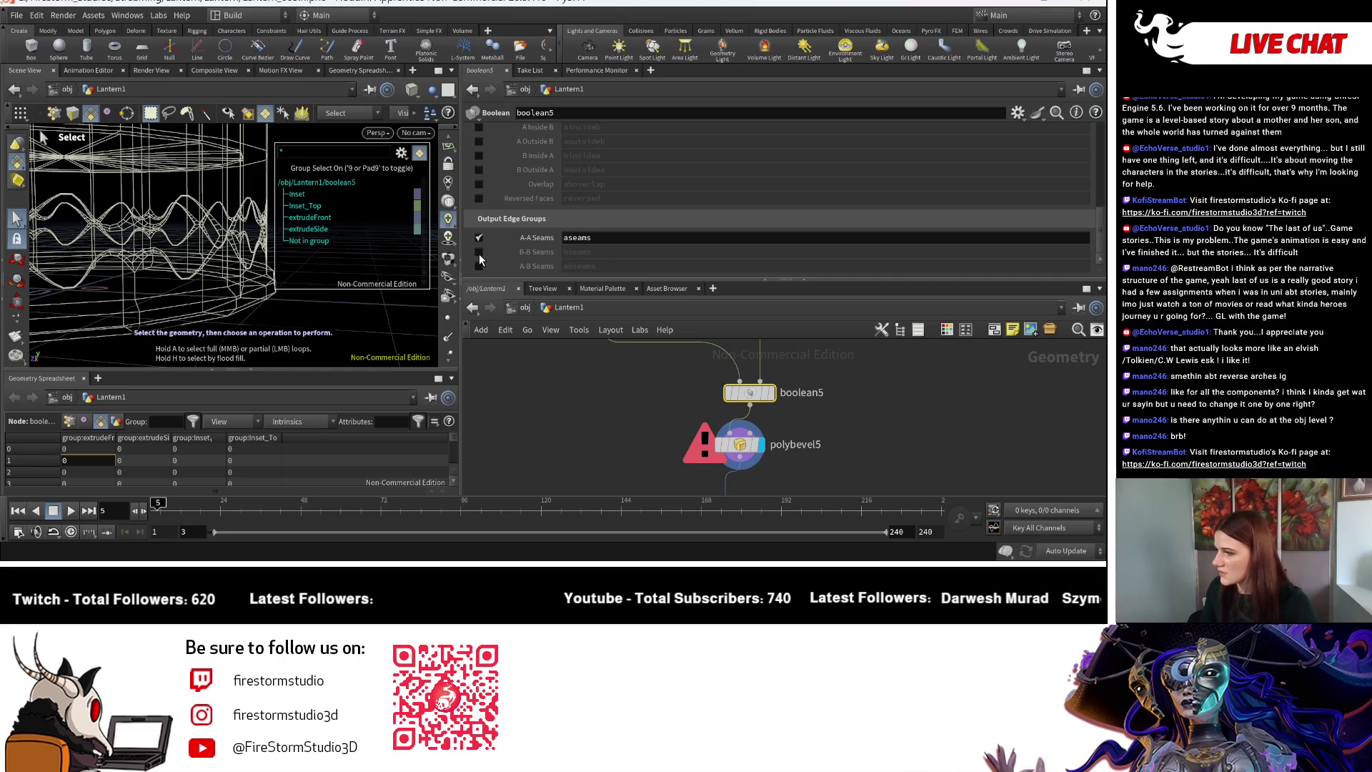
left_click(478, 252)
left_click(478, 266)
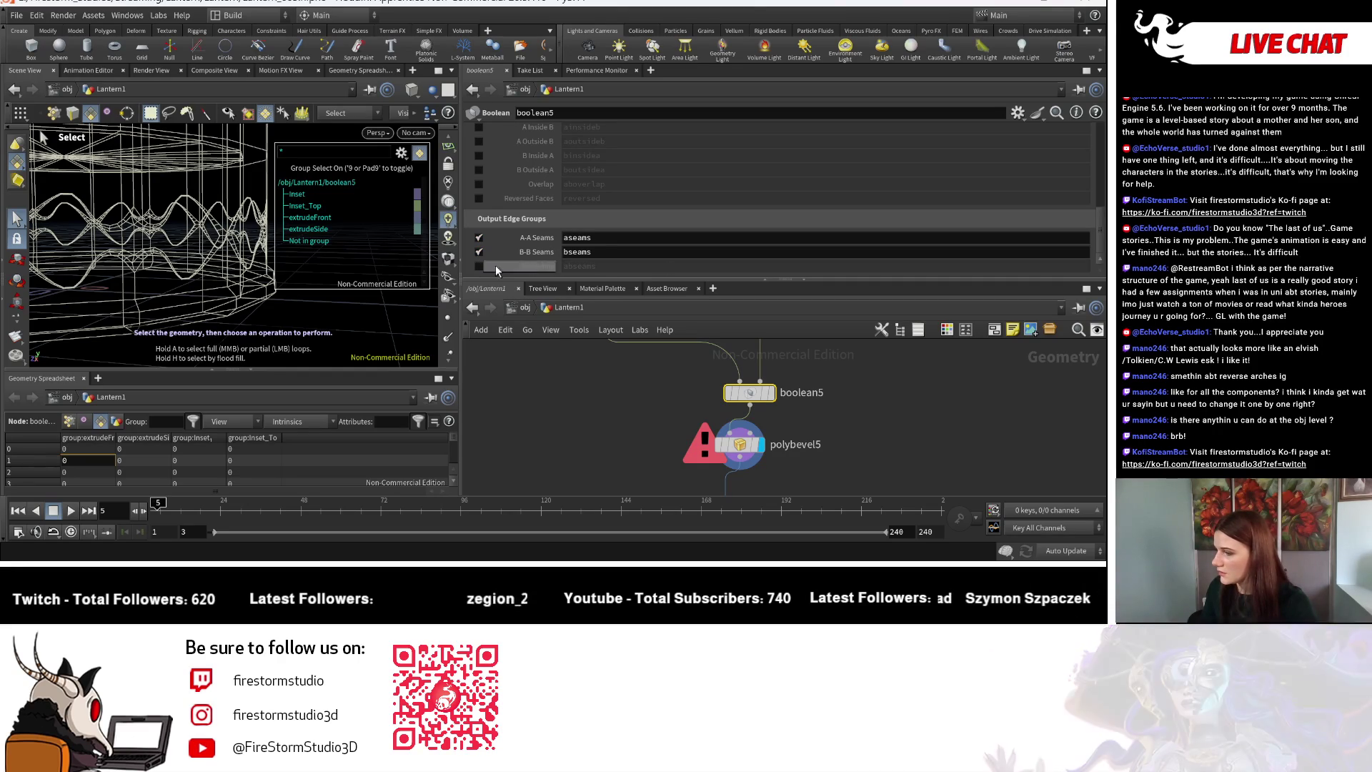
left_click(735, 449)
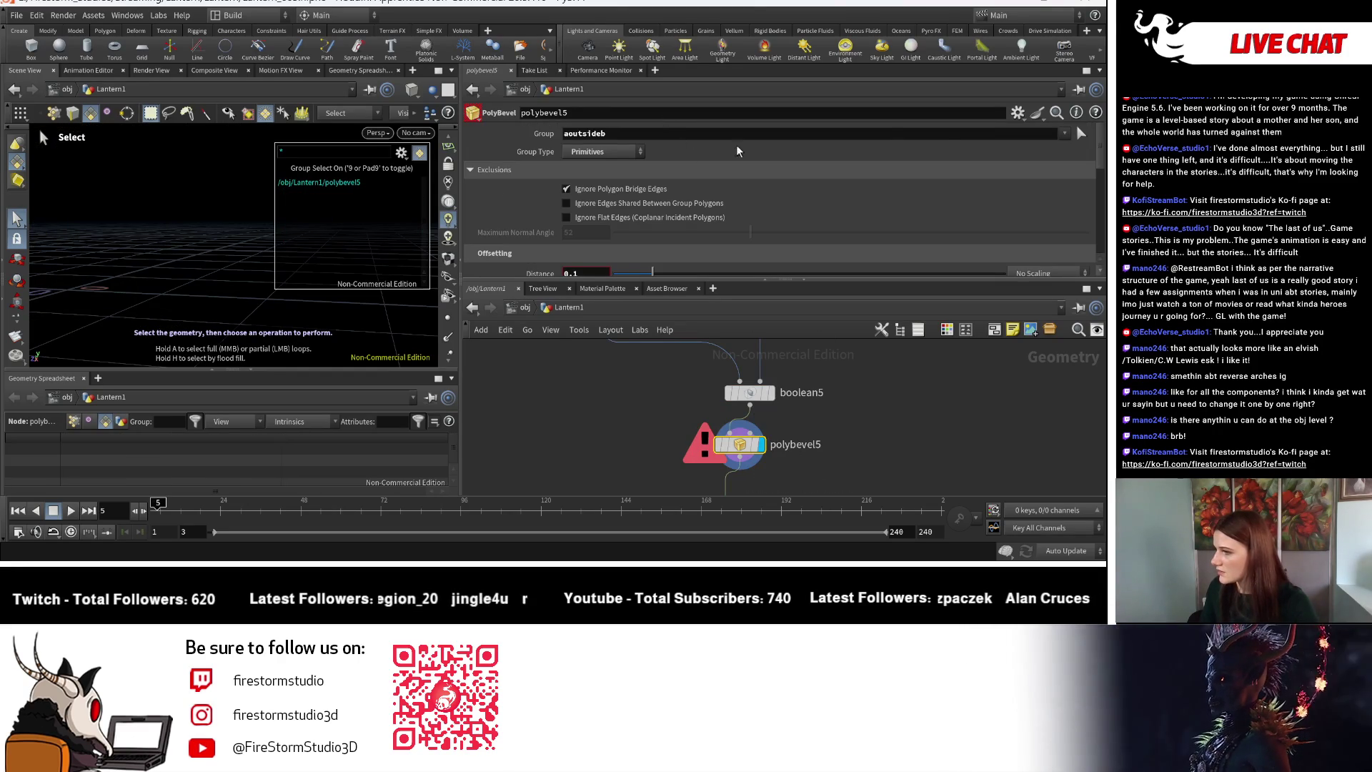
Set polybevel5's group to aseams with the group type set to Edges.
left_click(1064, 133)
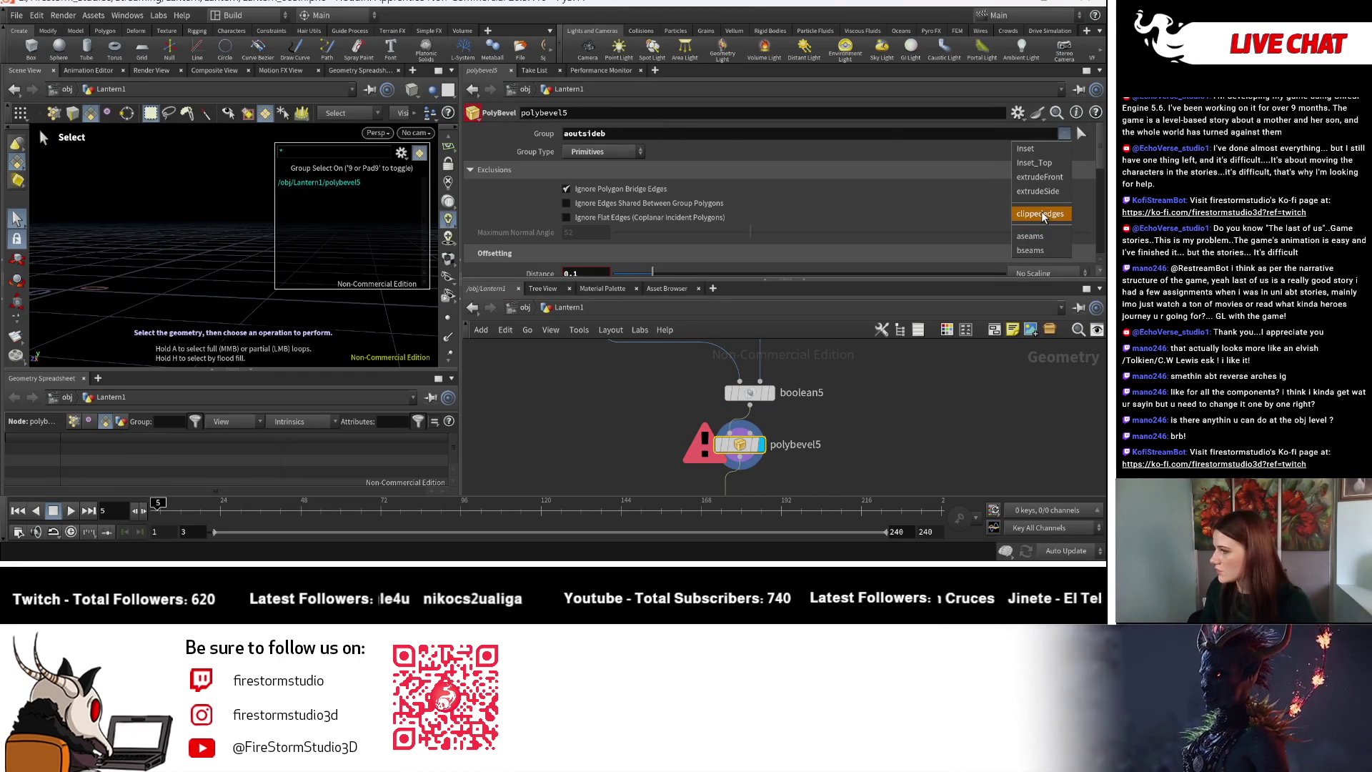
left_click(1034, 235)
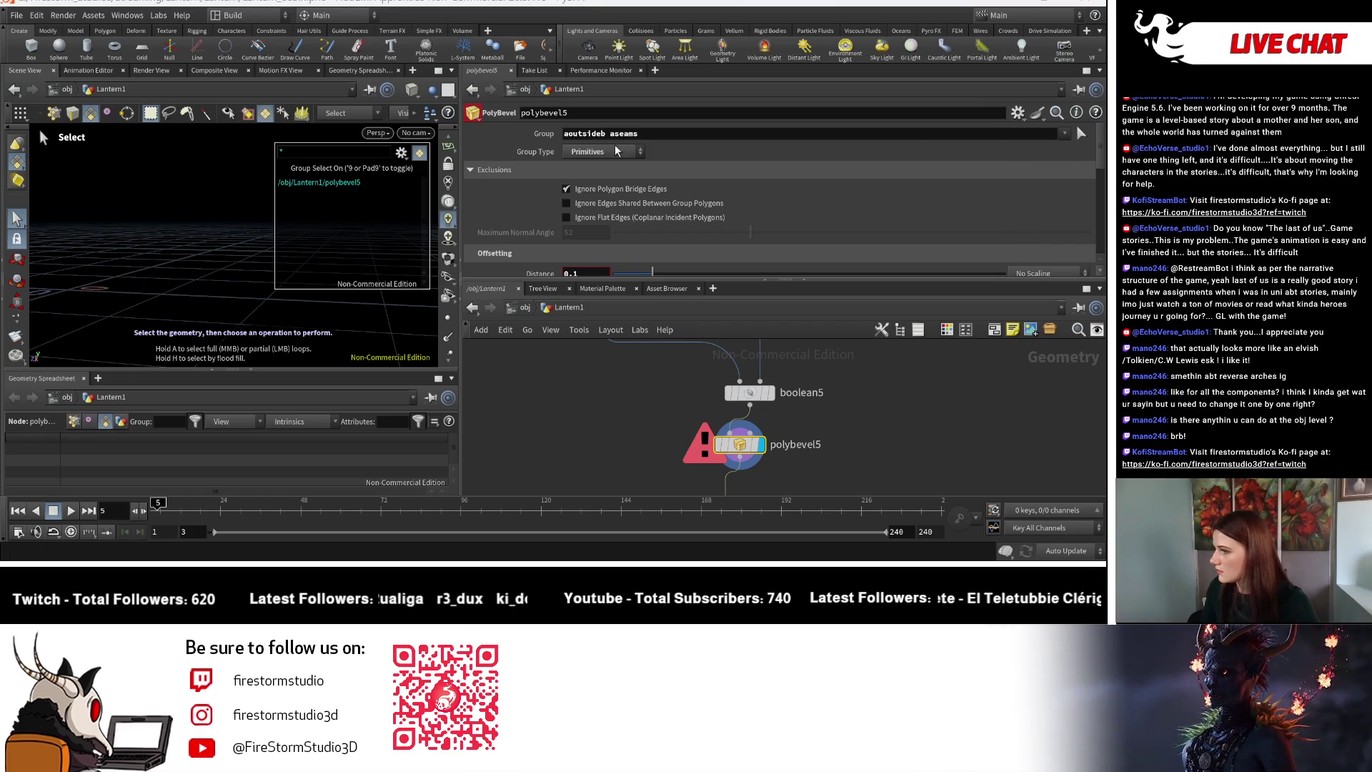
key("BackSpace")
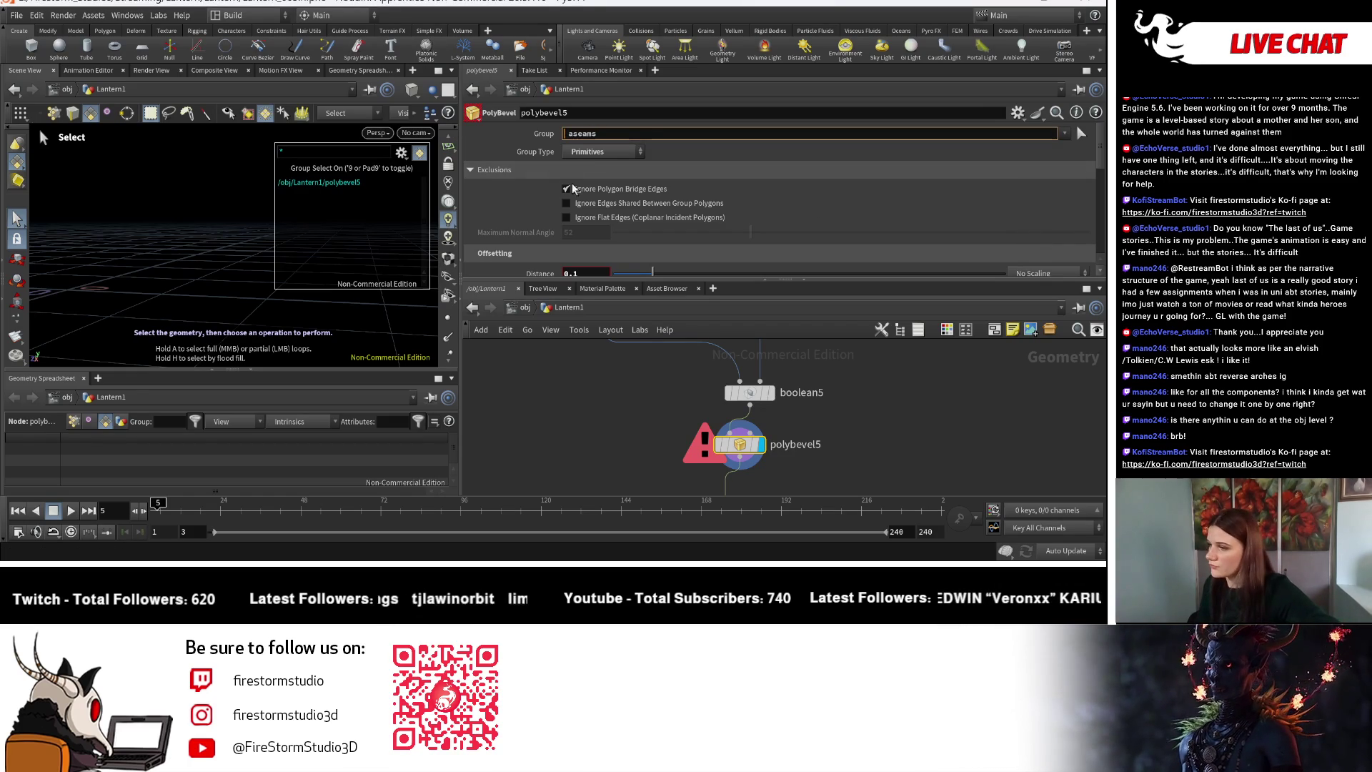
type("!")
left_click(603, 151)
left_click(606, 197)
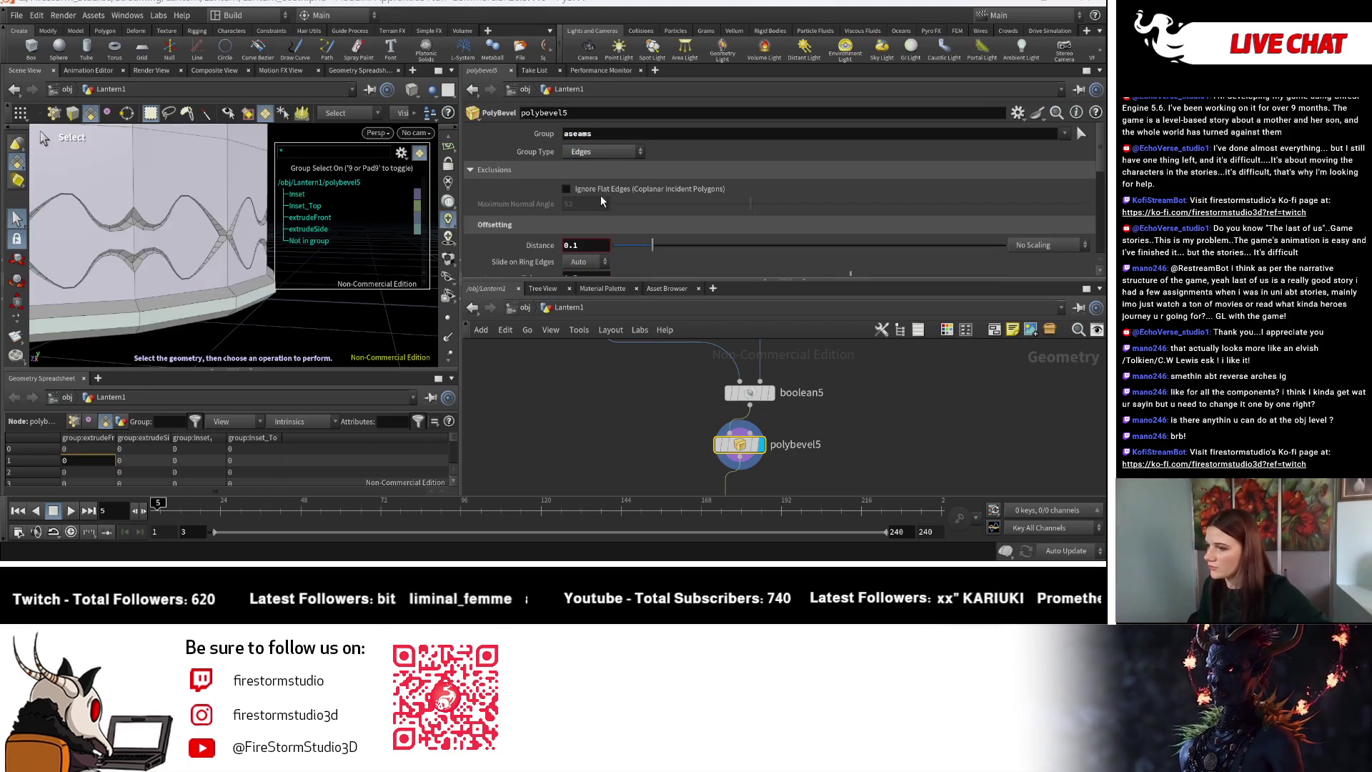
key("Escape")
left_click_drag(124, 277, 236, 272)
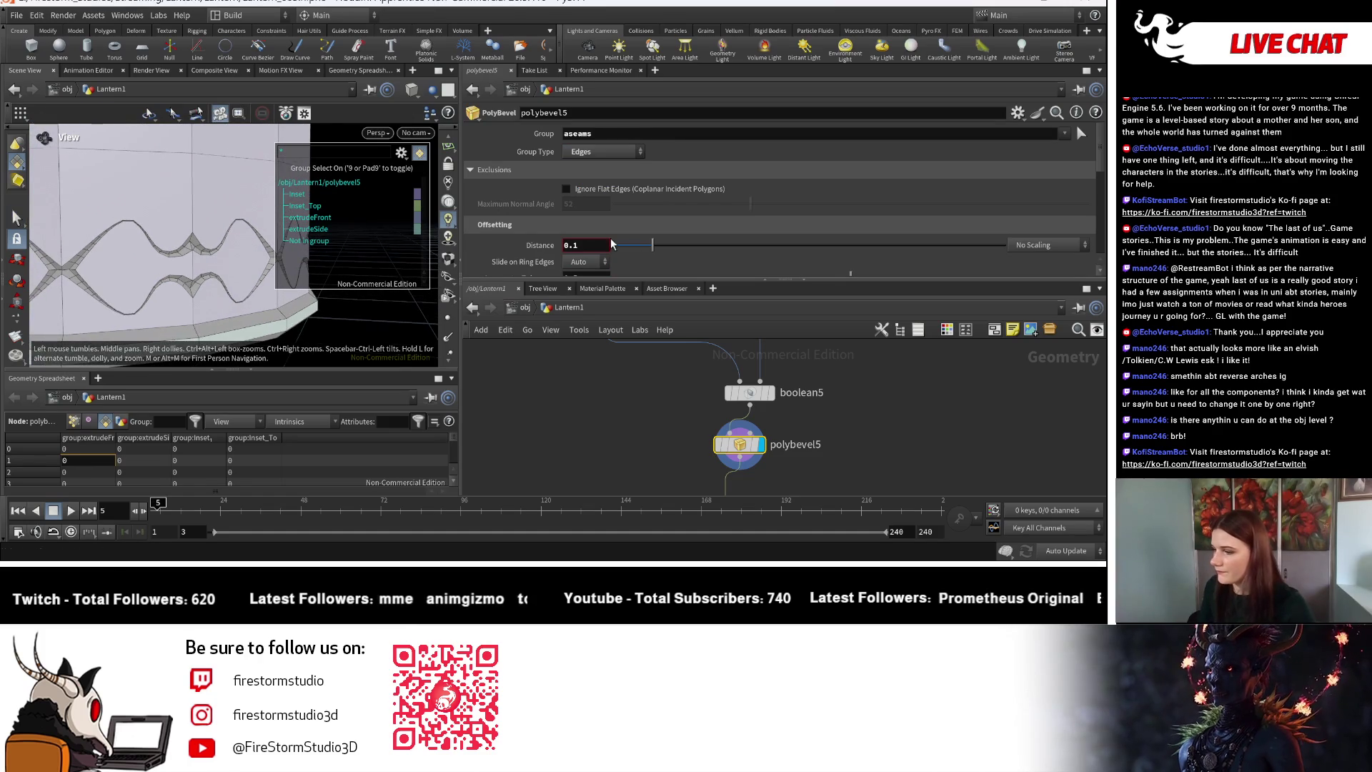
Widen the bevel distance to about 0.16 and set group type to Guess from Group.
left_click_drag(652, 245, 676, 244)
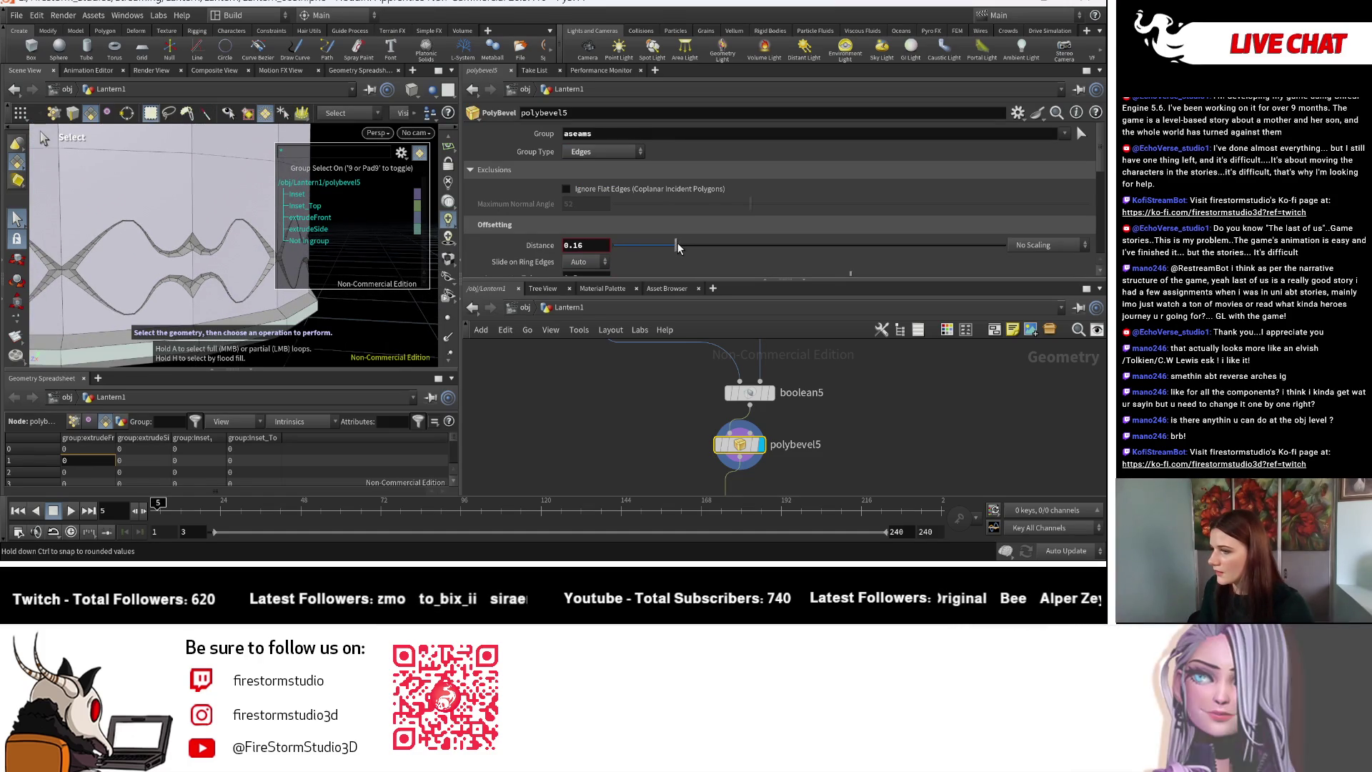
key("Escape")
mouse_move(215, 250)
left_mouse_down()
mouse_move(312, 283)
mouse_move(179, 265)
left_mouse_up()
key("s")
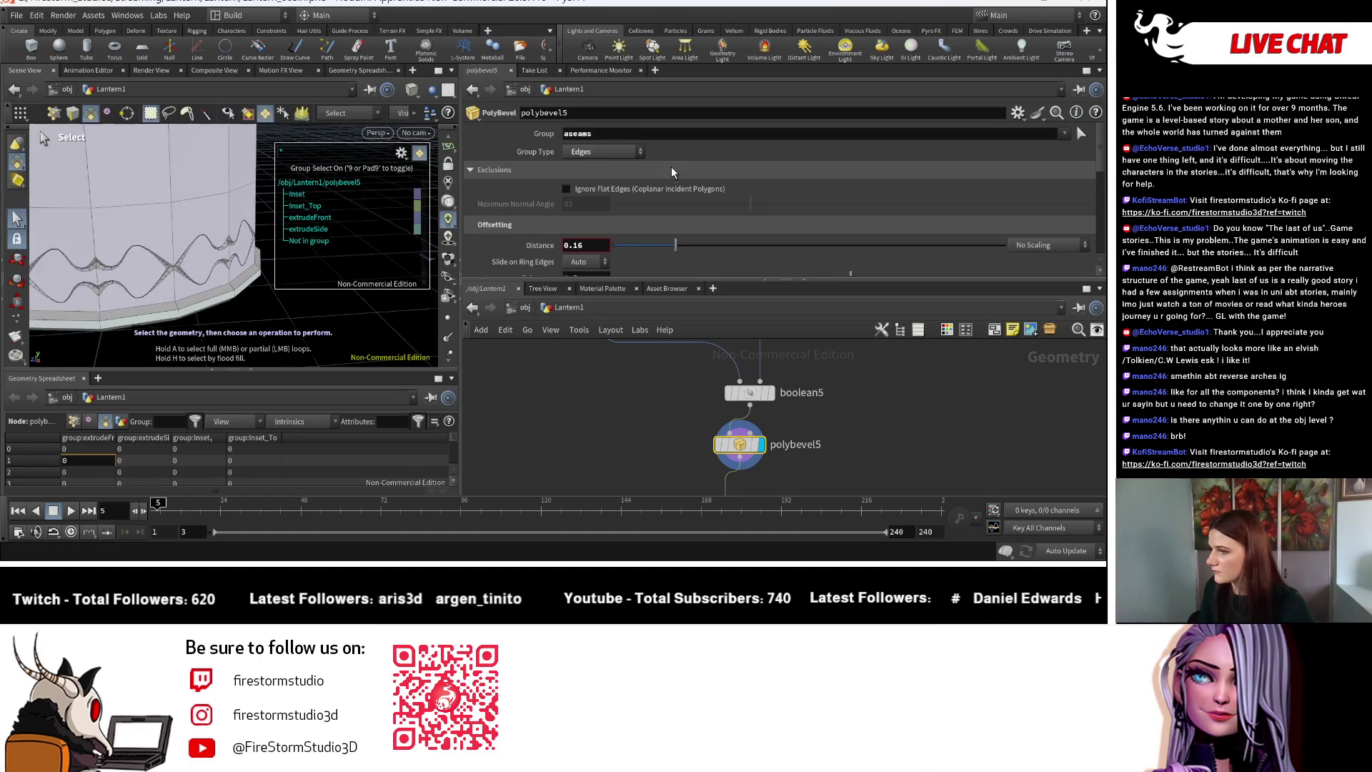
left_click(604, 152)
left_click_drag(173, 333, 228, 315, "alt")
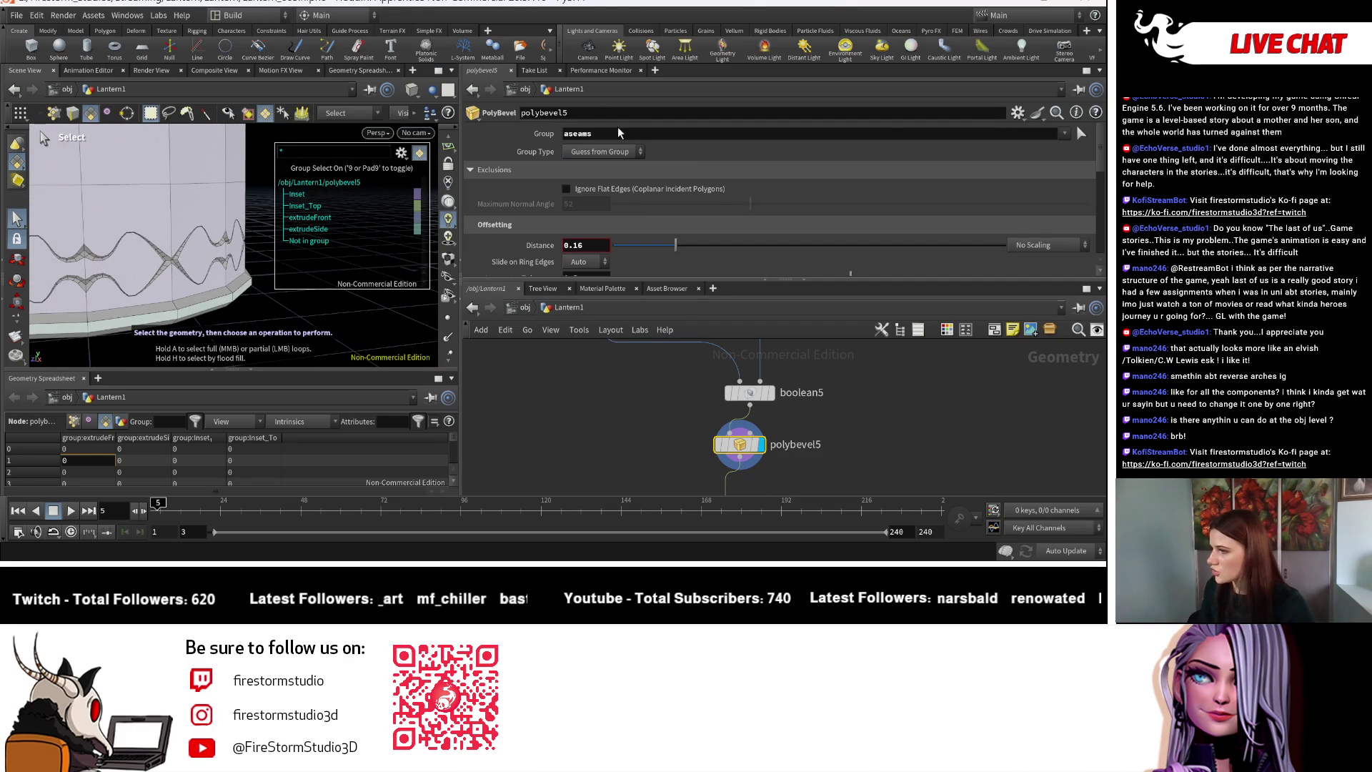
Add bseams to the bevel group and zoom in on the band.
left_click(1063, 135)
left_click(1041, 250)
double_click(570, 134)
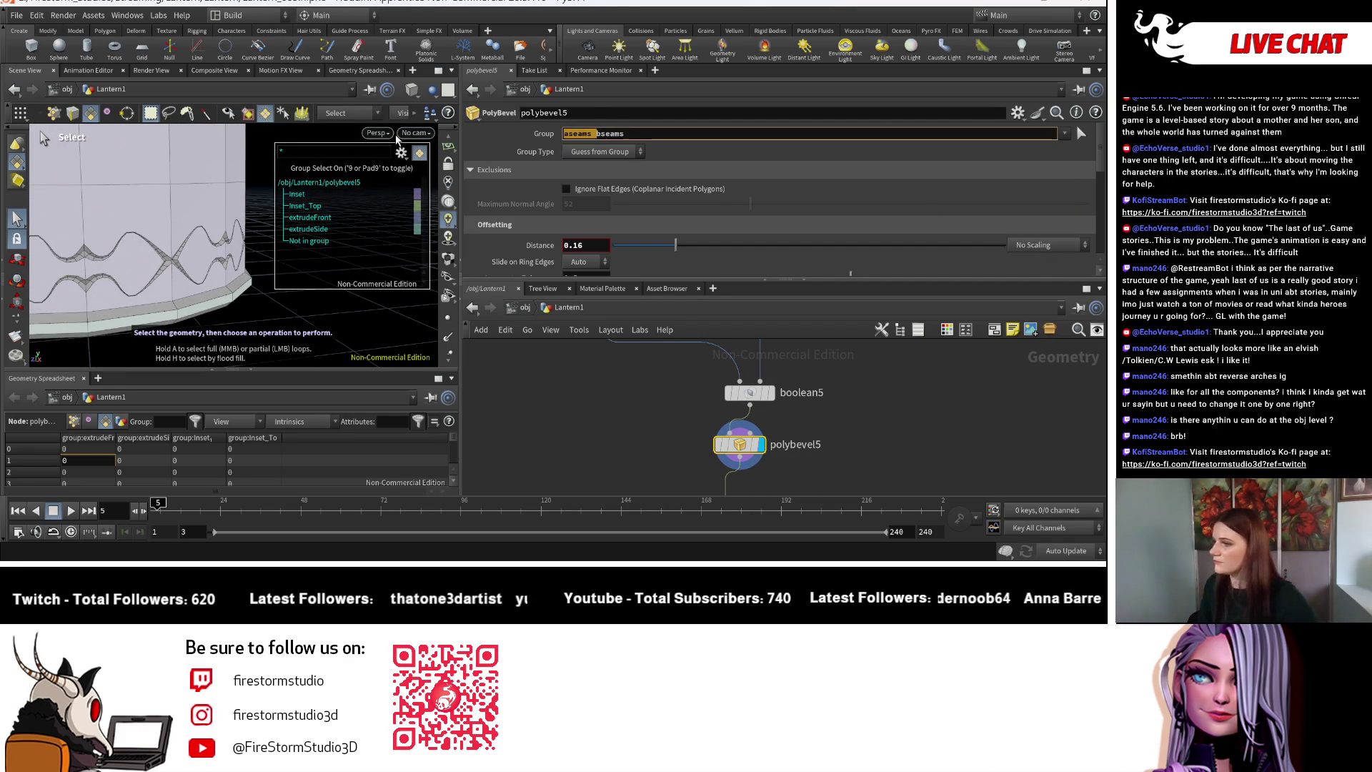
key("Escape")
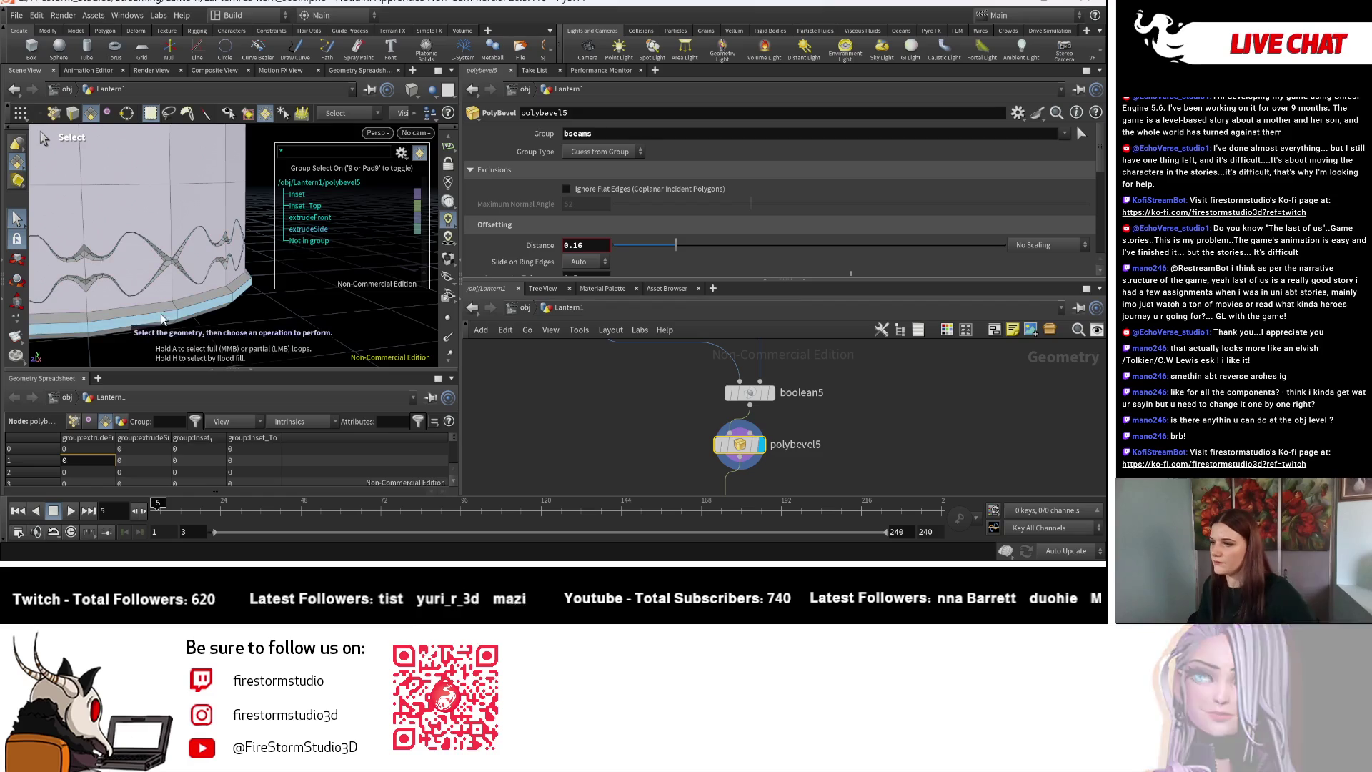
scroll(184, 267, "up", 2)
scroll(184, 267, "up", 2)
key("s")
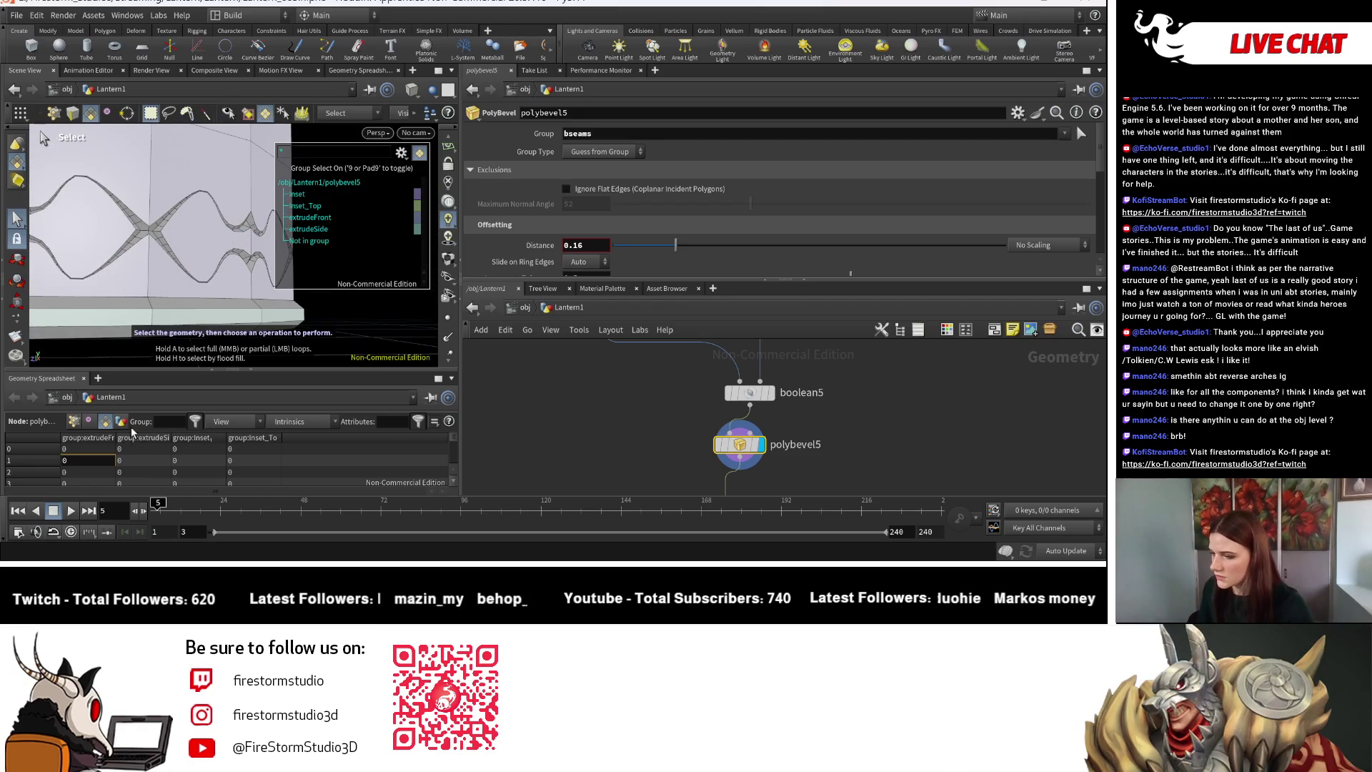
Inspect the bevelled geometry's point, primitive and vertex attributes in the spreadsheet.
left_click(121, 424)
left_click(74, 422)
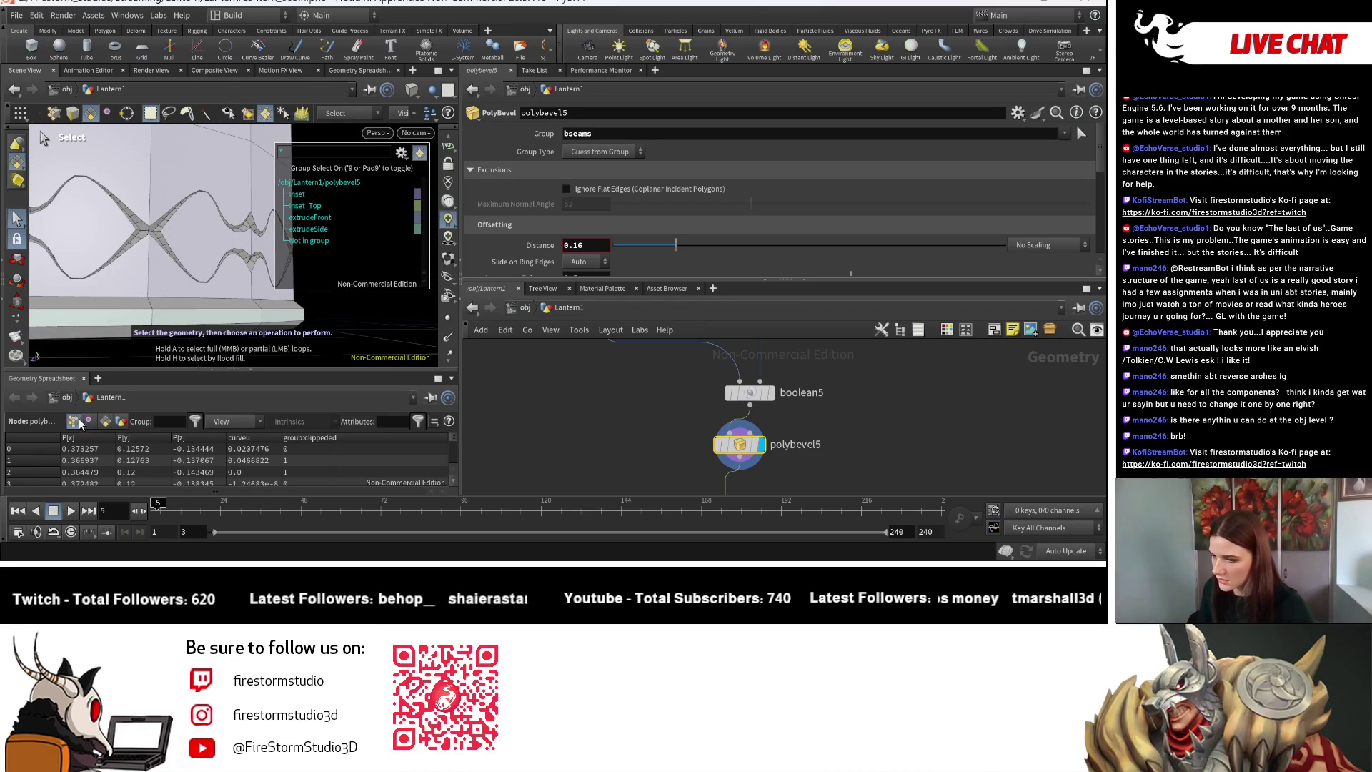
left_click(105, 421)
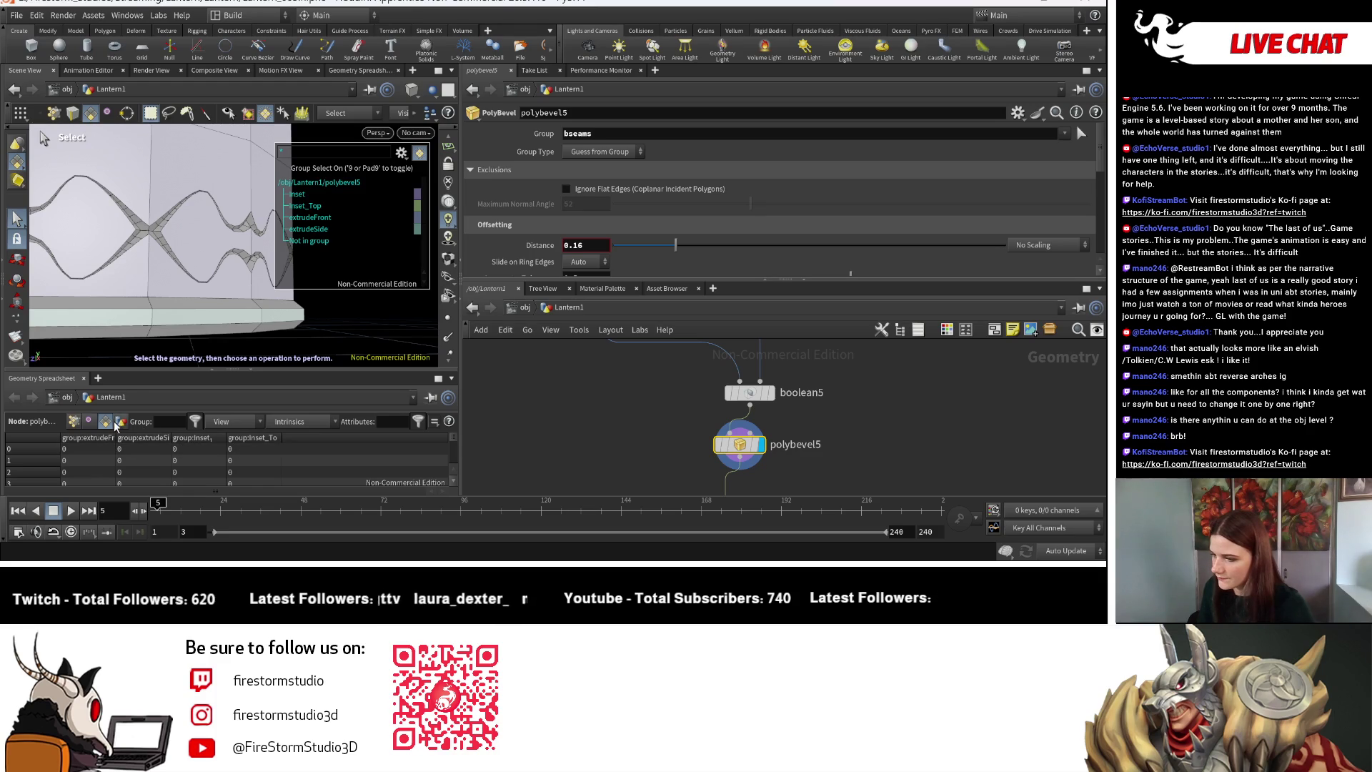
left_click(93, 422)
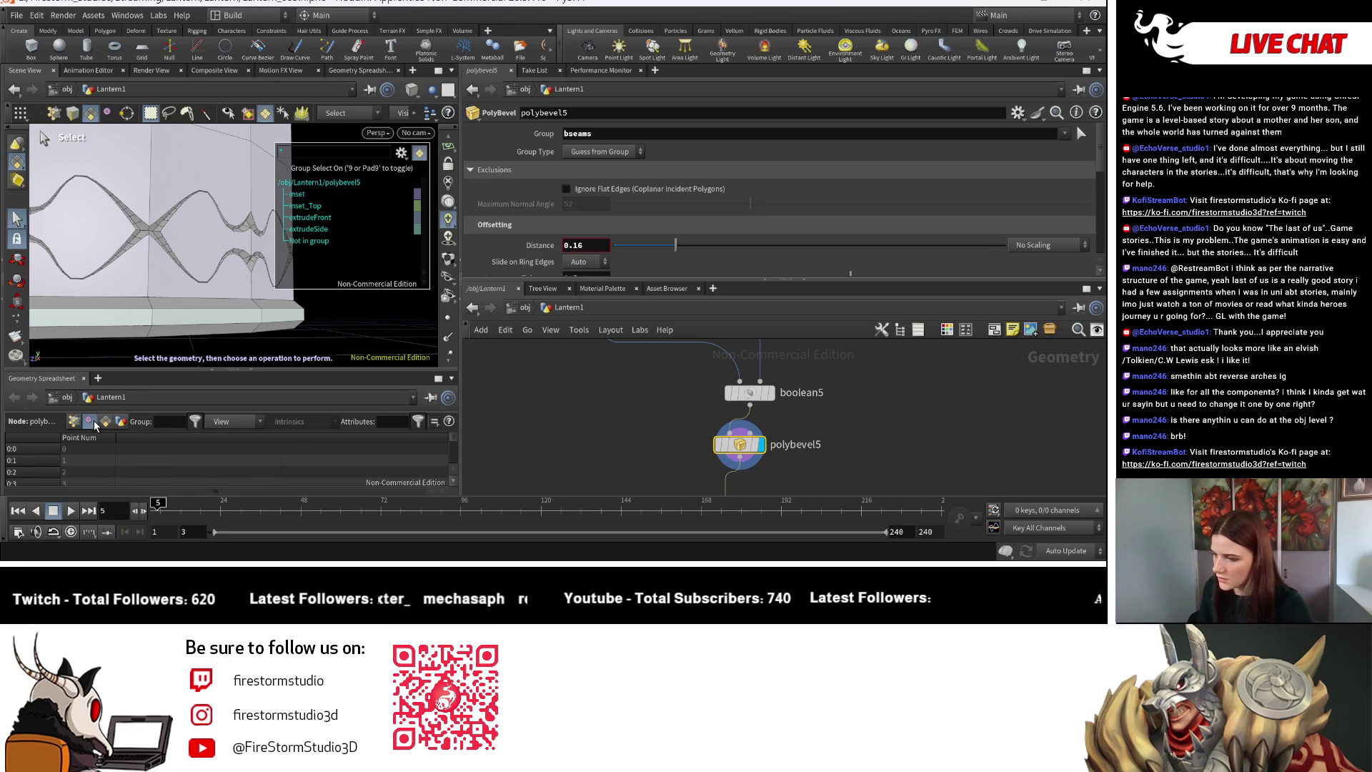
left_click(74, 421)
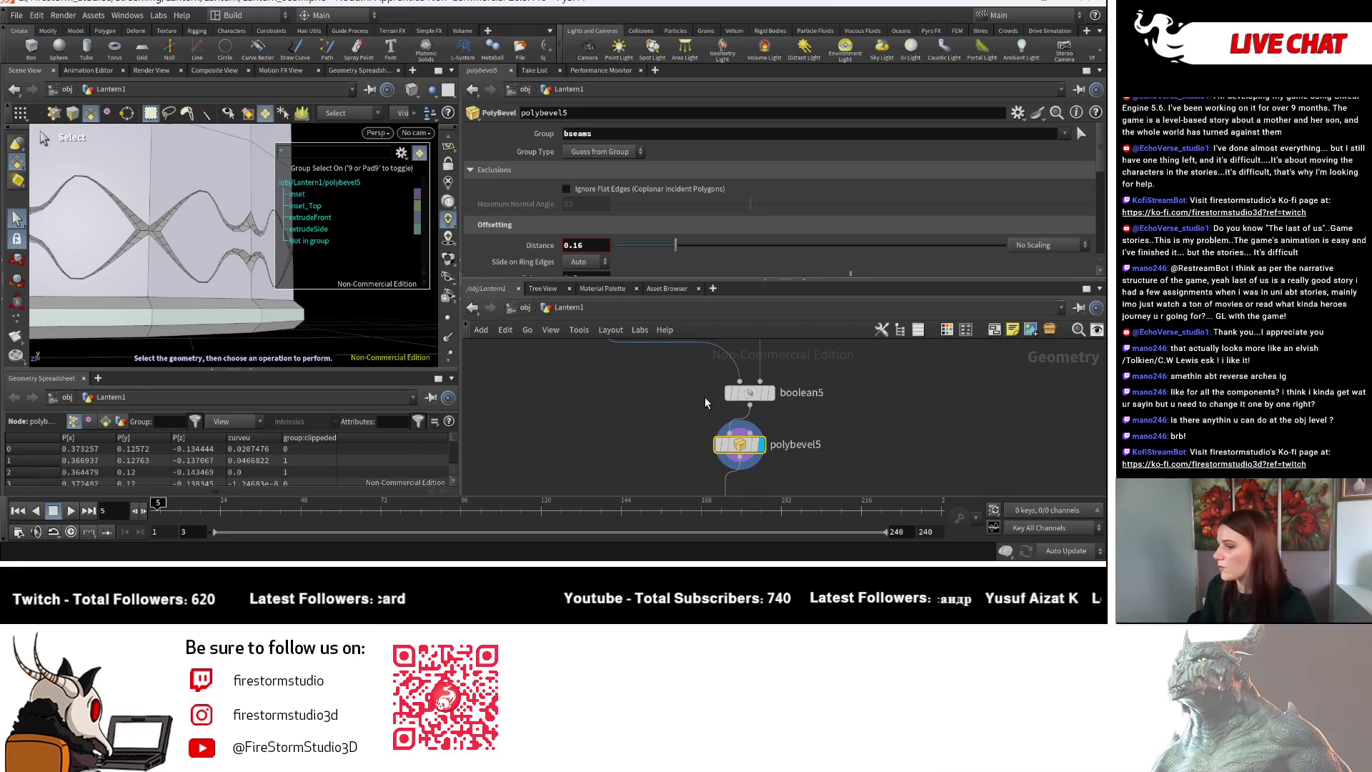
scroll(704, 395, "down", 2)
scroll(732, 410, "up", 3)
Display boolean5 and enable its A-B Seams group output.
left_click(717, 429)
left_click(688, 437)
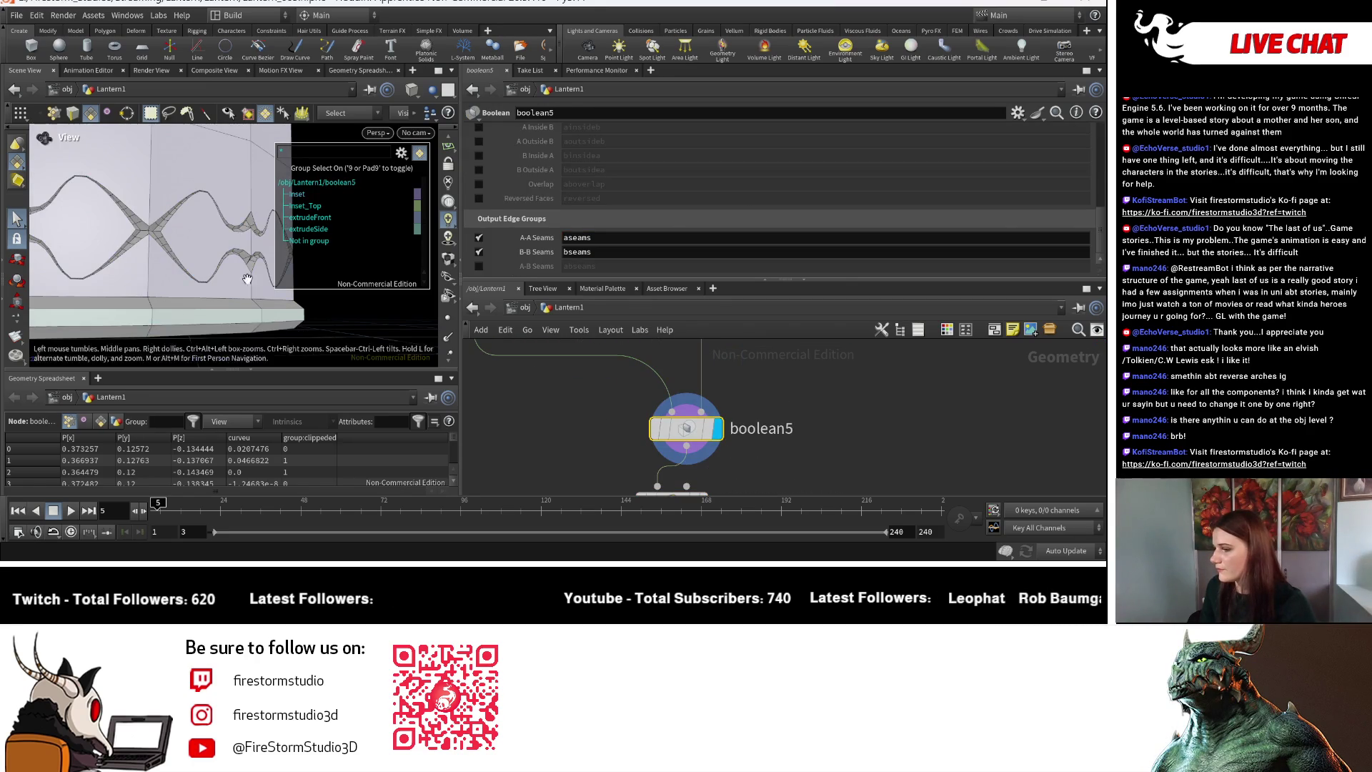
left_click(479, 266)
scroll(791, 444, "down", 2)
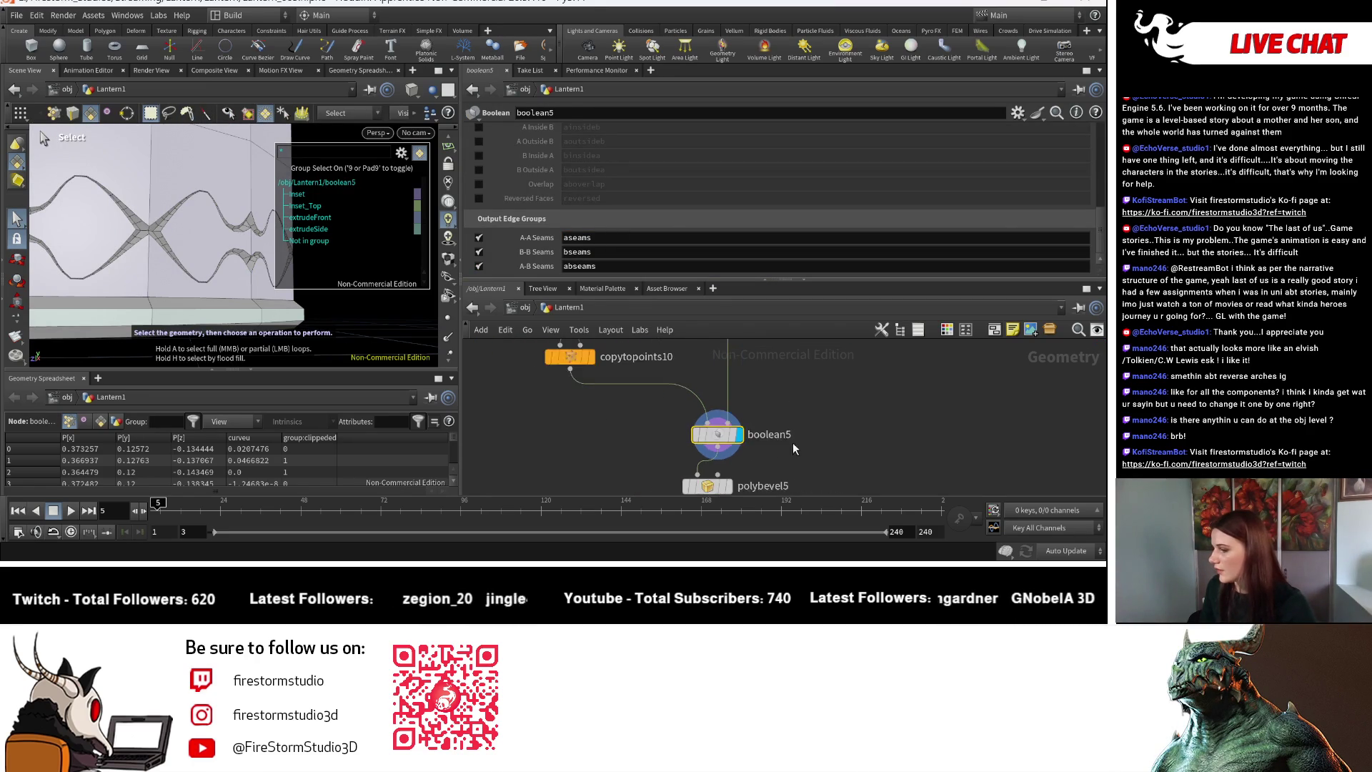
Set polybevel5's bevel group to abseams only.
middle_click_drag(791, 445, 684, 404)
left_click(690, 419)
key("Return")
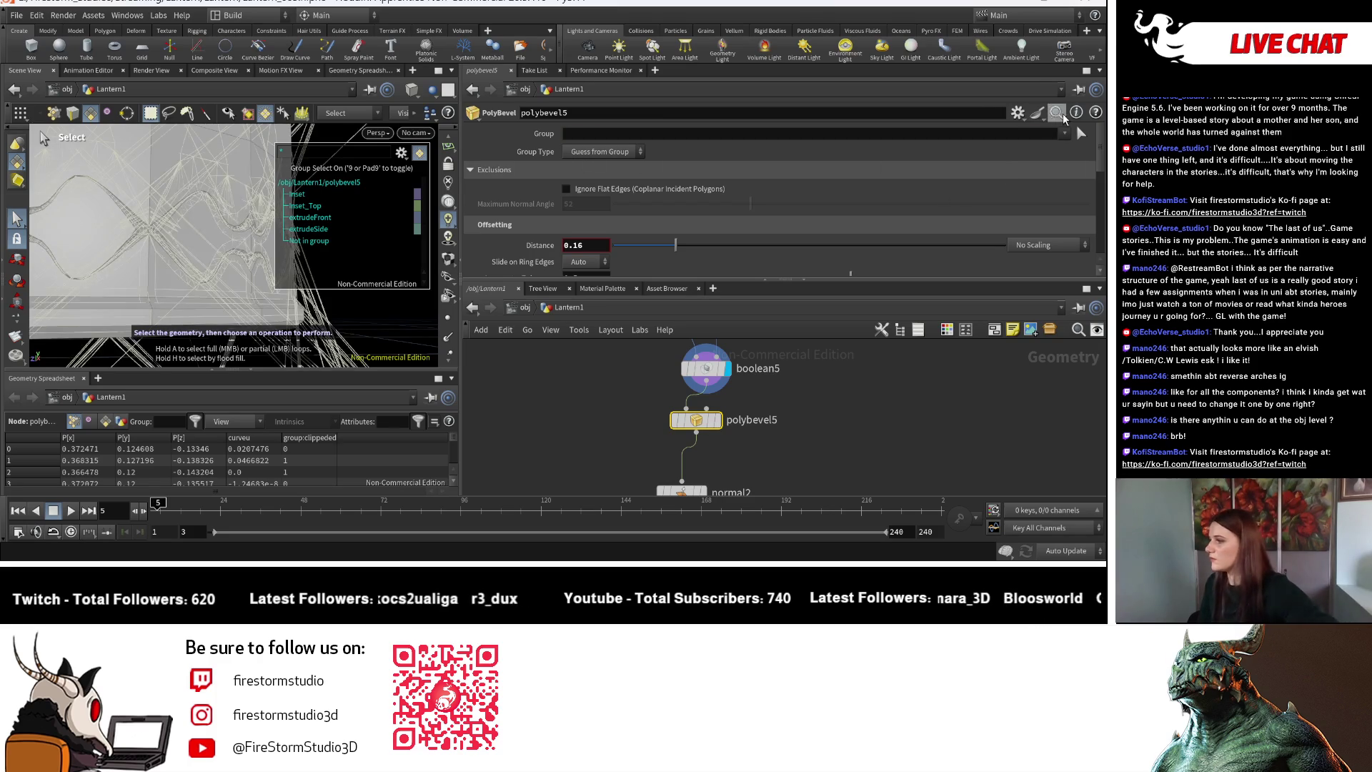
left_click(1063, 134)
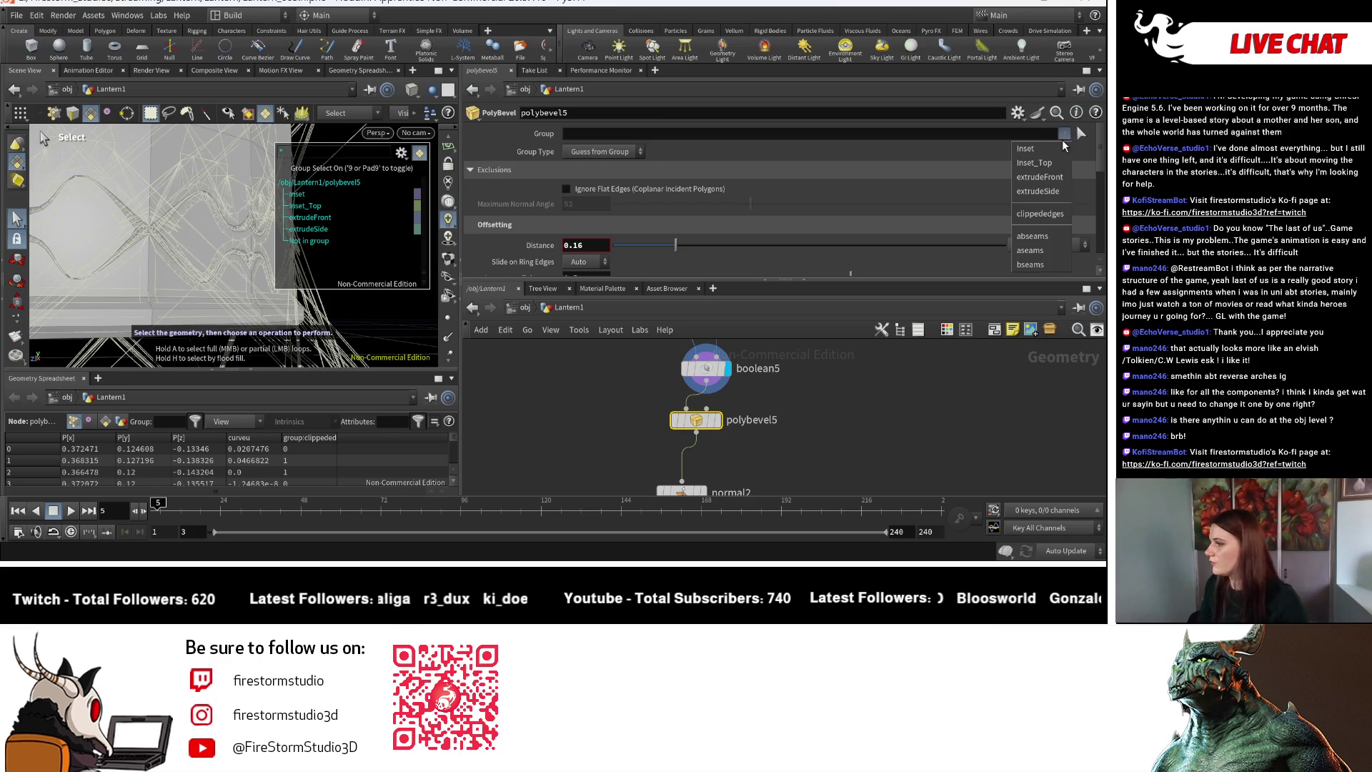
left_click(1041, 239)
key("Escape")
left_click_drag(273, 226, 134, 292)
key("s")
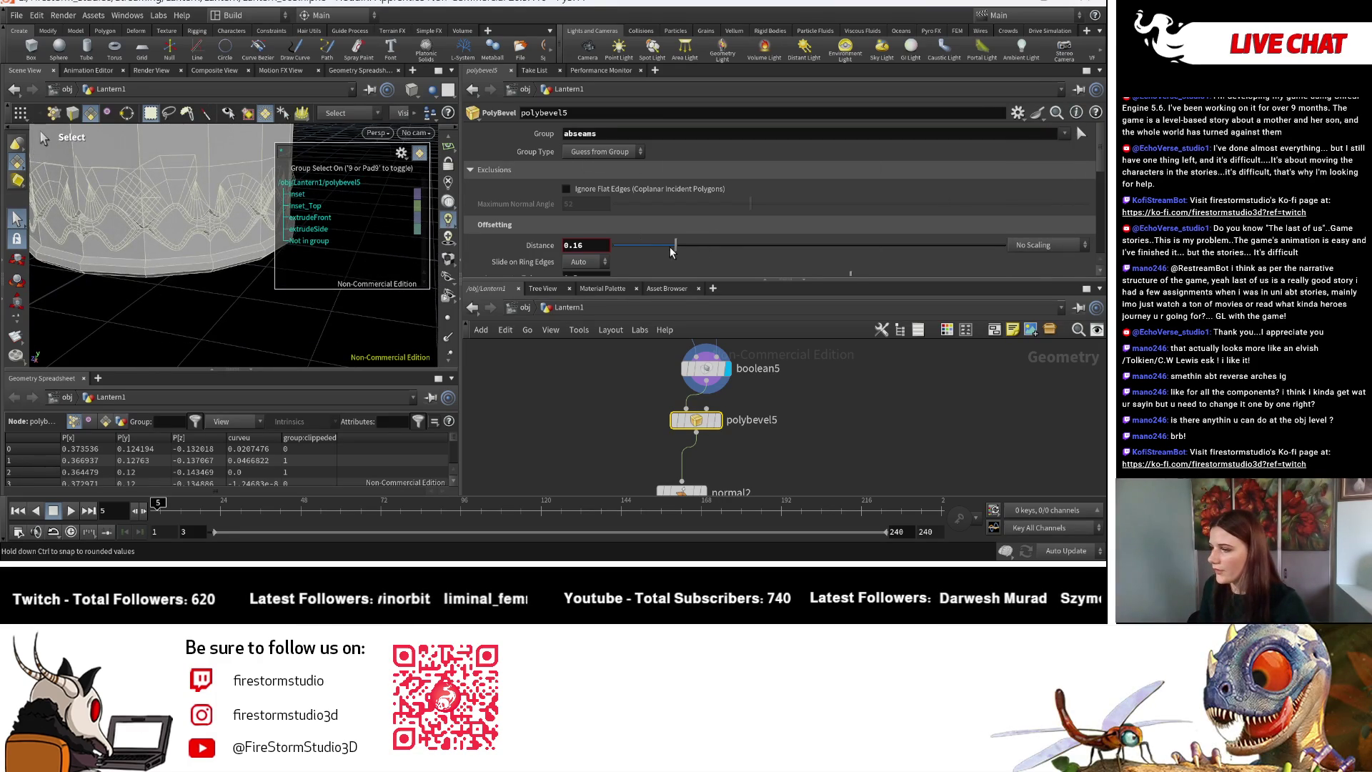
Narrow polybevel5's bevel Distance down to 0.003.
left_click_drag(651, 247, 617, 251)
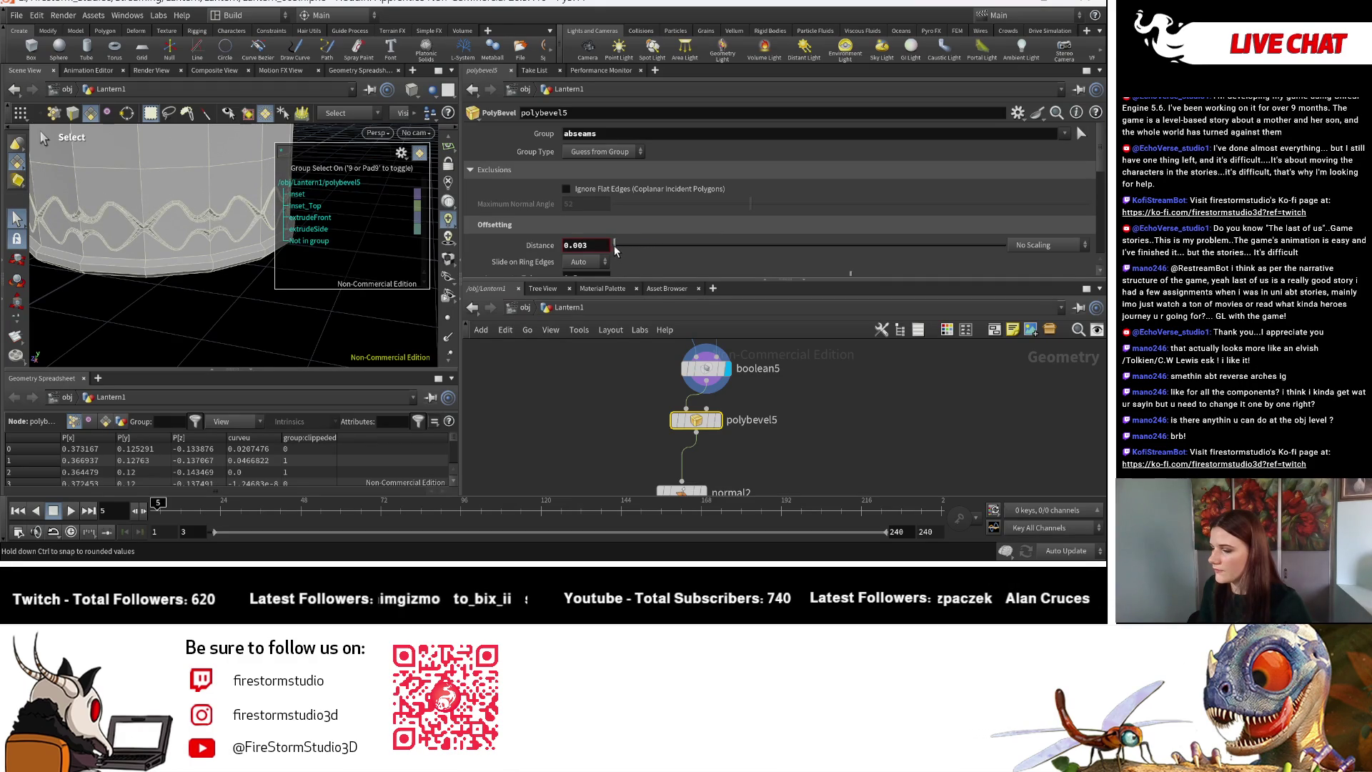
left_click(689, 413)
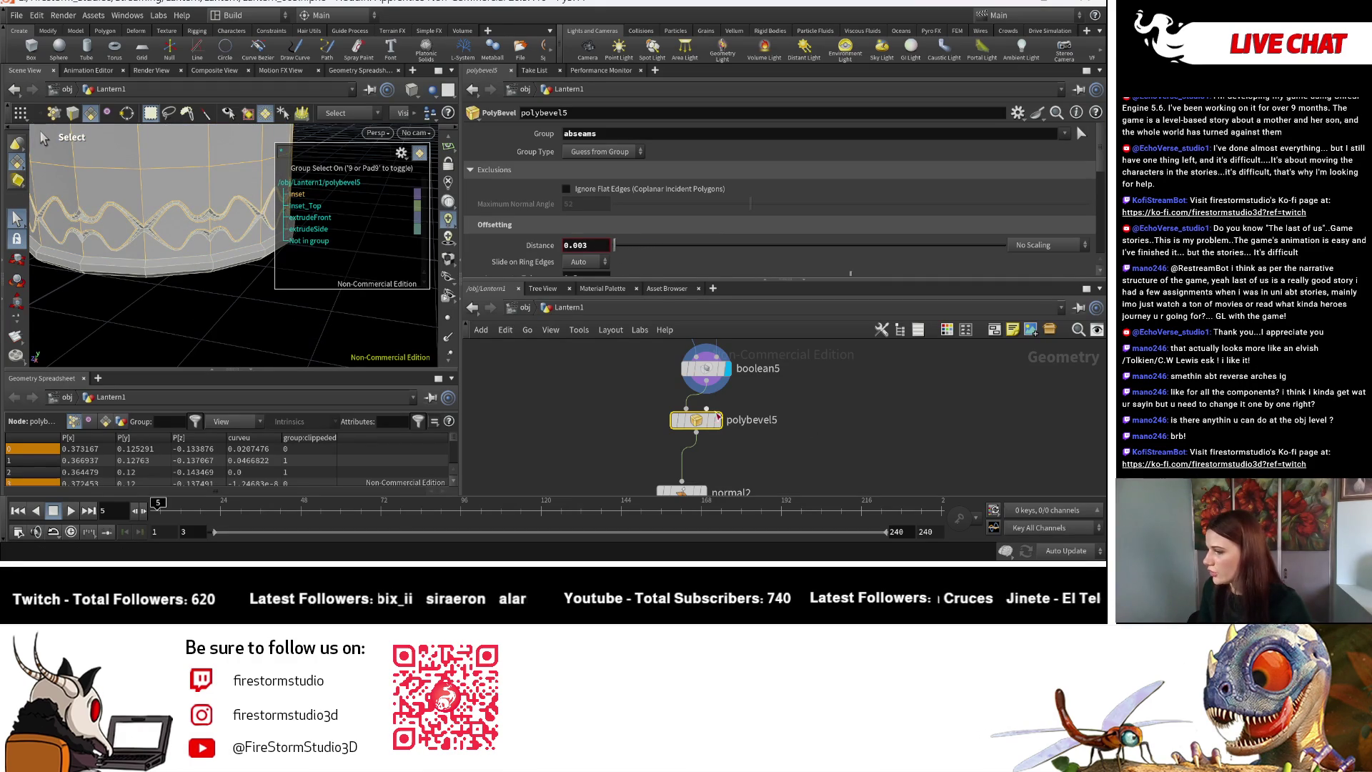
left_click(697, 421)
key("Escape")
left_click_drag(315, 328, 181, 311)
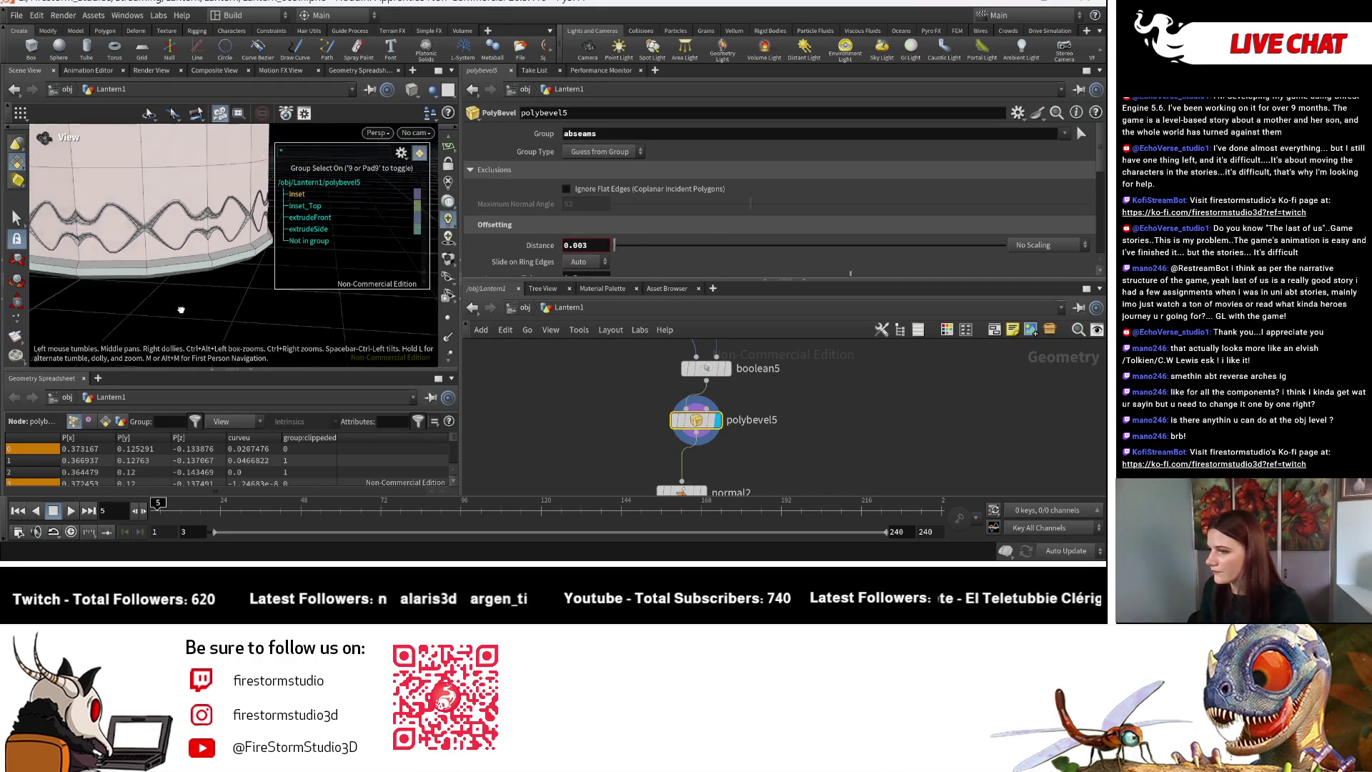
Reduce the bevel distance to 0.002 and frame the whole lantern from above.
left_click_drag(126, 235, 236, 257)
key("s")
left_click_drag(616, 249, 616, 250)
key("Escape")
mouse_move(179, 271)
left_mouse_down()
mouse_move(164, 286)
mouse_move(208, 307)
mouse_move(195, 308)
mouse_move(207, 357)
left_mouse_up()
key("s")
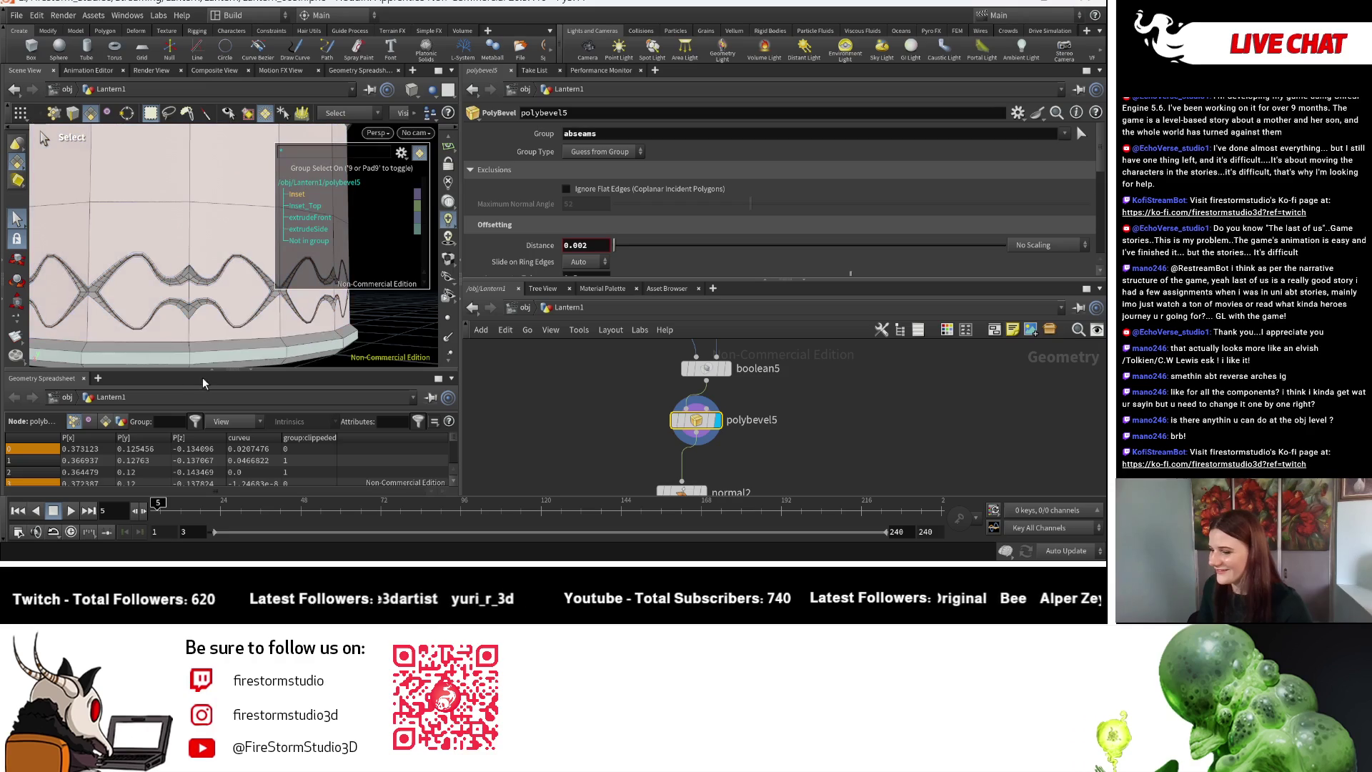
key("Escape")
key("h")
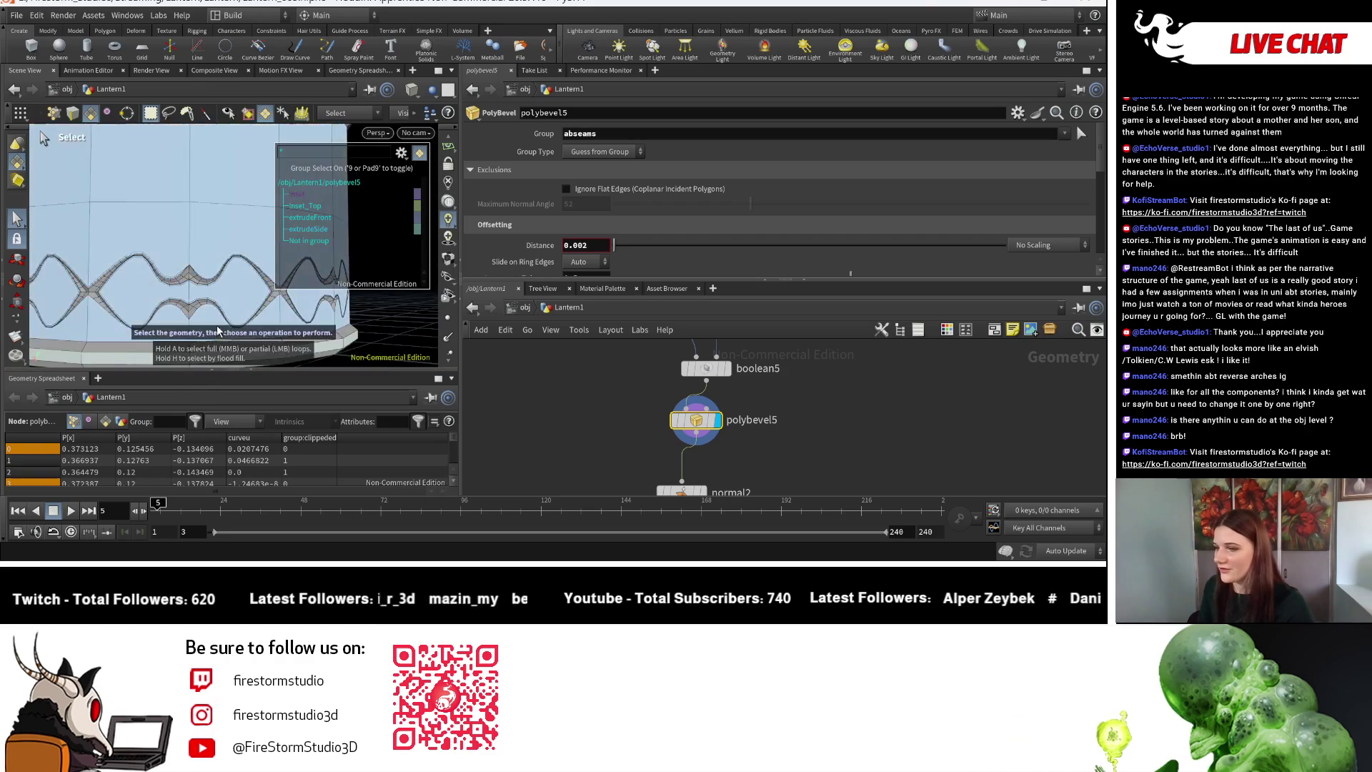
key("s")
left_click_drag(128, 215, 223, 145, "alt")
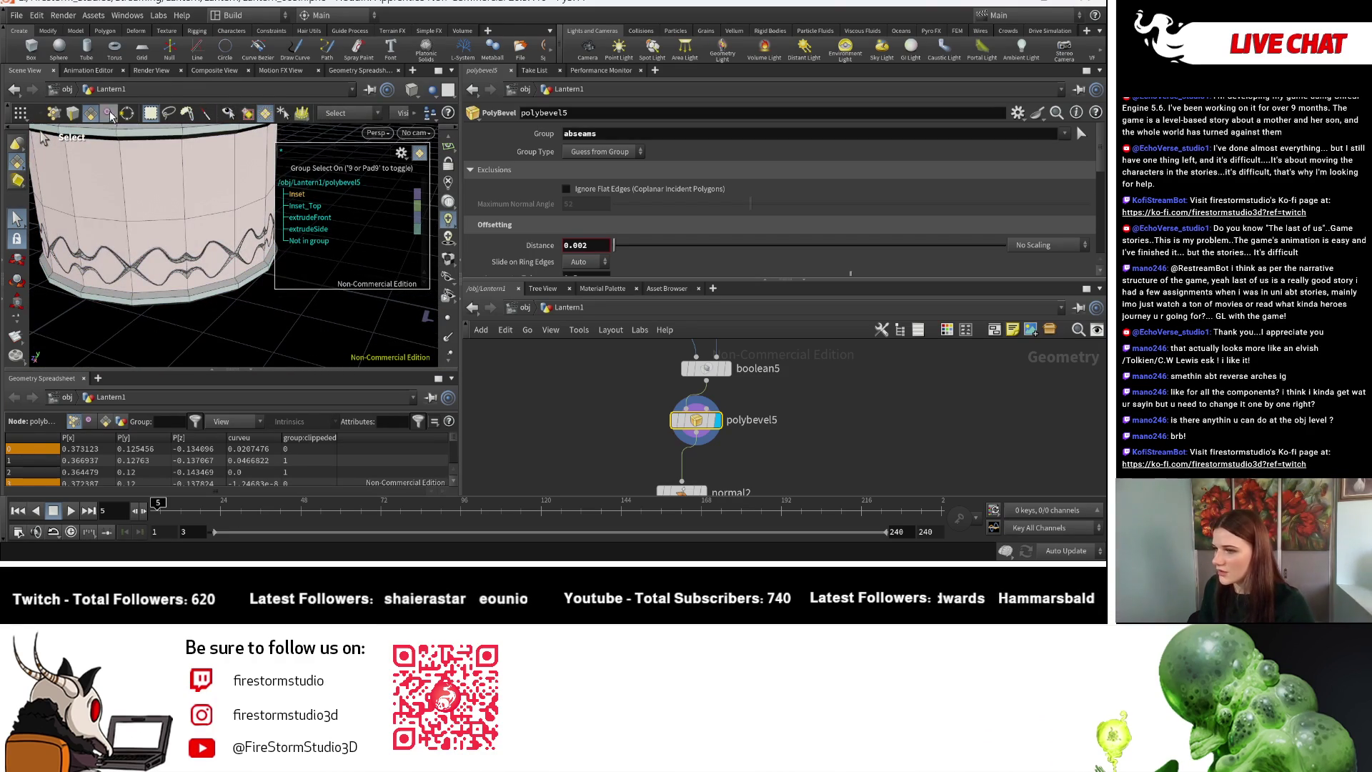
List the pieces as islands and switch the selection type from Points to Primitives.
left_click(401, 153)
left_click(371, 143)
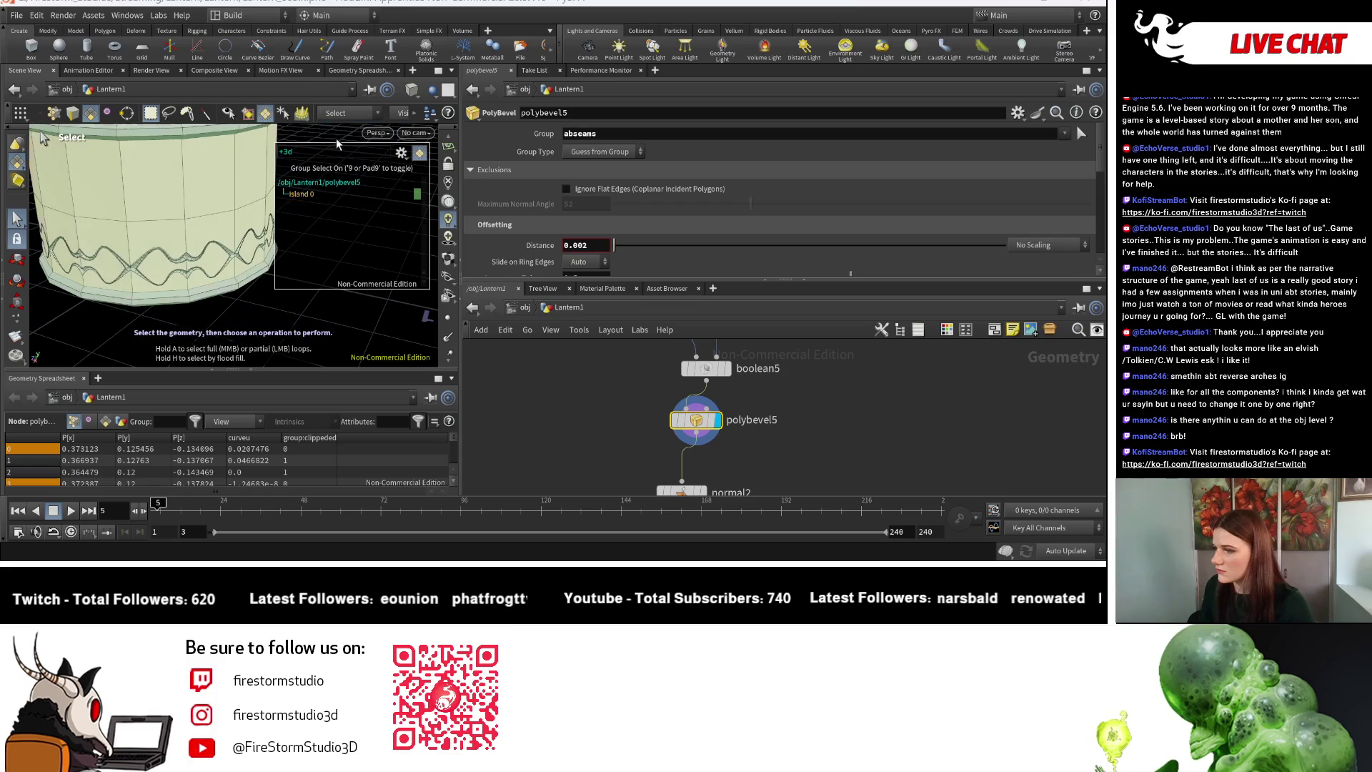
left_click(18, 162)
left_click(72, 191)
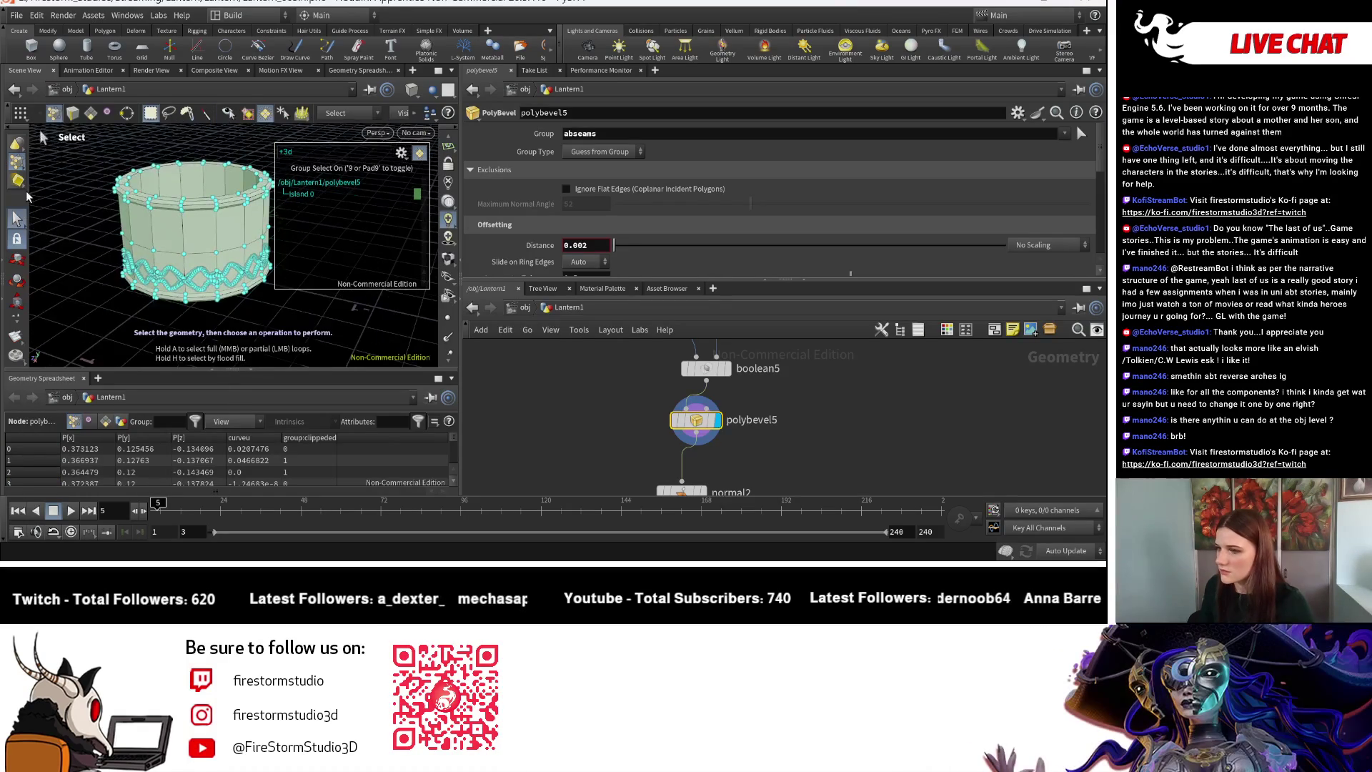
left_click(17, 163)
left_click(45, 203)
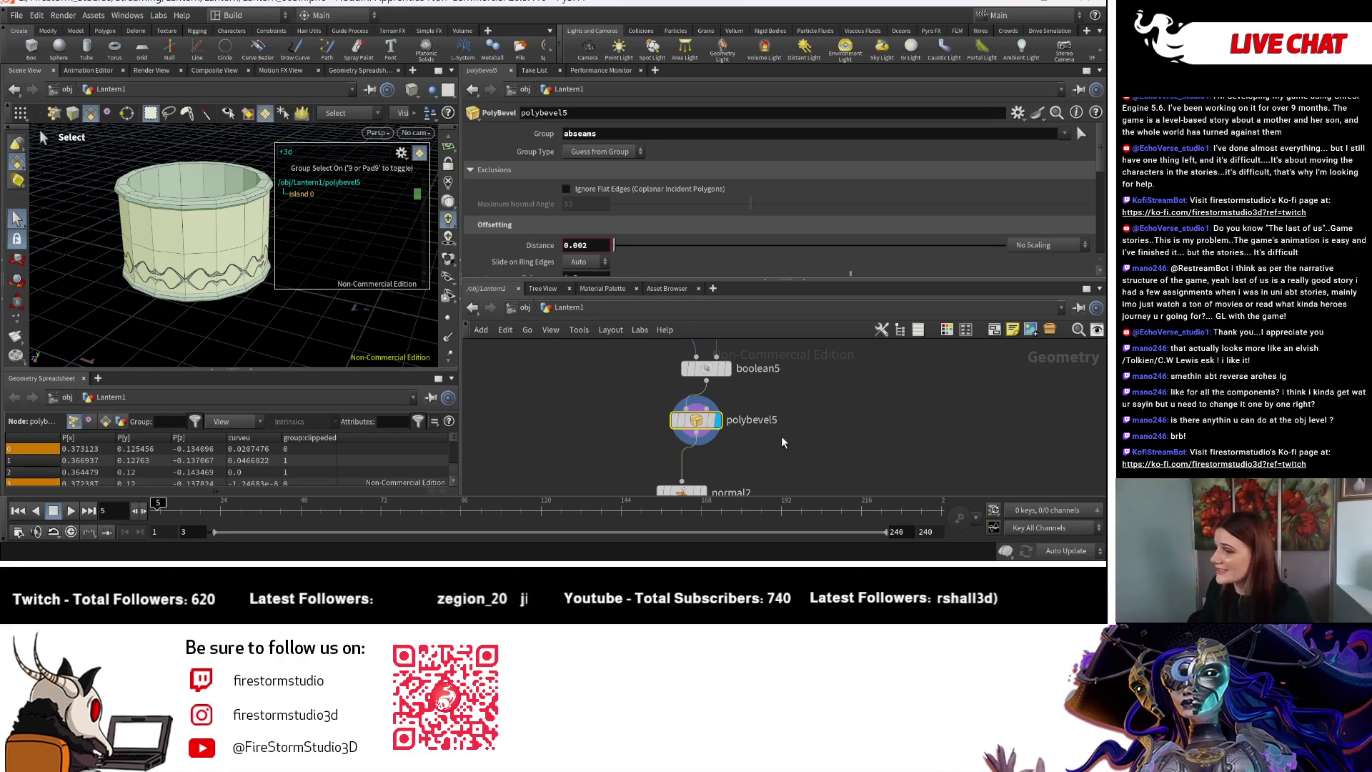
Display normal2's result smooth shaded and orbit to a low side view of the pedestal.
left_click(413, 94)
left_click(458, 236)
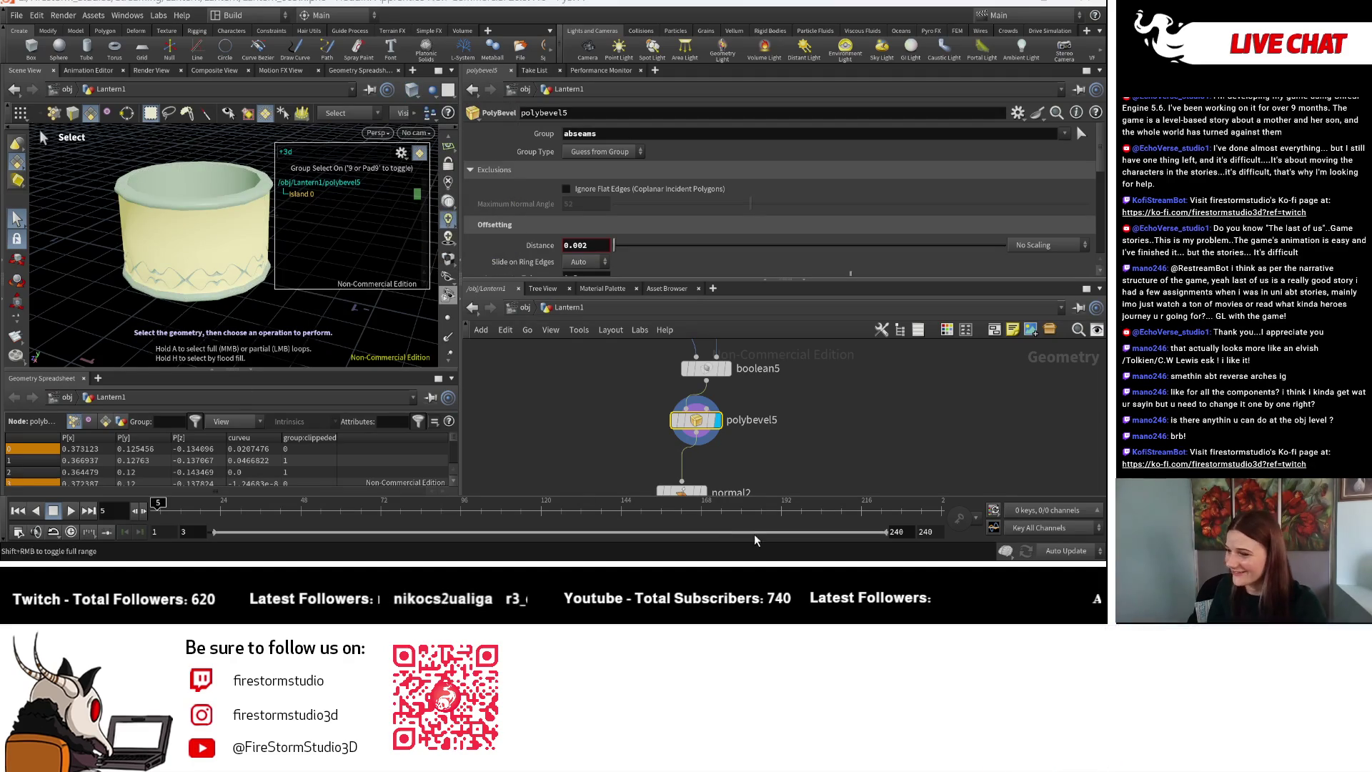
scroll(686, 443, "up", 2)
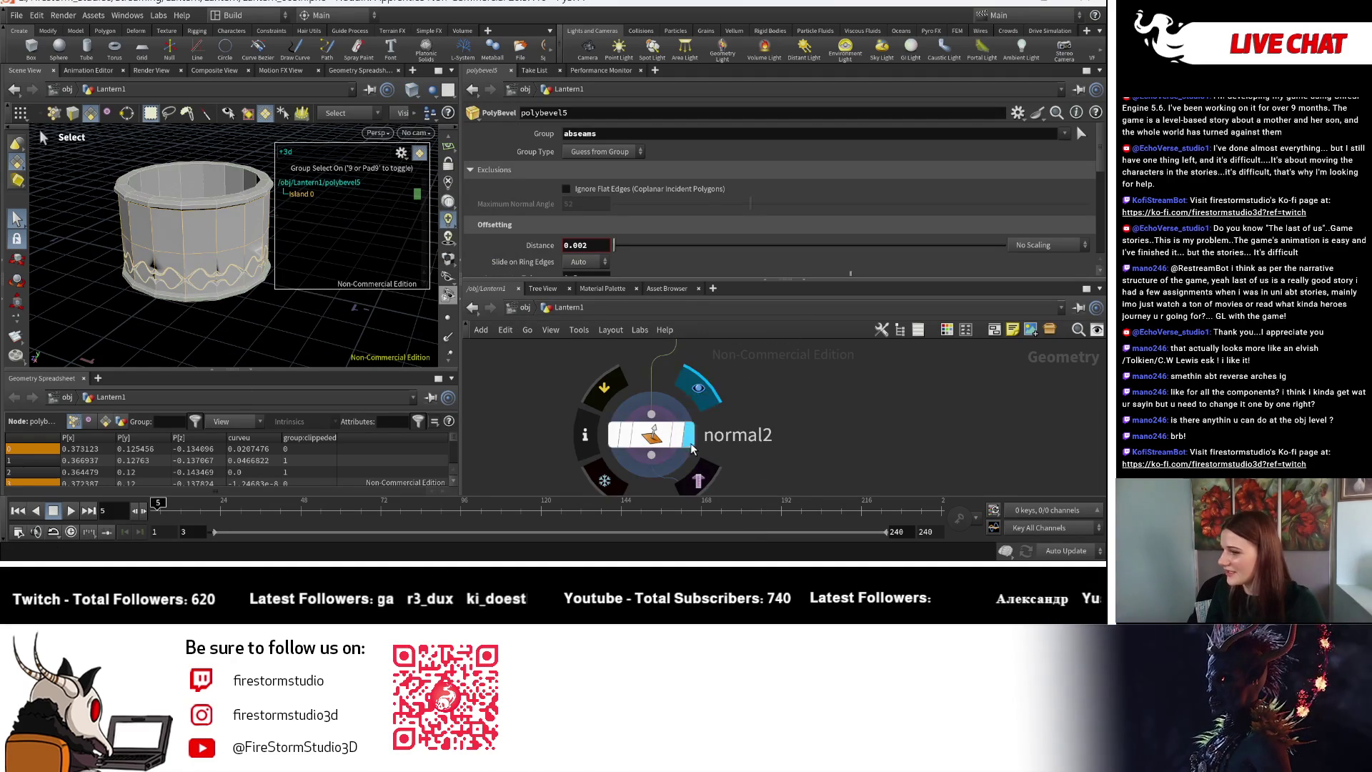
left_click(692, 448)
left_click(652, 434)
key("Escape")
left_click_drag(204, 255, 209, 214)
key("s")
Switch the viewport to Smooth Wire Shaded and zoom in on the pedestal.
left_click(413, 90)
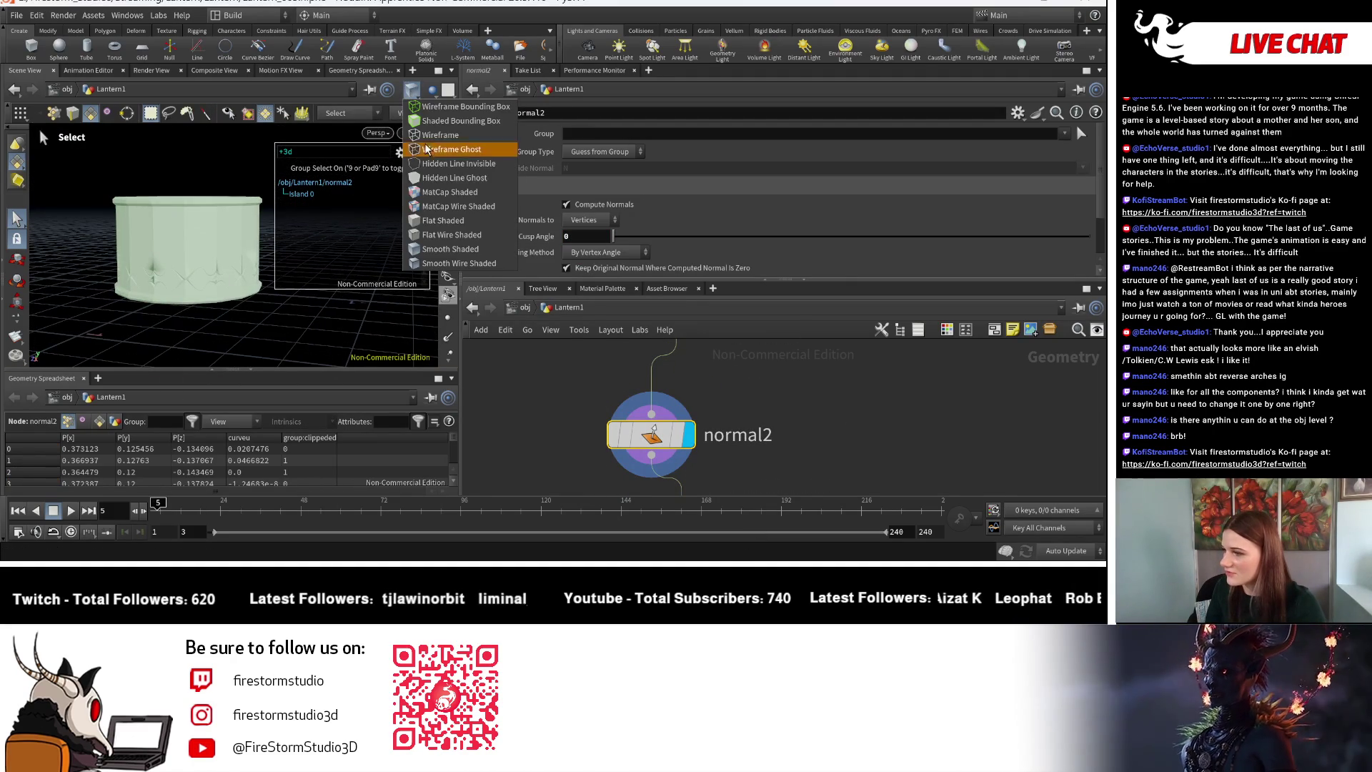
left_click(458, 263)
key("Escape")
scroll(336, 343, "up", 3)
scroll(248, 304, "up", 5)
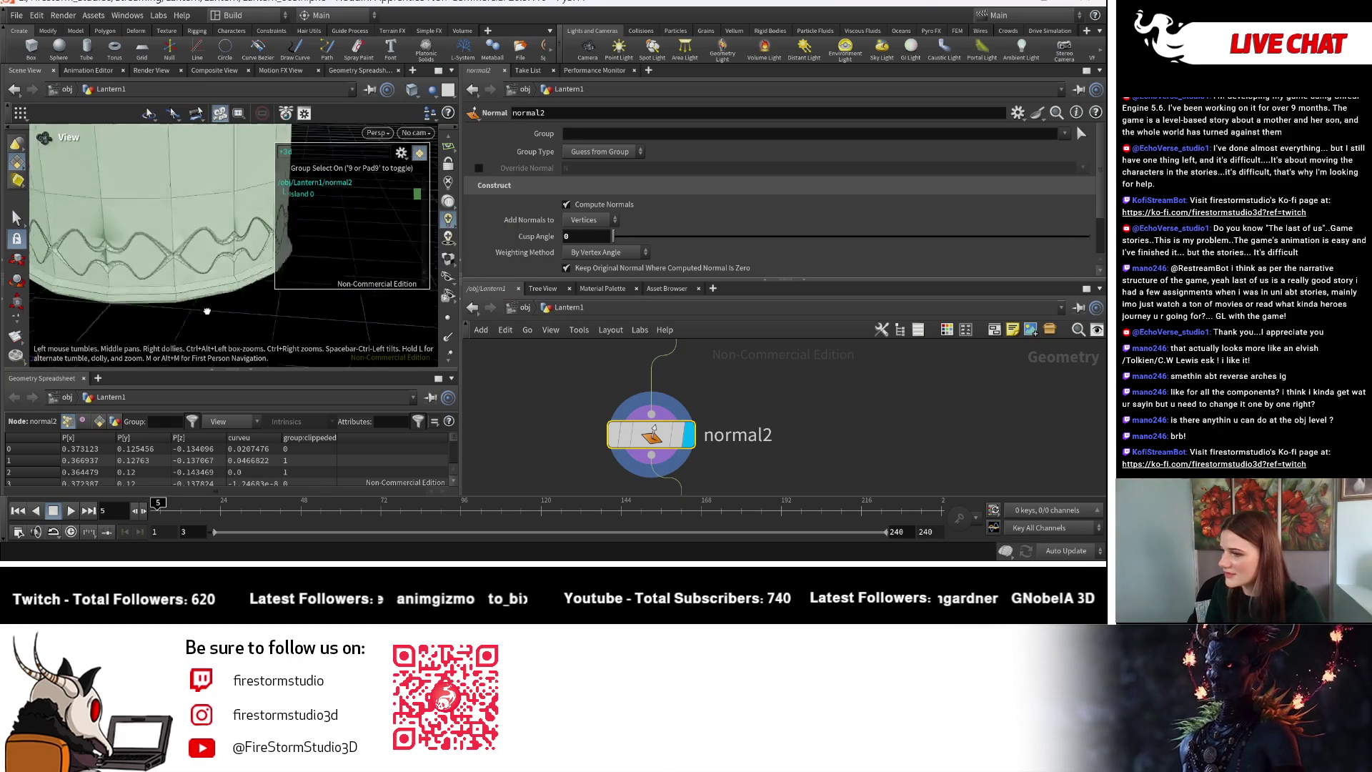
key("s")
middle_click_drag(708, 276, 708, 389)
left_click(708, 390)
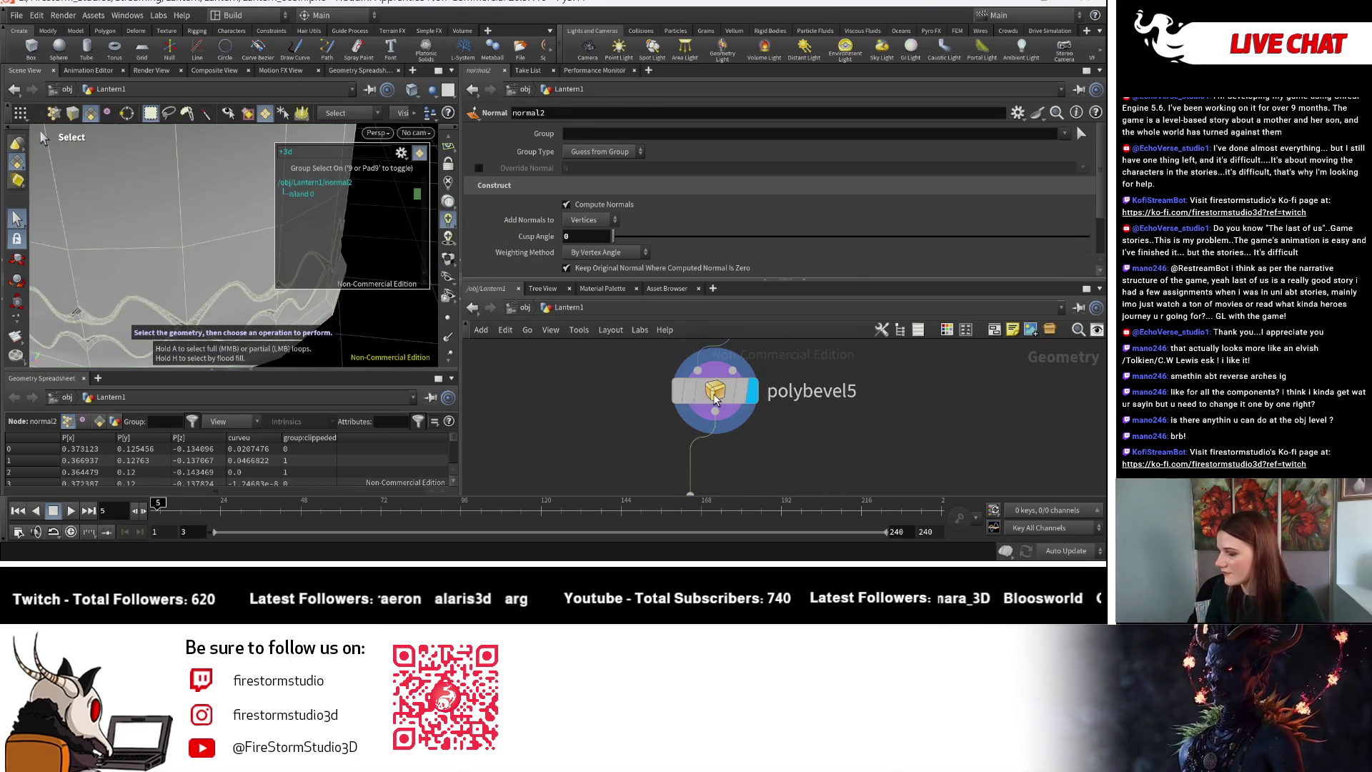
Enlarge the viewport onto the bevel strips and set polybevel5's Distance to 0.001.
scroll(771, 400, "down", 2)
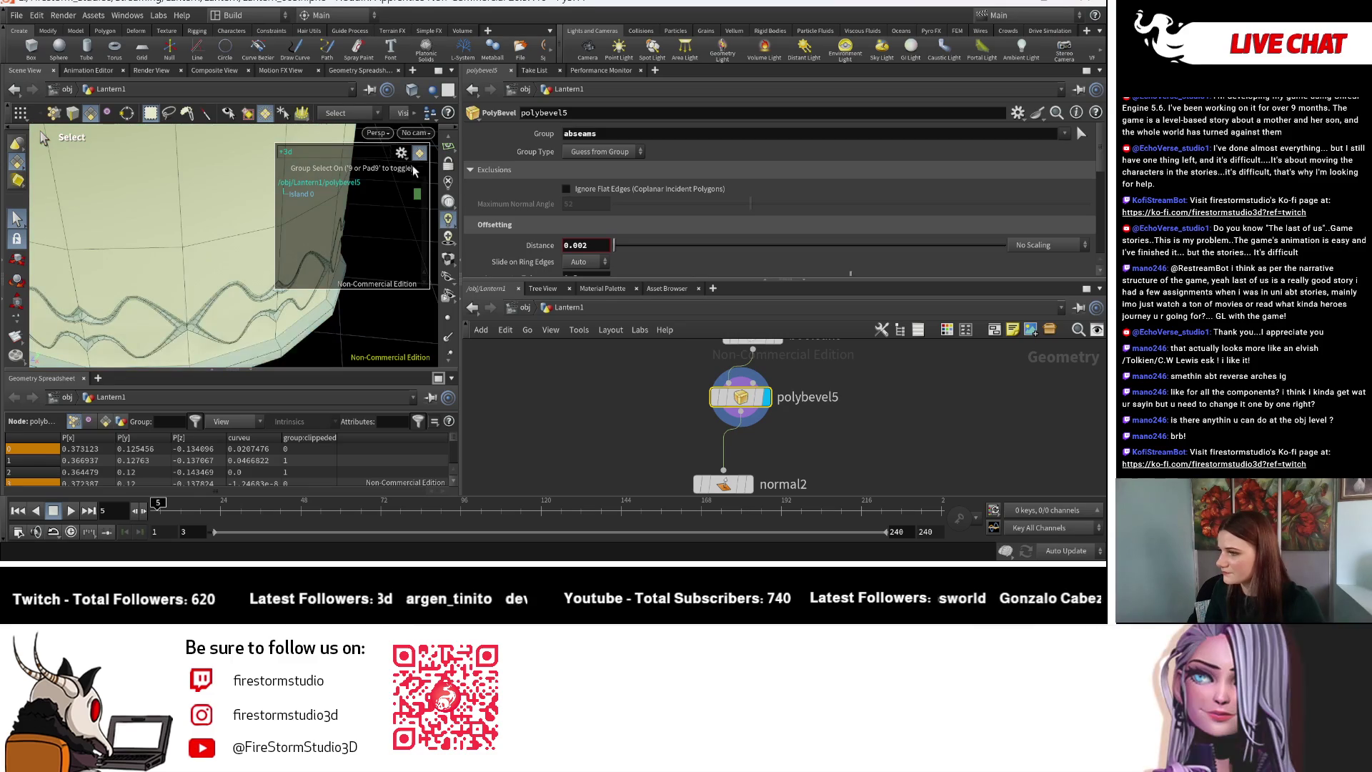
left_click_drag(463, 255, 857, 255)
key("Escape")
left_click_drag(500, 236, 509, 285)
mouse_move(510, 285)
right_mouse_down()
mouse_move(510, 272)
mouse_move(665, 327)
right_mouse_up()
mouse_move(664, 327)
left_mouse_down()
mouse_move(474, 300)
mouse_move(291, 159)
mouse_move(156, 277)
left_mouse_up()
mouse_move(185, 252)
middle_mouse_down()
mouse_move(172, 278)
mouse_move(190, 324)
mouse_move(275, 335)
mouse_move(279, 307)
middle_mouse_up()
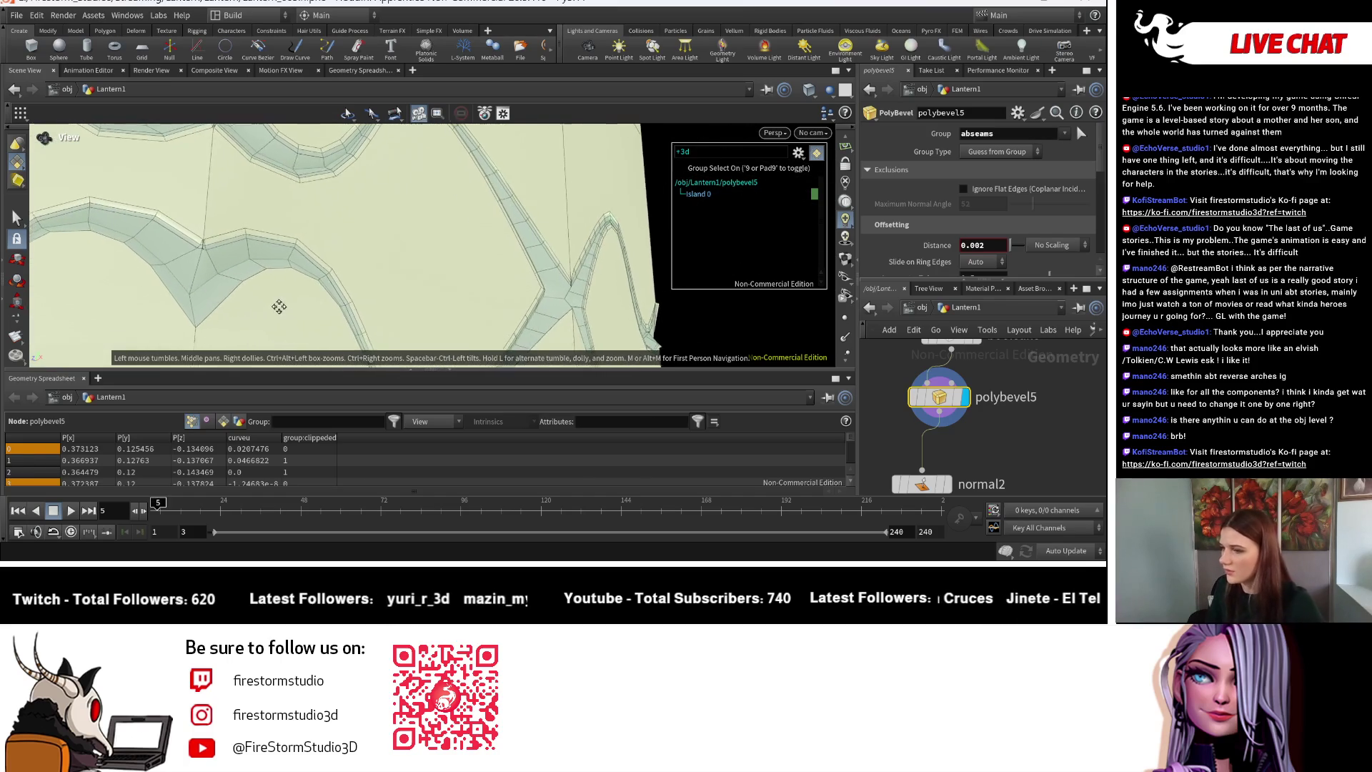
key("s")
left_click_drag(989, 245, 978, 245)
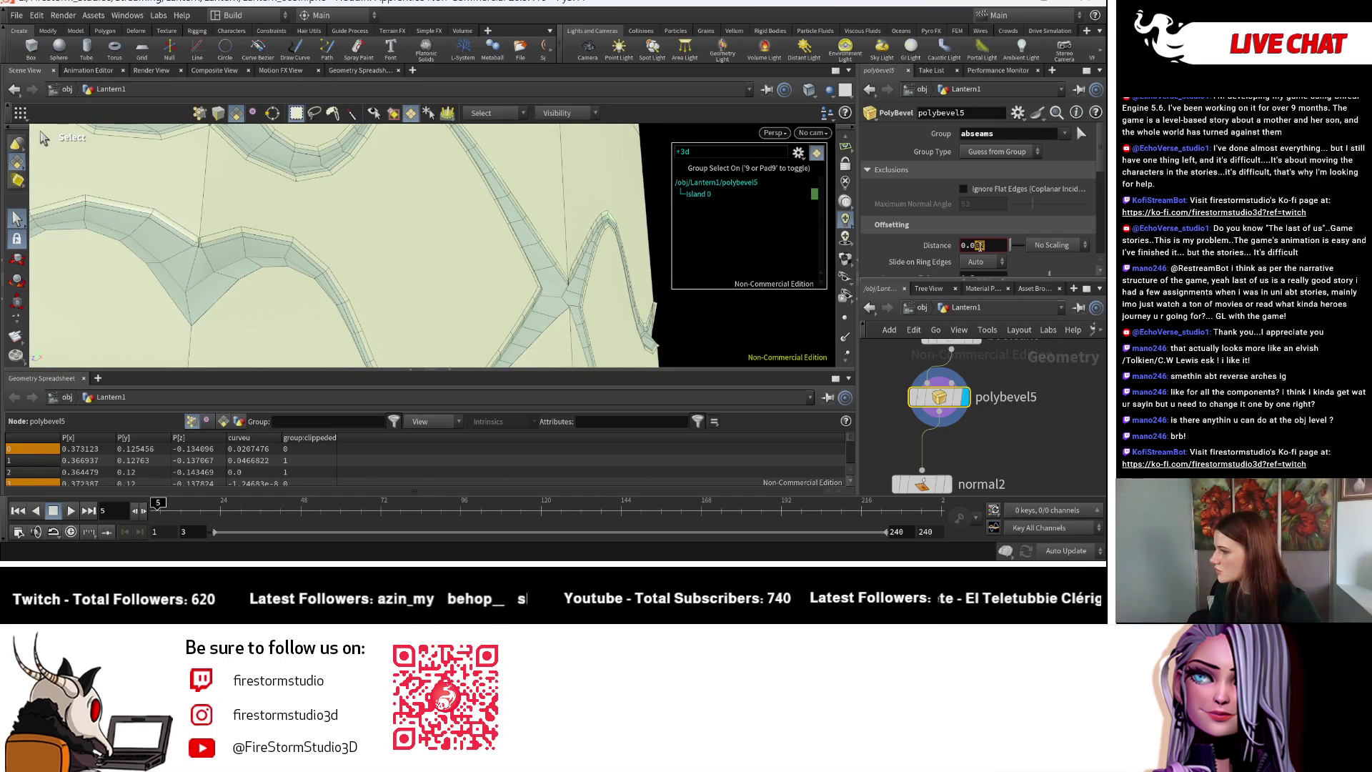
type("1")
key("Return")
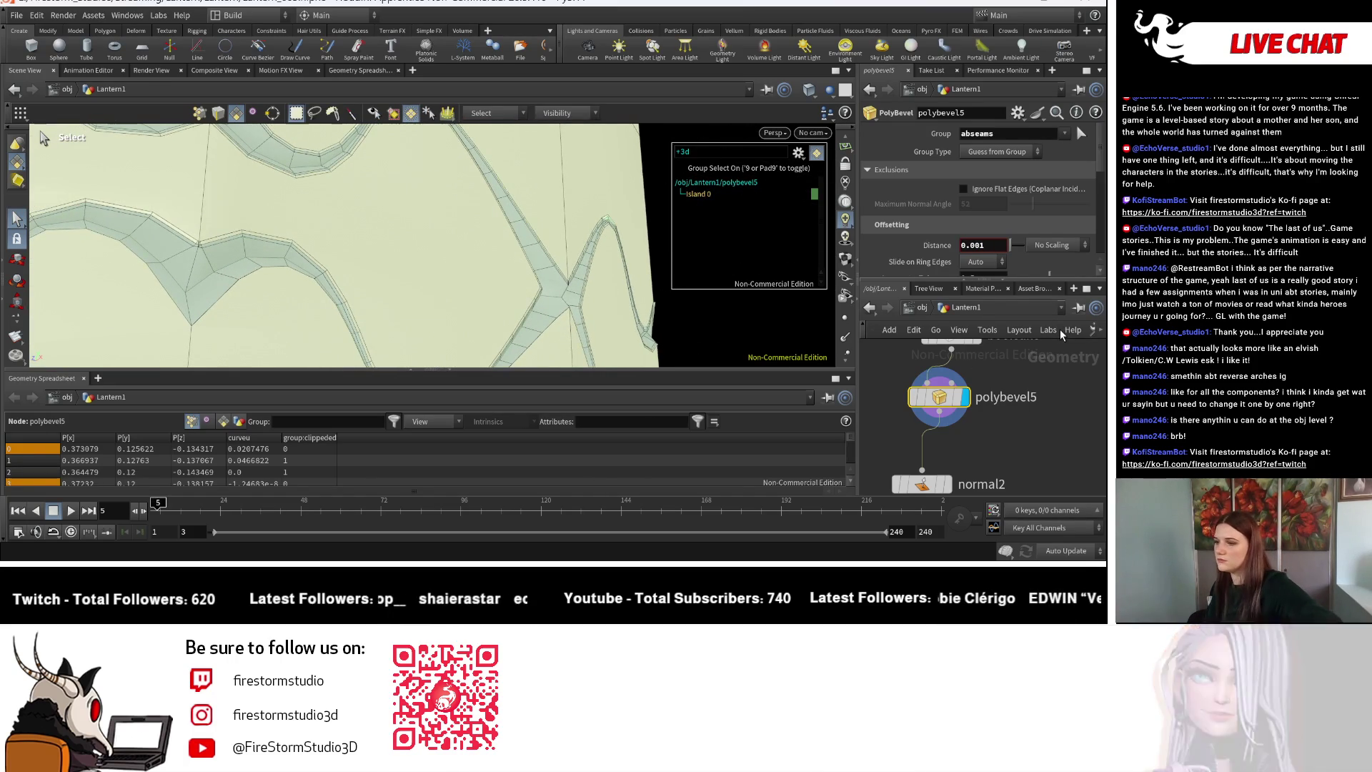
Select normal2 and drag its Cusp Angle, trying values around 101 and 21.
left_click(949, 490)
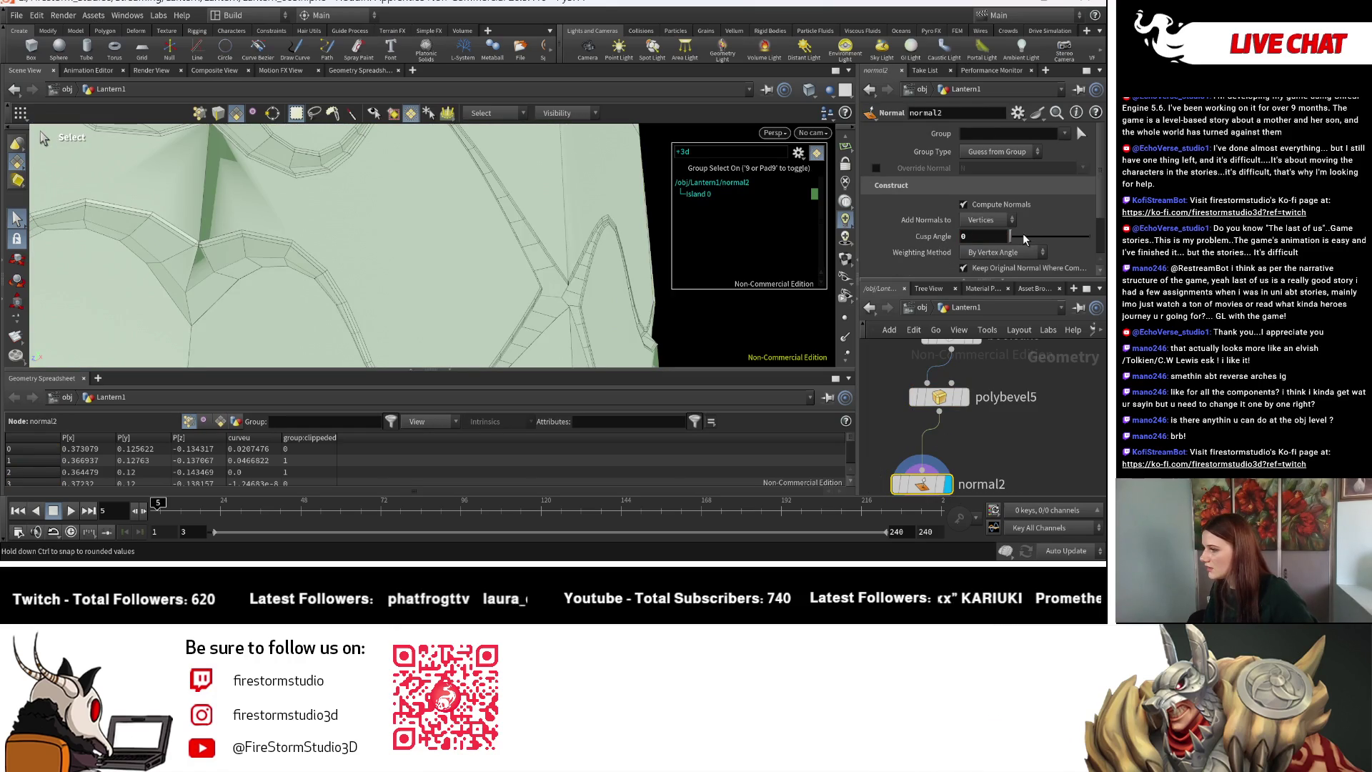
scroll(936, 208, "down", 3)
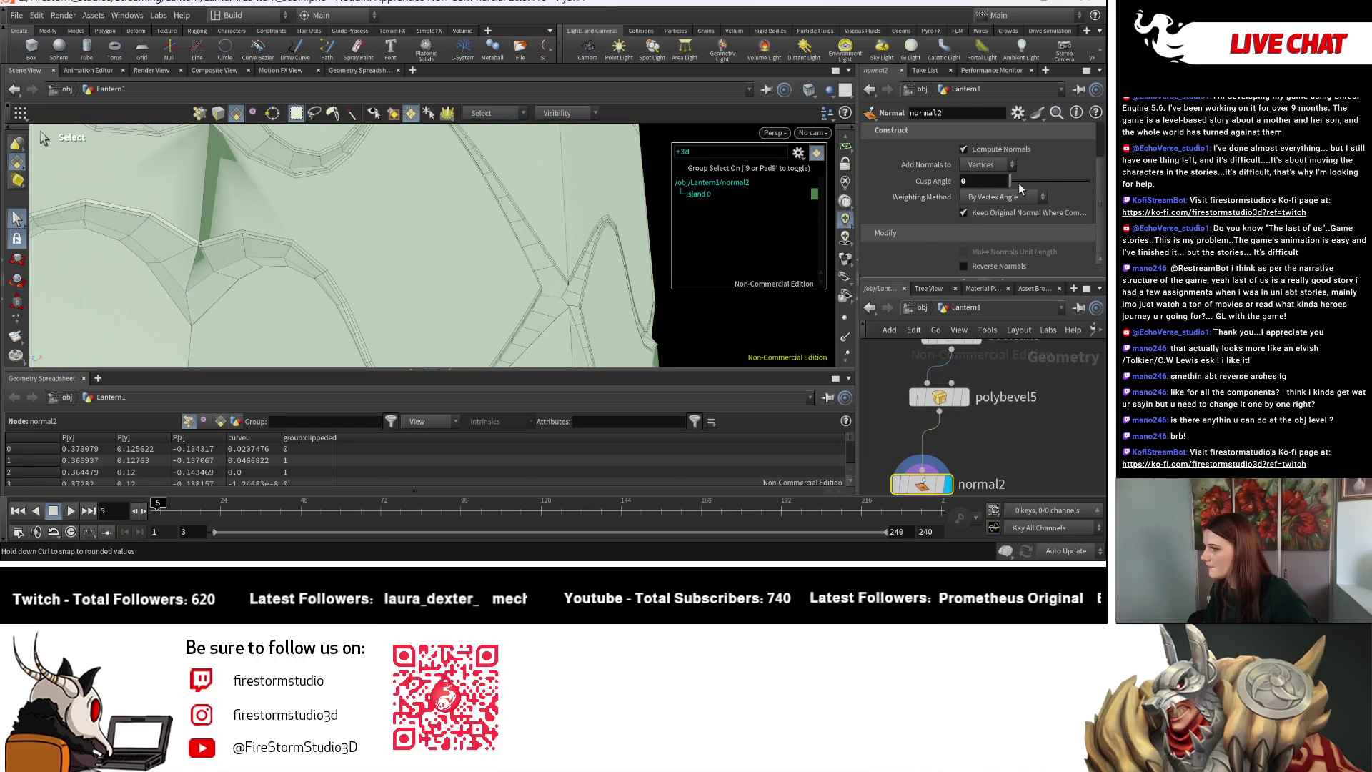
left_click_drag(1037, 182, 1099, 191)
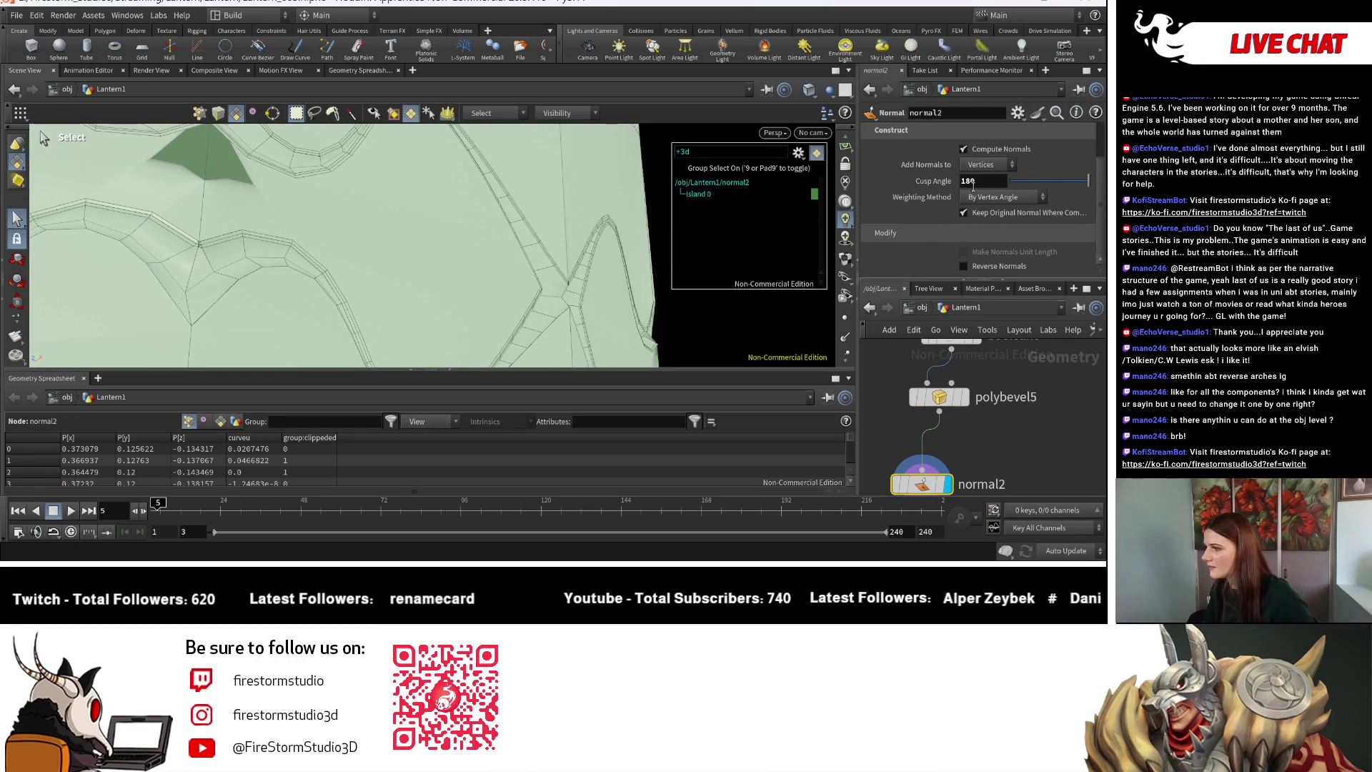
left_click_drag(215, 229, 500, 243, "alt")
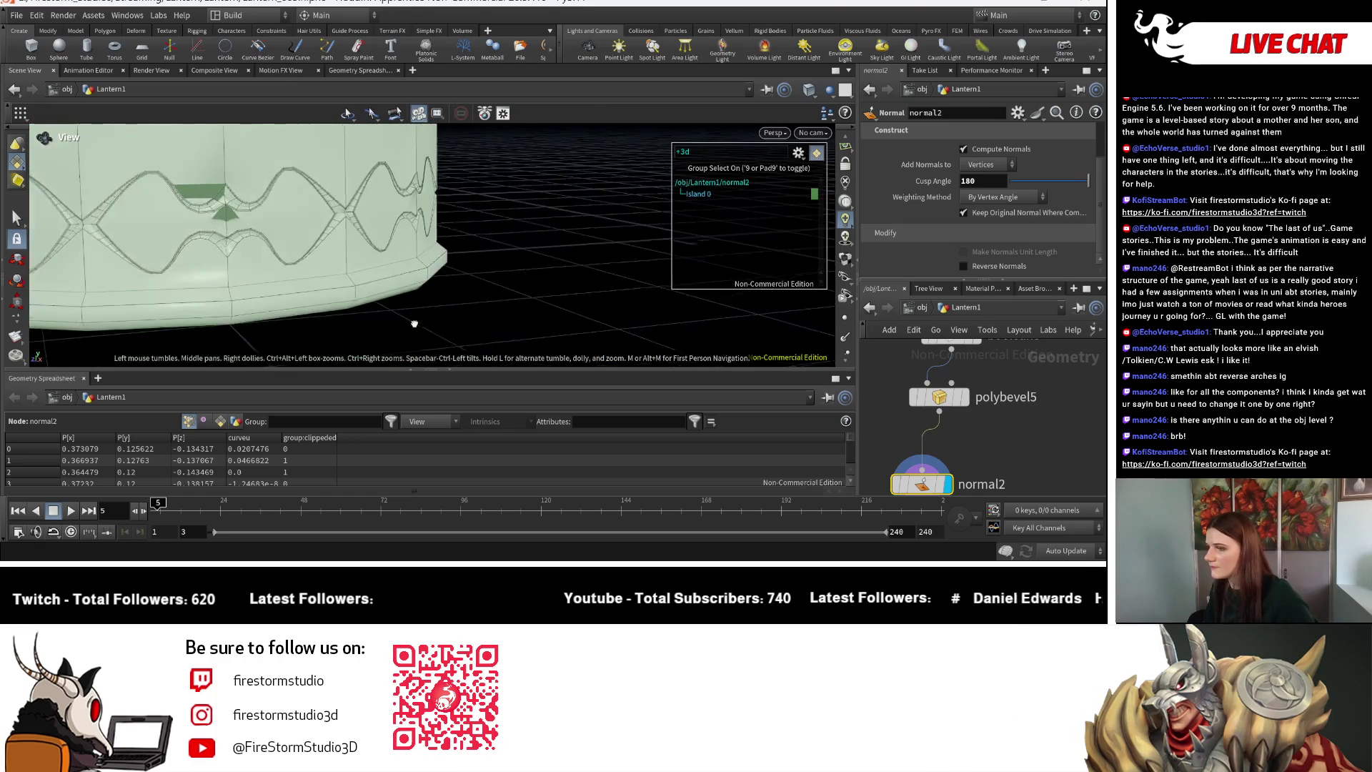
mouse_move(1038, 183)
left_mouse_down()
mouse_move(1022, 185)
mouse_move(1082, 188)
mouse_move(1071, 187)
left_mouse_up()
Zoom and orbit to inspect the pedestal's shading from above.
key("Escape")
scroll(264, 229, "down", 3)
scroll(264, 229, "up", 5)
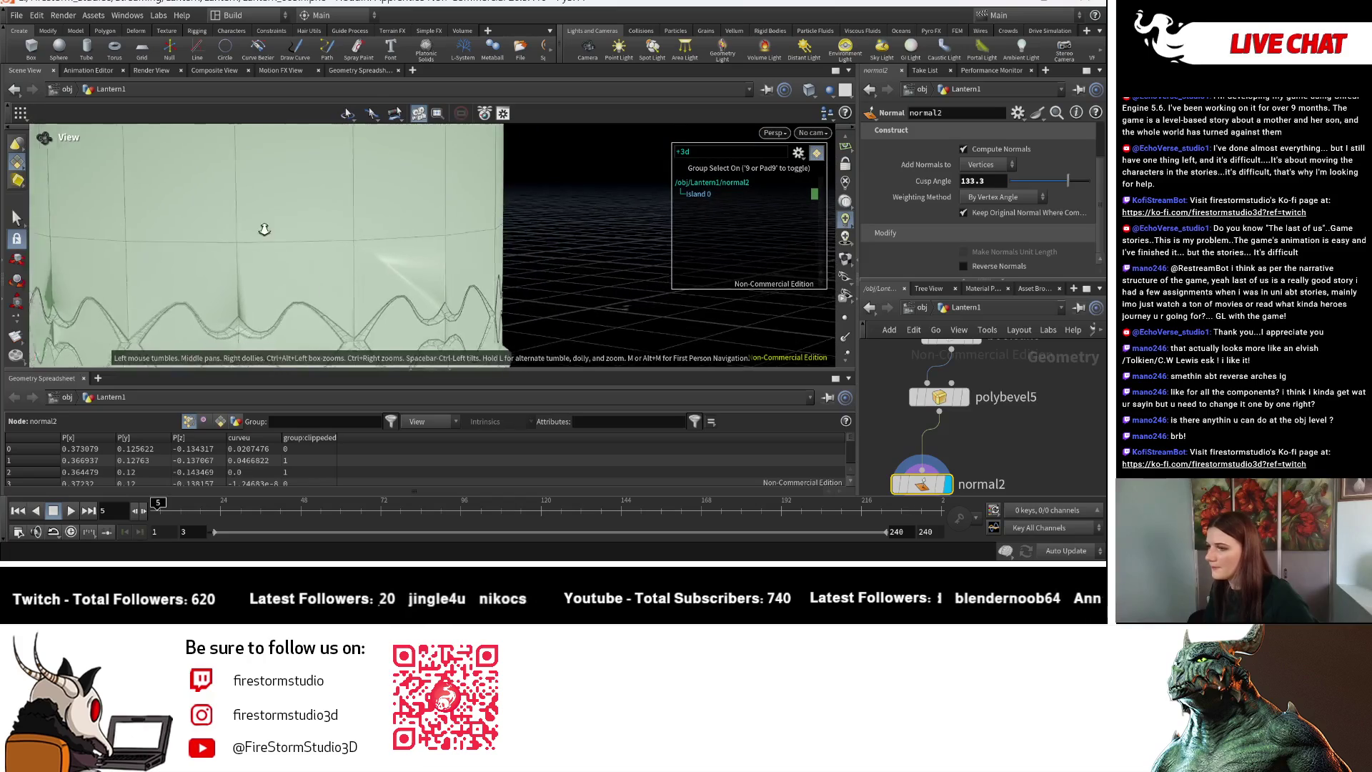
scroll(264, 229, "down", 3)
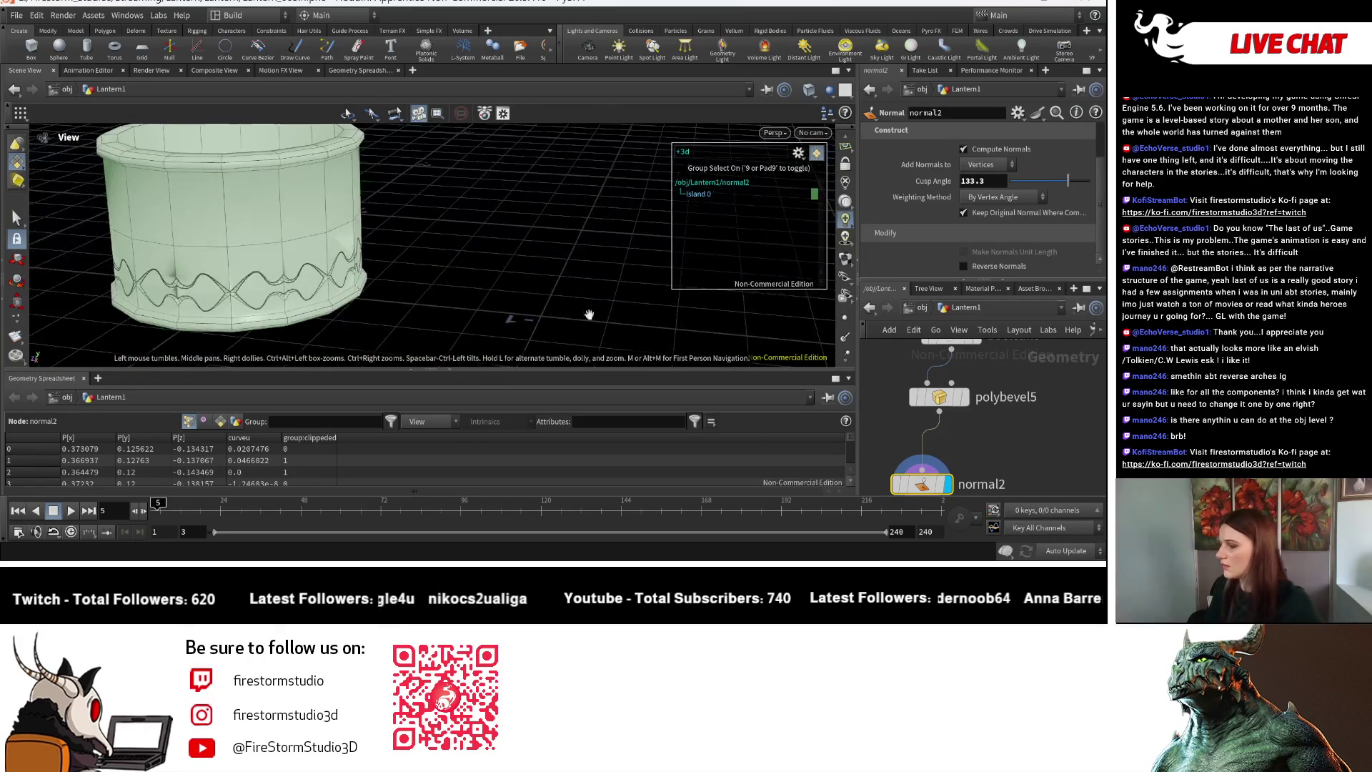
key("s")
scroll(992, 461, "down", 2)
middle_click_drag(991, 461, 977, 393)
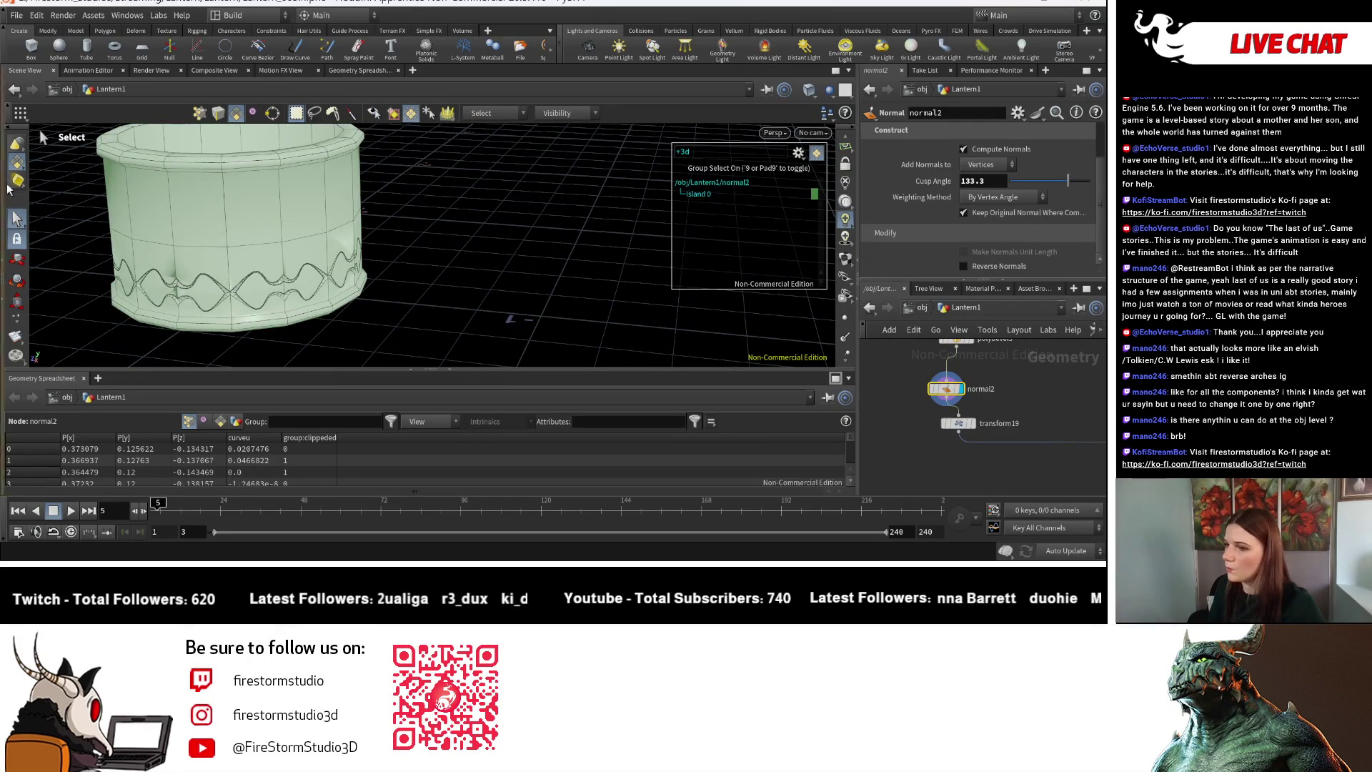
key("Escape")
scroll(393, 236, "down", 3)
scroll(393, 235, "up", 2)
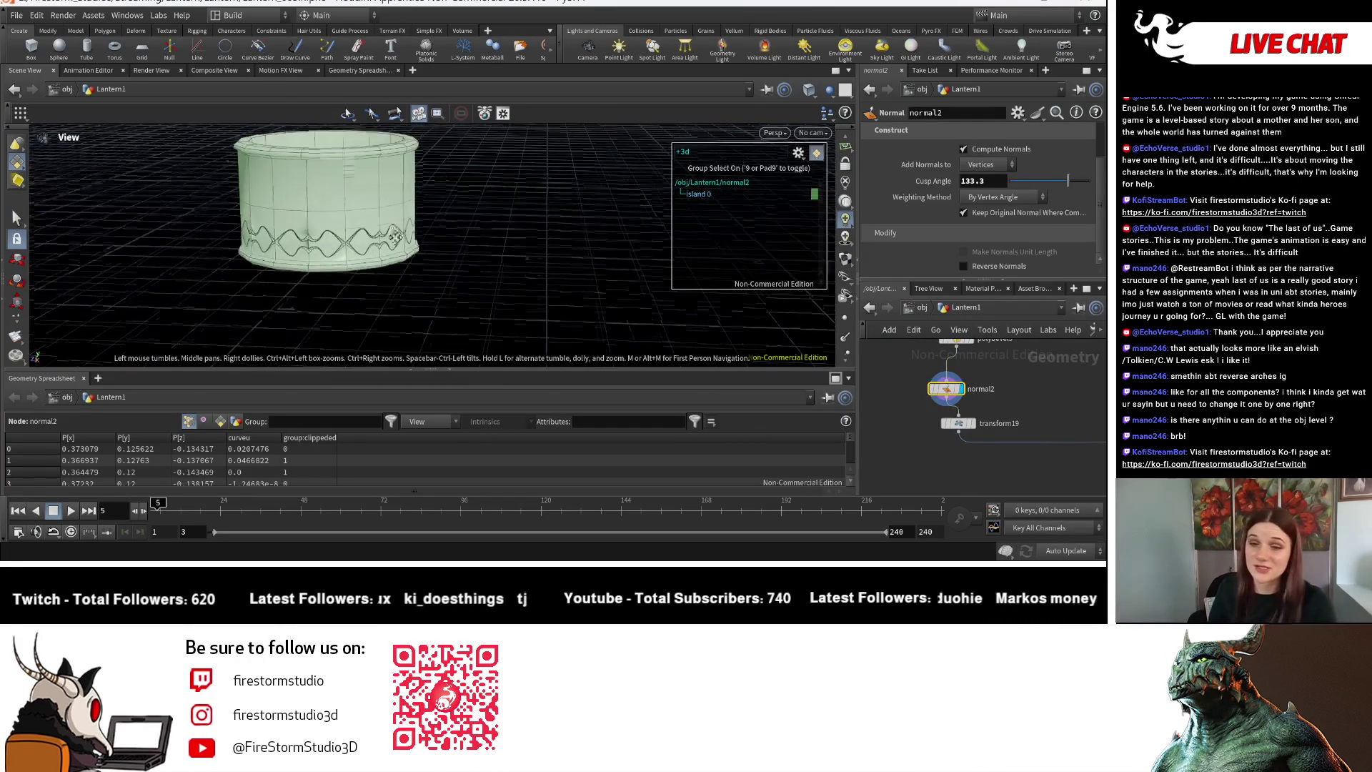
mouse_move(395, 236)
left_mouse_down()
mouse_move(400, 309)
mouse_move(389, 282)
left_mouse_up()
key("s")
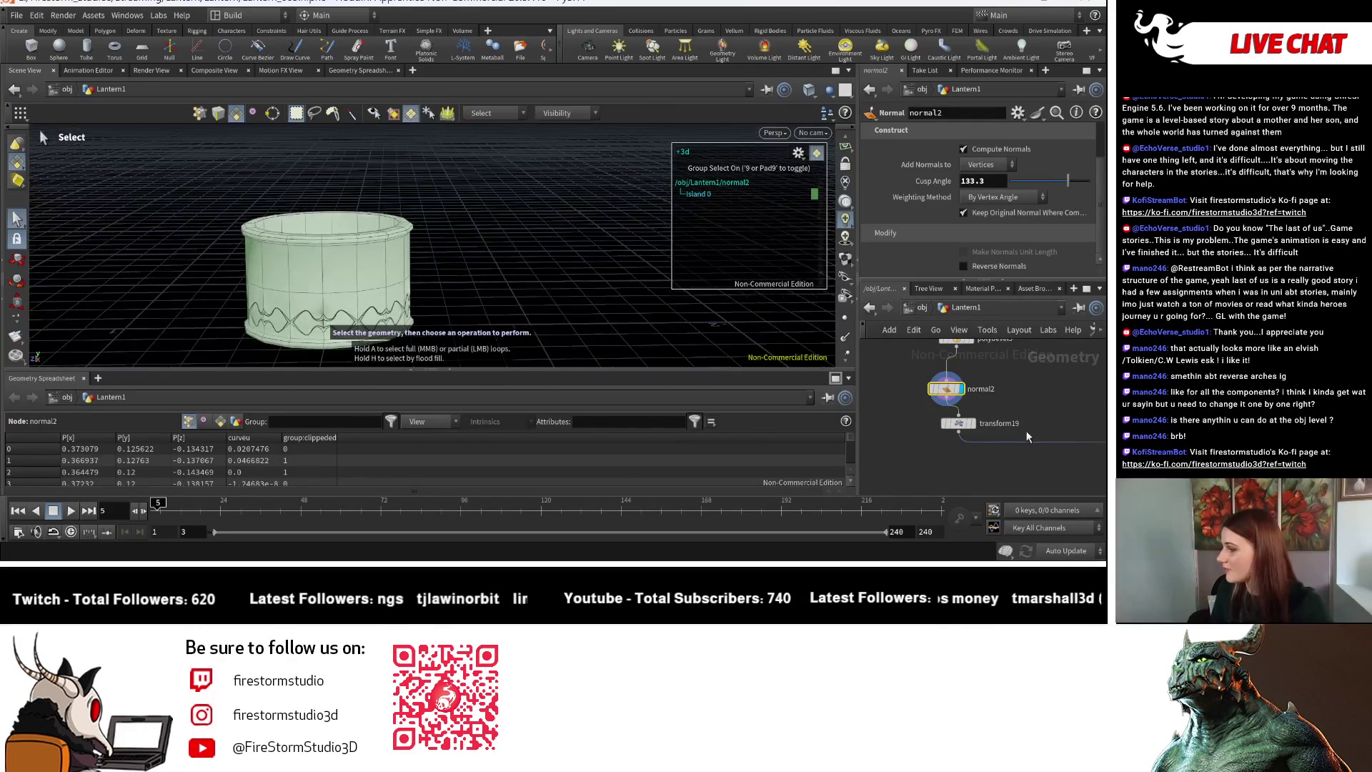
scroll(871, 420, "down", 3)
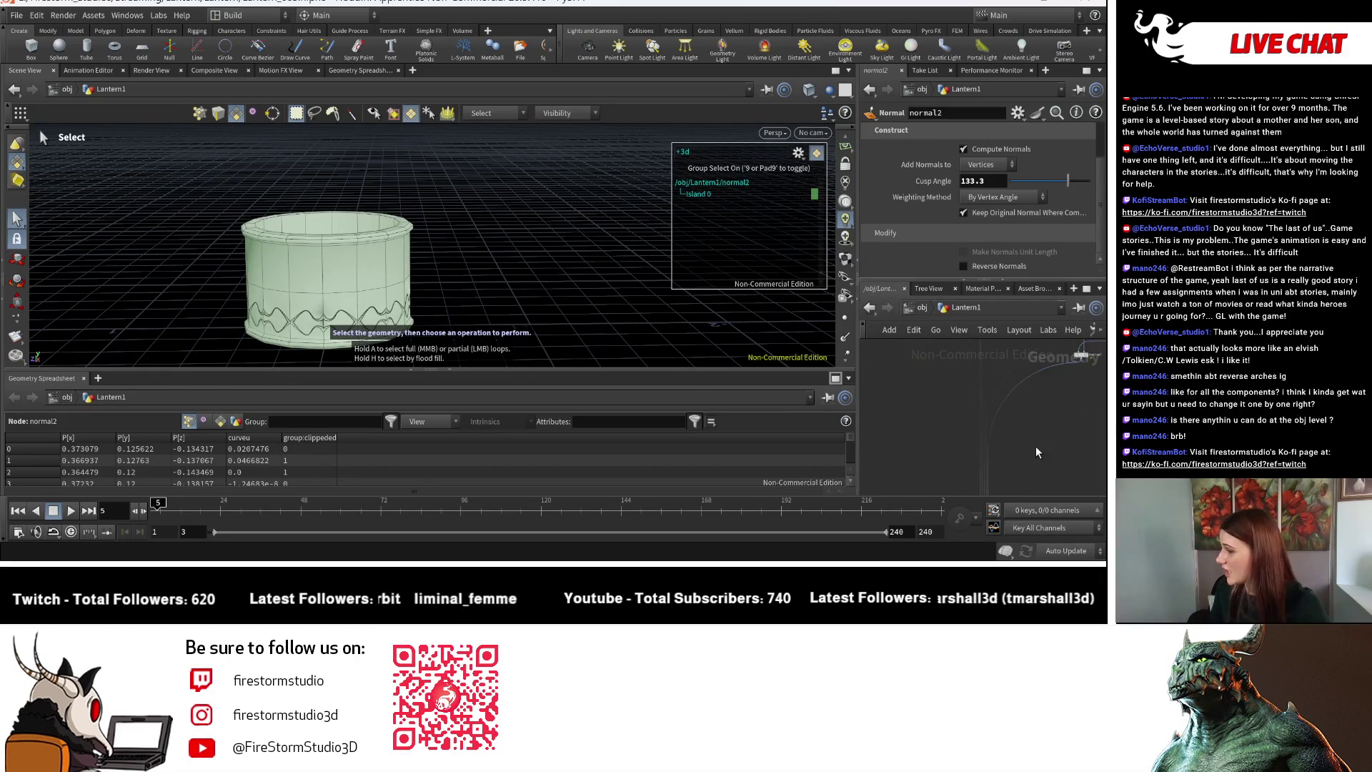
scroll(976, 421, "up", 5)
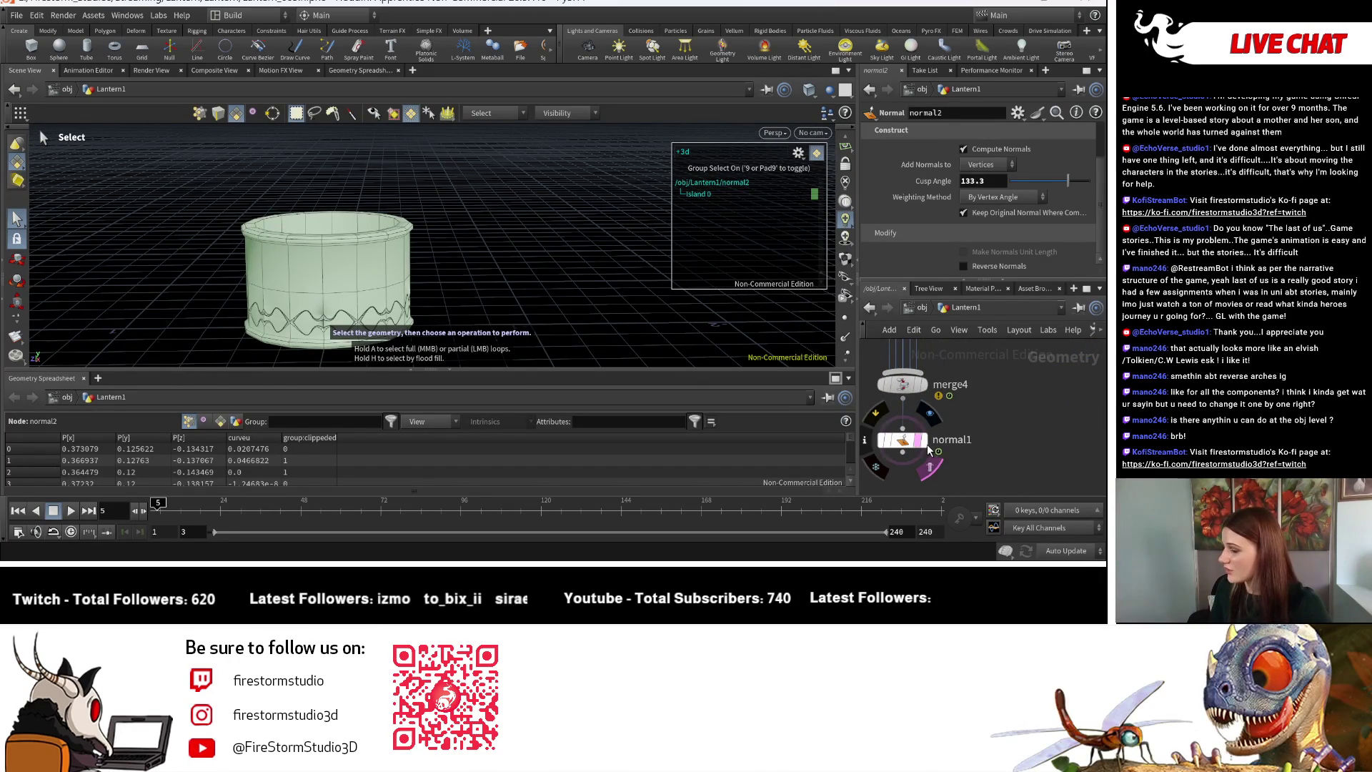
Display the full lantern via normal1 and move in close on its arches.
left_click(925, 446)
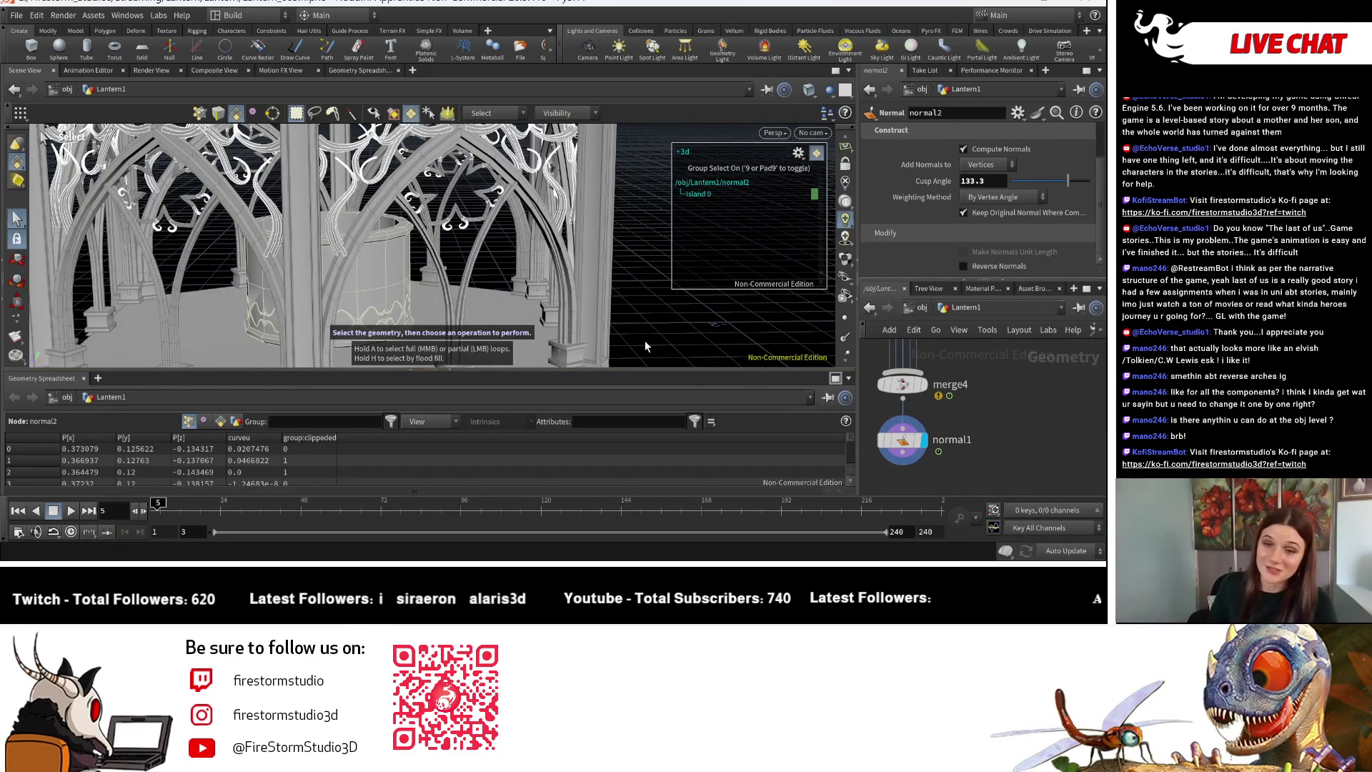
key("Escape")
left_click_drag(454, 322, 365, 308)
scroll(365, 307, "down", 5)
scroll(369, 156, "up", 3)
key("s")
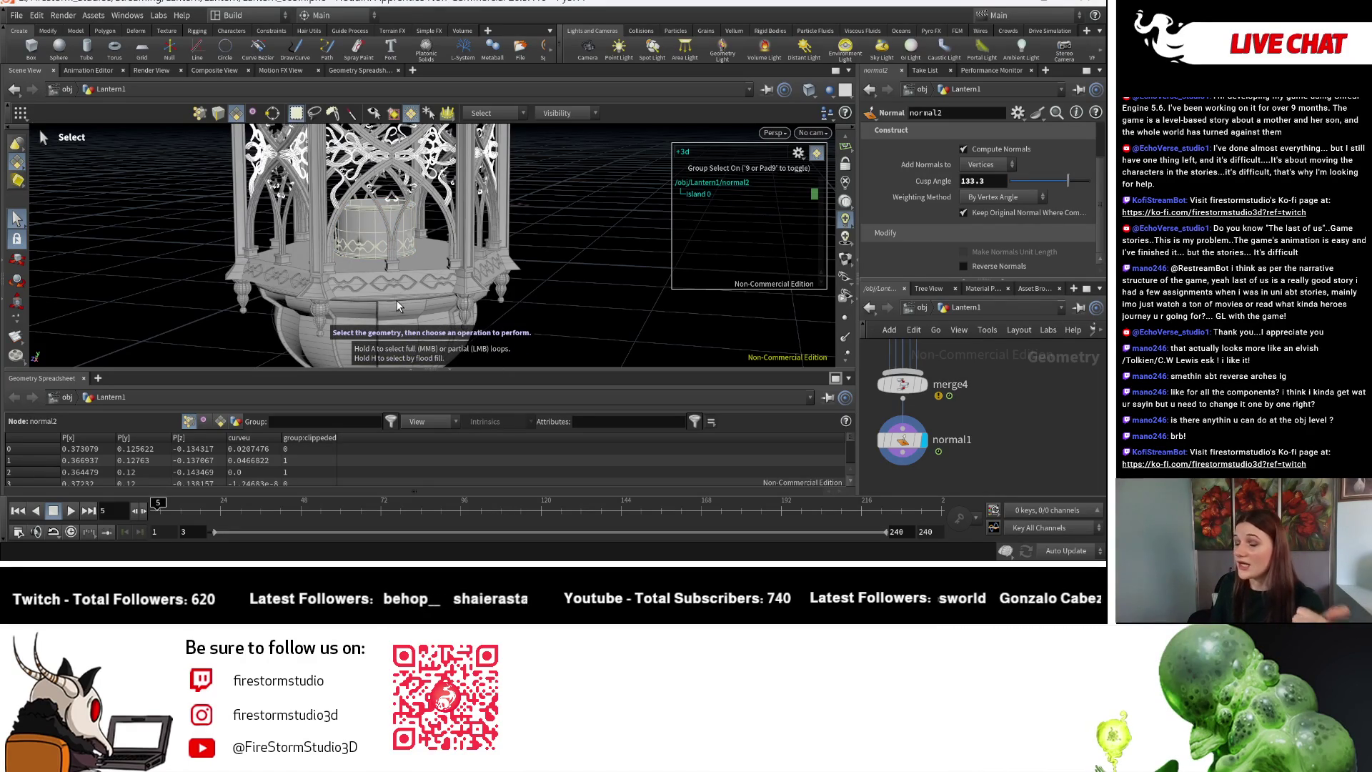
Tumble around the pedestal's decorative band, the lattice cage, and the lantern from below.
key("Escape")
right_click_drag(419, 268, 656, 330)
right_click_drag(307, 225, 341, 246)
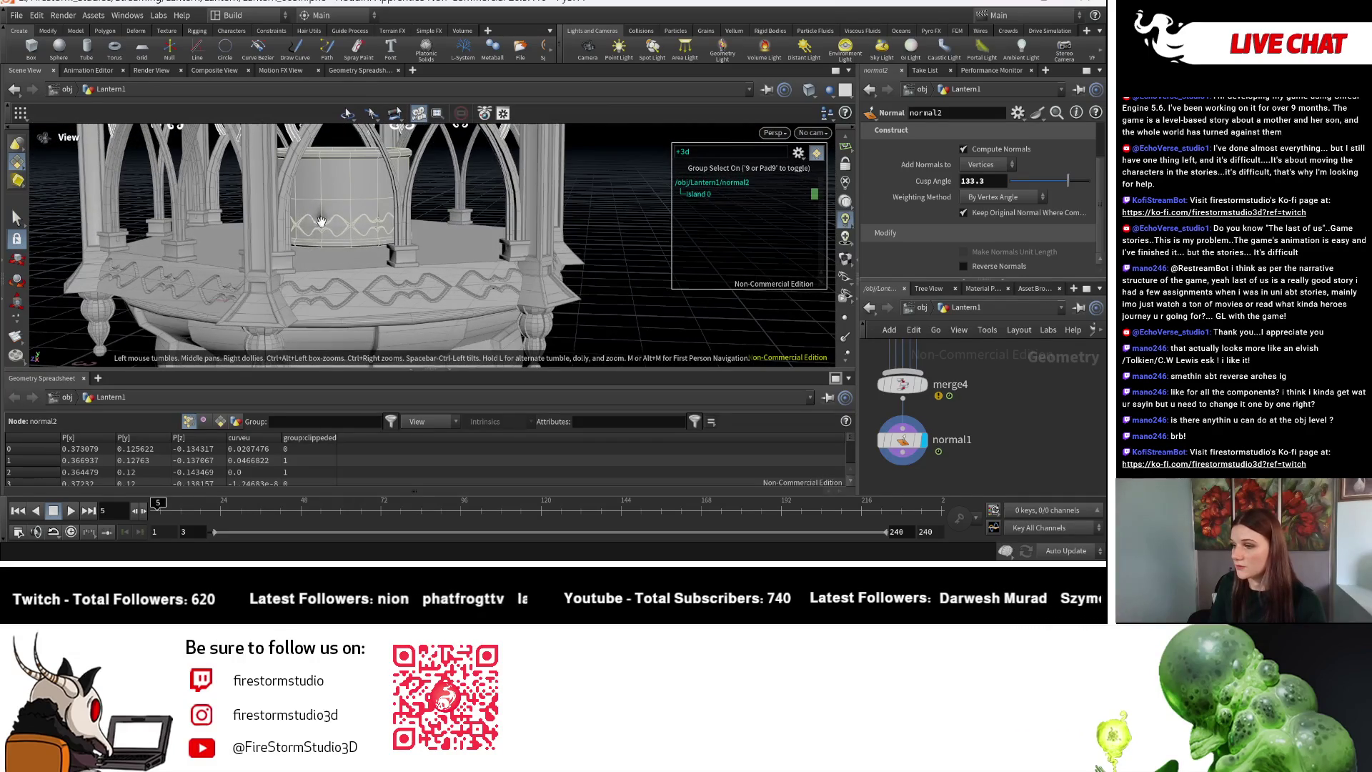
mouse_move(416, 266)
right_mouse_down()
mouse_move(51, 243)
mouse_move(343, 276)
right_mouse_up()
mouse_move(343, 276)
left_mouse_down()
mouse_move(428, 252)
mouse_move(331, 233)
mouse_move(425, 251)
left_mouse_up()
key("s")
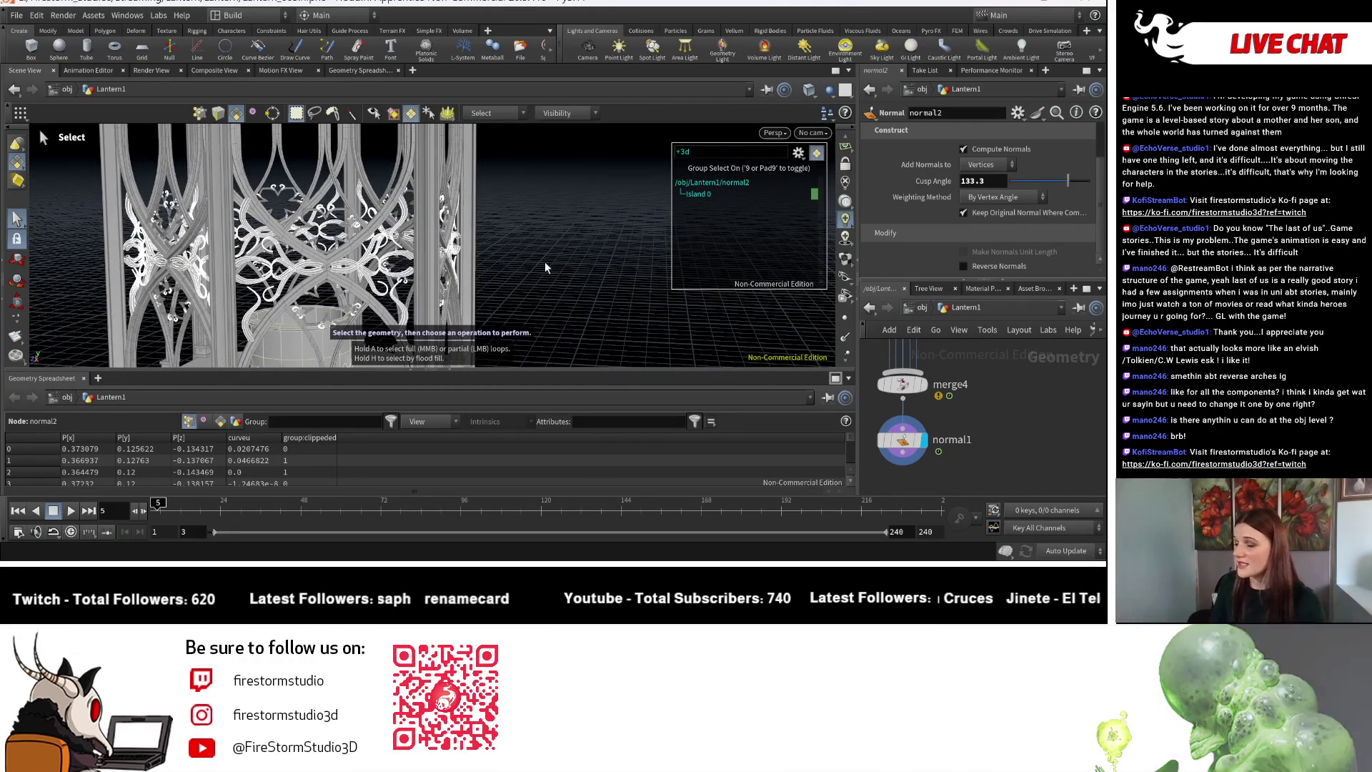
key("Escape")
right_click_drag(425, 252, 398, 251)
left_click_drag(399, 251, 305, 216)
key("s")
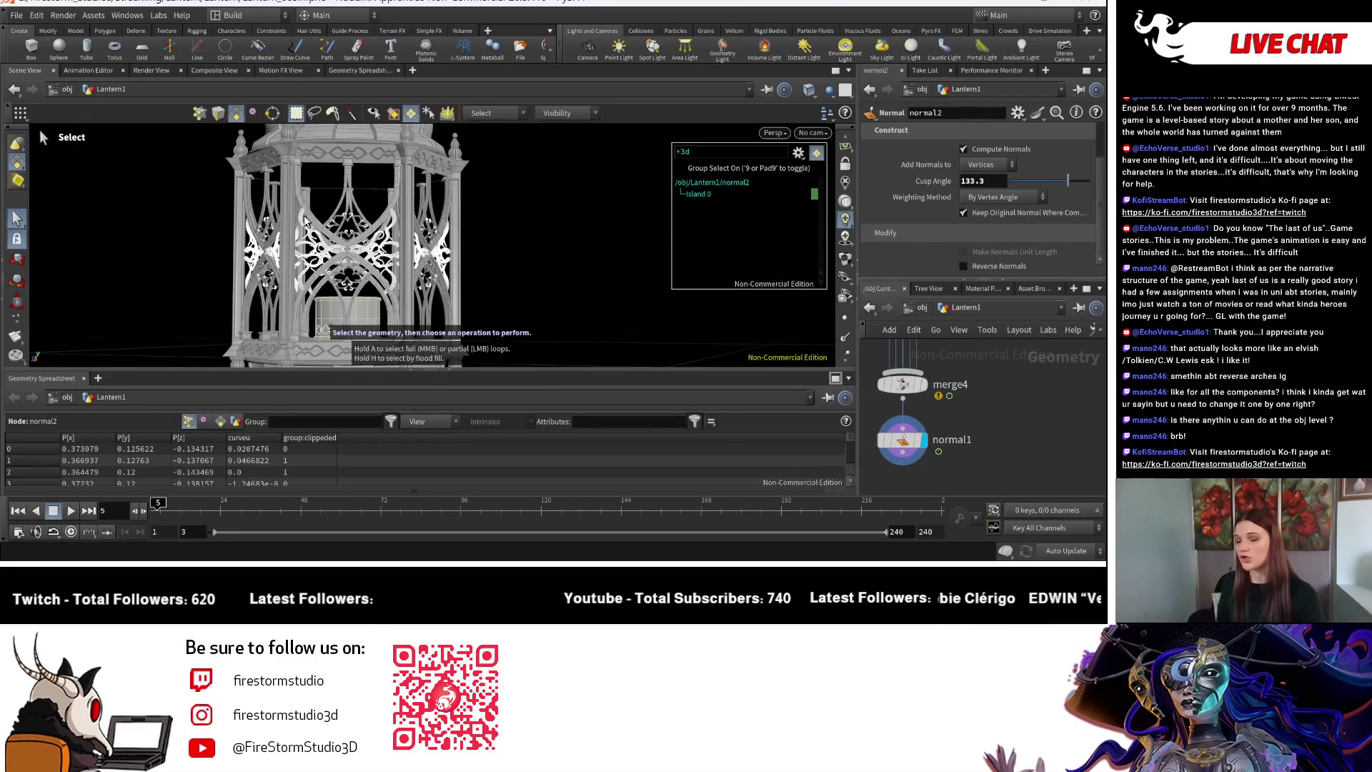